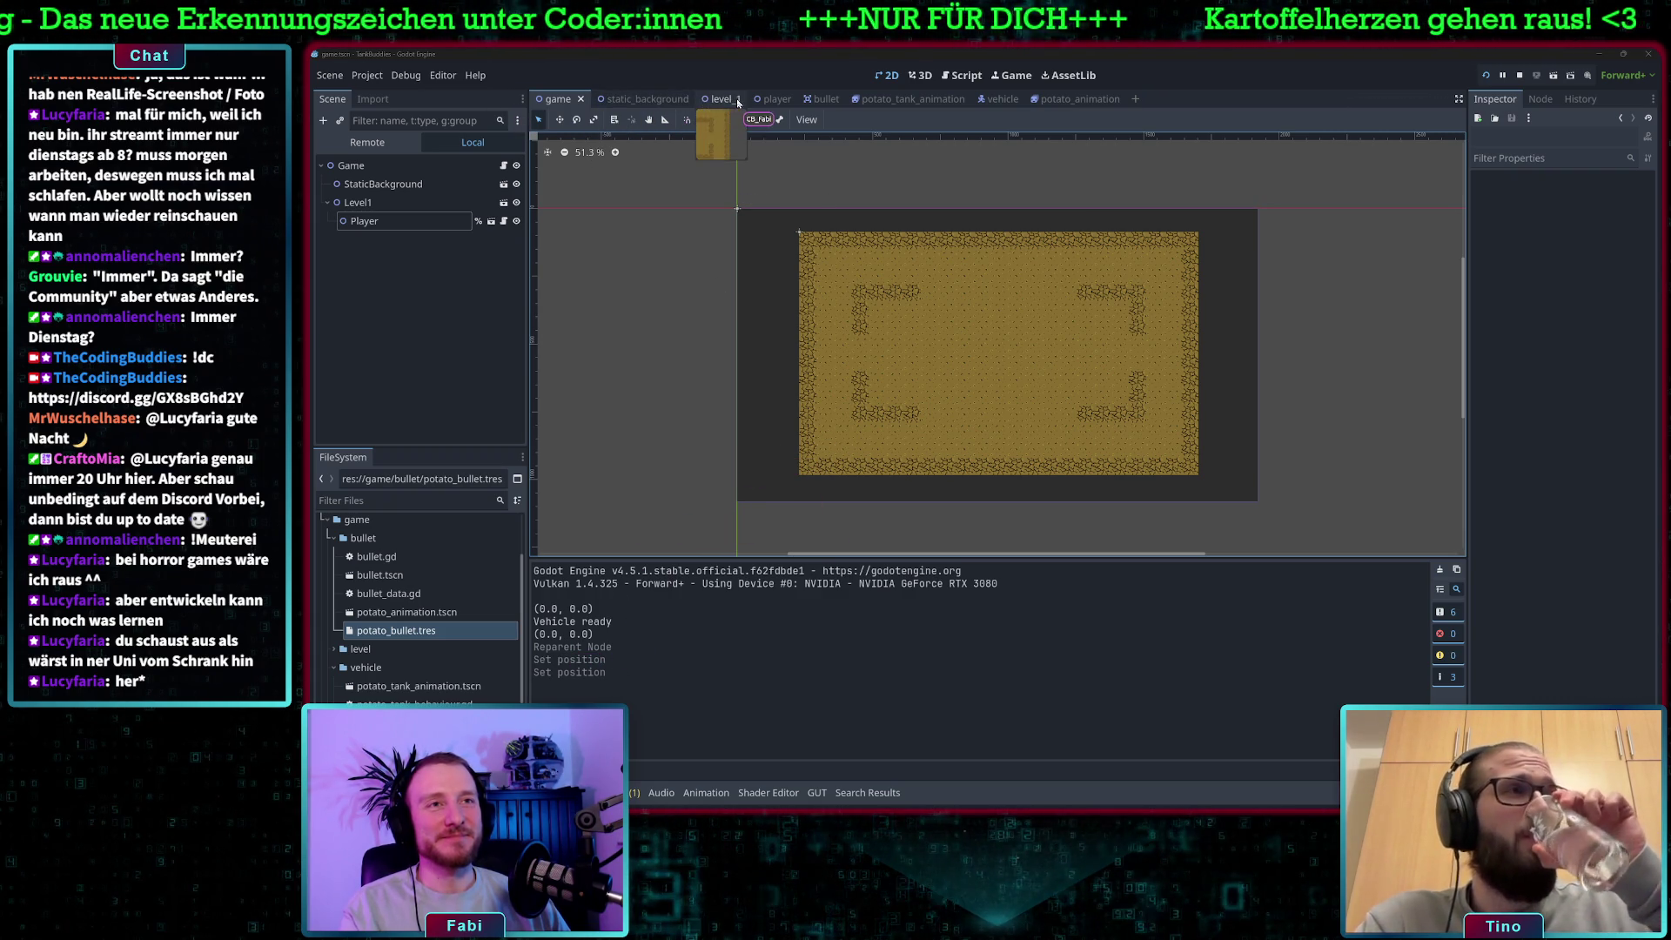
Open the potato_tank_animation scene and bring up its vehicle.gd script.
left_click(901, 99)
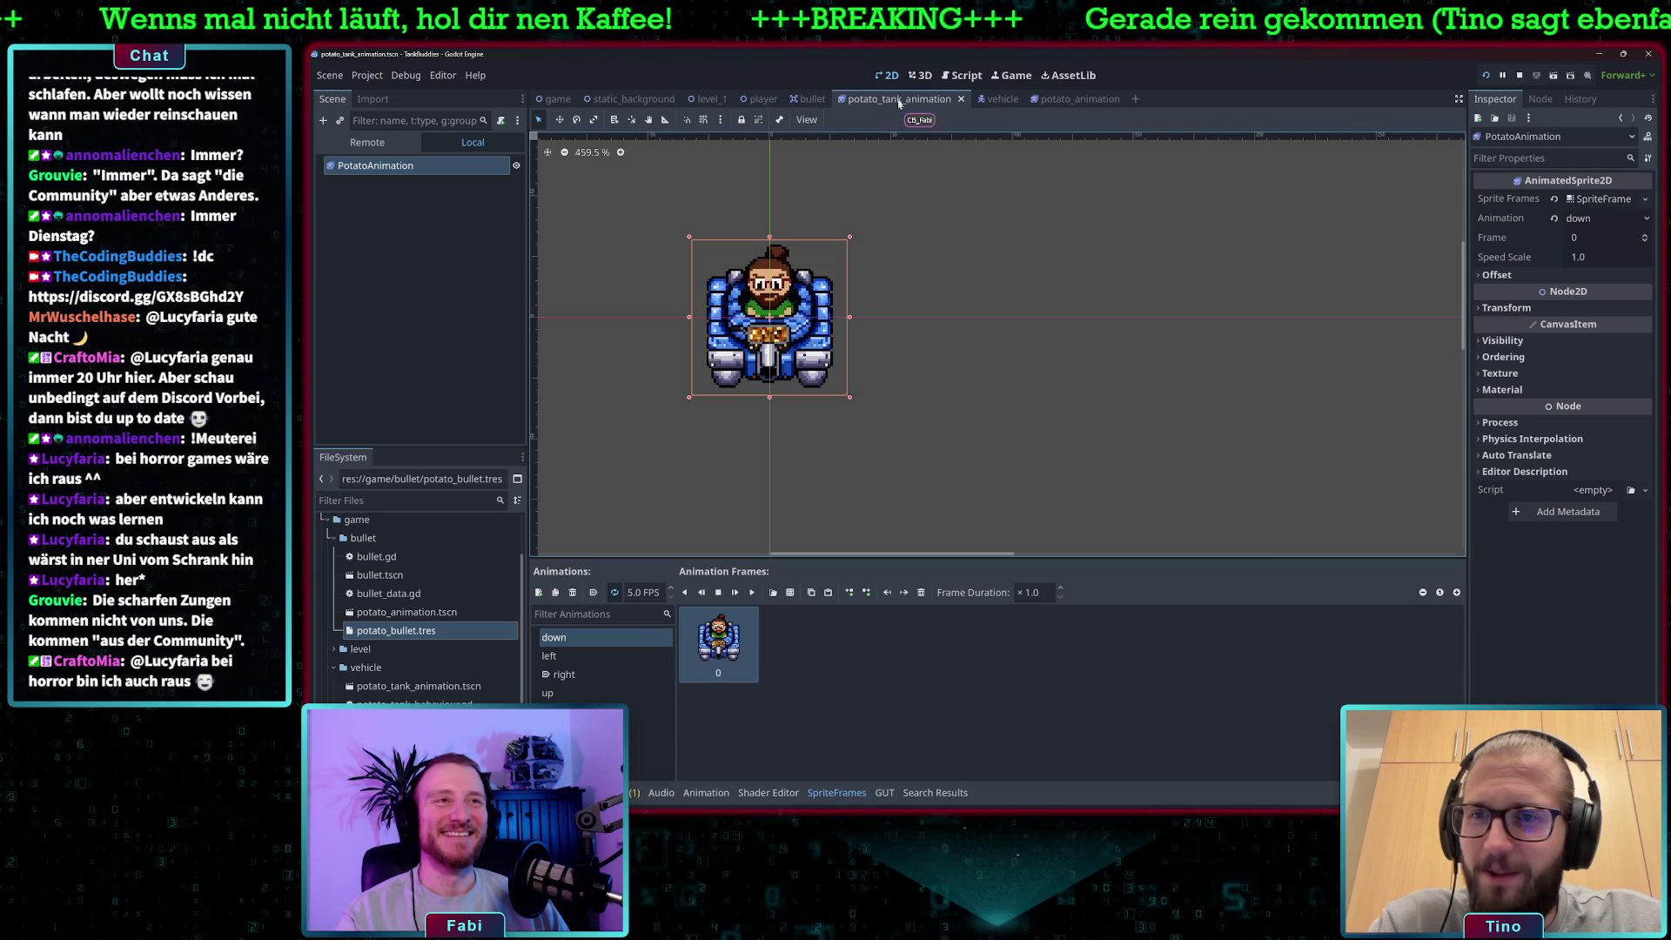
left_click(957, 76)
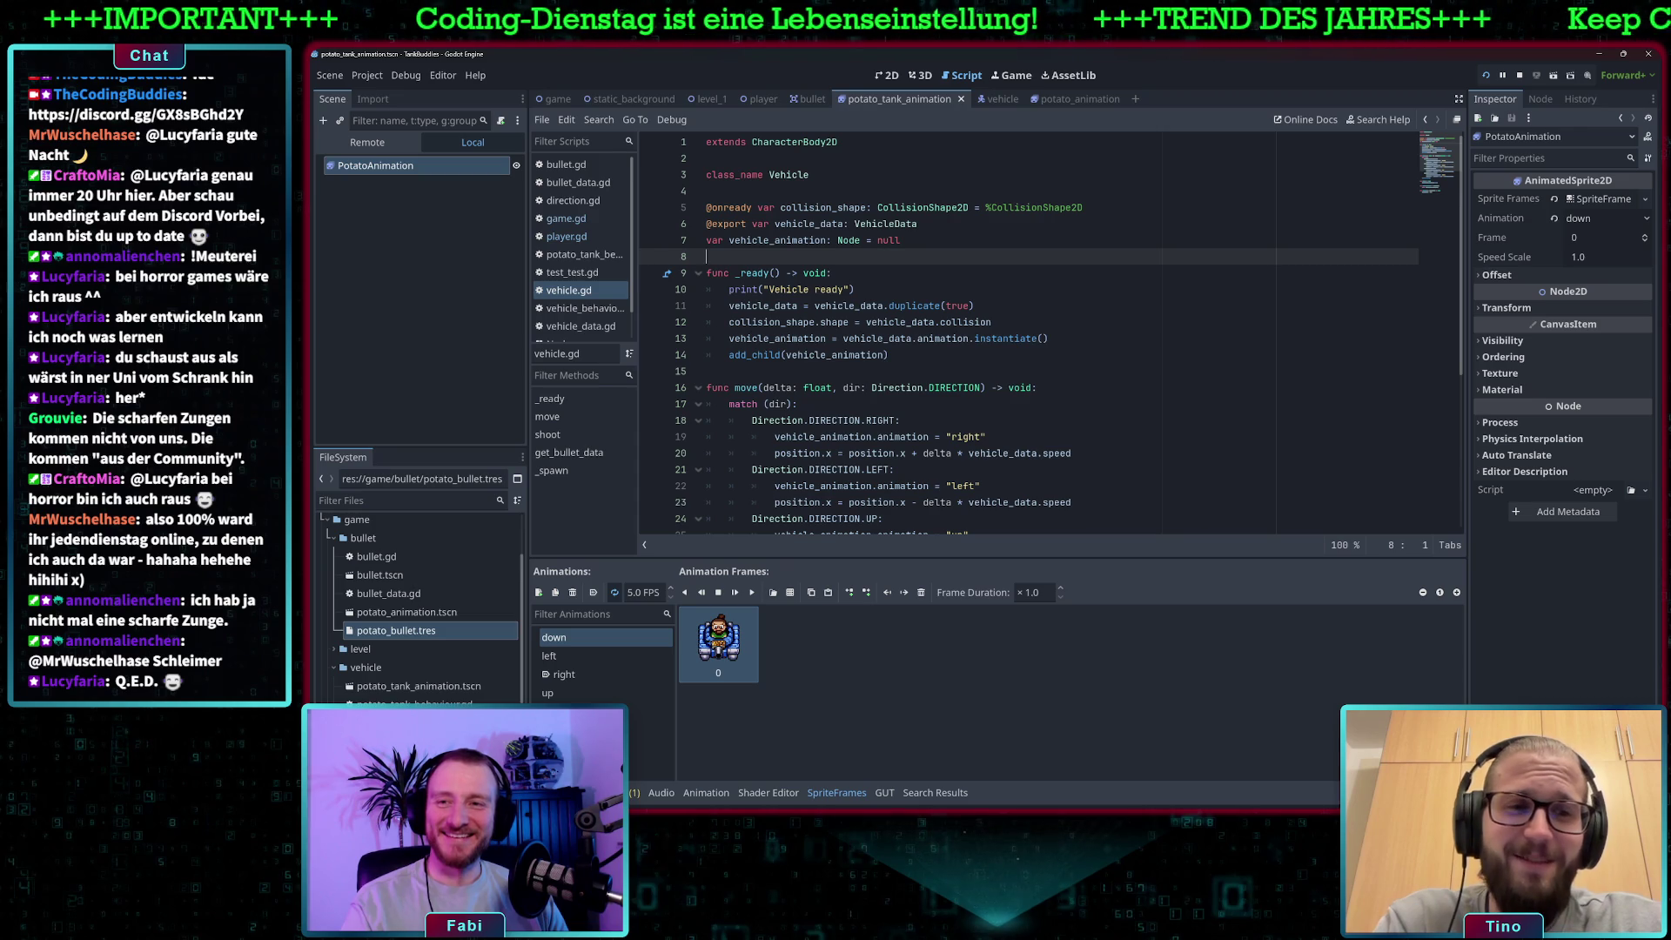
Inspect the Vehicle ready print line and the _ready declaration in vehicle.gd.
left_click(868, 289)
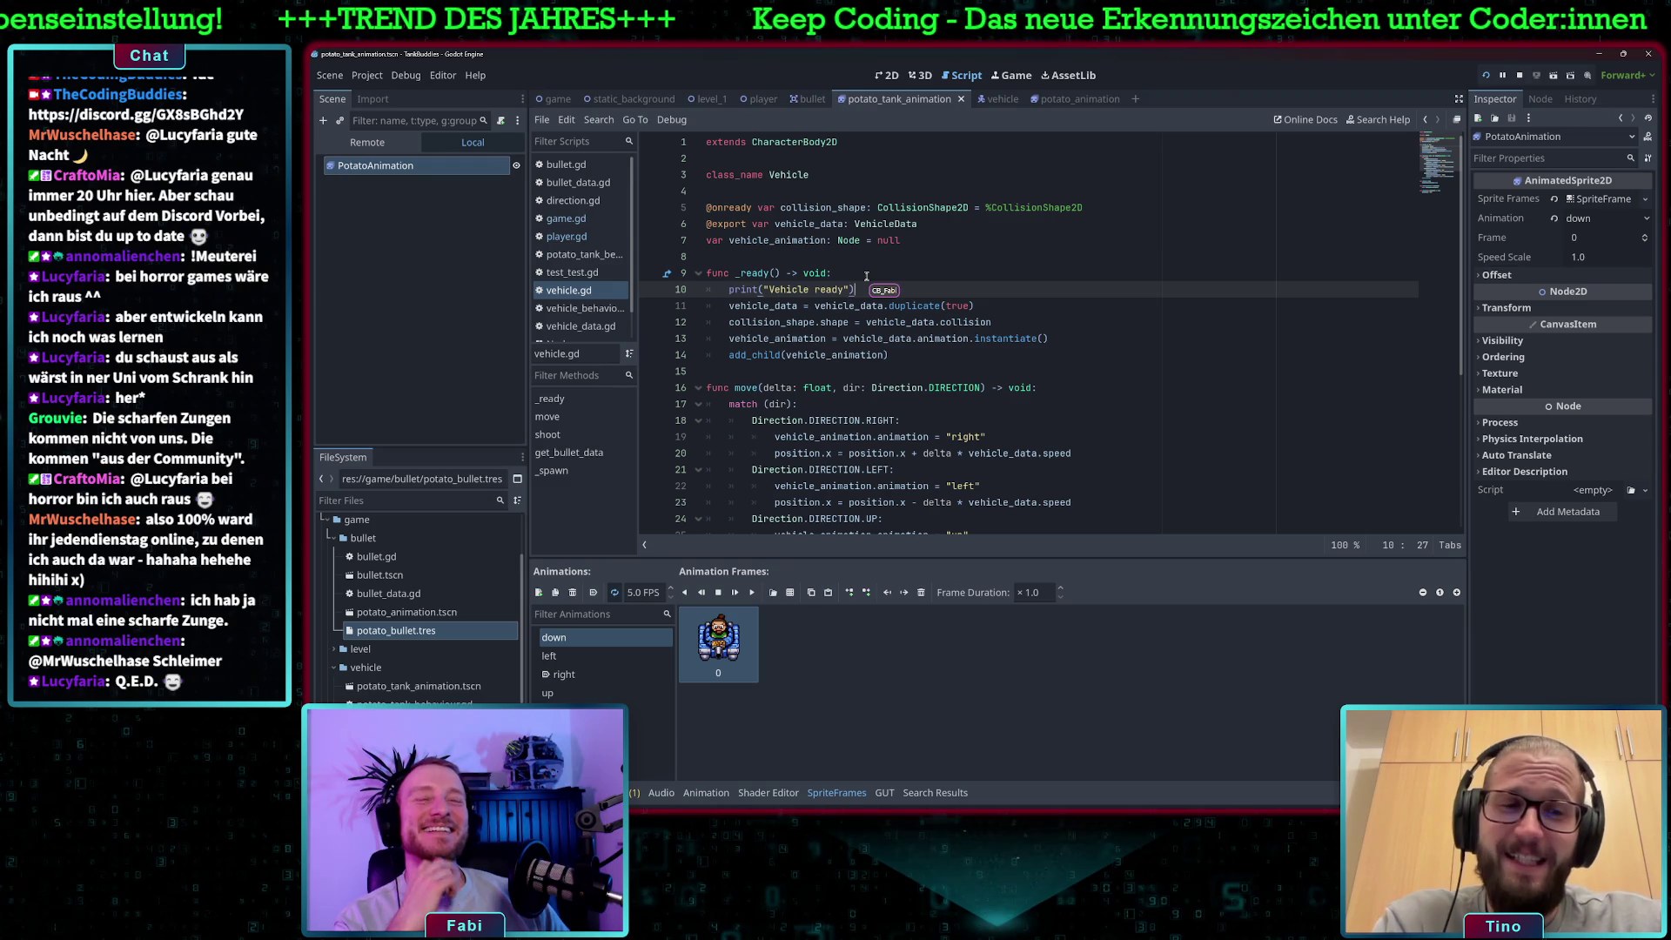
mouse_move(759, 275)
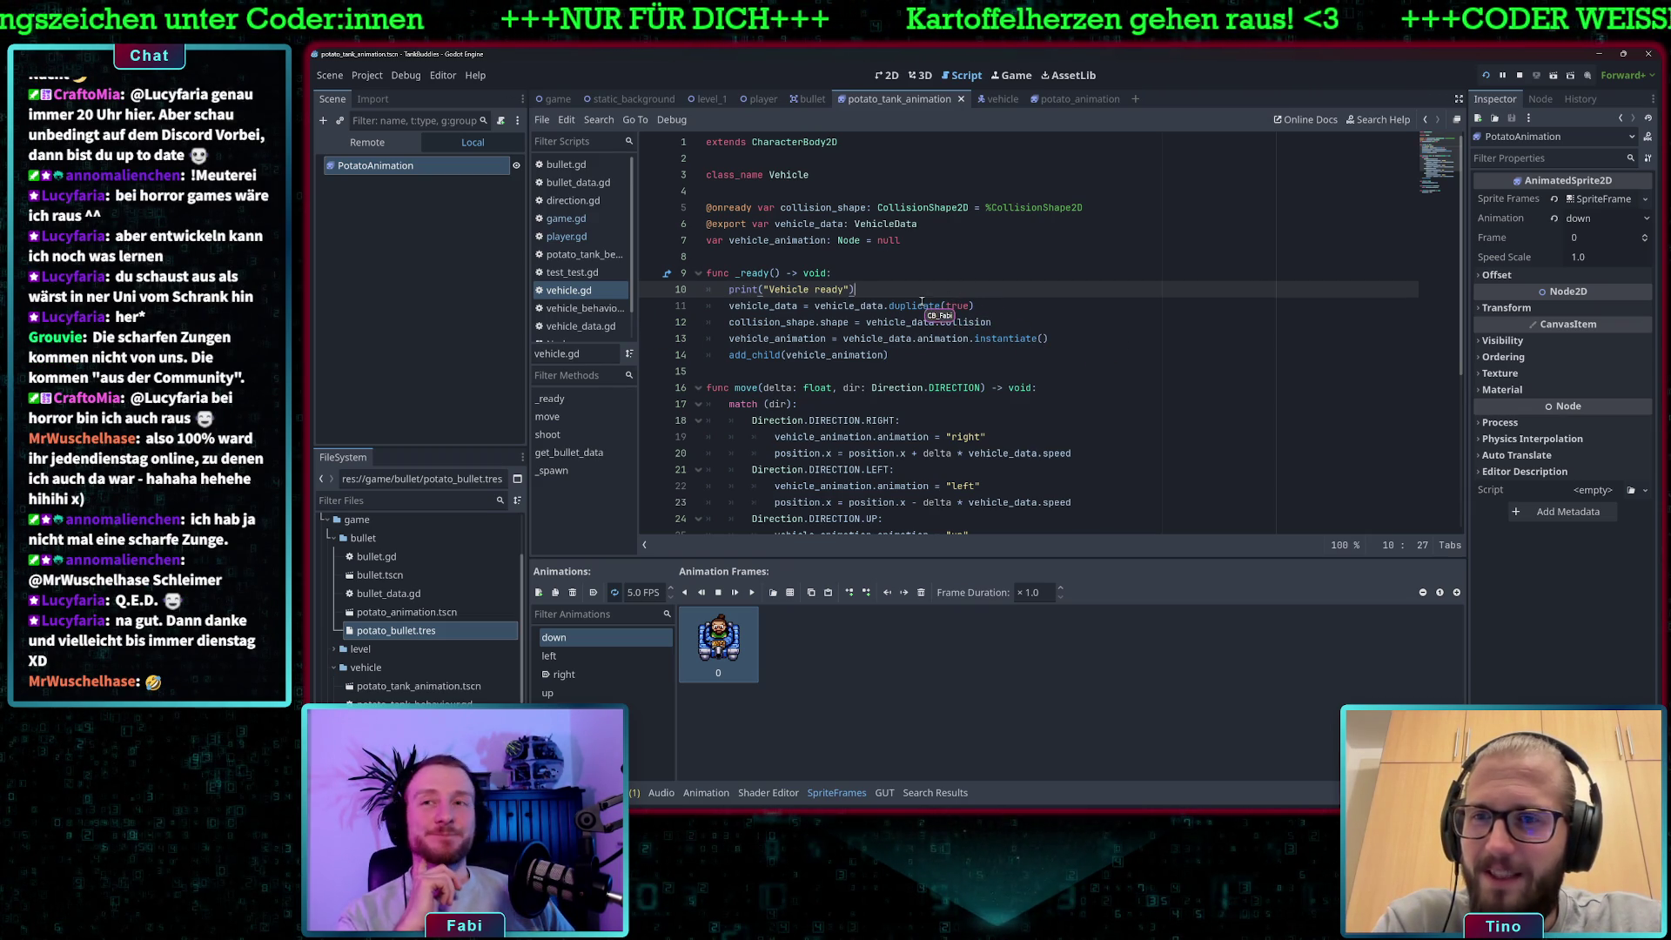
mouse_move(940, 300)
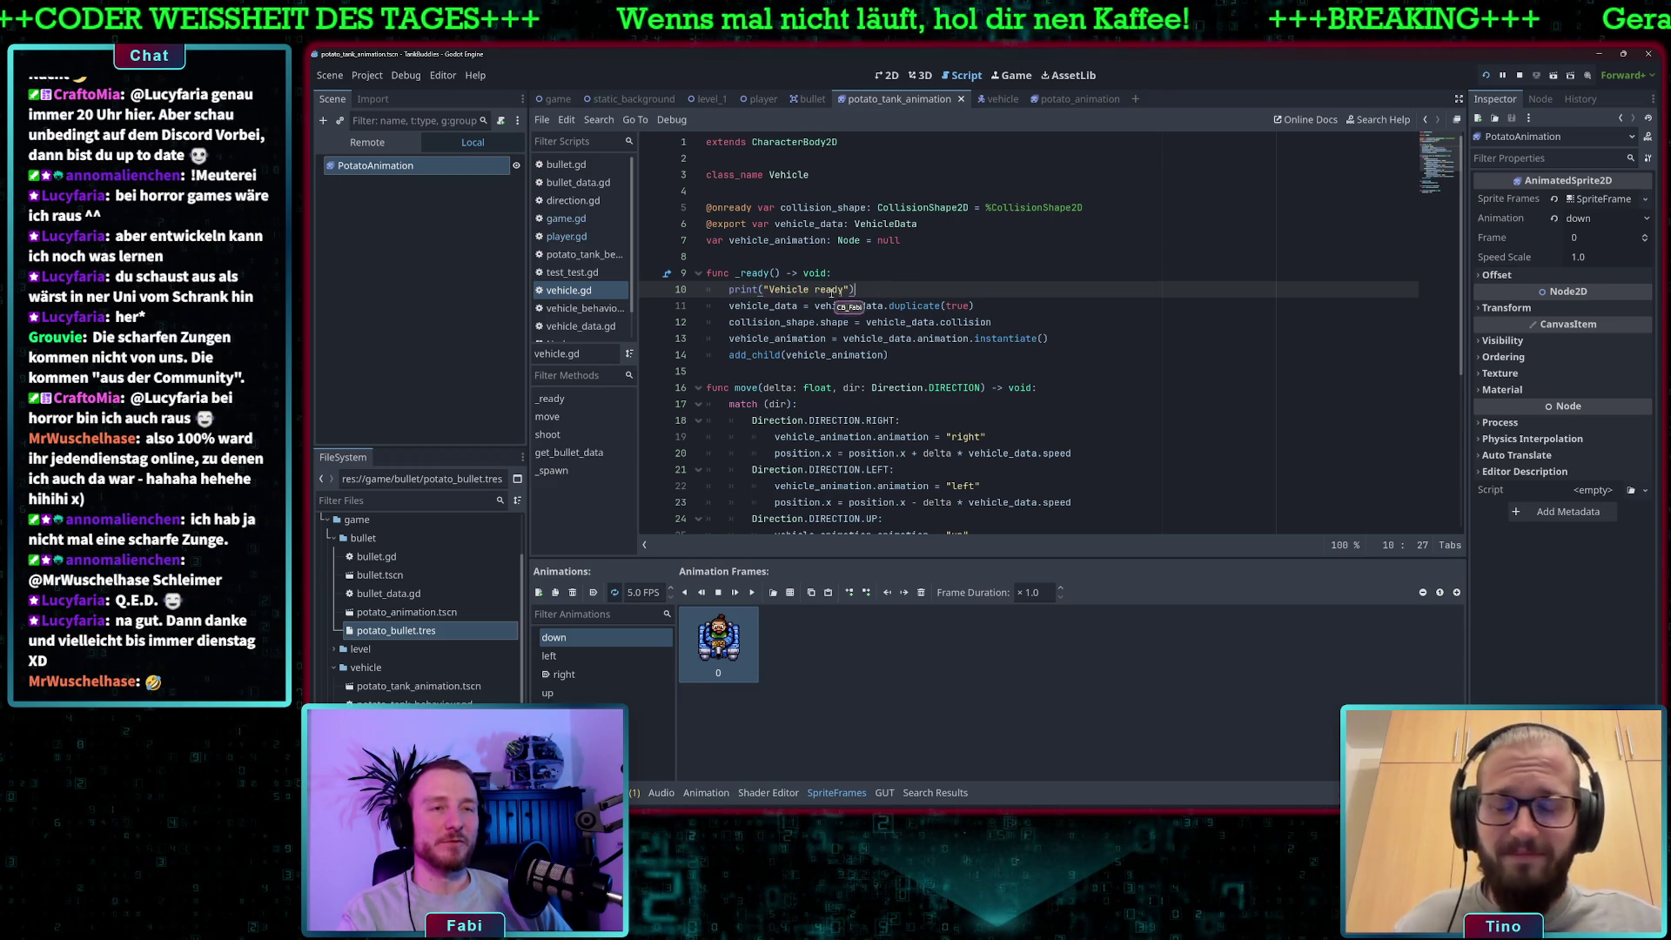
left_click(881, 273)
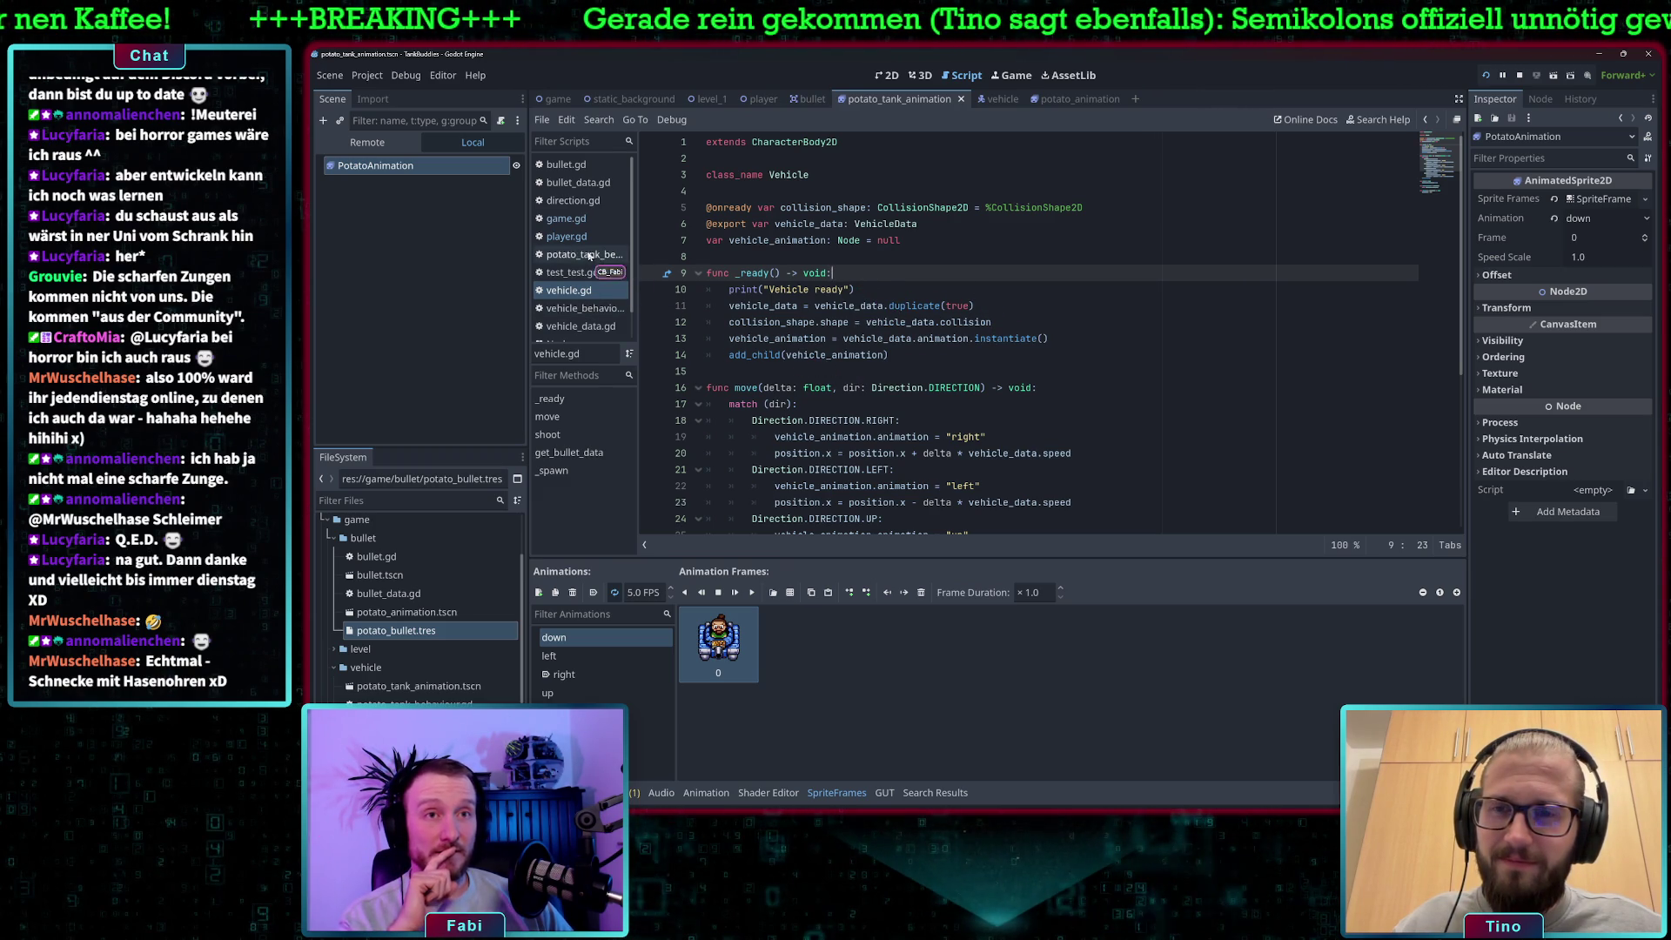
Open player.gd and launch the game to test the tank.
left_click(566, 236)
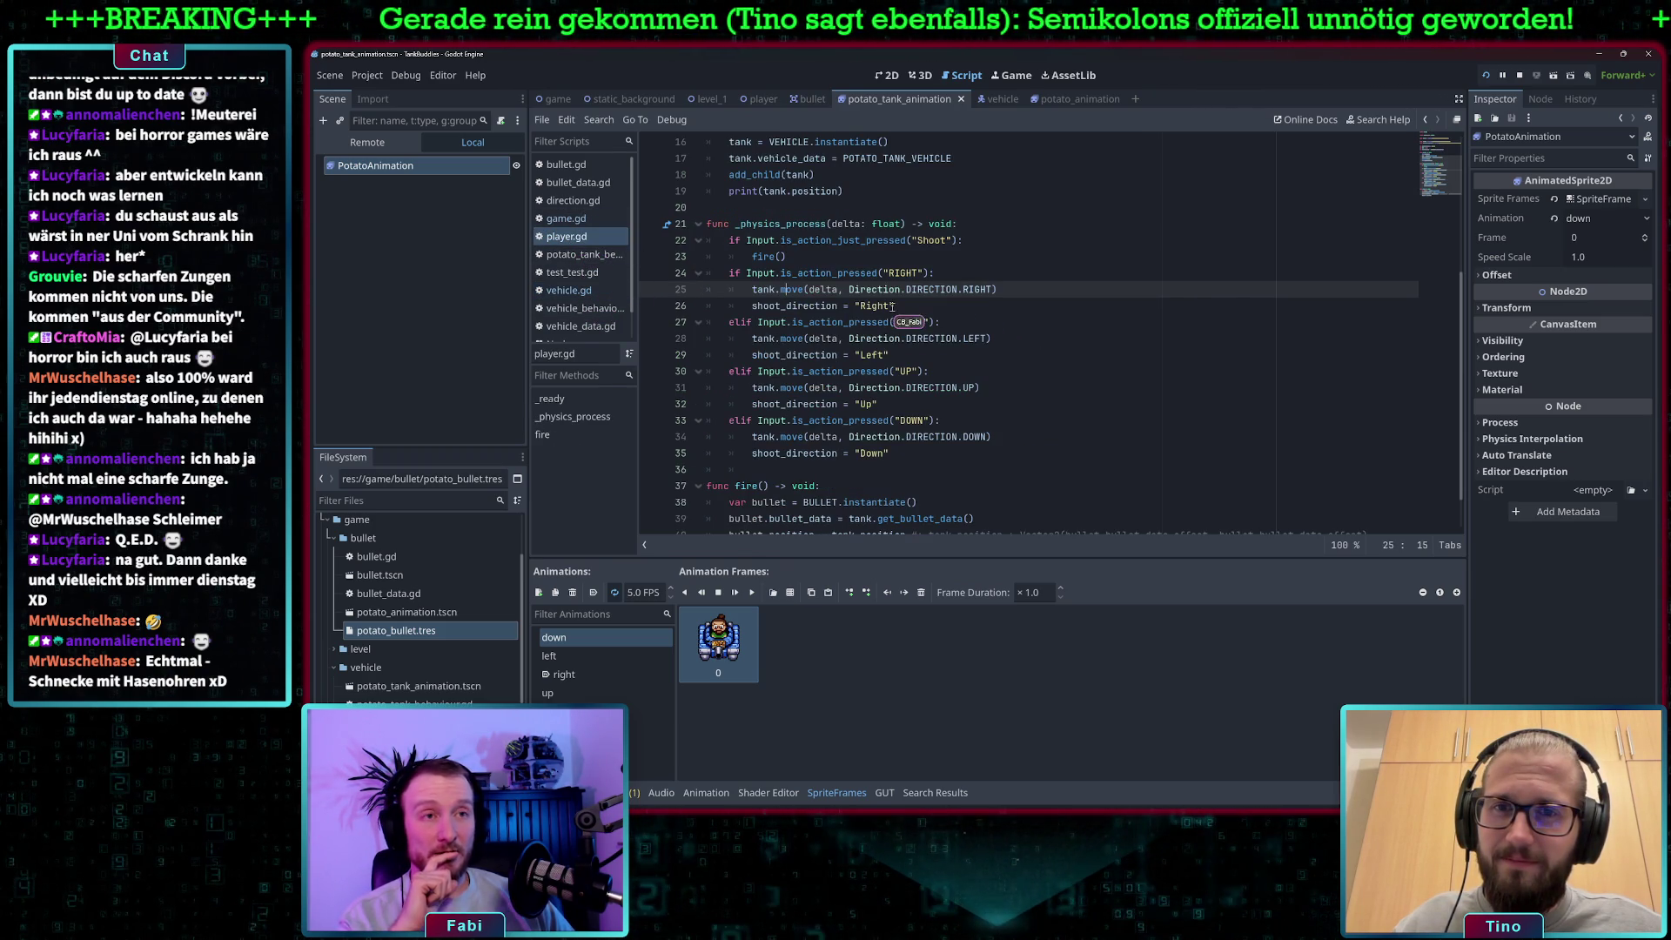
scroll(857, 313, "up", 2)
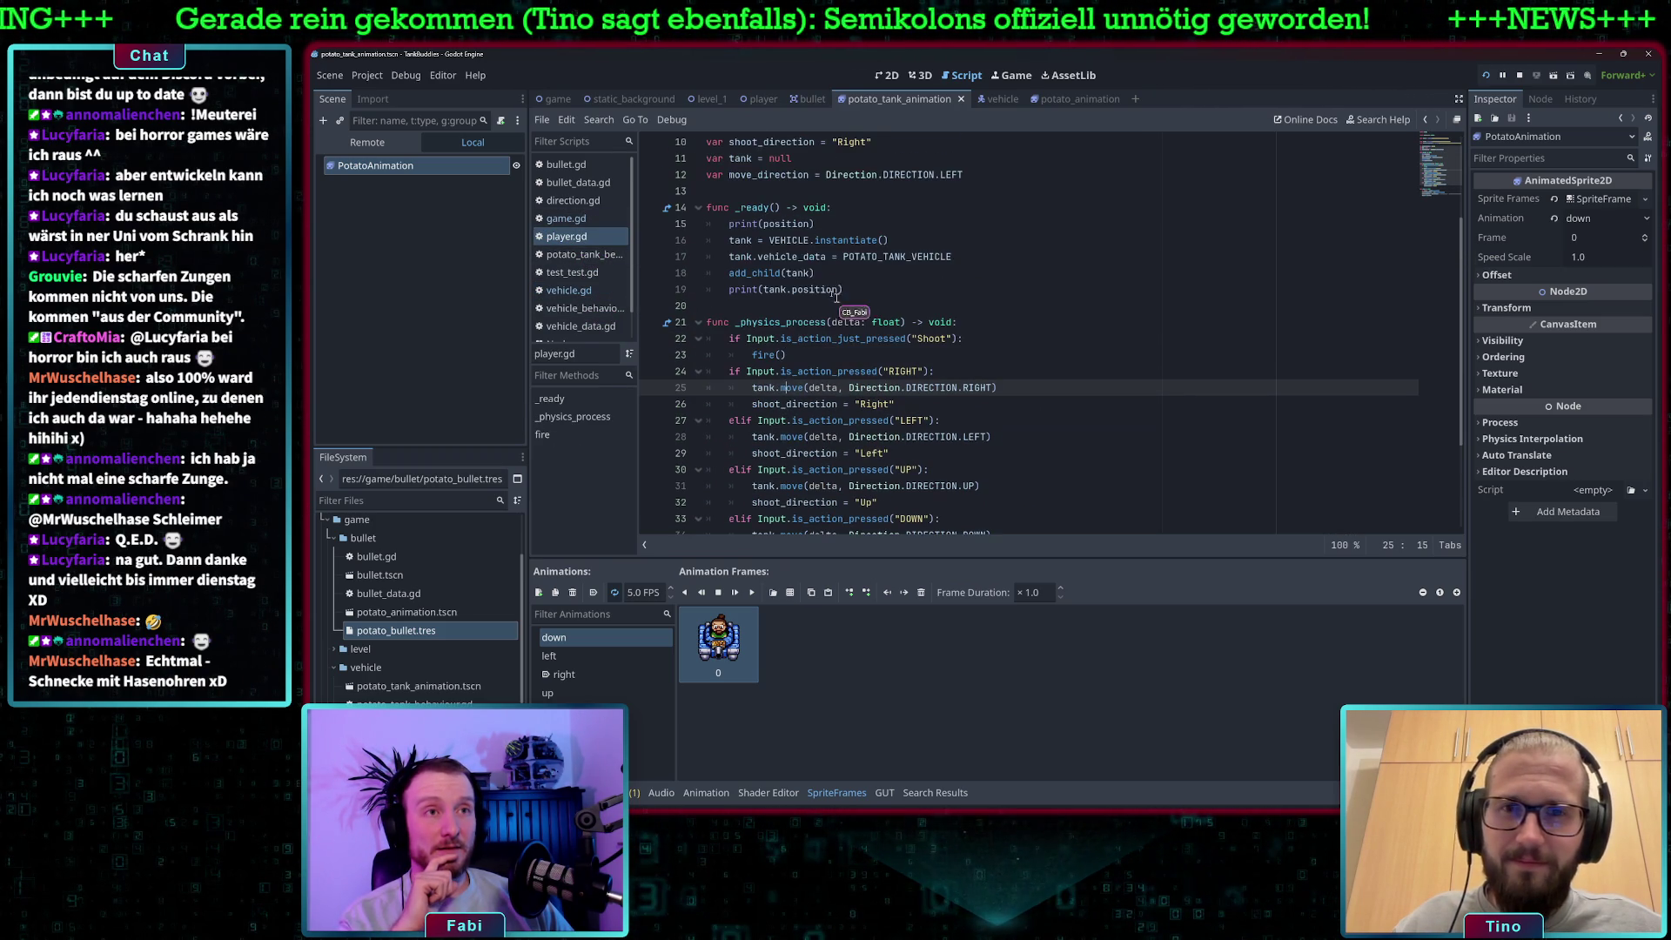
left_click(1487, 76)
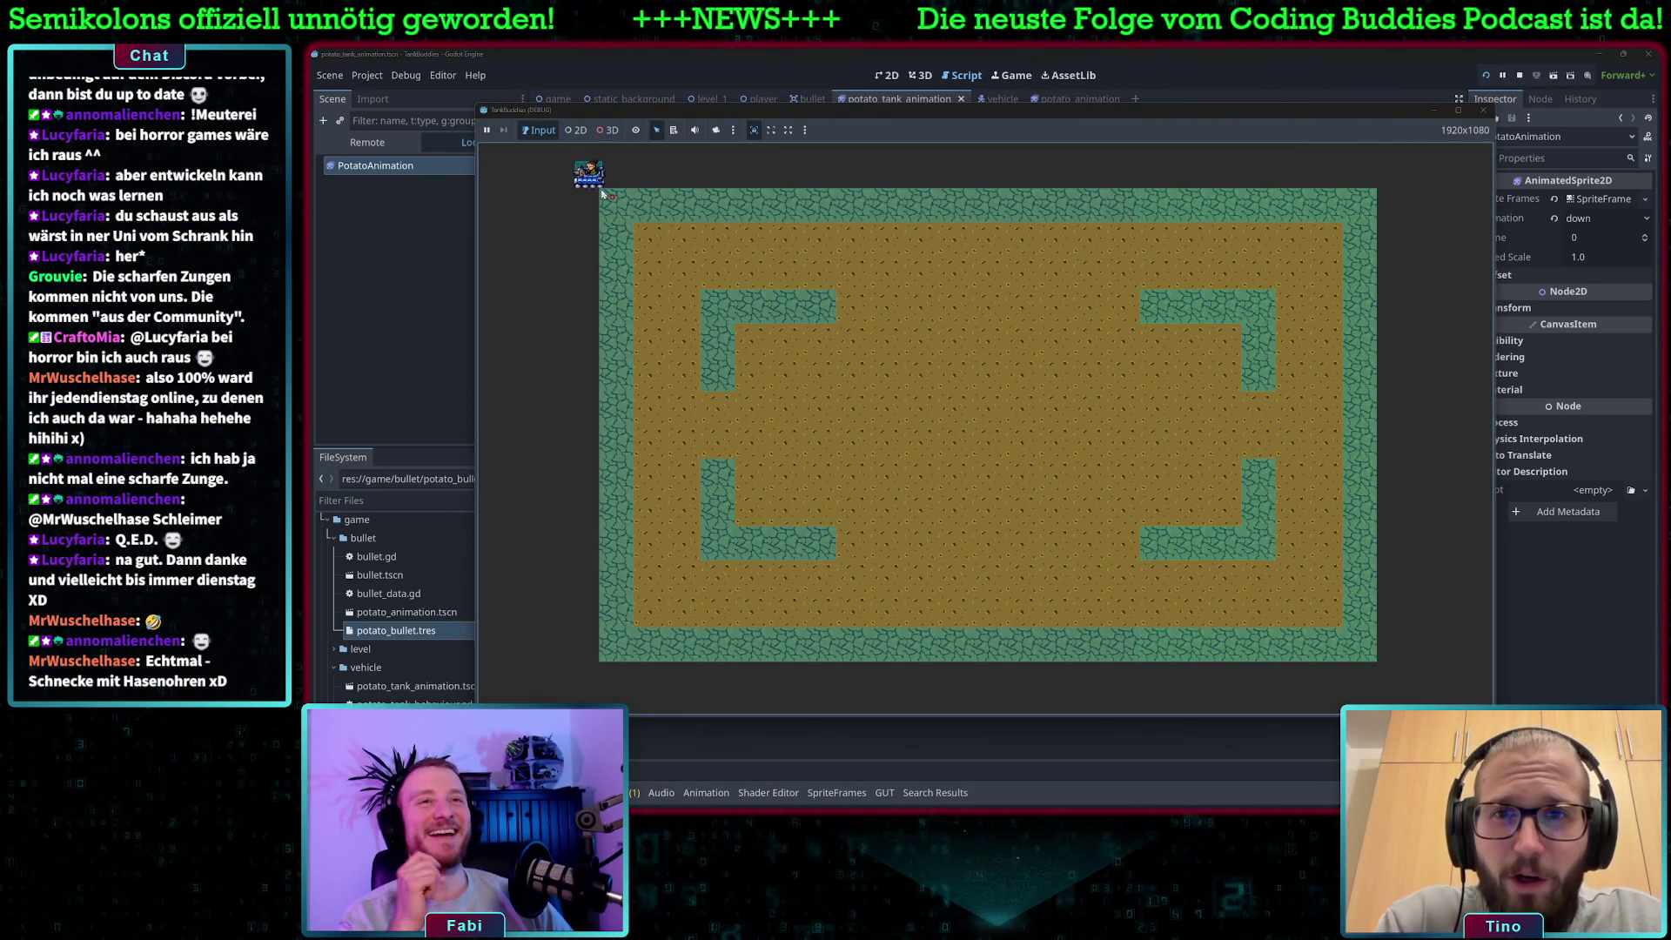
Back in the editor, delete the print(position) debug line from player.gd's _ready.
left_click(1291, 63)
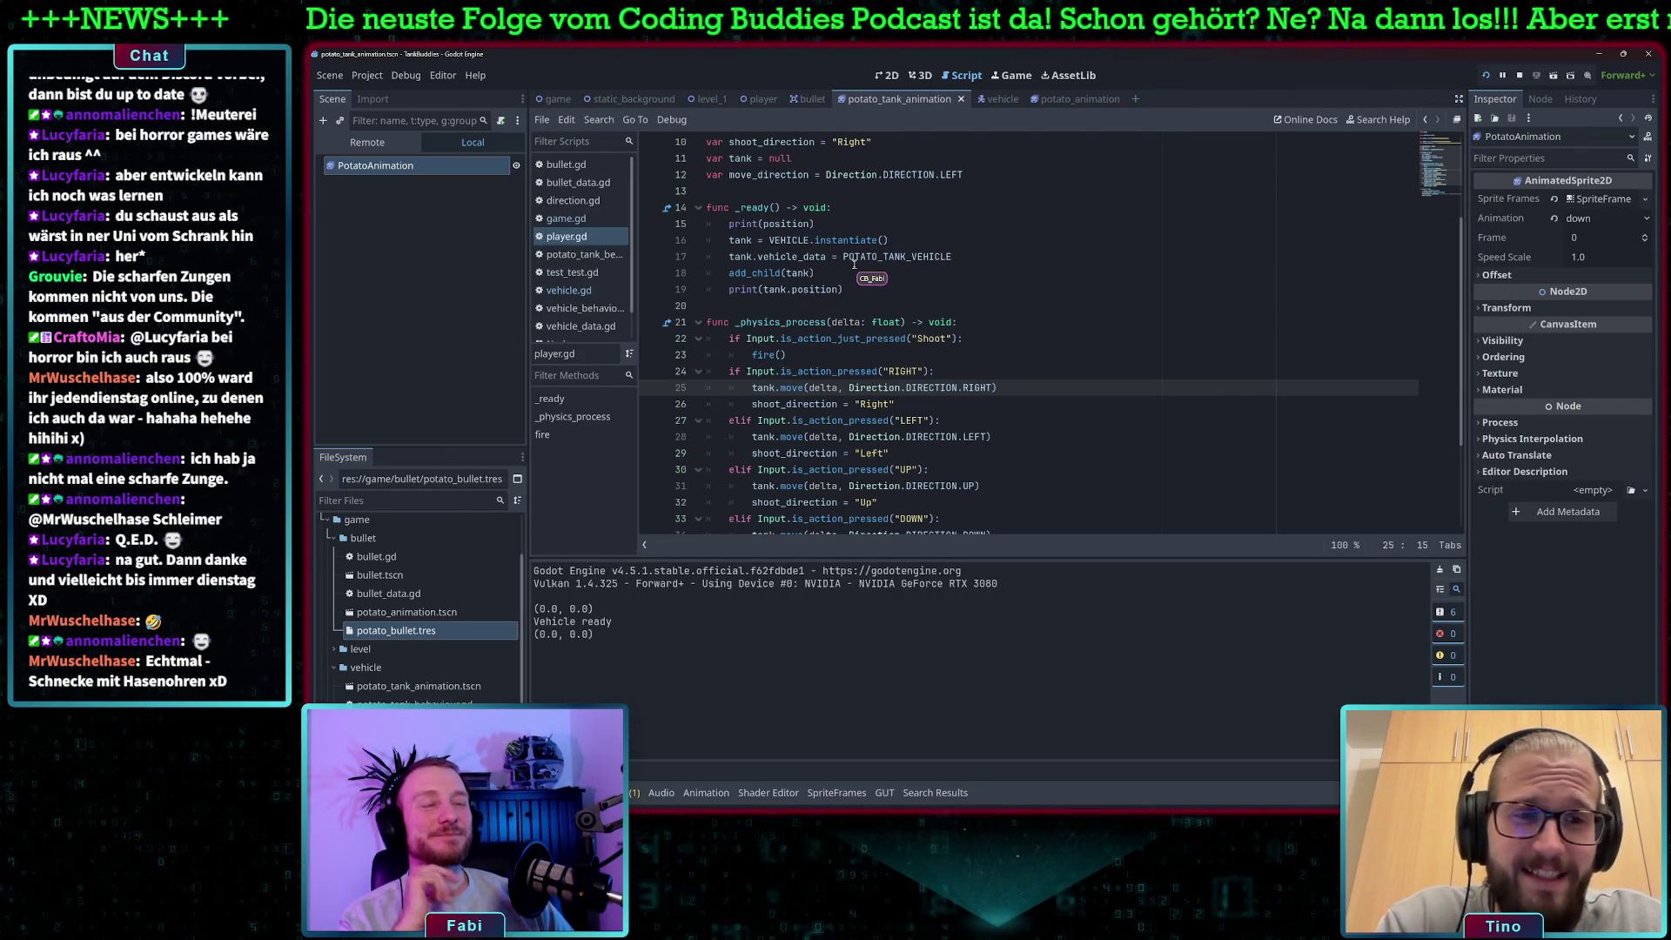
left_click(758, 255)
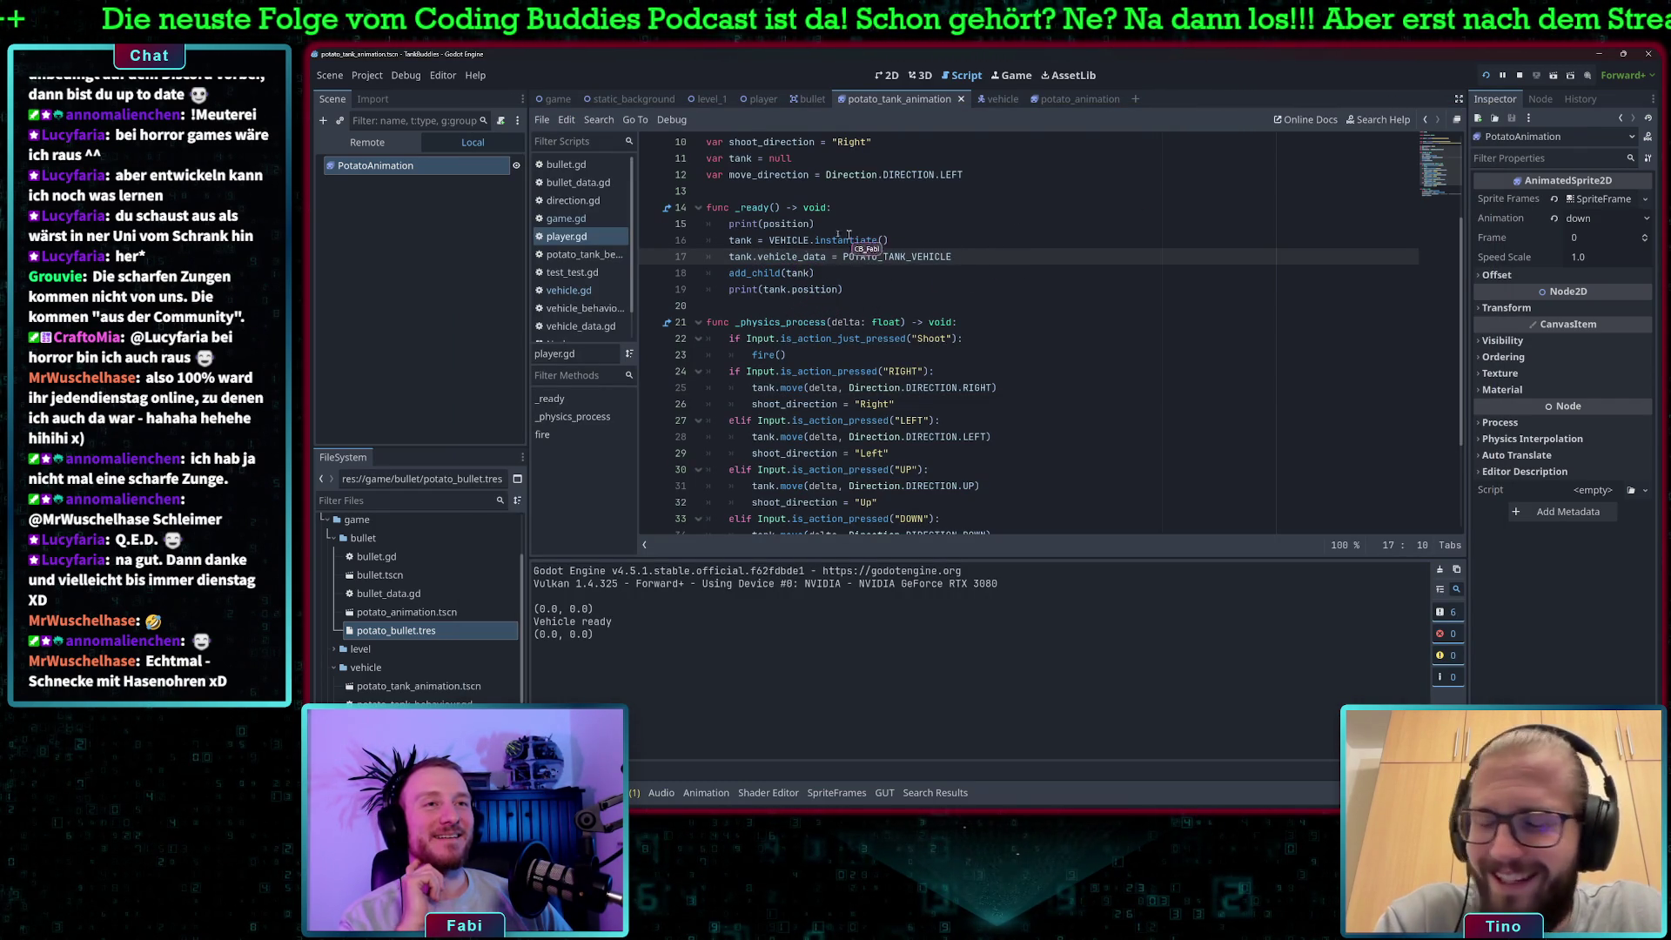
mouse_move(827, 223)
left_mouse_down()
mouse_move(687, 224)
mouse_move(707, 228)
left_mouse_up()
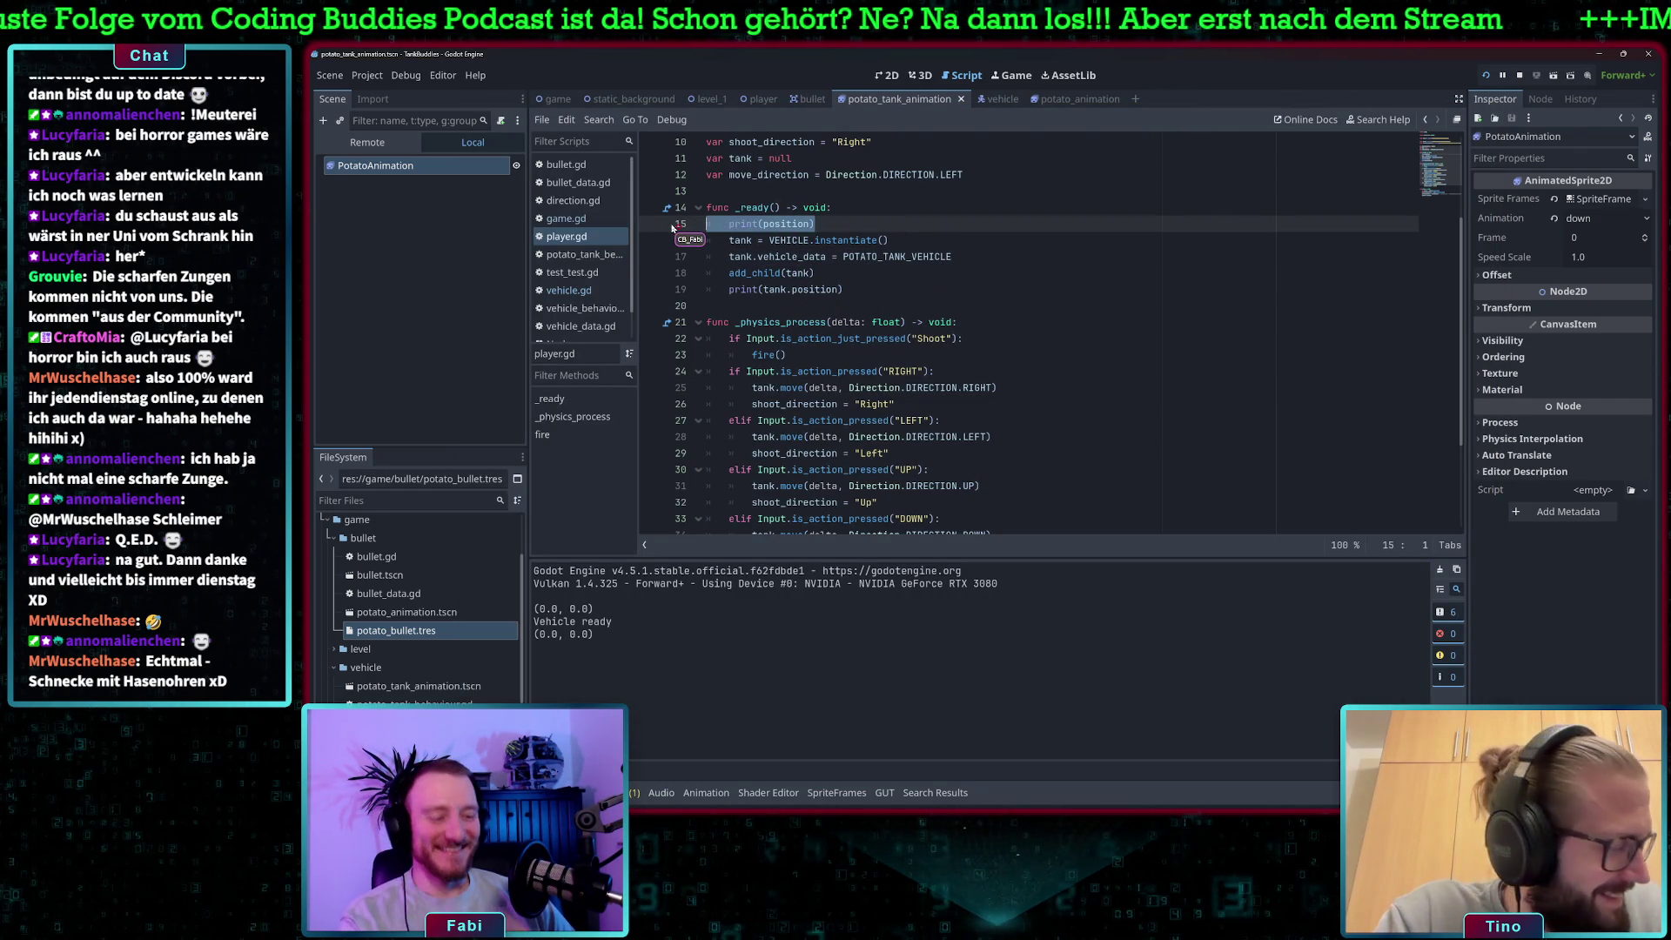
key("BackSpace")
key("BackSpace")
left_click_drag(866, 273, 674, 275)
key("BackSpace")
key("BackSpace")
Add tank.position = SPAWN_POSITION after the vehicle_data line, fixing the SPAWN_POSITION typo.
left_click(997, 239)
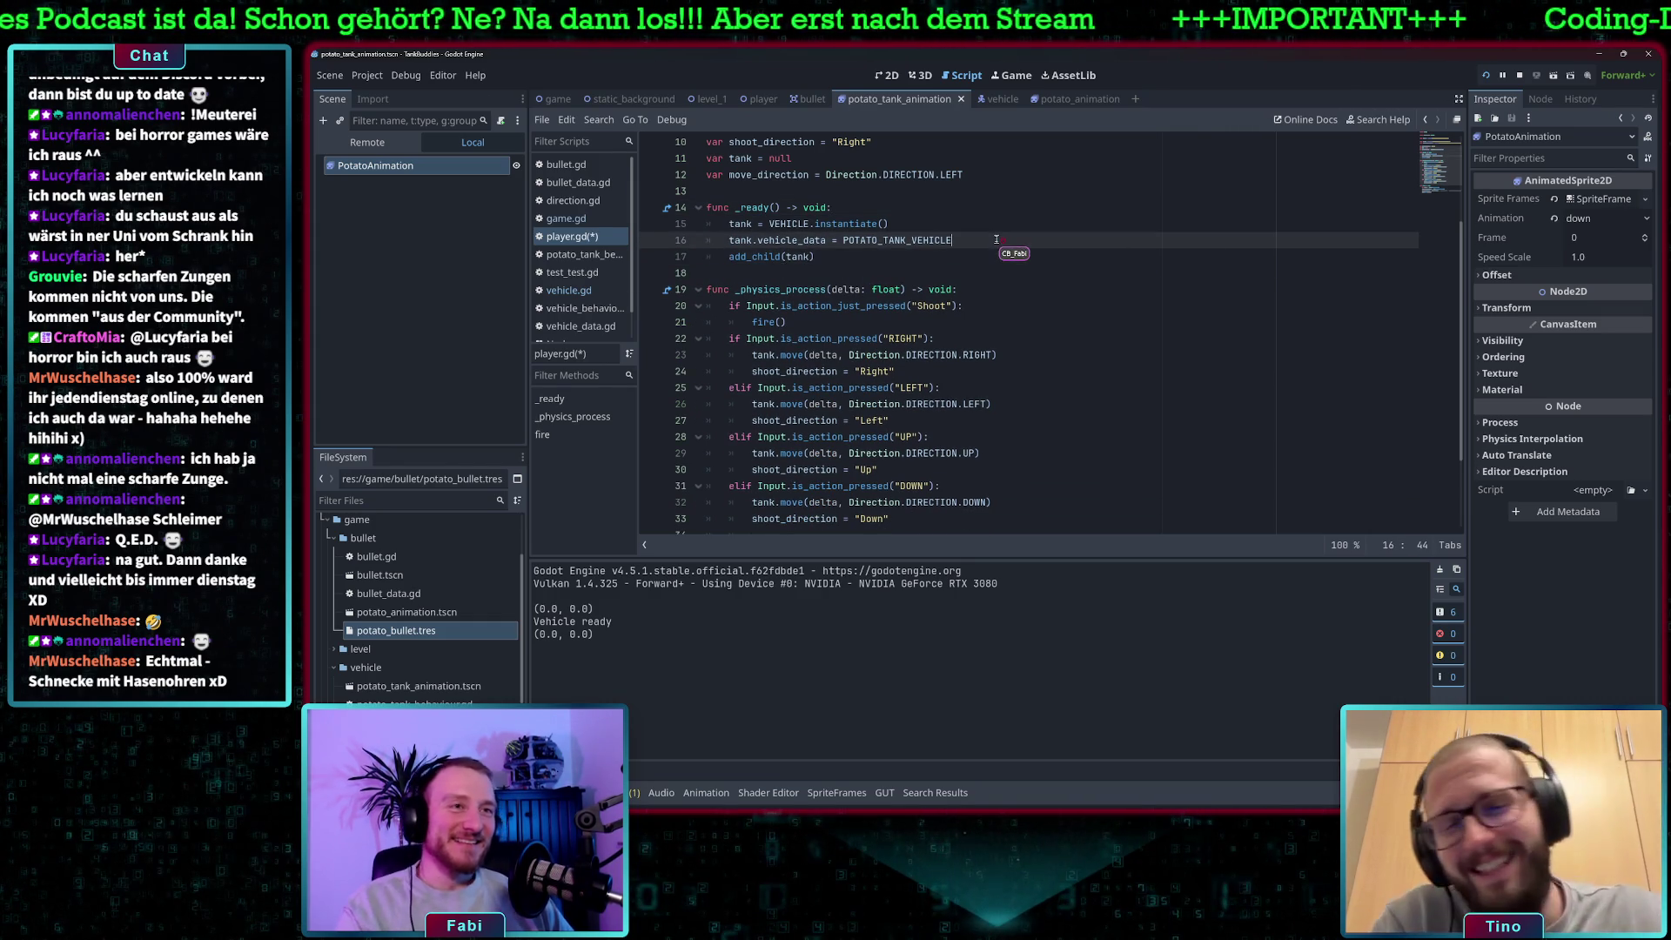
key("Return")
type("ta")
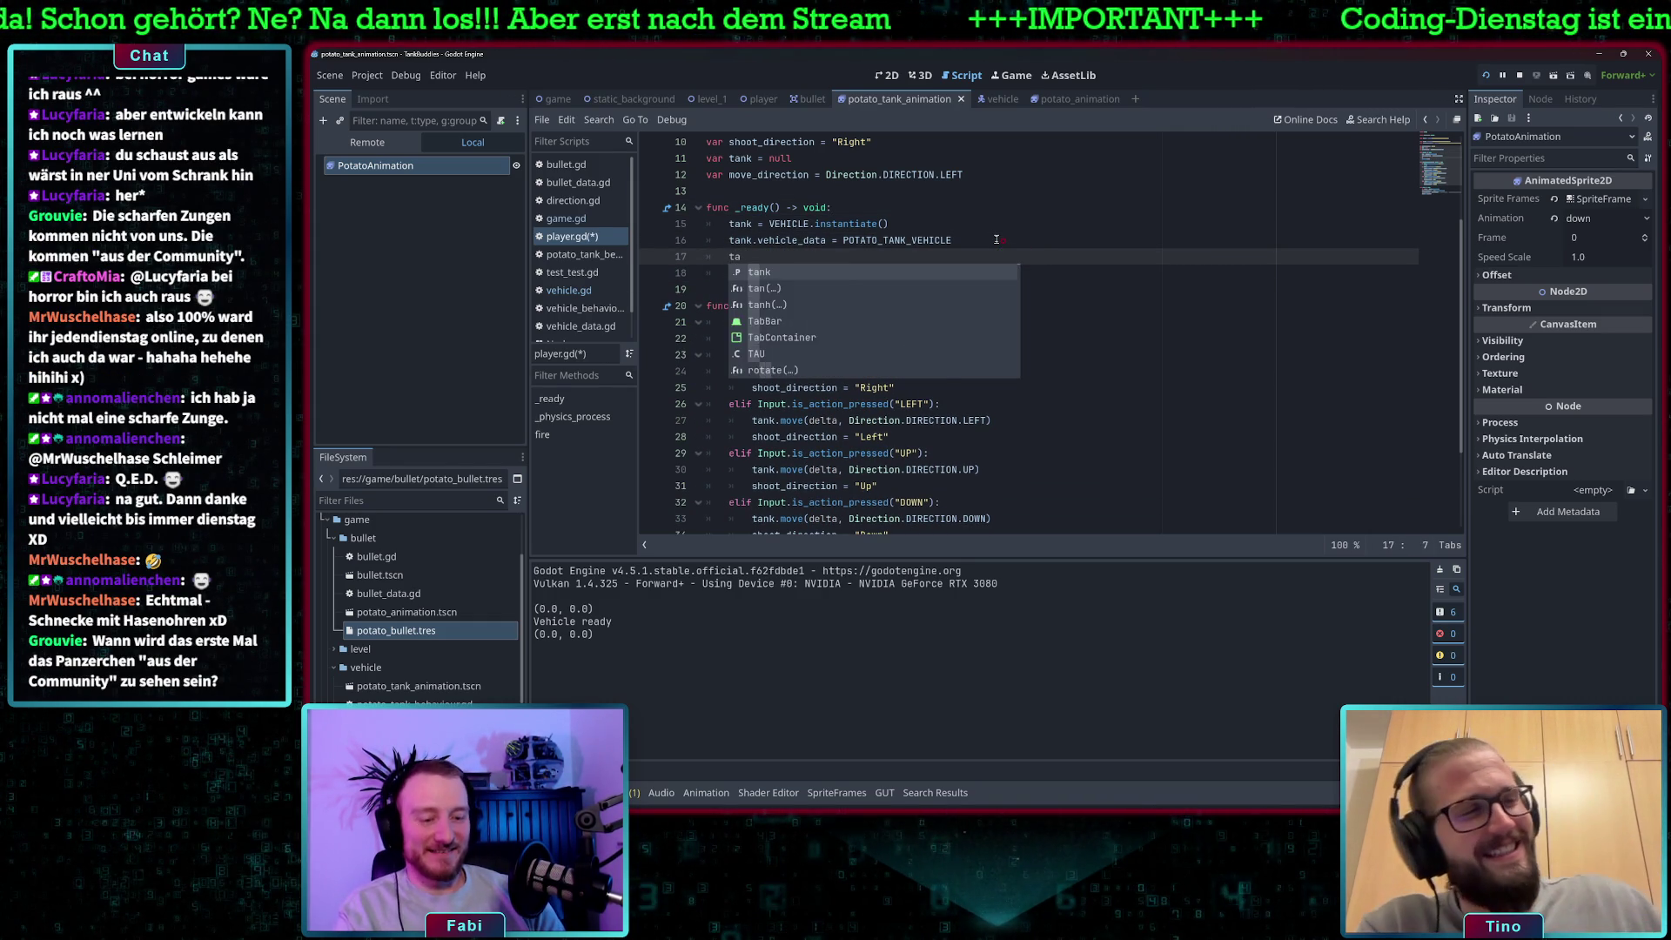
type("nk.position =")
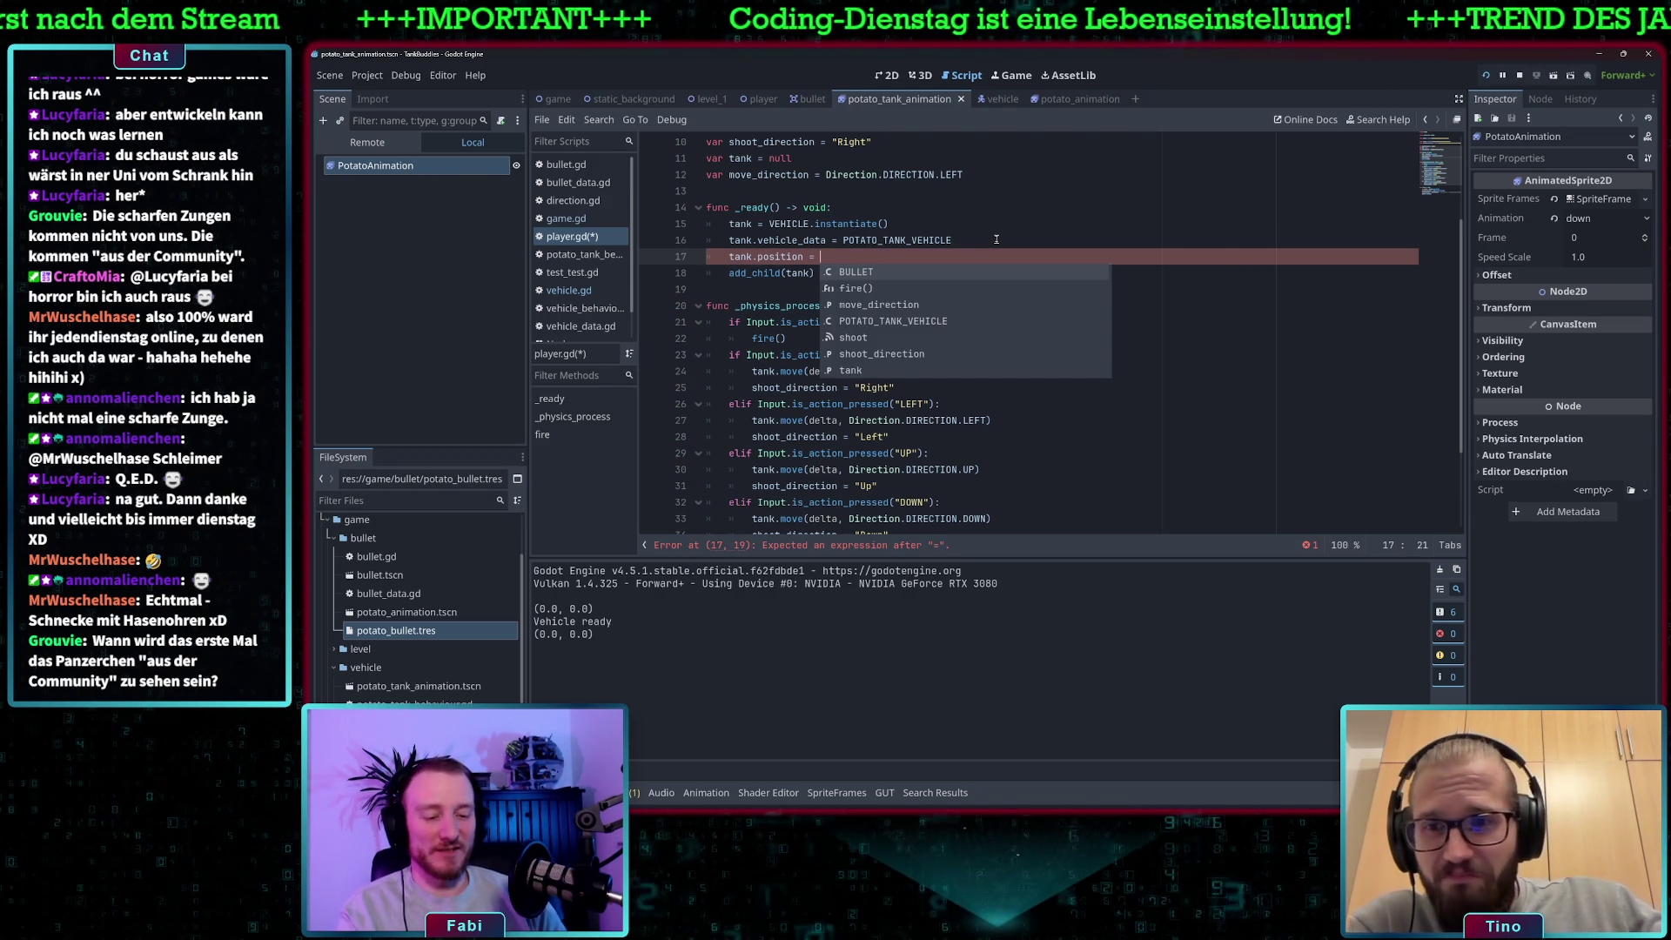
type("SPAWN")
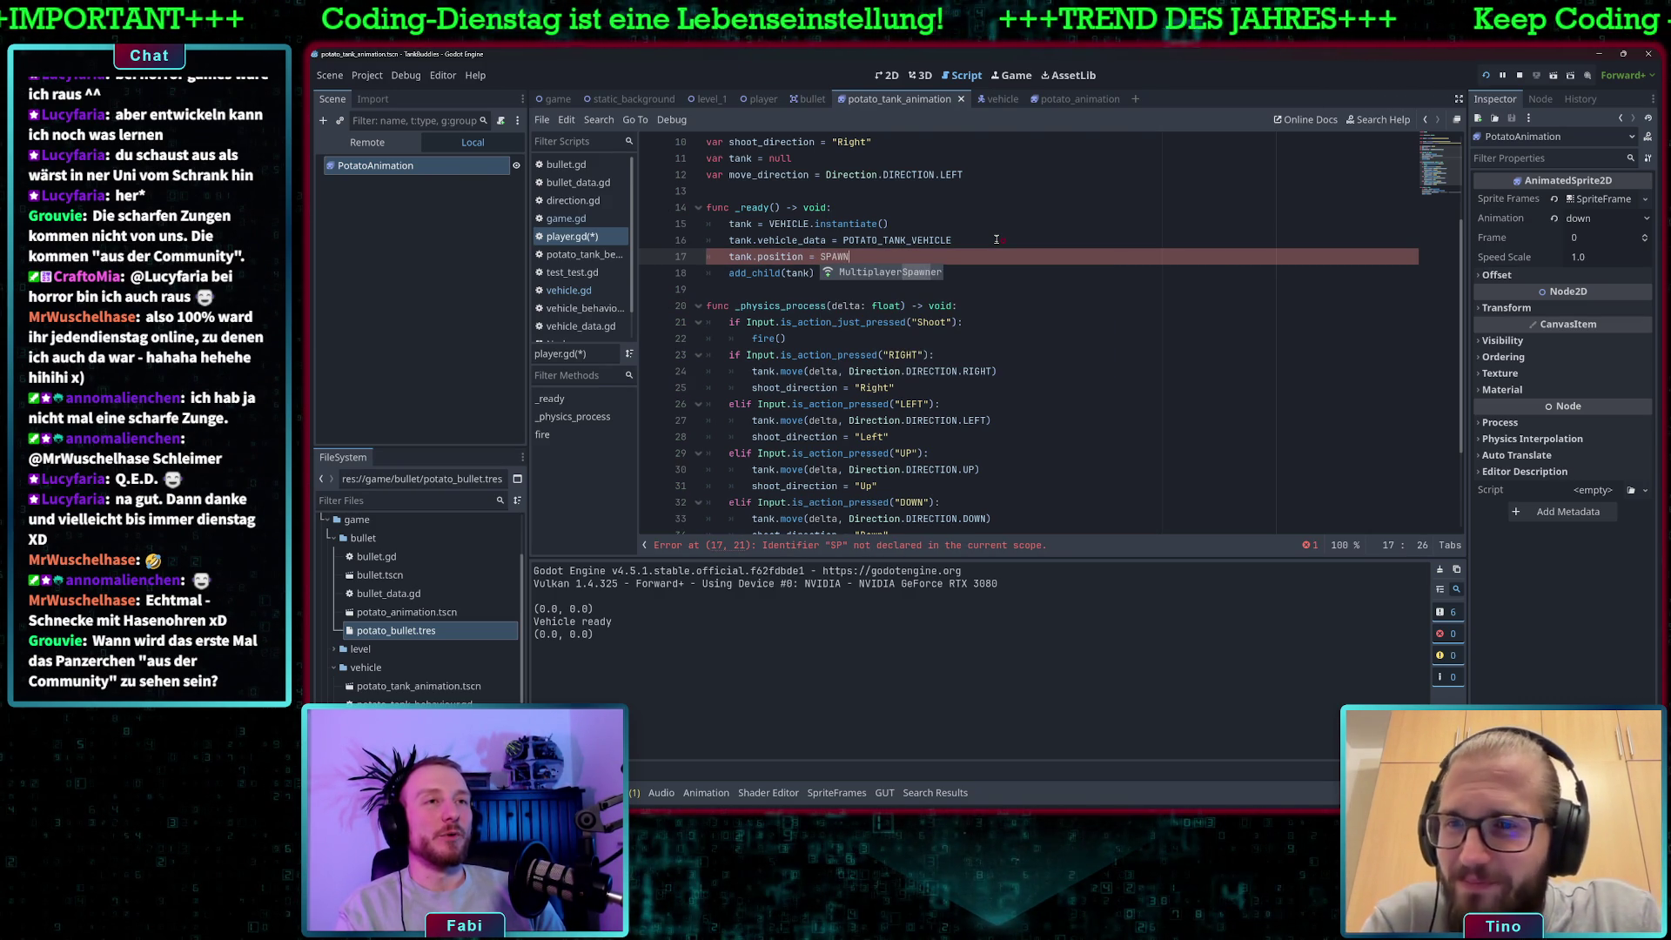
type("_POSTION")
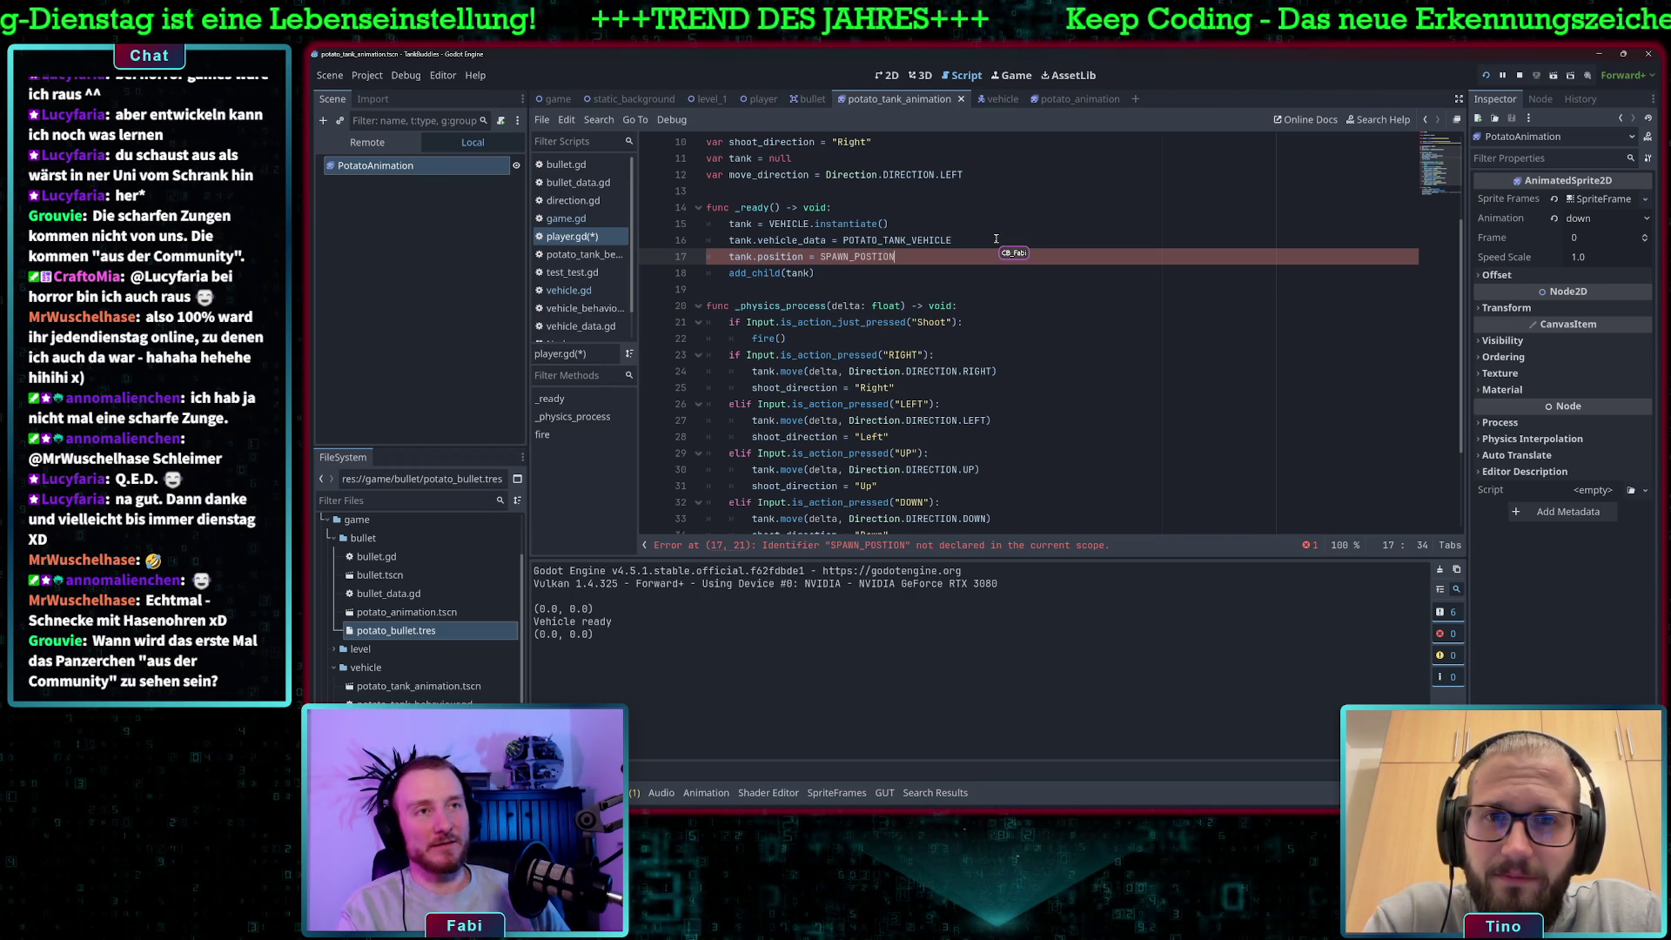
scroll(1000, 261, "up", 2)
left_click(1009, 293)
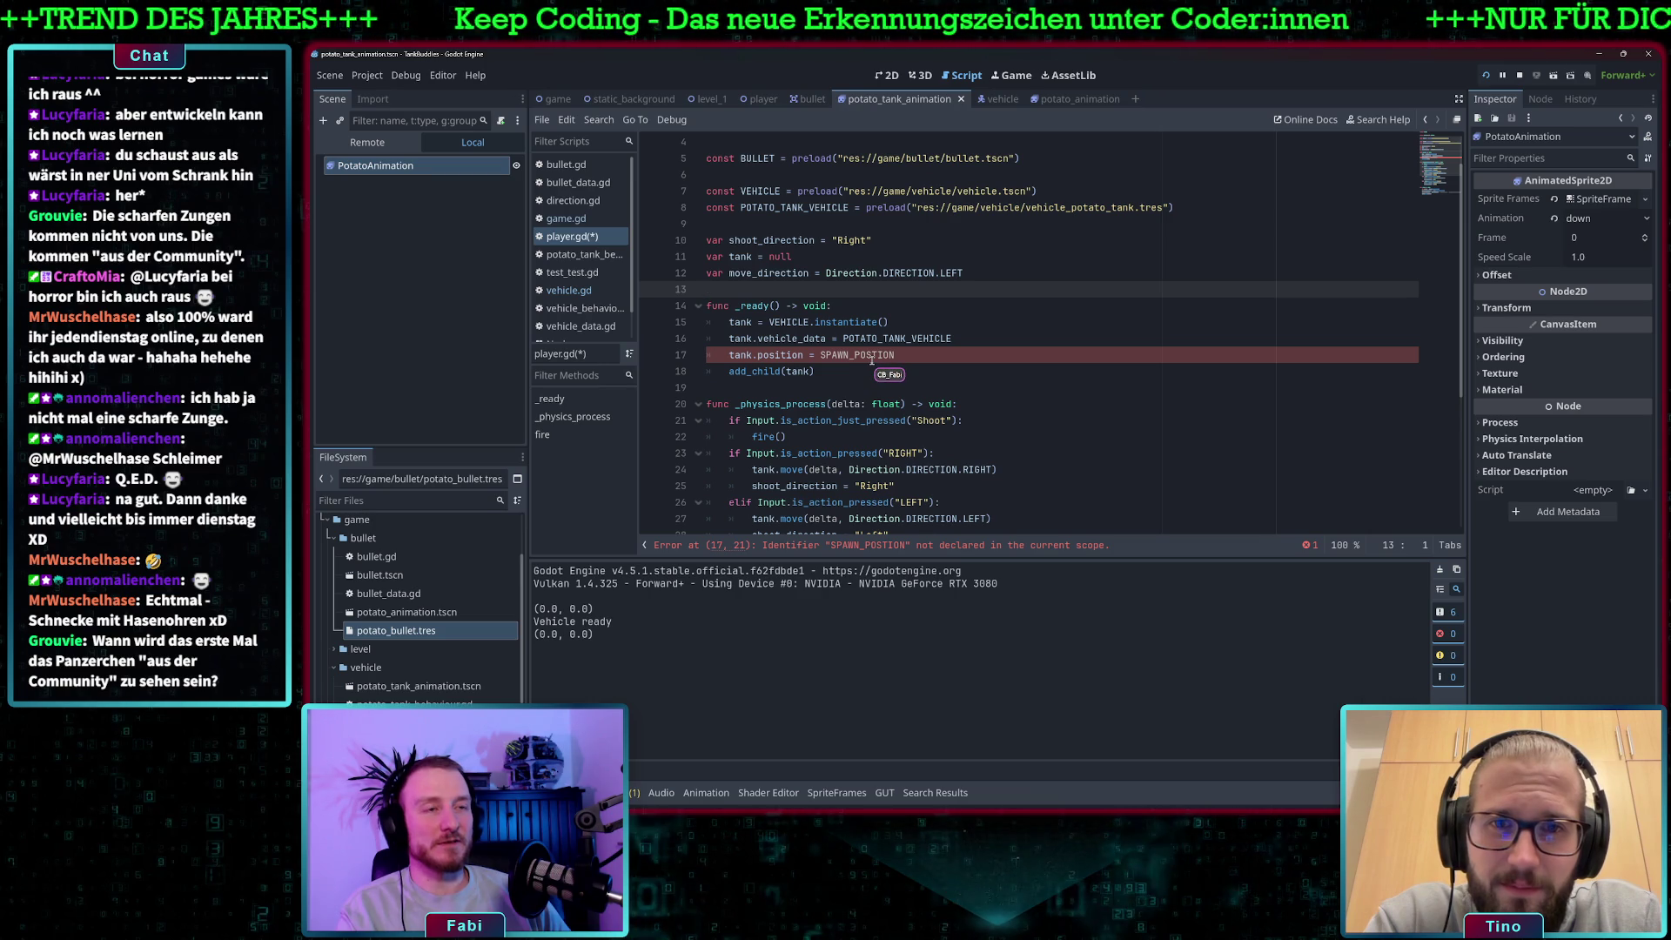
left_click(871, 356)
type("I")
left_click(906, 353)
left_click_drag(905, 355, 820, 355)
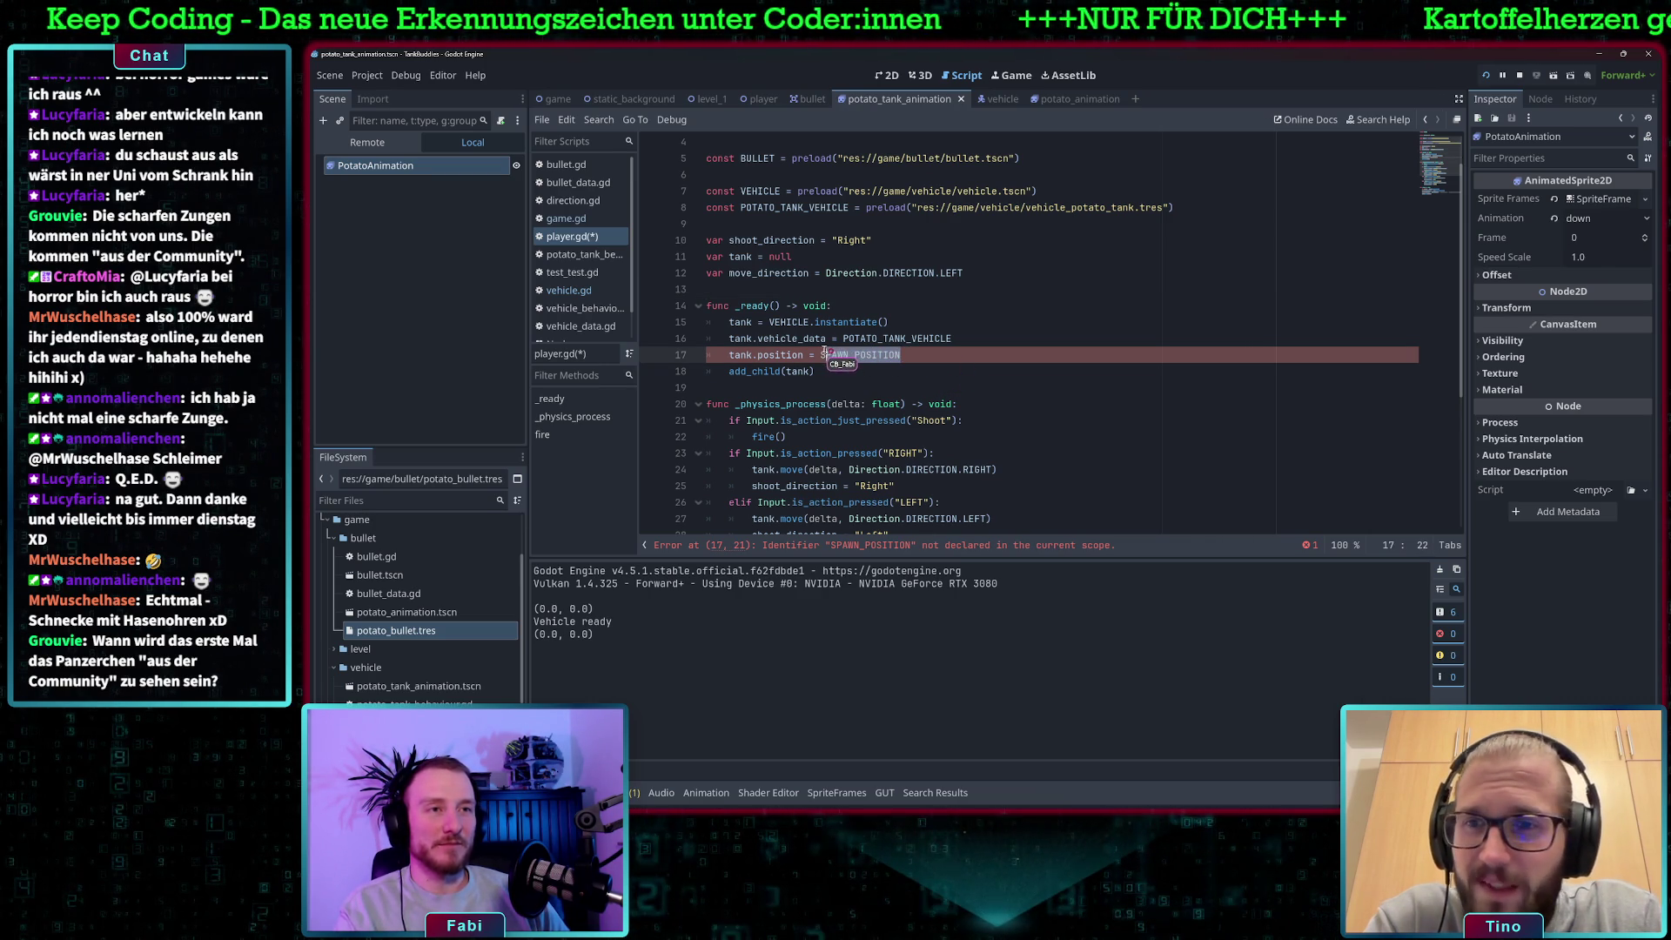
Declare var SPAWN_POSITION = Vector2(200,200) above _ready and save player.gd.
left_click(988, 273)
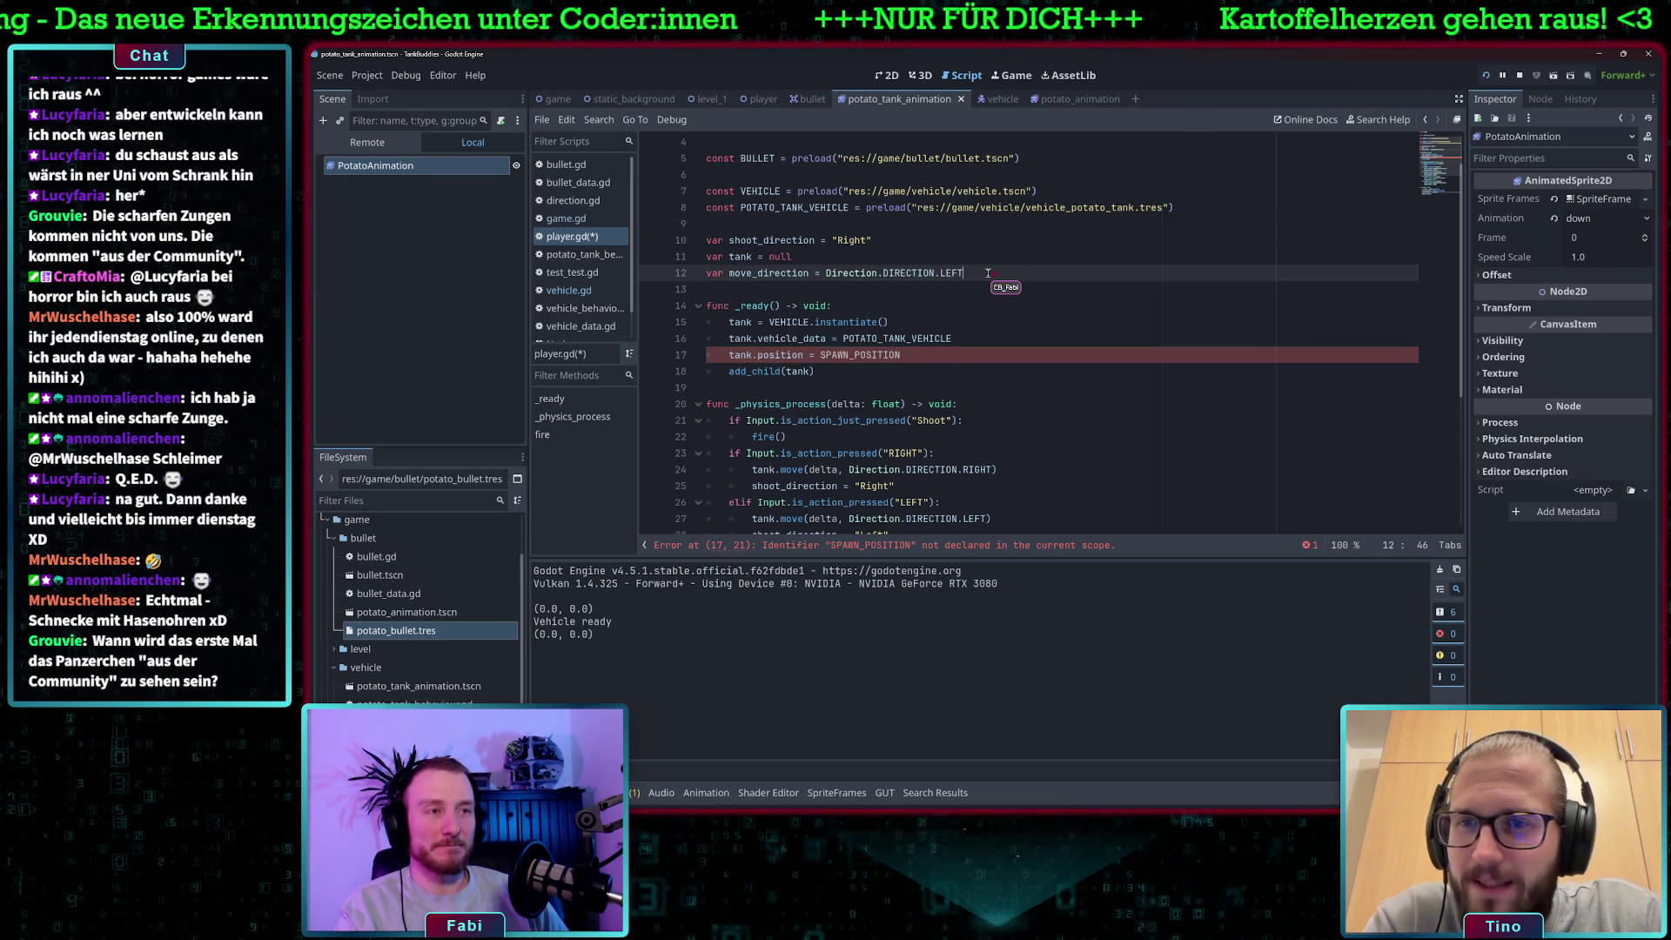
key("Return")
type("VAR")
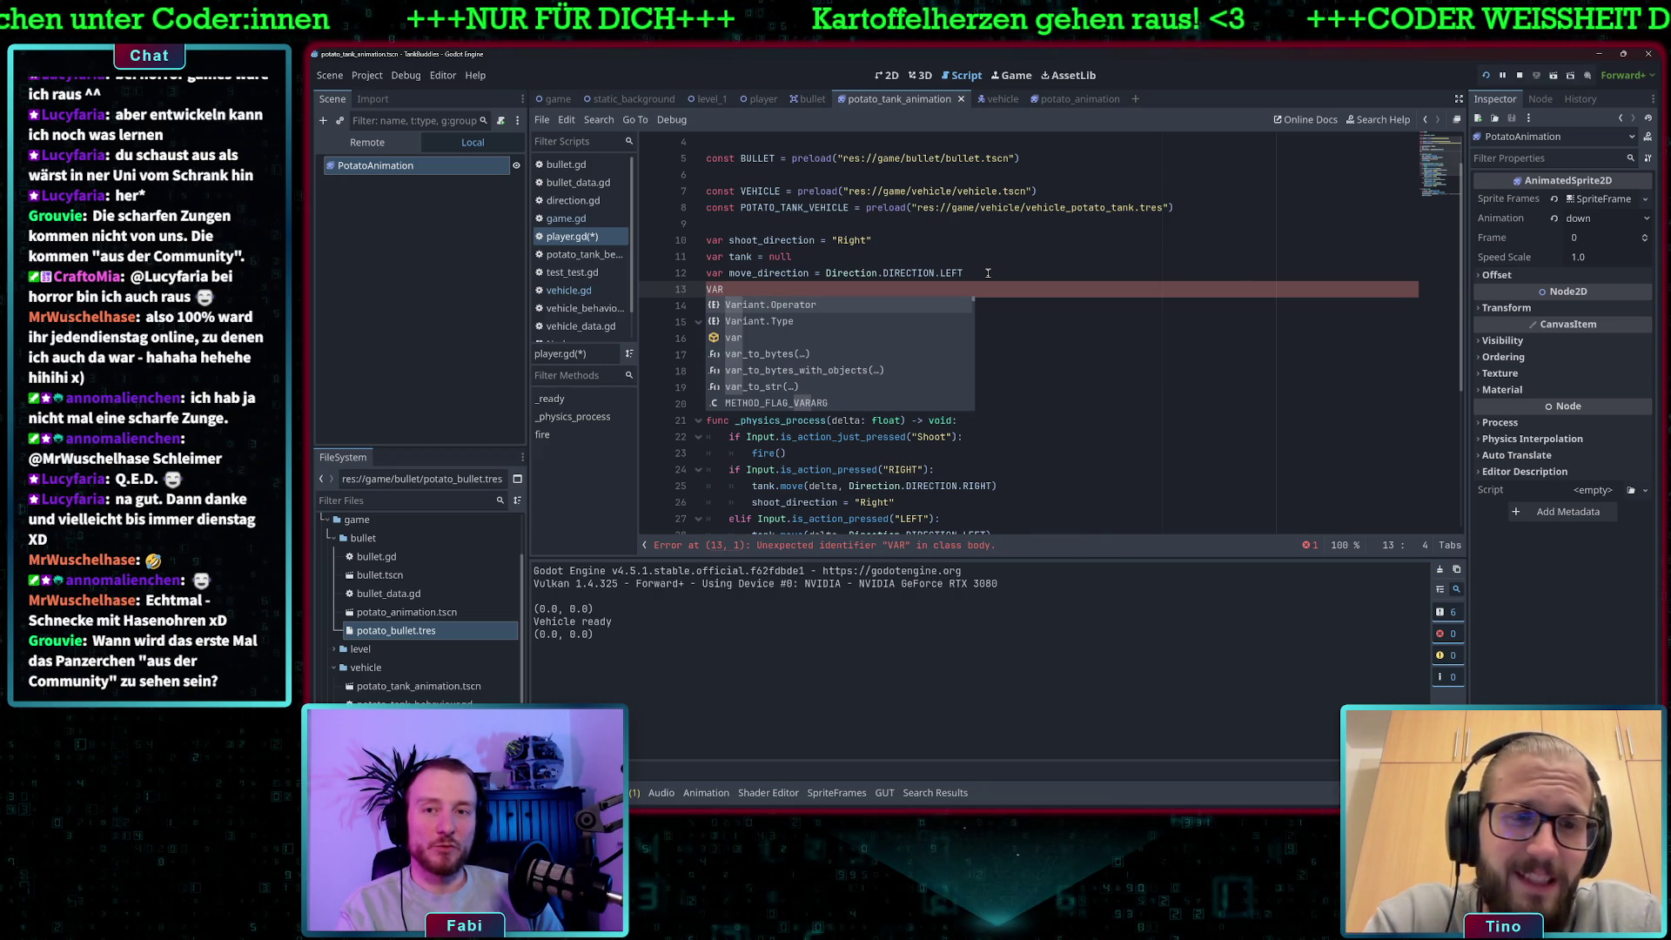
key("BackSpace")
key("BackSpace")
key("BackSpace")
type("var ")
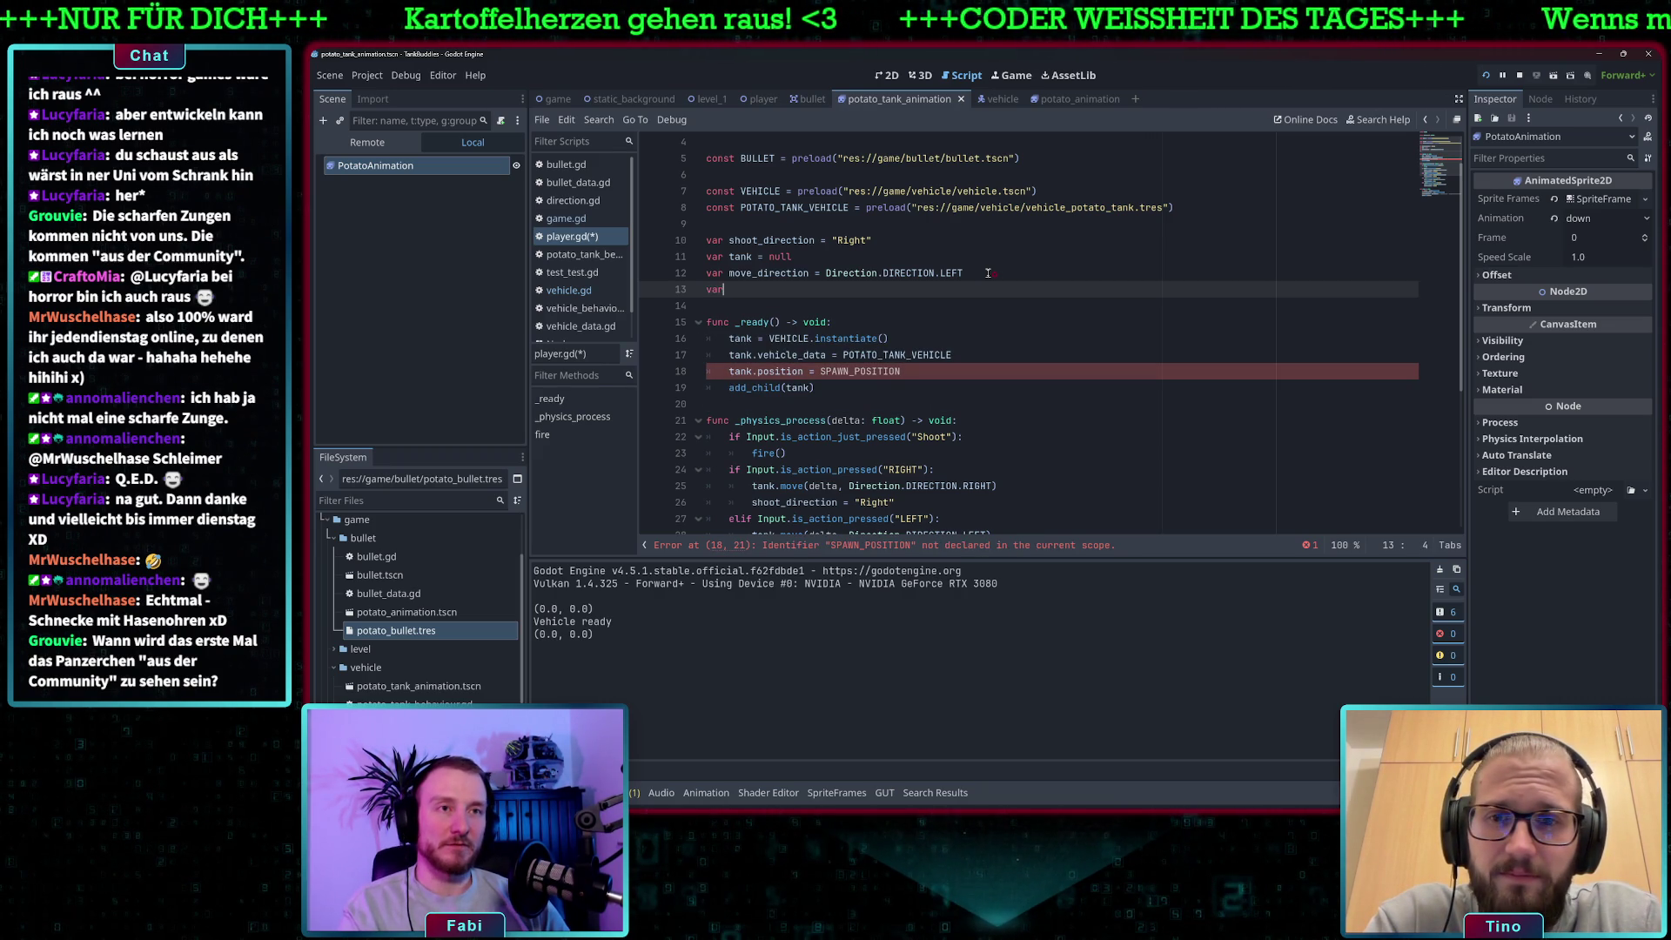
type("SPAWN_POSITION")
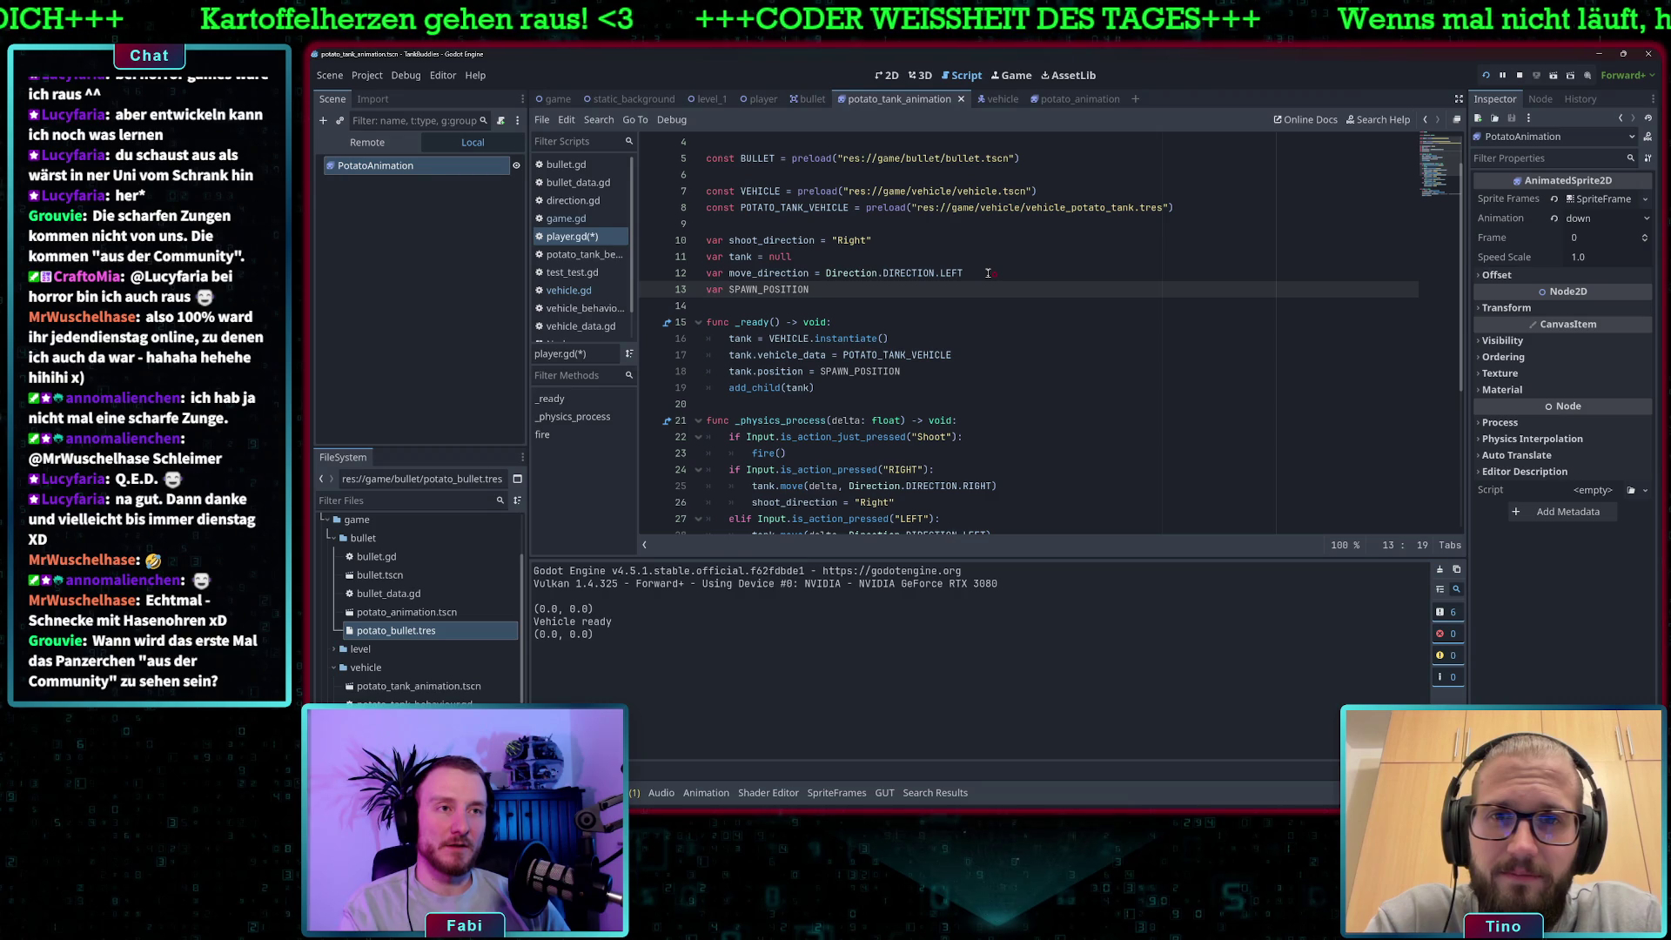
type(" = ")
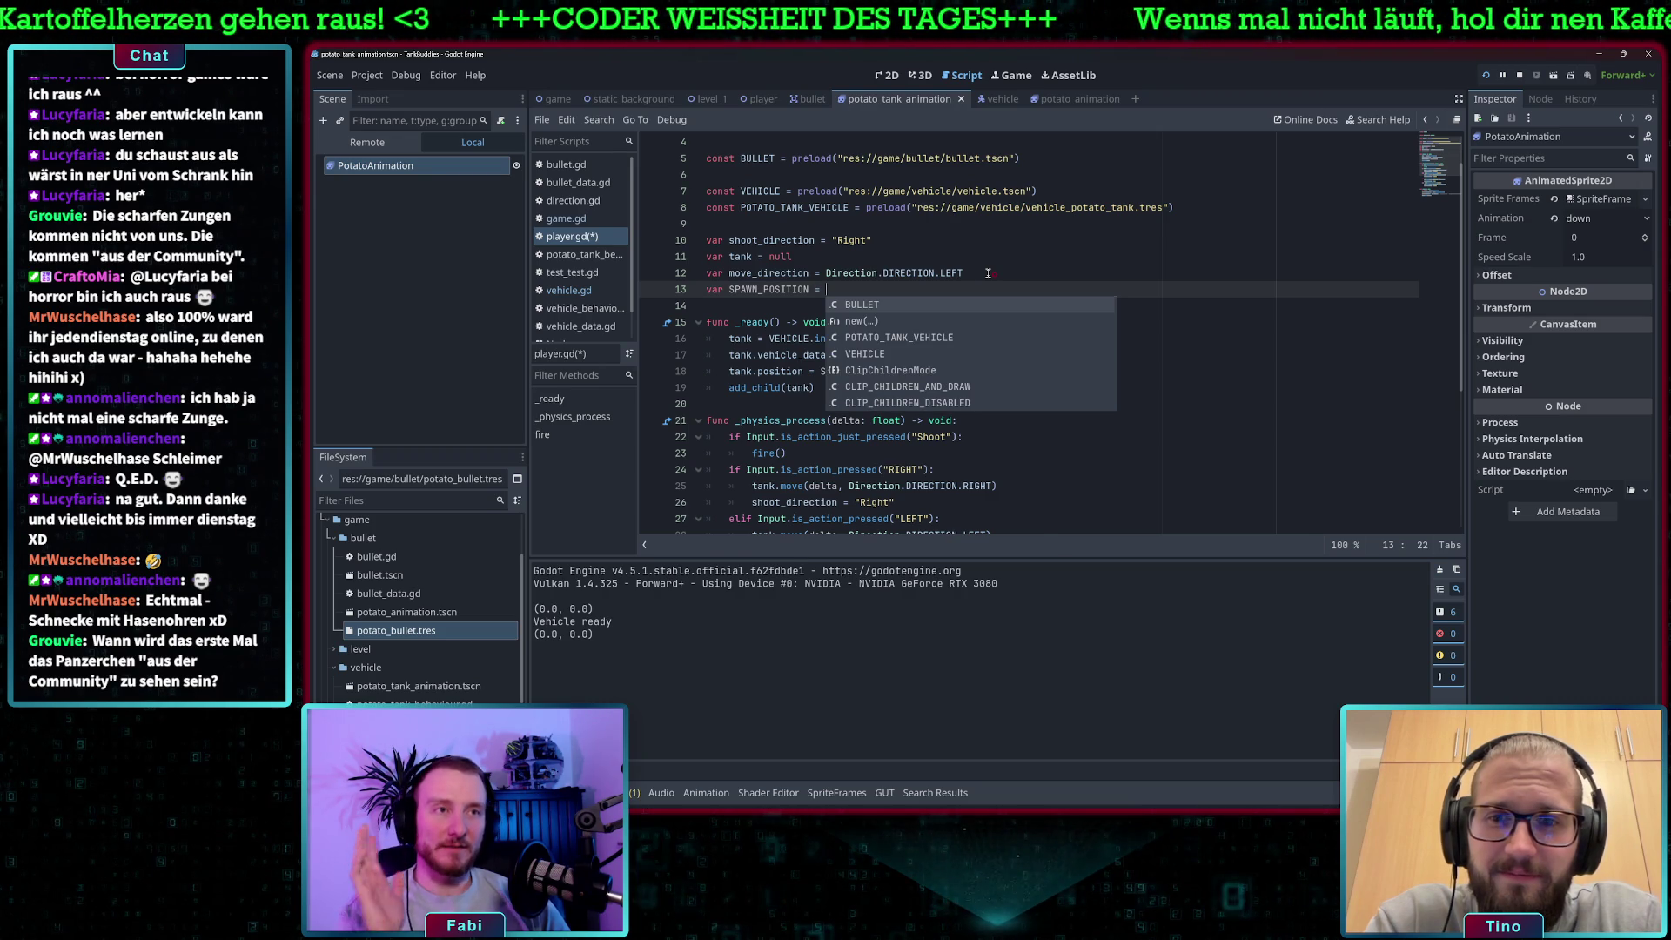
type("Ver")
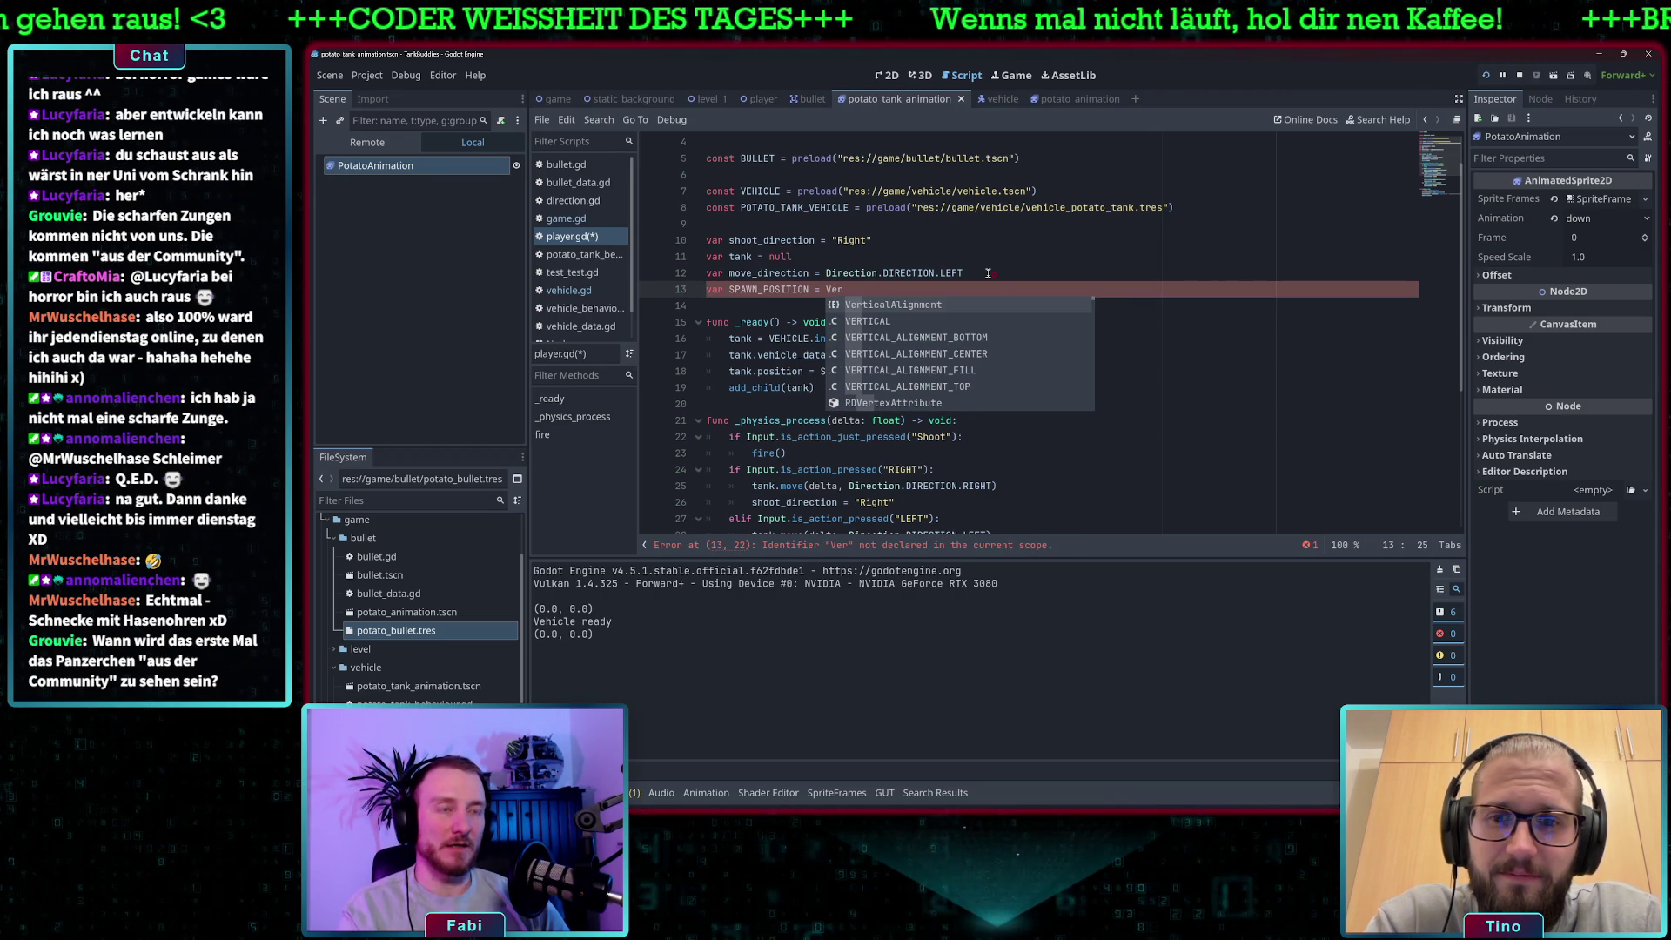
key("BackSpace")
key("BackSpace")
type("ector2")
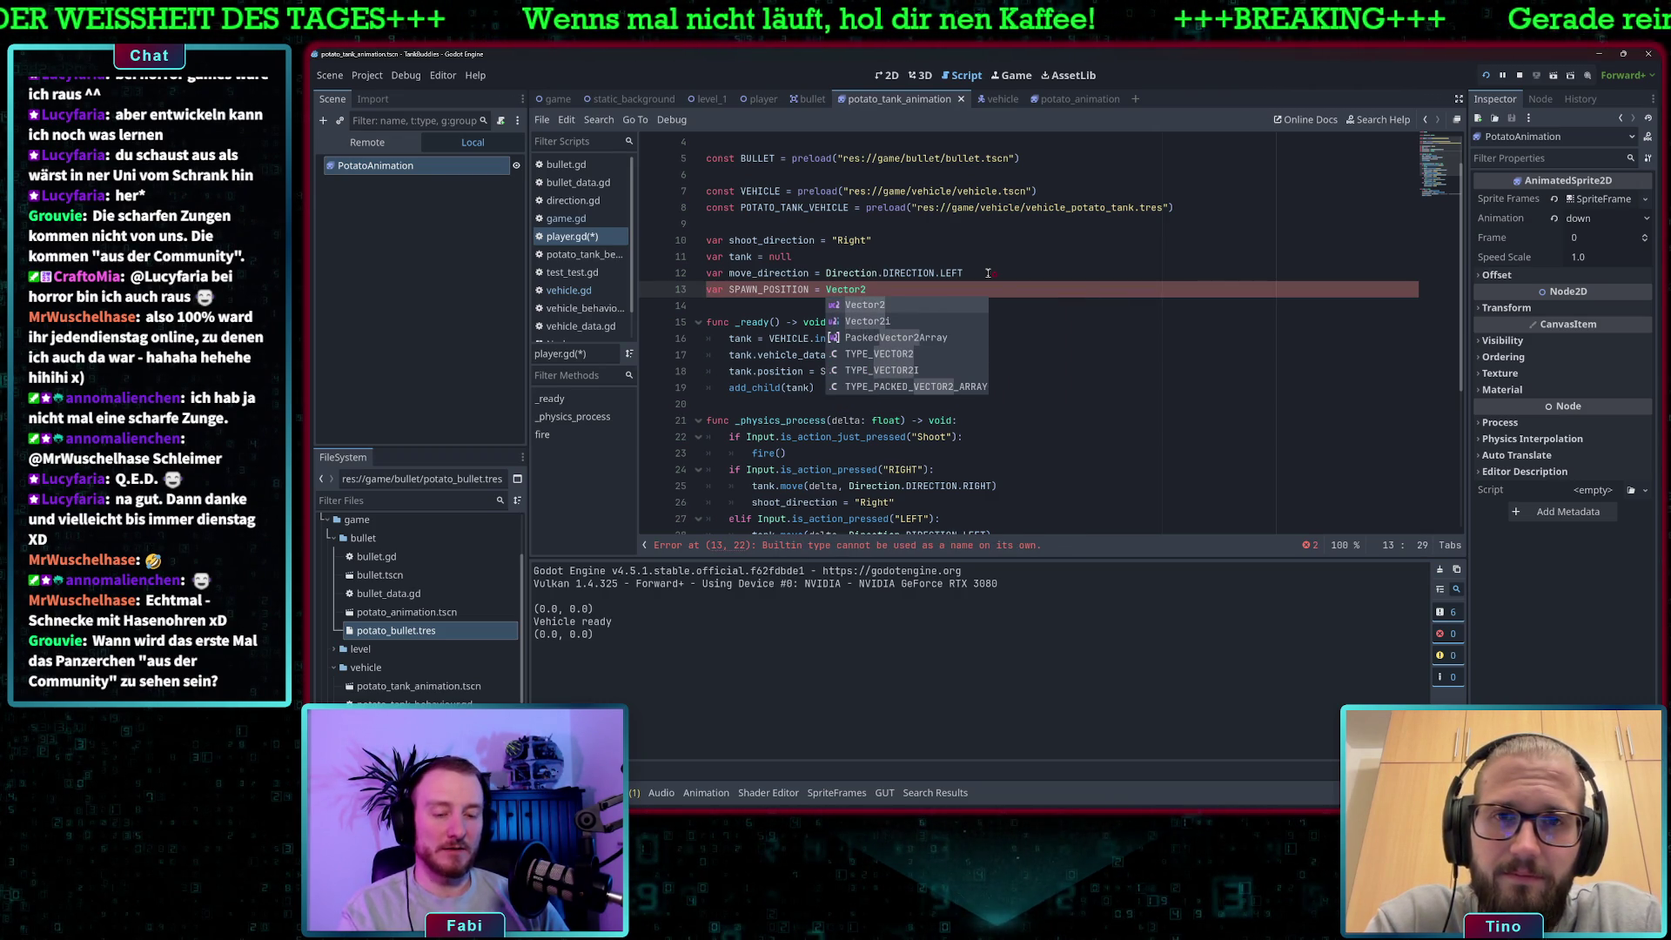
type("D")
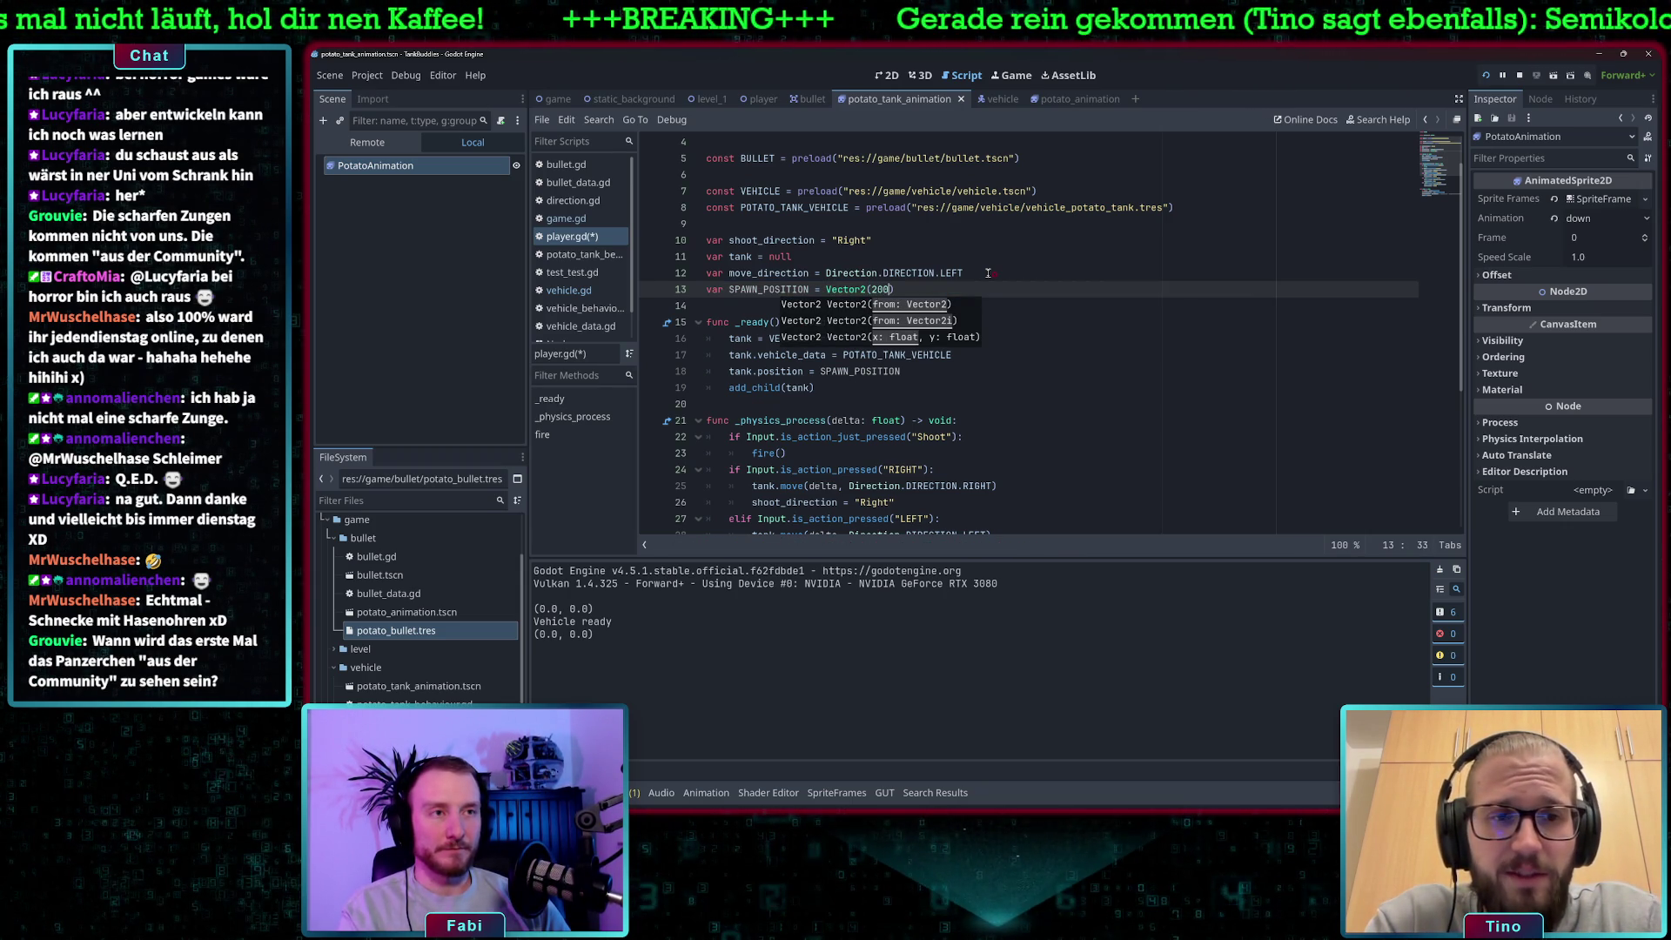
type(",200")
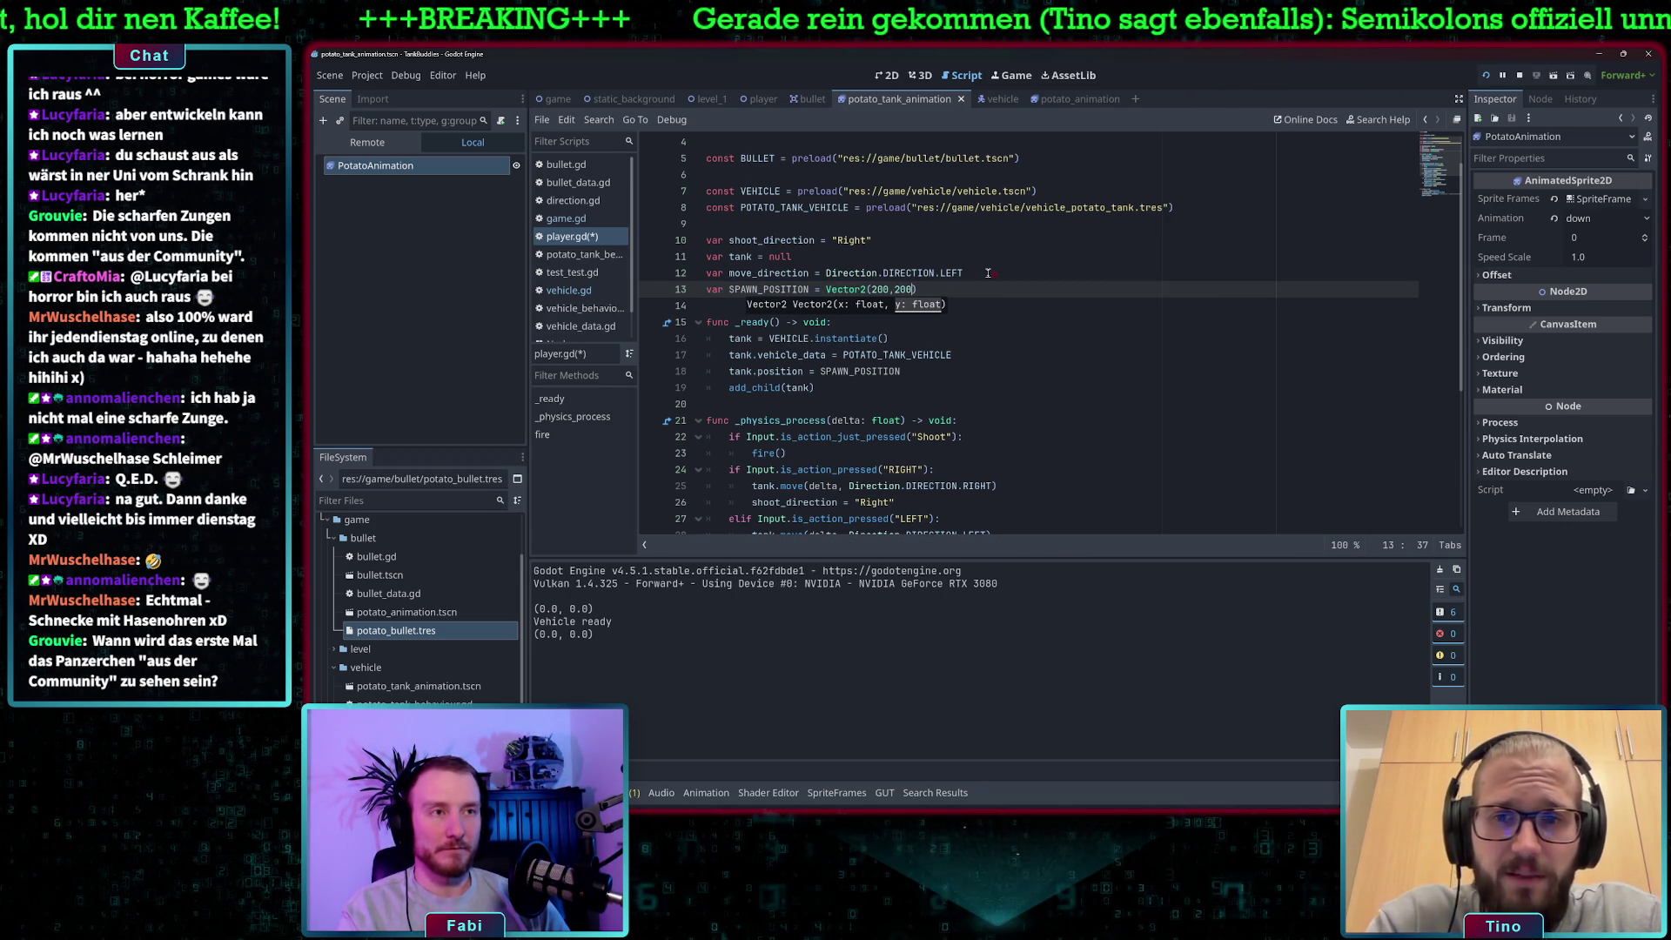
left_click(988, 273)
key("ctrl+s")
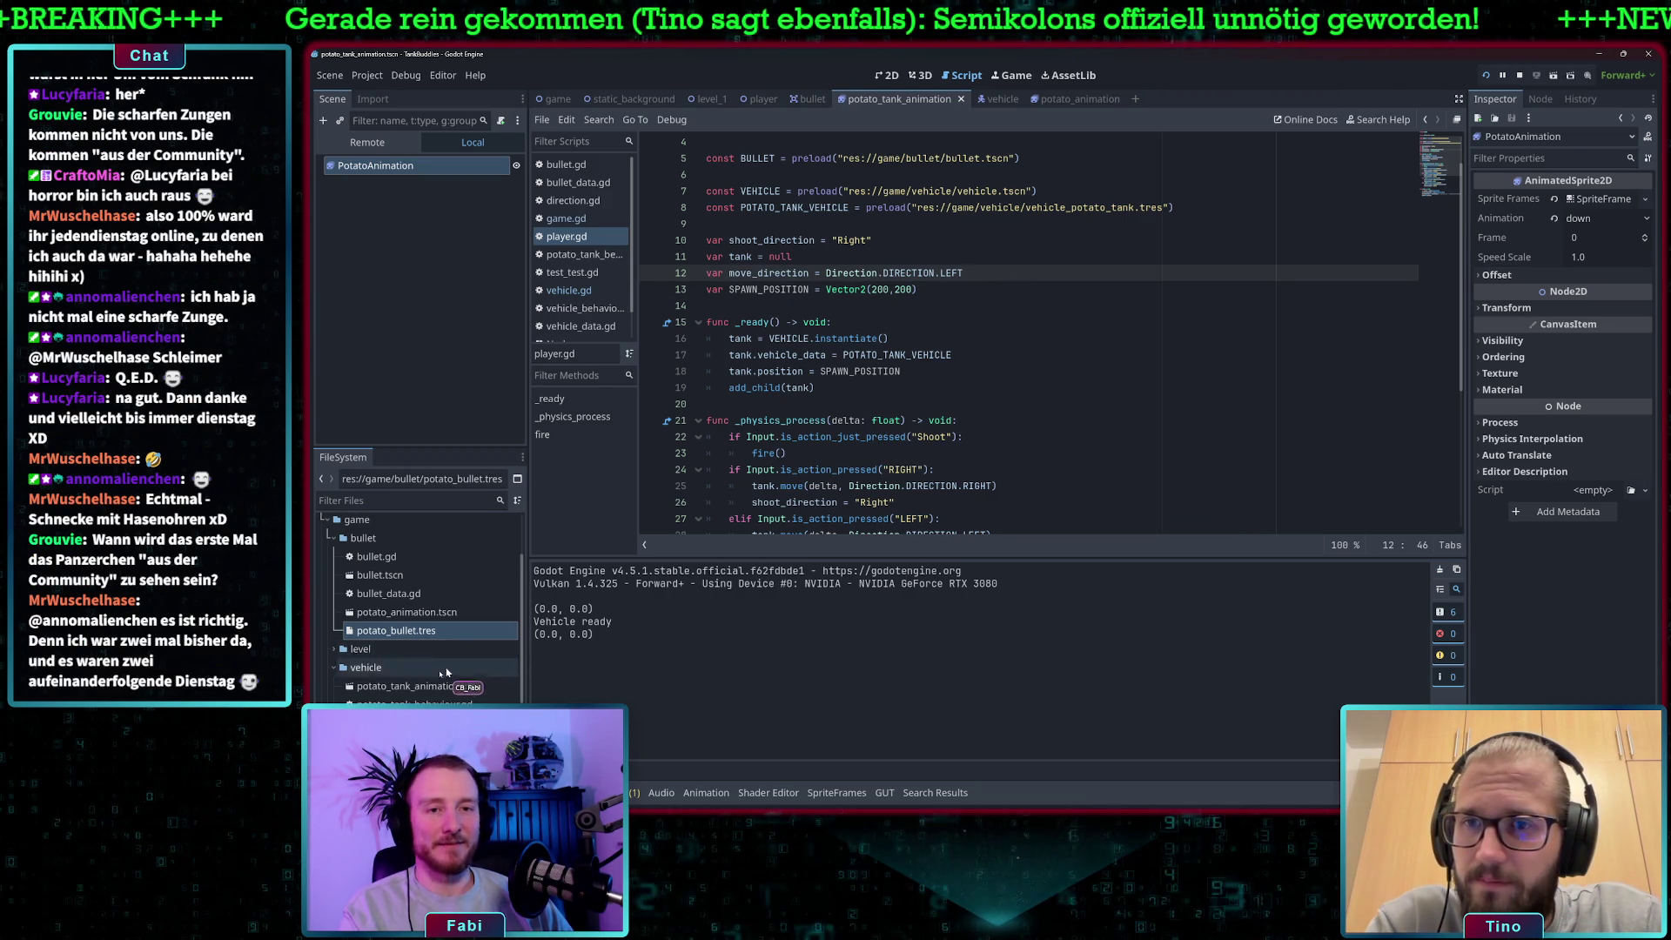
scroll(415, 642, "down", 3)
left_click(419, 689)
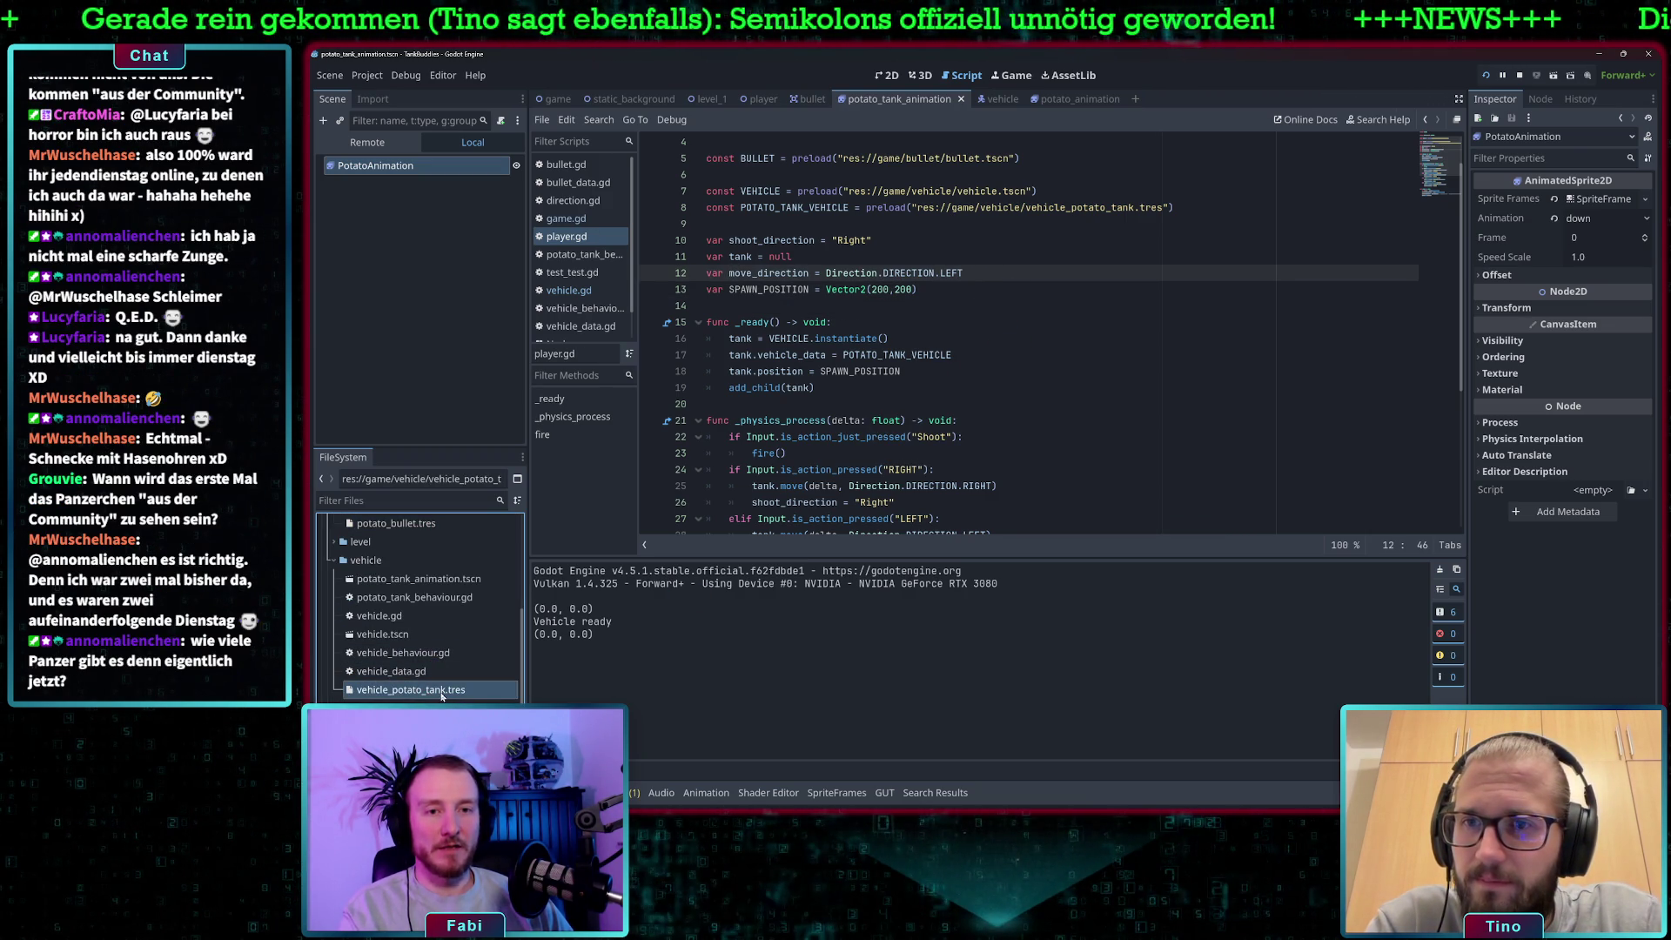
Dismiss the vehicle folder's context menu and show the potato tank animation scene in 2D.
right_click(374, 561)
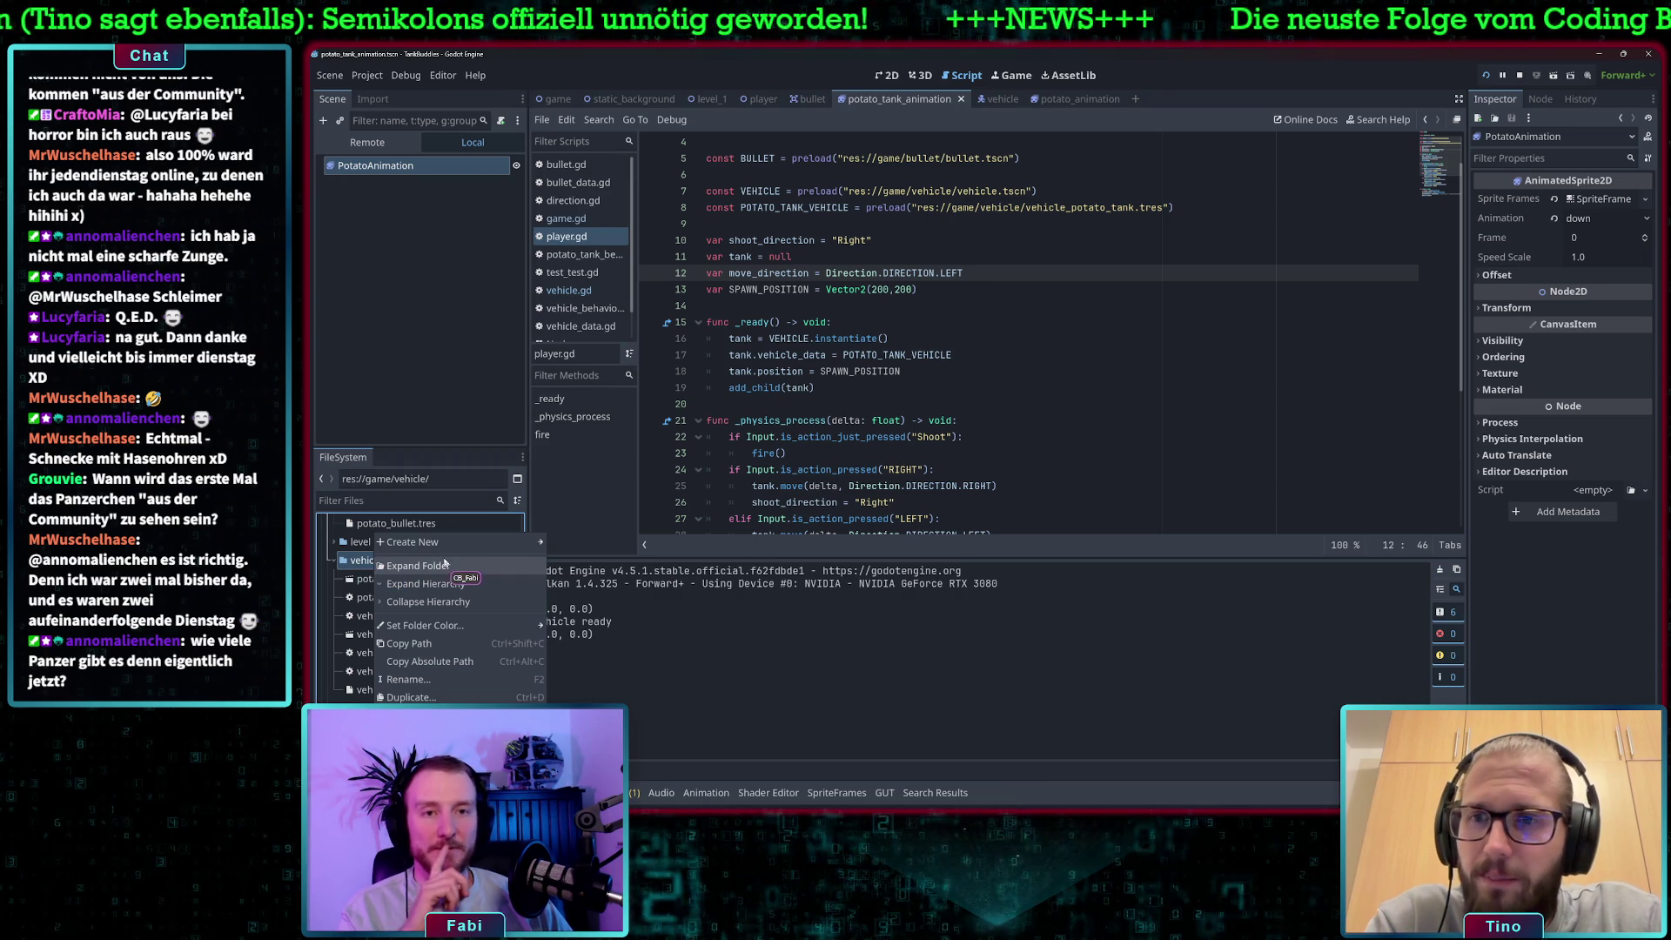
left_click(751, 603)
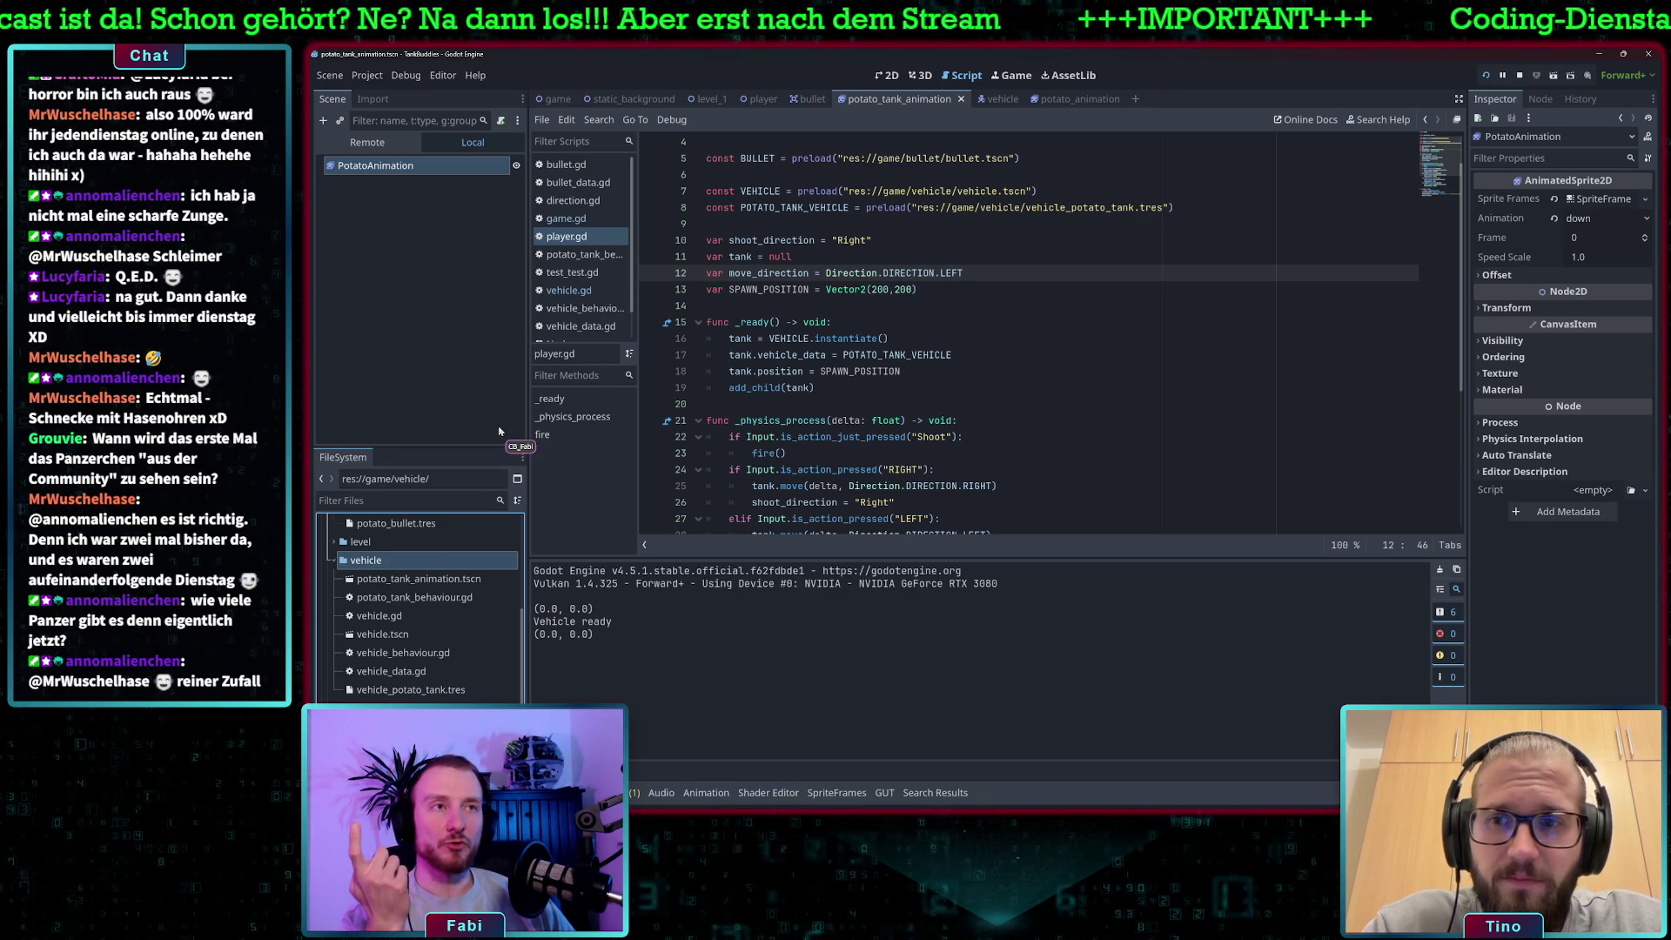
left_click(906, 98)
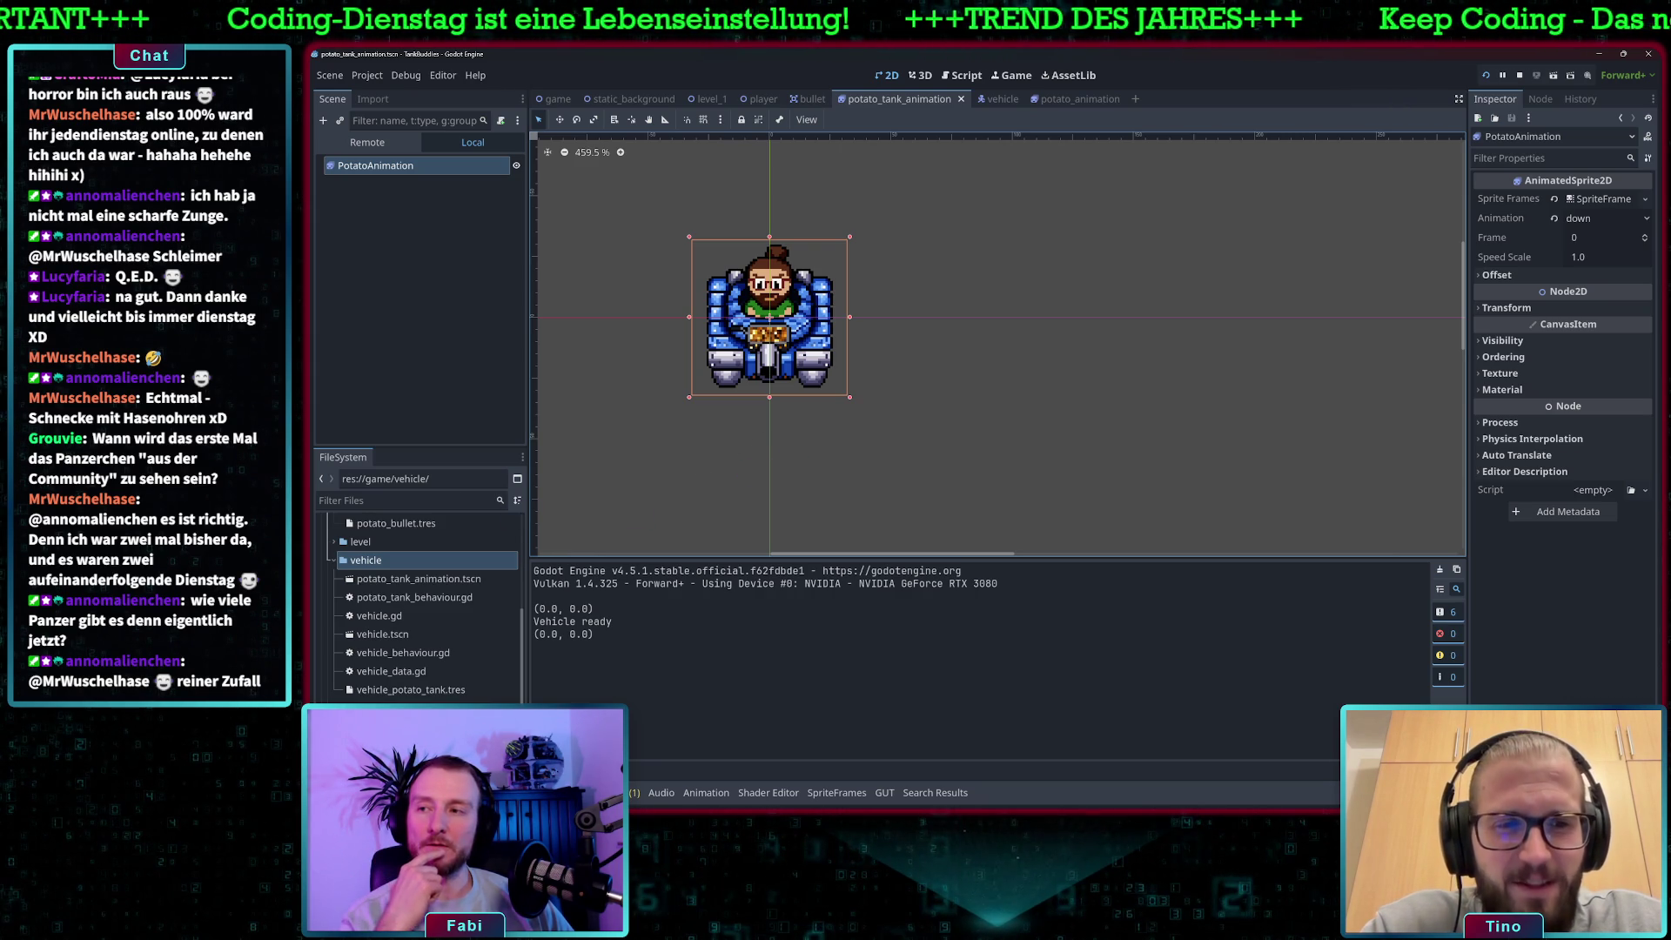
Switch to Aseprite and open Hummer.aseprite from the tank-buddies assets folder.
key("alt+Tab")
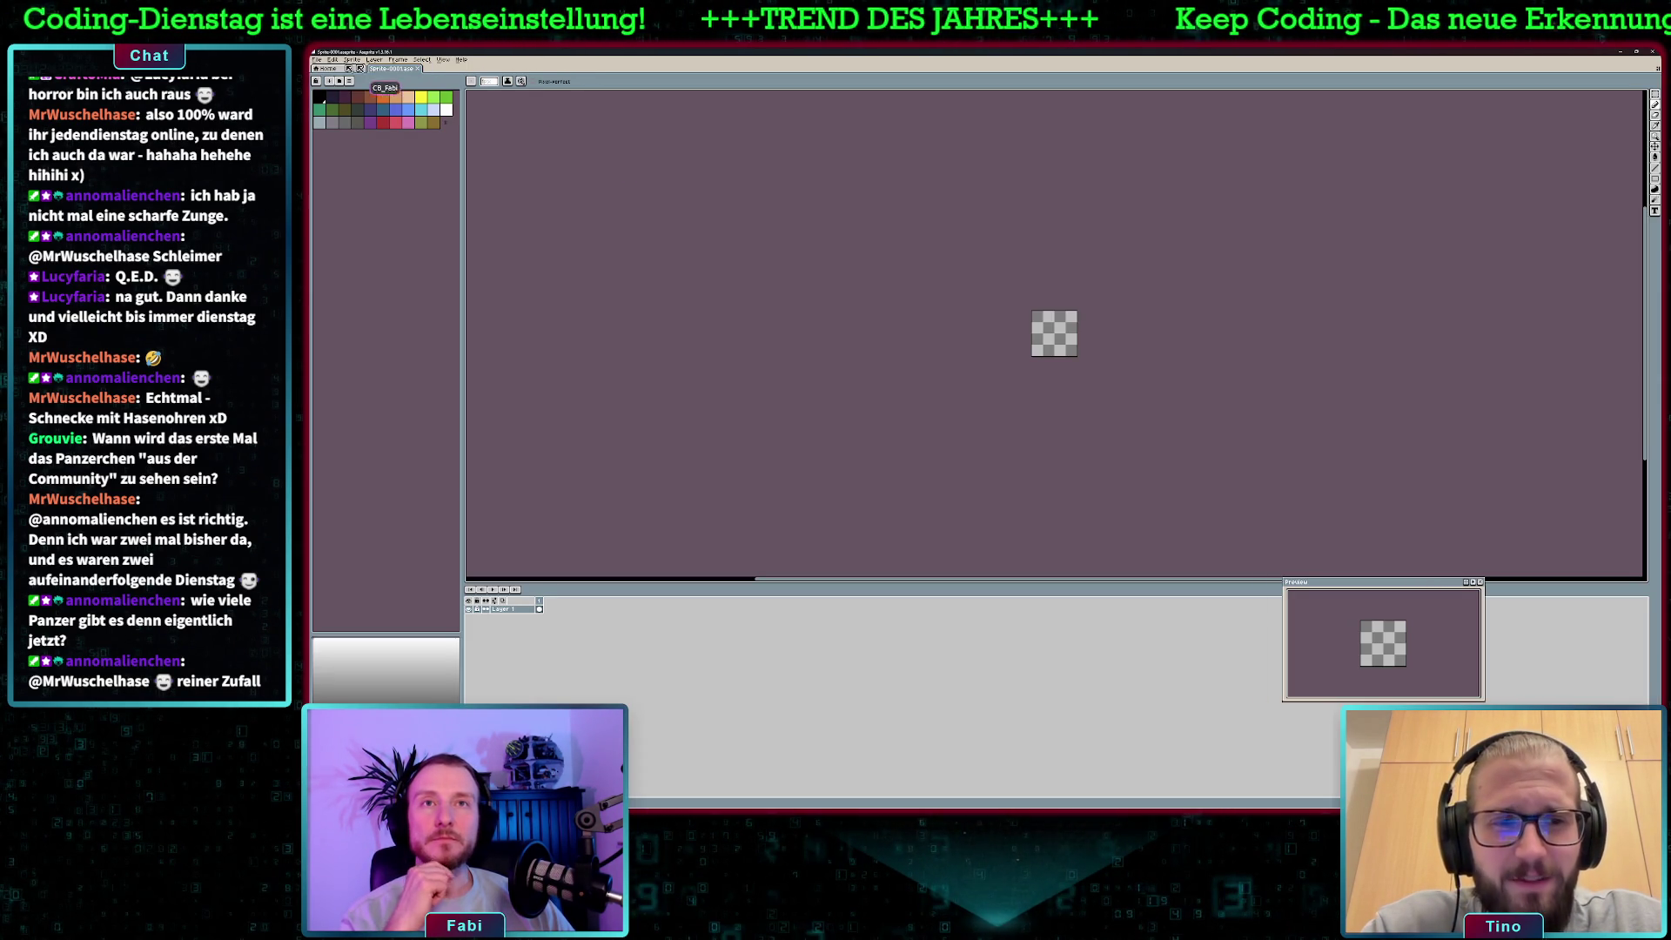
left_click(317, 59)
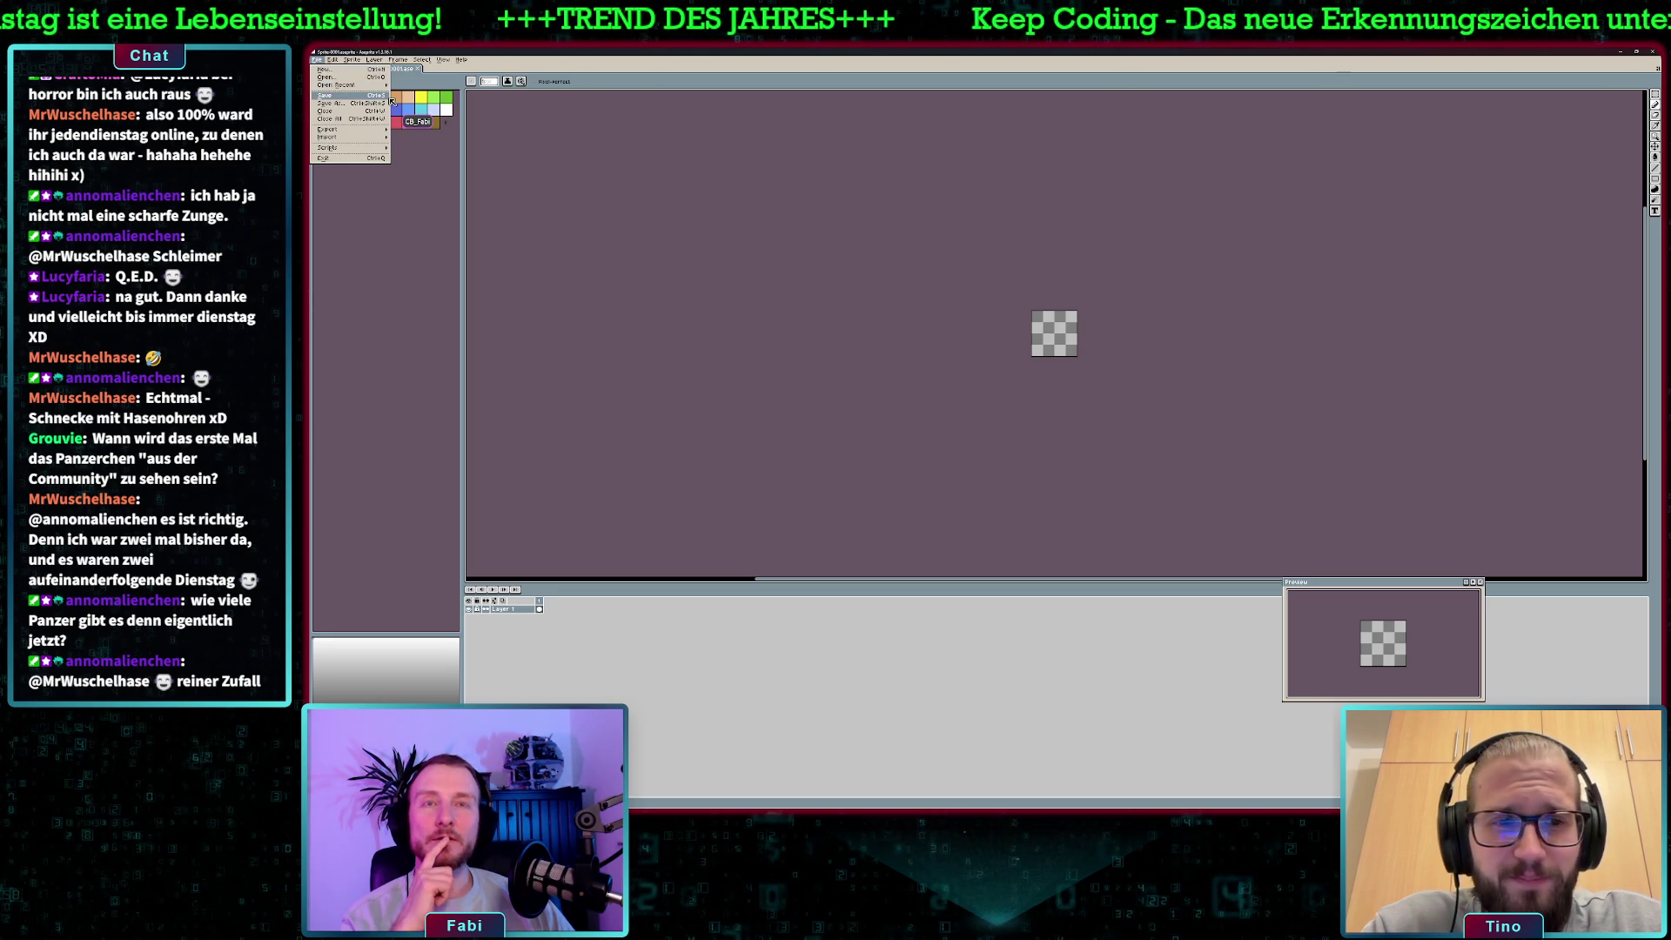
mouse_move(349, 87)
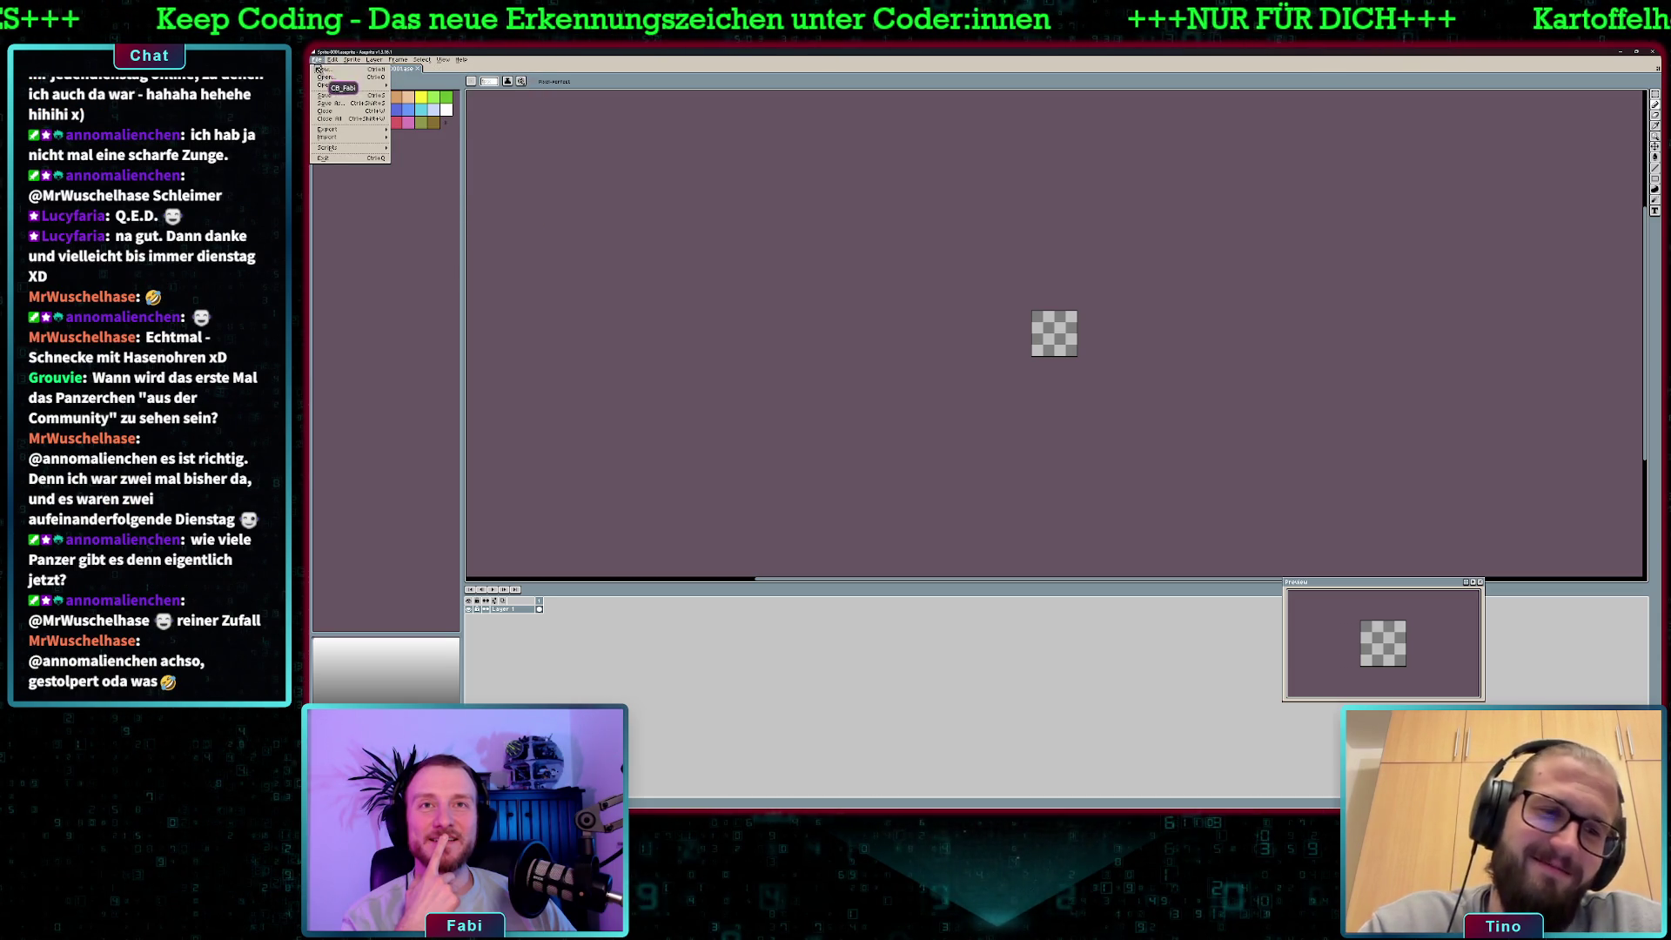
left_click(337, 79)
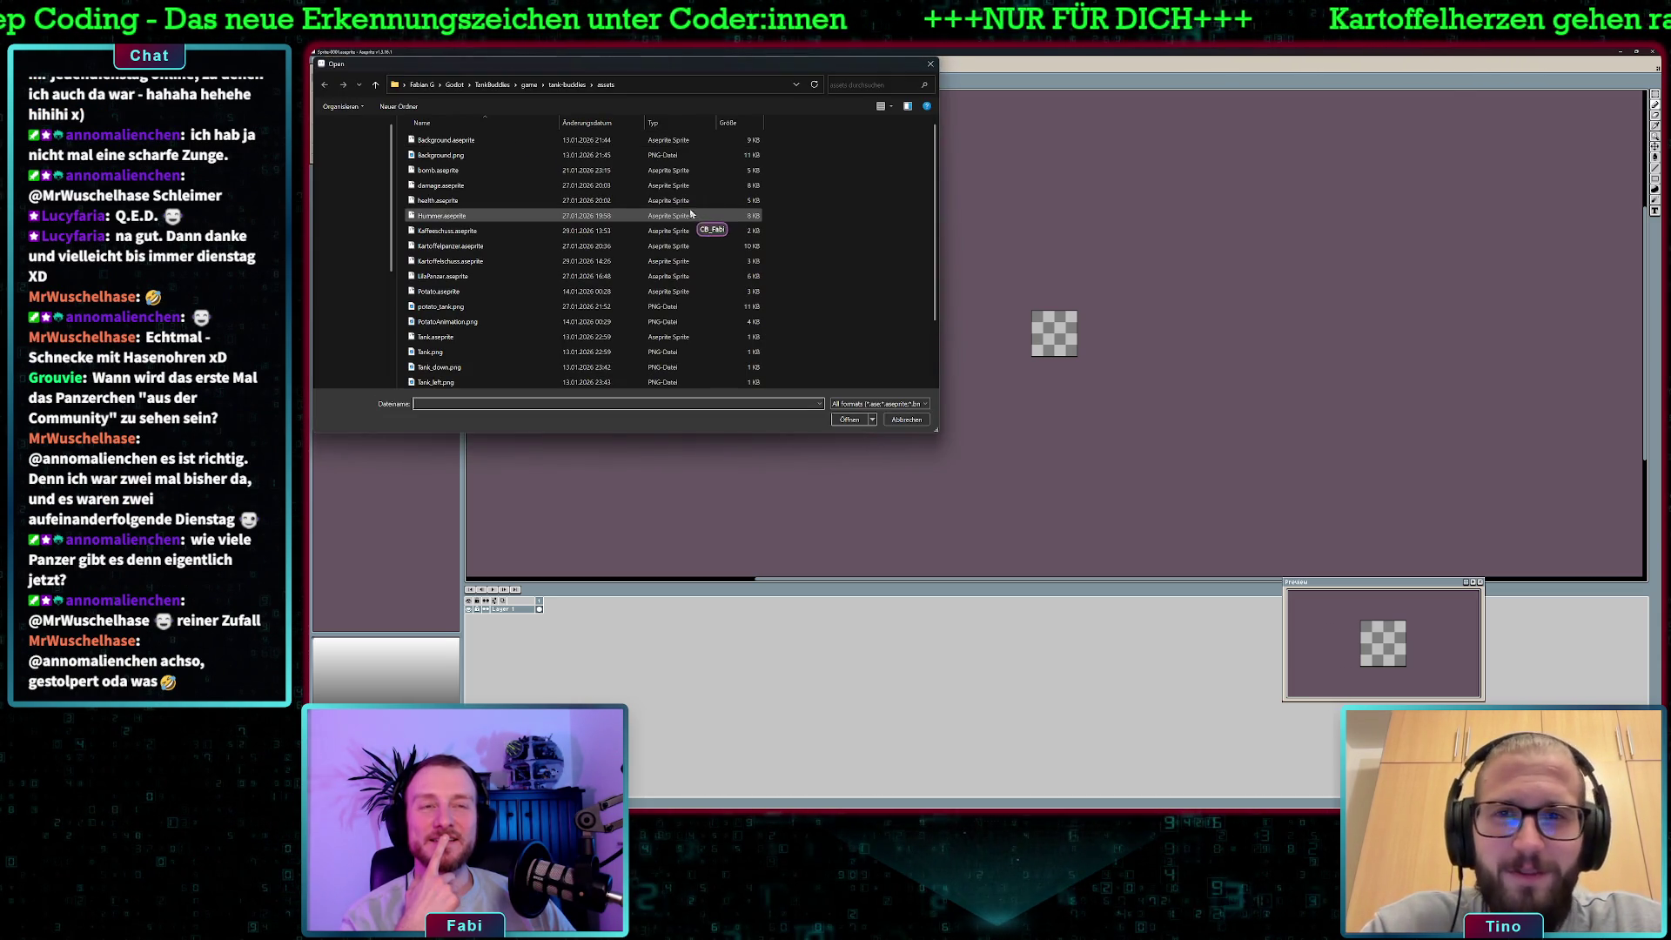
scroll(501, 201, "down", 2)
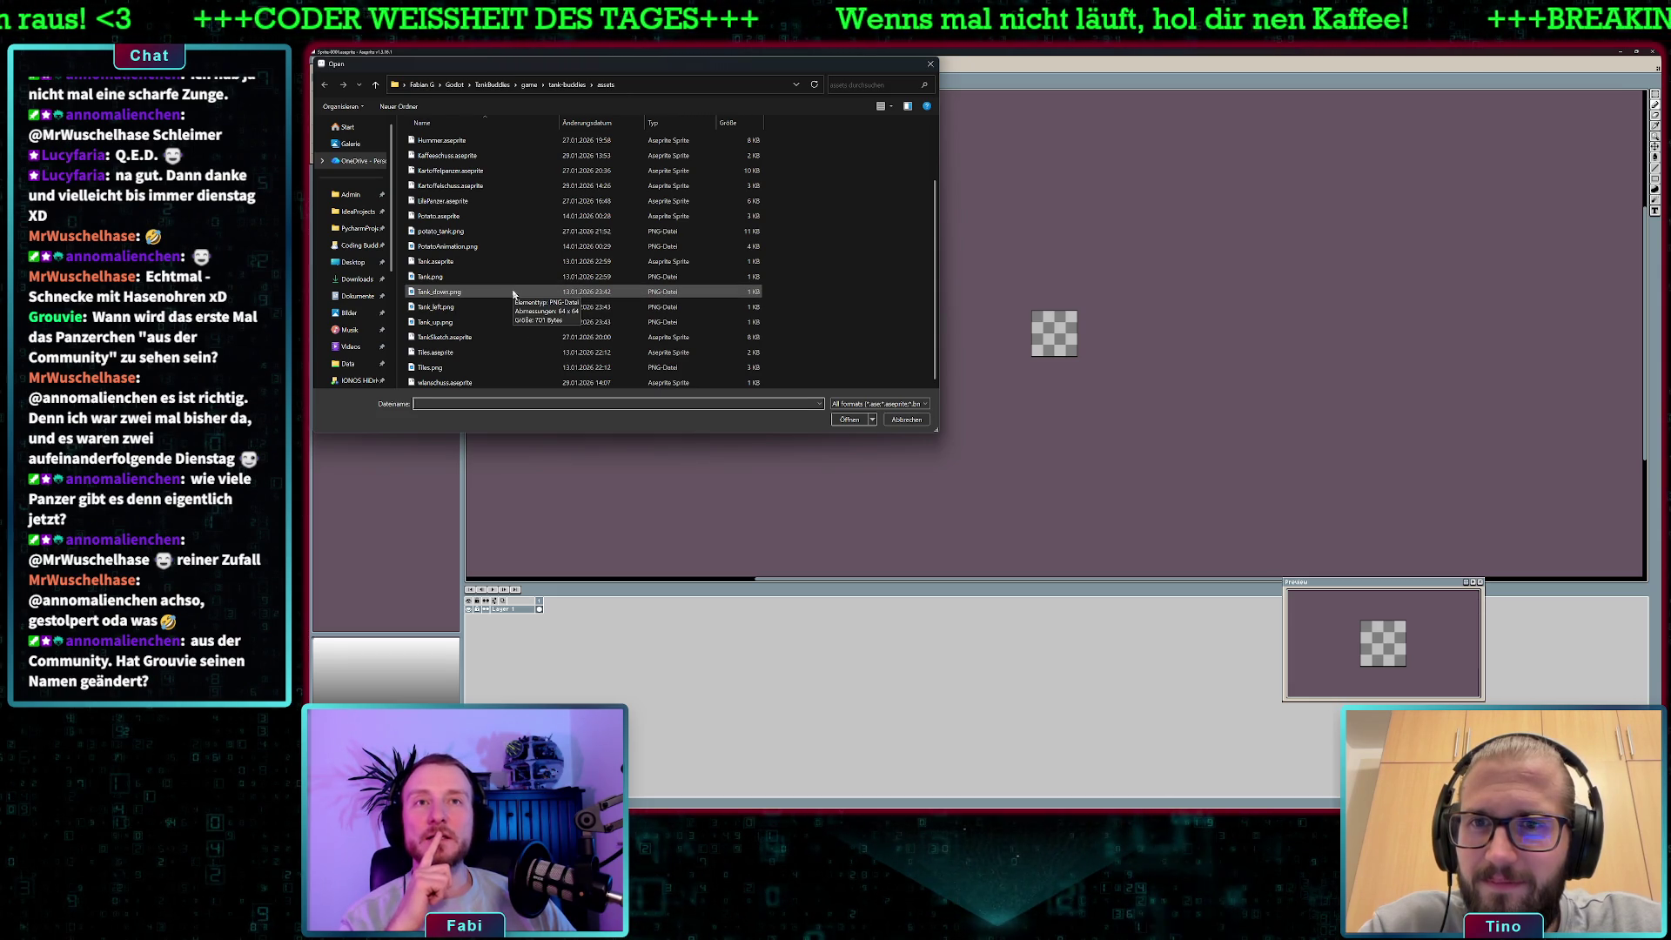
double_click(442, 141)
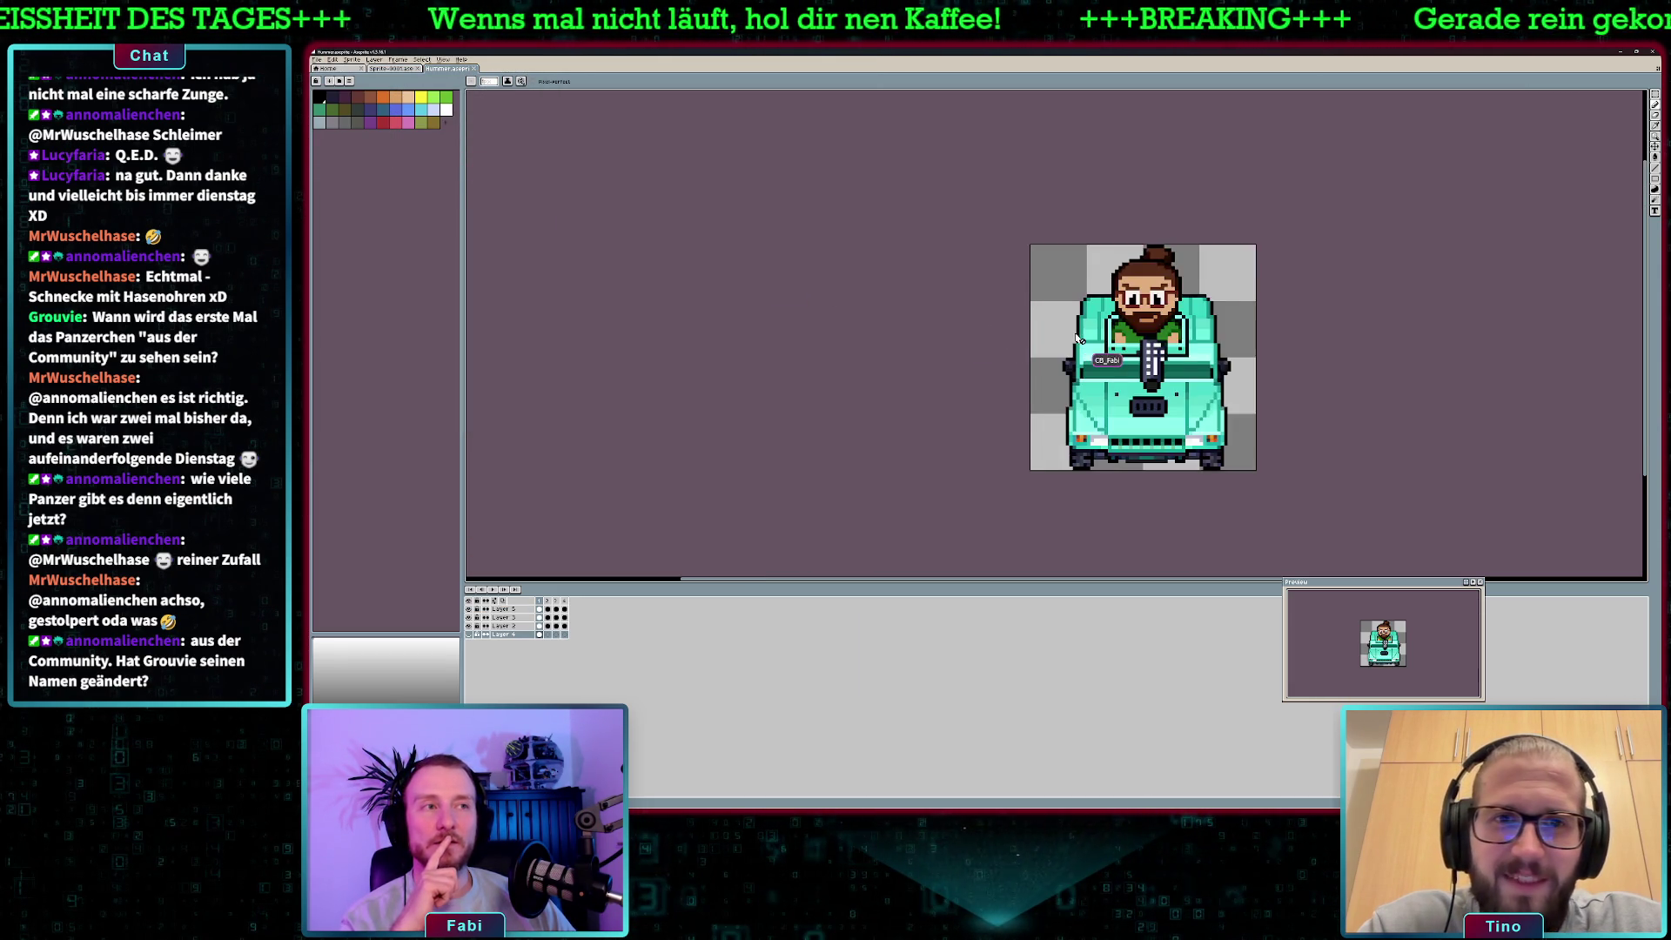
Zoom in on the Hummer car and hide the hair-bun and glasses layer.
scroll(1077, 338, "up", 1)
left_click_drag(1271, 353, 1015, 335)
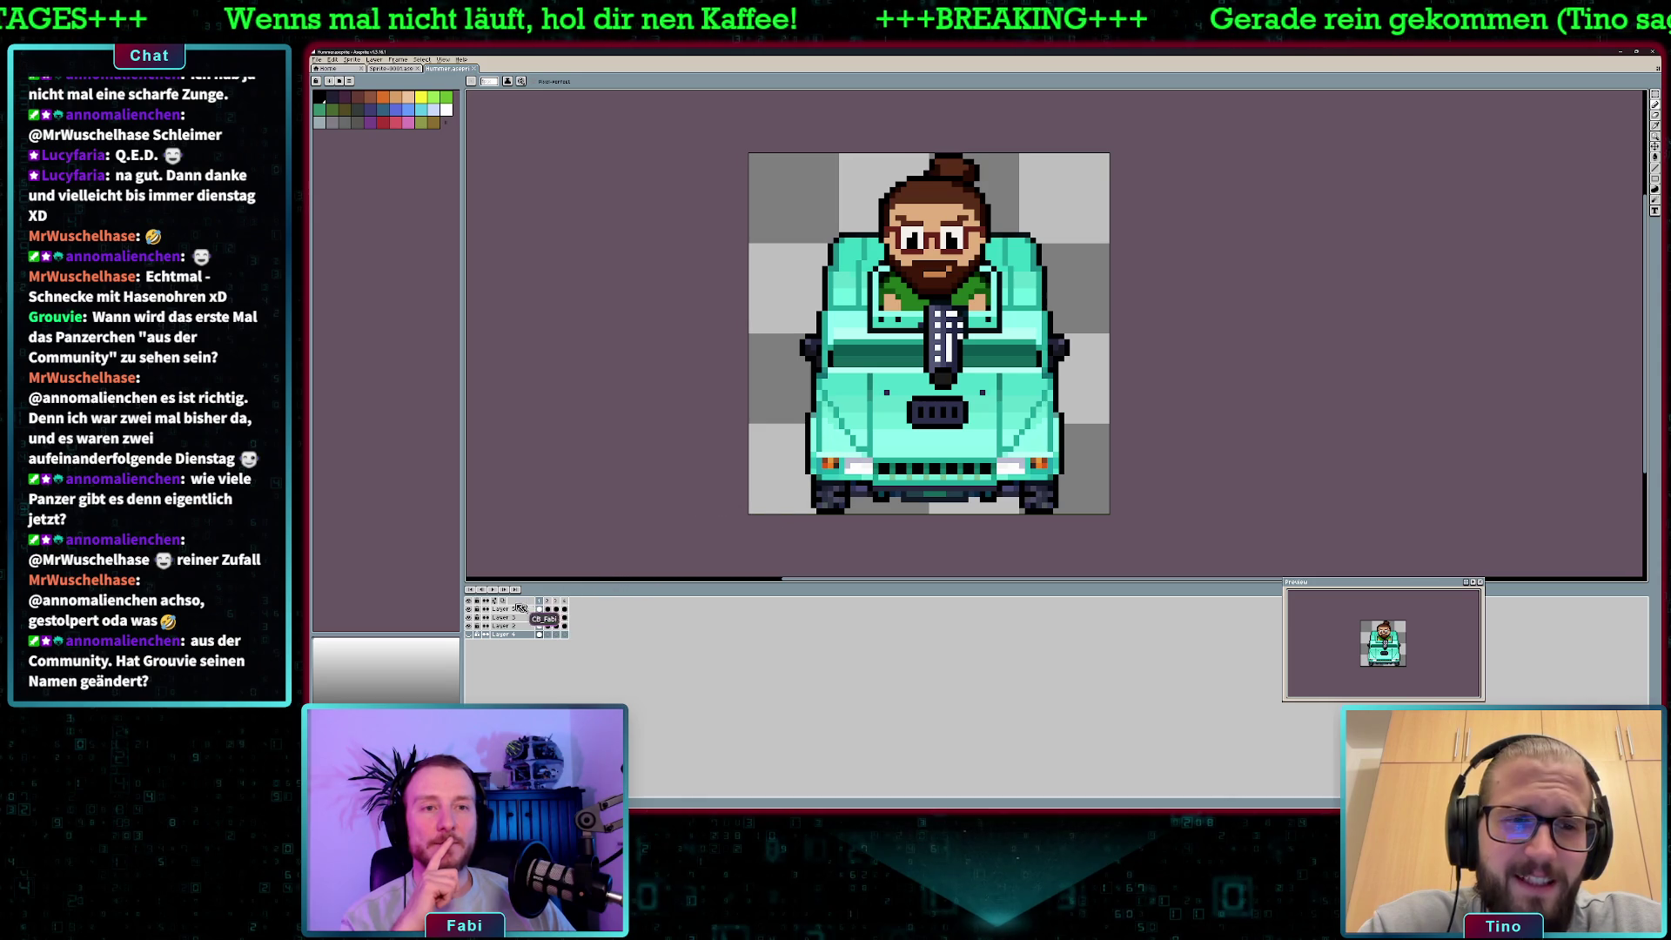
left_click(469, 615)
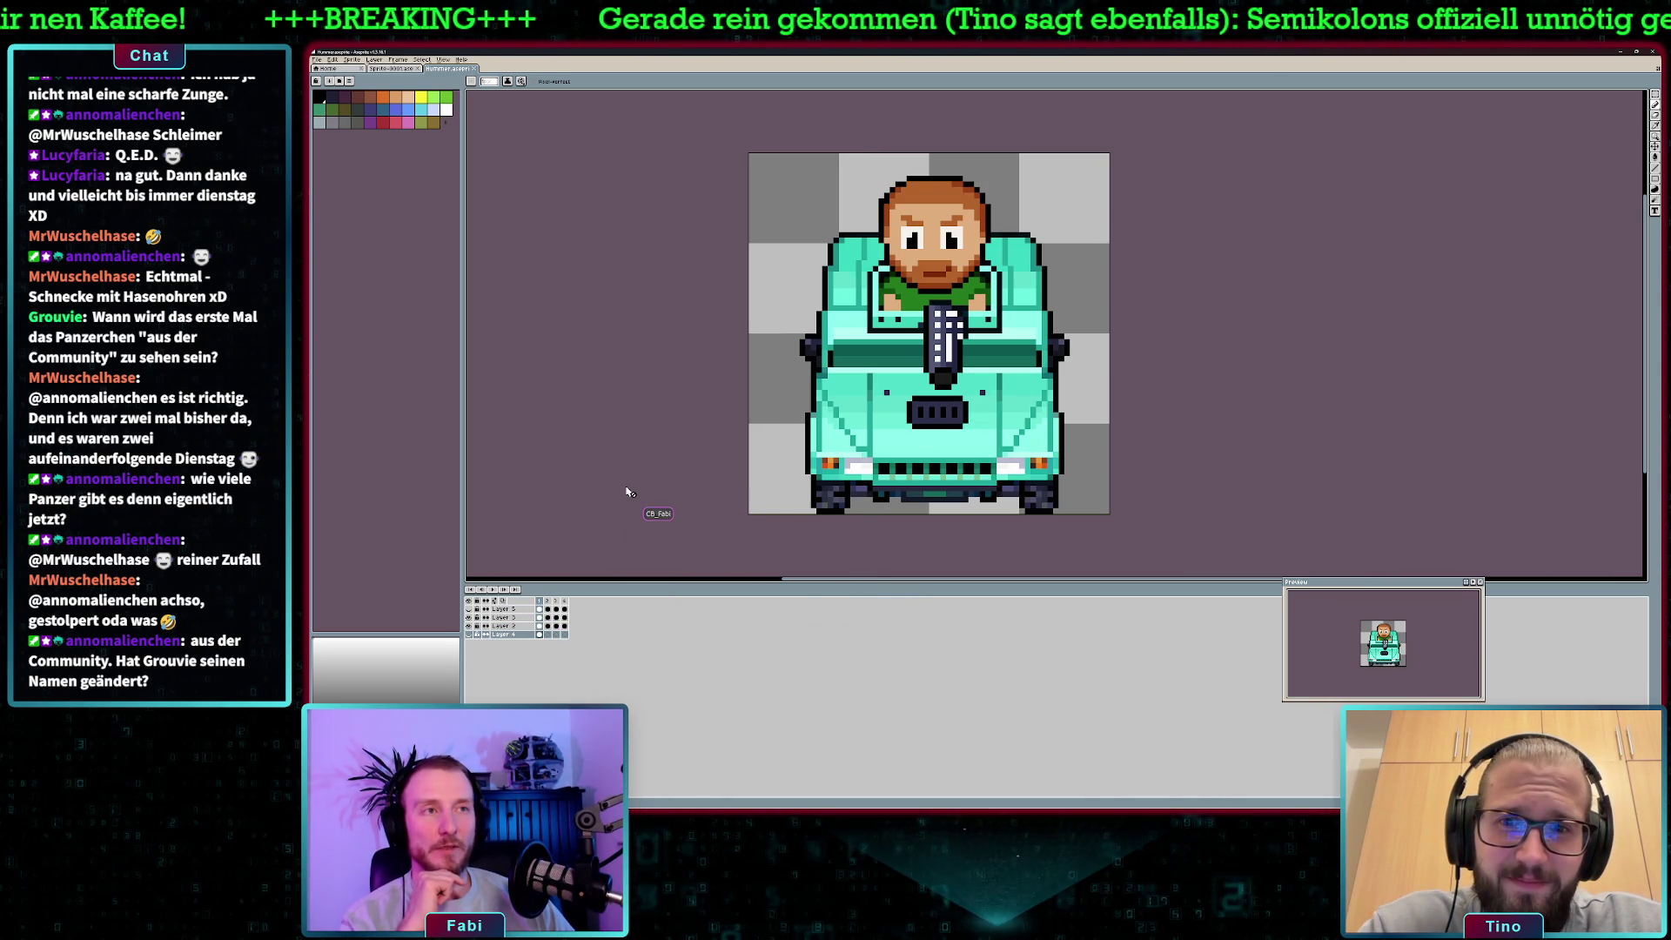
Step through the car's rear, side and left-facing view frames.
key("Right")
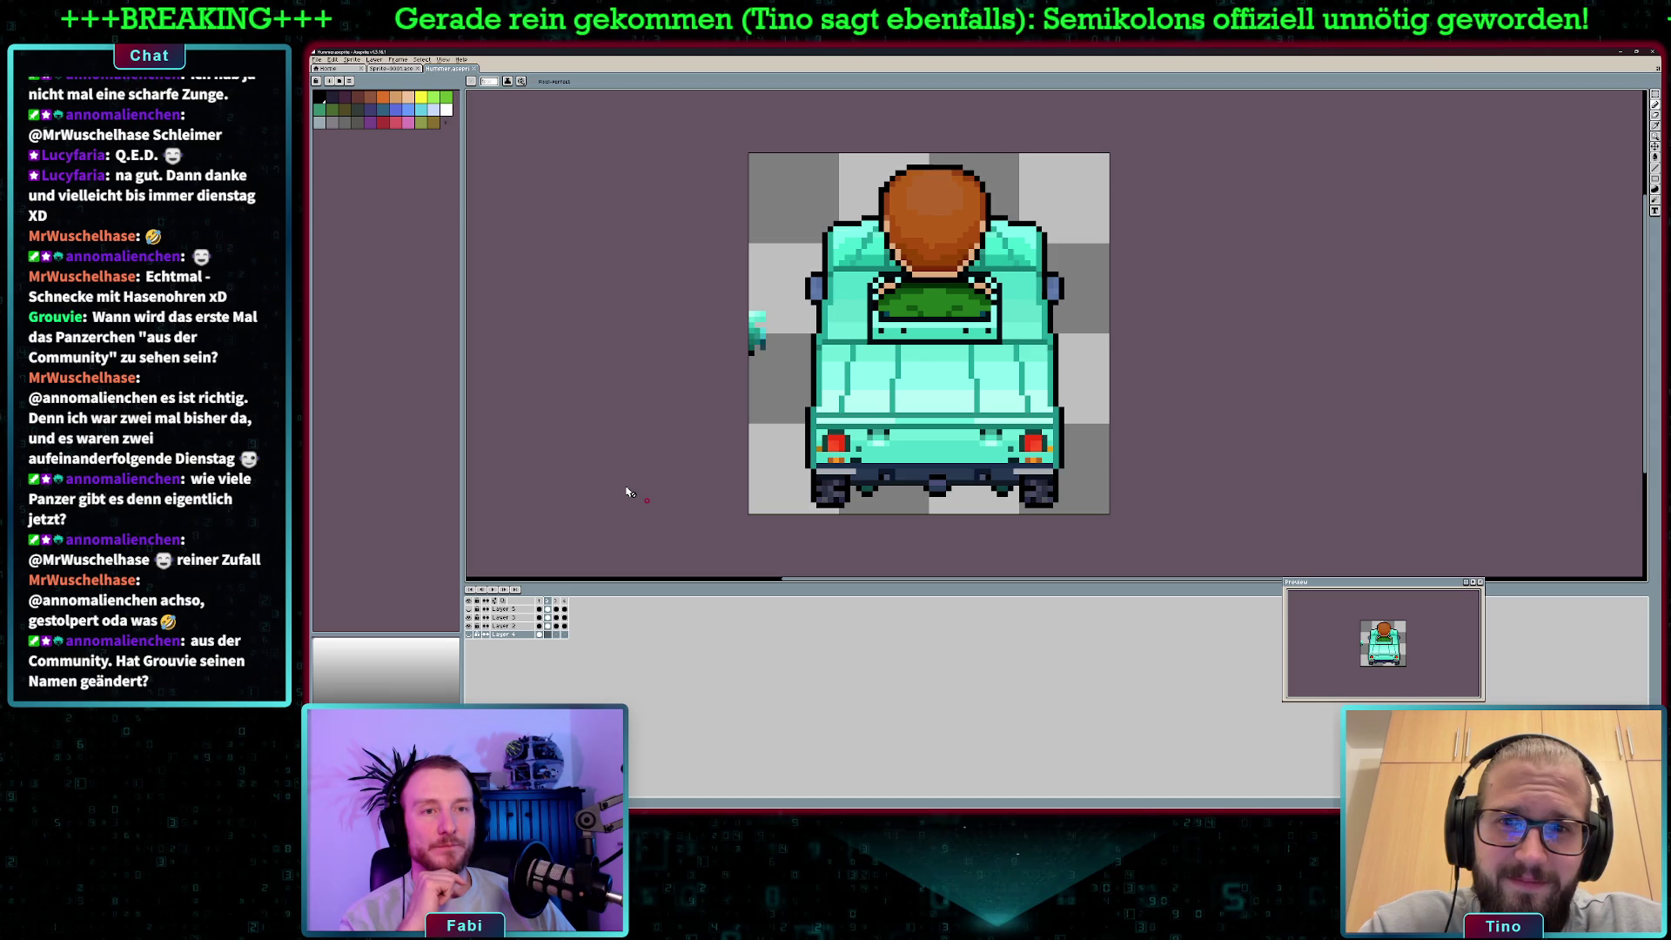
key("Right")
key("Right")
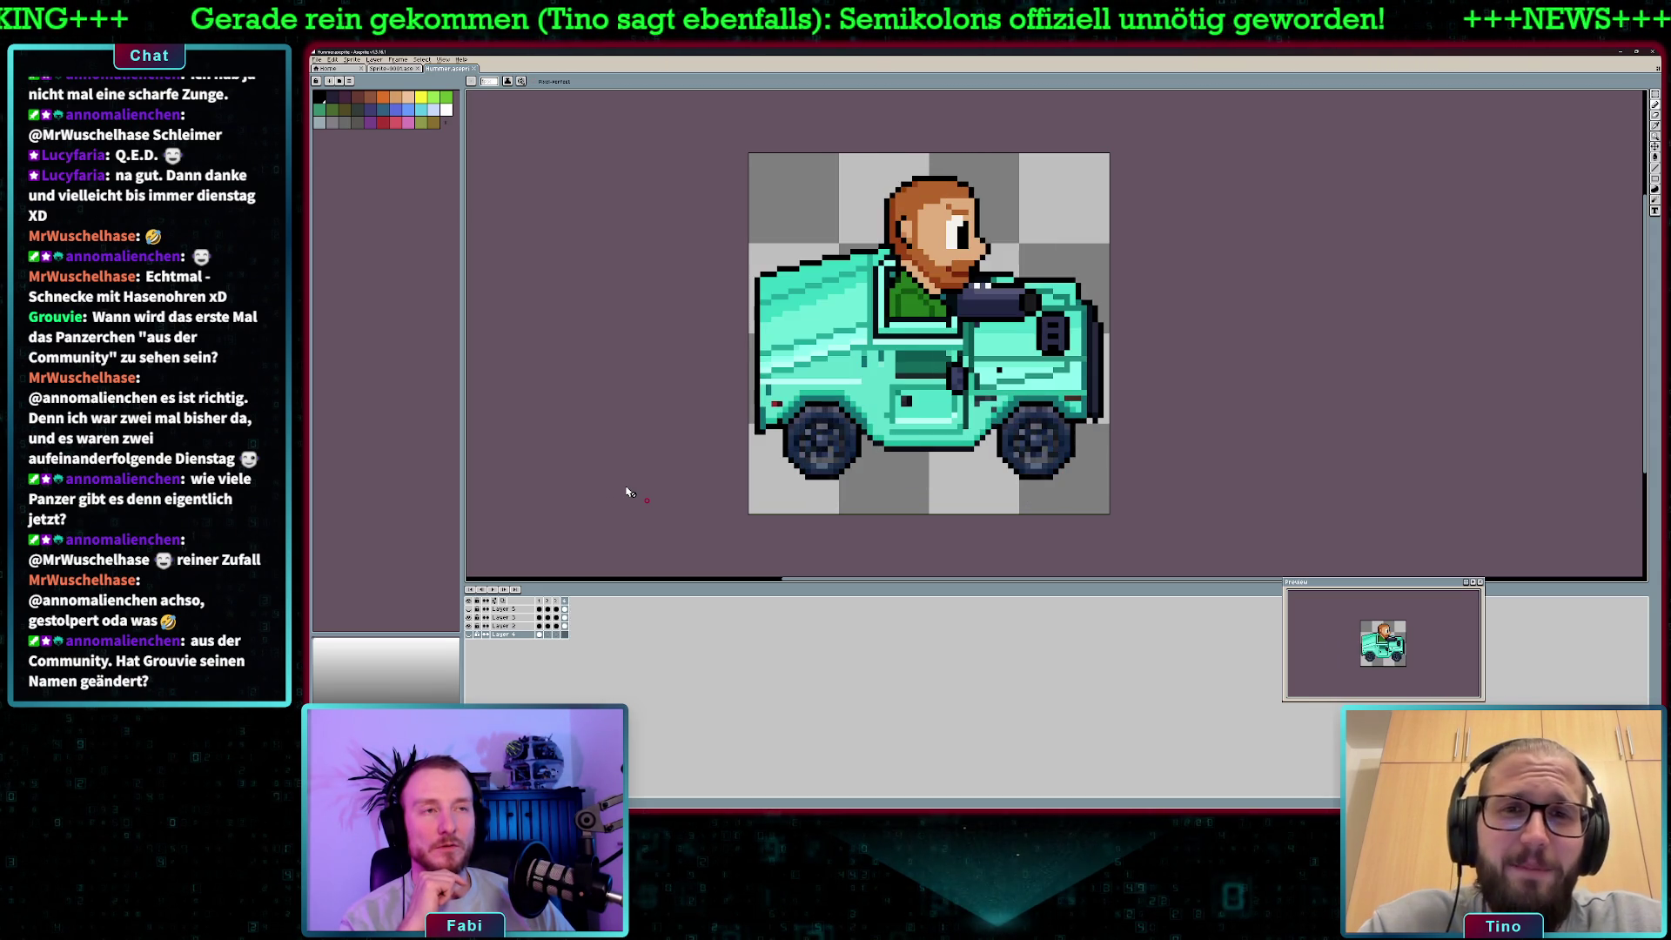
key("Right")
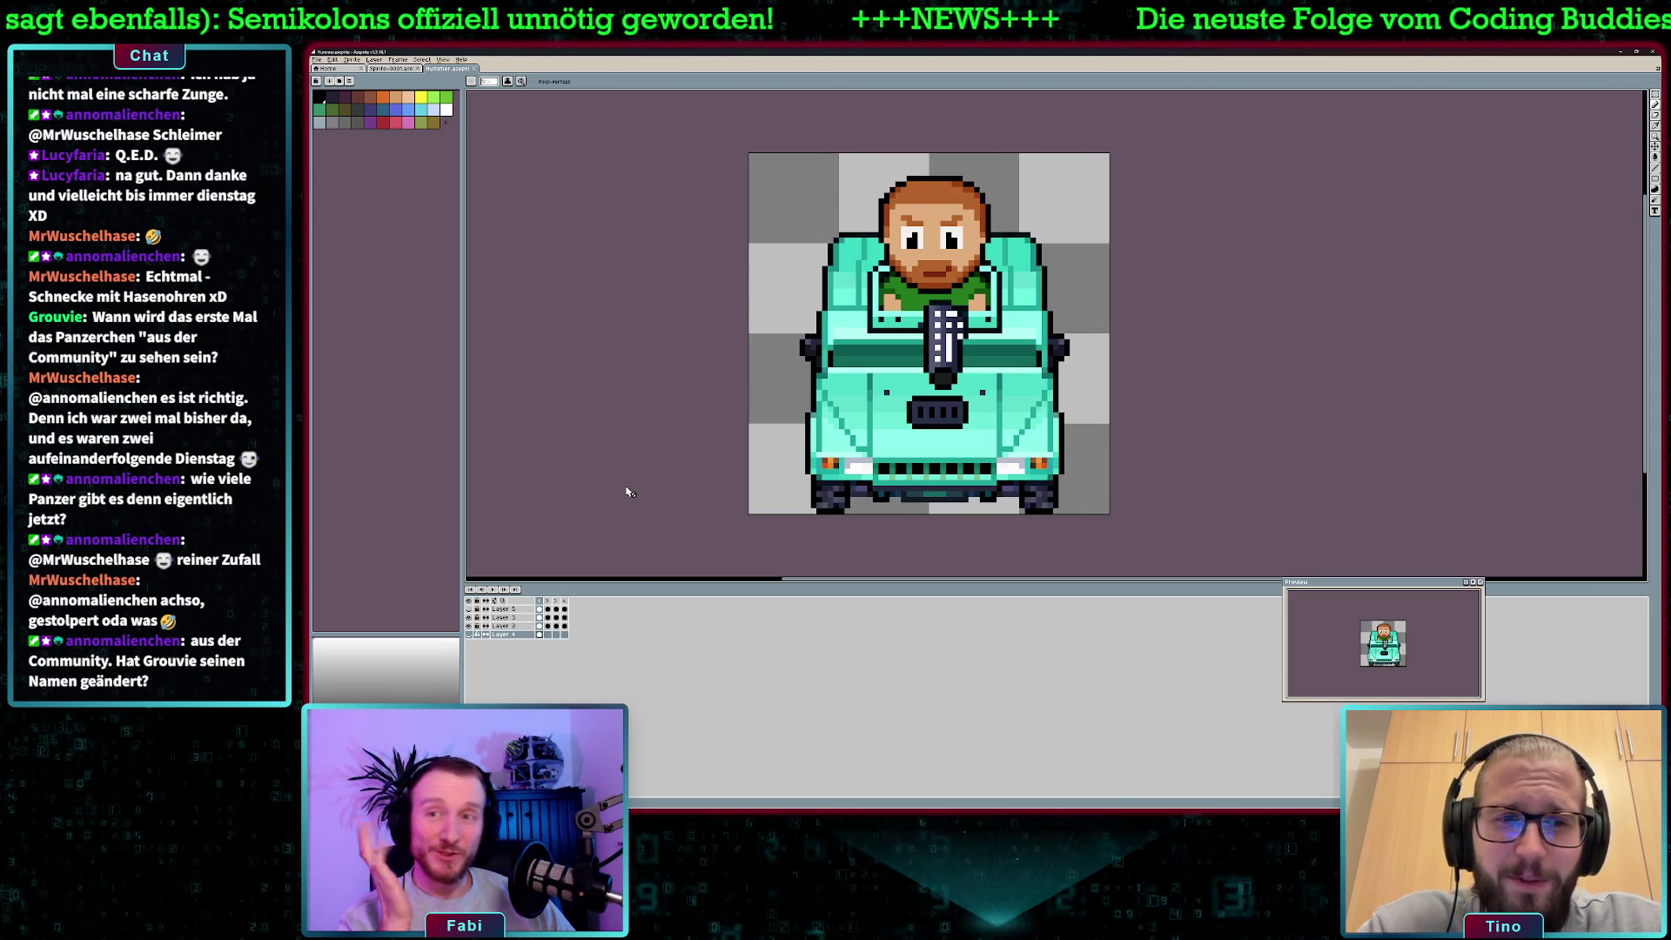
key("Right")
key("Right")
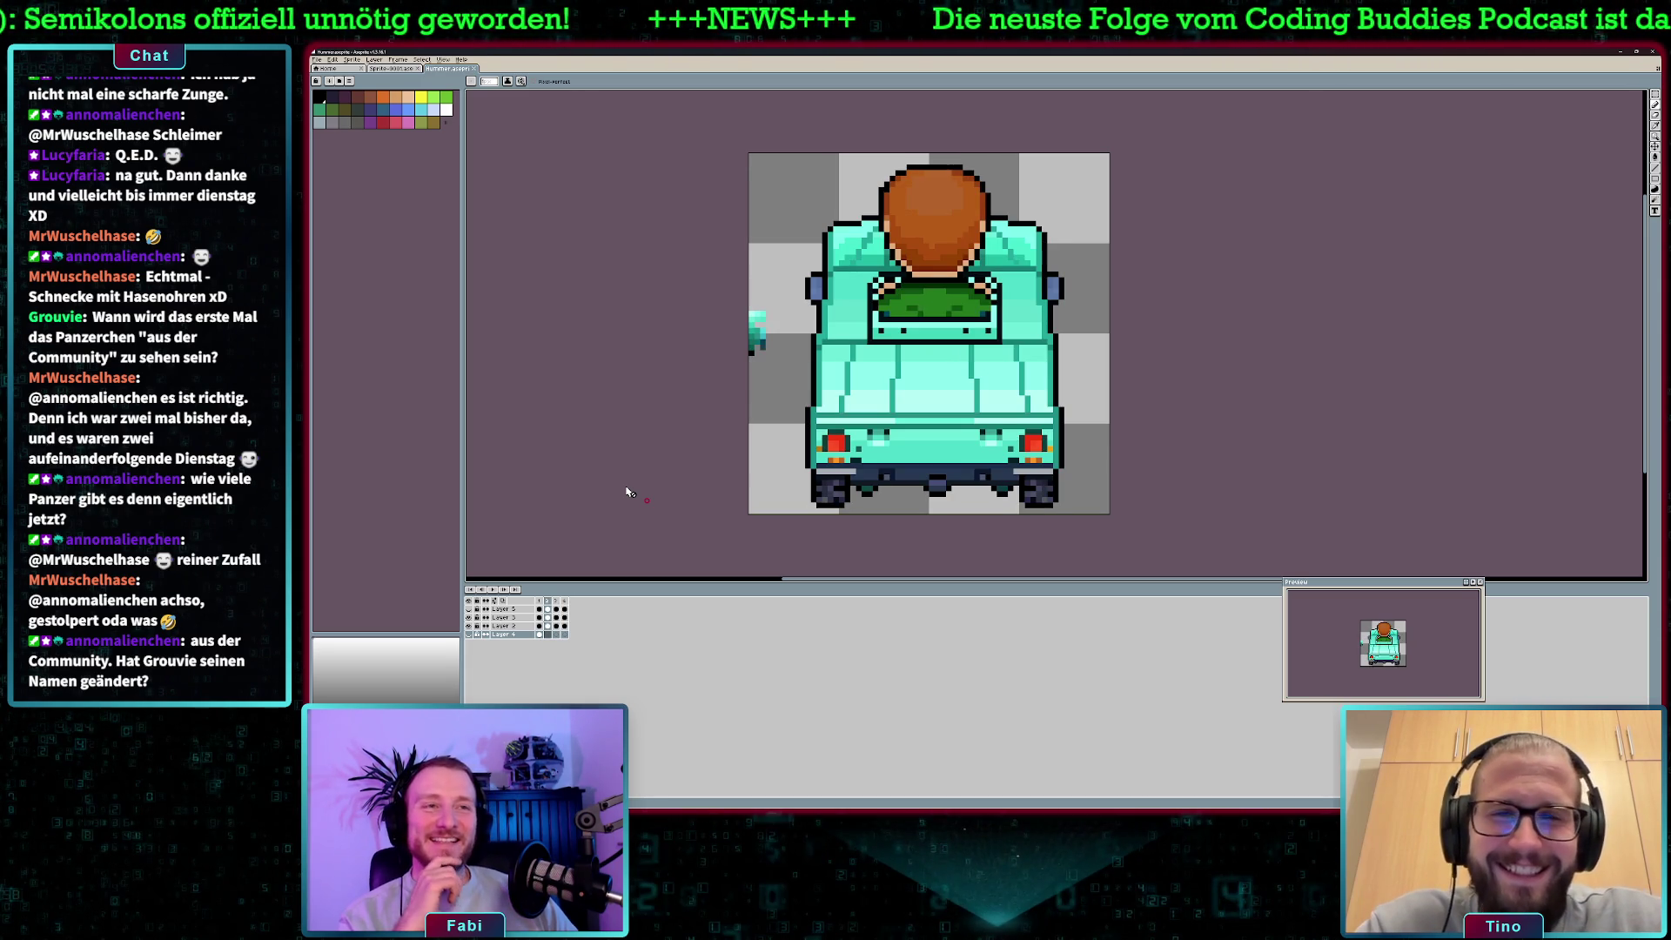
key("Right")
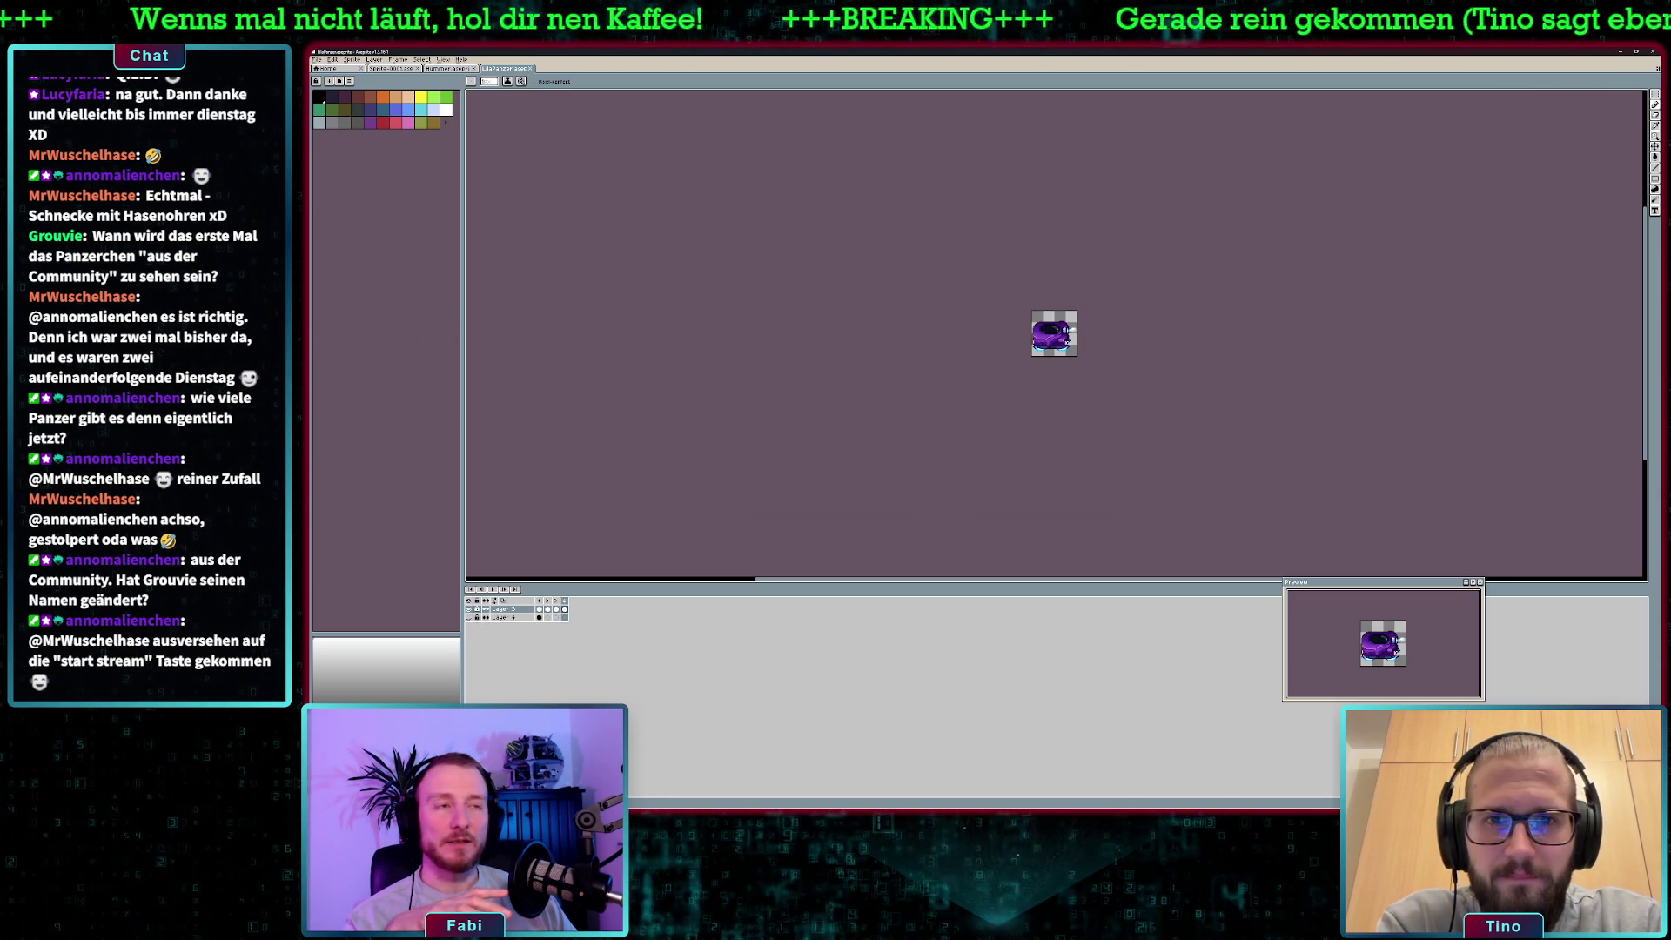
scroll(1076, 349, "up", 5)
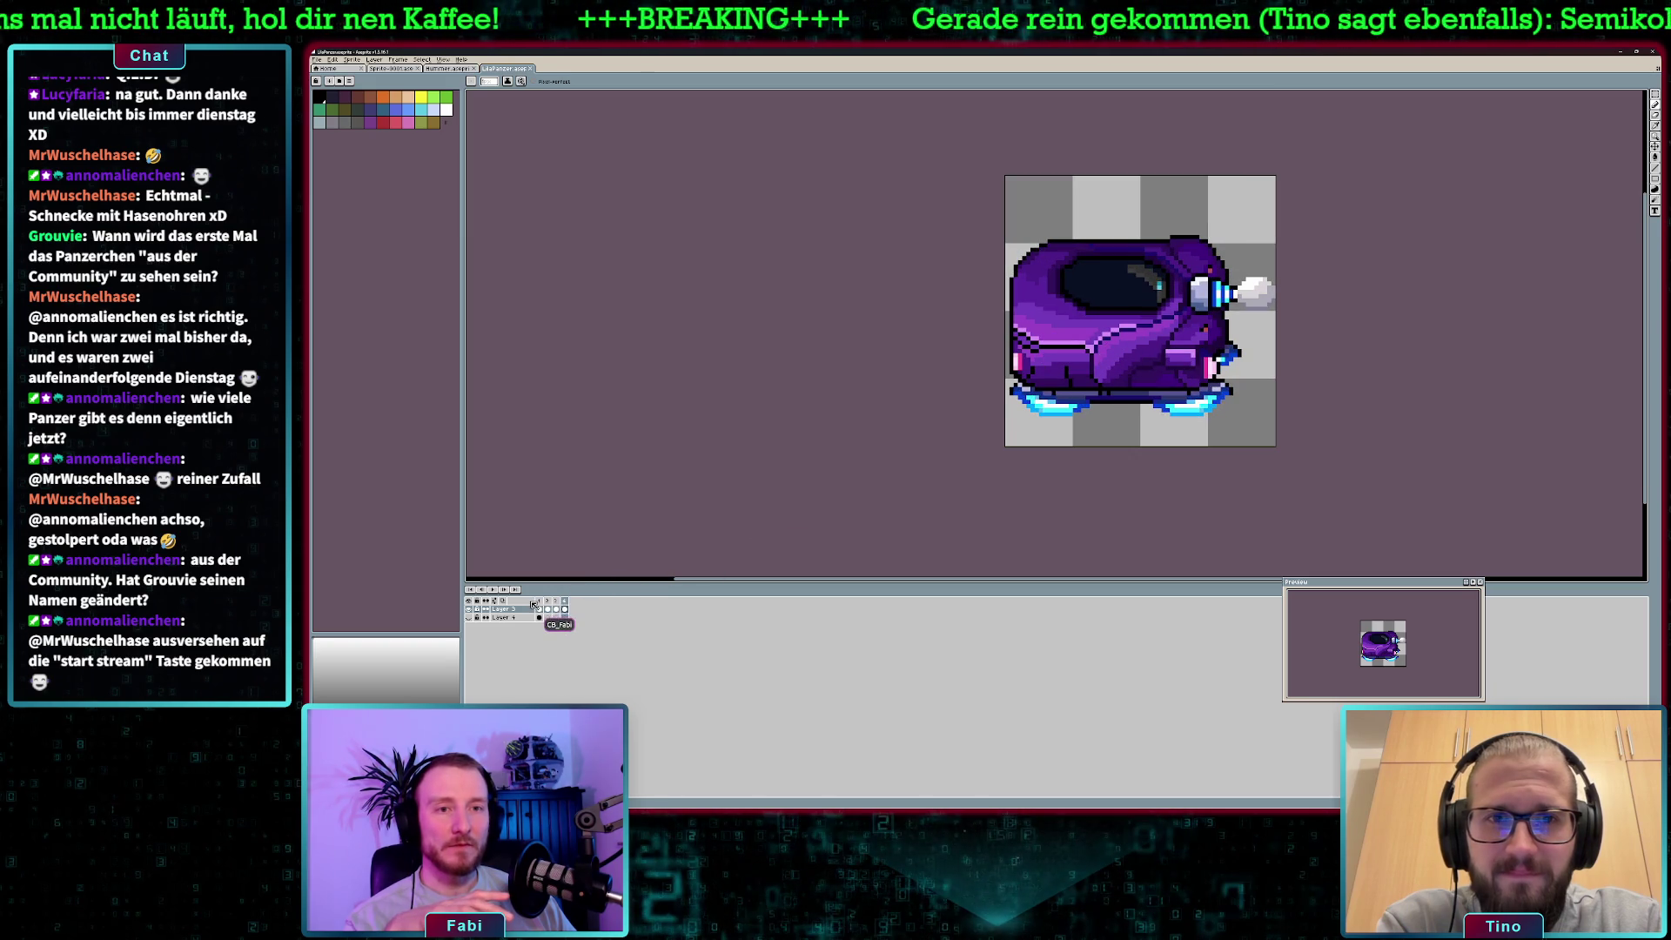
Preview the purple tank's front, back and side frames, close it, and show the yellow tank's first frame.
left_click(567, 601)
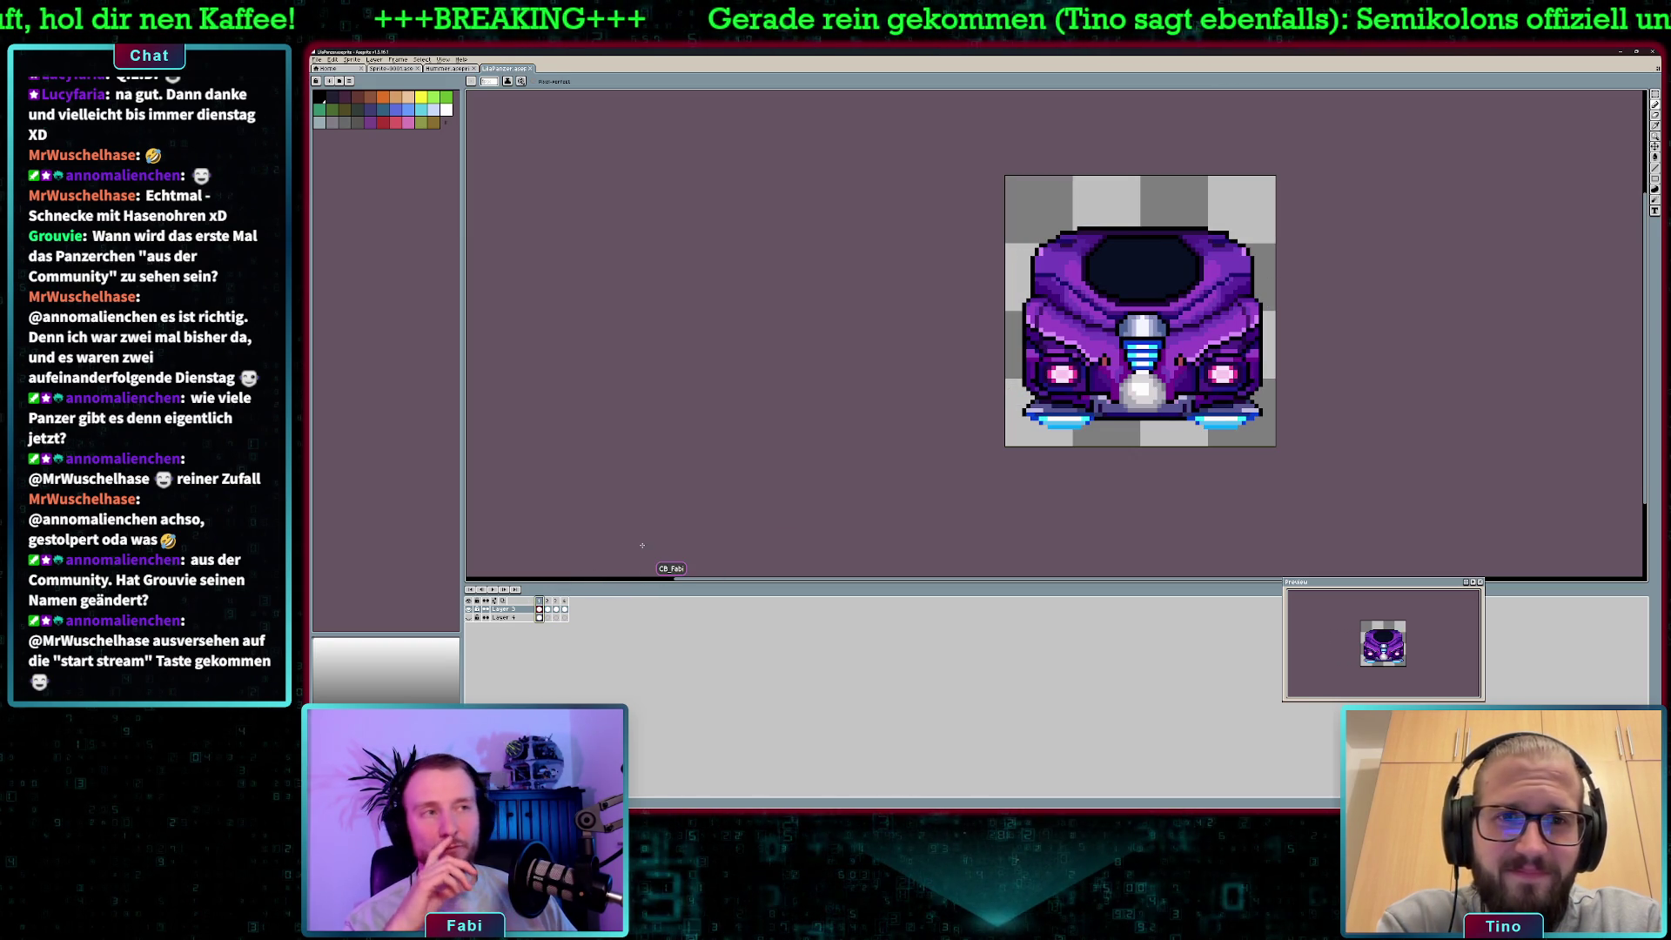
key("Right")
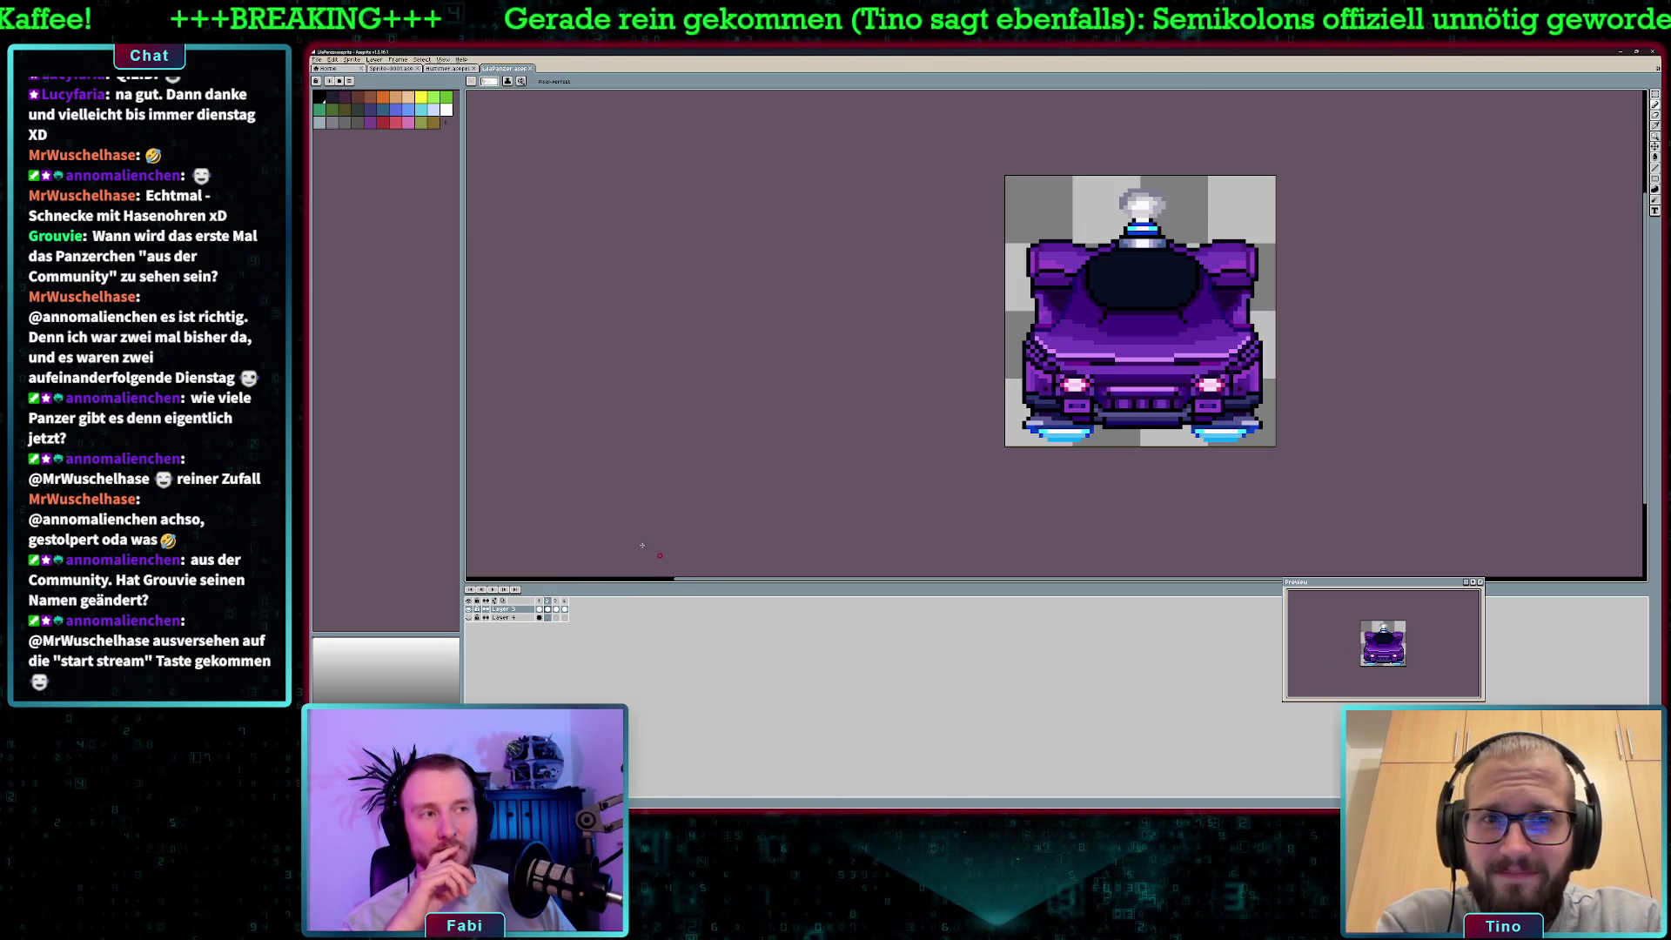
key("Right")
key("Right")
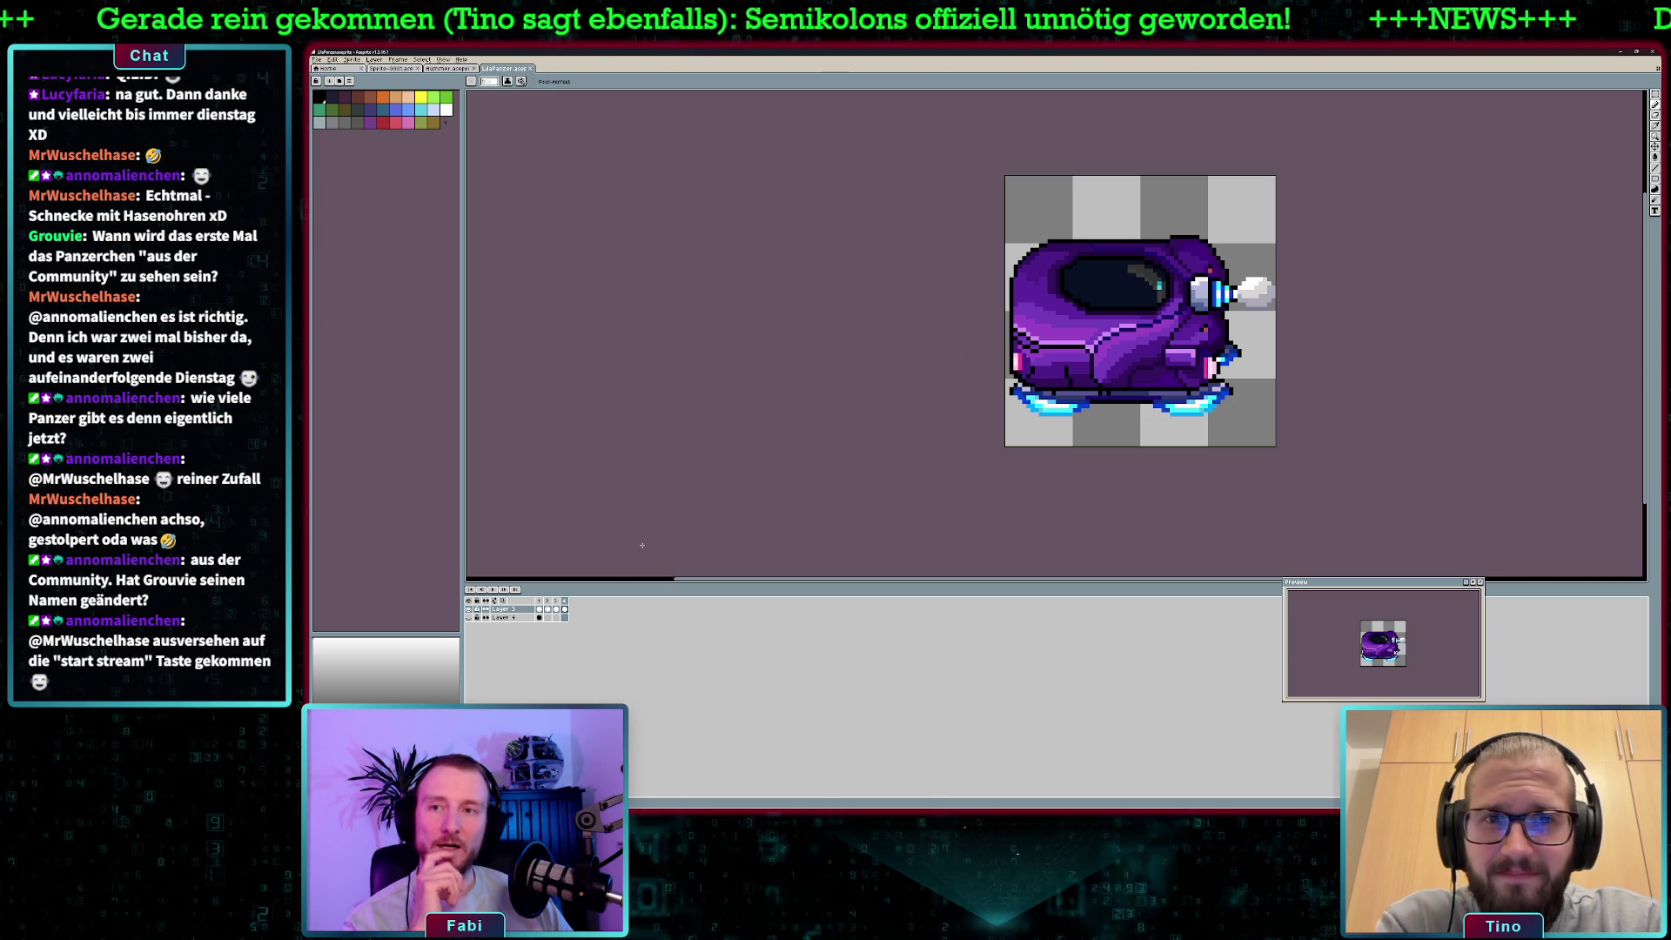
key("Right")
key("Right")
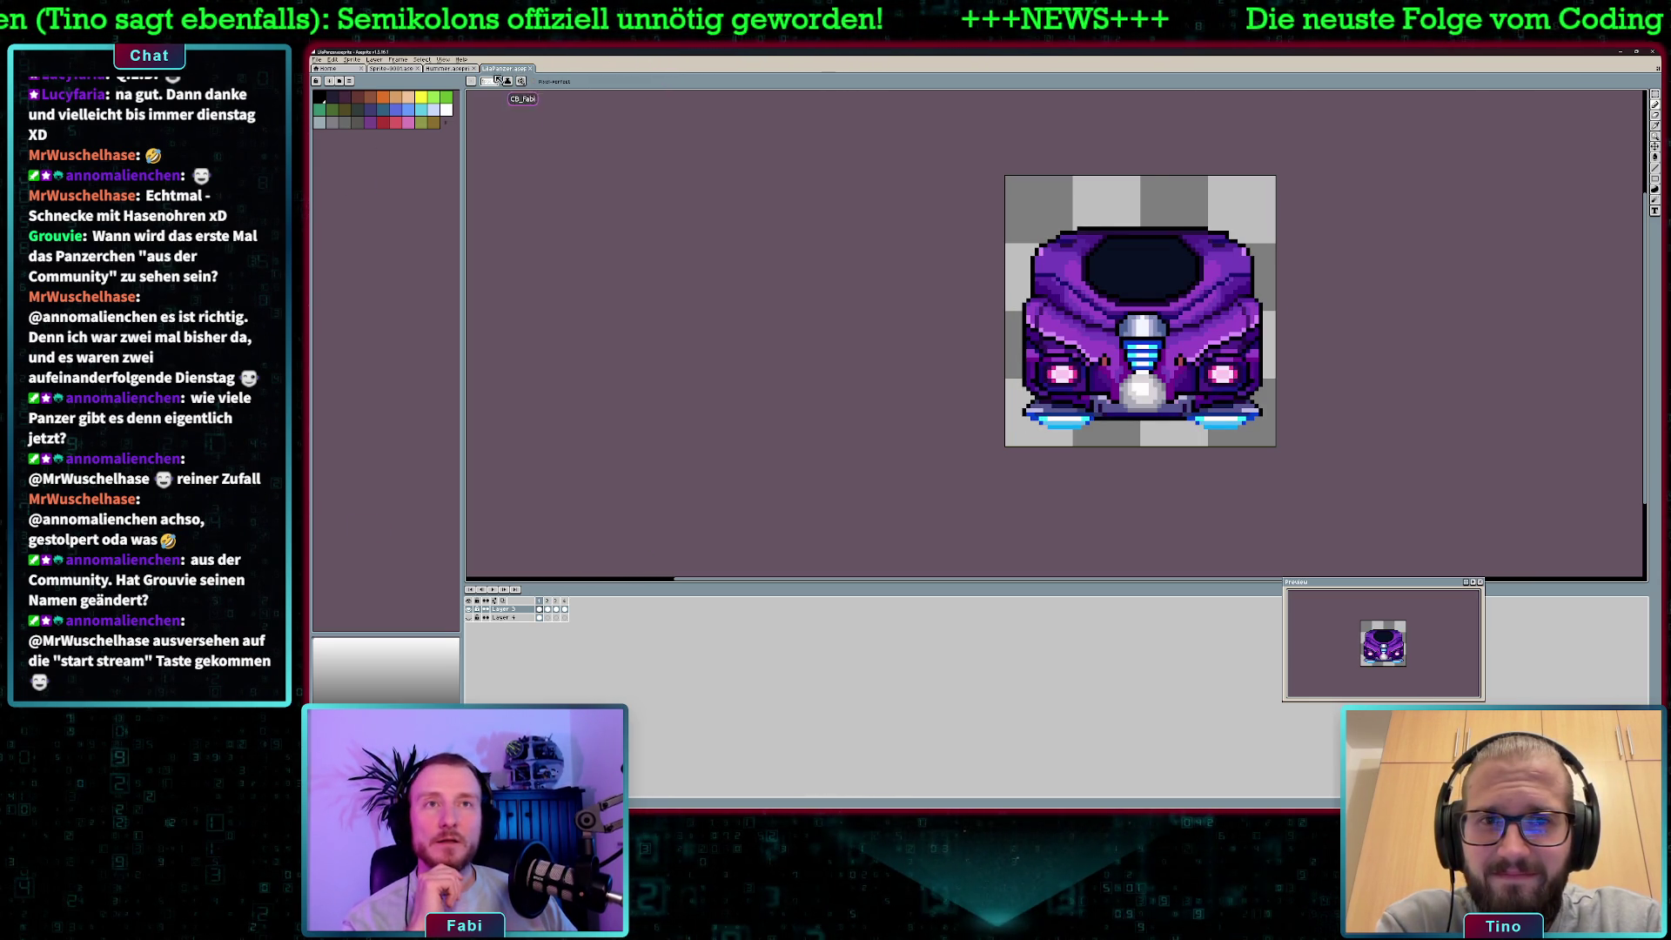
left_click(529, 70)
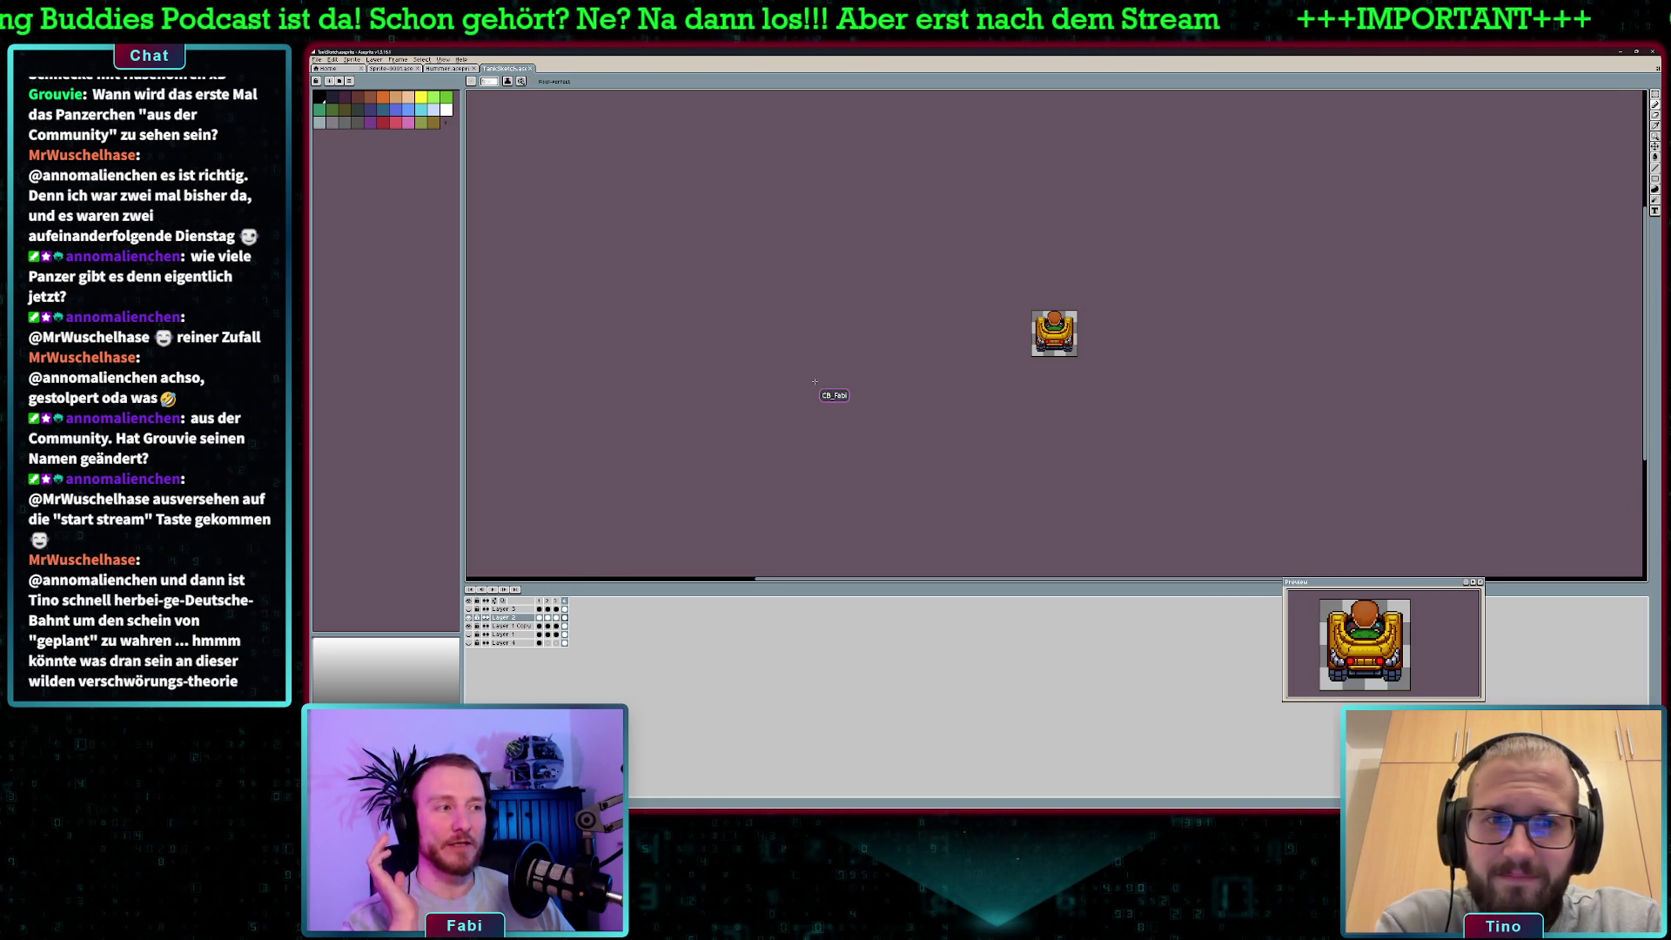
left_click(540, 617)
scroll(1076, 351, "up", 4)
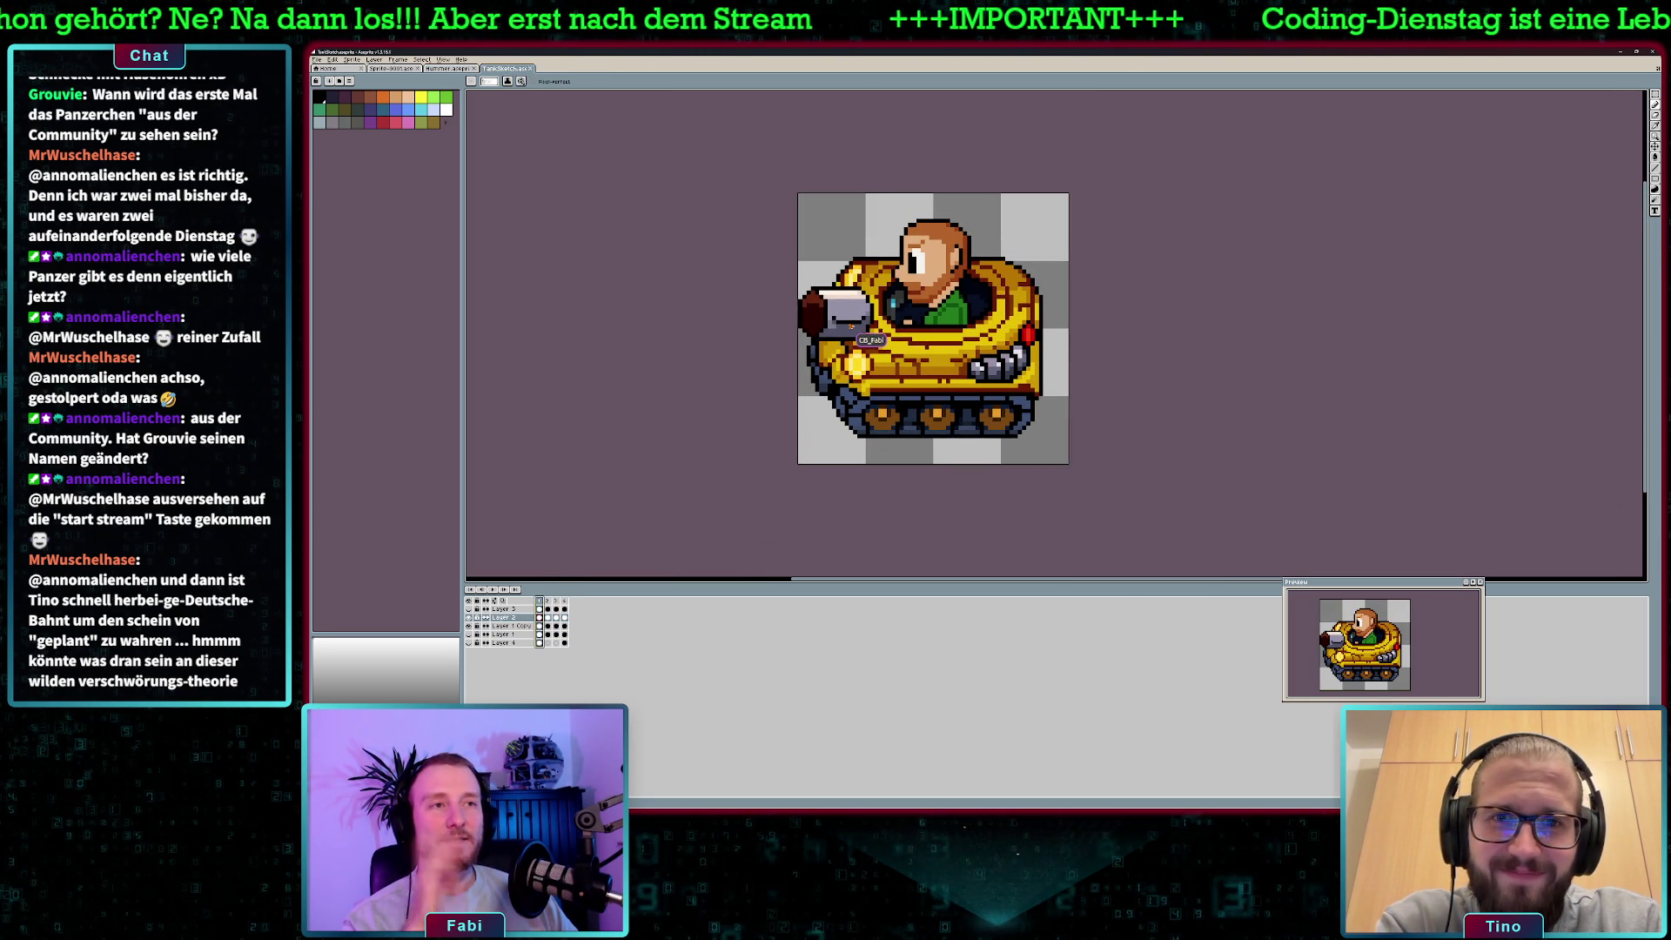
left_click(550, 602)
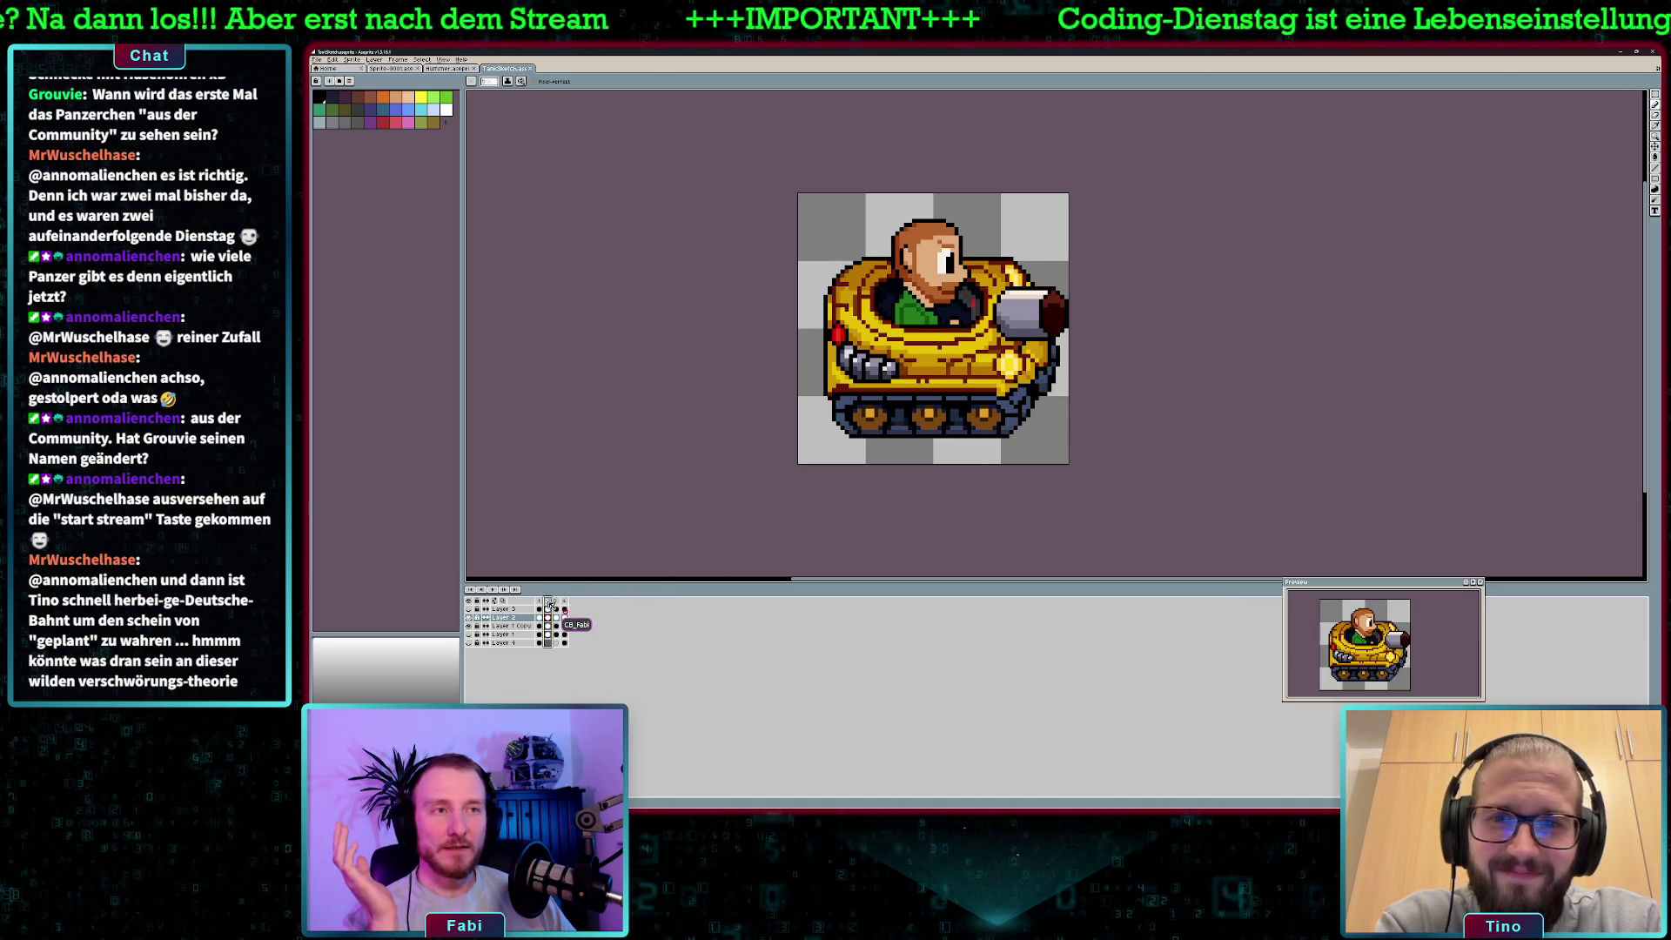
left_click(557, 602)
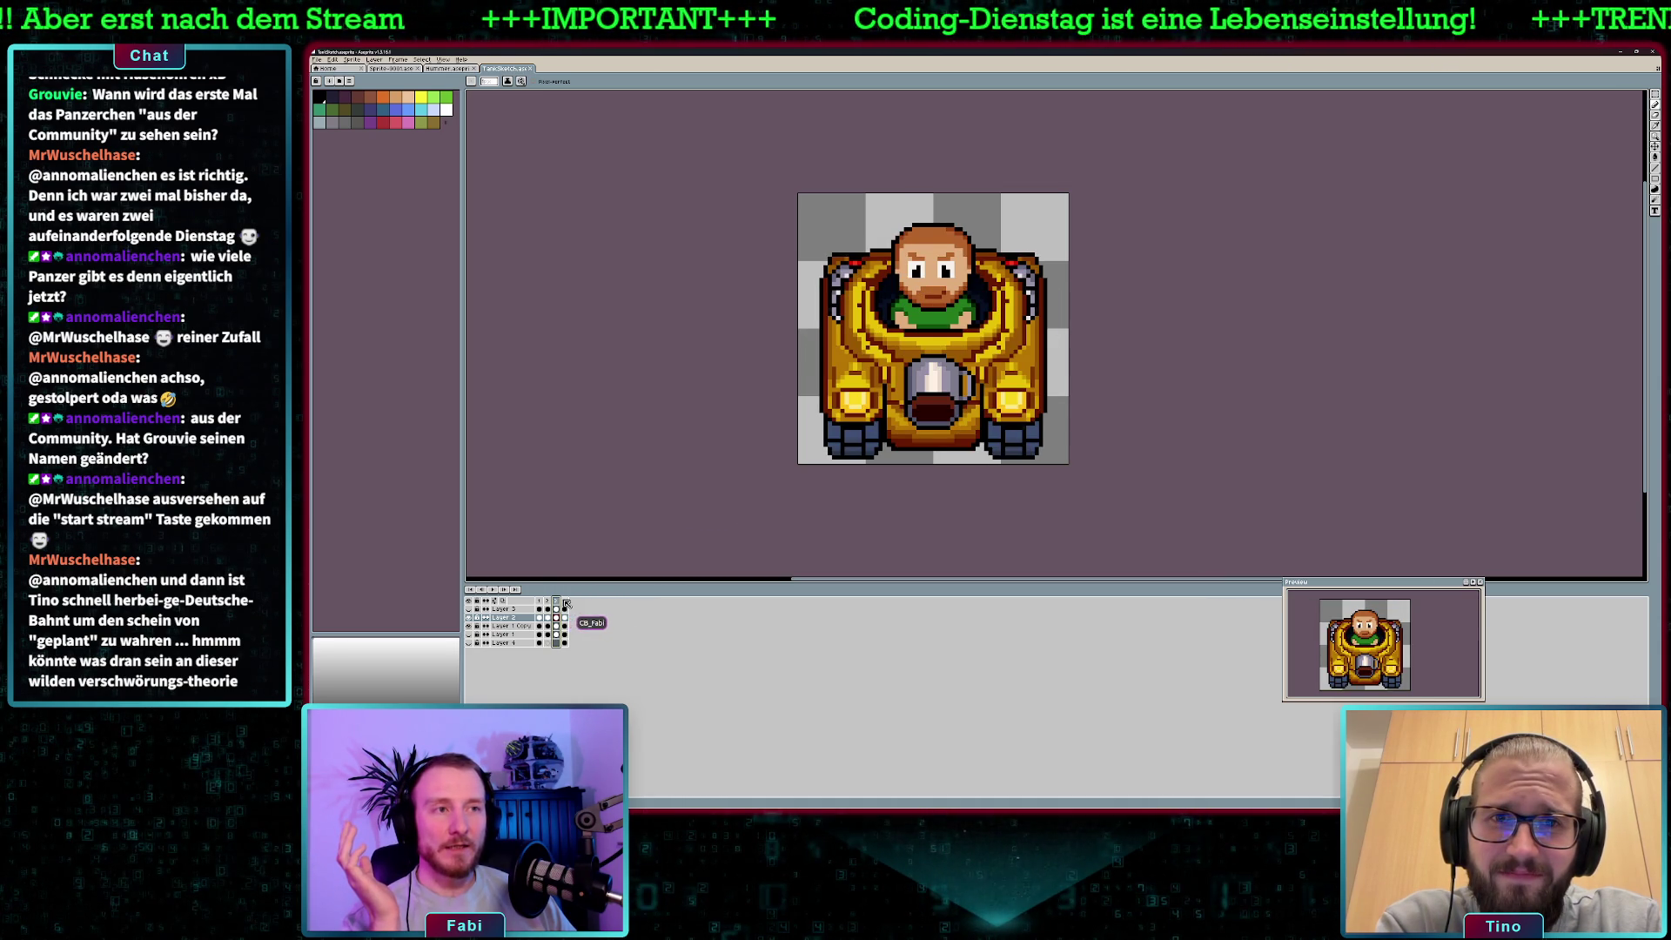
left_click(566, 603)
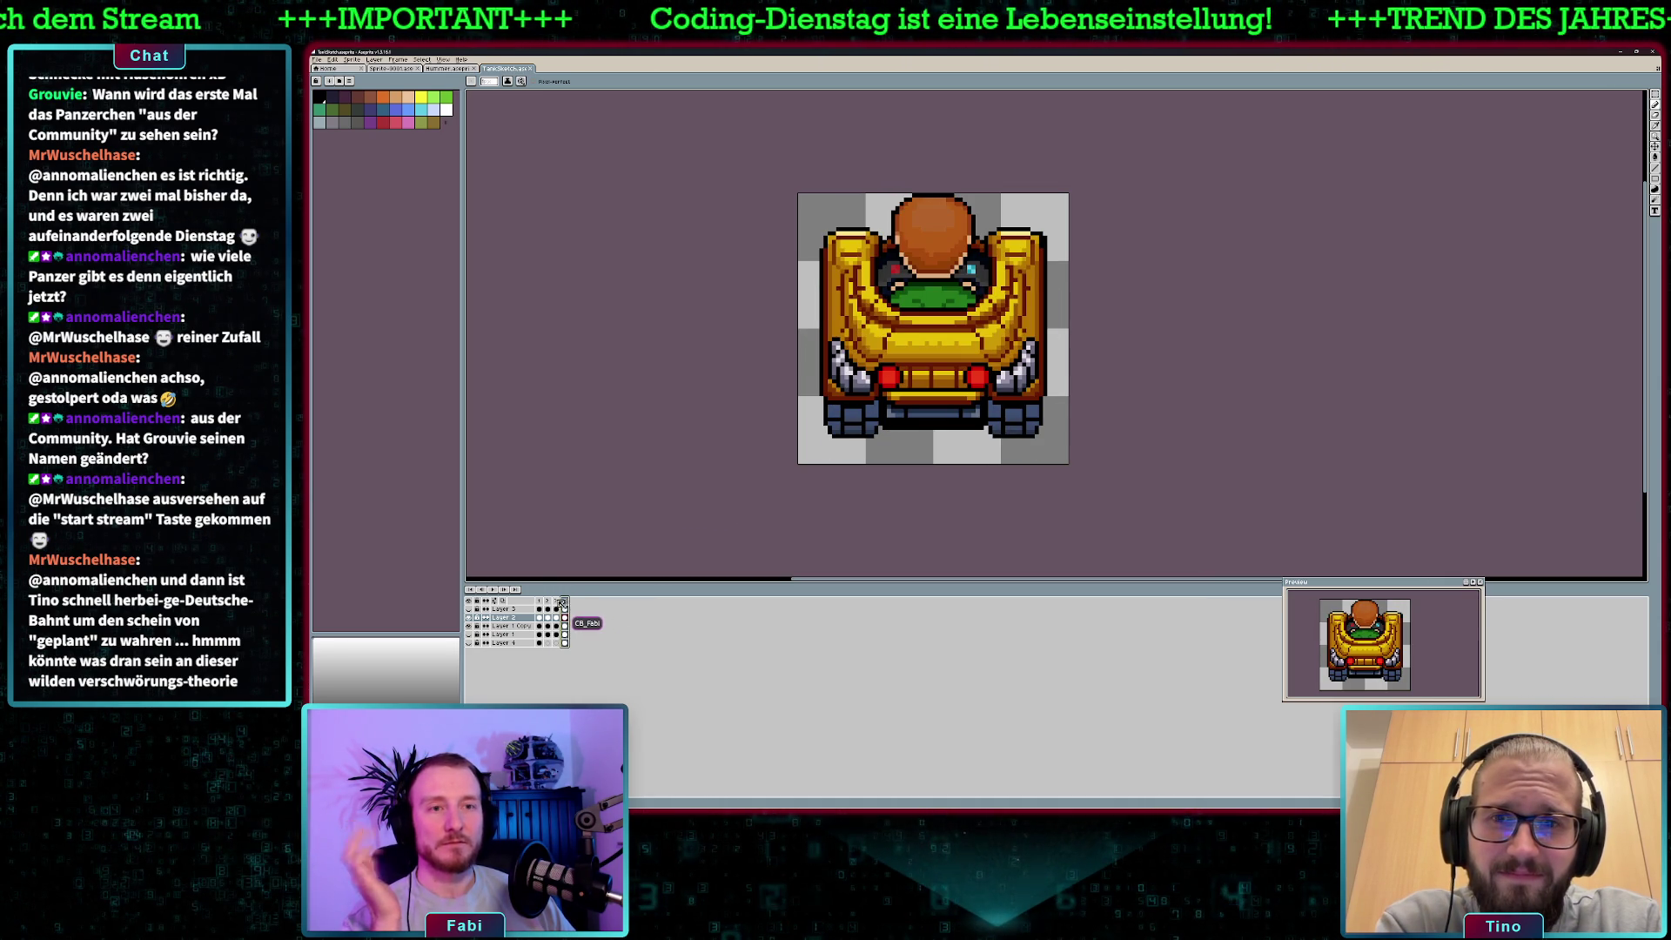
left_click(541, 602)
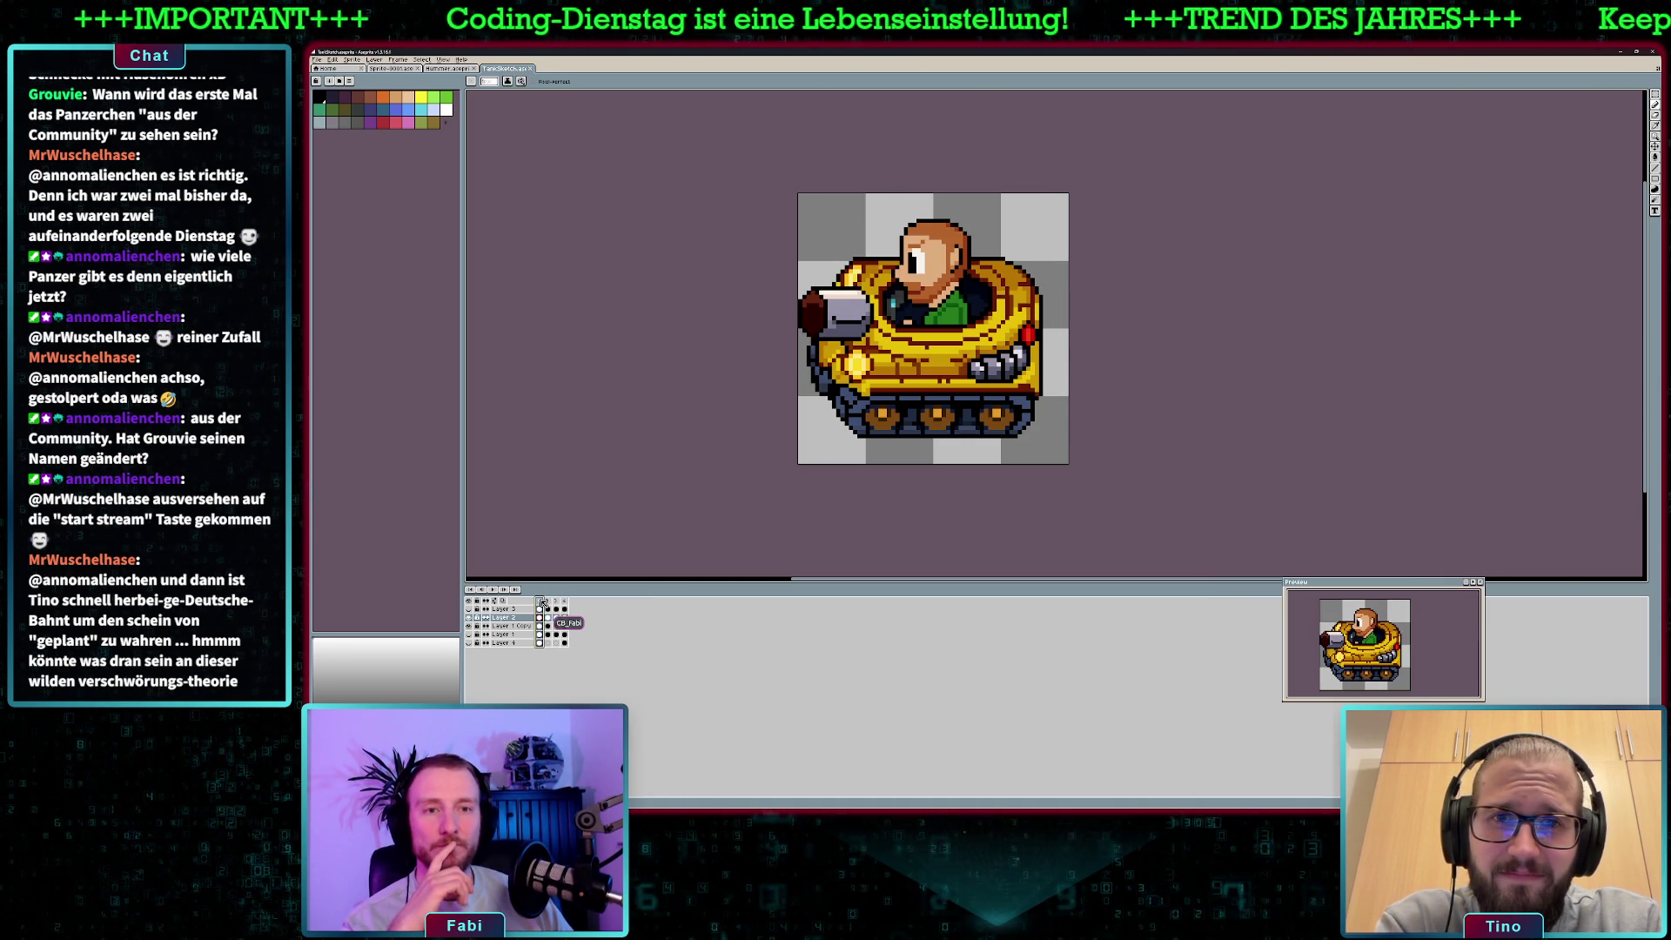
key("Return")
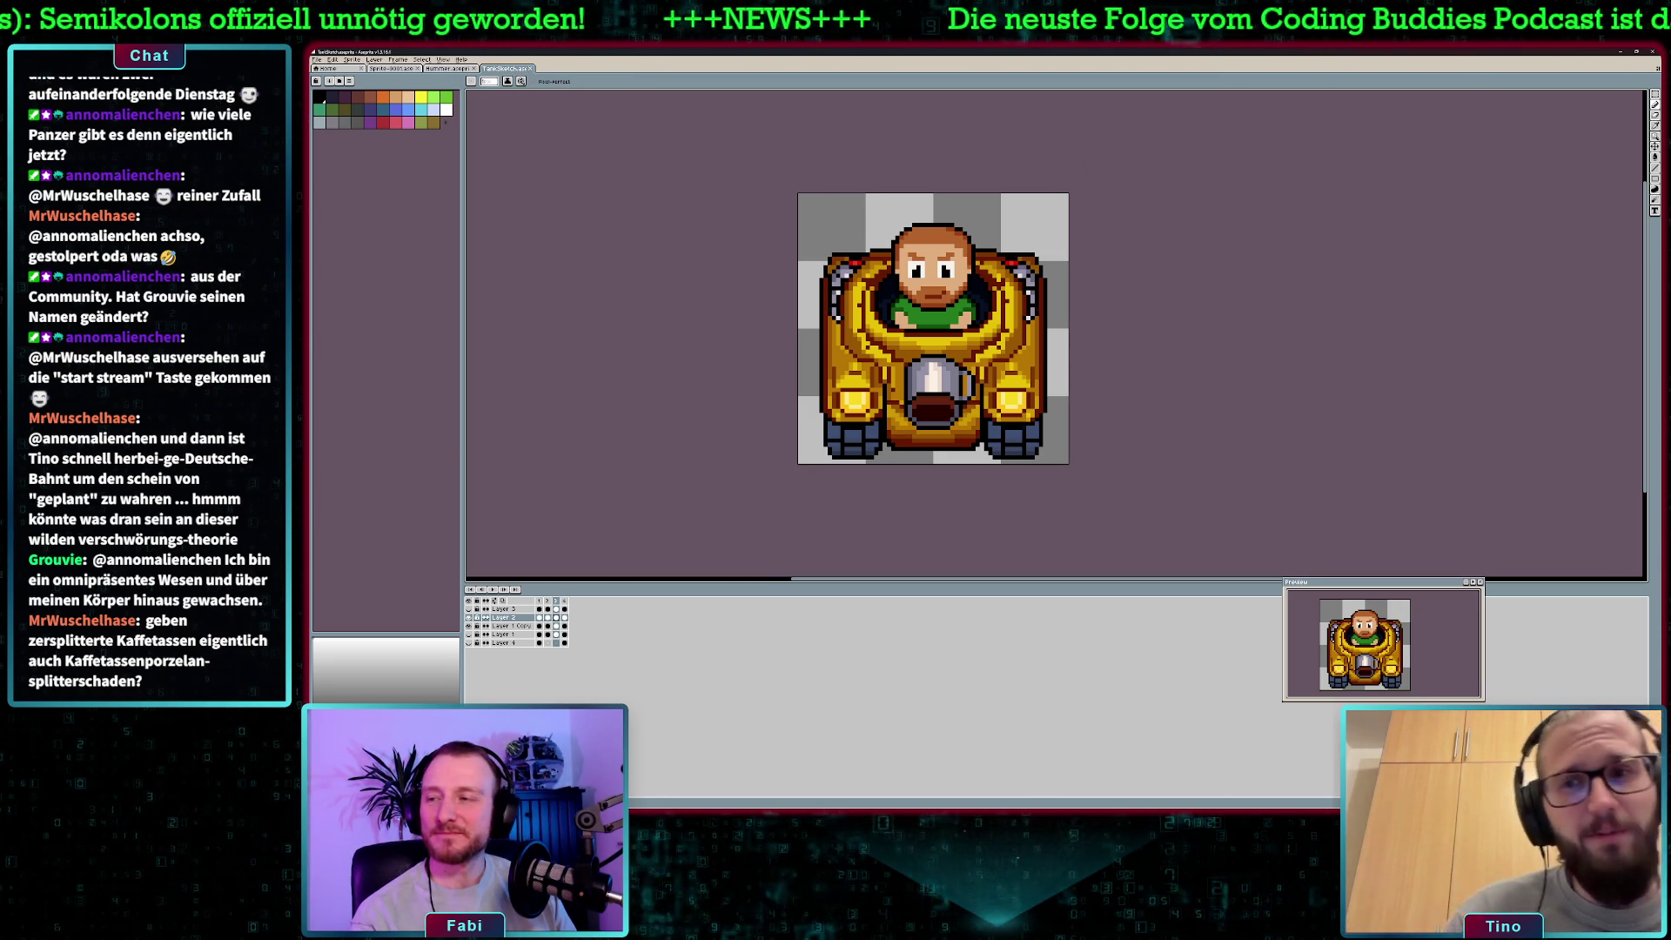
Back in Godot, test-run the TankBuddies game and close it with F8.
key("alt+Tab")
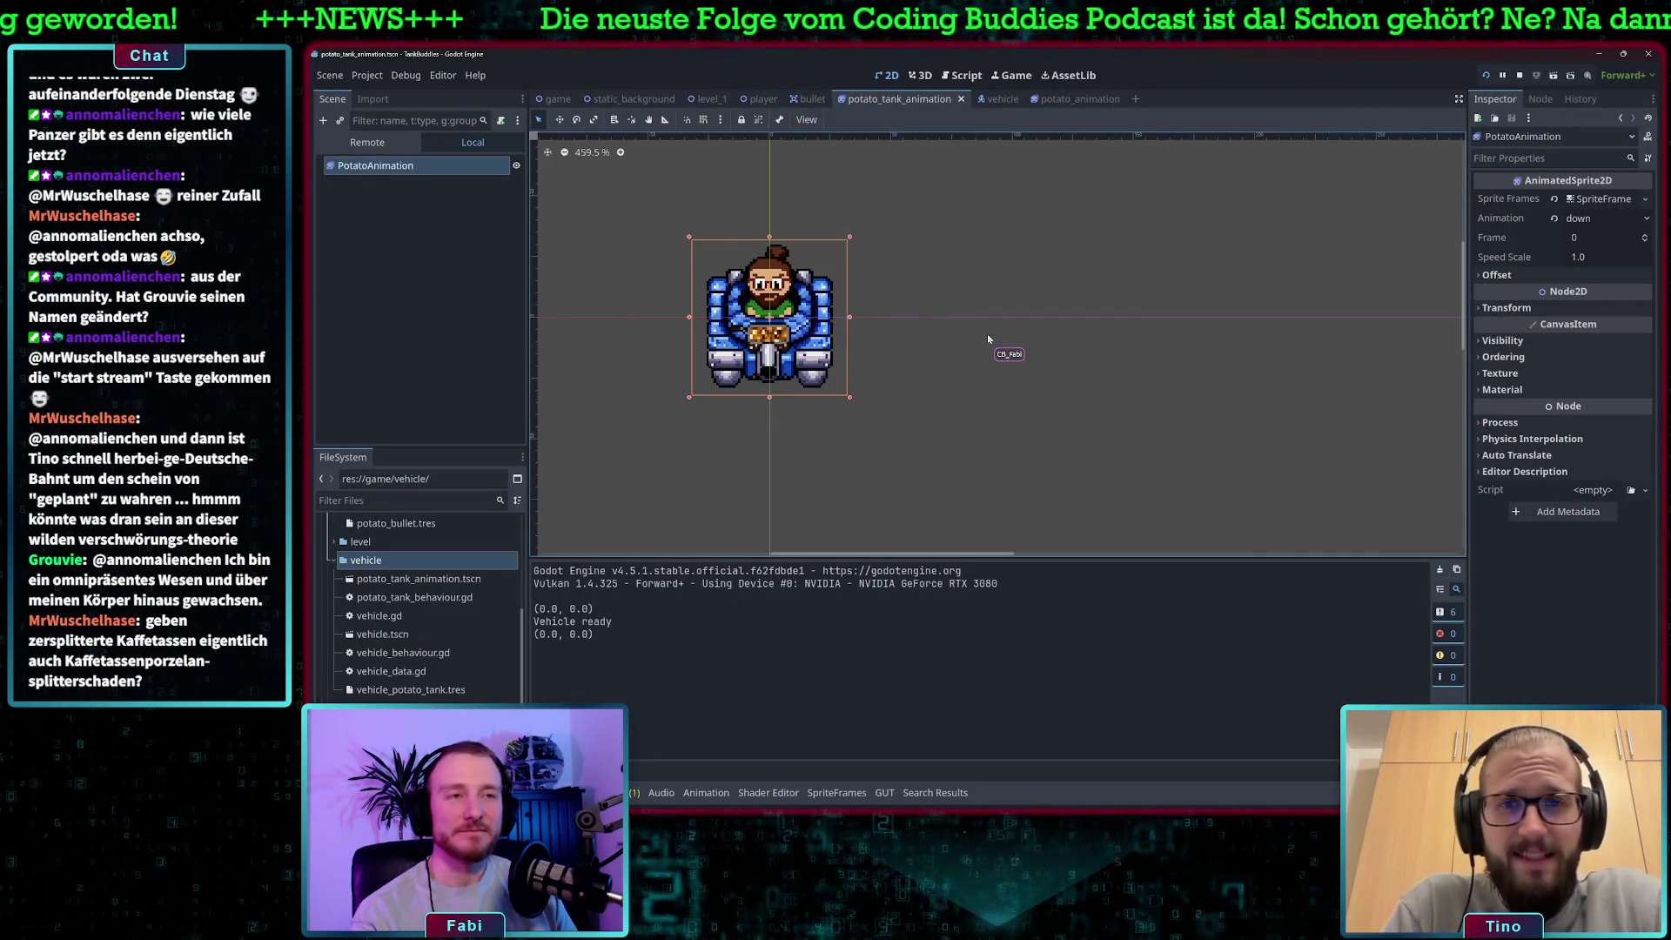
left_click(987, 332)
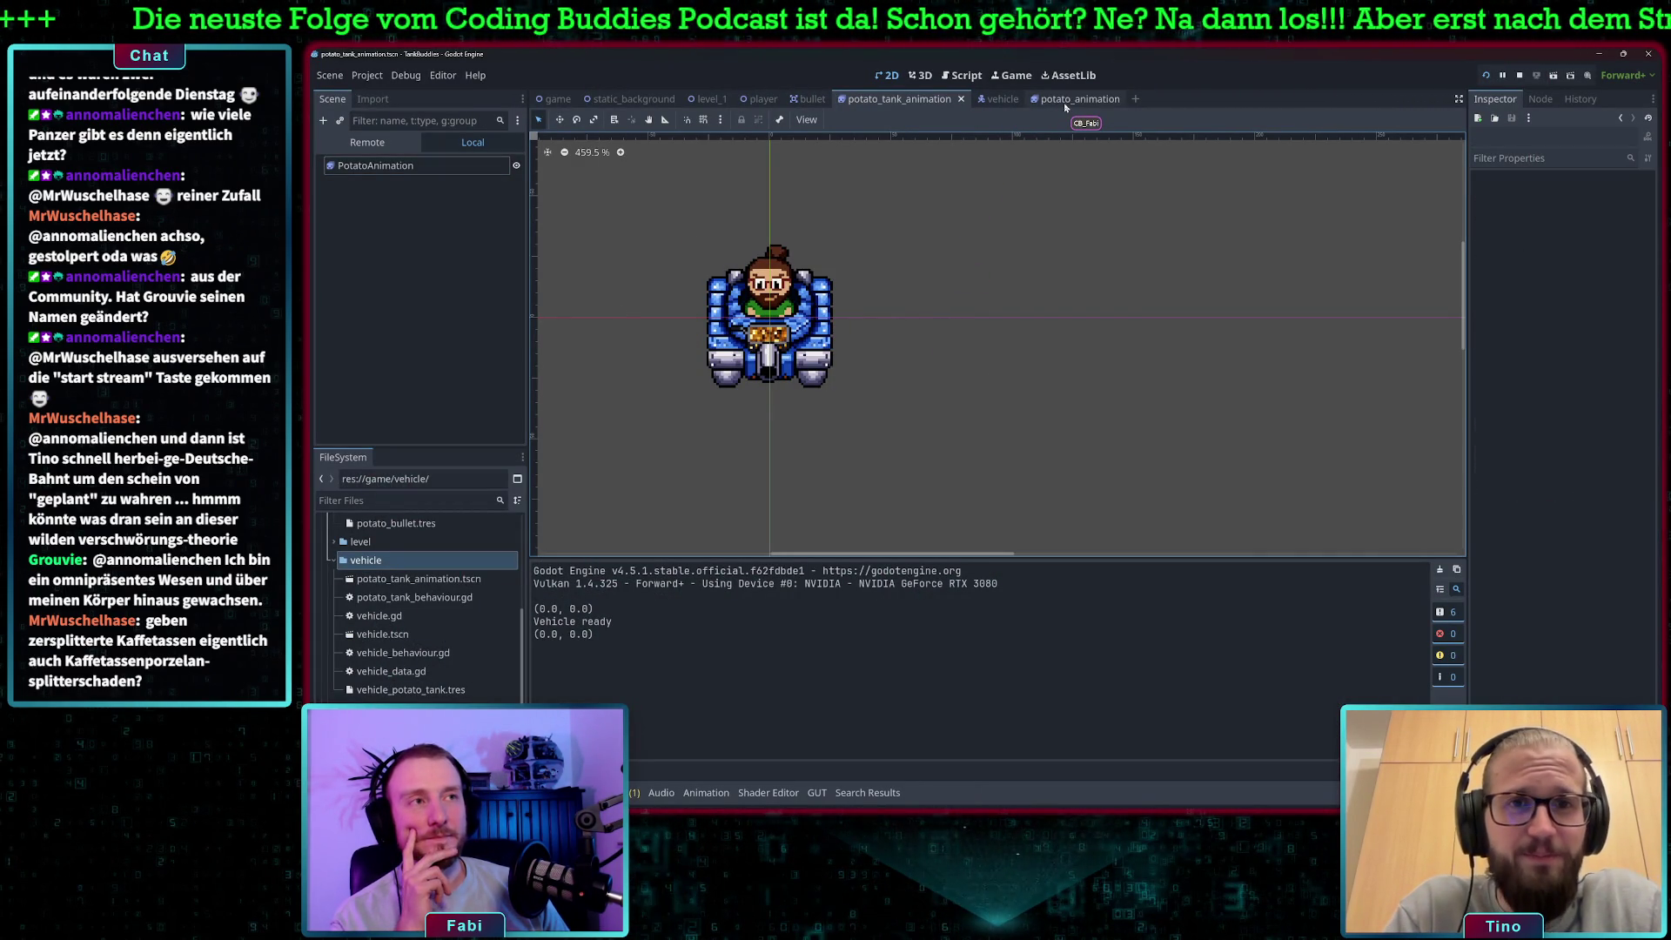
left_click(1502, 74)
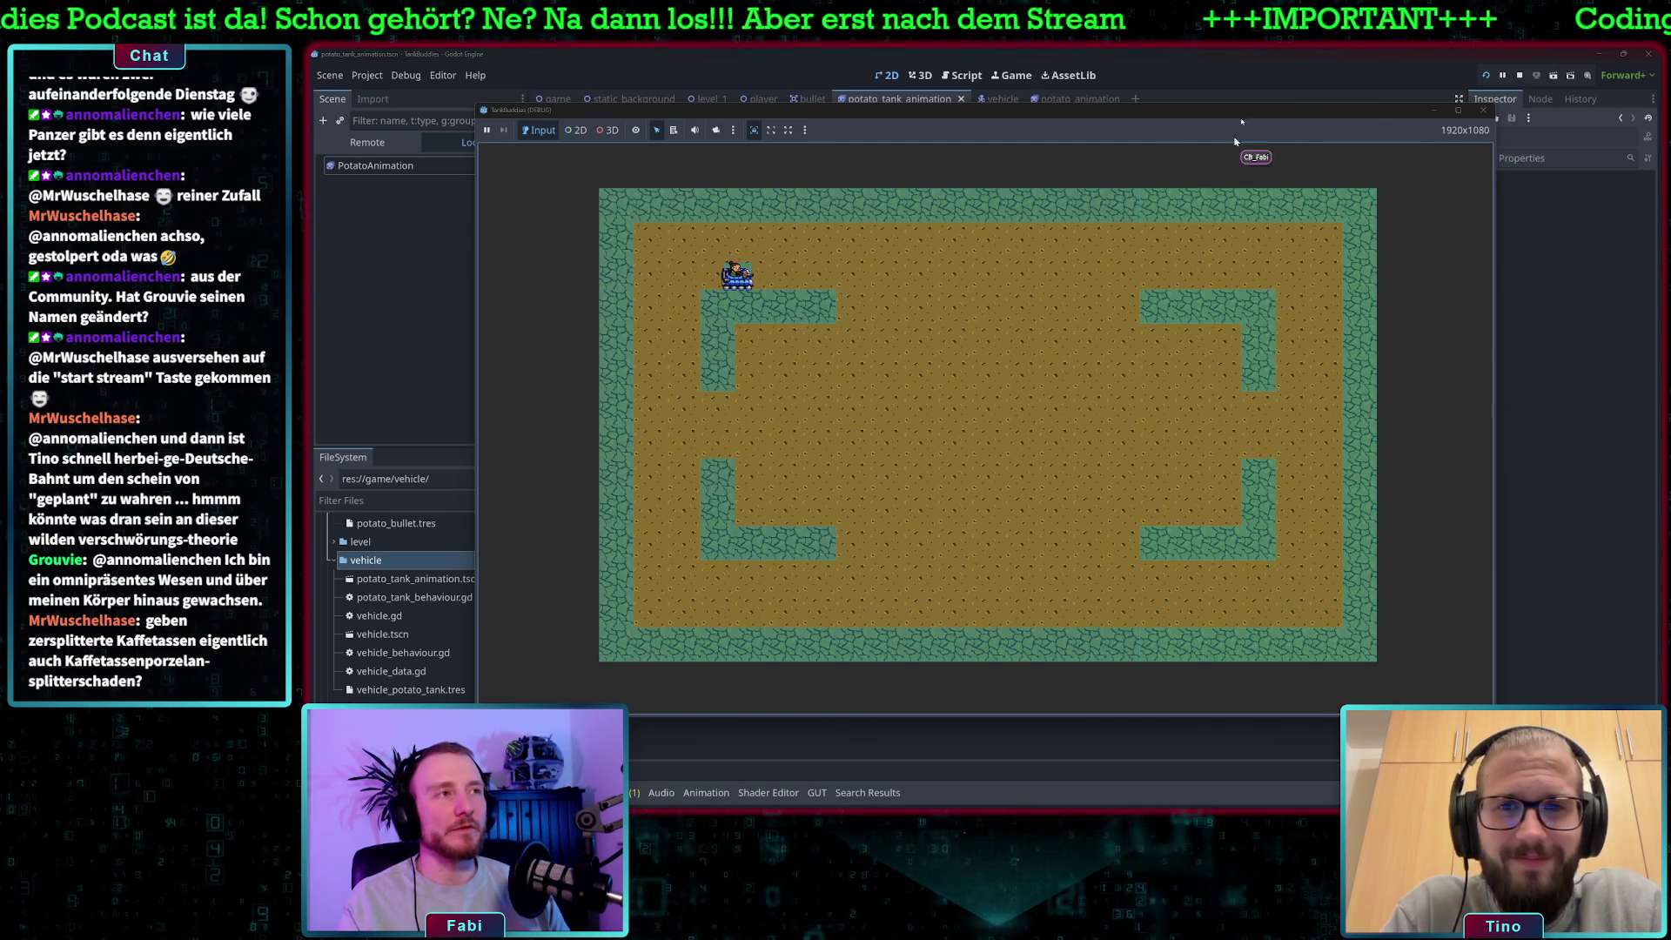
key("F8")
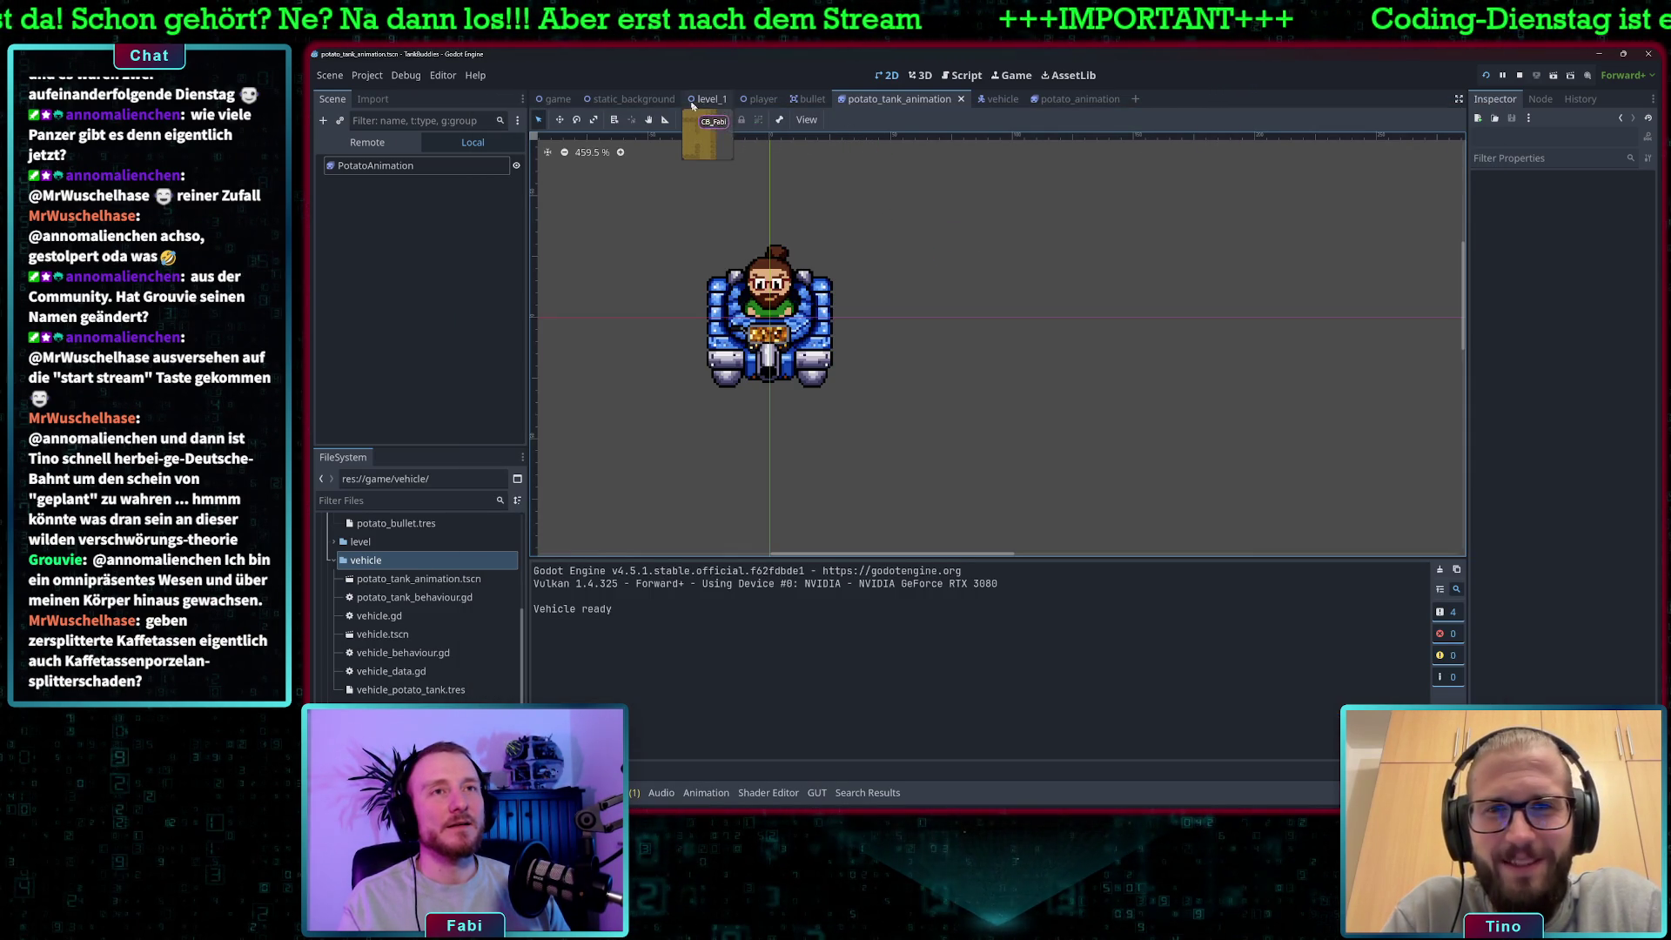
Open level_1's player.gd script and change SPAWN_POSITION's x value to 100.
left_click(709, 98)
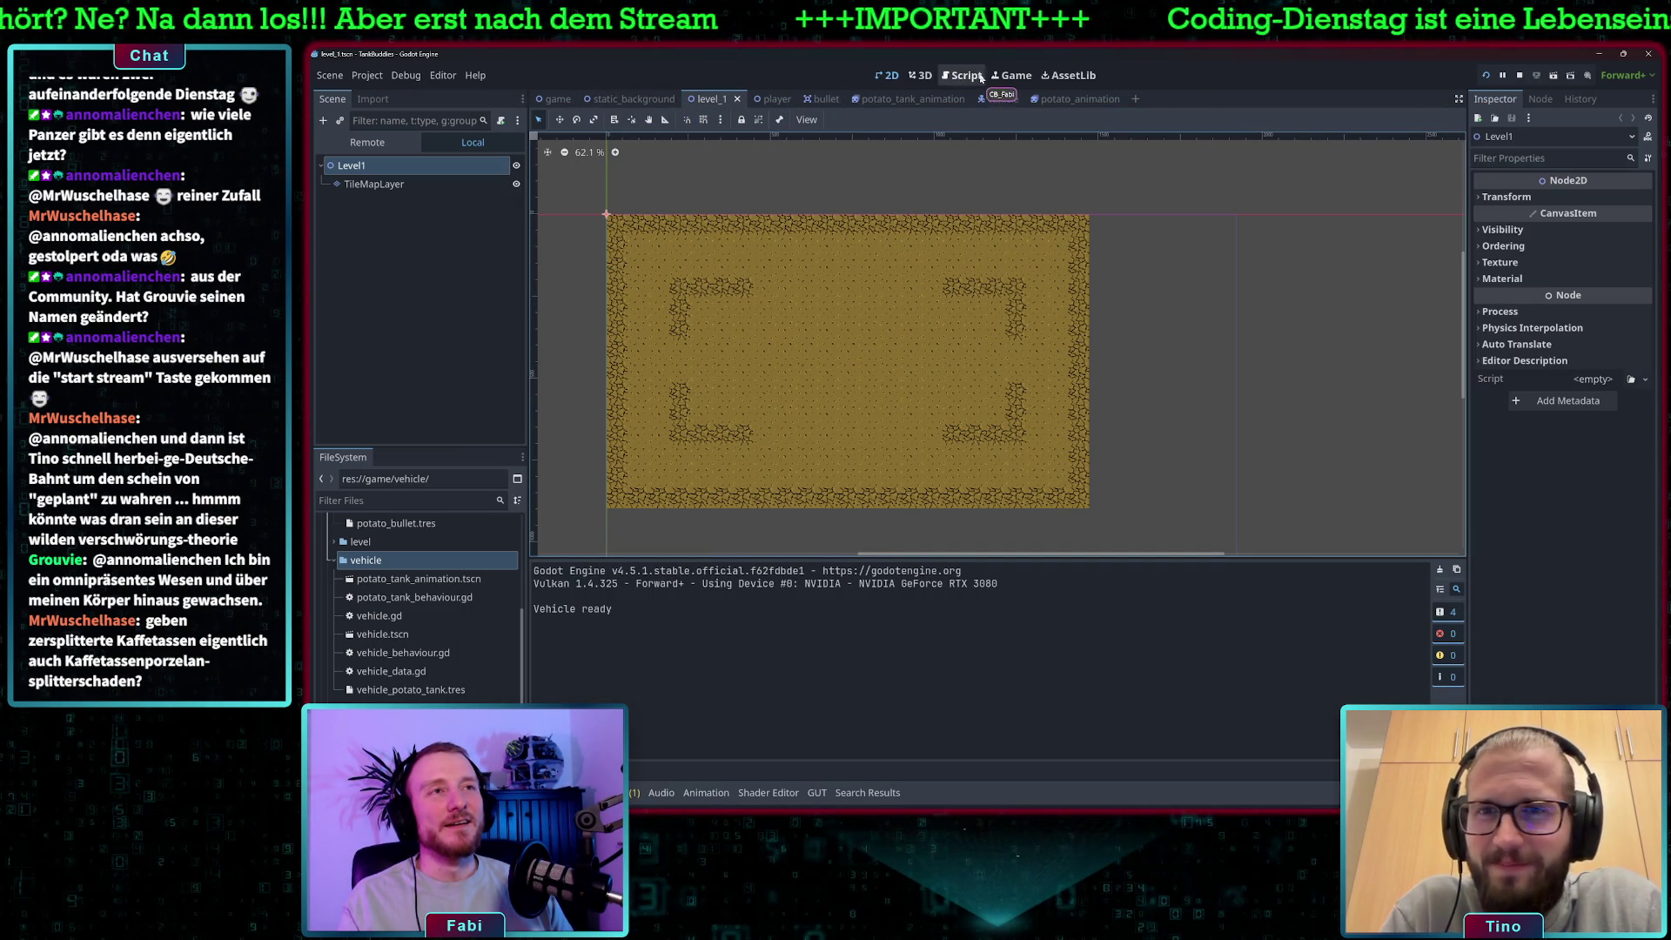
key("ctrl+F3")
double_click(879, 290)
type("10")
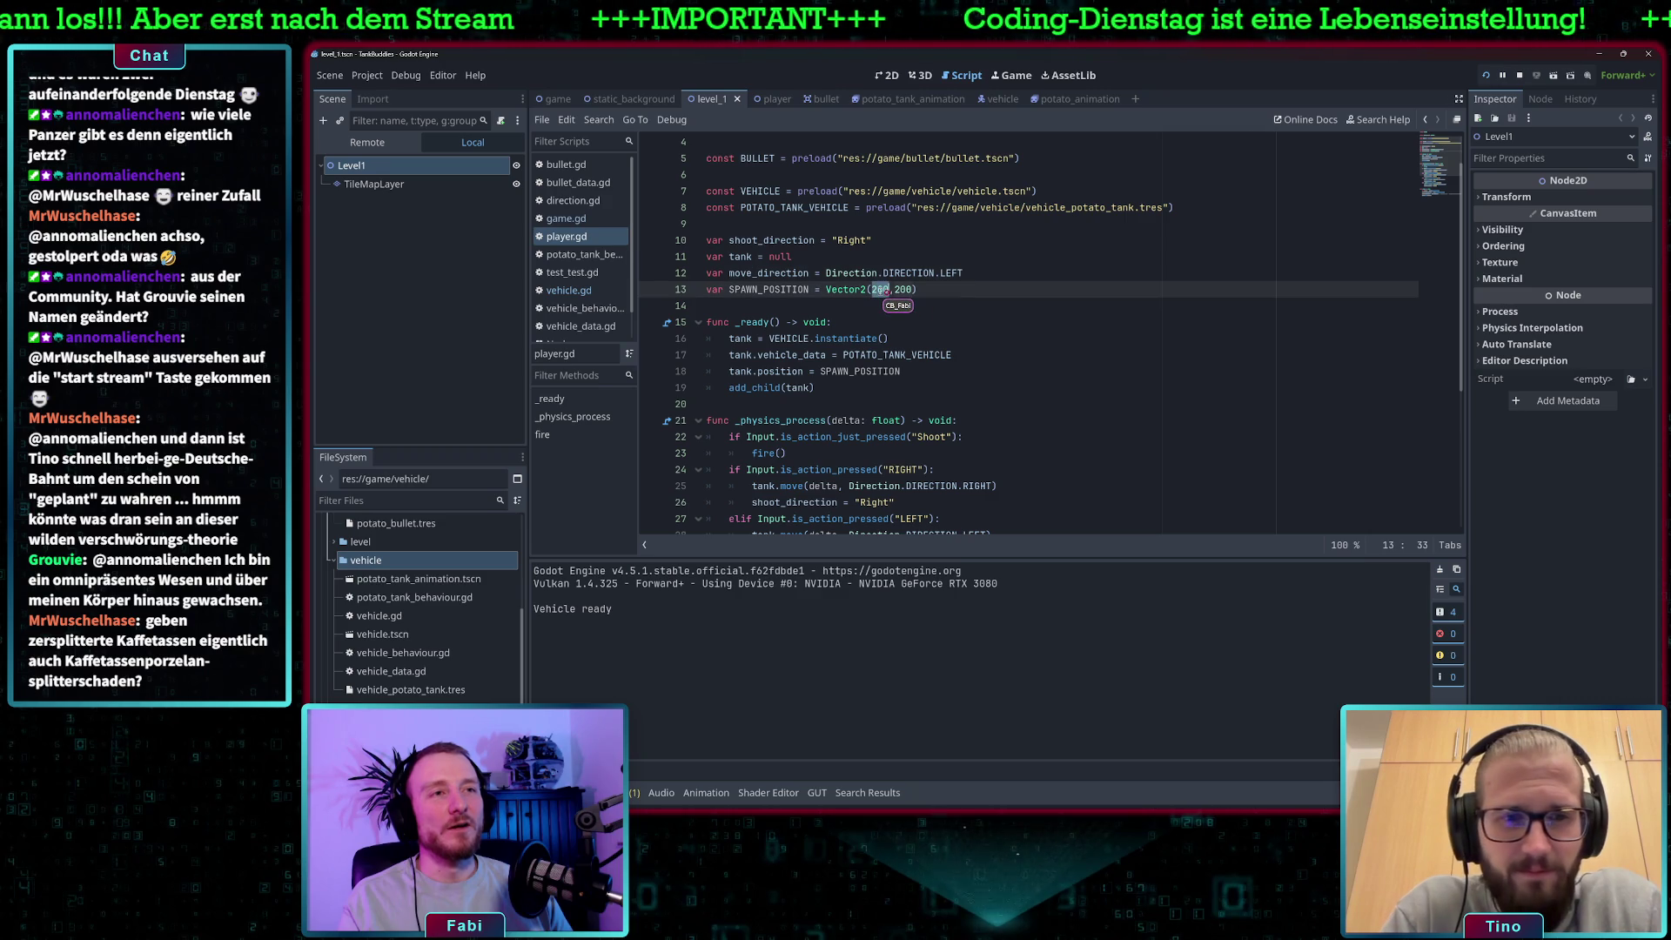
type("0")
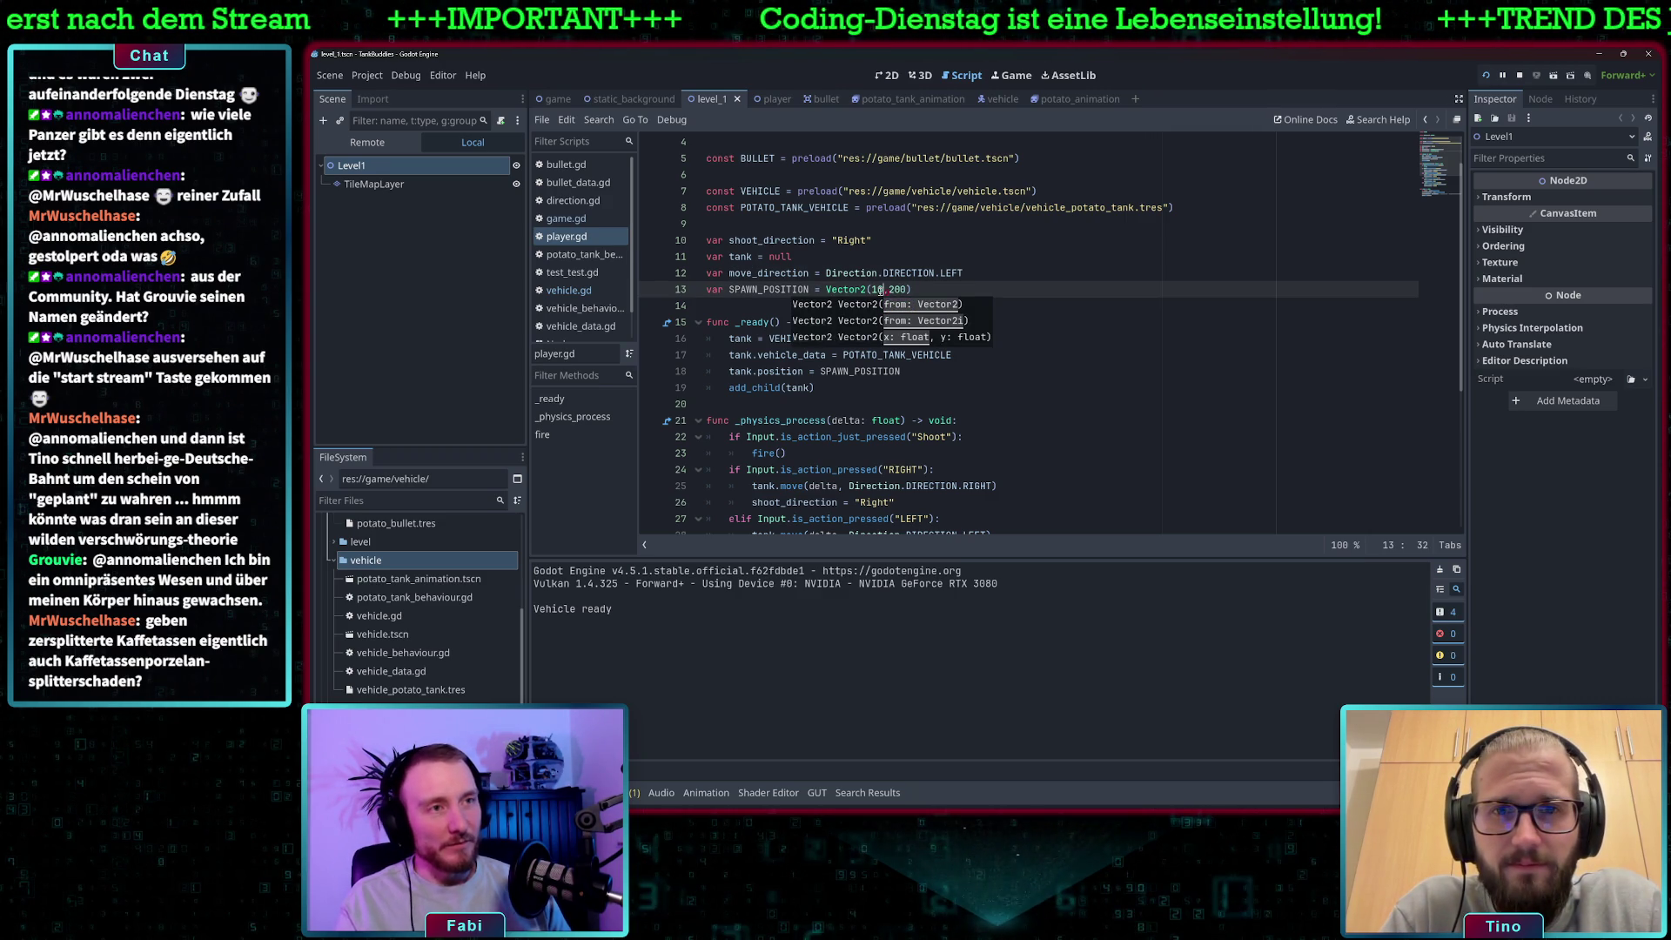
Finish SPAWN_POSITION as Vector2(100,100) and start a test run.
double_click(903, 290)
type("100")
left_click_drag(763, 290, 918, 284)
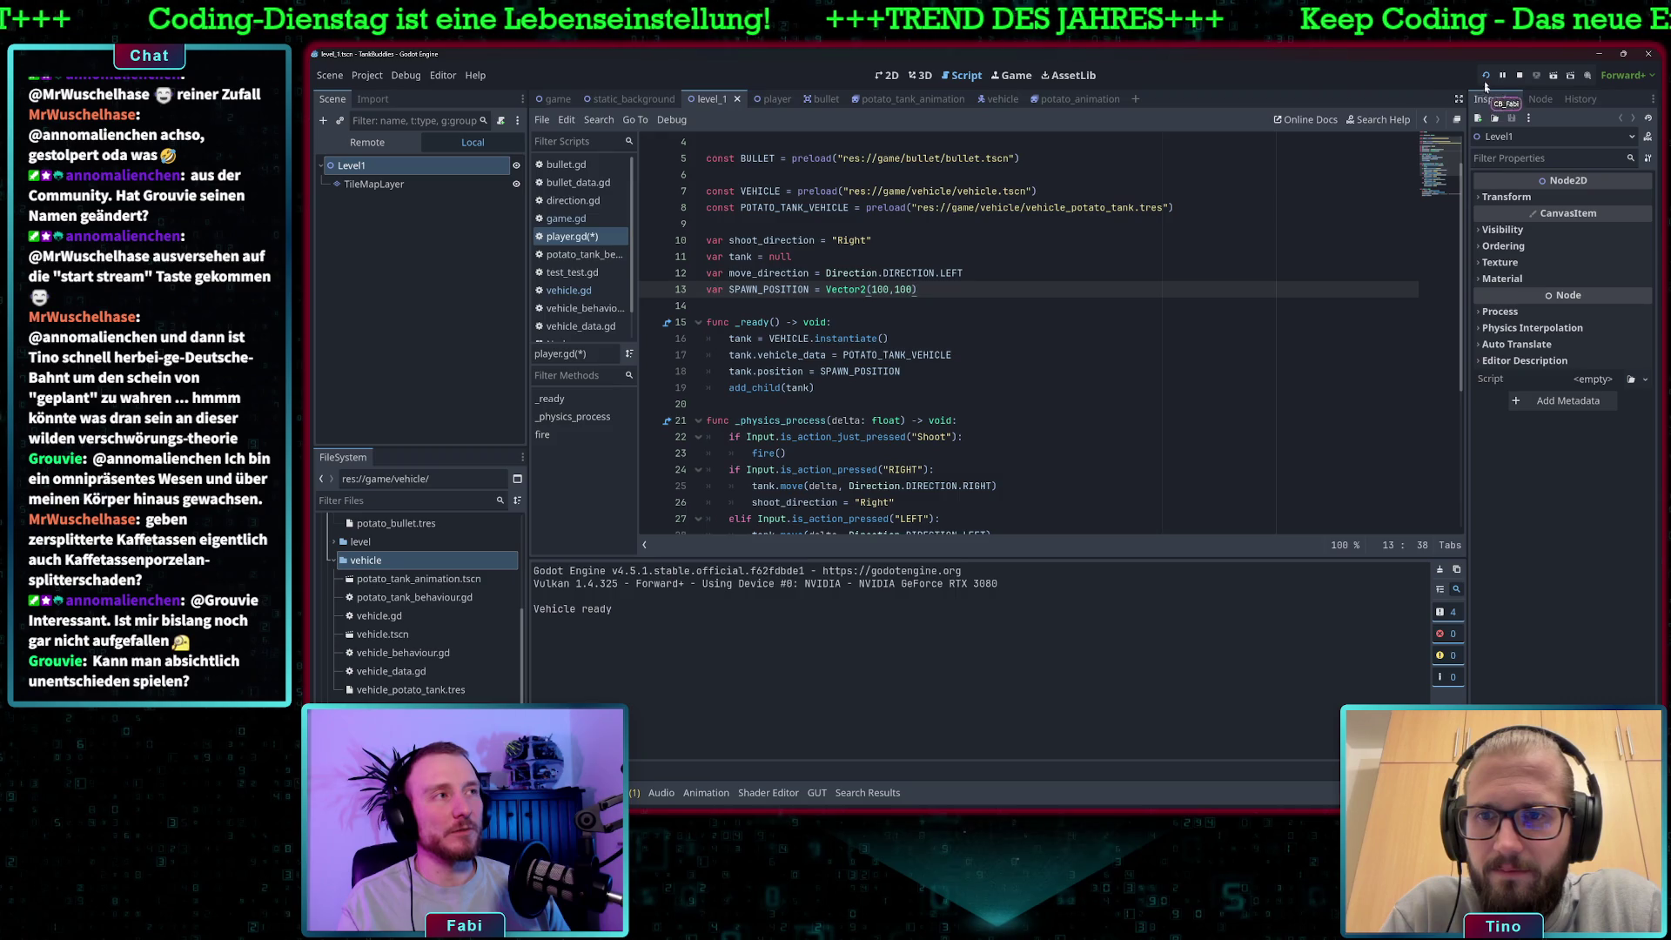
left_click(1486, 75)
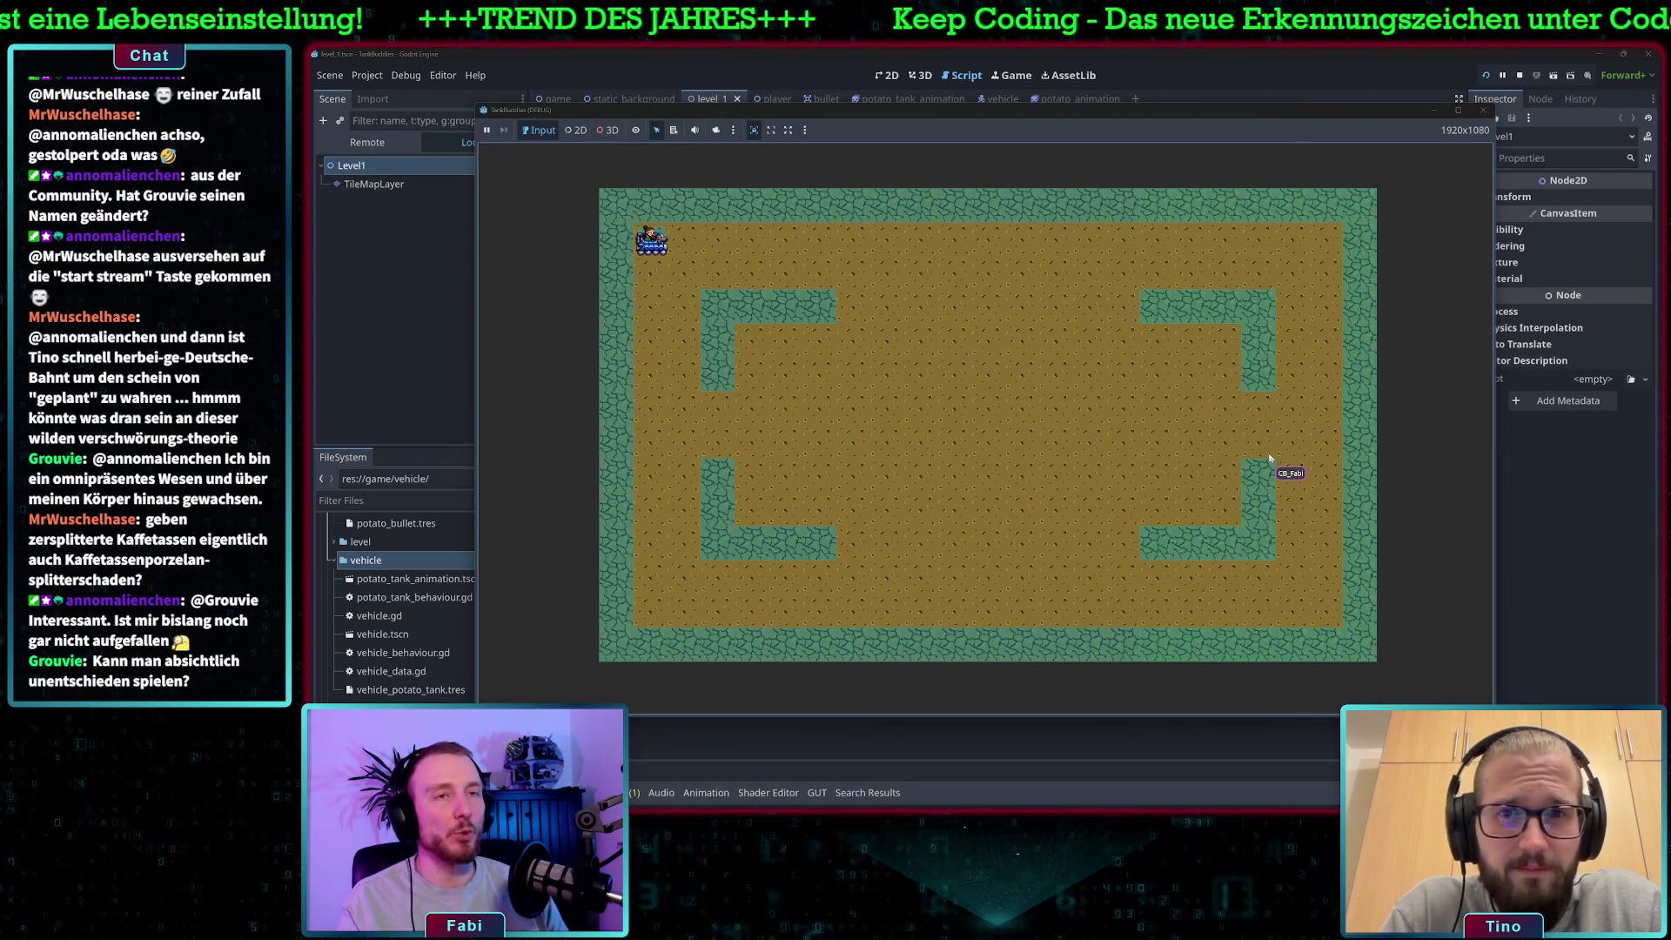
Drive the tank right and down along the corridor, then close the game.
key("Right")
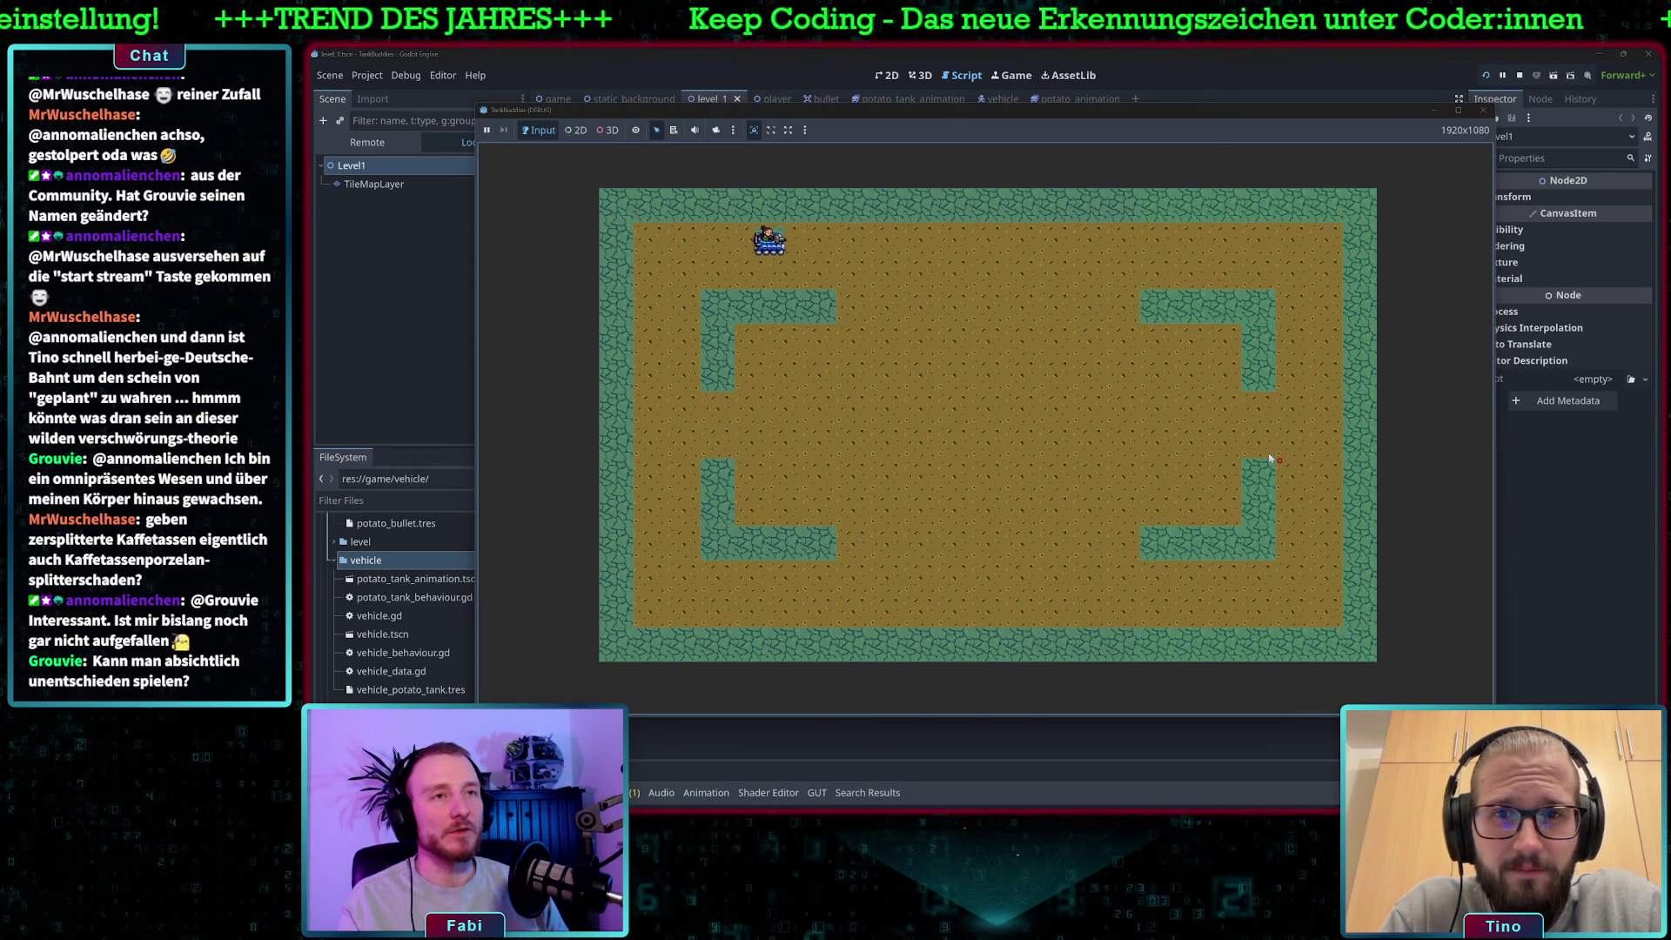
key("Down")
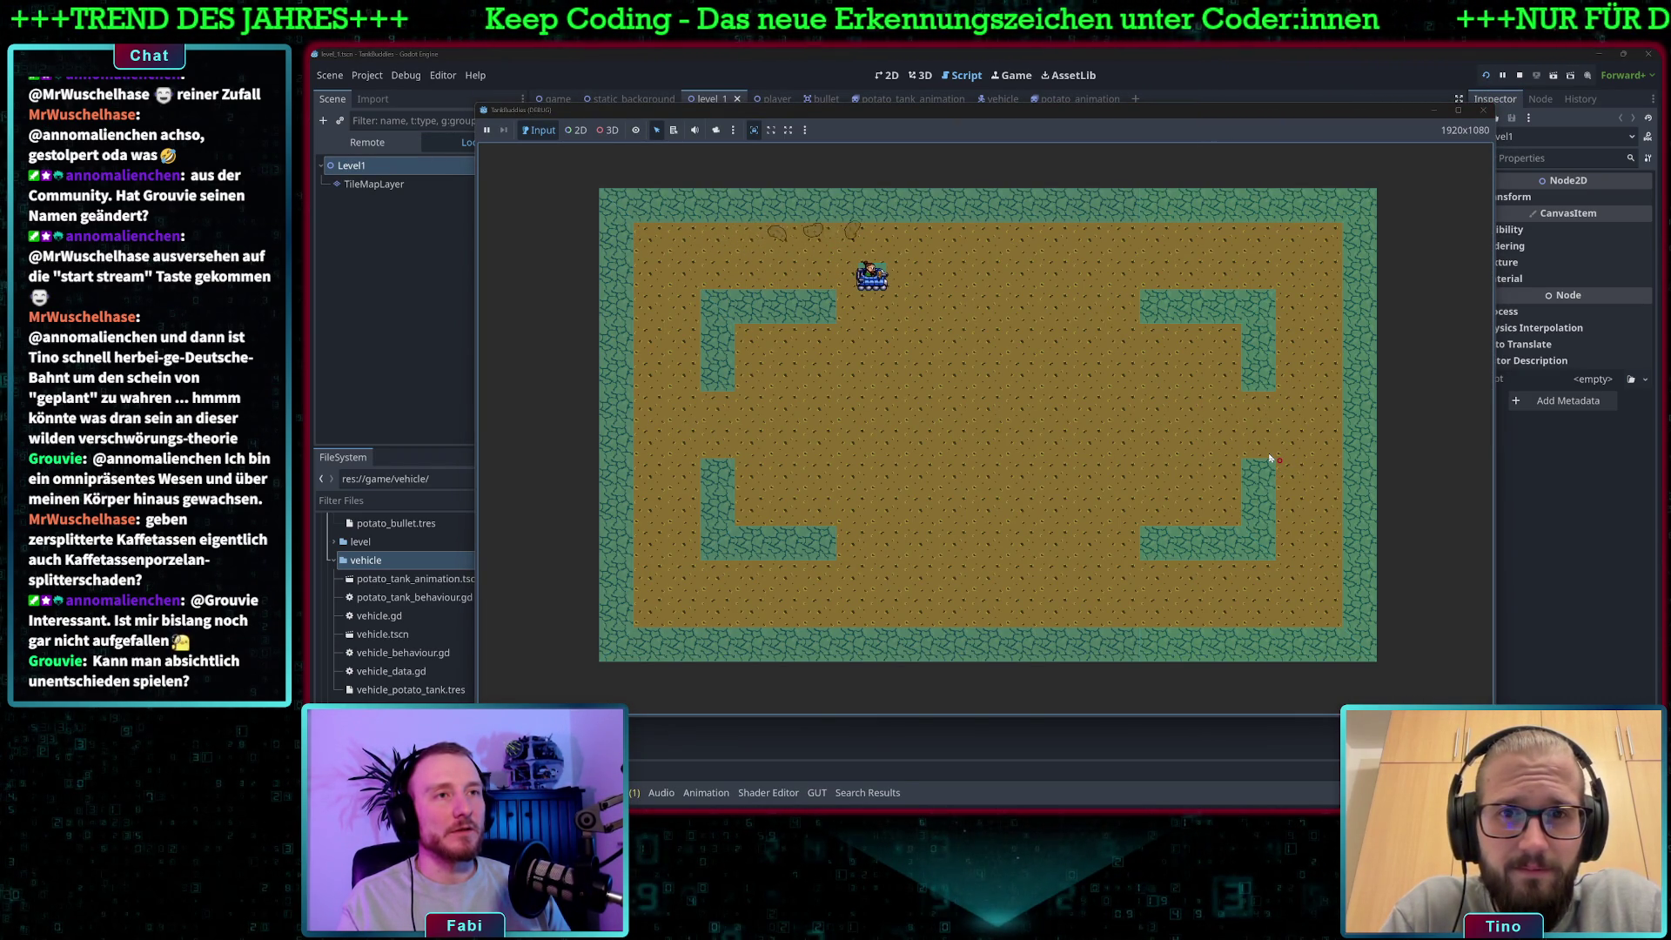
key("Right")
key("Down")
key("Down")
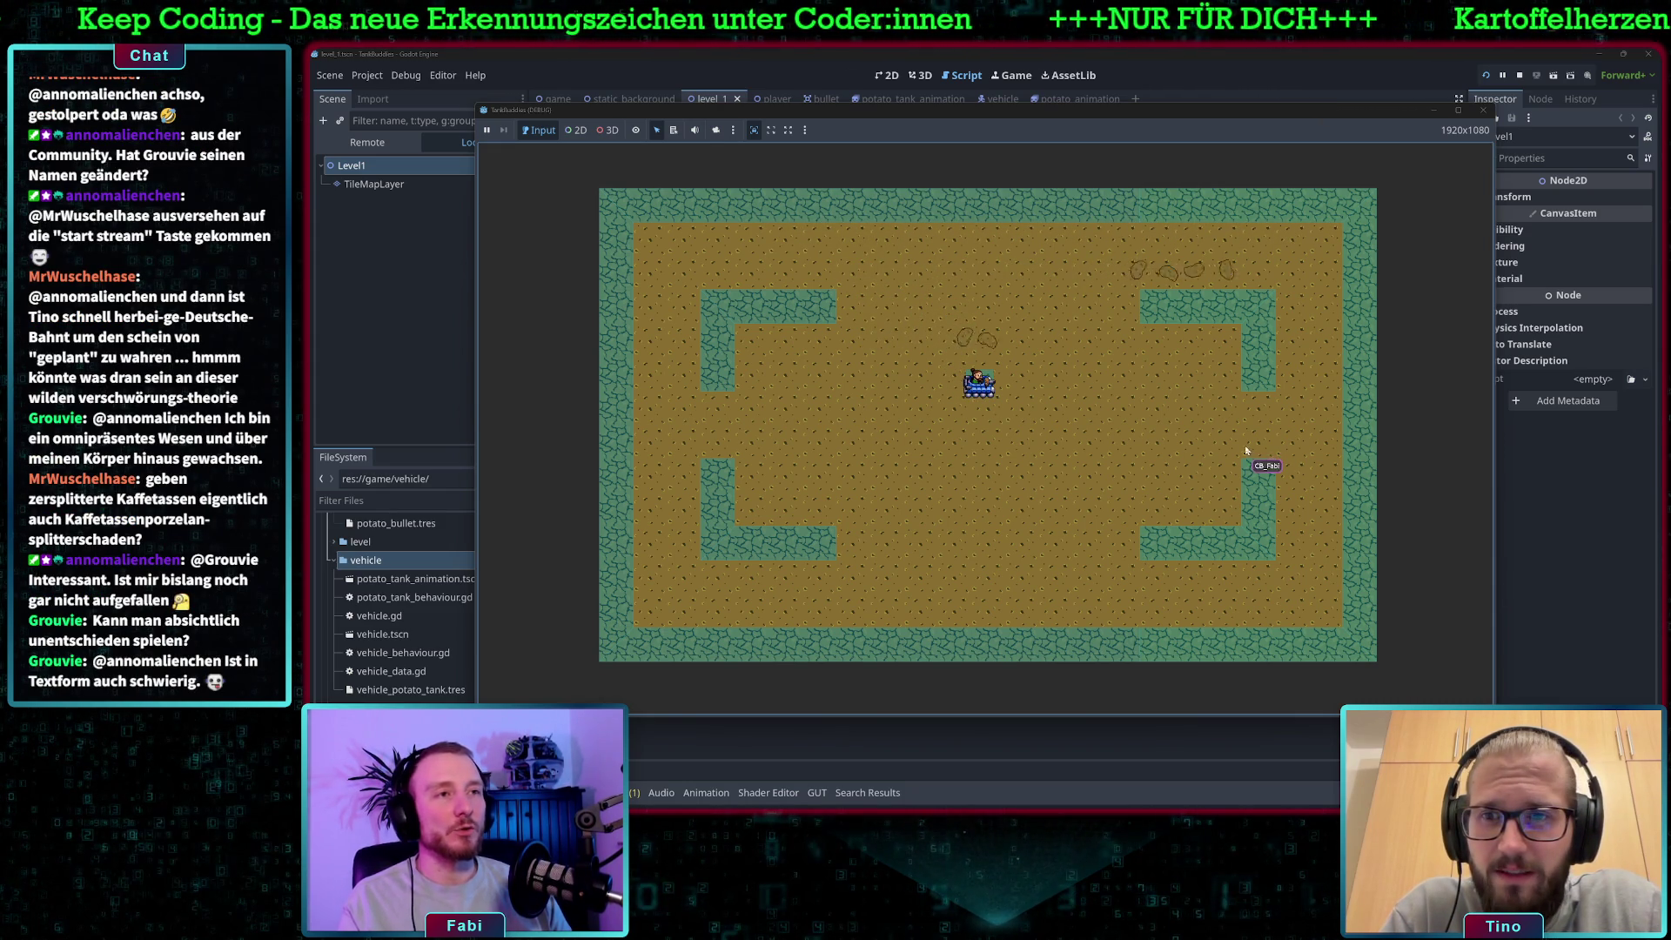
key("F8")
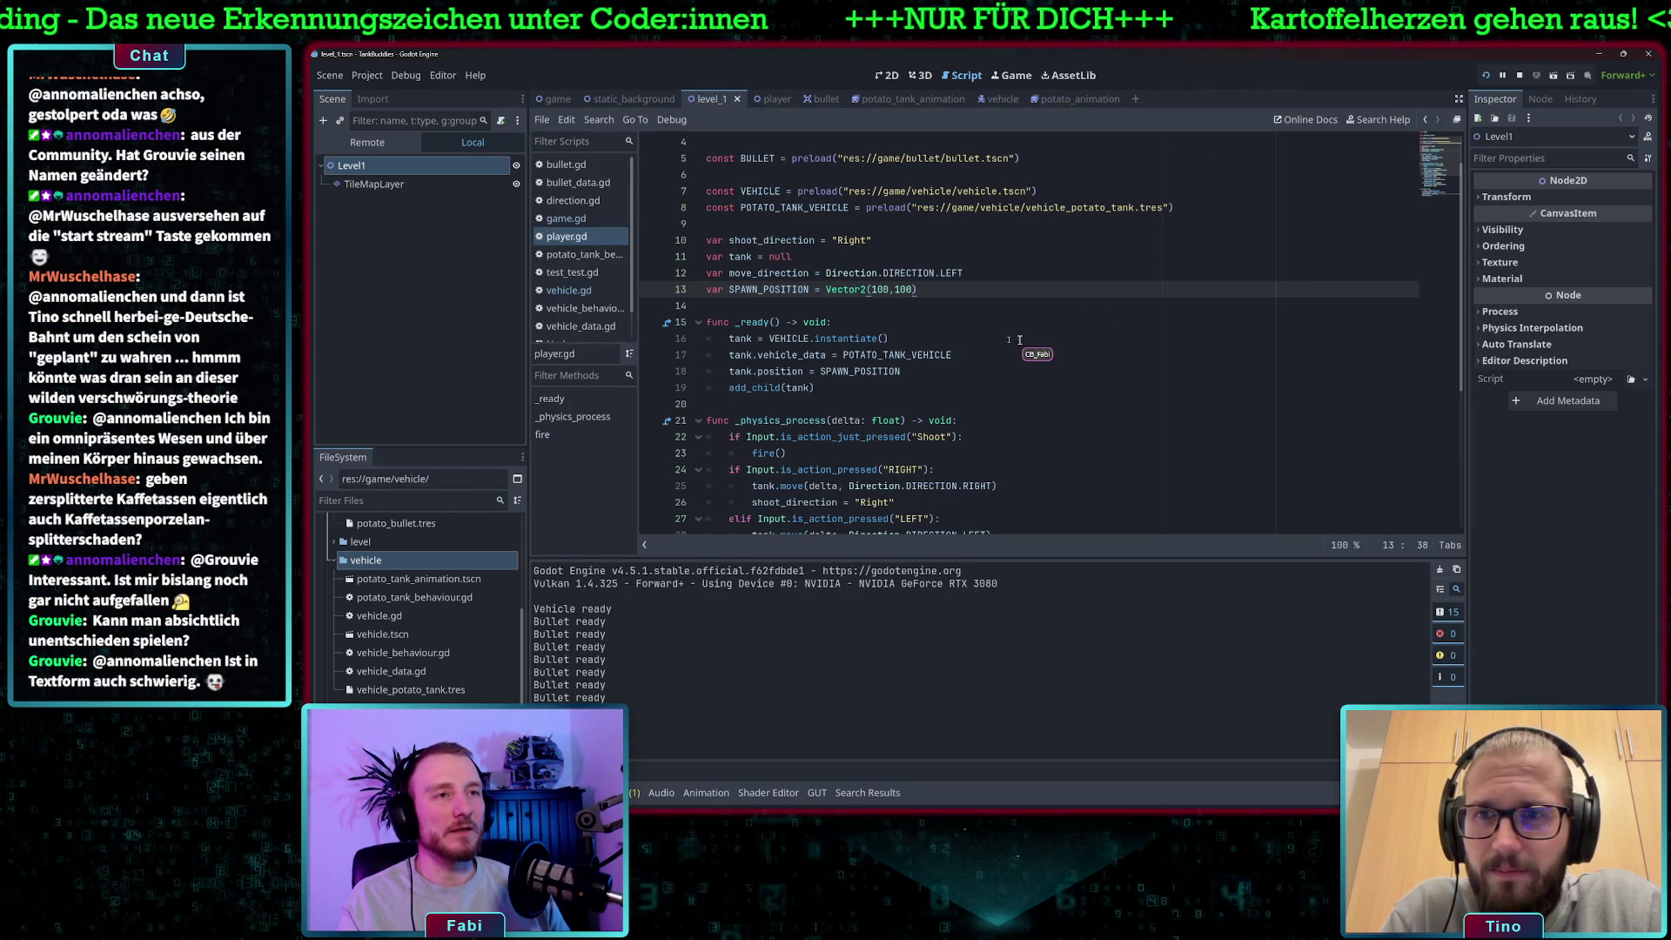
Review the bullet position line, then try and discard a new line after add_child(tank).
scroll(981, 343, "down", 5)
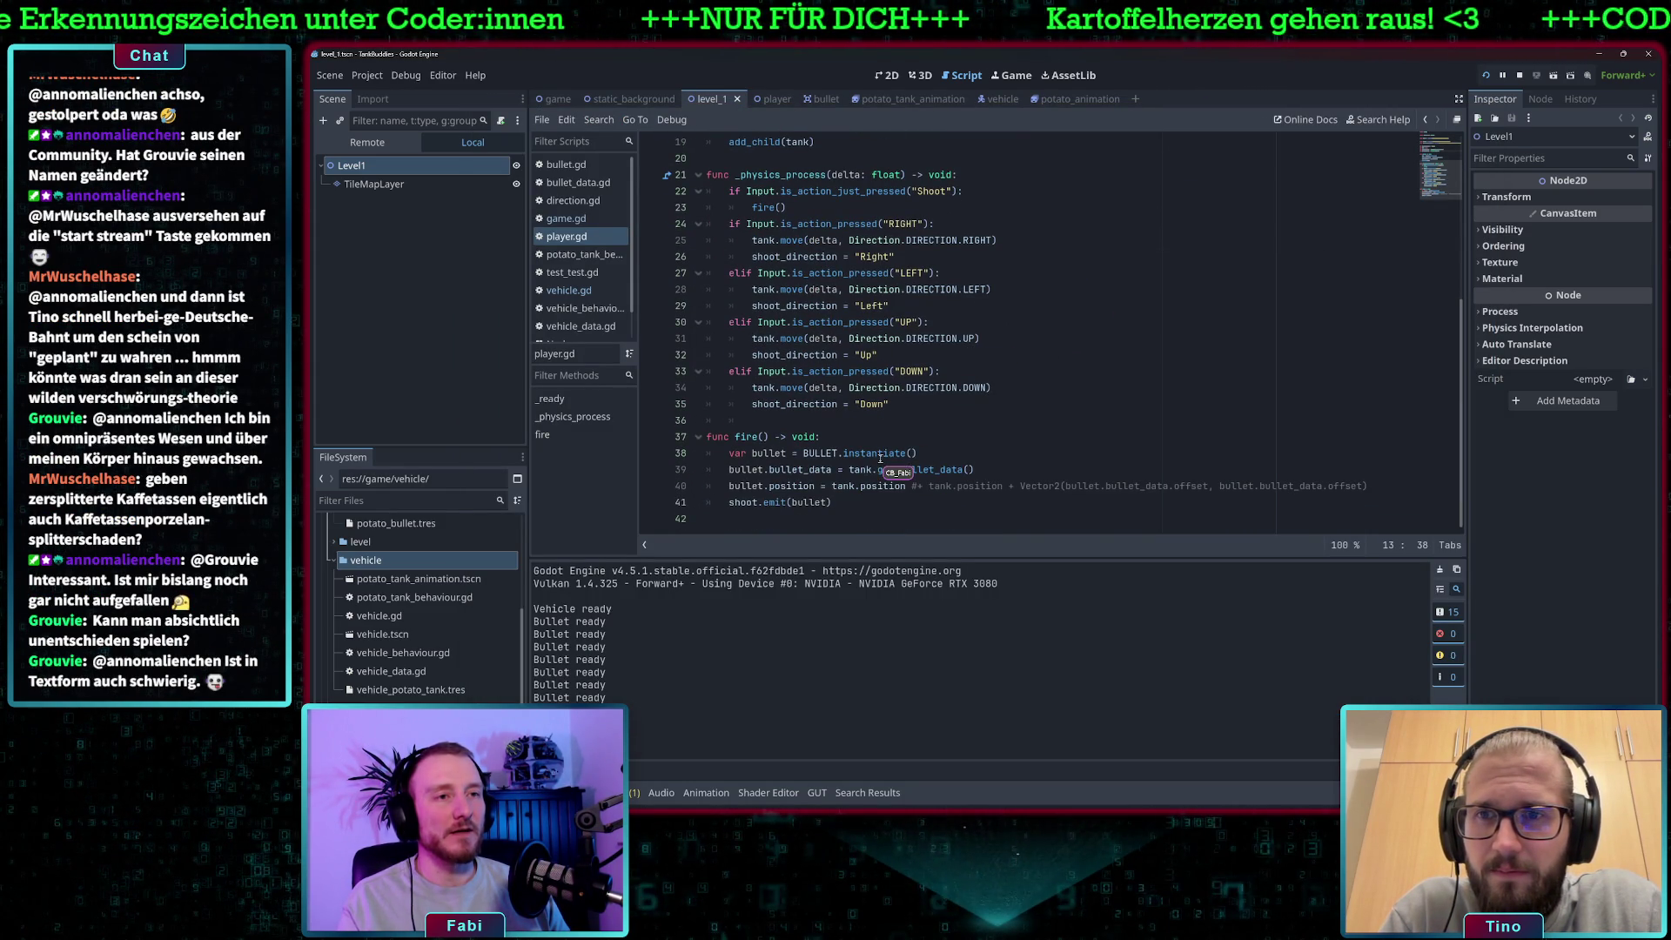
left_click(860, 485)
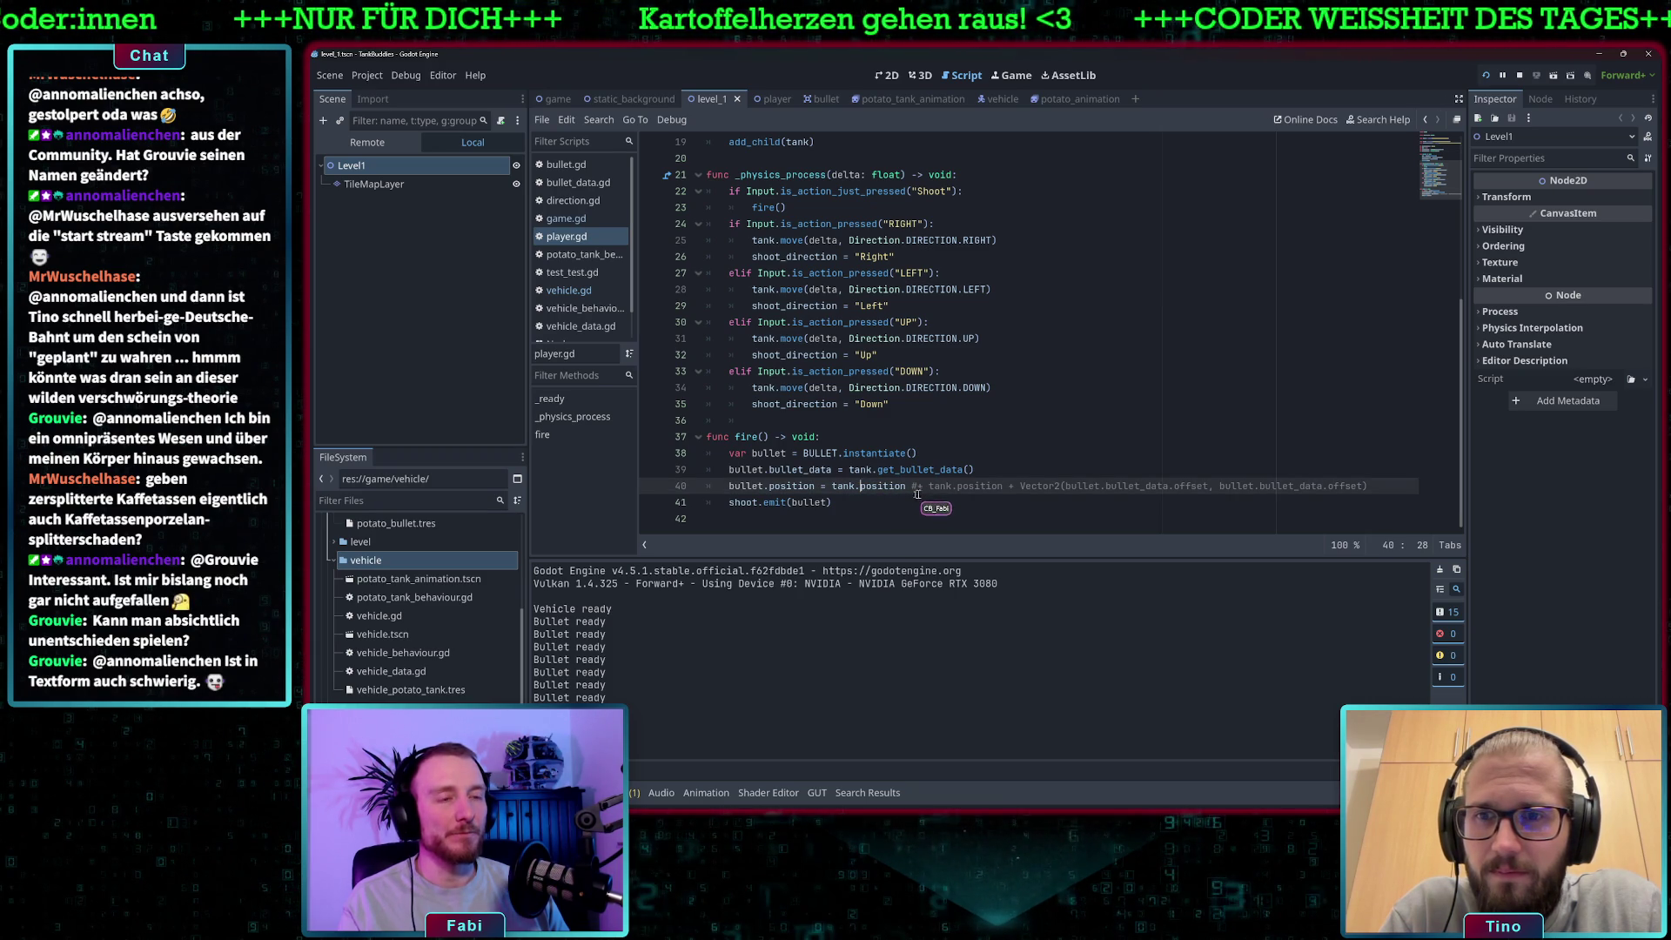
left_click_drag(833, 486, 892, 489)
scroll(914, 426, "up", 4)
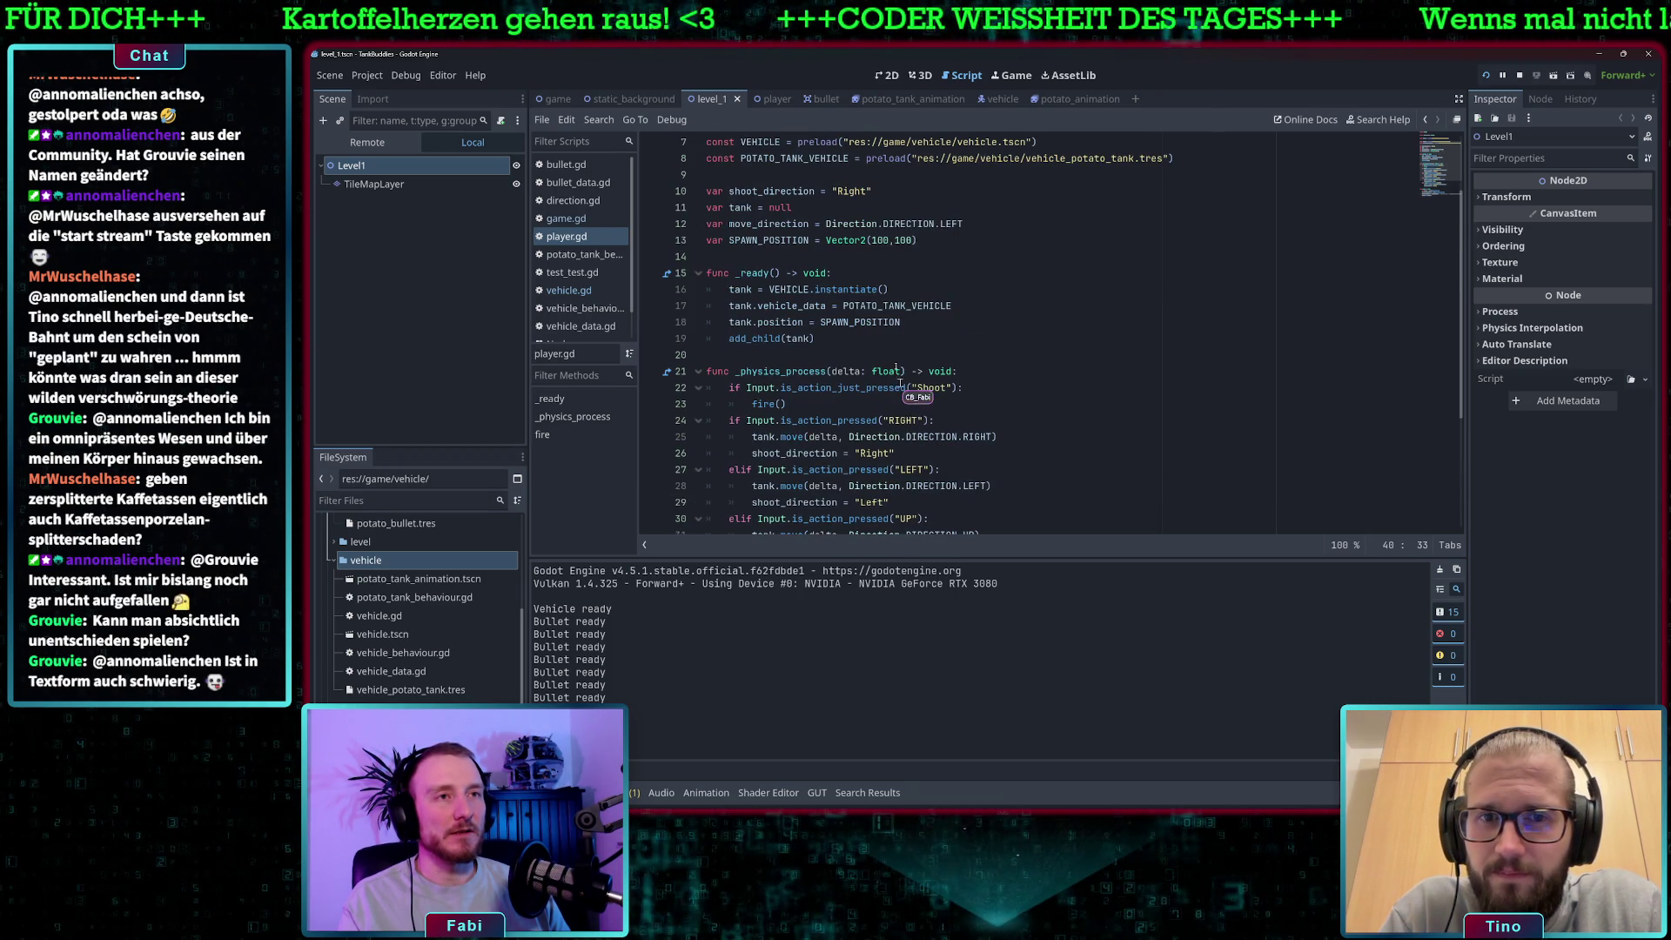
left_click(870, 338)
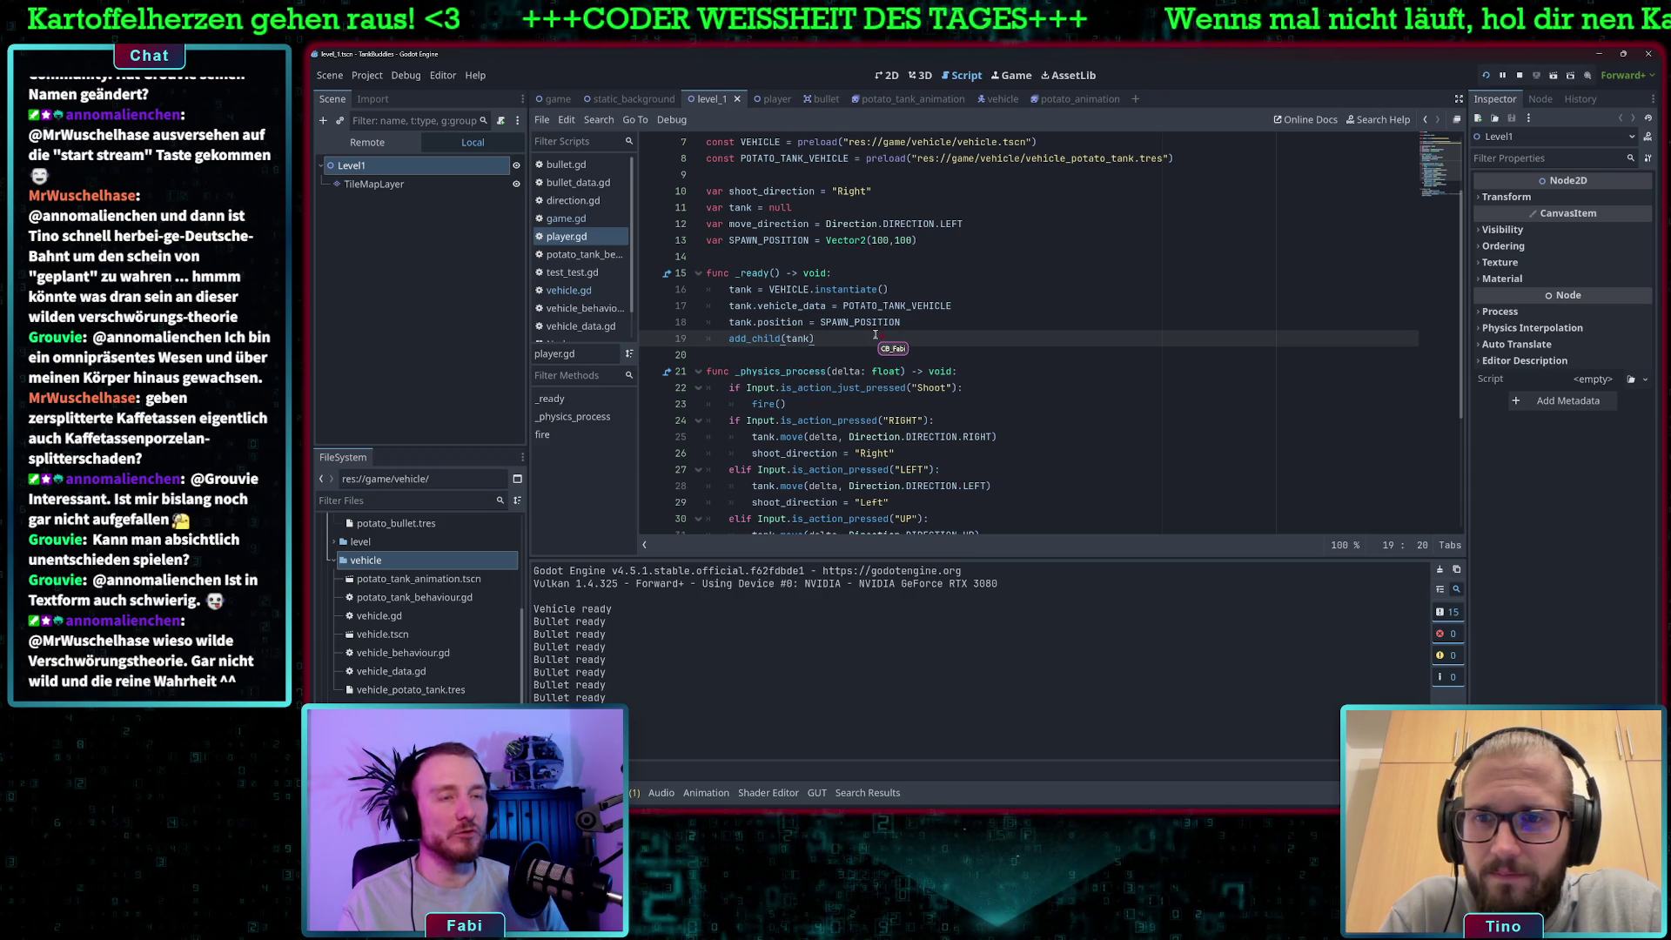
key("Return")
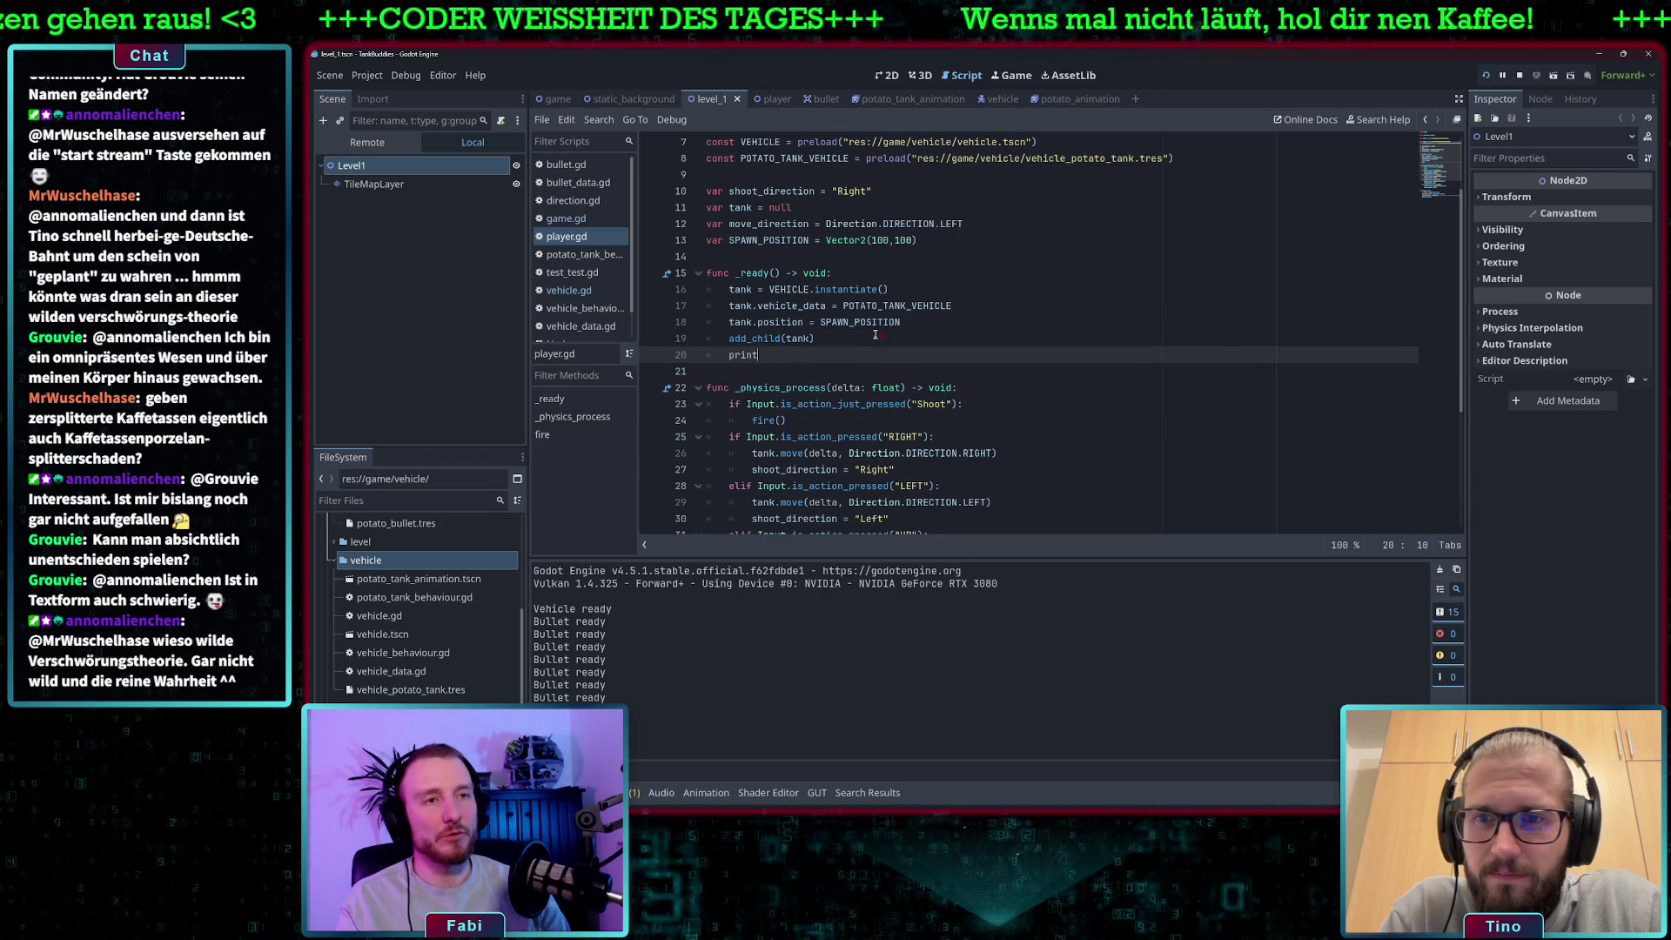
type("(")
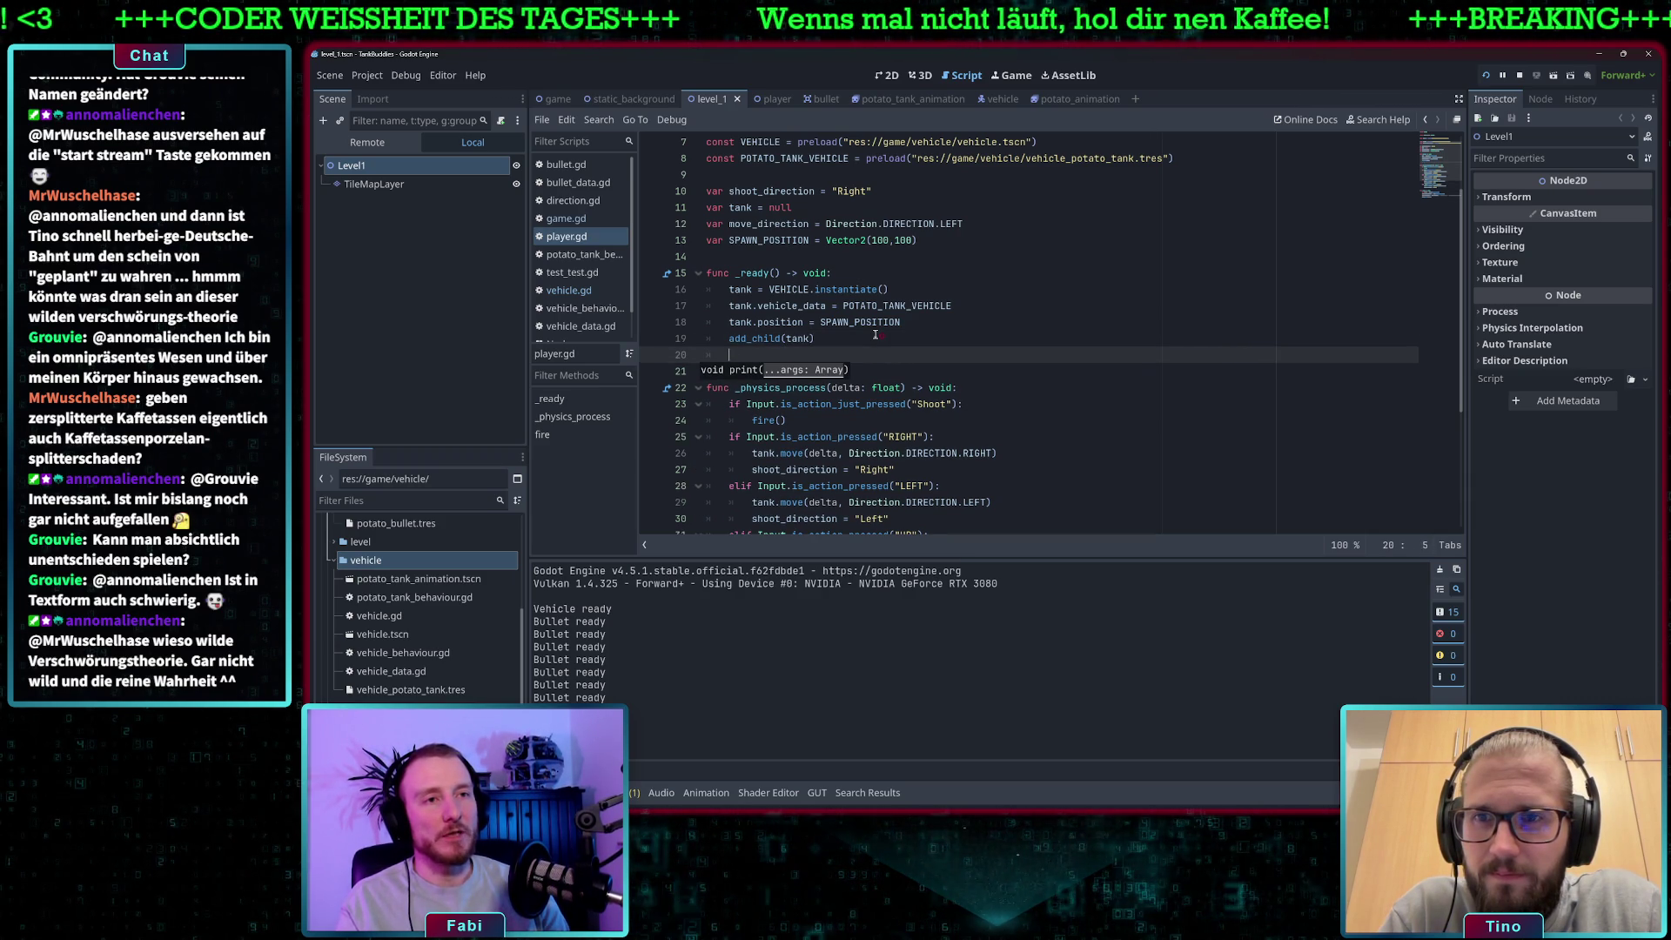
key("BackSpace")
key("BackSpace")
Make print(tank.position) the first line of fire(), save player.gd and run the game.
scroll(874, 336, "down", 4)
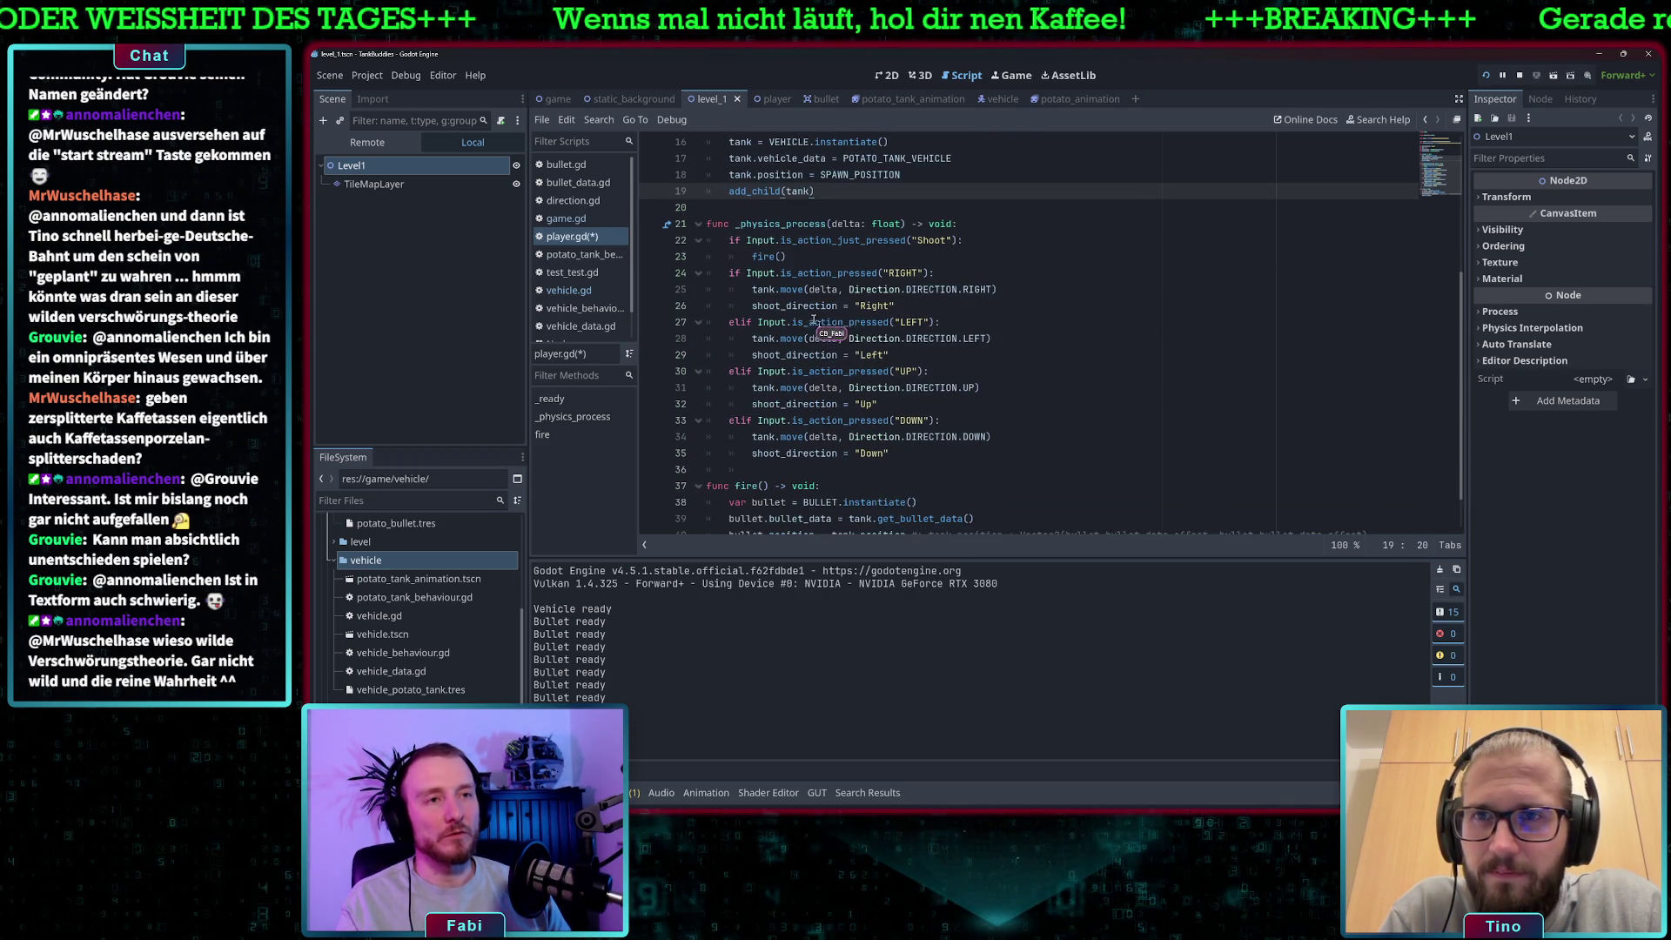
left_click(844, 433)
key("Return")
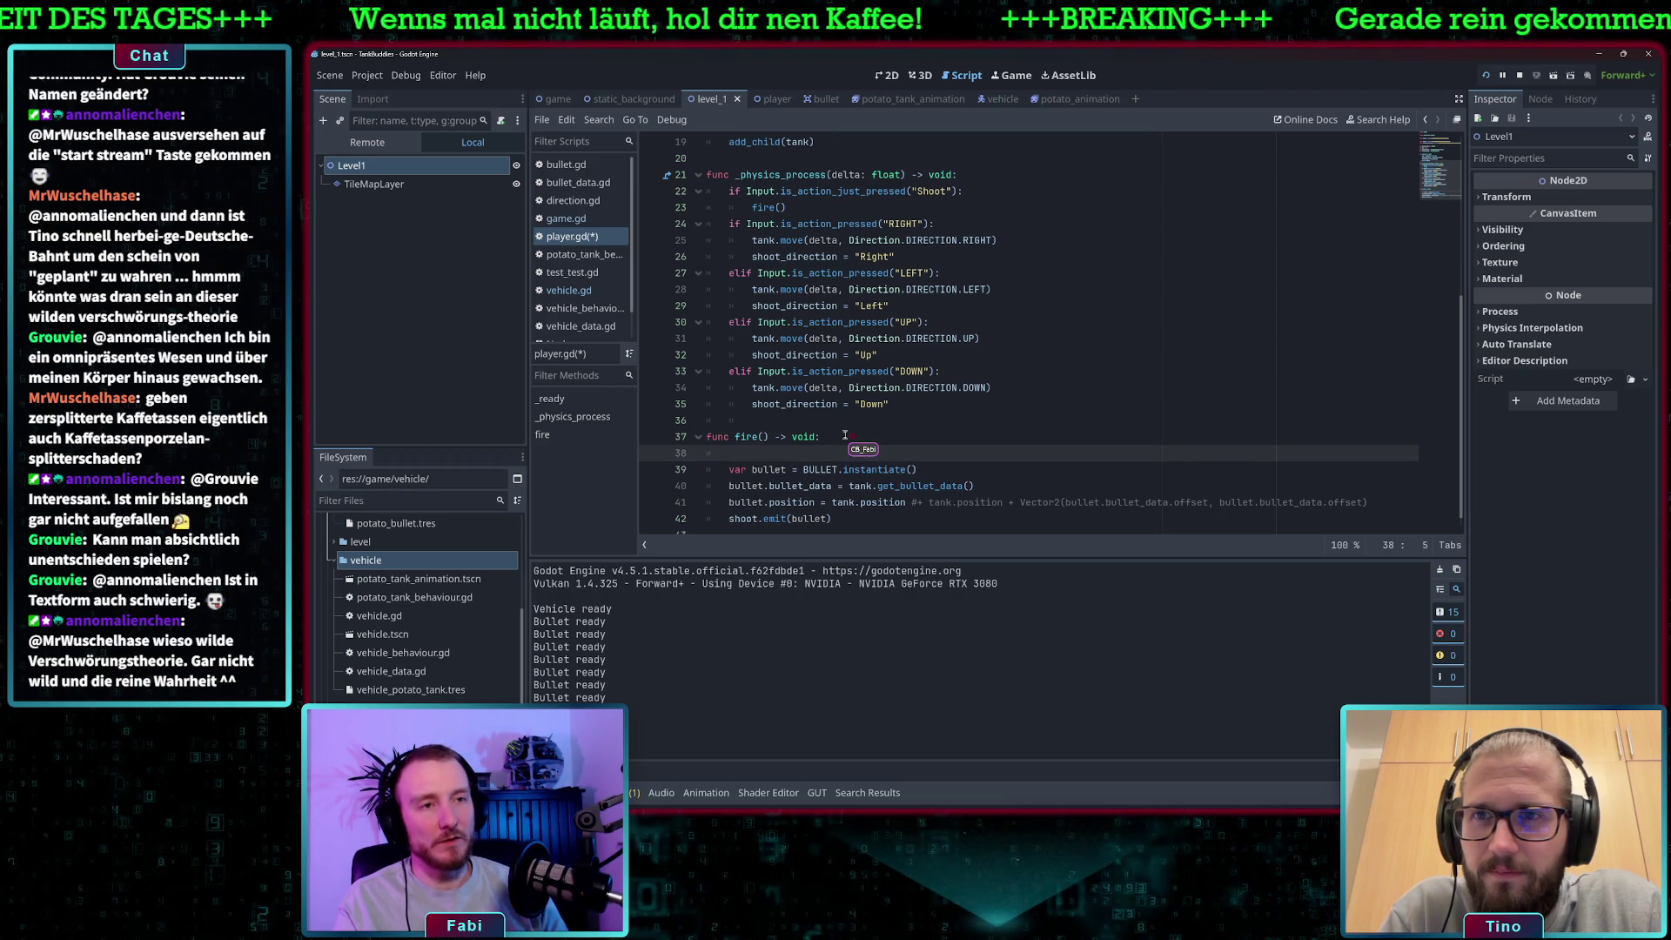
type("print(tank")
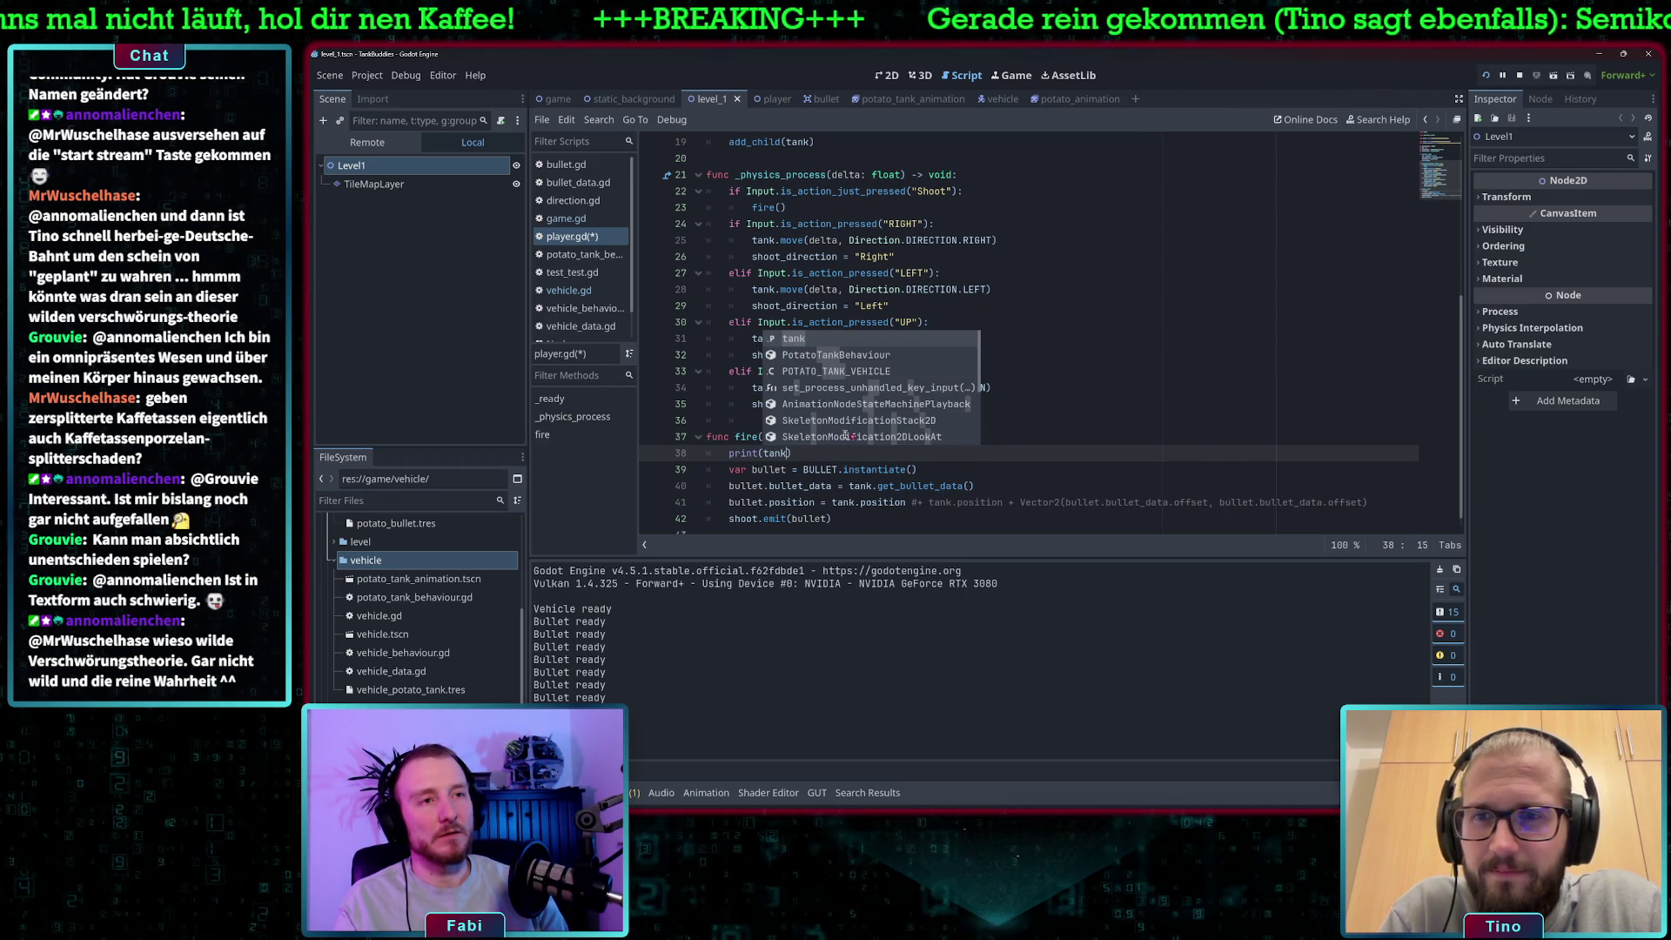
type(".position")
key("ctrl+s")
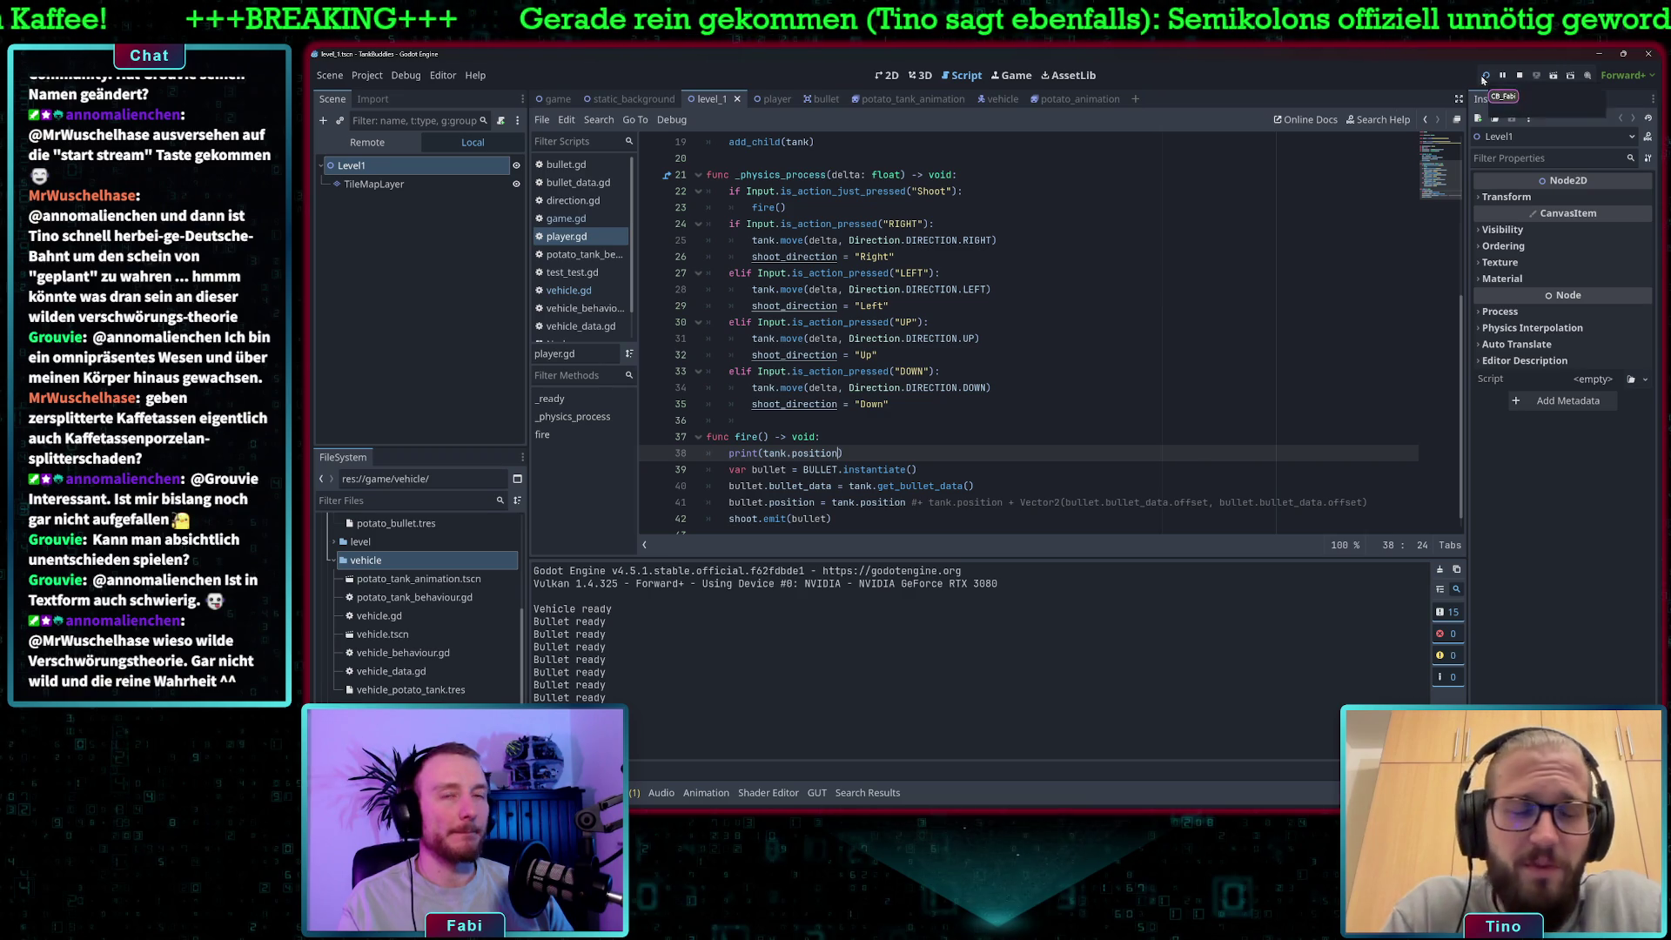
left_click(1484, 77)
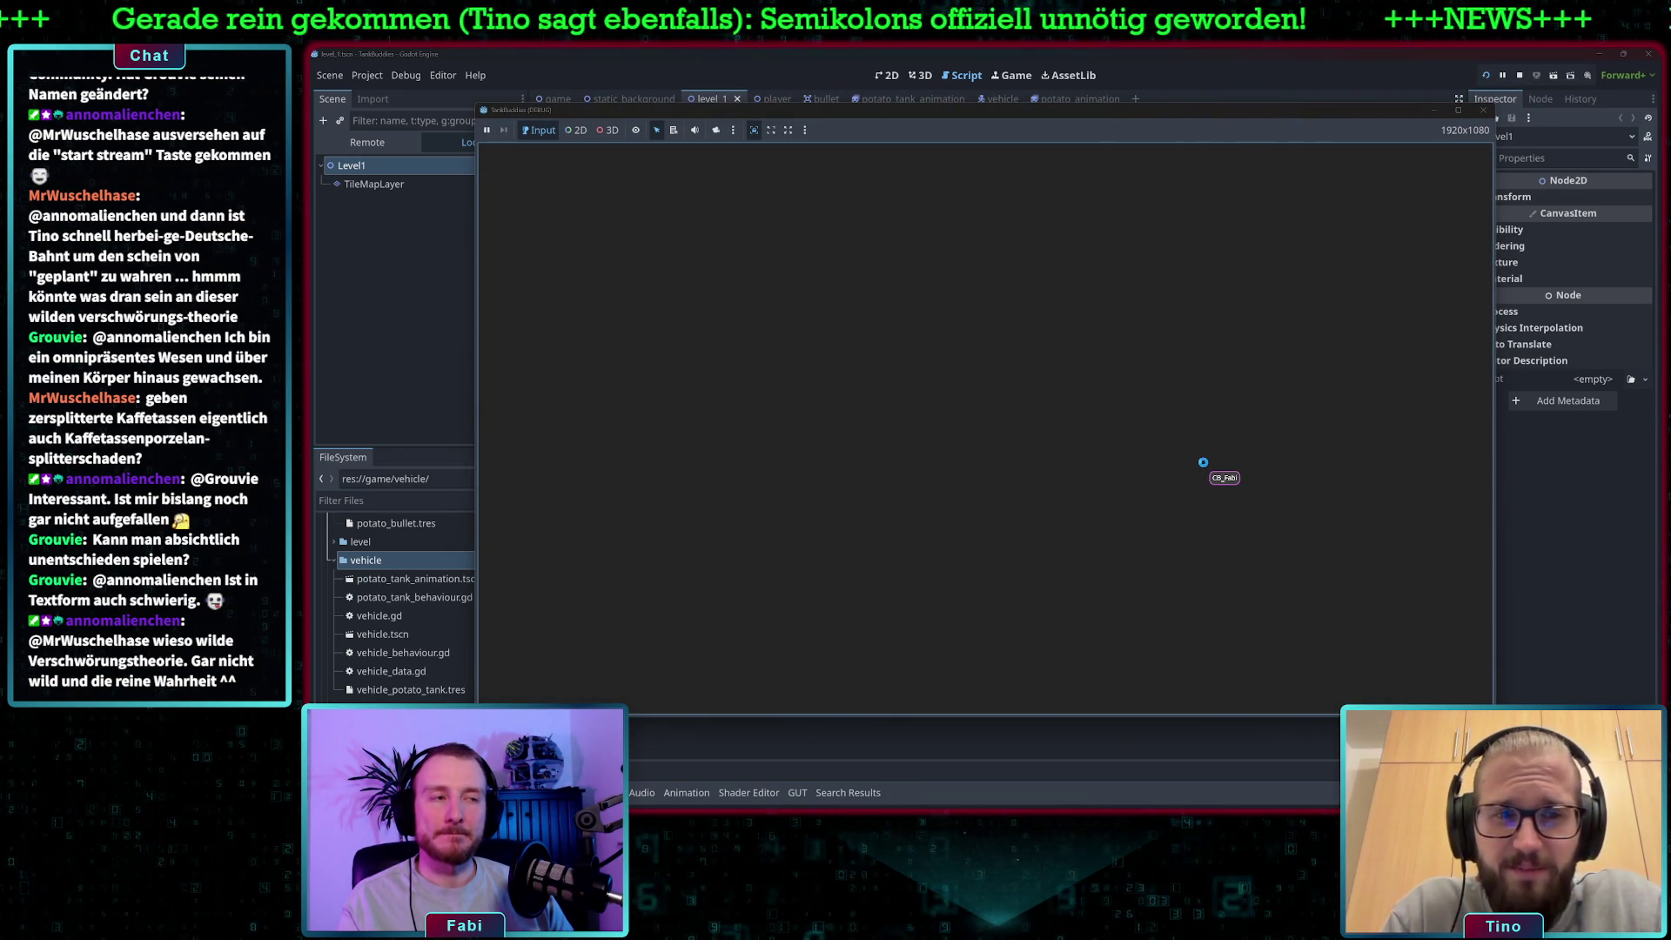
Drive the tank with D, S and the arrow keys and fire with space, watching positions logged.
key("d")
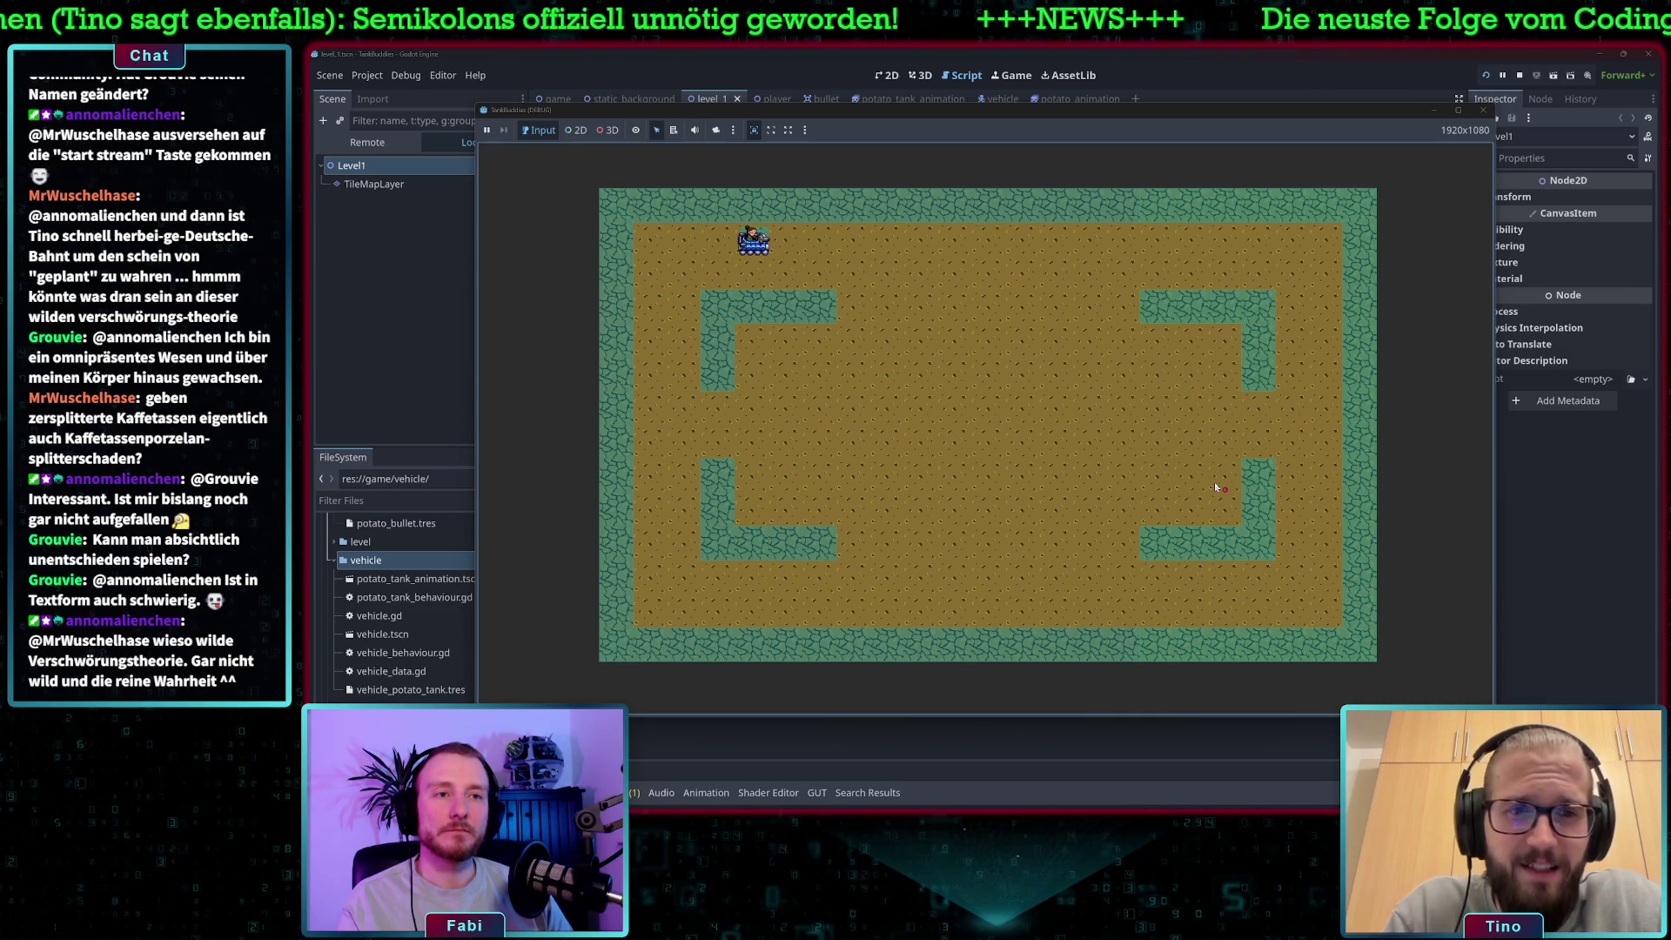
key("s")
key("s")
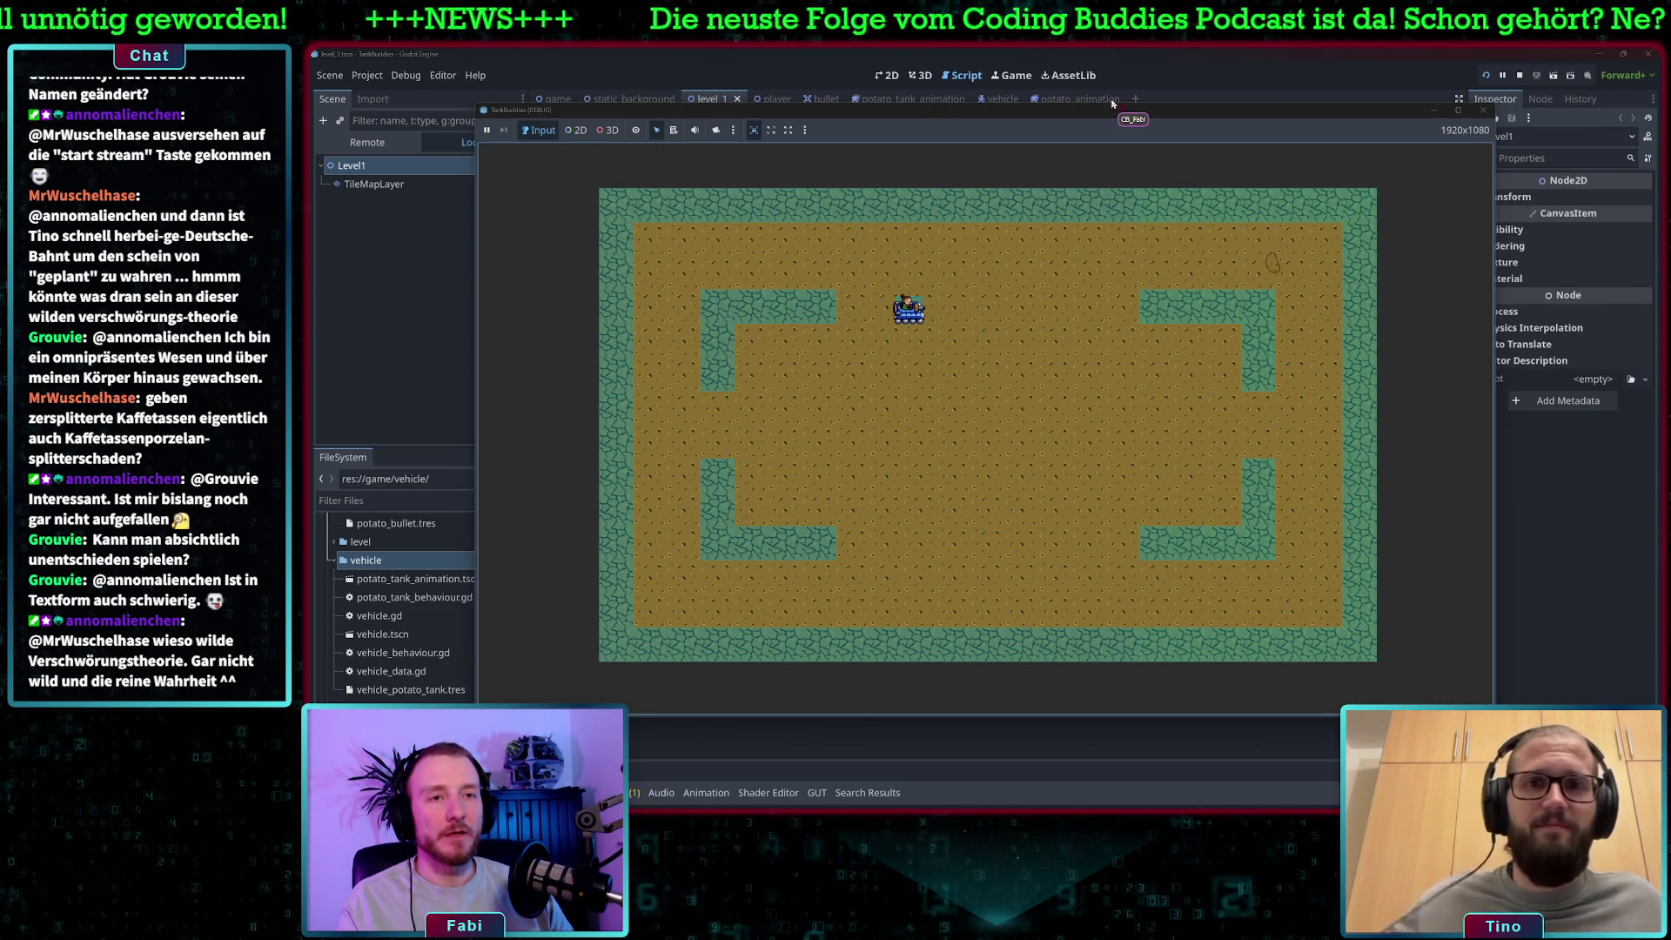
left_click_drag(1001, 111, 1179, 96)
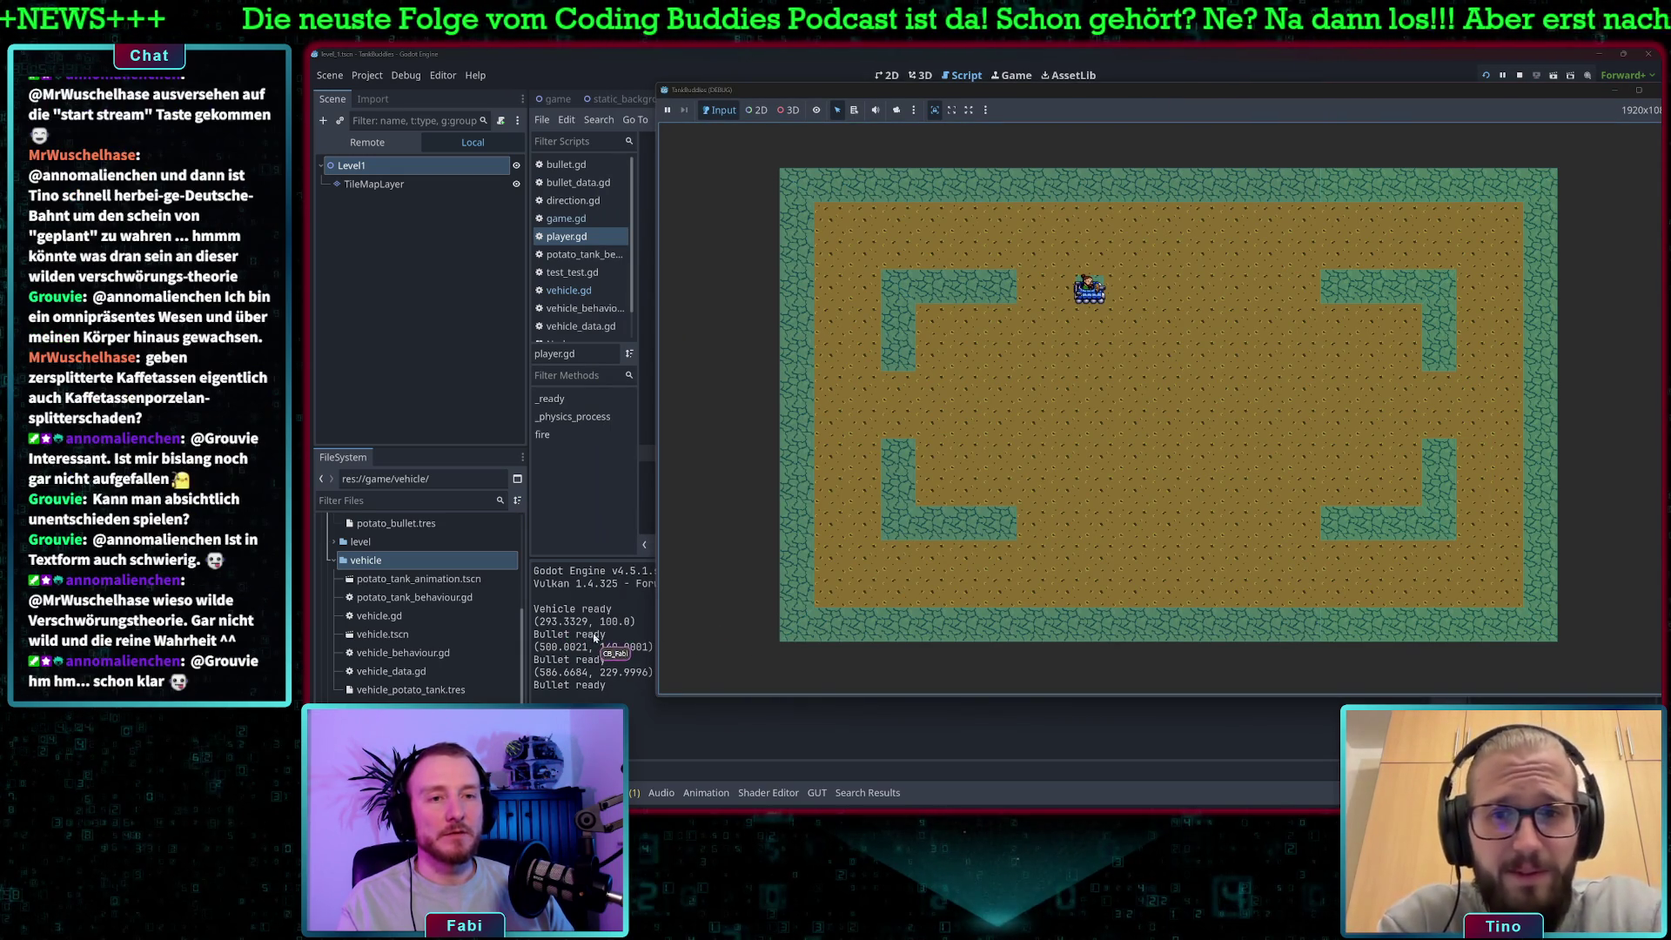
key("Up")
key("Left")
key("Left")
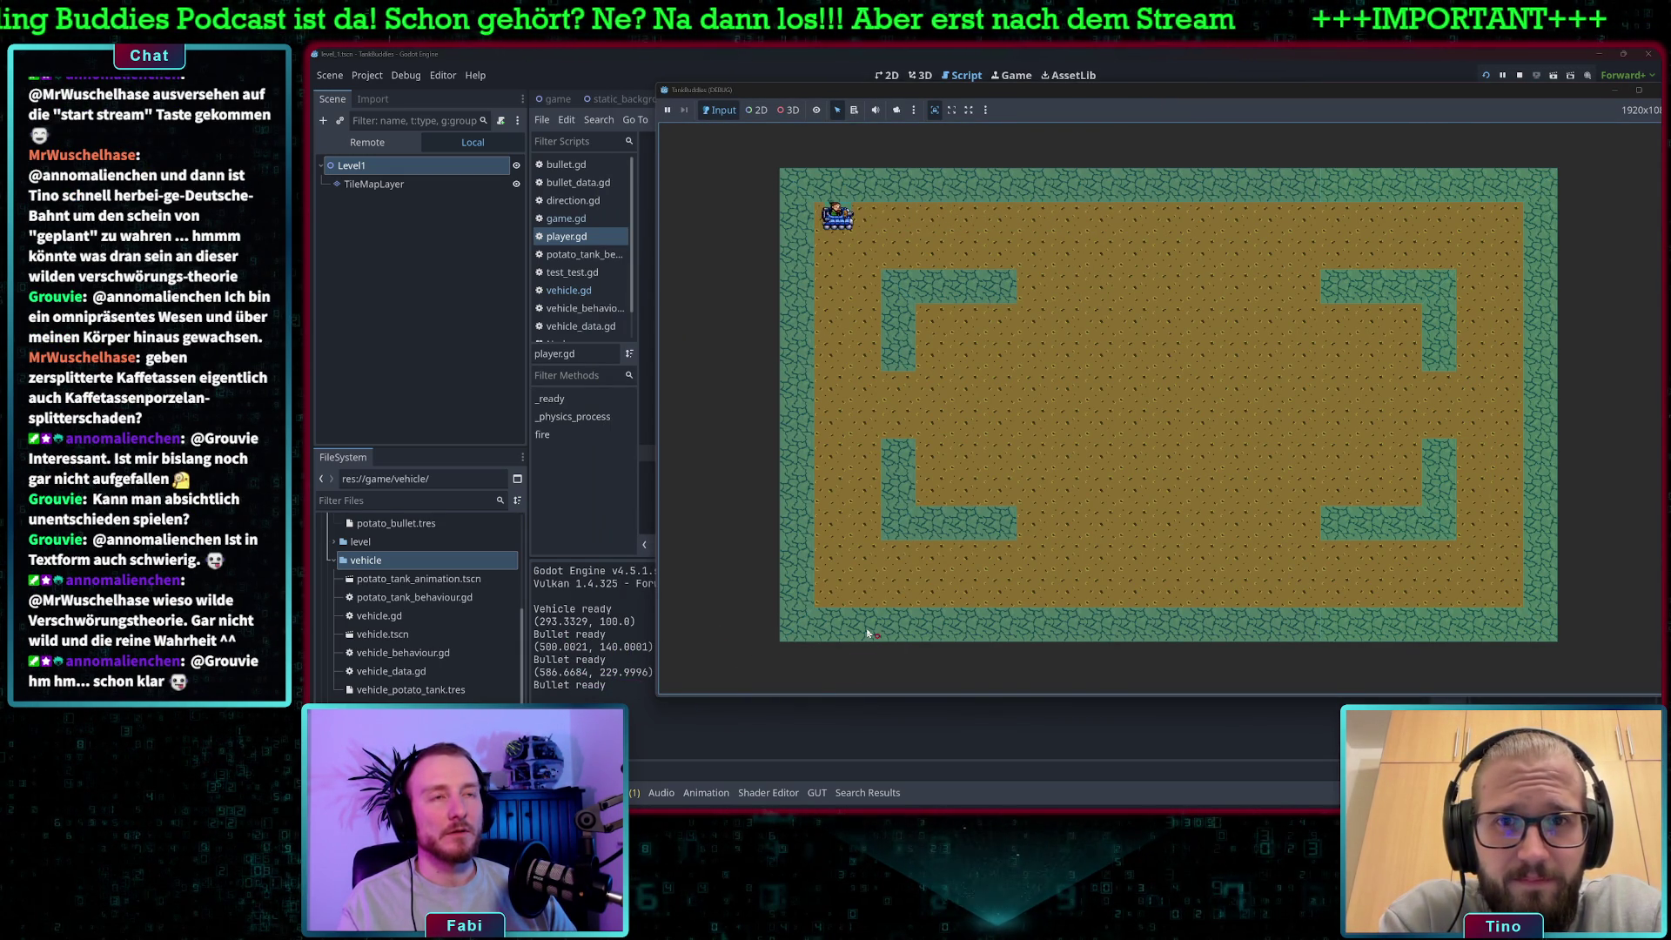
key("space")
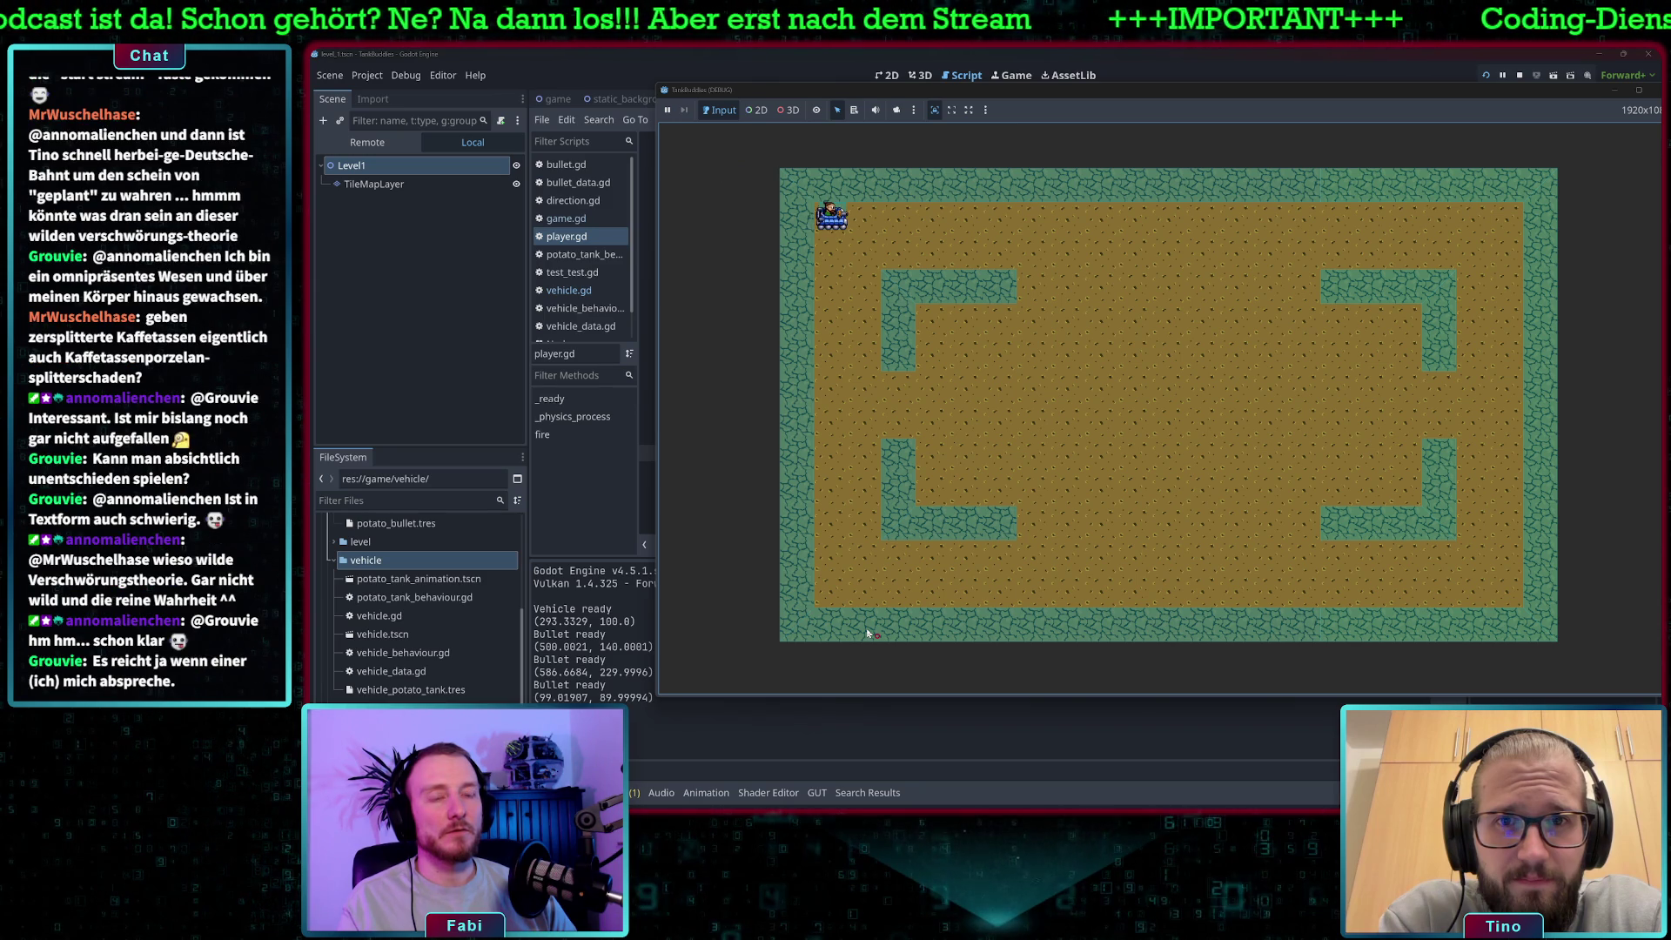
key("Right")
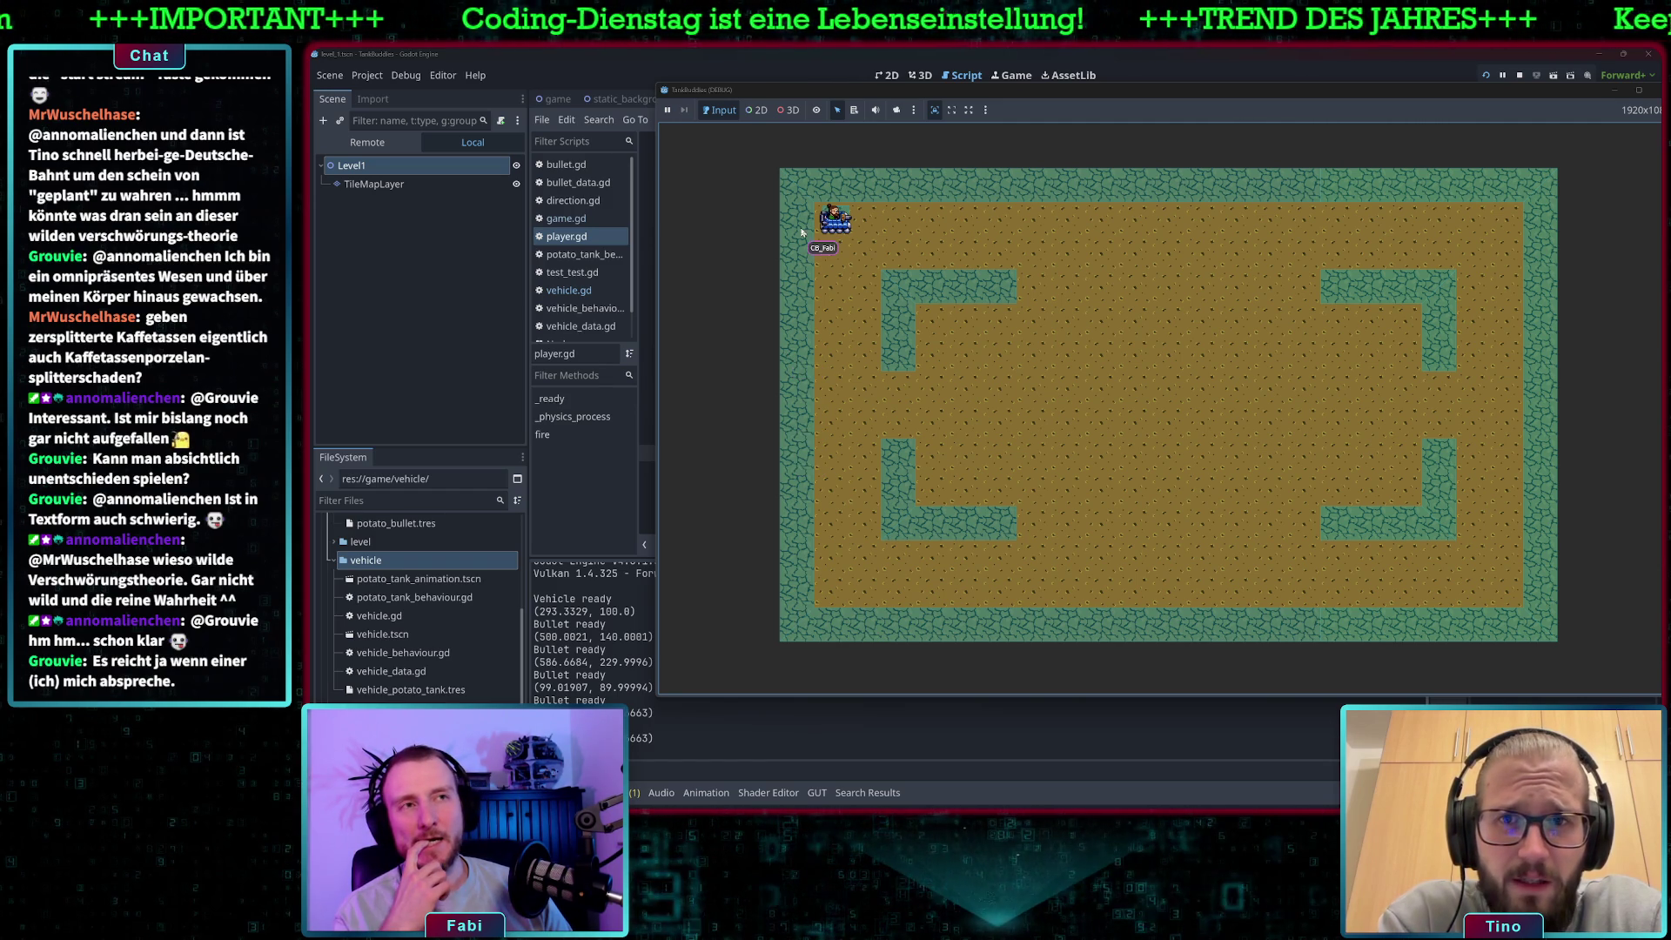
left_click(831, 58)
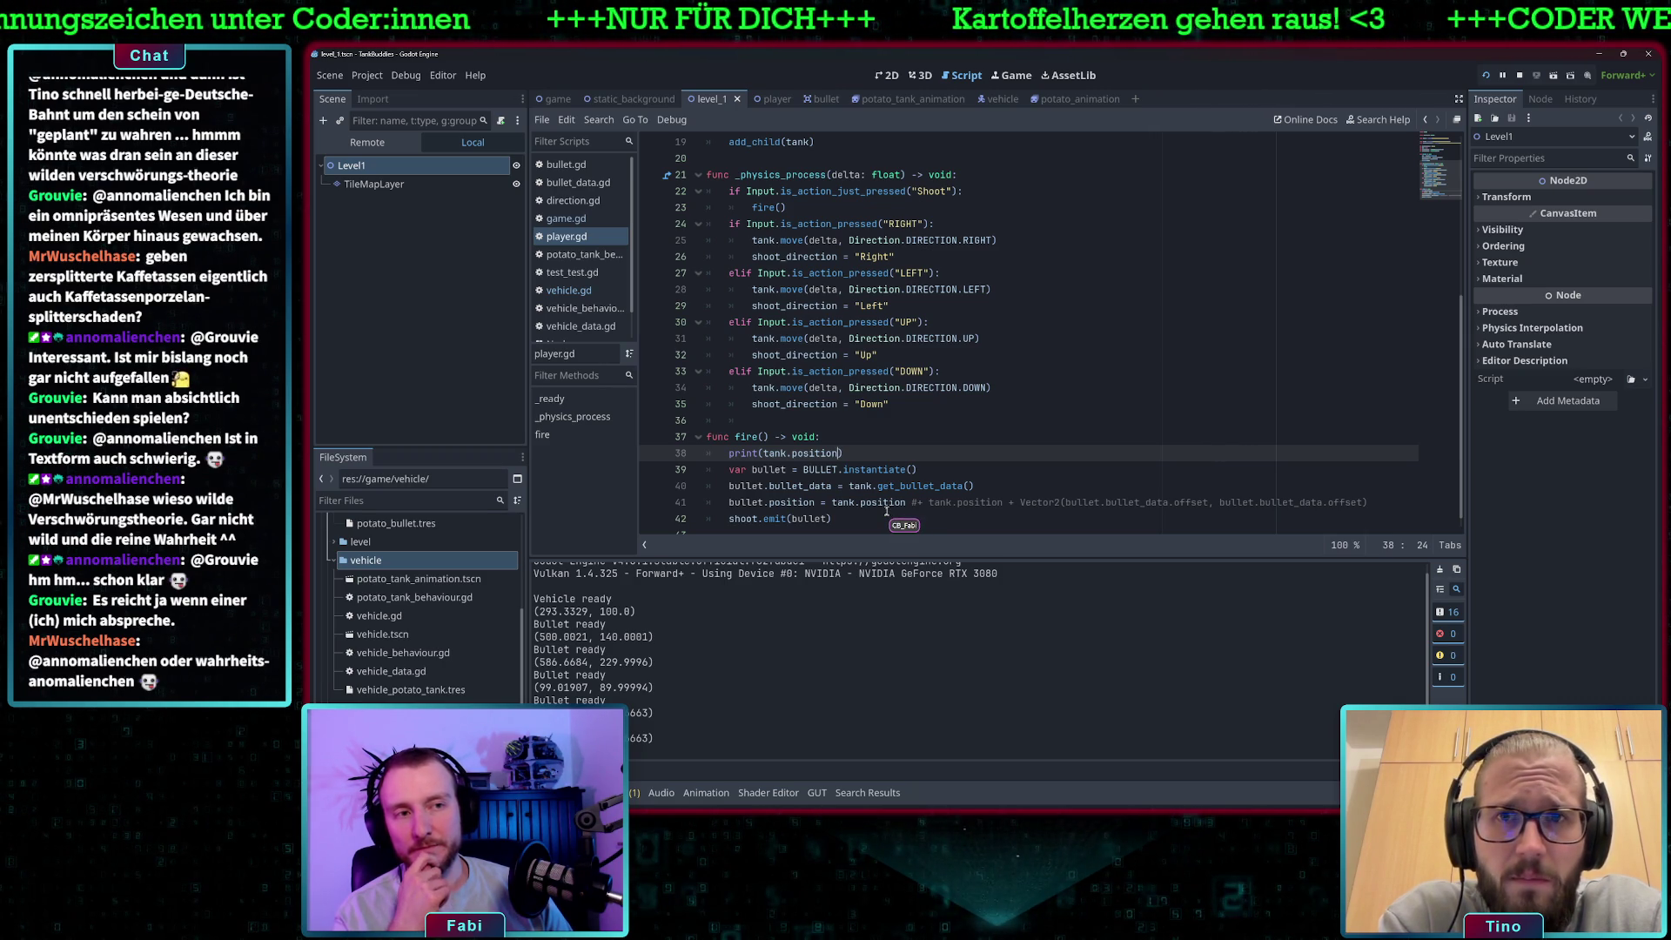
Check the shoot.emit line in player.gd, then switch to the game scene.
left_click(816, 519)
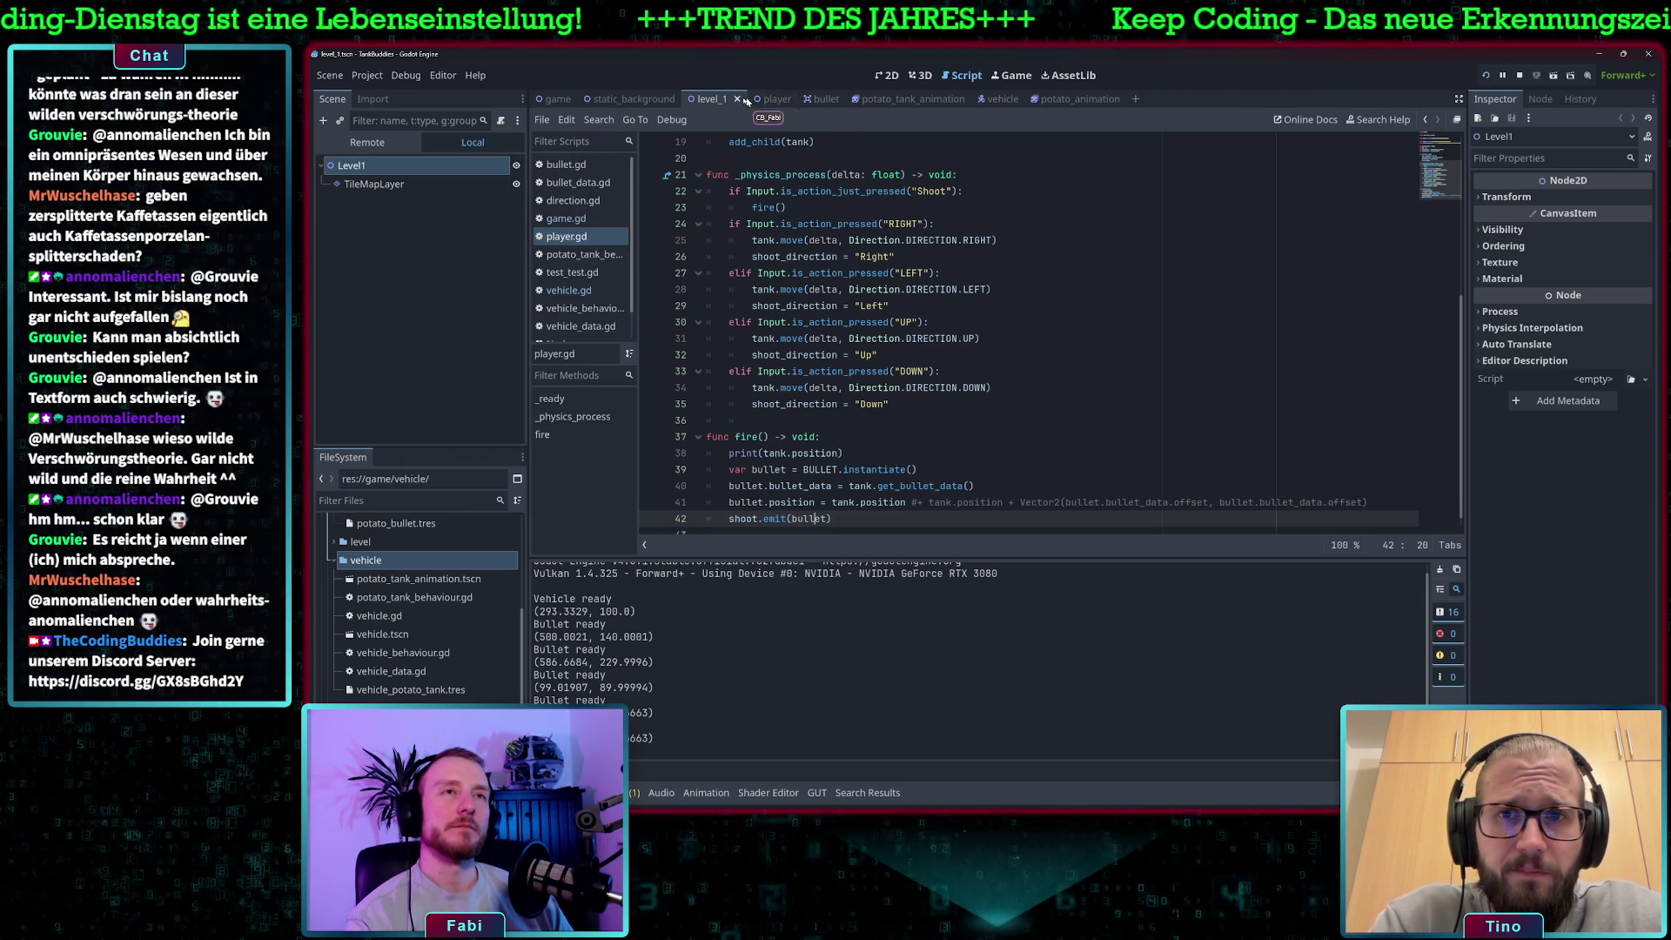
left_click(557, 98)
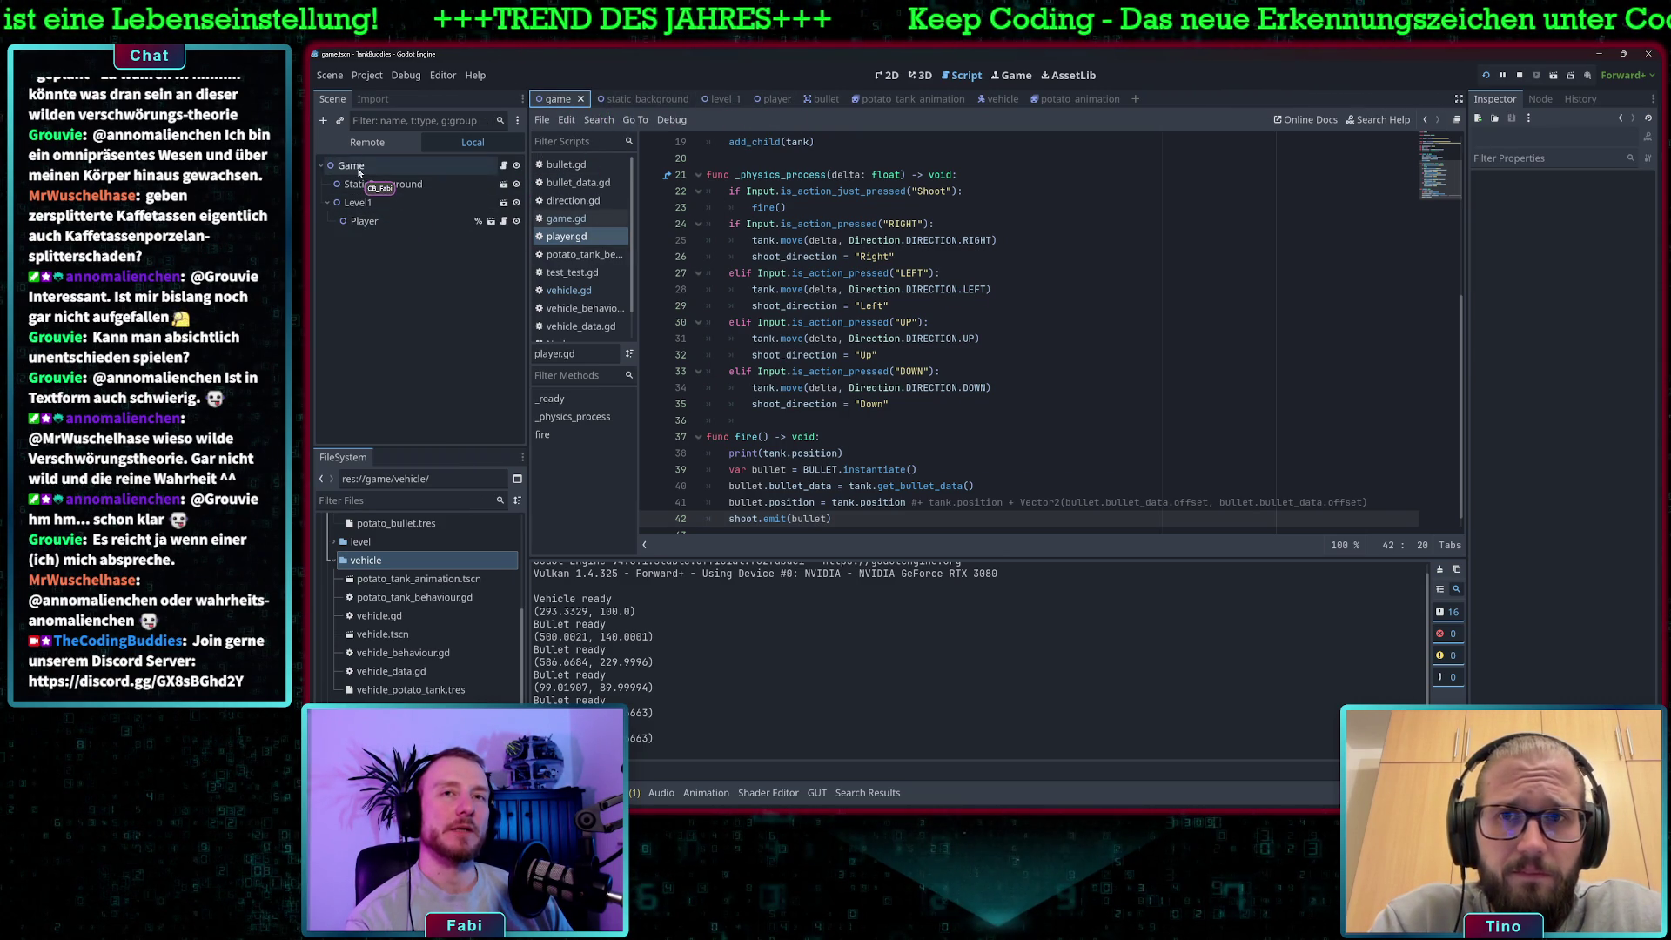
Select Level1 to confirm its 229 by 86 position, then open game.gd.
left_click(358, 202)
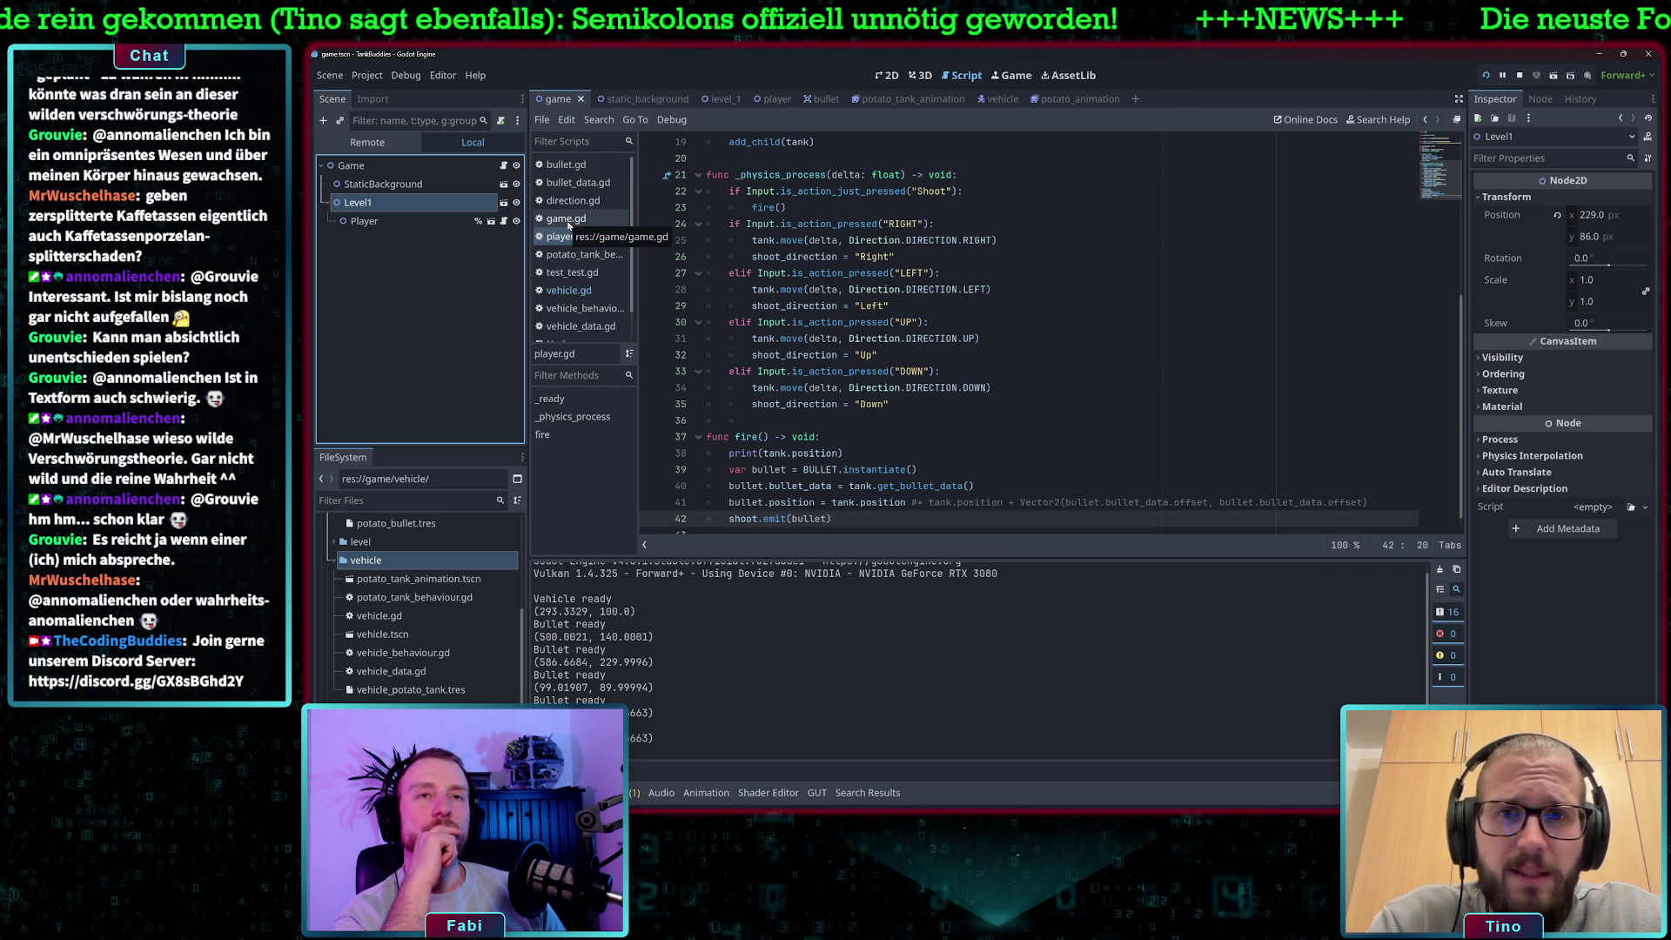
left_click(568, 219)
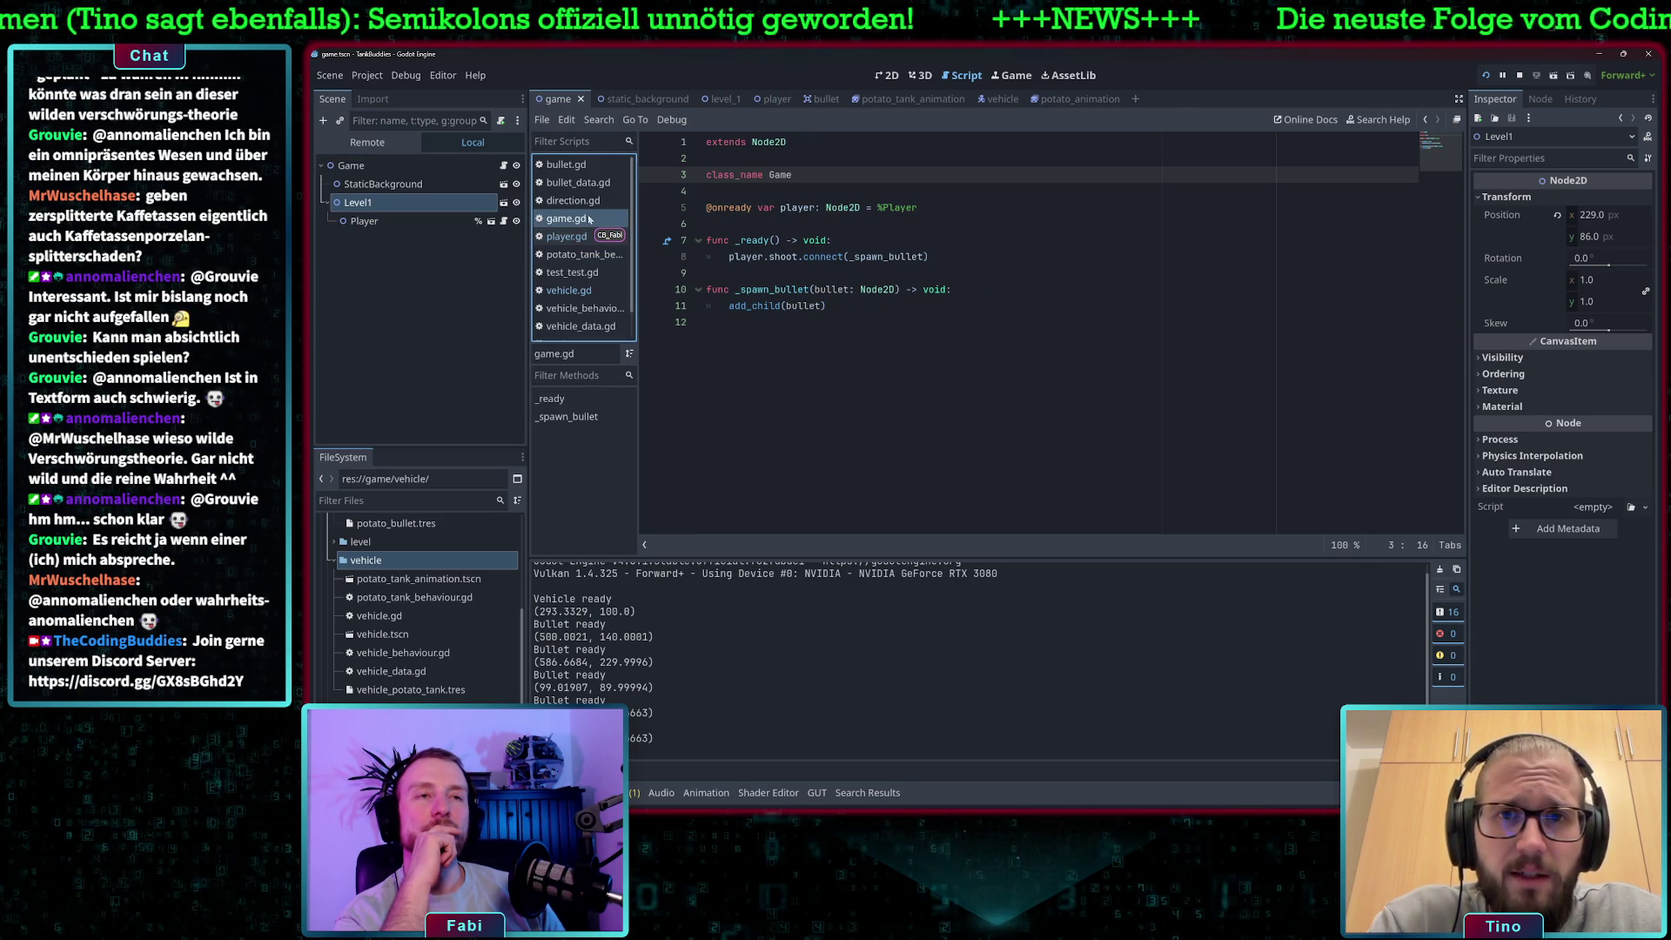
left_click(811, 305)
key("Right")
key("Right")
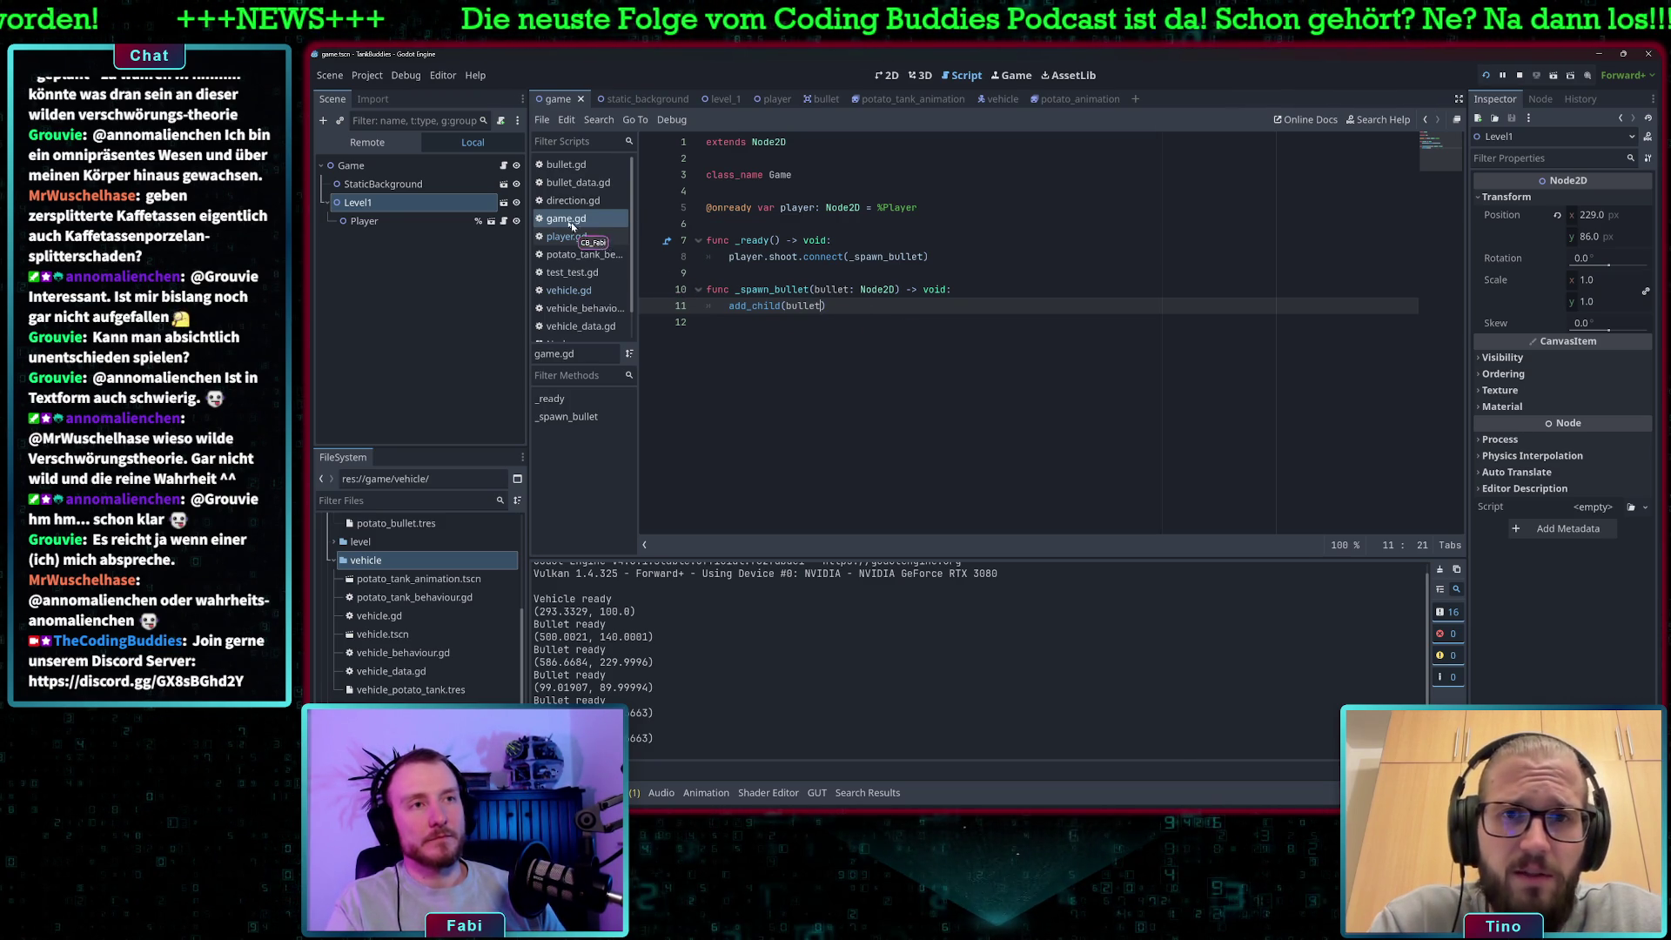
mouse_move(413, 204)
left_mouse_down()
mouse_move(1036, 218)
mouse_move(889, 220)
left_mouse_up()
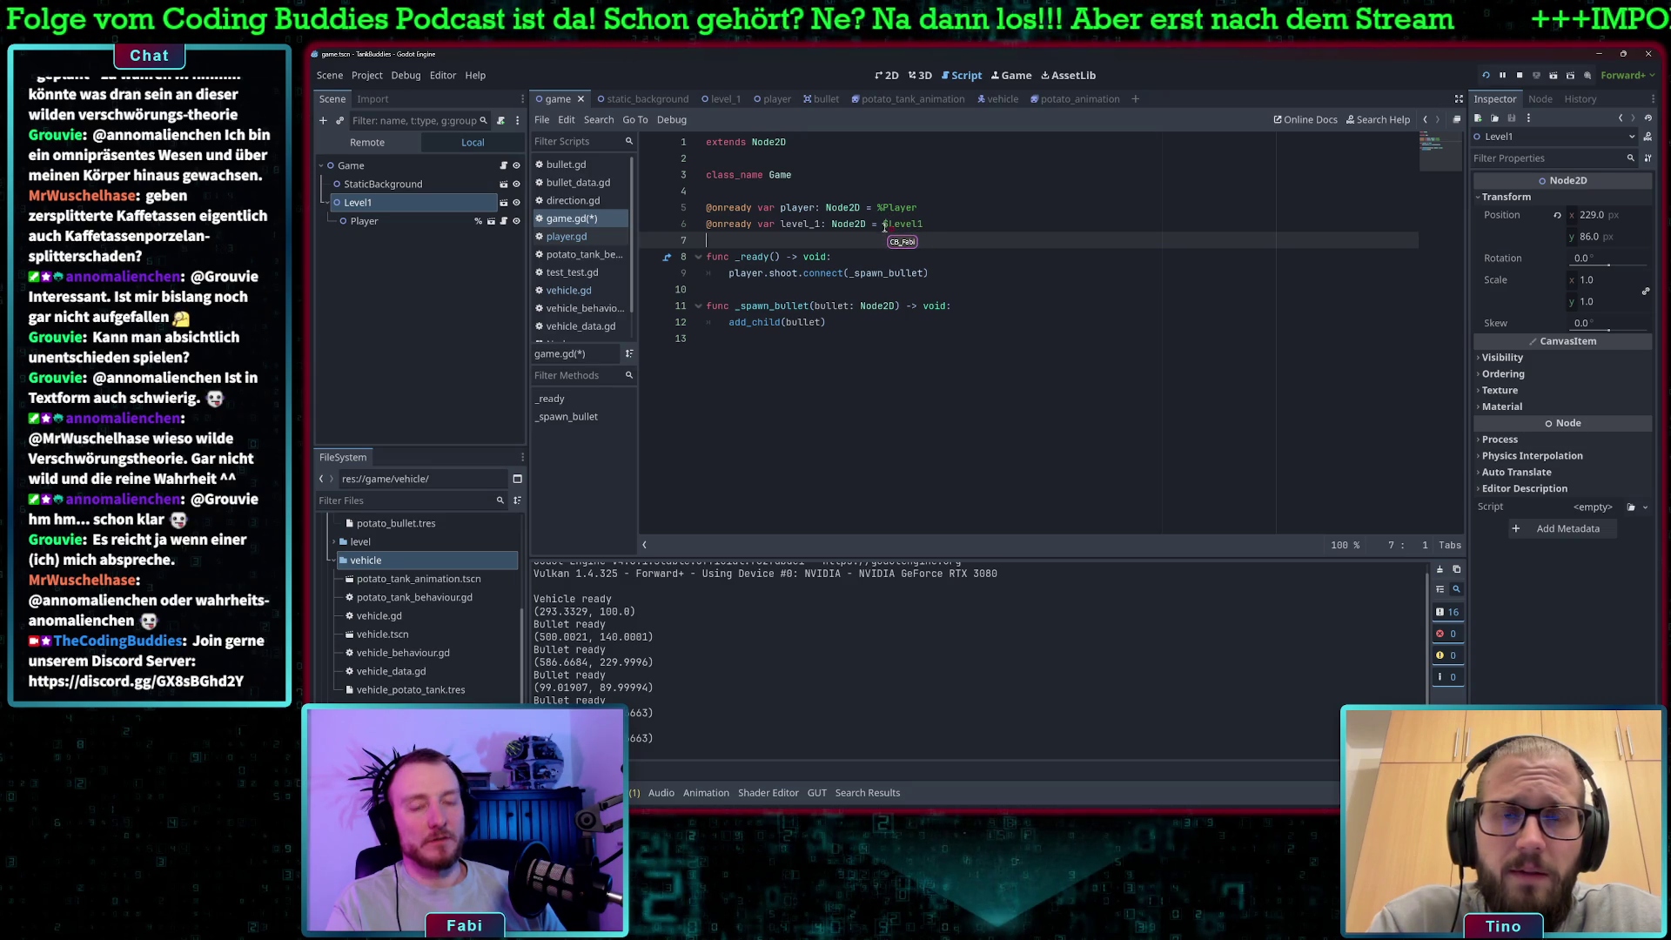
key("ctrl+z")
right_click(400, 203)
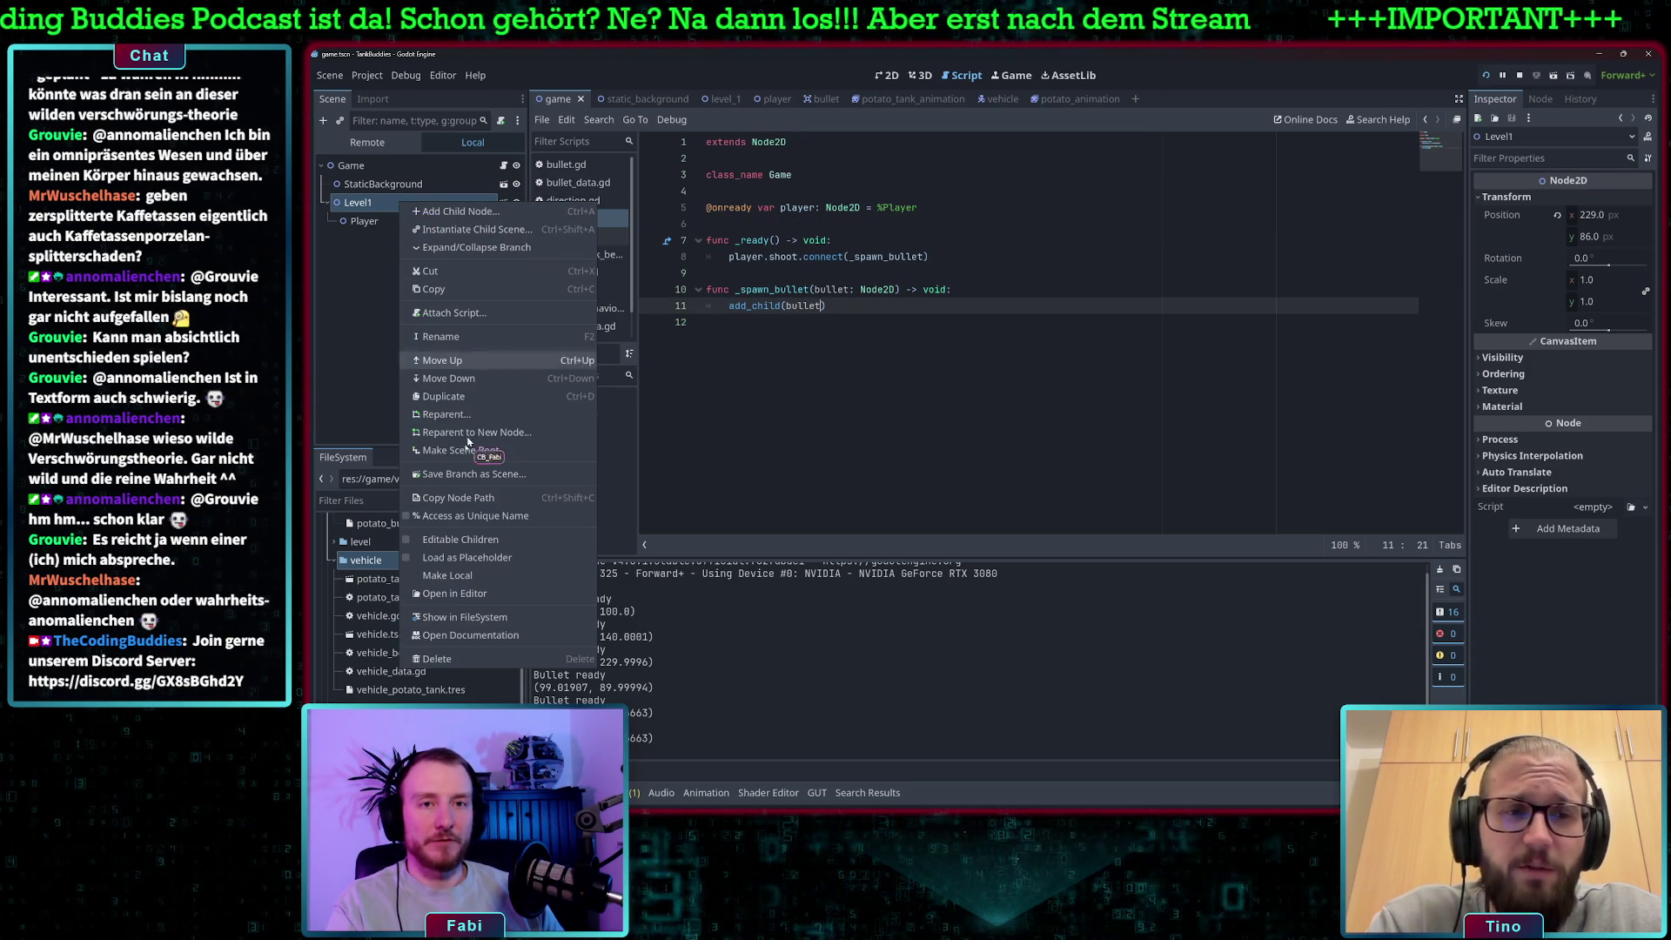
left_click(487, 516)
left_click_drag(555, 216, 952, 222)
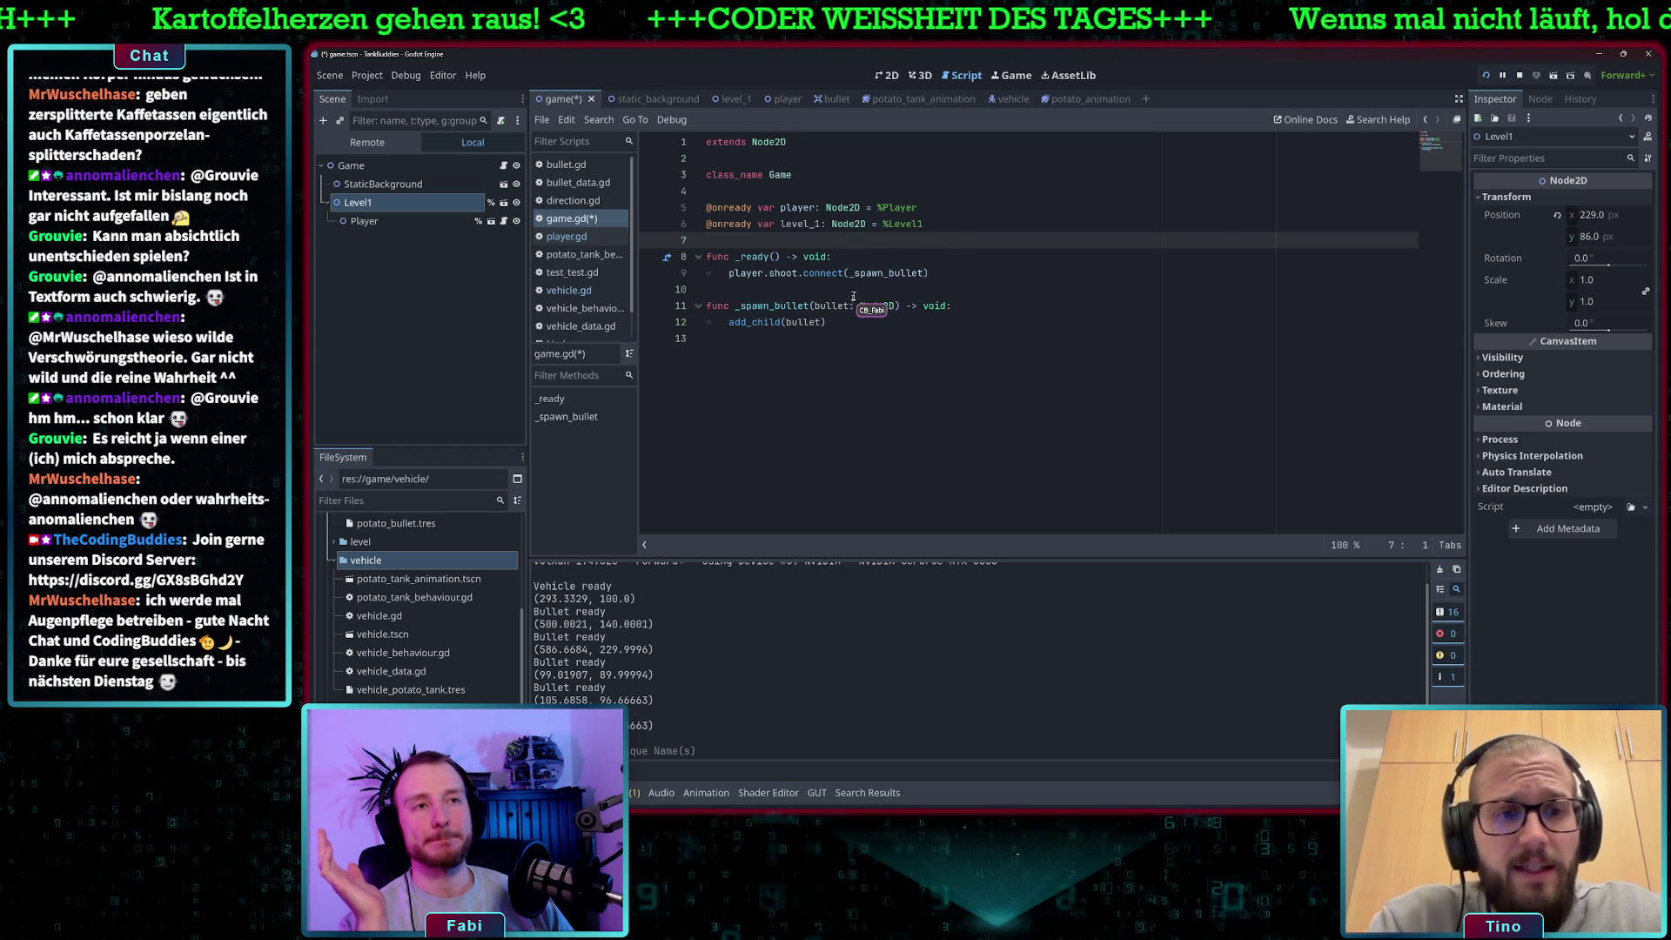
Try a level_1.position argument inside add_child, then remove it.
left_click(820, 322)
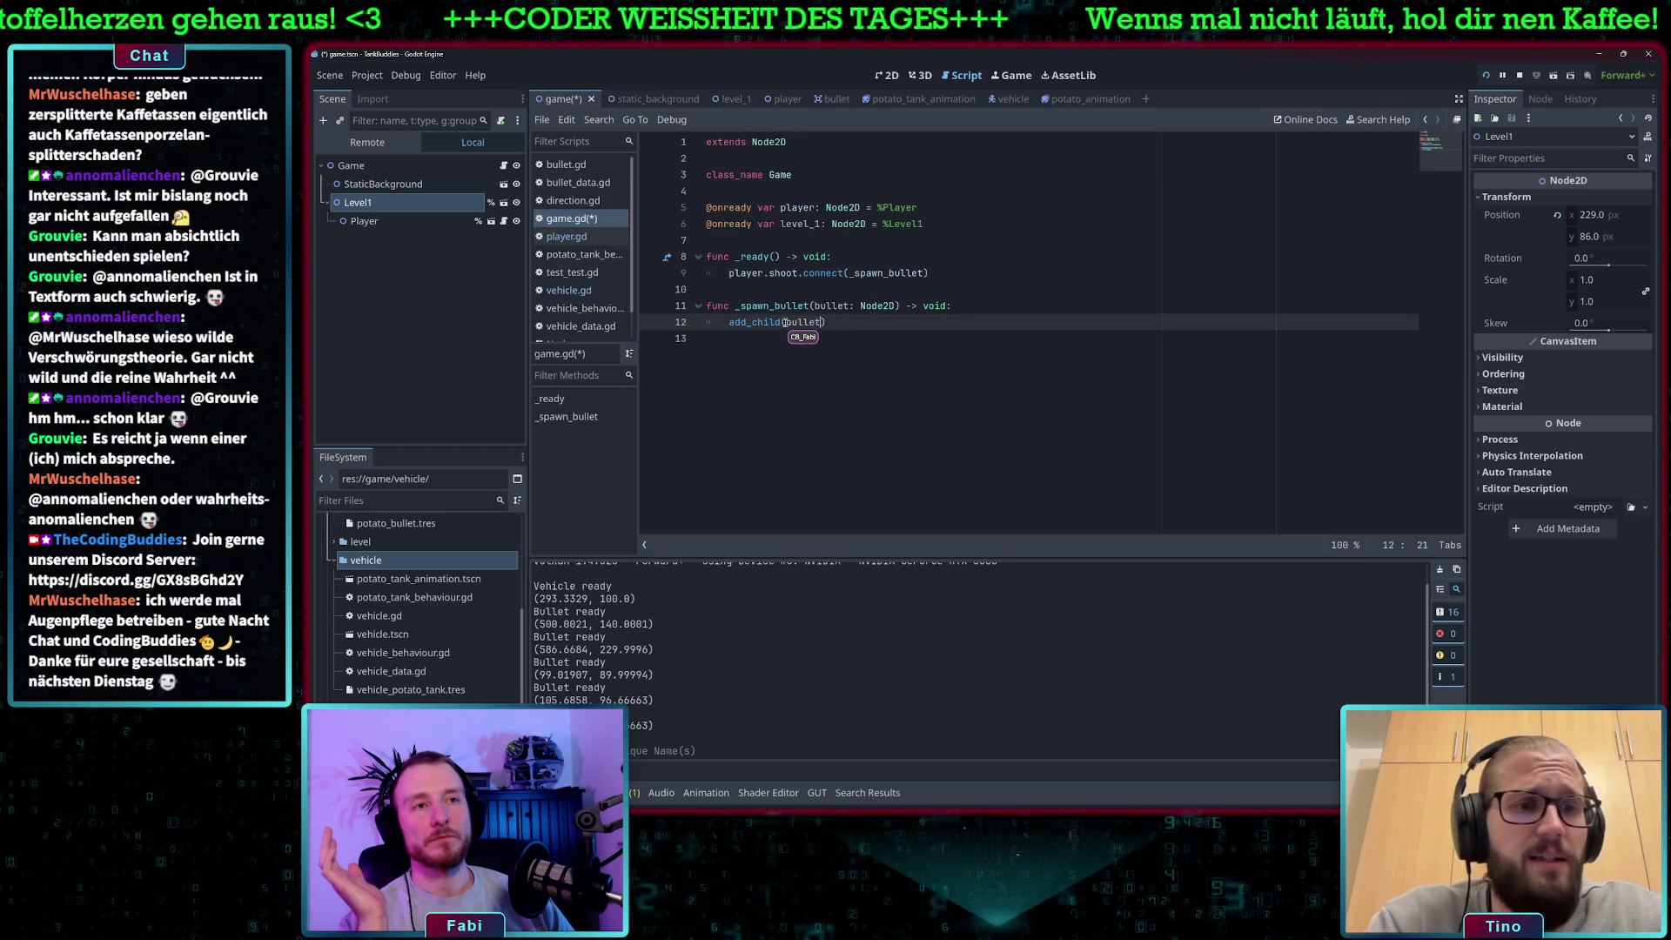
type("level")
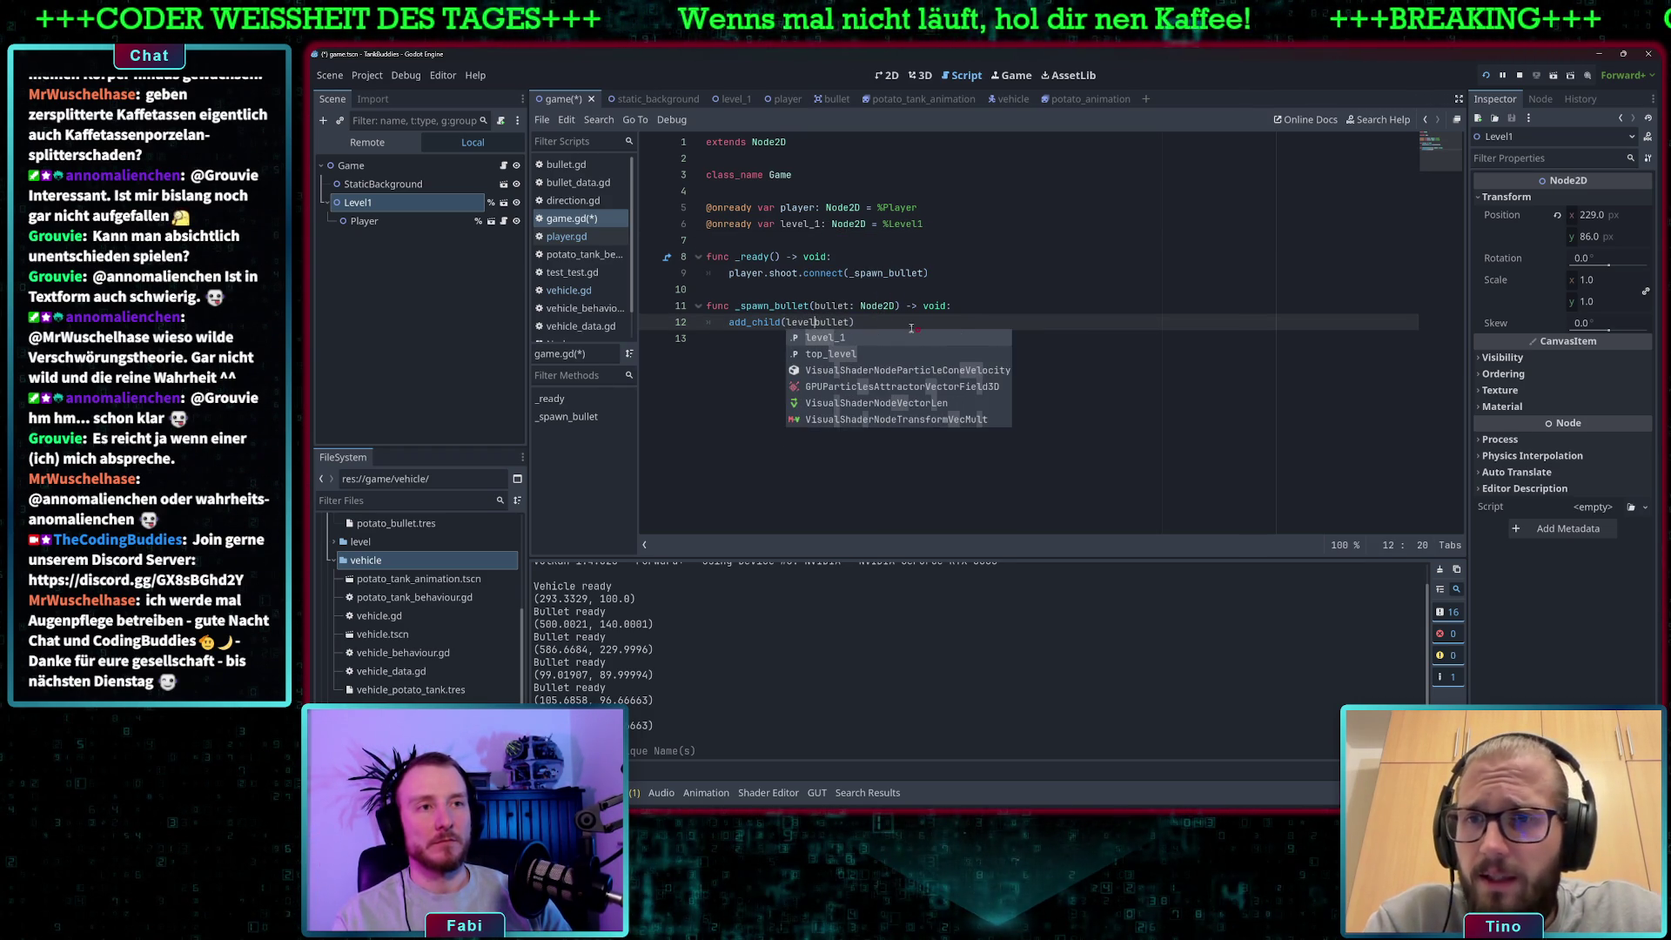
type("_1.pos")
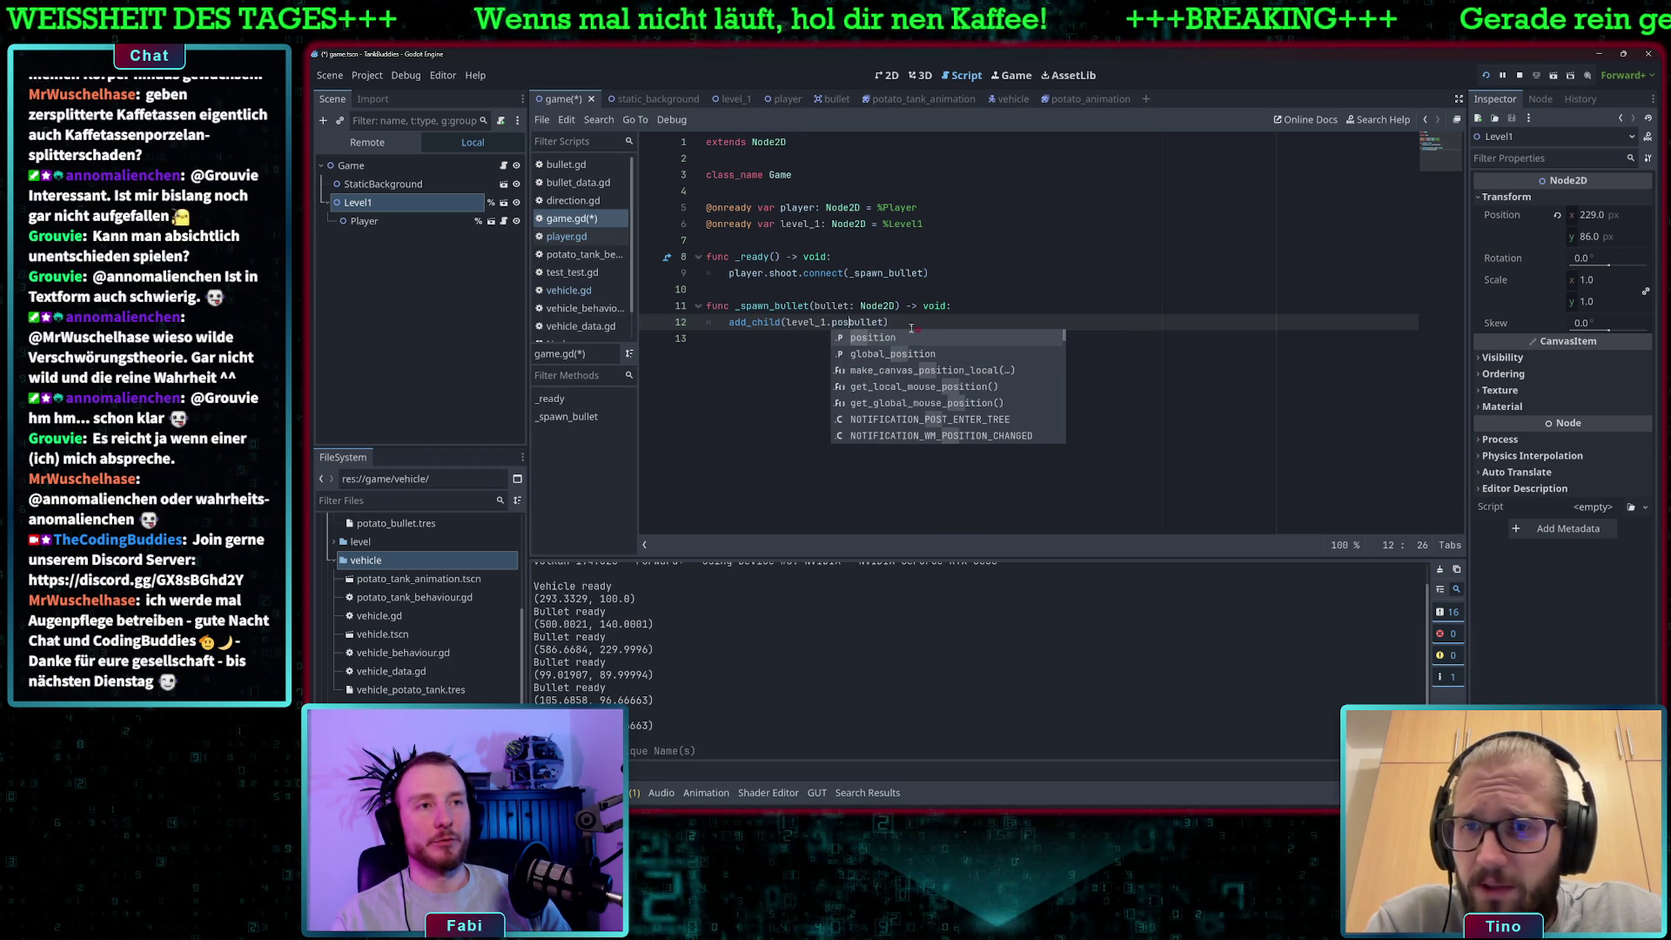
key("Tab")
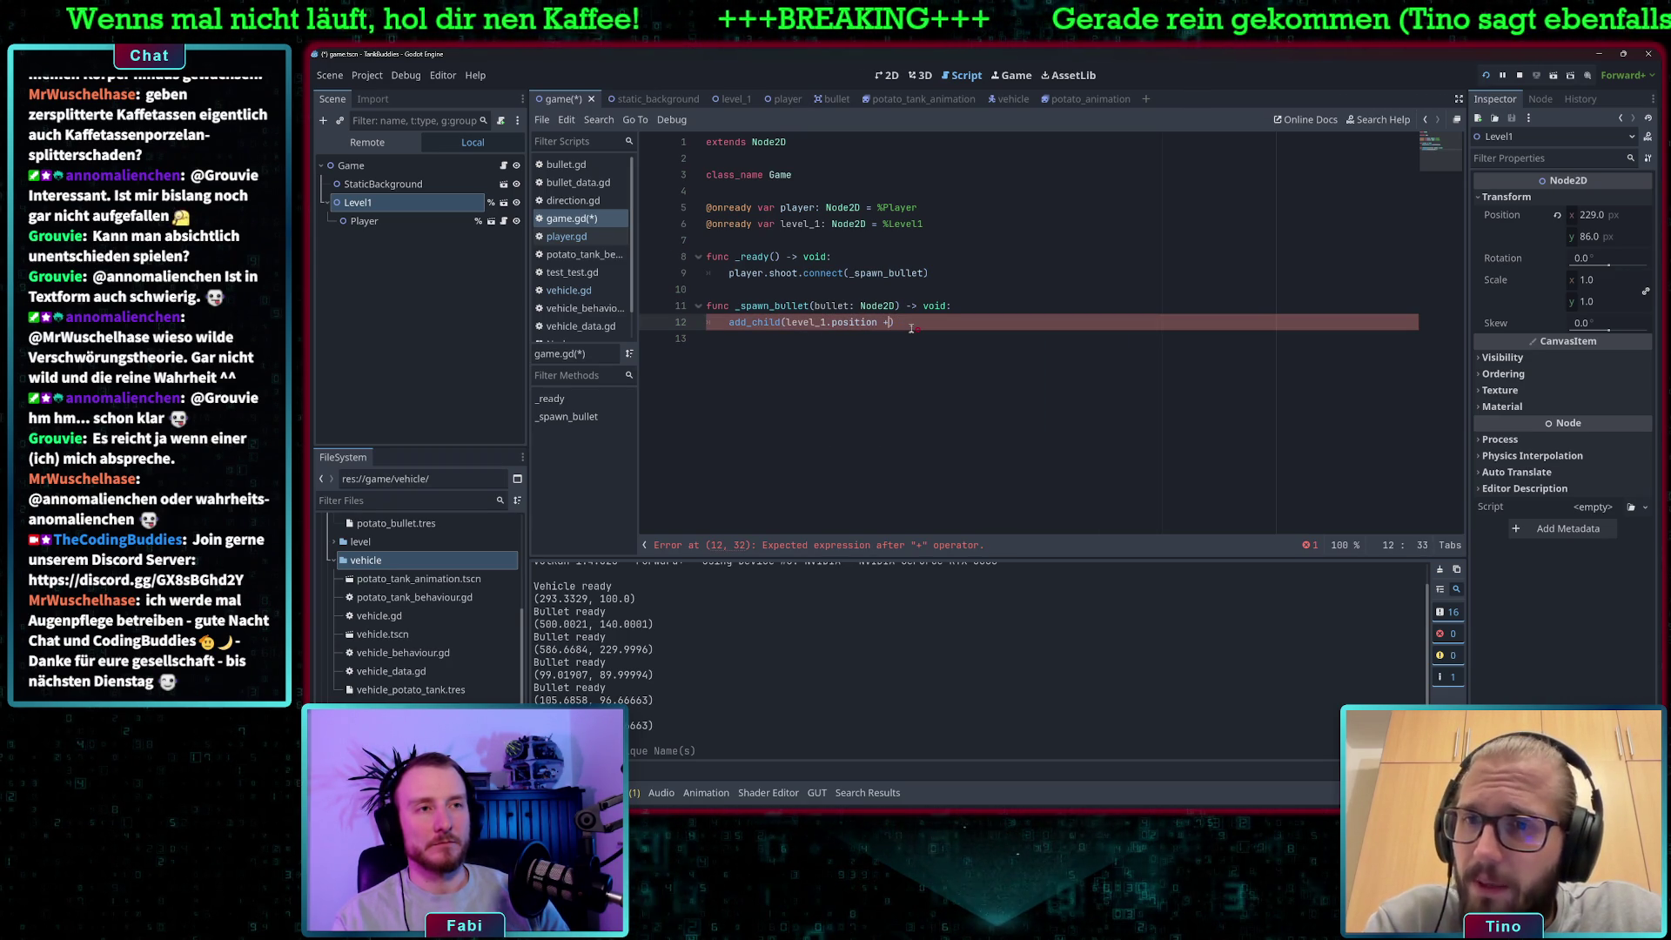
key("BackSpace")
Add a line 12 in _spawn_bullet reading bullet.position += level_1.position.
left_click(957, 305)
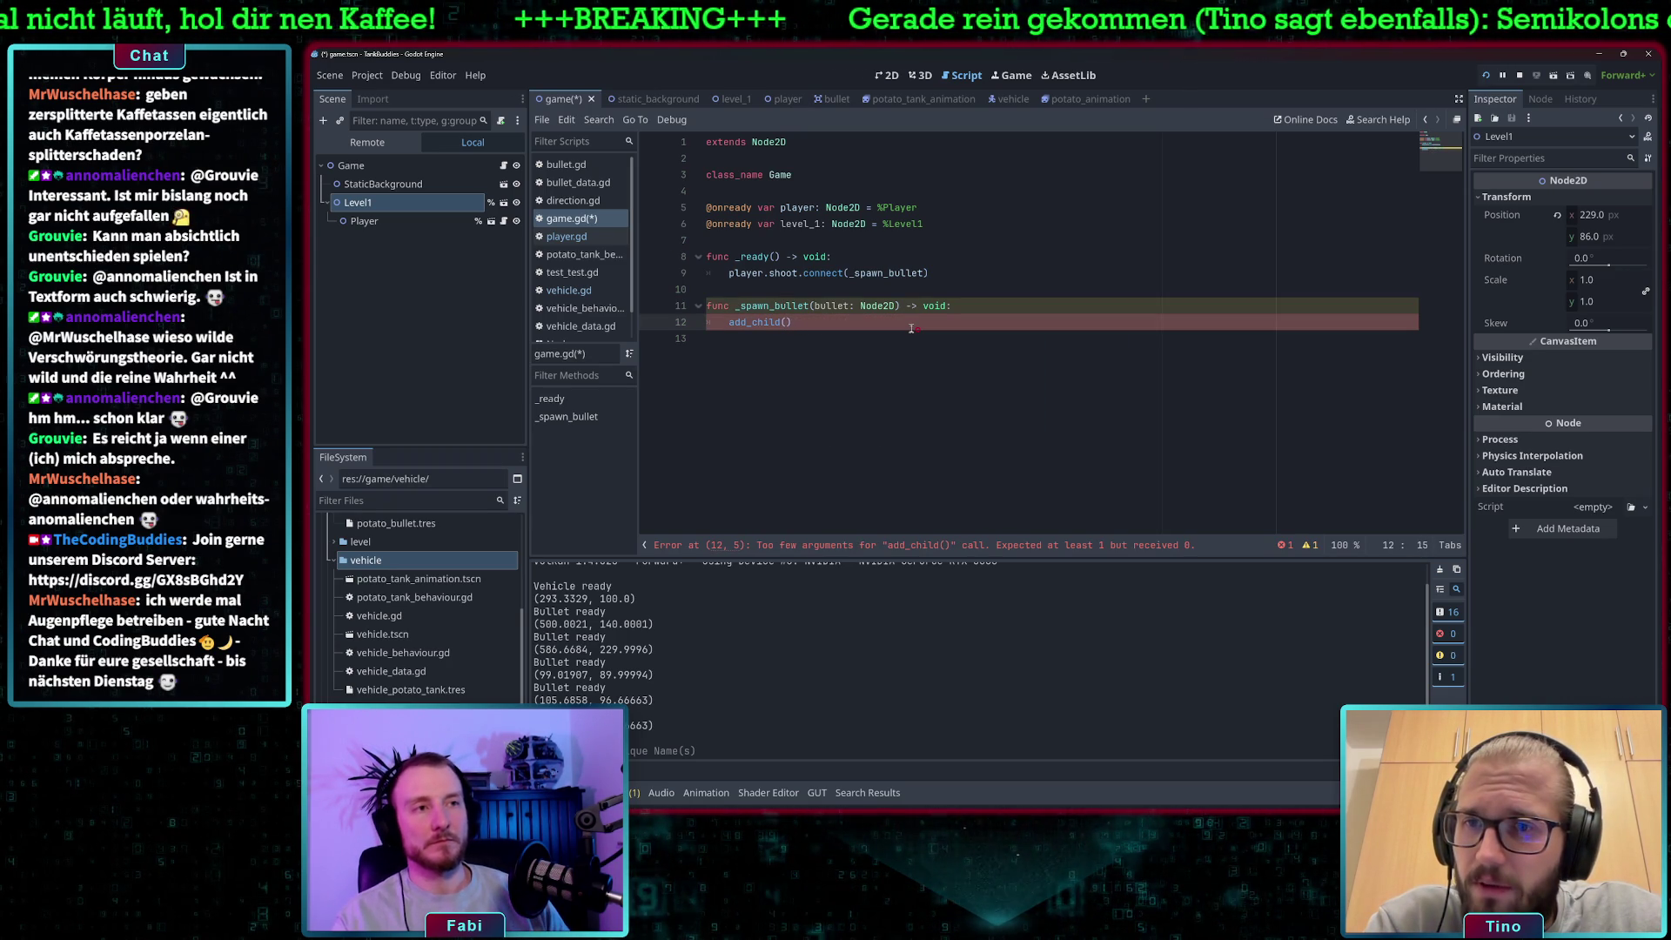
key("Return")
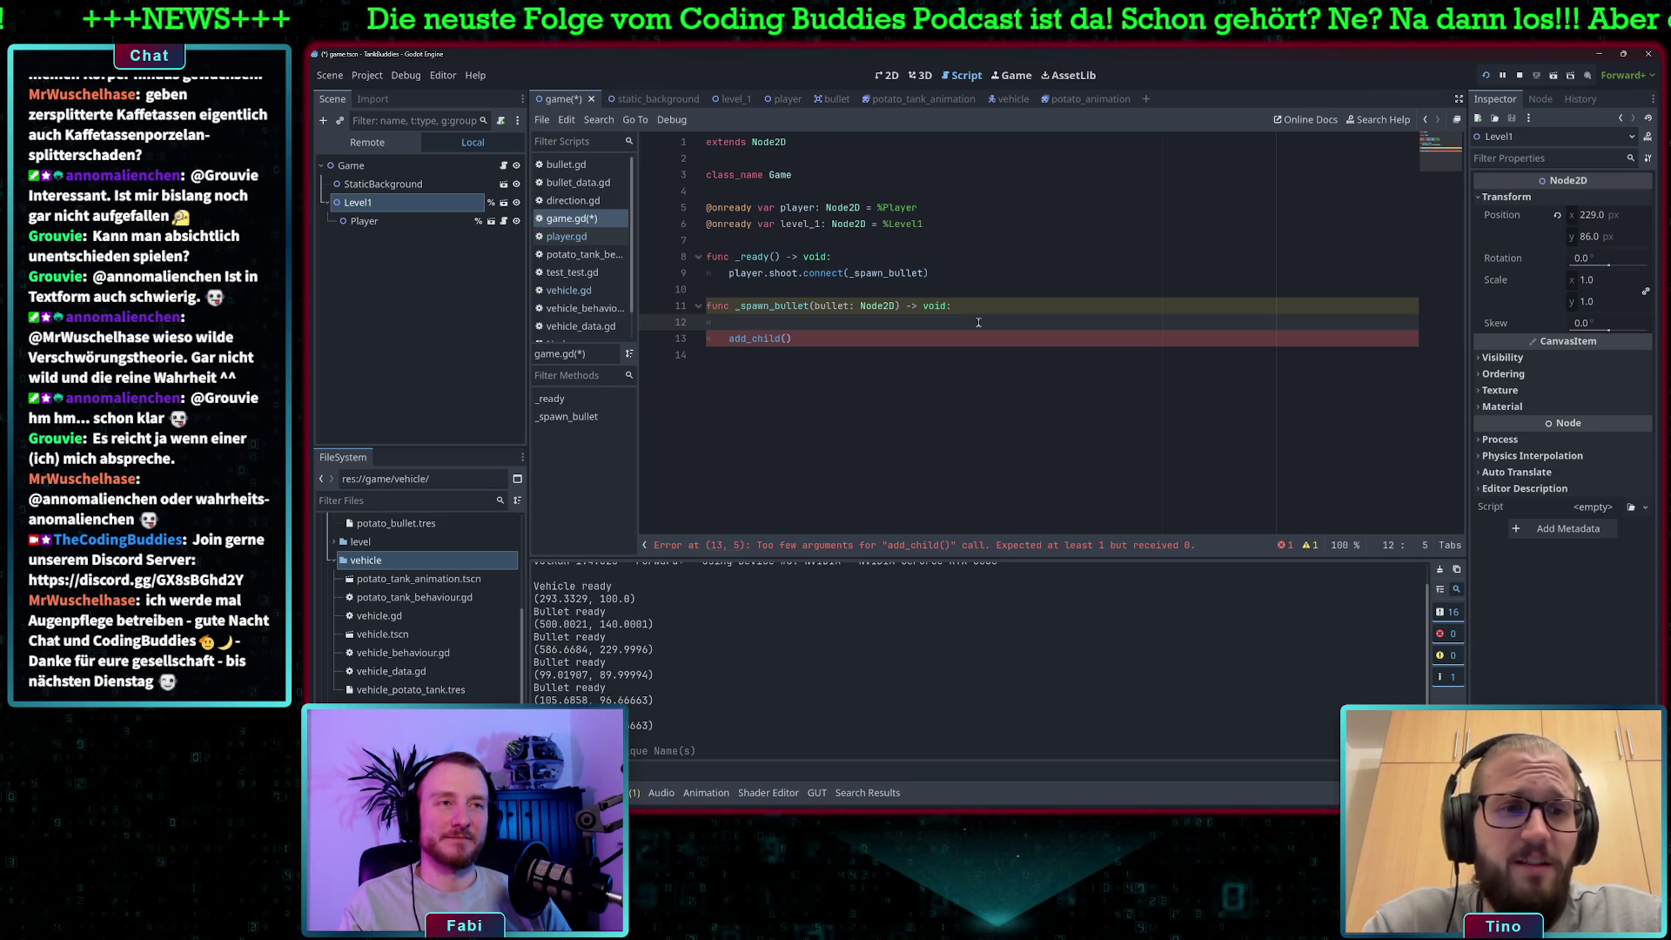
type("bu")
key("BackSpace")
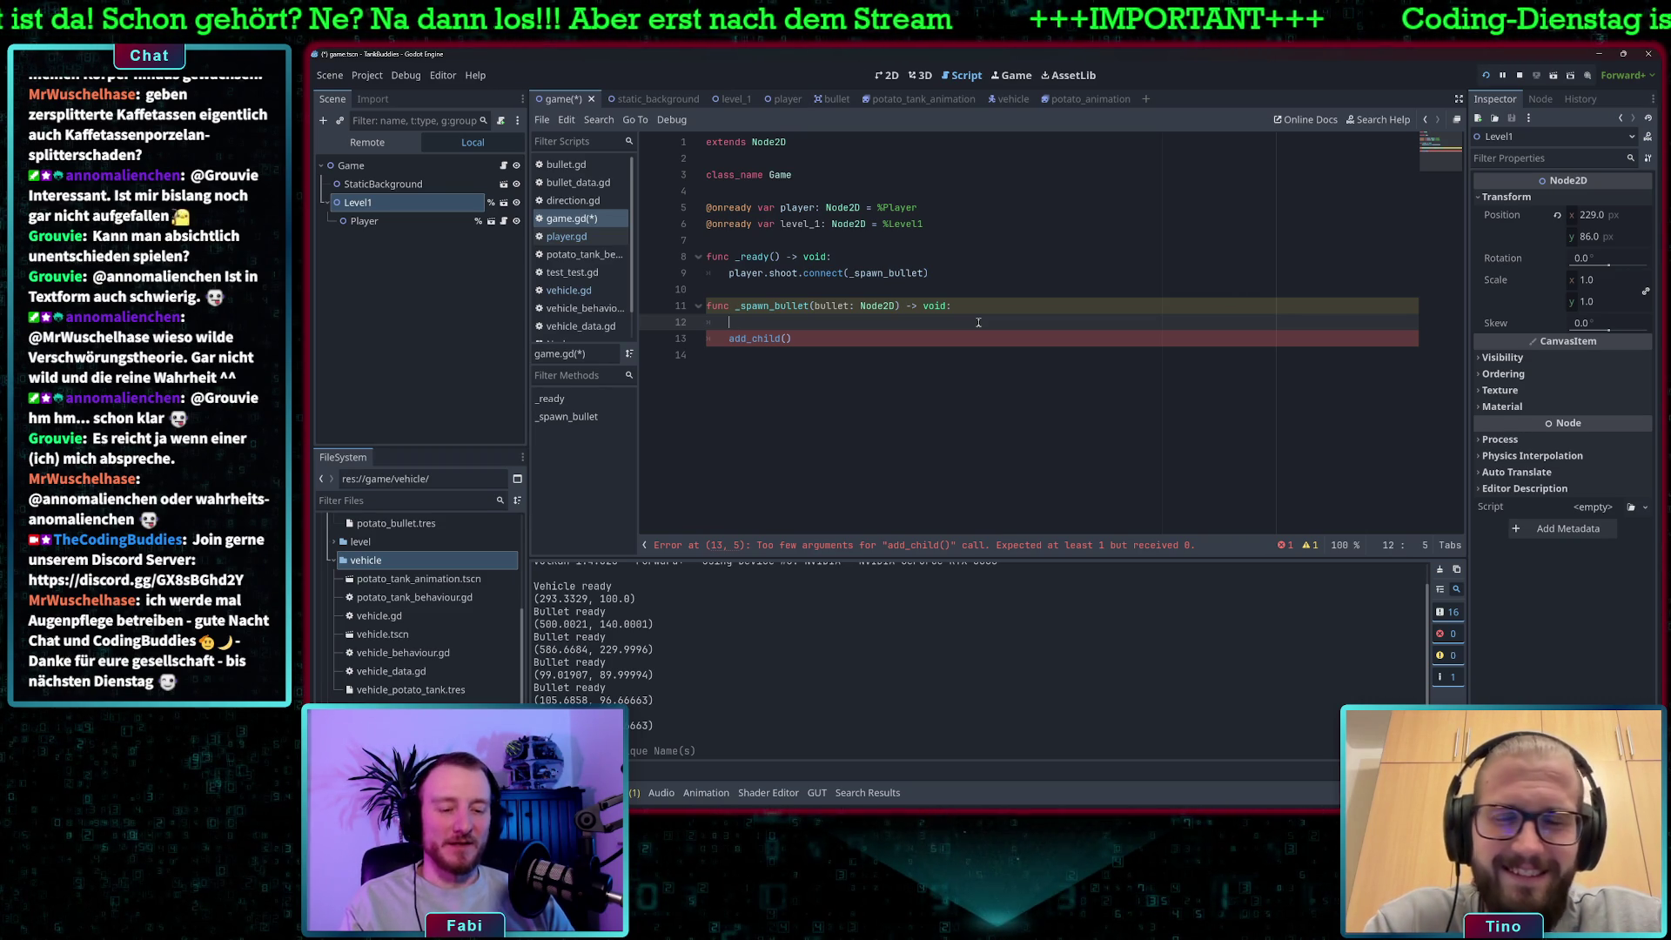
type("va")
key("BackSpace")
key("BackSpace")
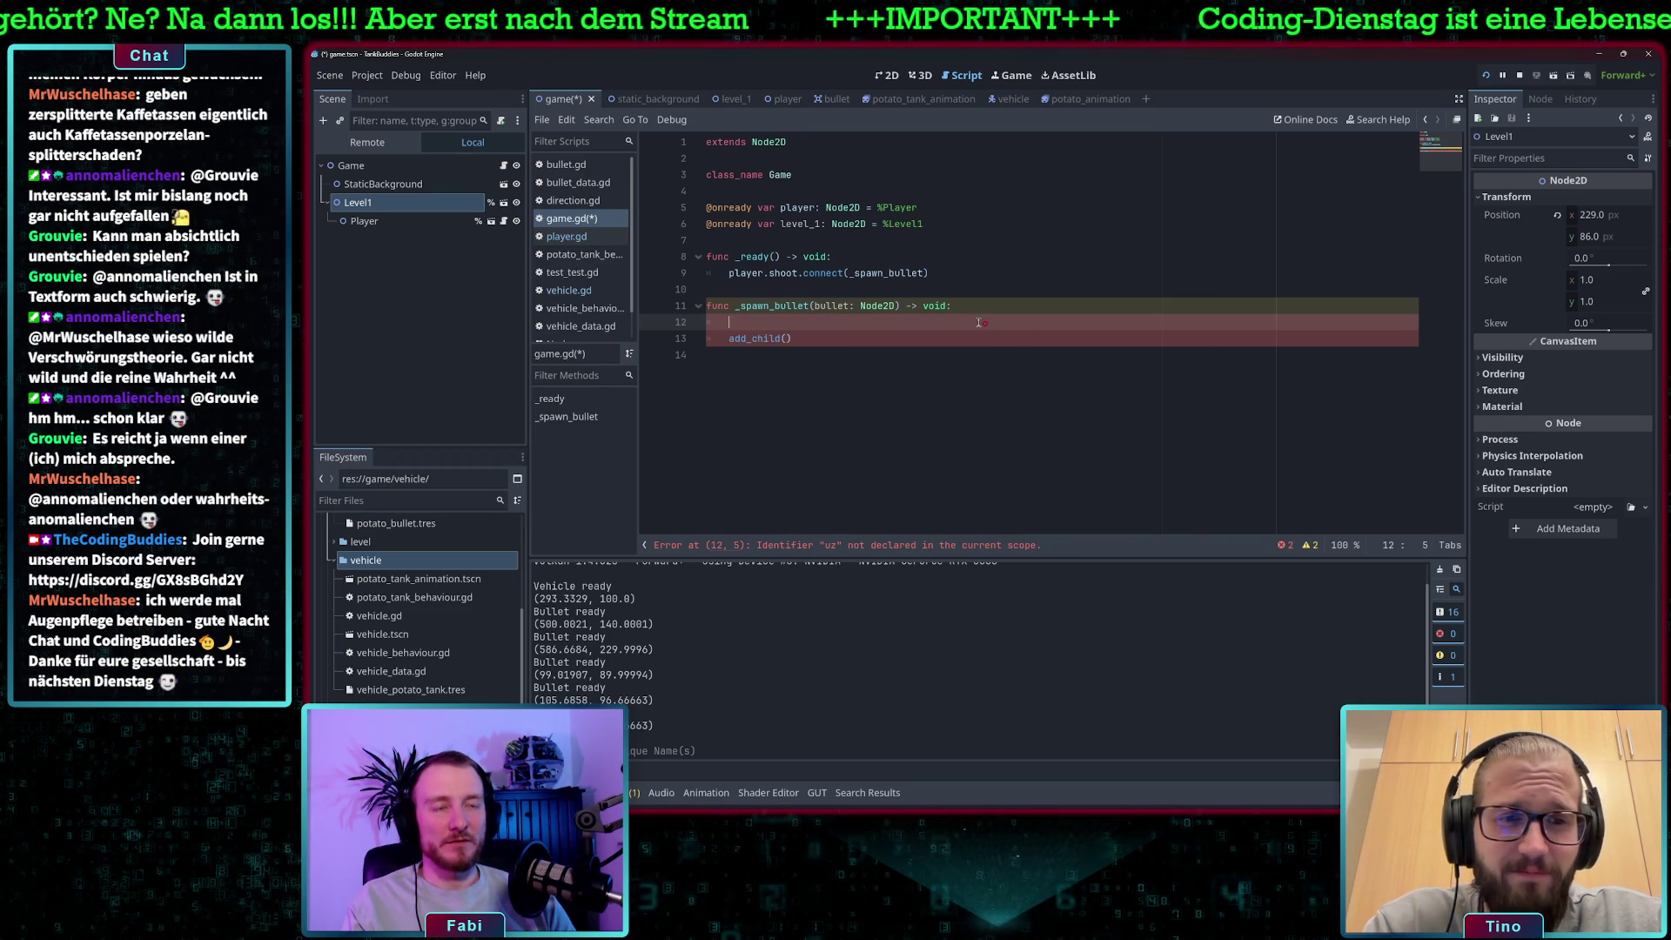
type("bullet.position + level")
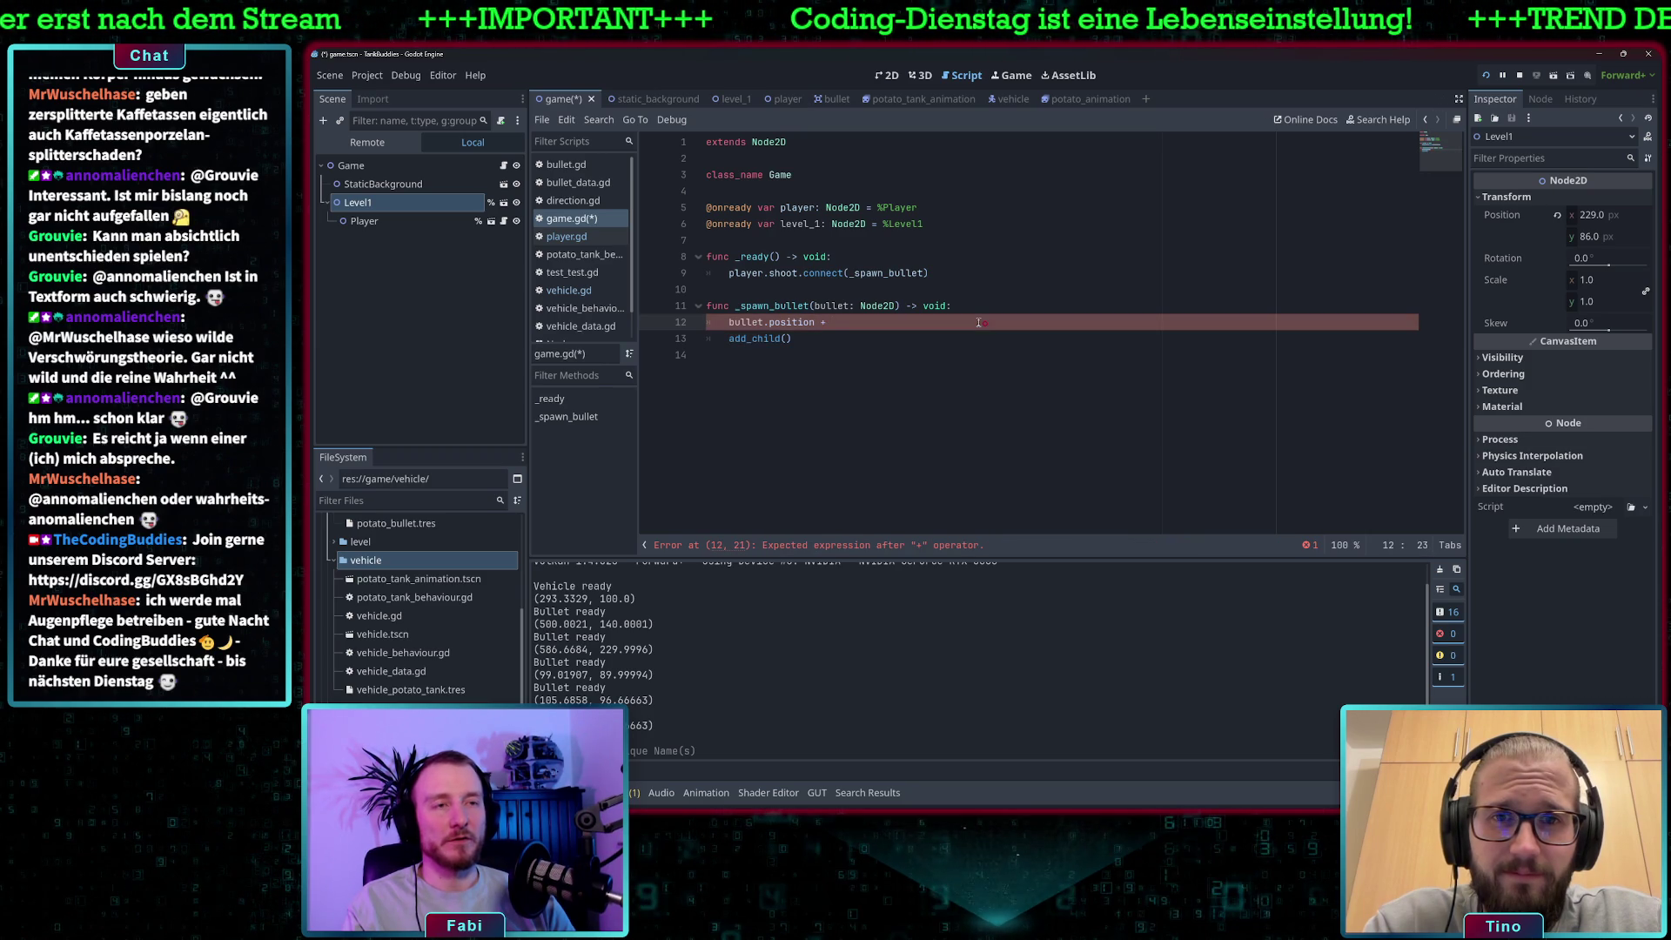
type("_1")
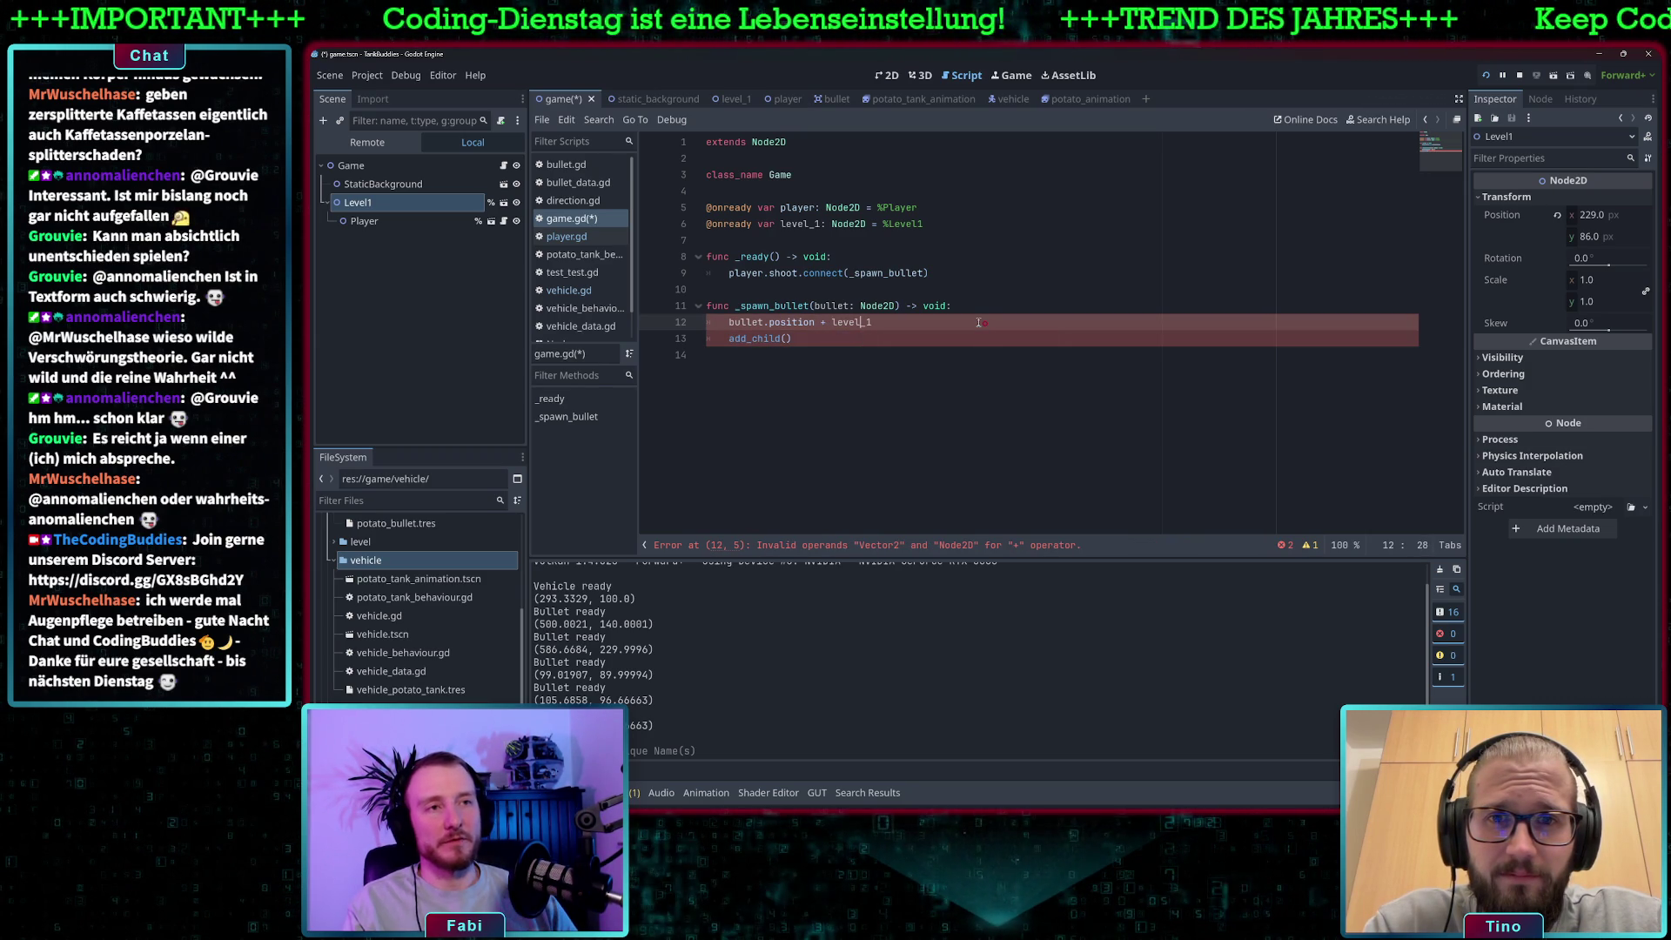
key("Left")
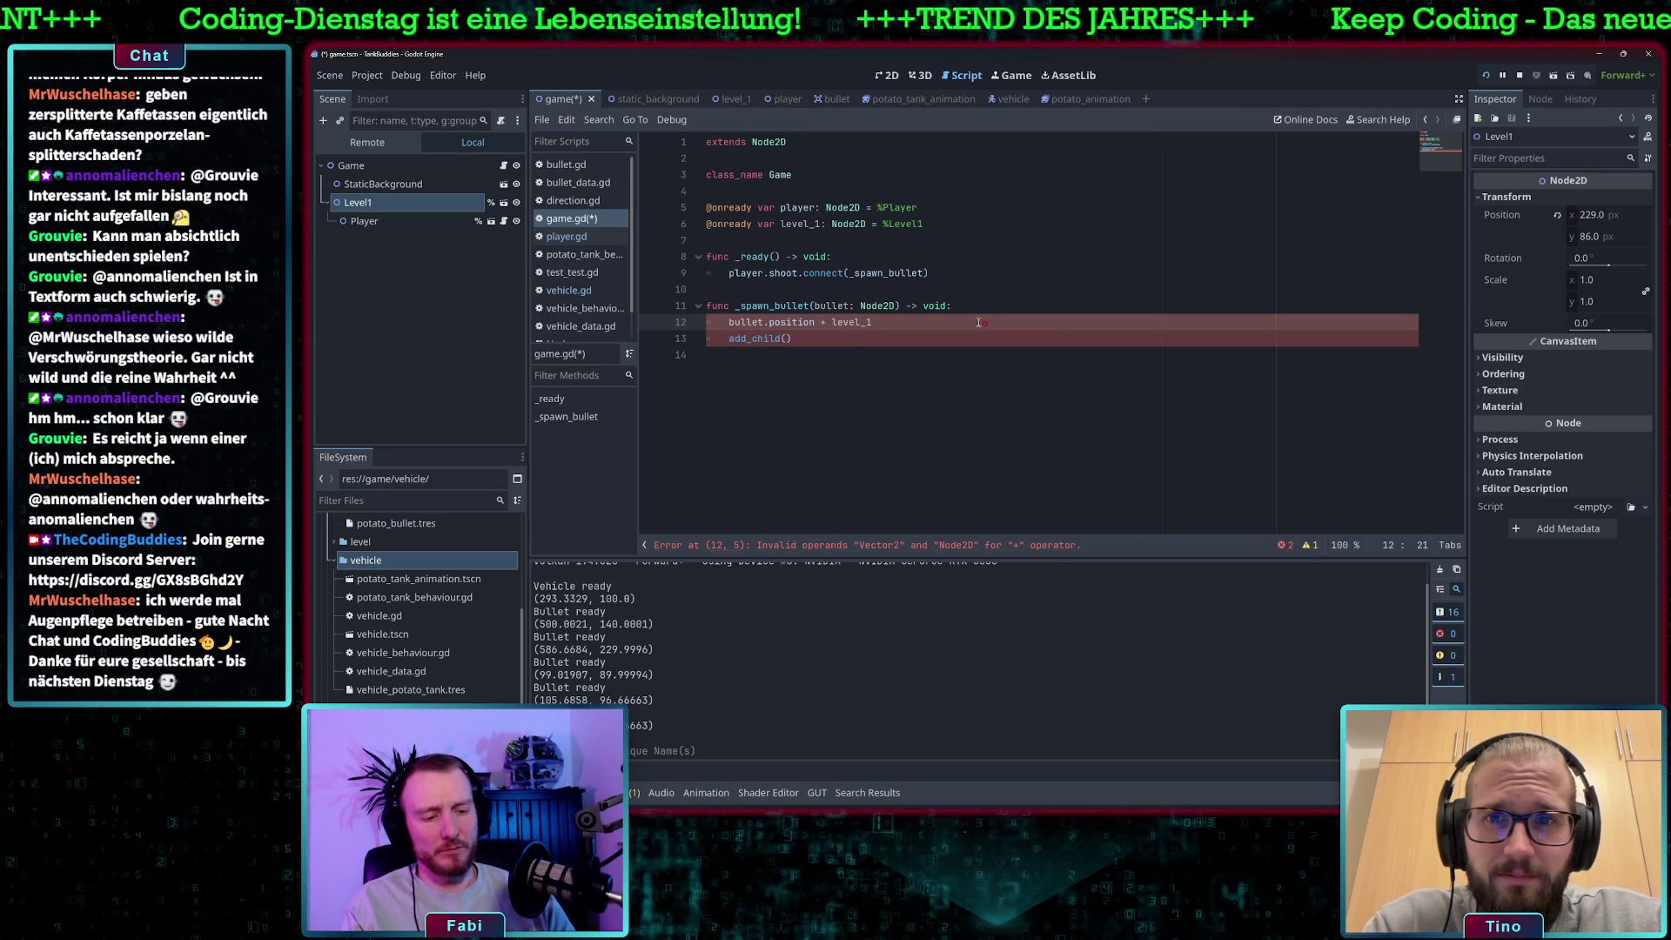
key("Right")
type("=")
key("Right")
key("Right")
key("Right")
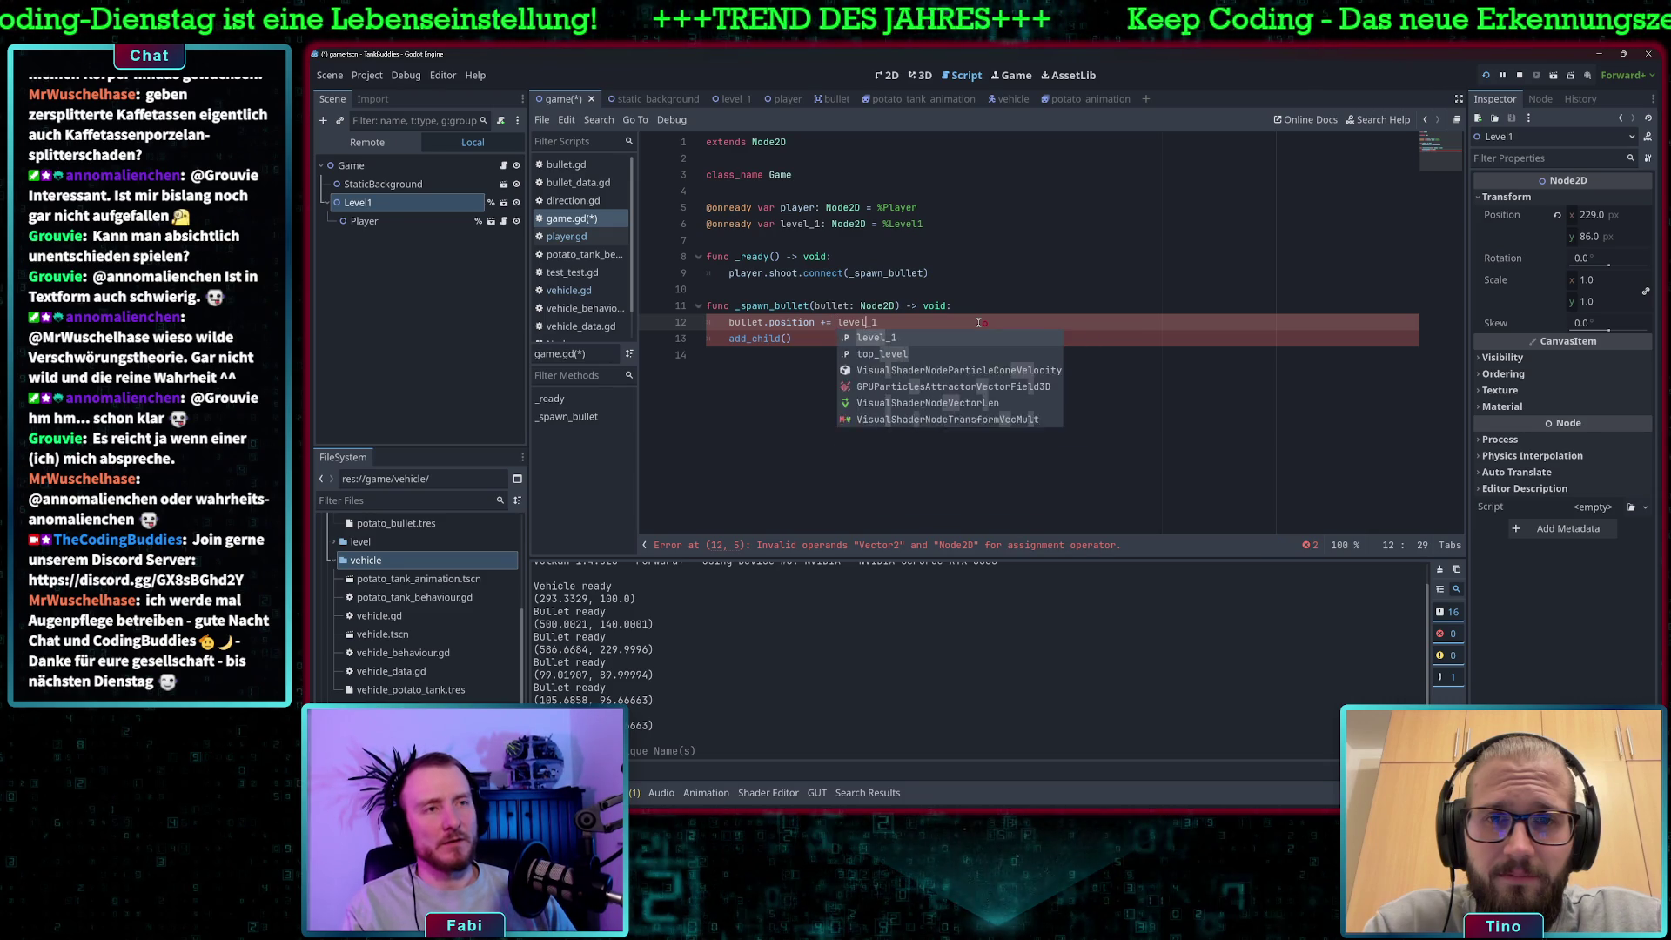
key("Right")
key("Right")
type("position")
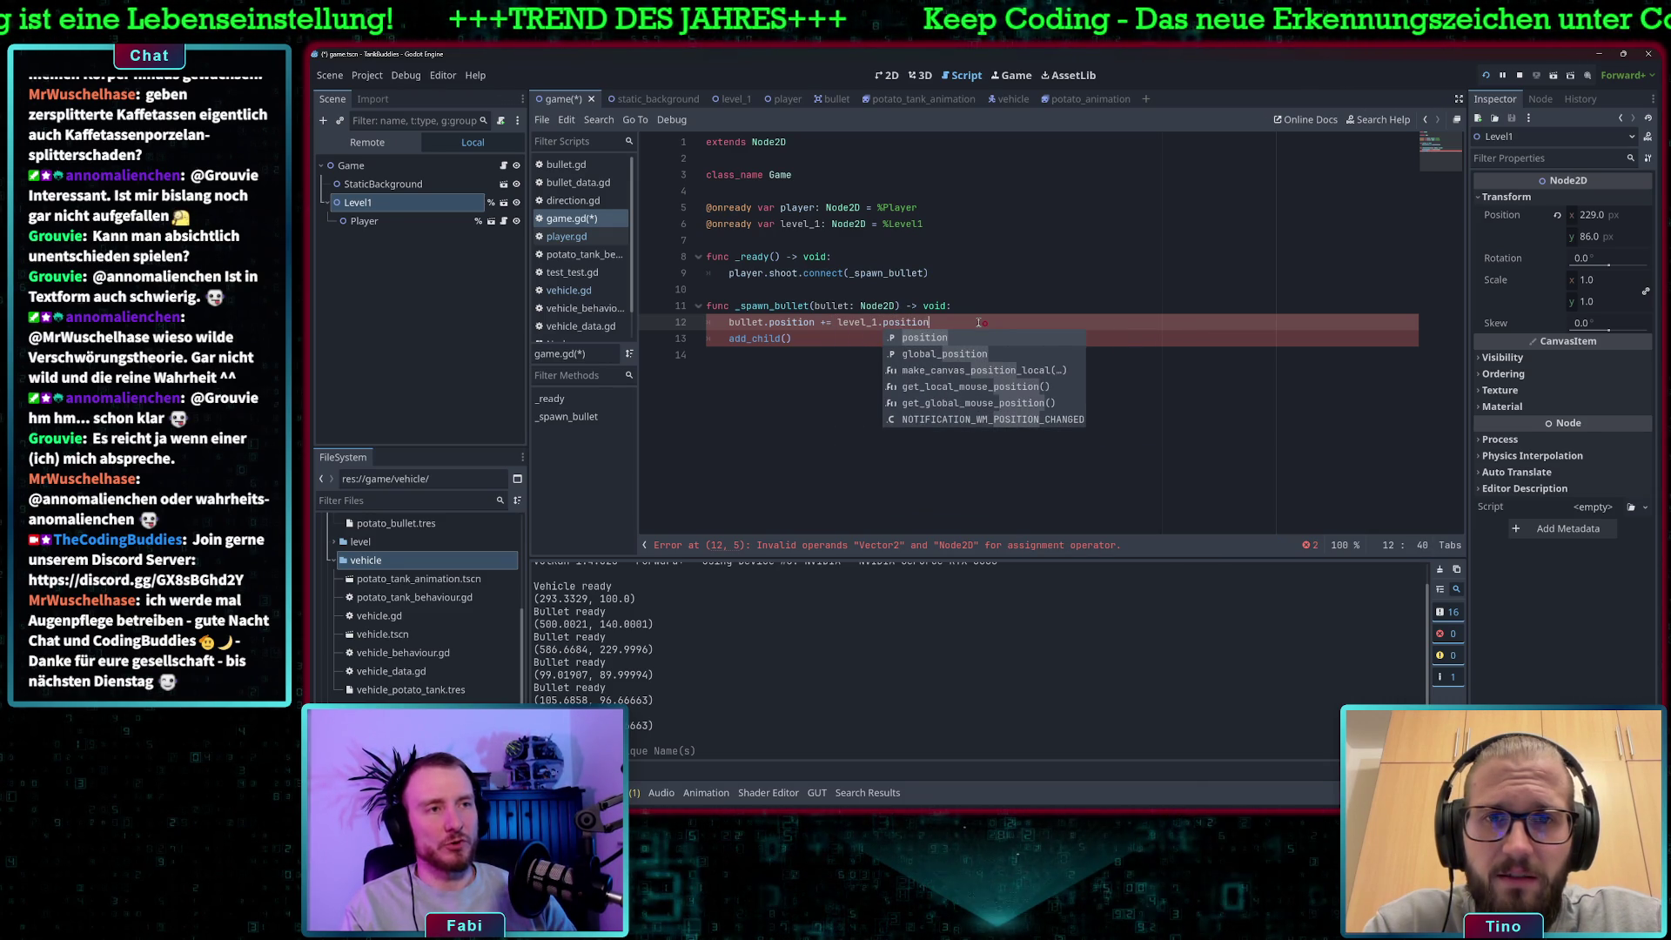
Change line 13 to level_1.add_child(bullet) and save game.gd.
left_click(785, 338)
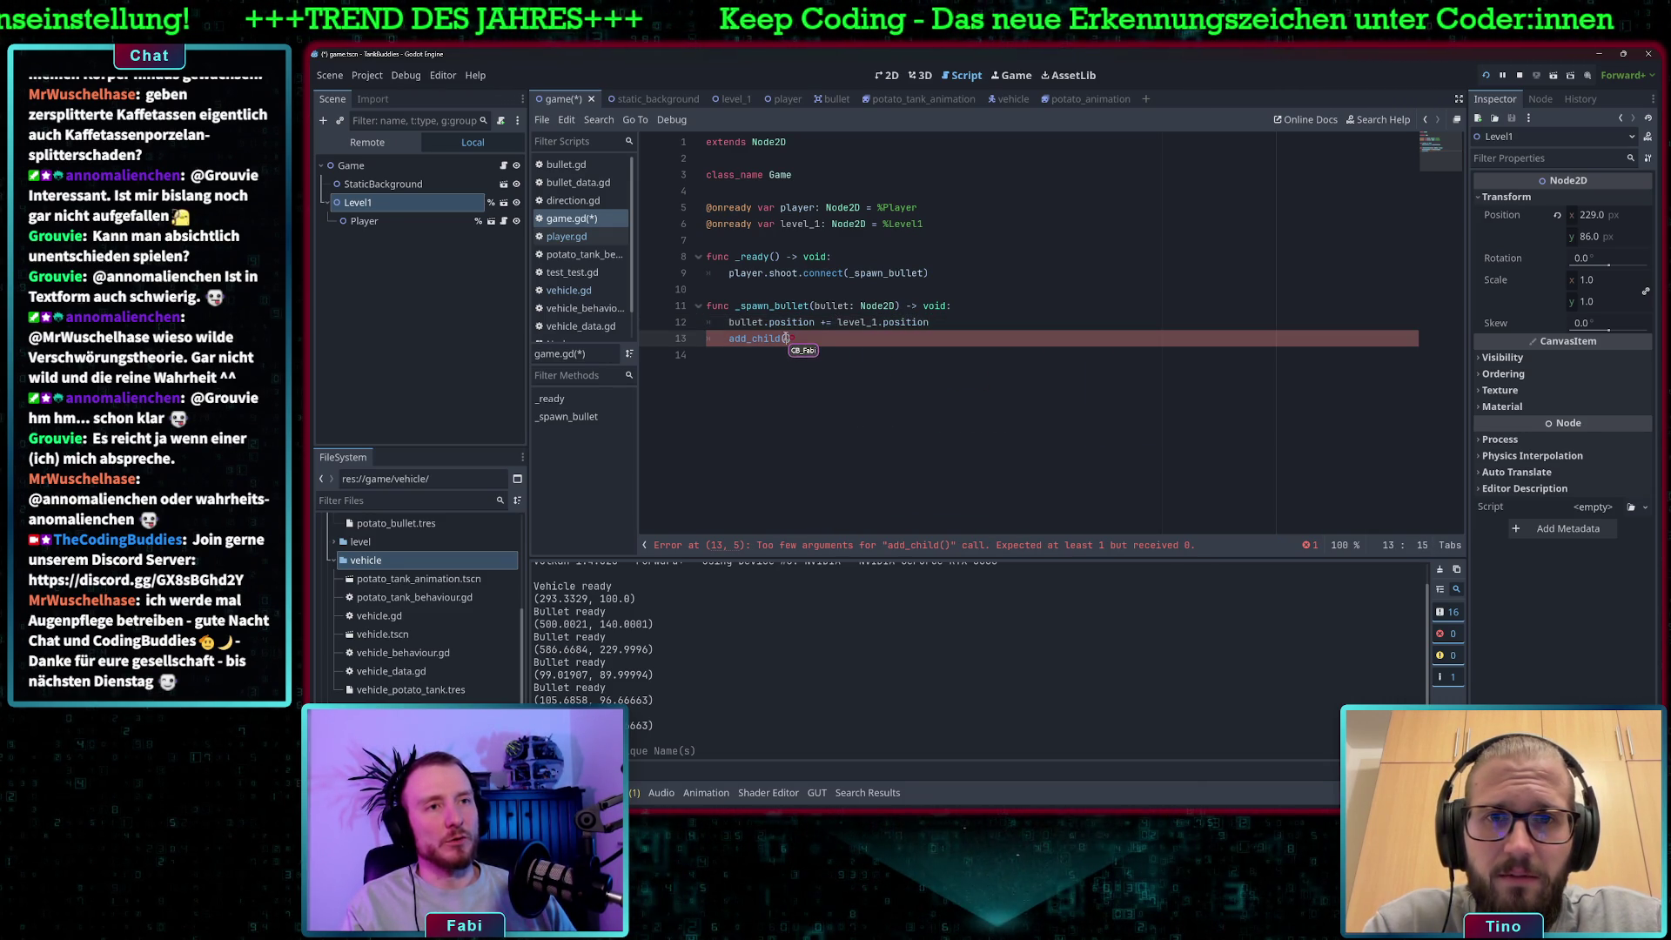
type("bullet)")
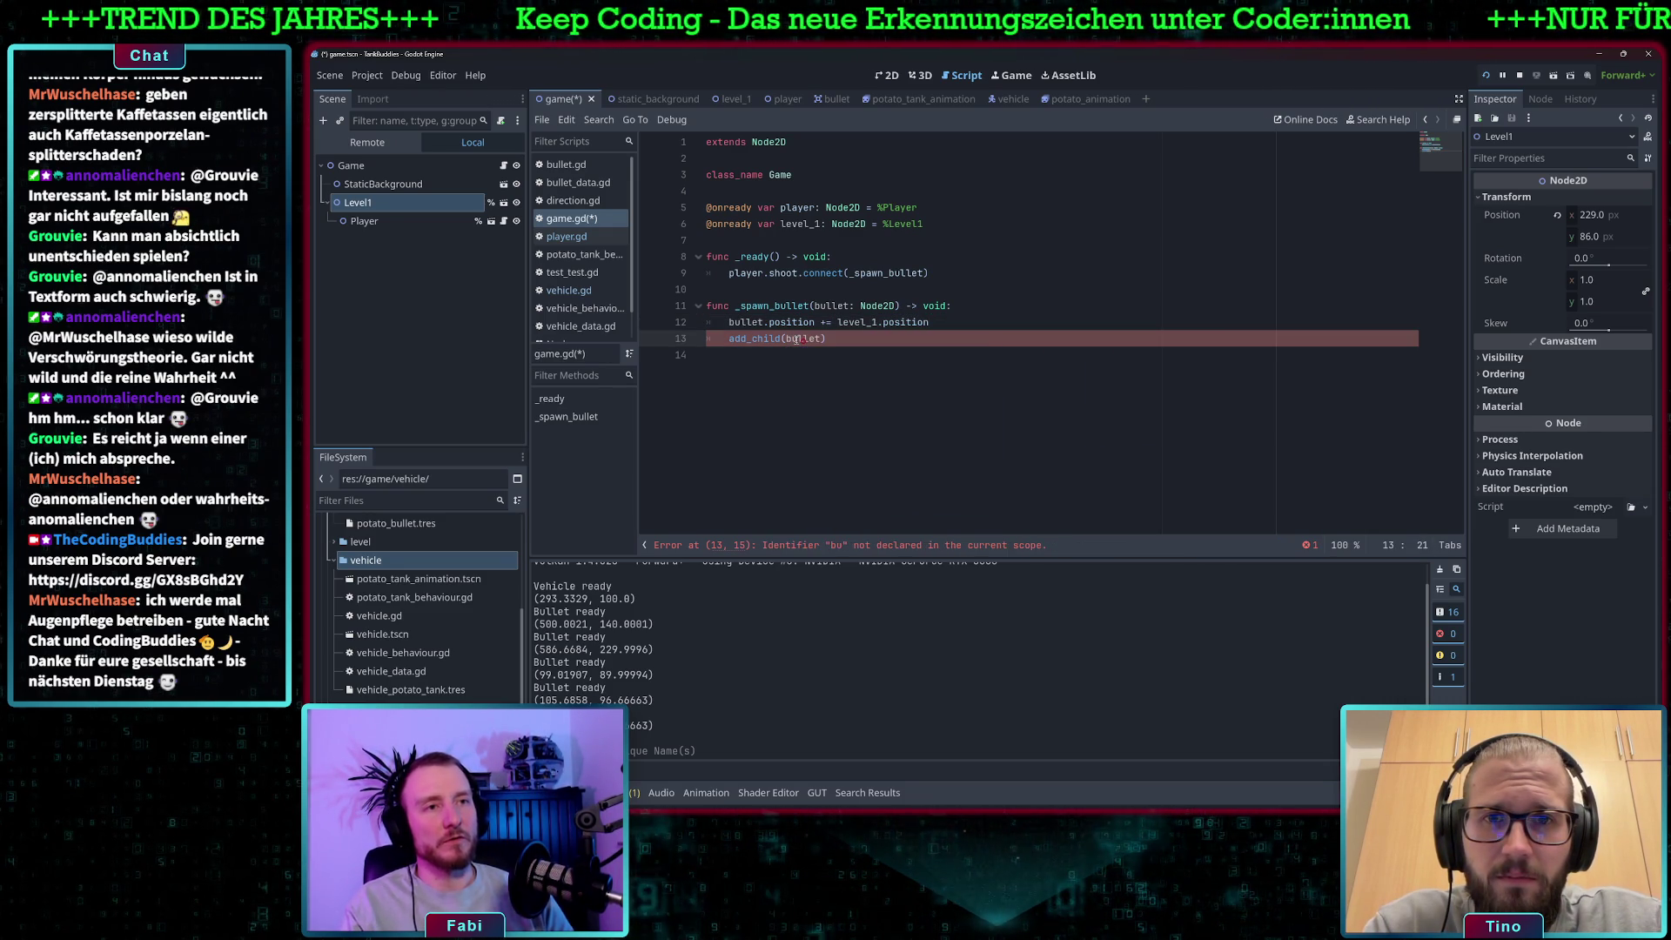
left_click(729, 338)
type("level_1.")
key("ctrl+s")
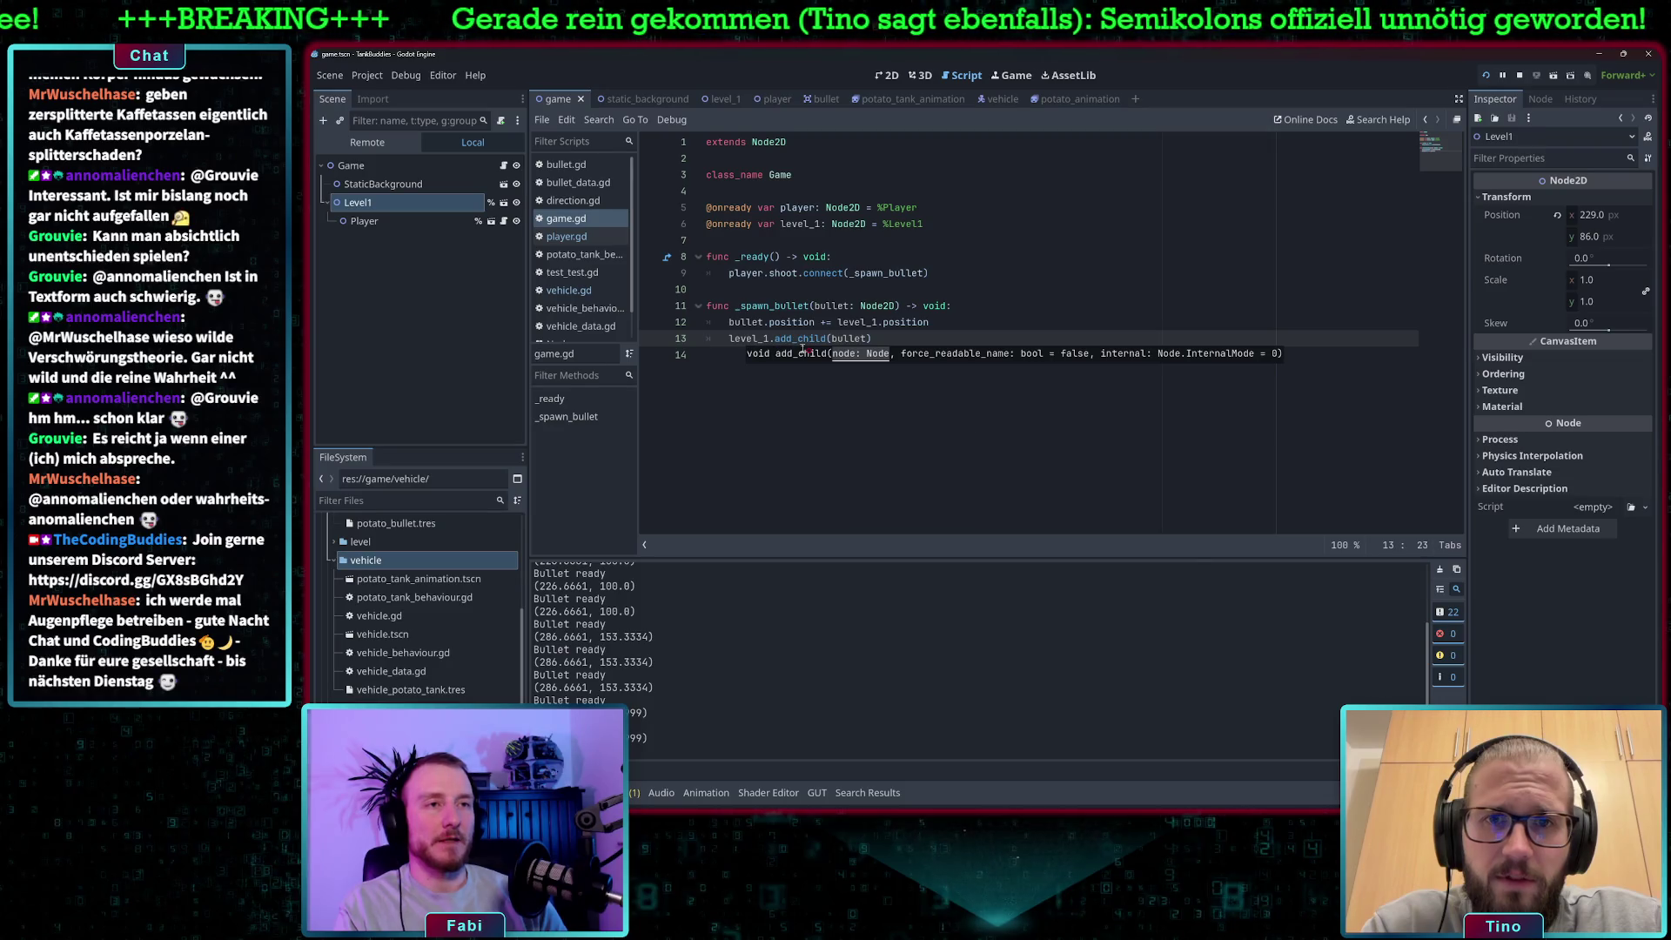
Delete the temporary bullet.position line and run the project.
left_click(953, 318)
key("ctrl+BackSpace")
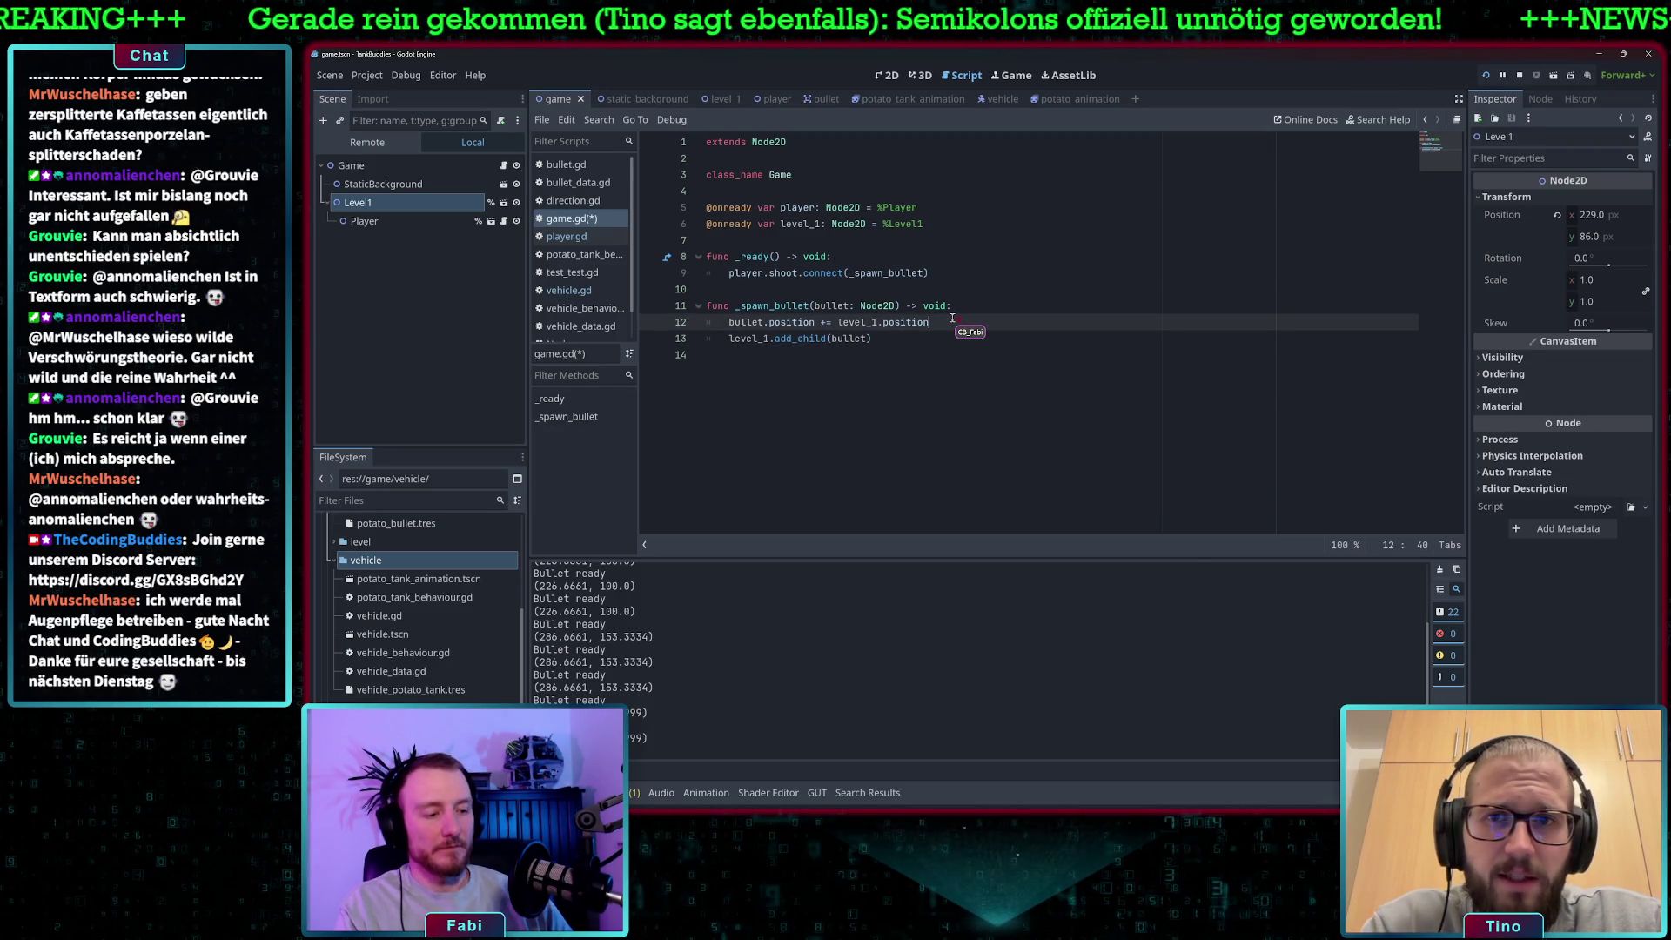
left_click_drag(885, 322, 677, 321)
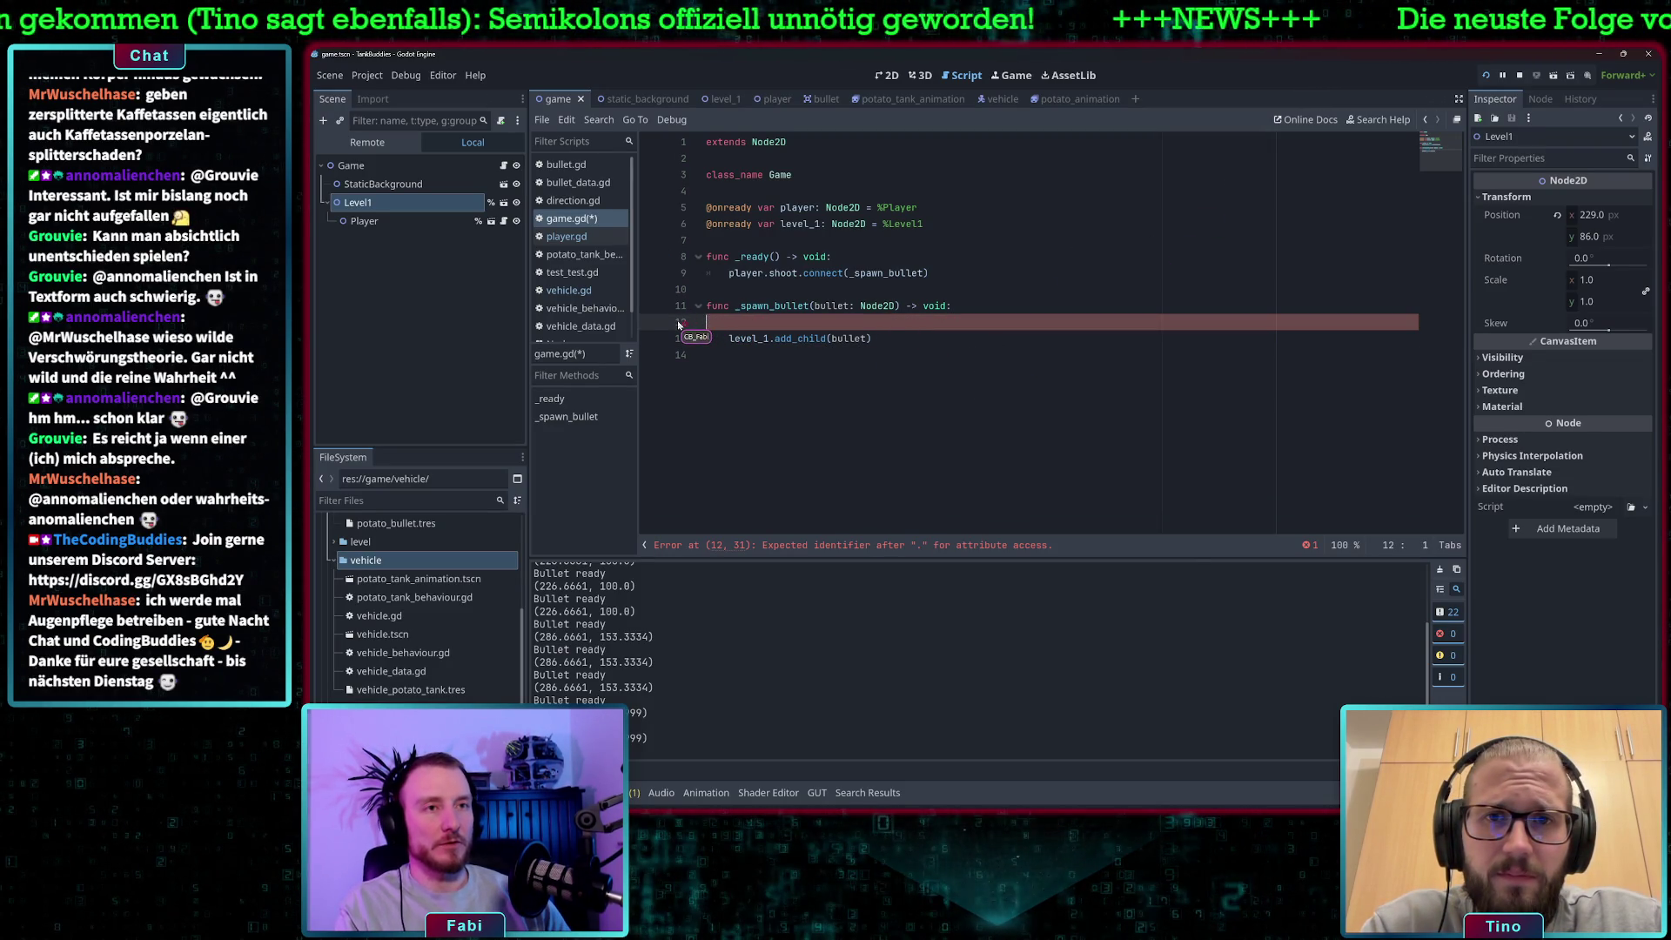
key("BackSpace")
key("BackSpace")
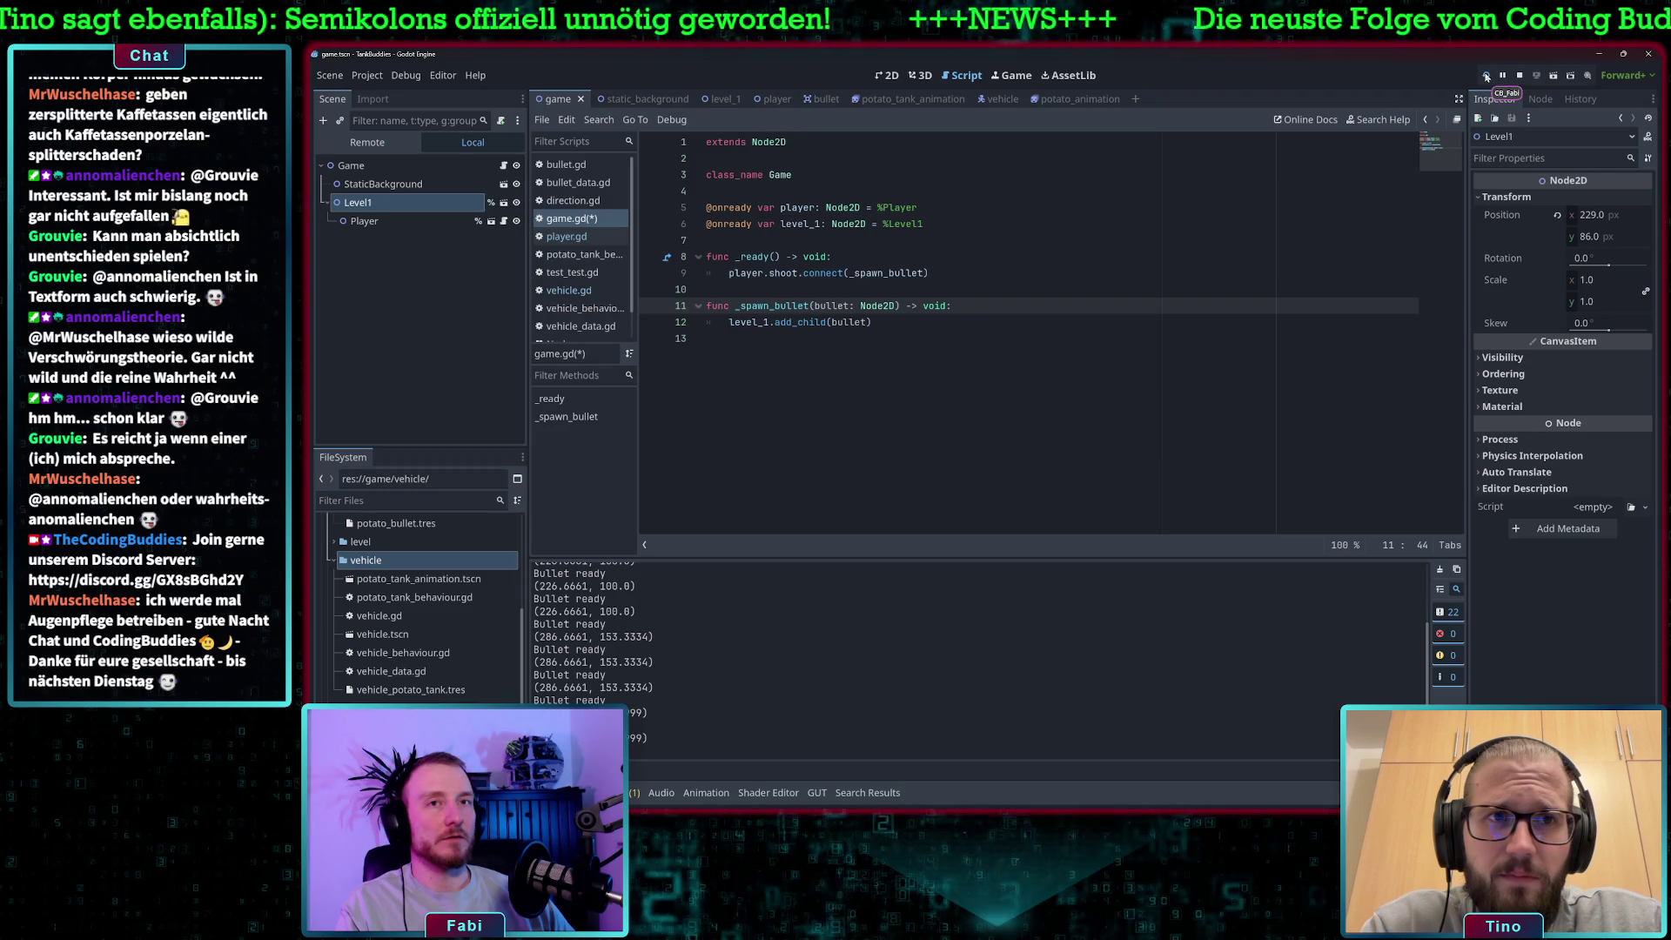
left_click(1487, 76)
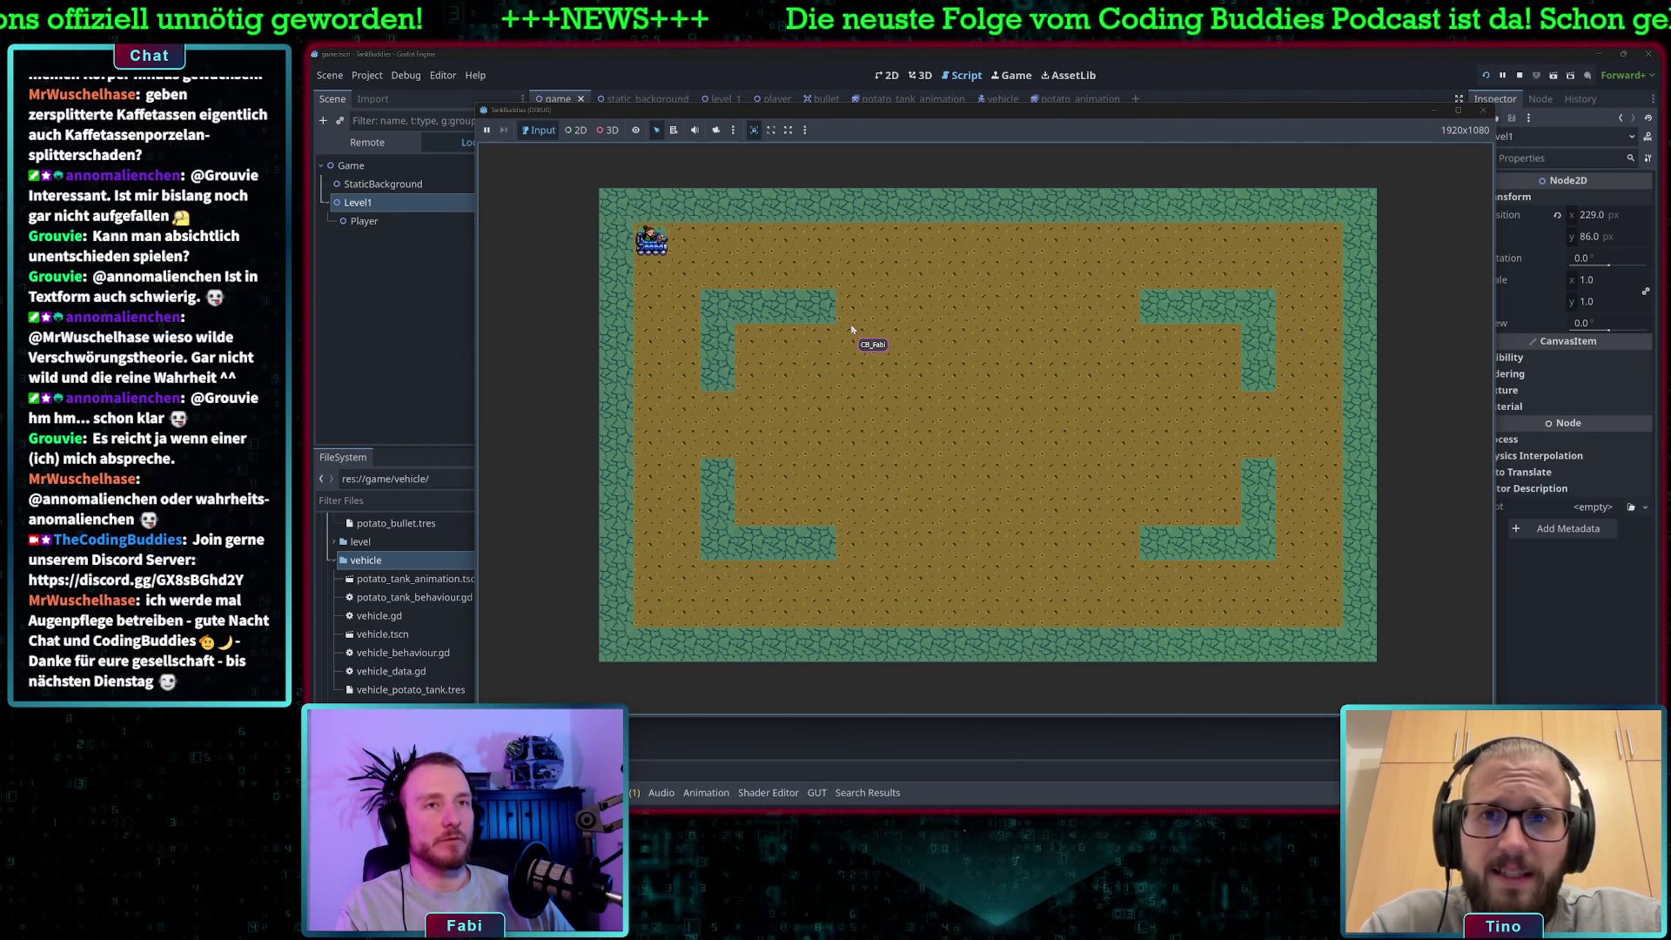
key("Right")
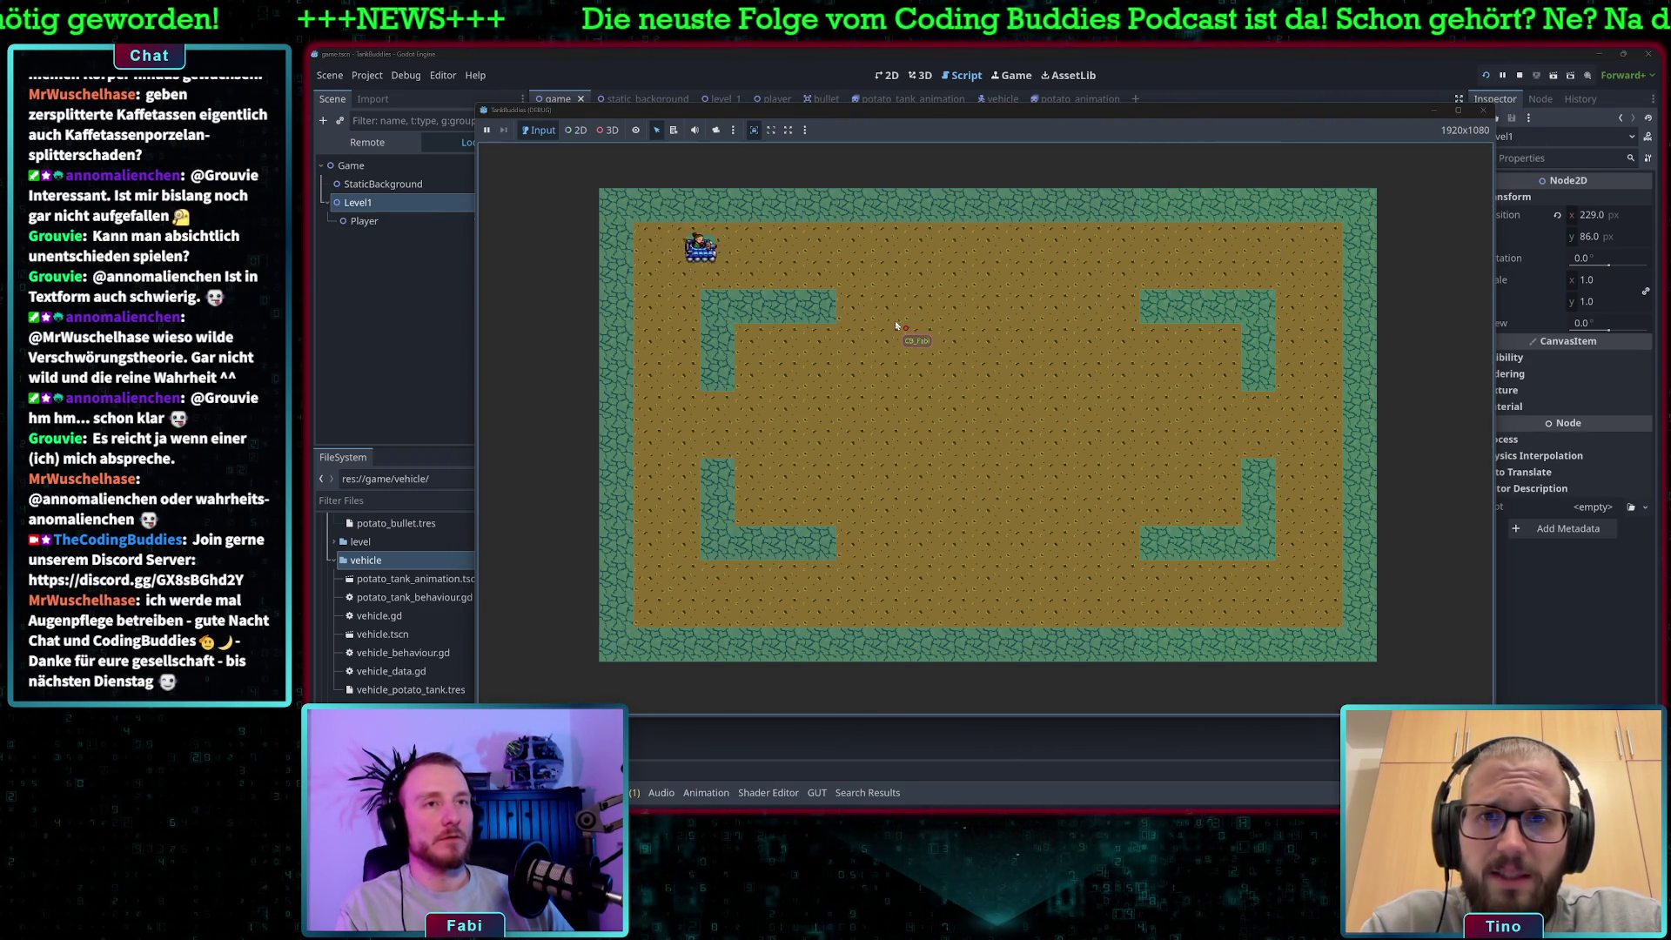
key("Right")
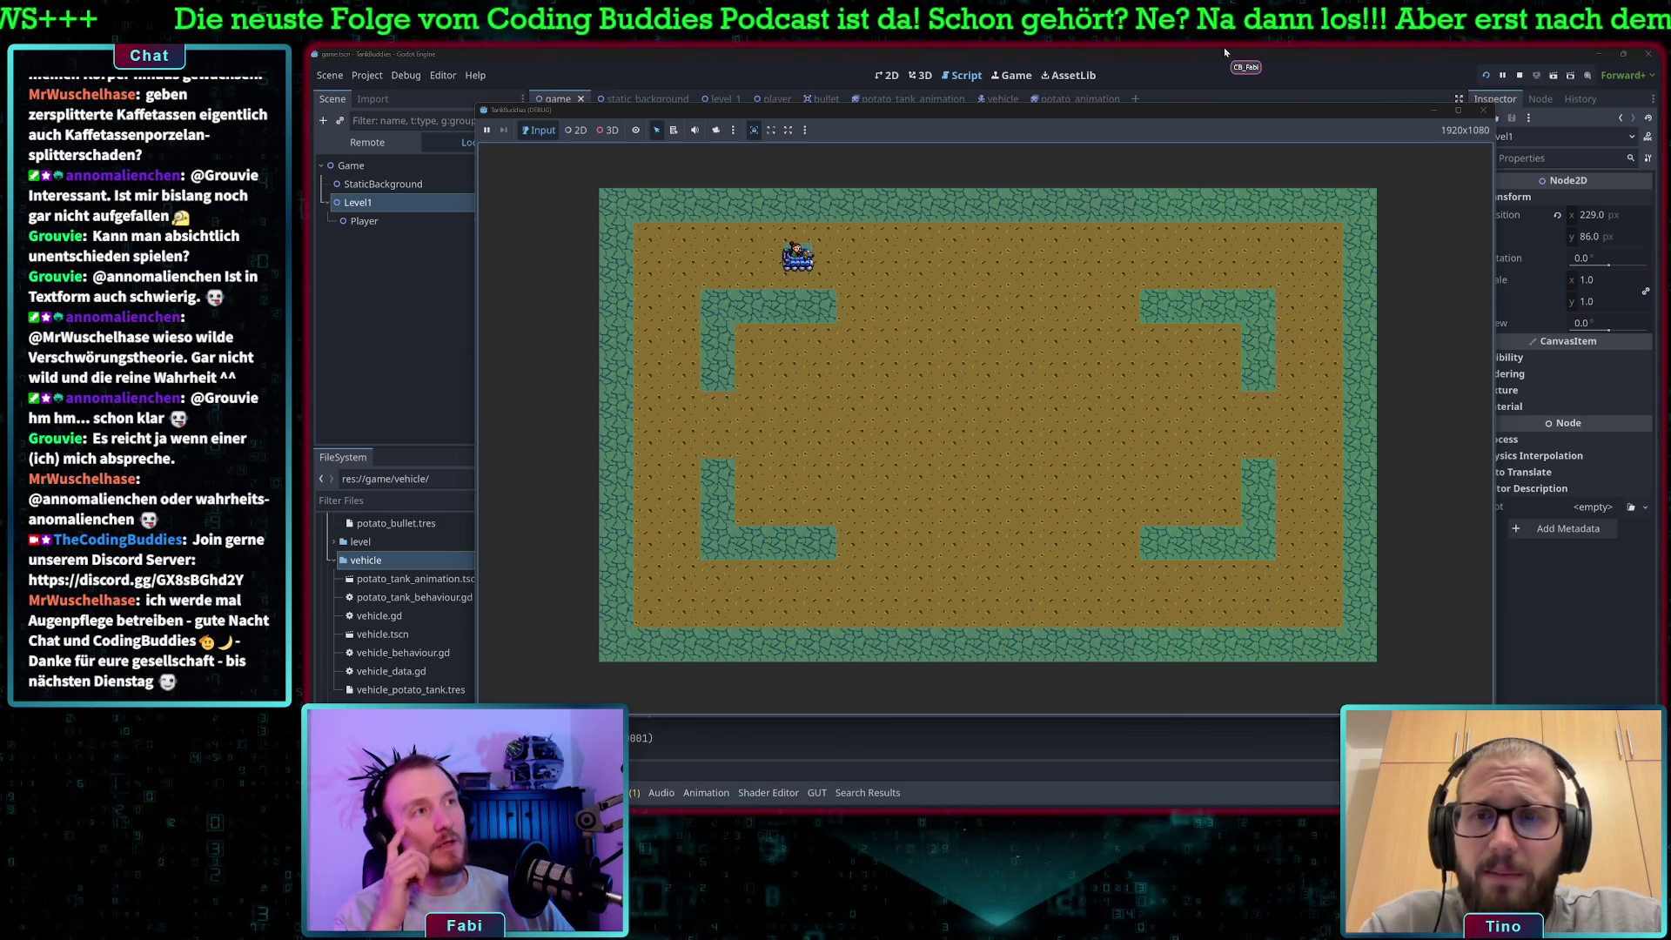
key("F8")
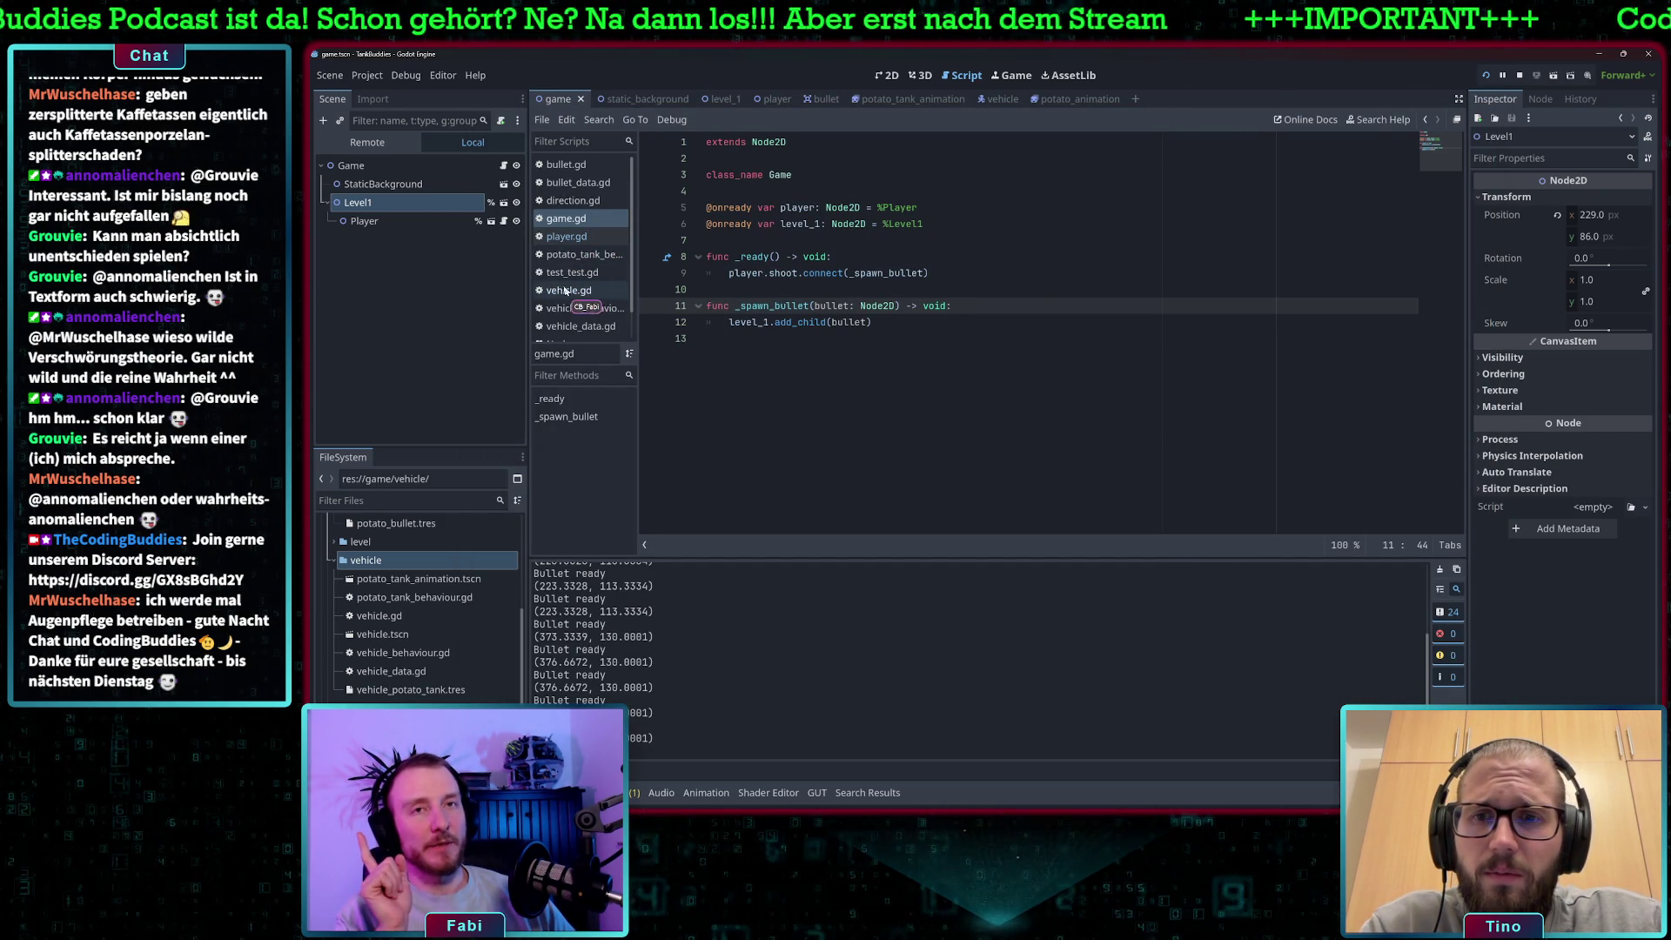
left_click(366, 142)
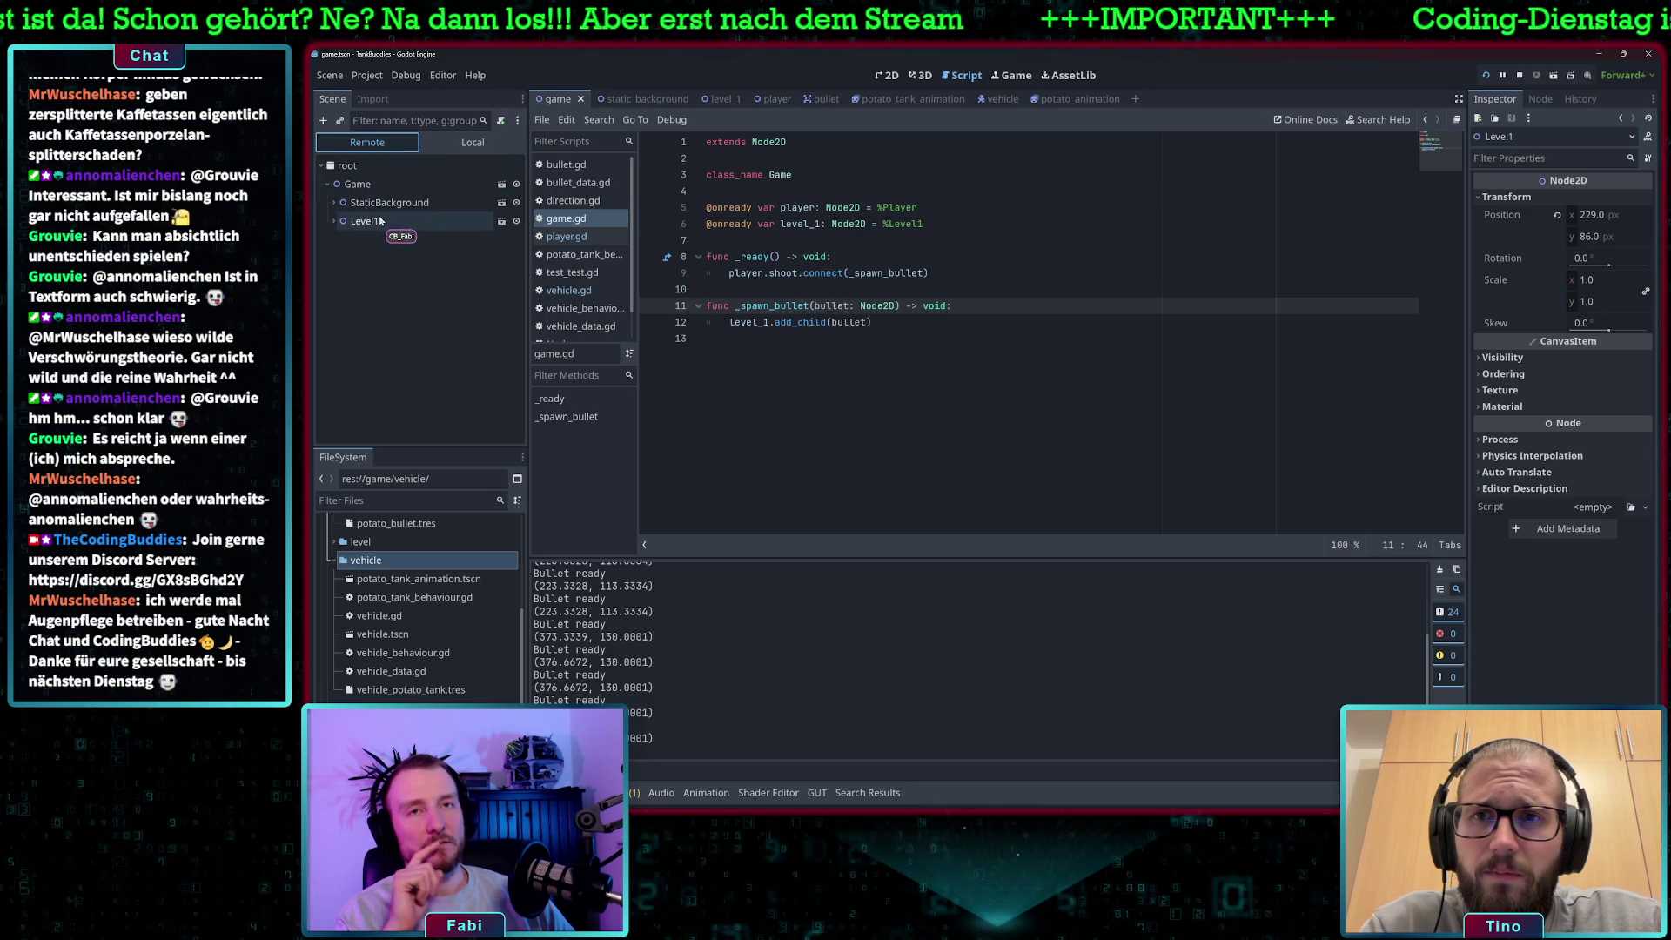
In player.gd line 41, replace the duplicate term with + Vector2 offset, then run the game.
left_click(333, 221)
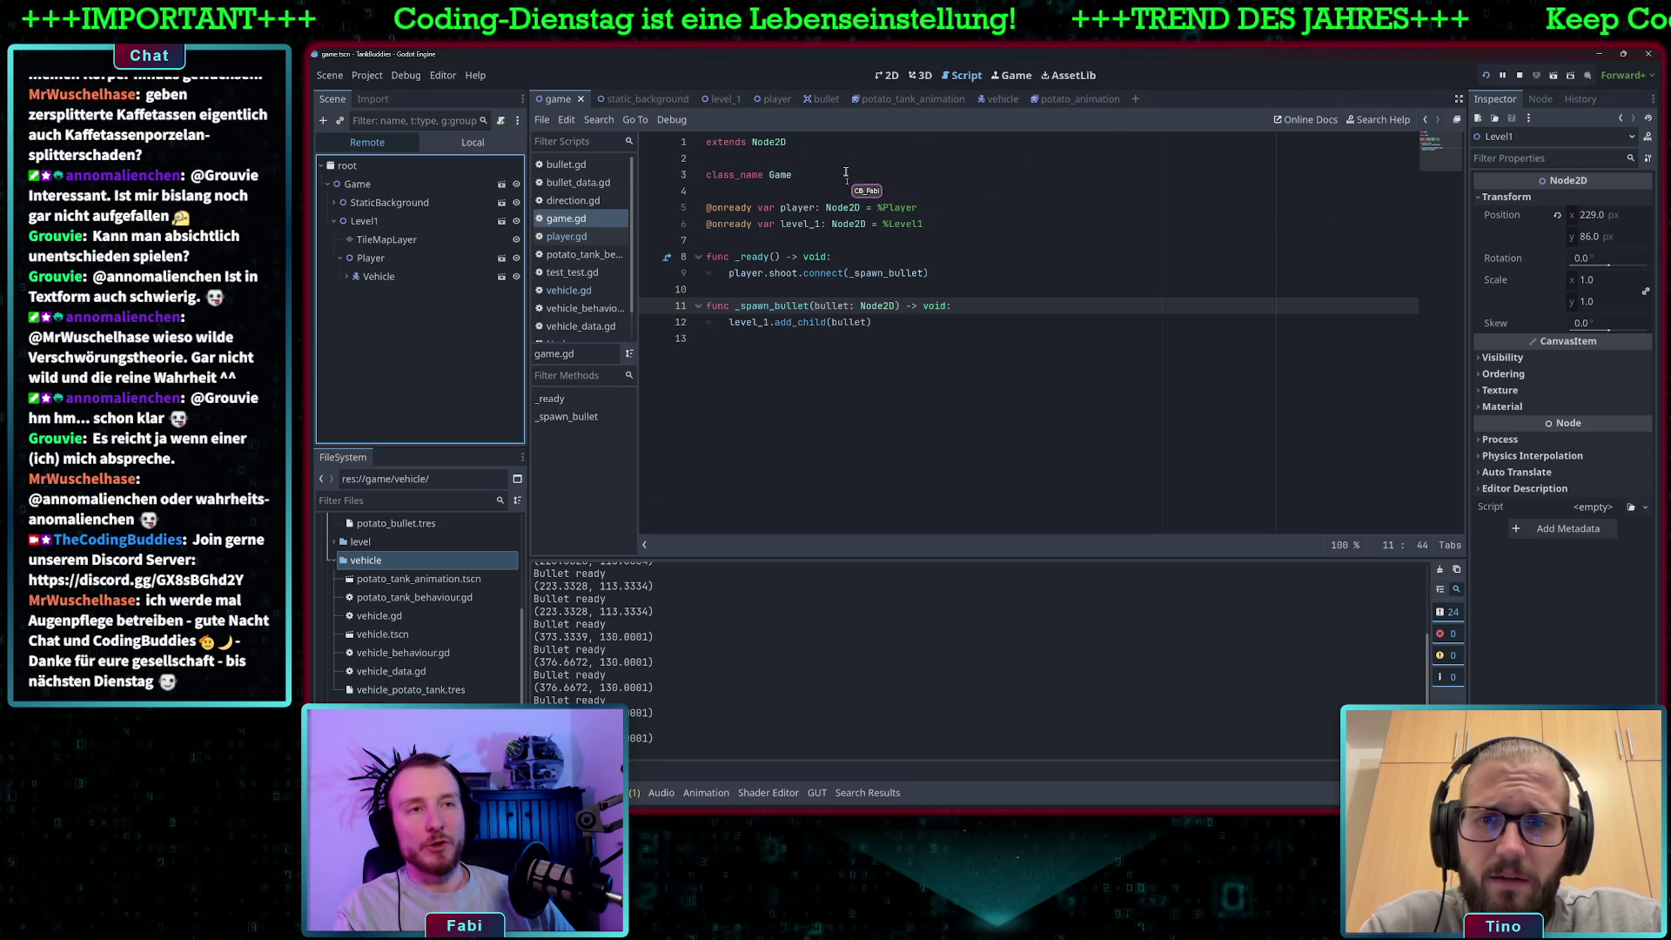
left_click(572, 237)
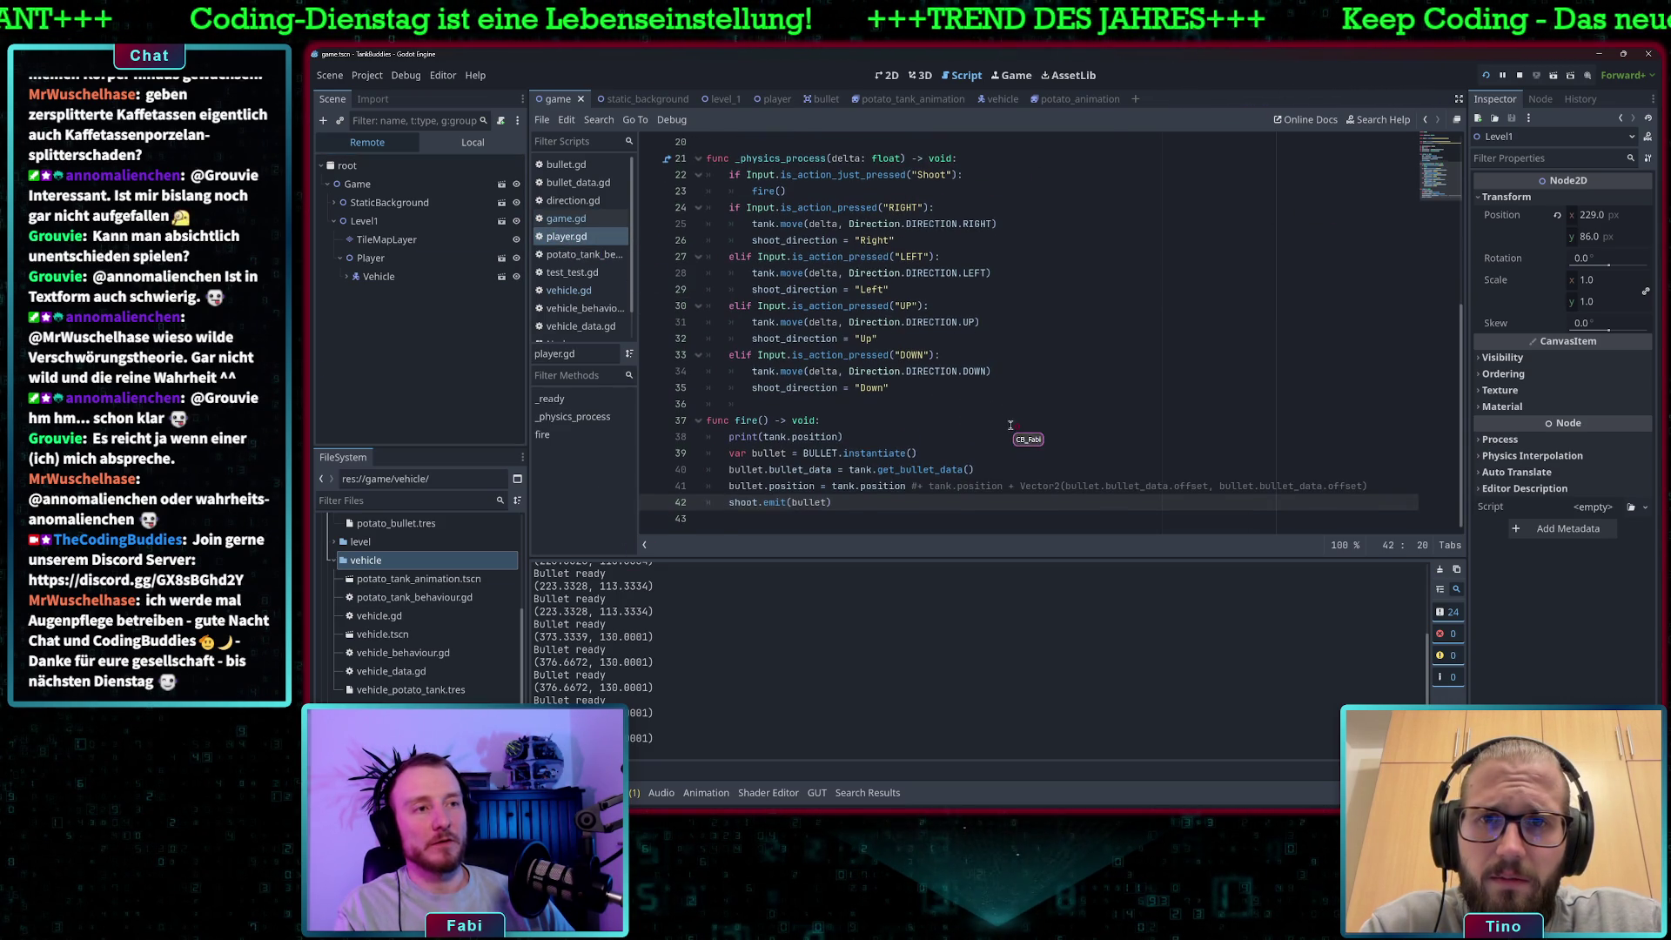
left_click_drag(1020, 486, 917, 489)
key("BackSpace")
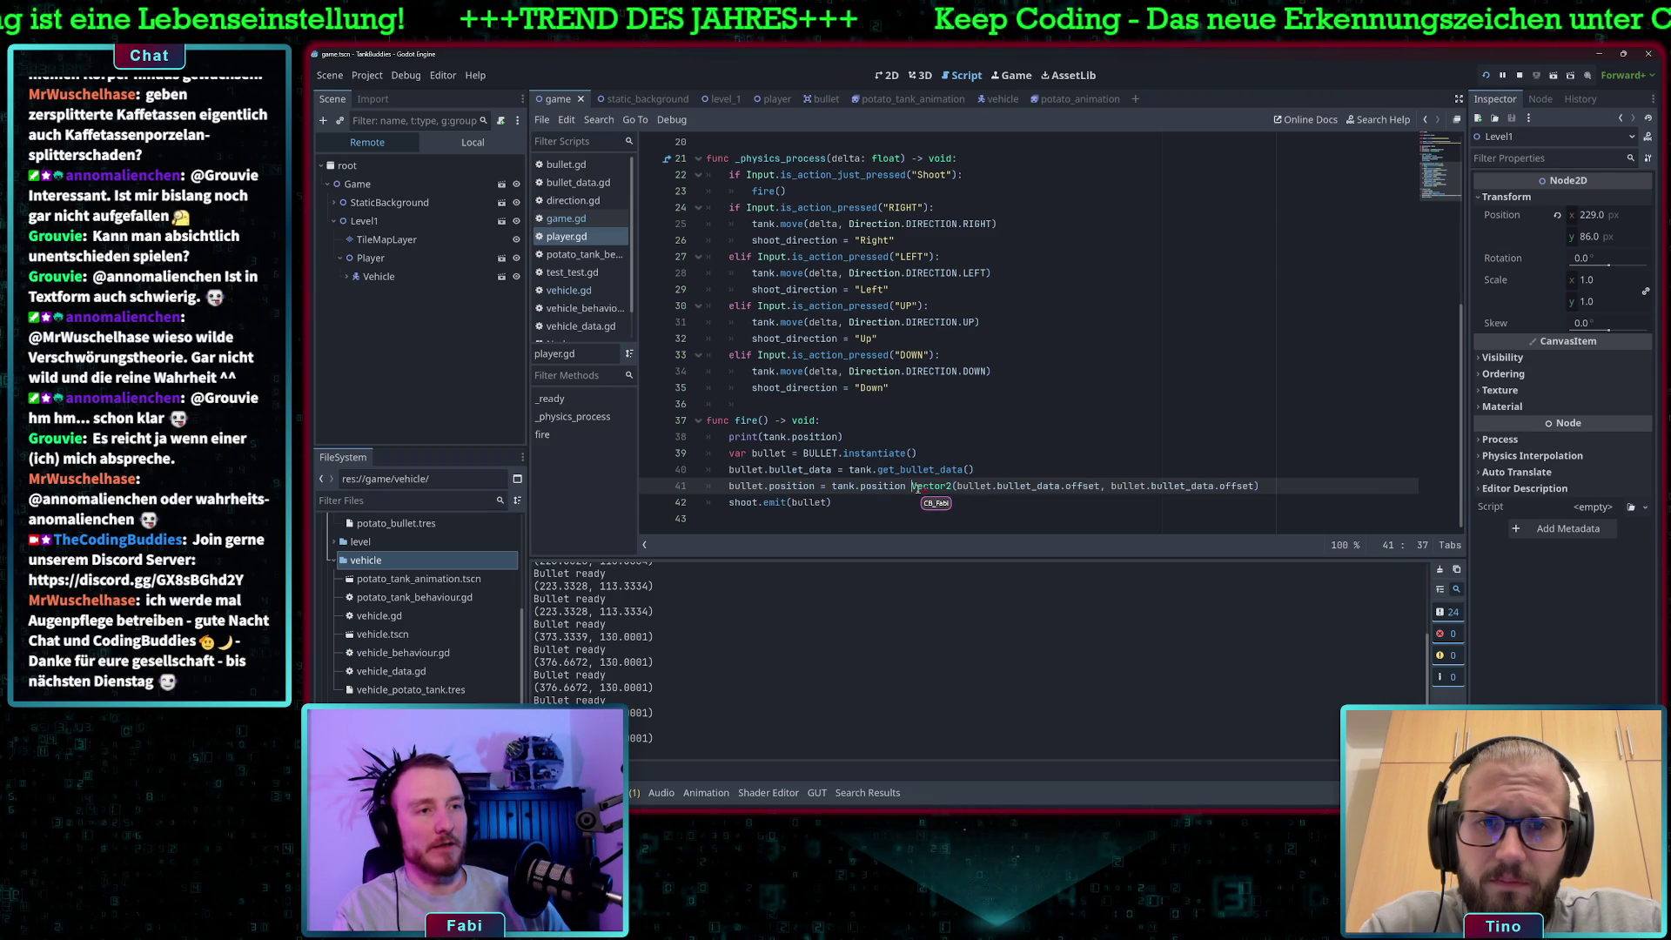
type("+")
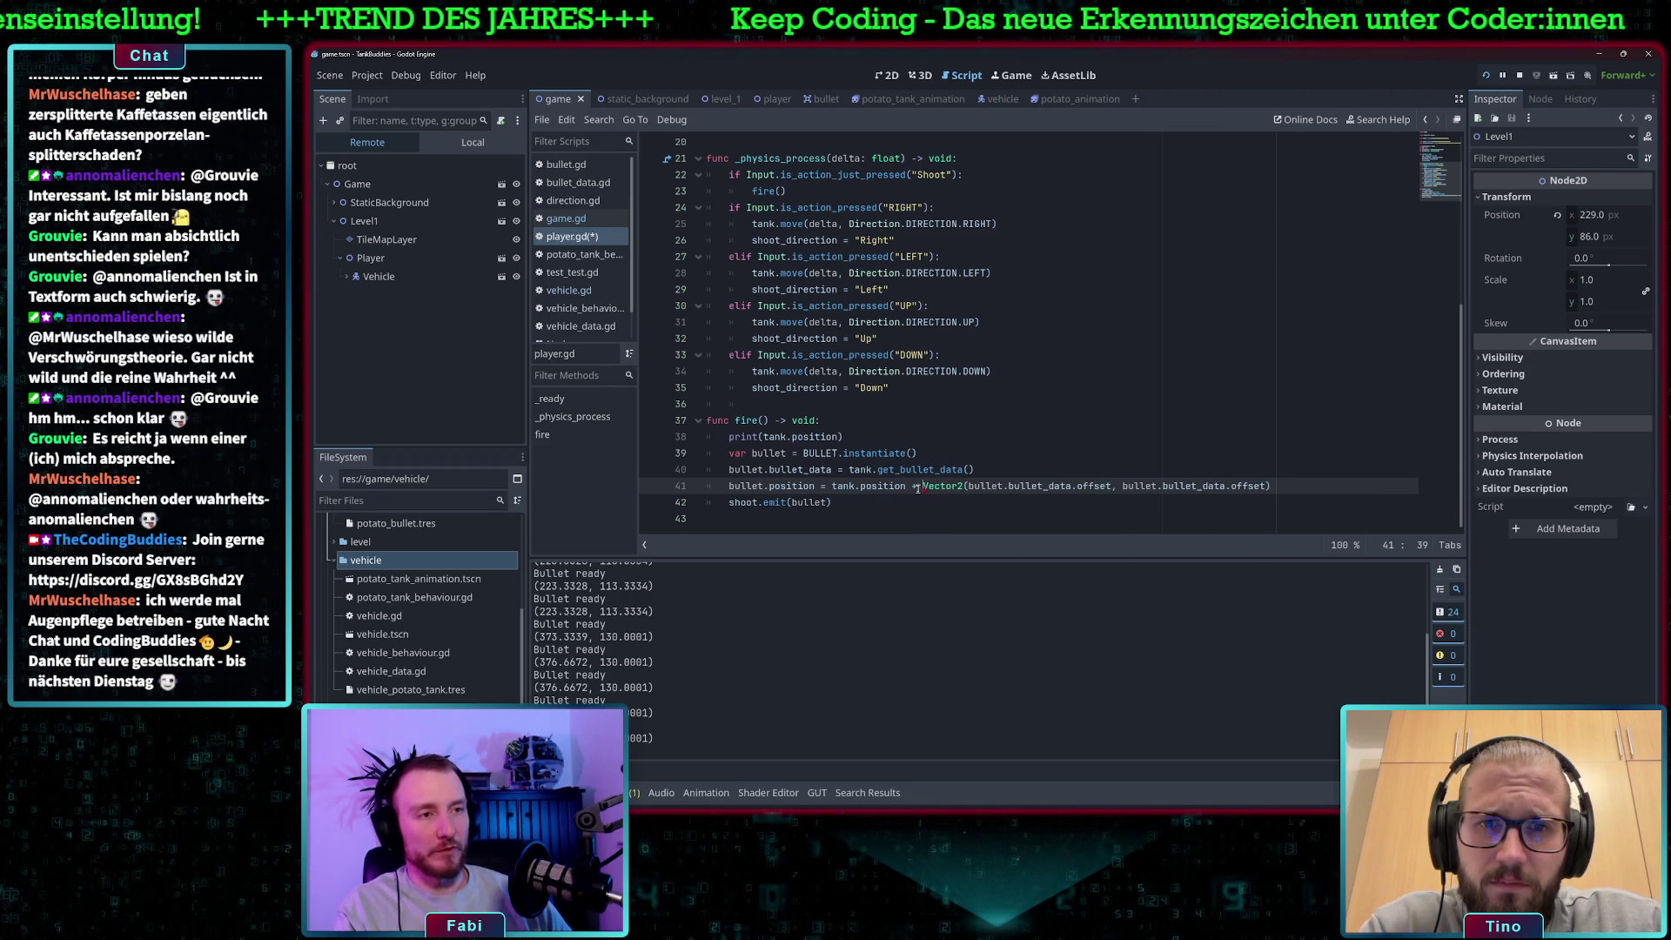
left_click(1487, 76)
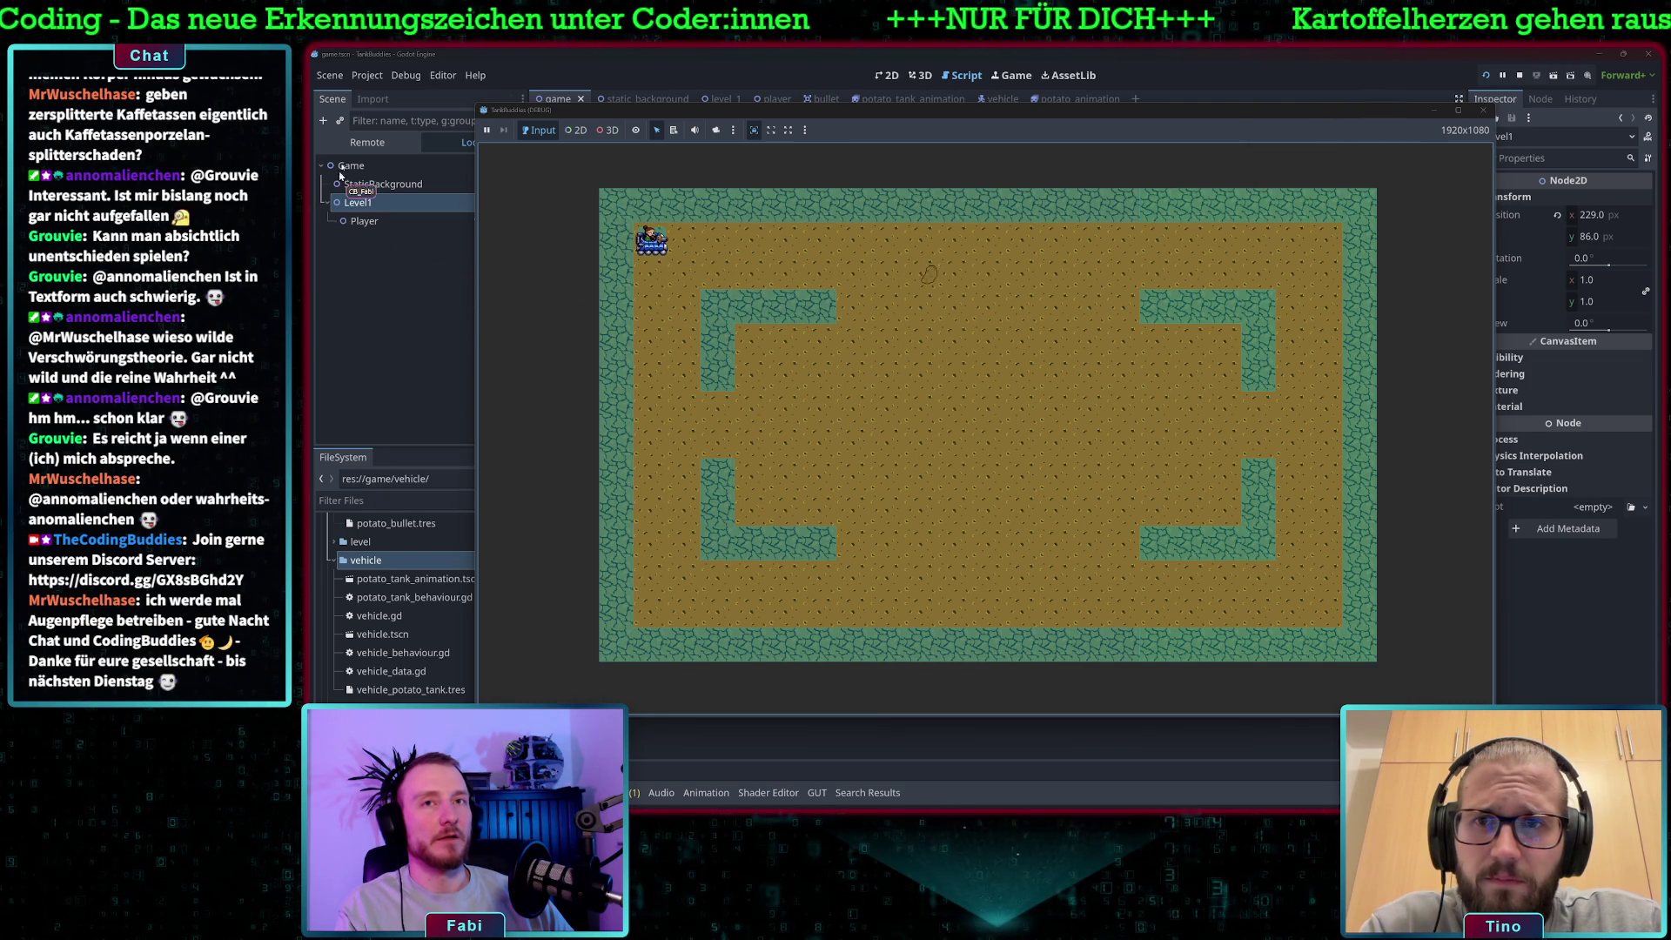
left_click(365, 145)
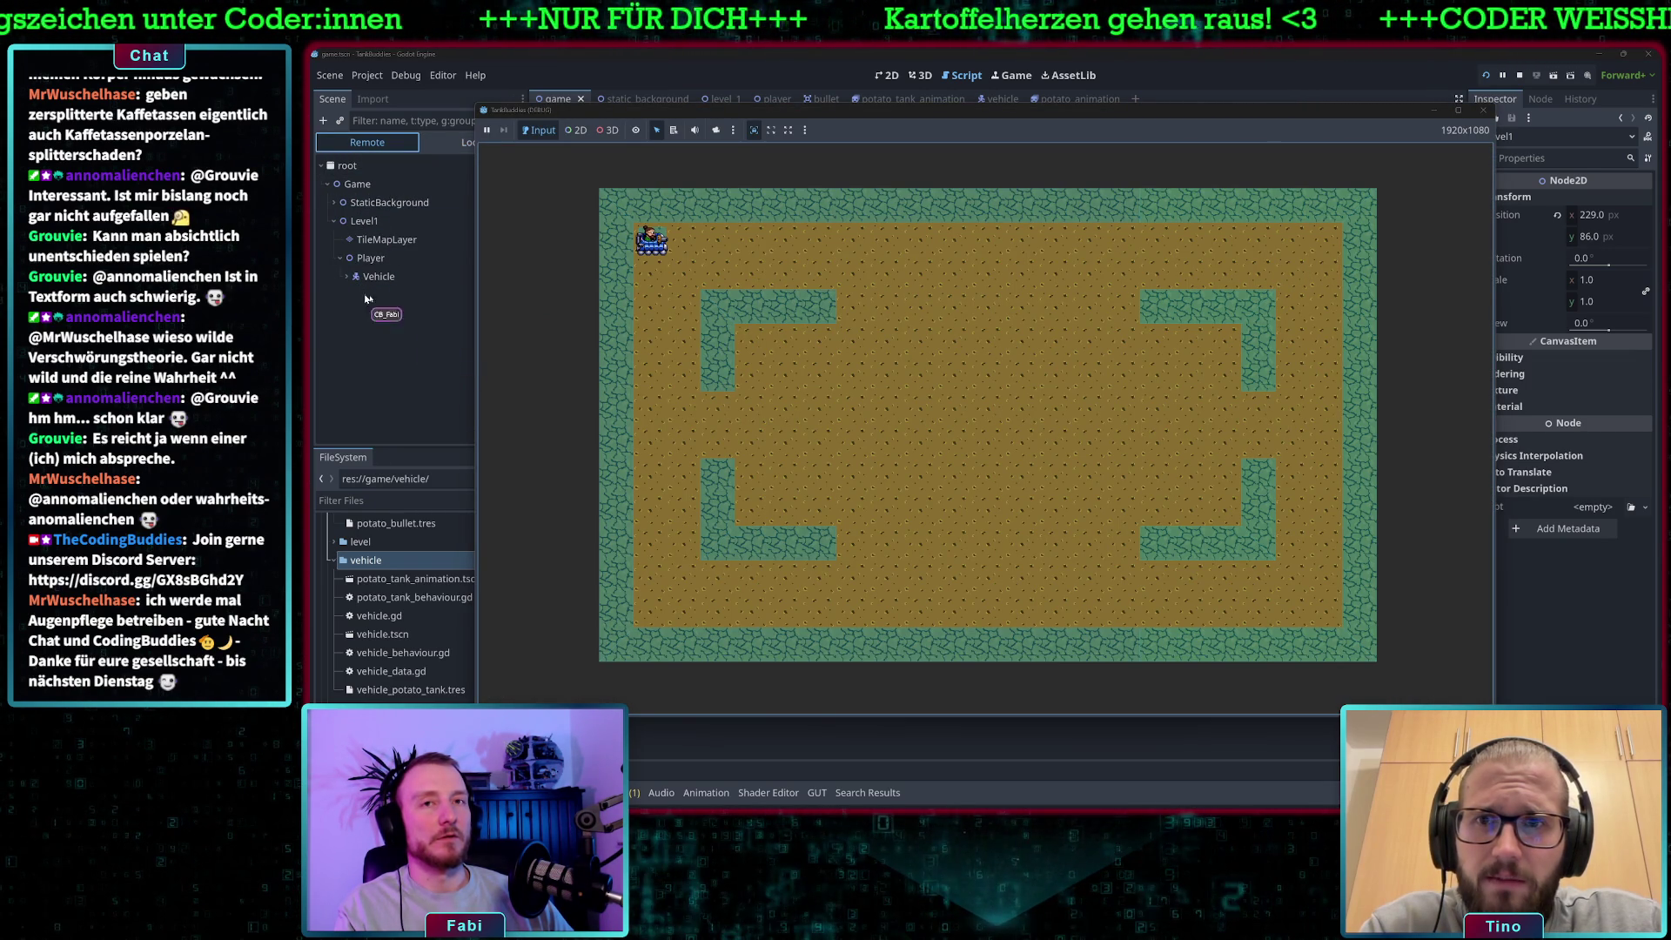
left_click(1291, 58)
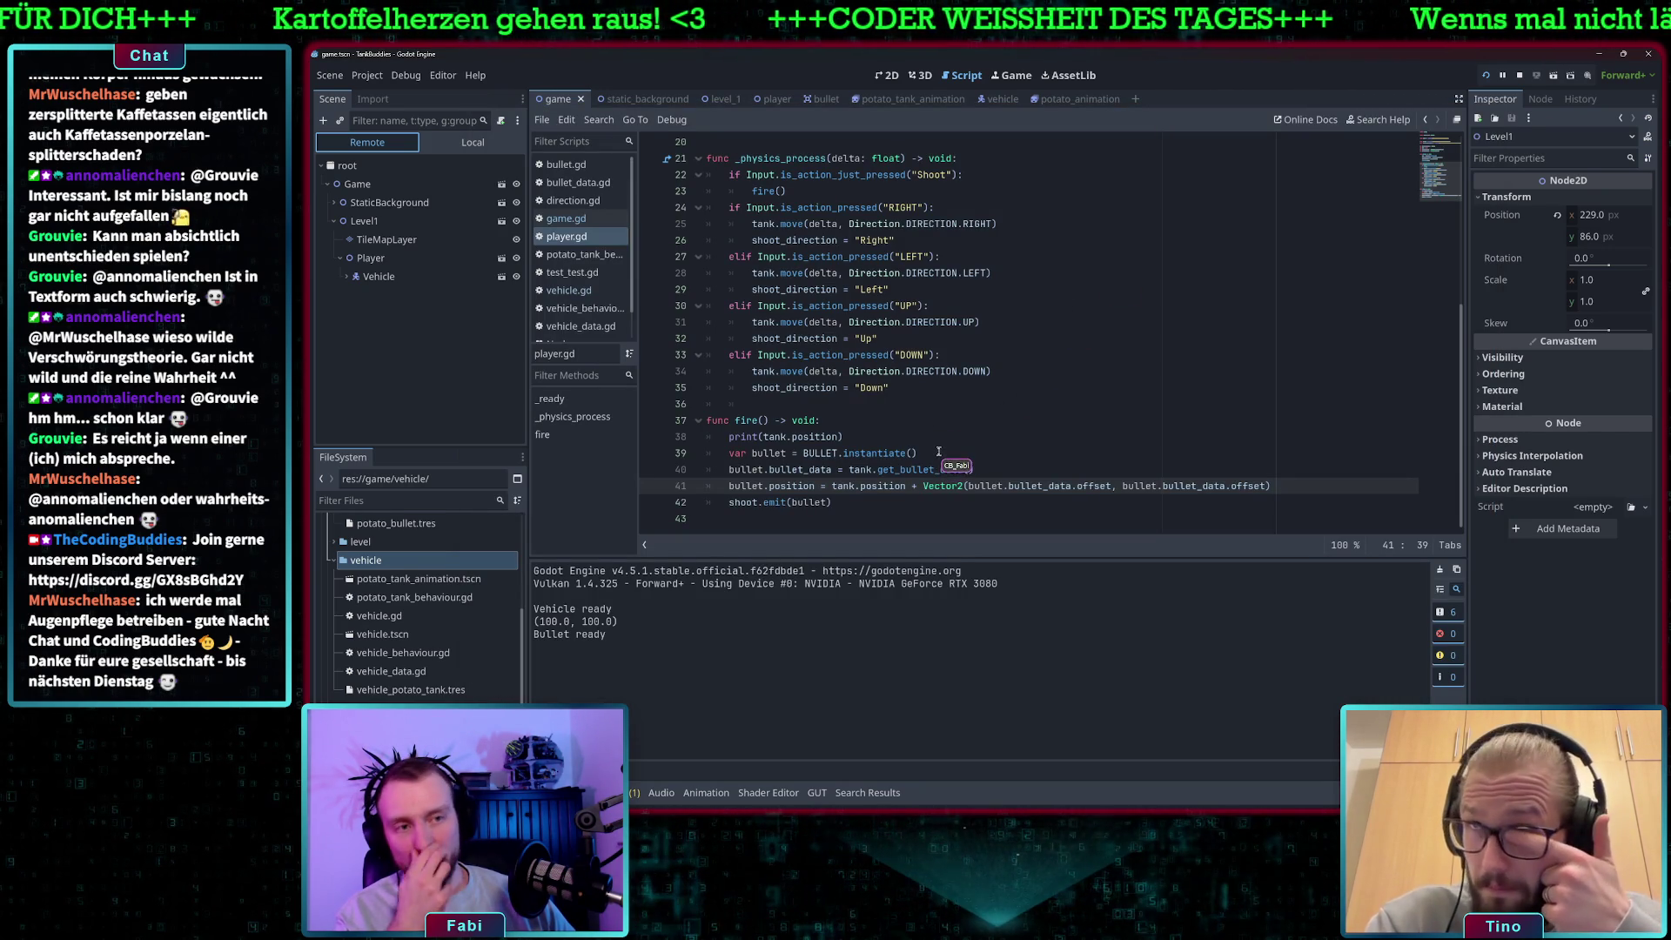
scroll(949, 505, "up", 3)
scroll(949, 501, "down", 3)
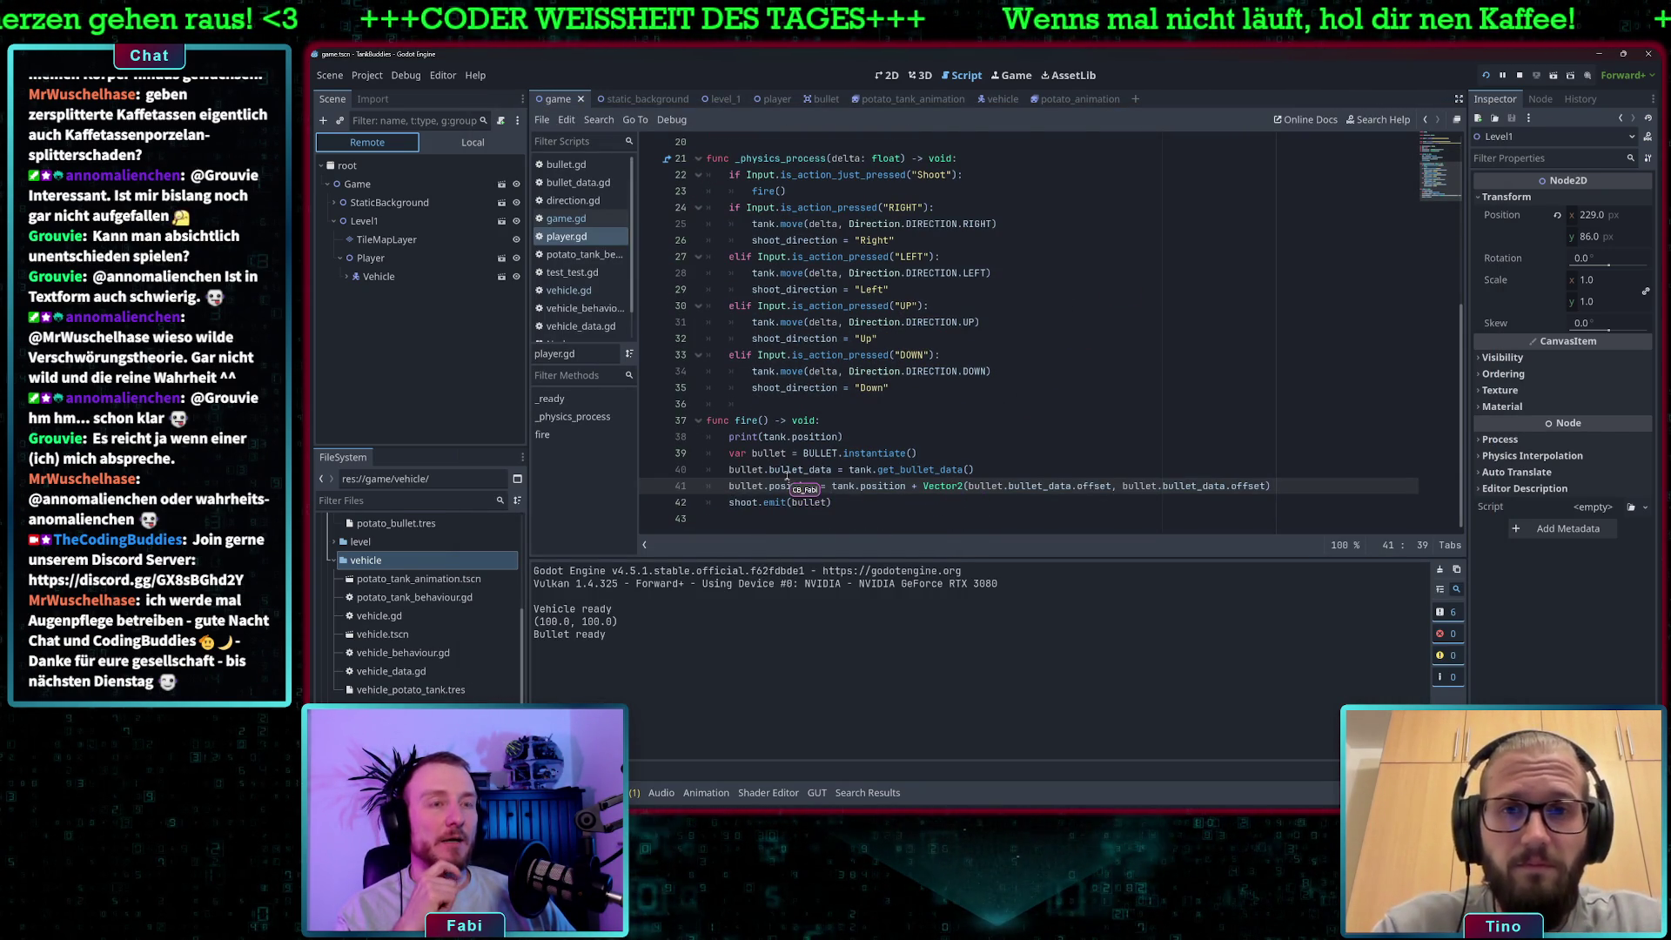
Insert bullet.set_position(tank.position) below the bullet_data assignment in fire().
left_click(741, 469)
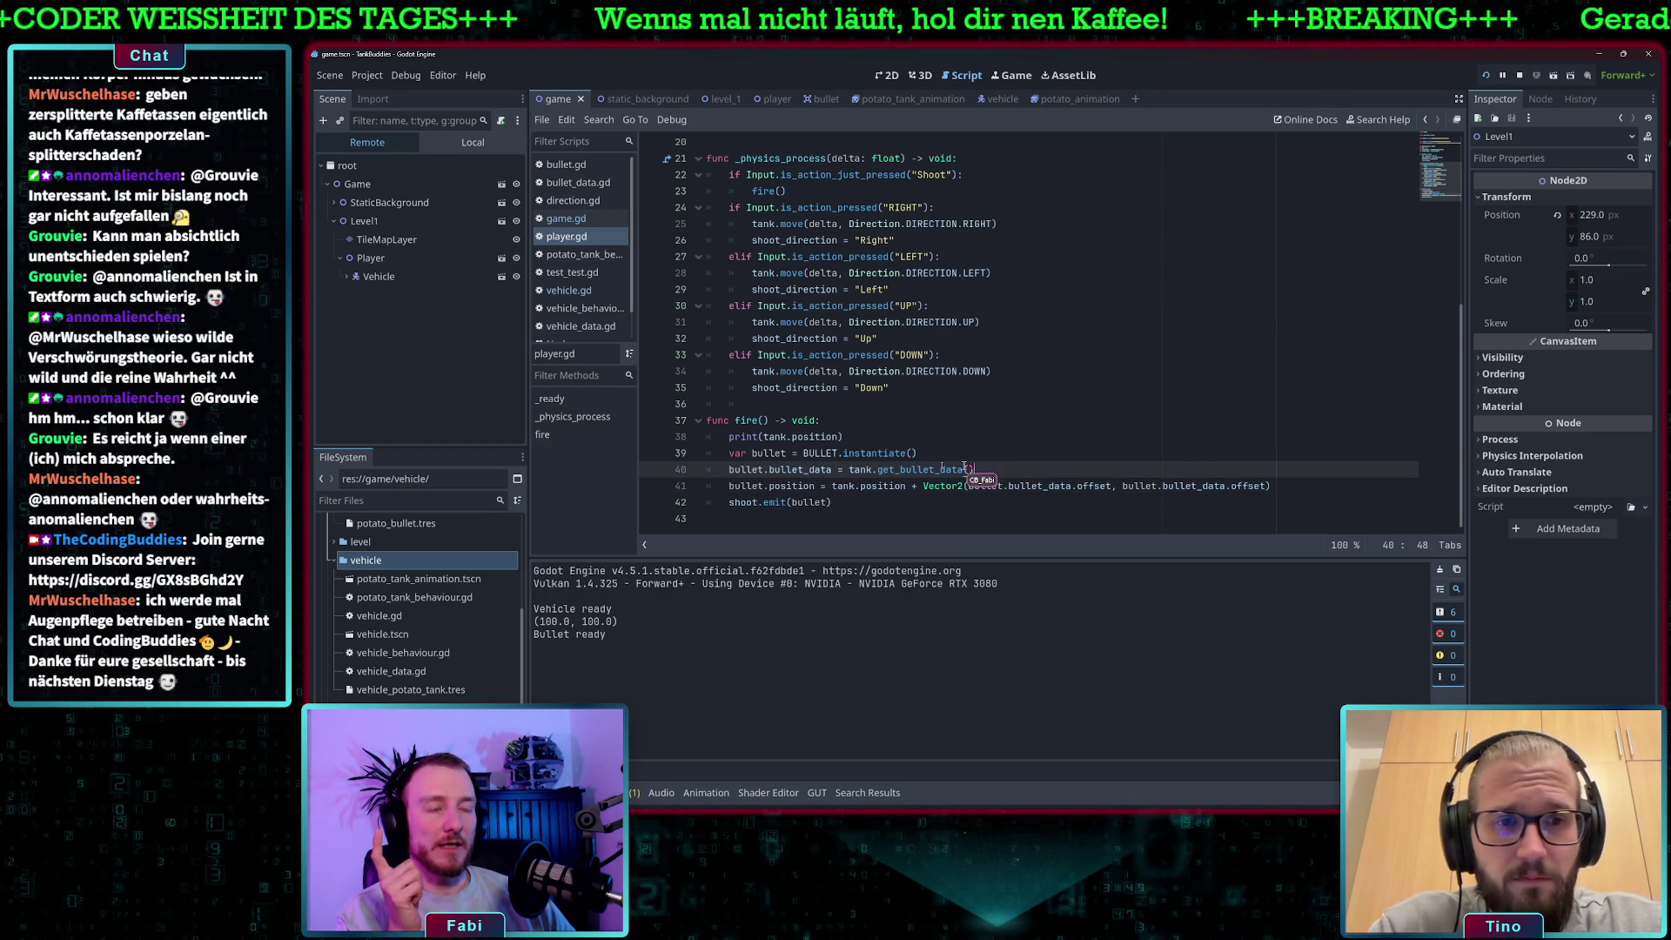
left_click_drag(975, 470, 729, 469)
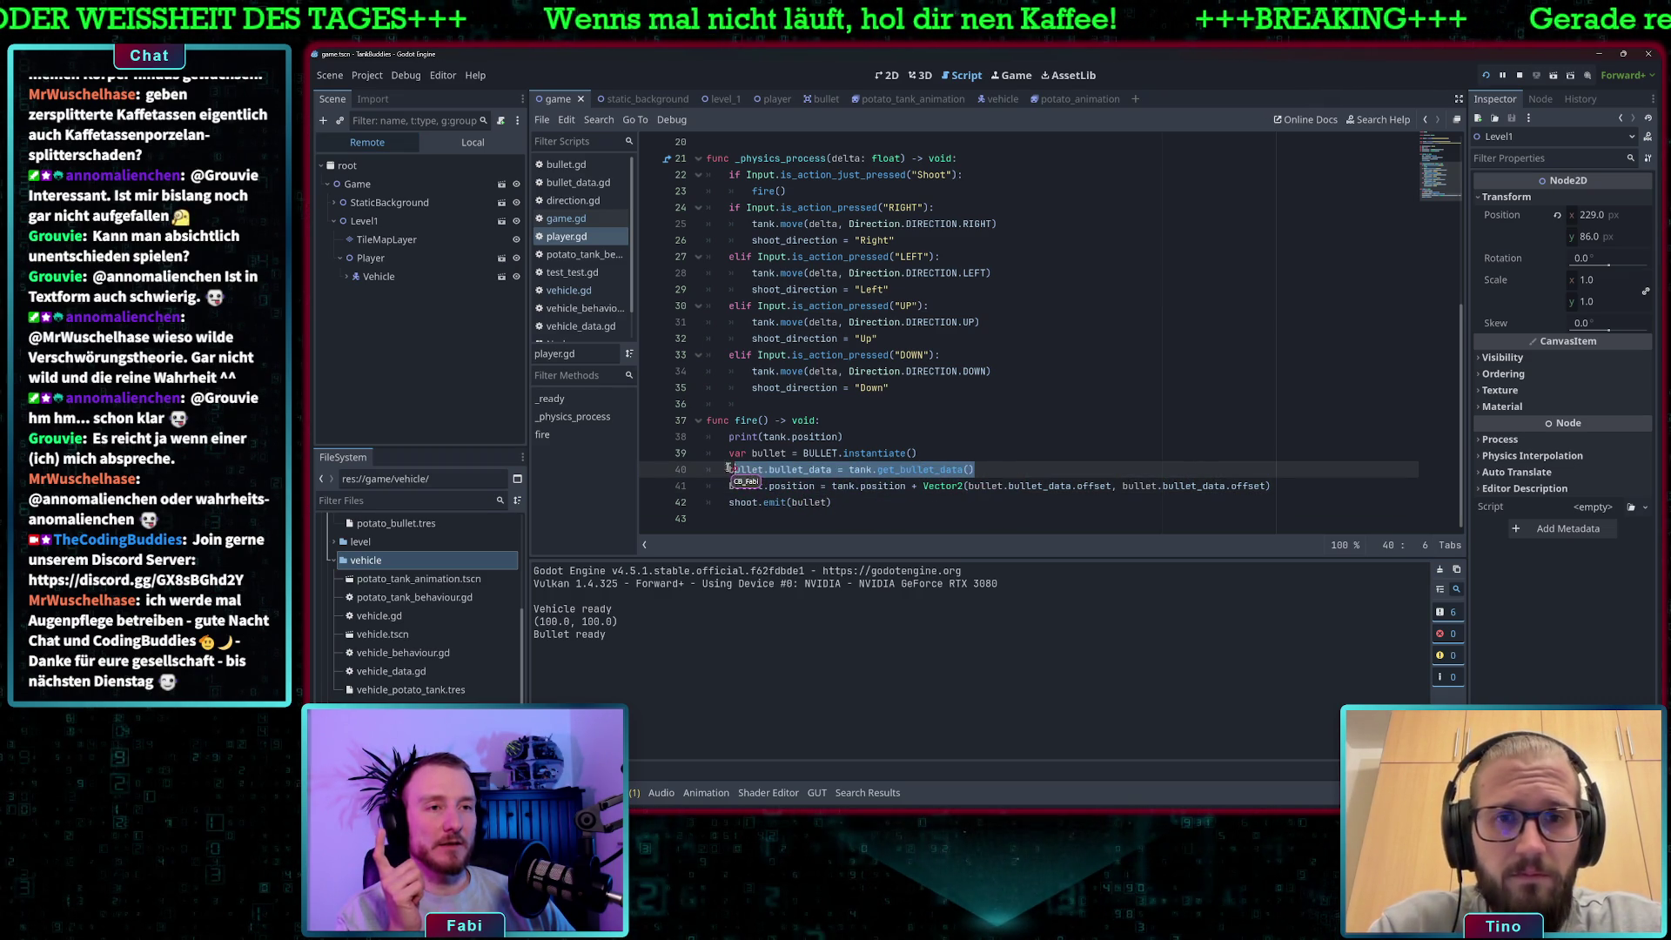
left_click(1043, 470)
key("Return")
type("llet.")
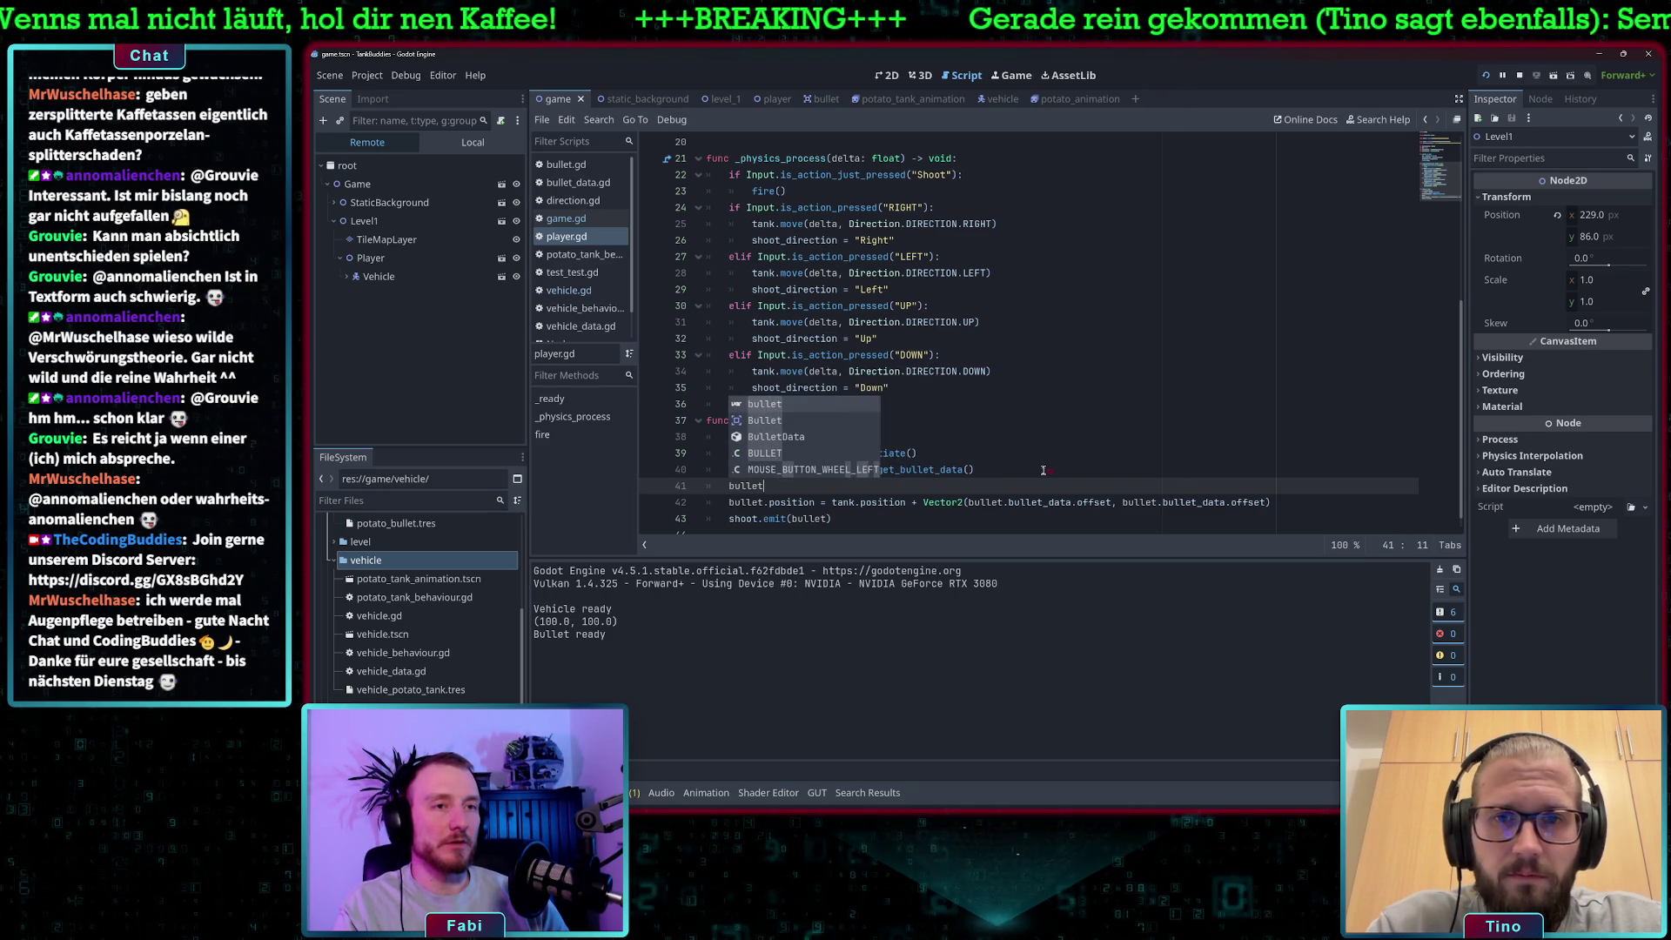
type("set_p")
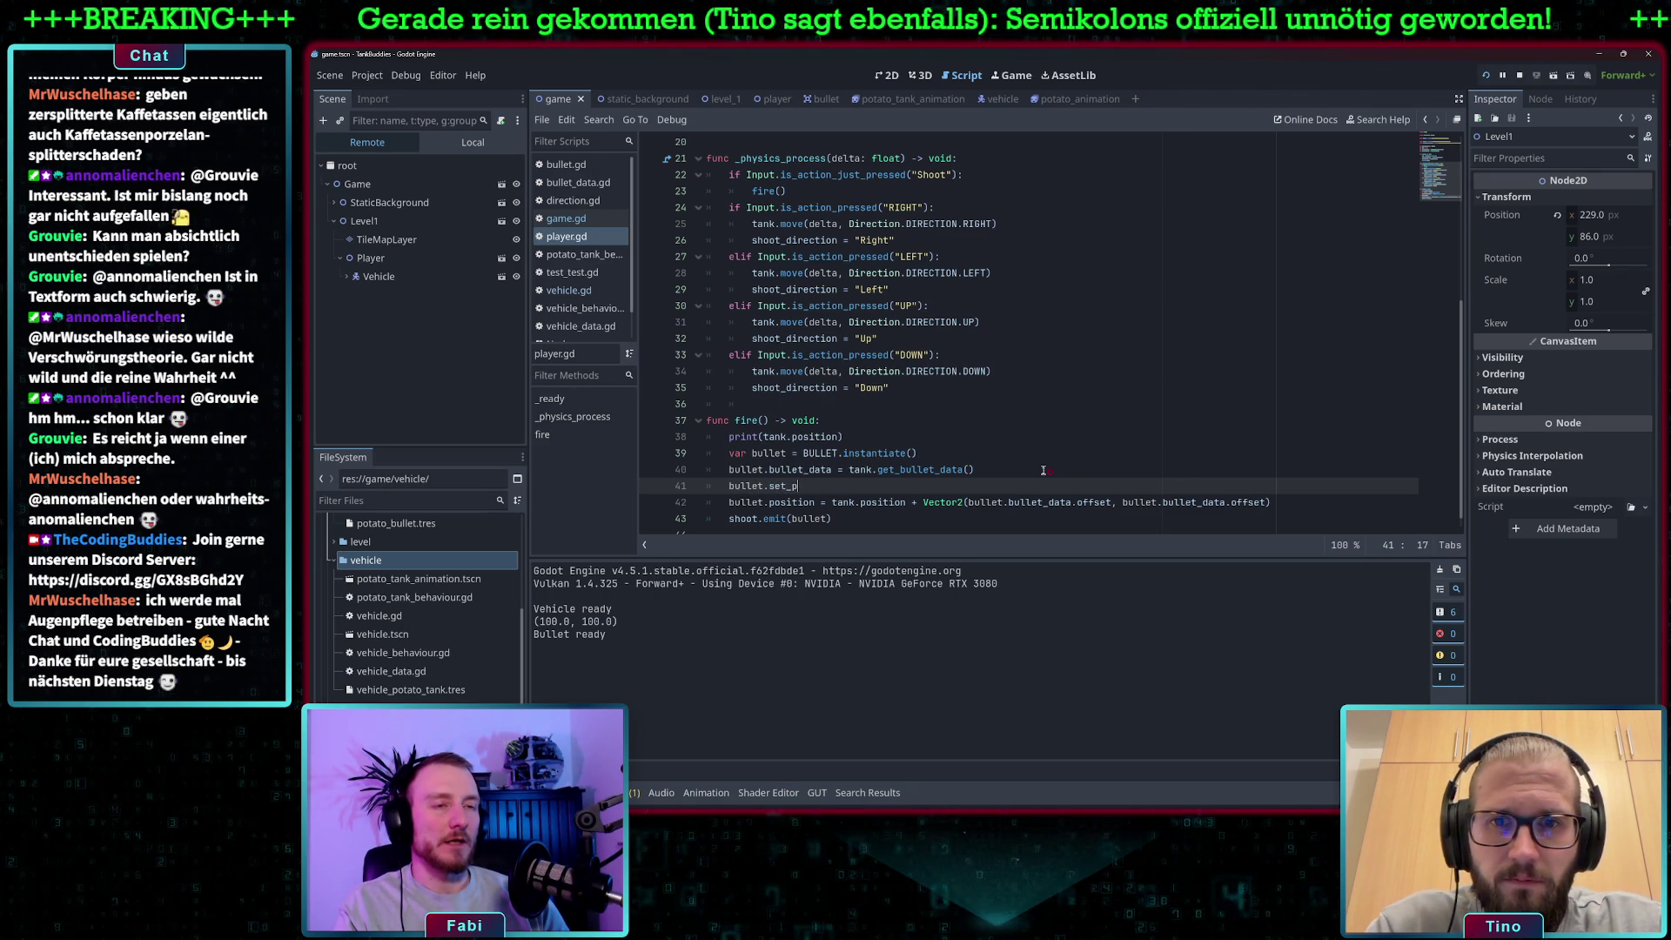
type("ositionositio")
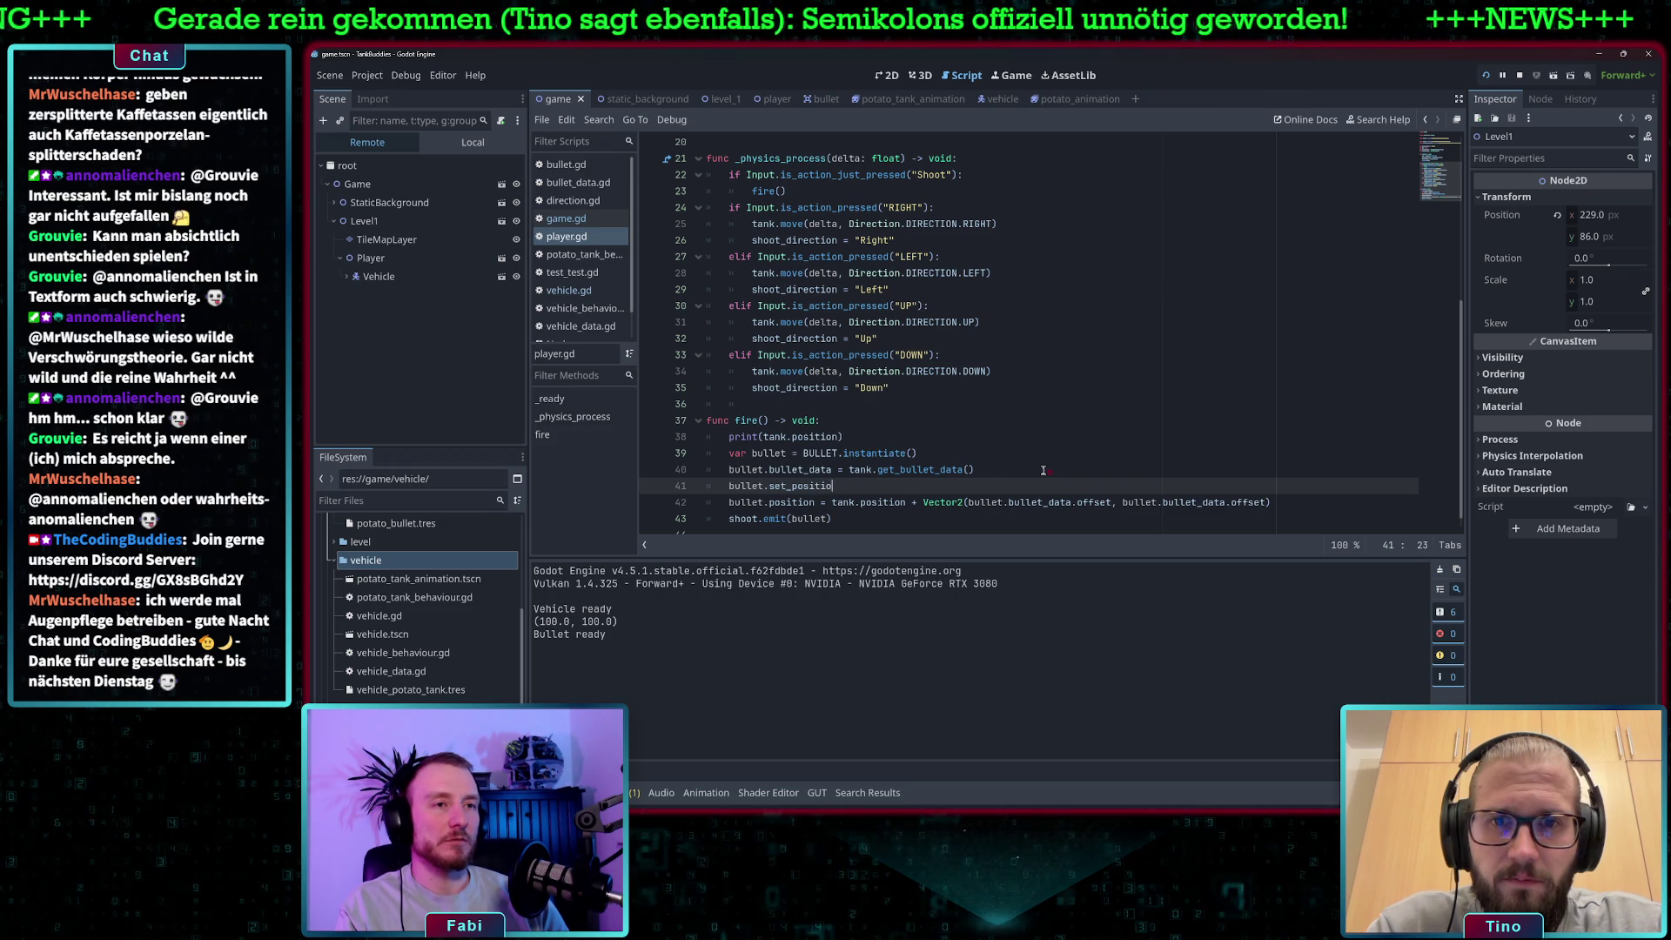
type("io")
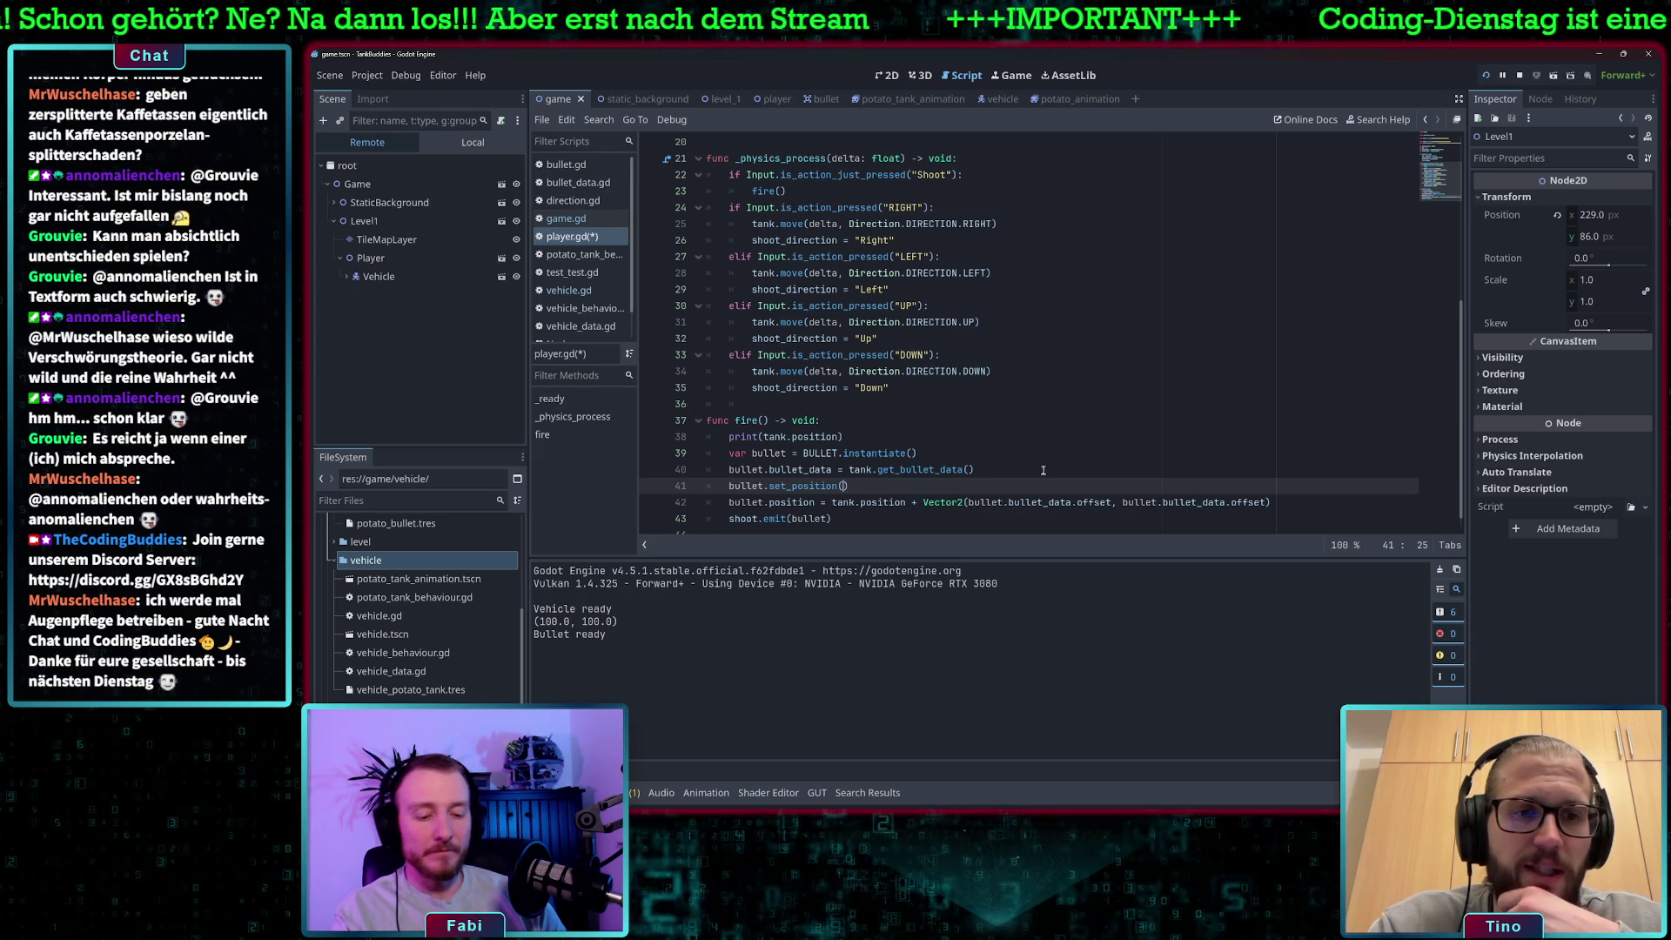
type("tan")
type("k.posi")
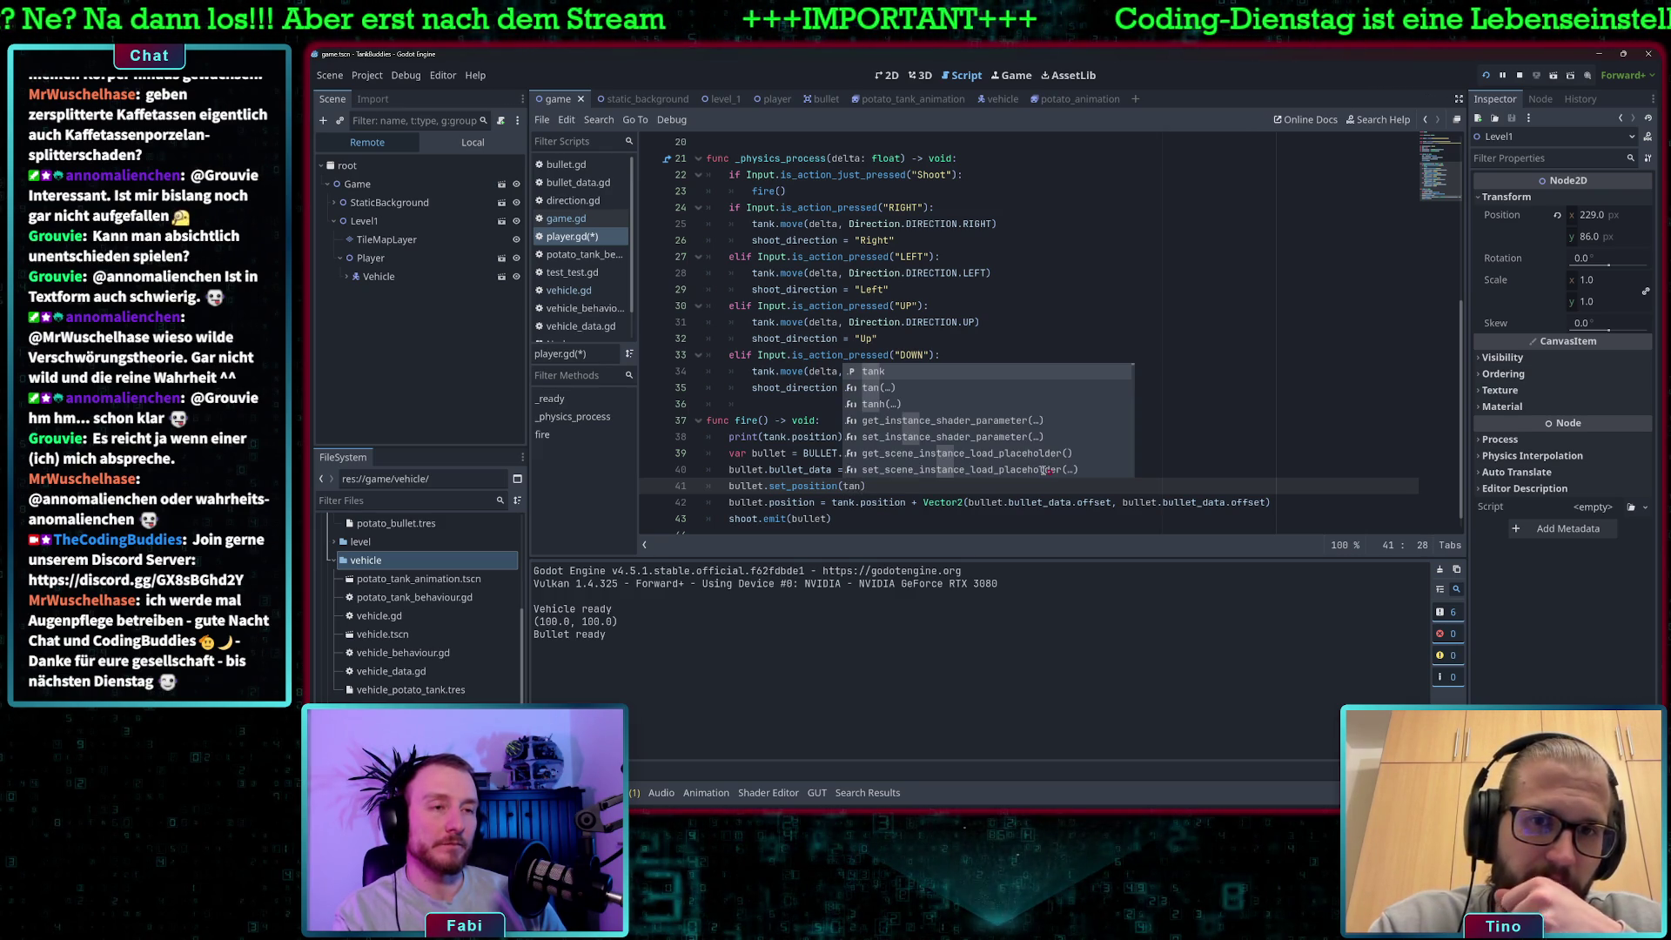
key("Return")
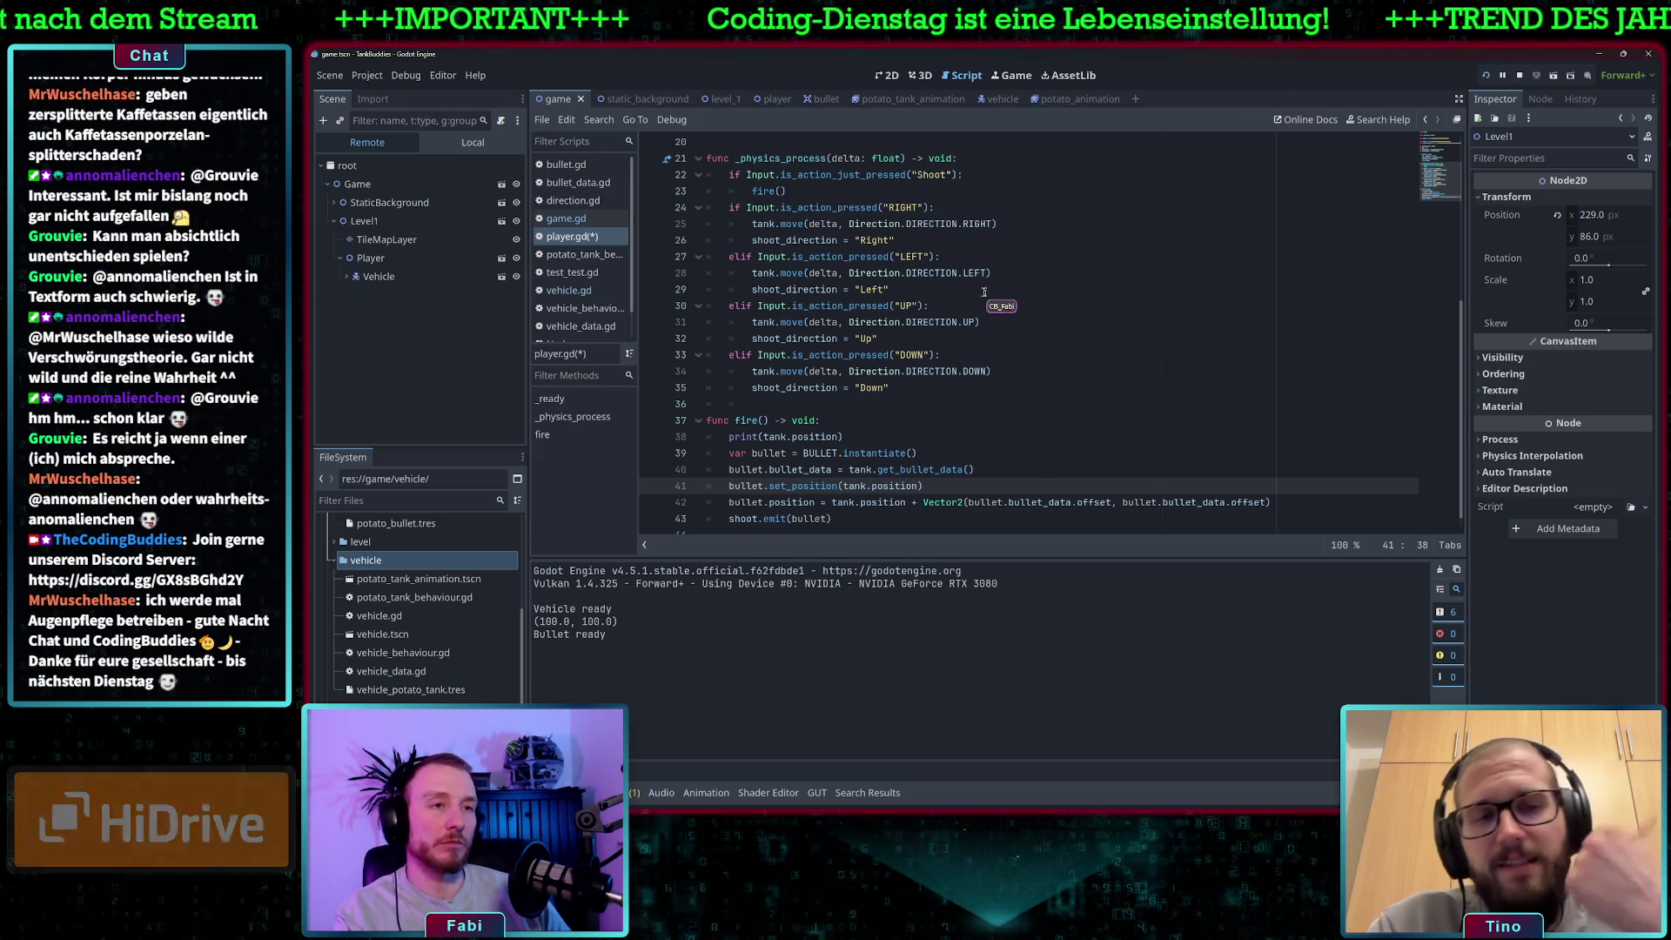
key("BackSpace")
key("BackSpace")
key("BackSpace")
key("BackSpace")
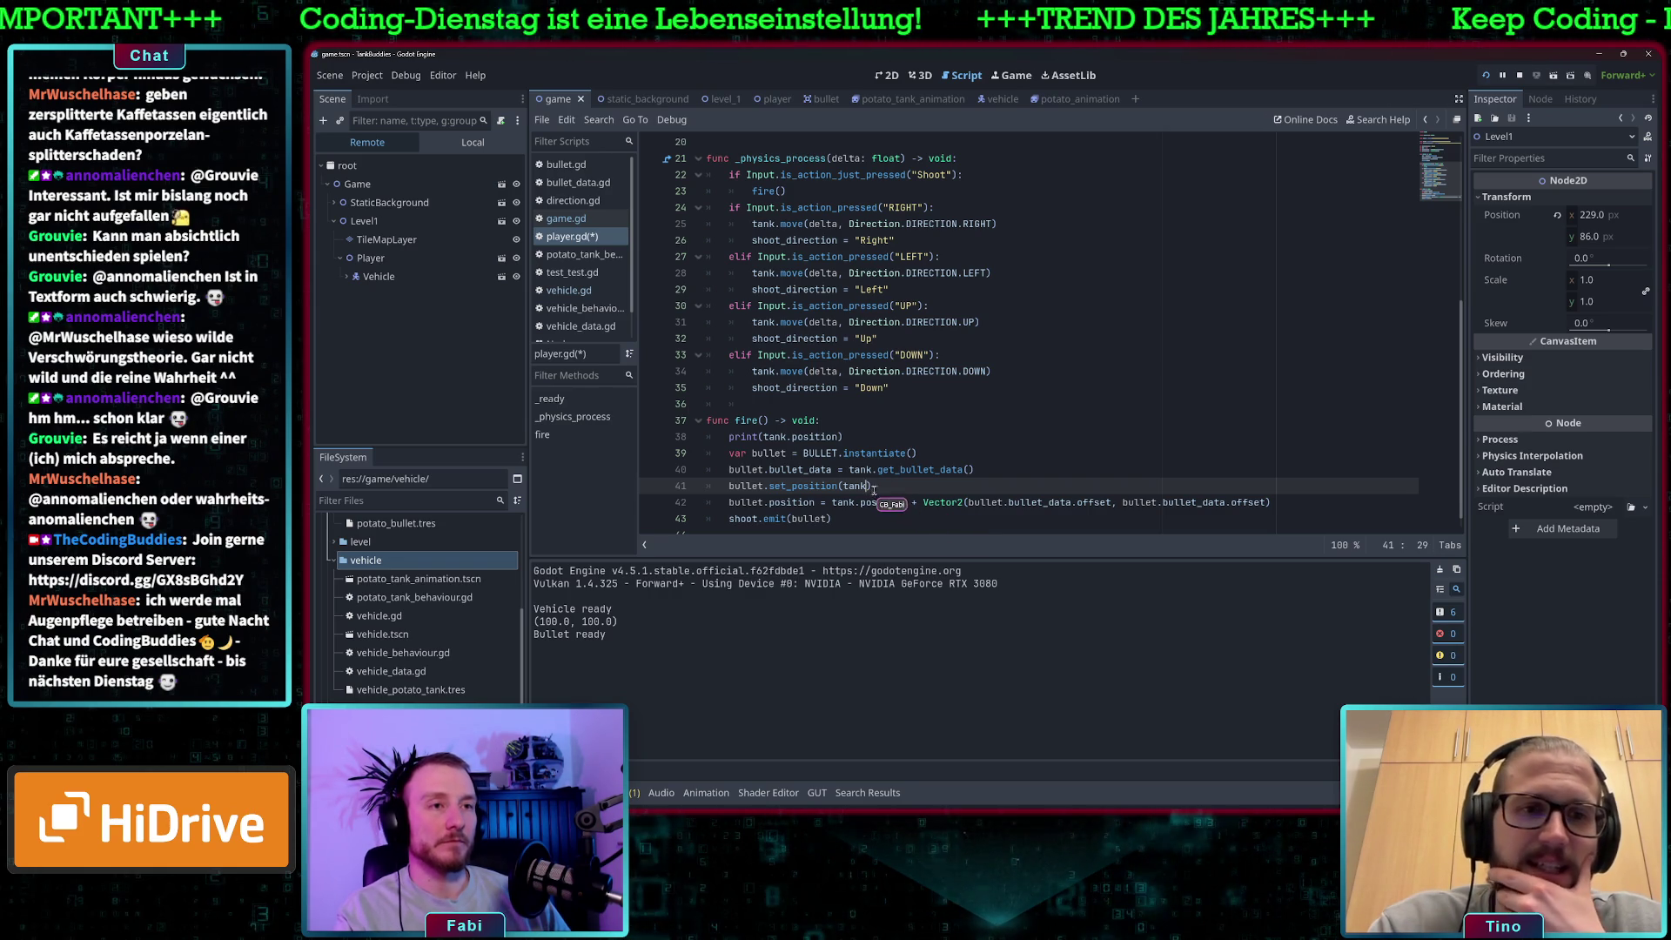
key("Right")
scroll(914, 487, "up", 3)
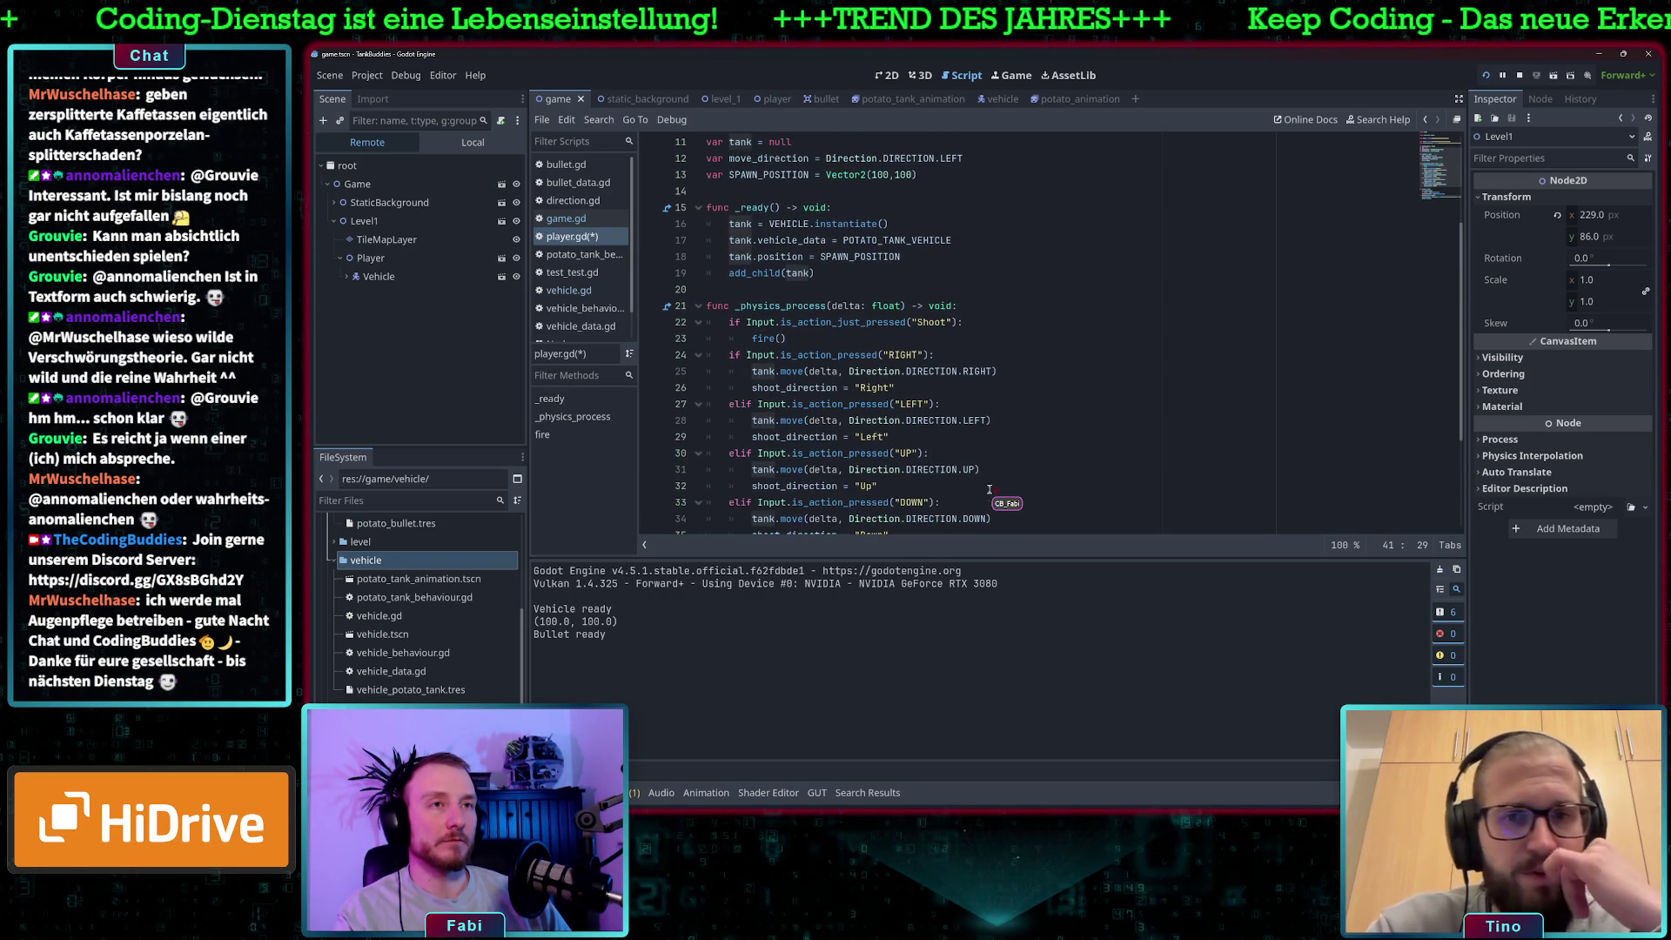
scroll(989, 489, "down", 3)
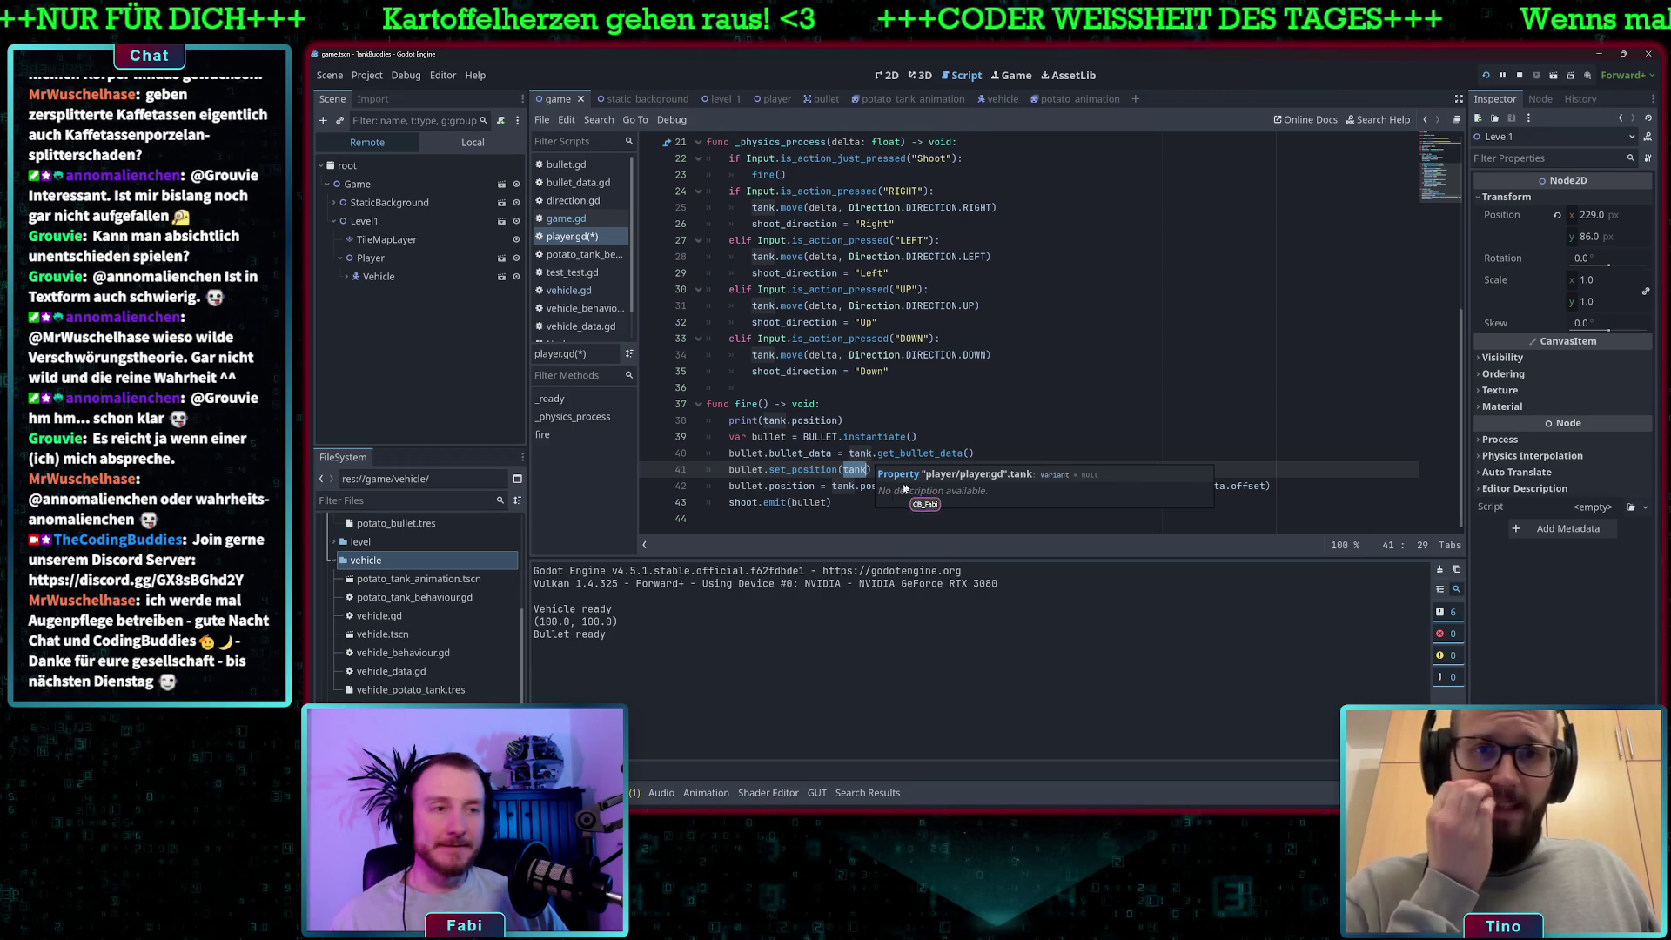
key("Up")
key("End")
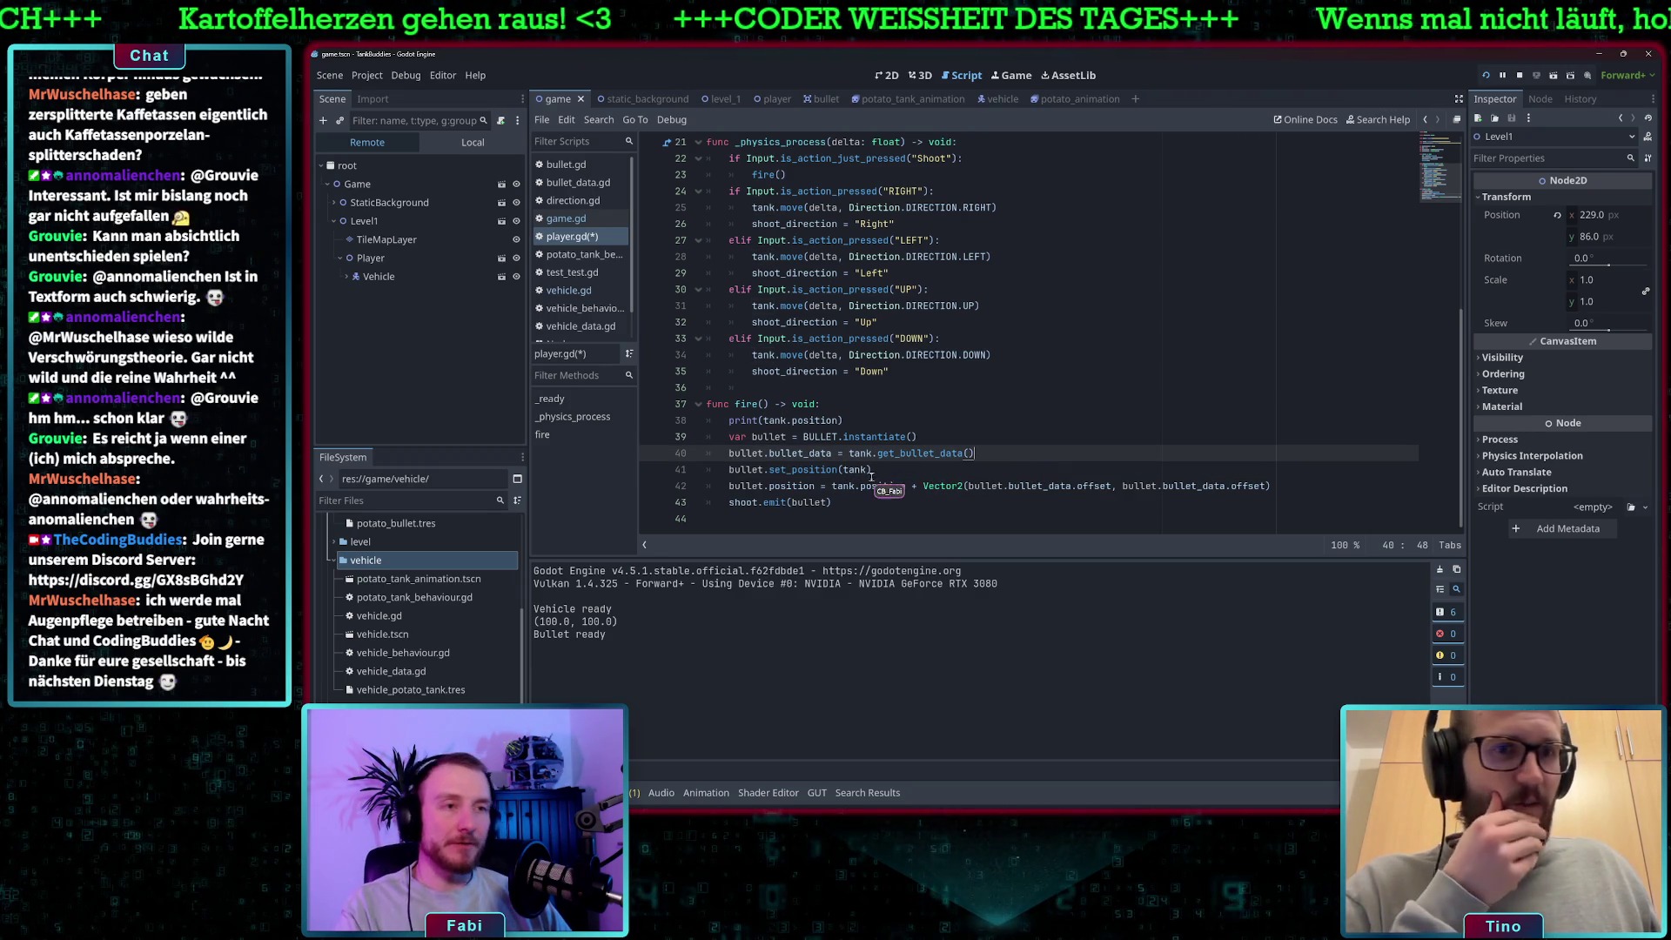
mouse_move(868, 470)
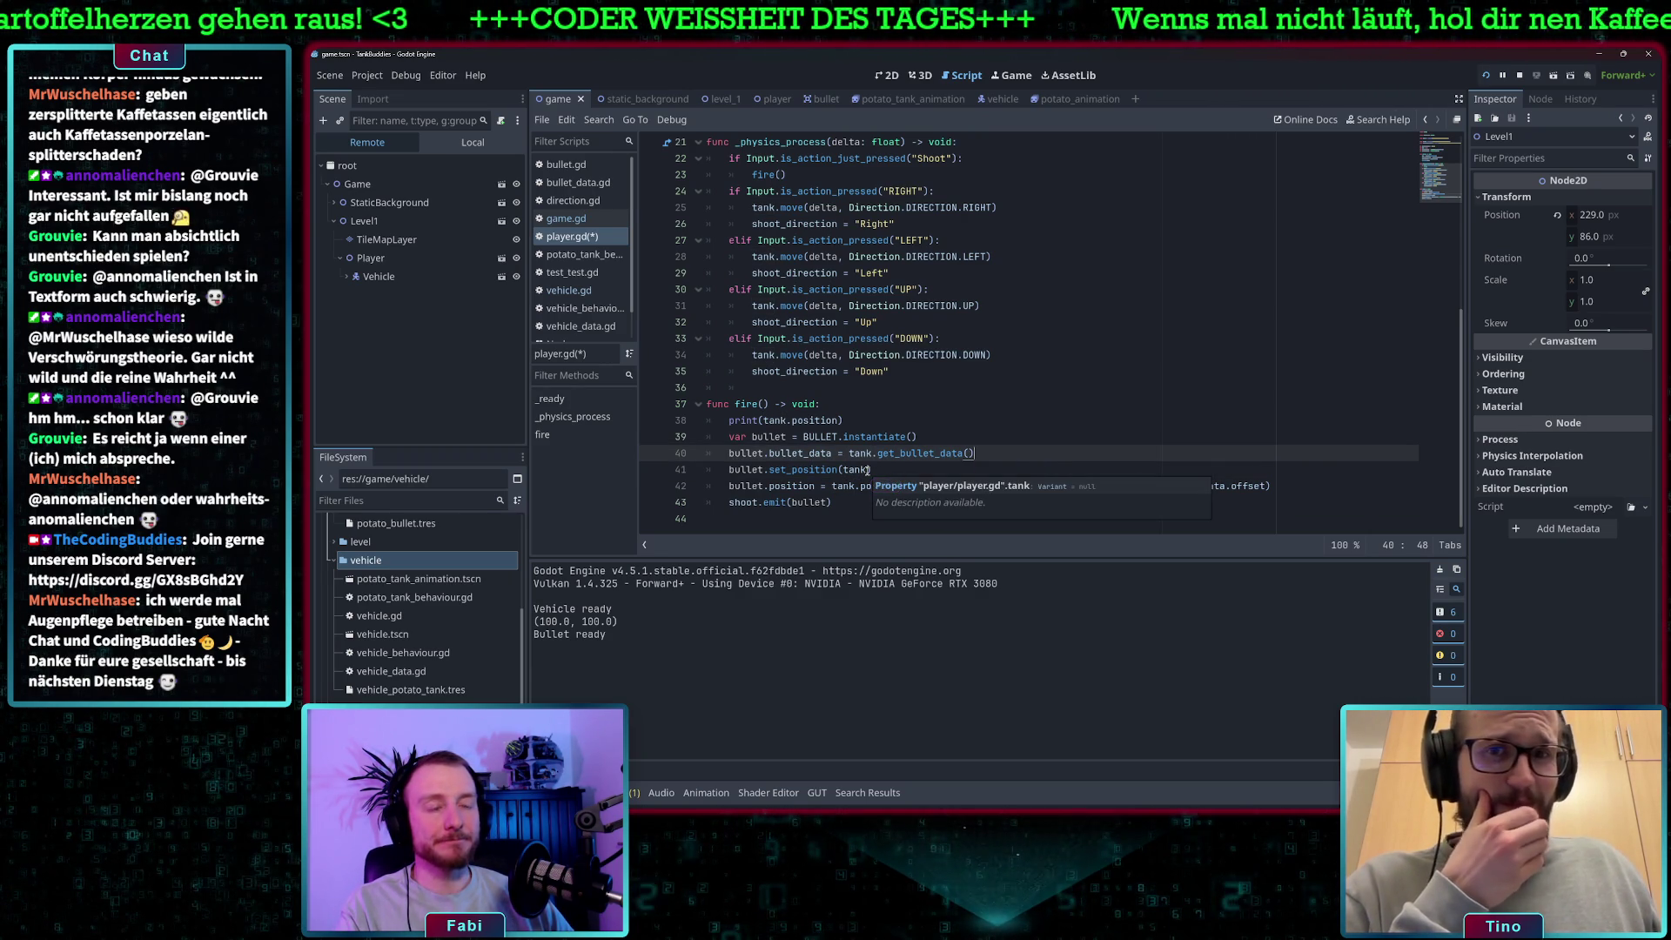
left_click(868, 470)
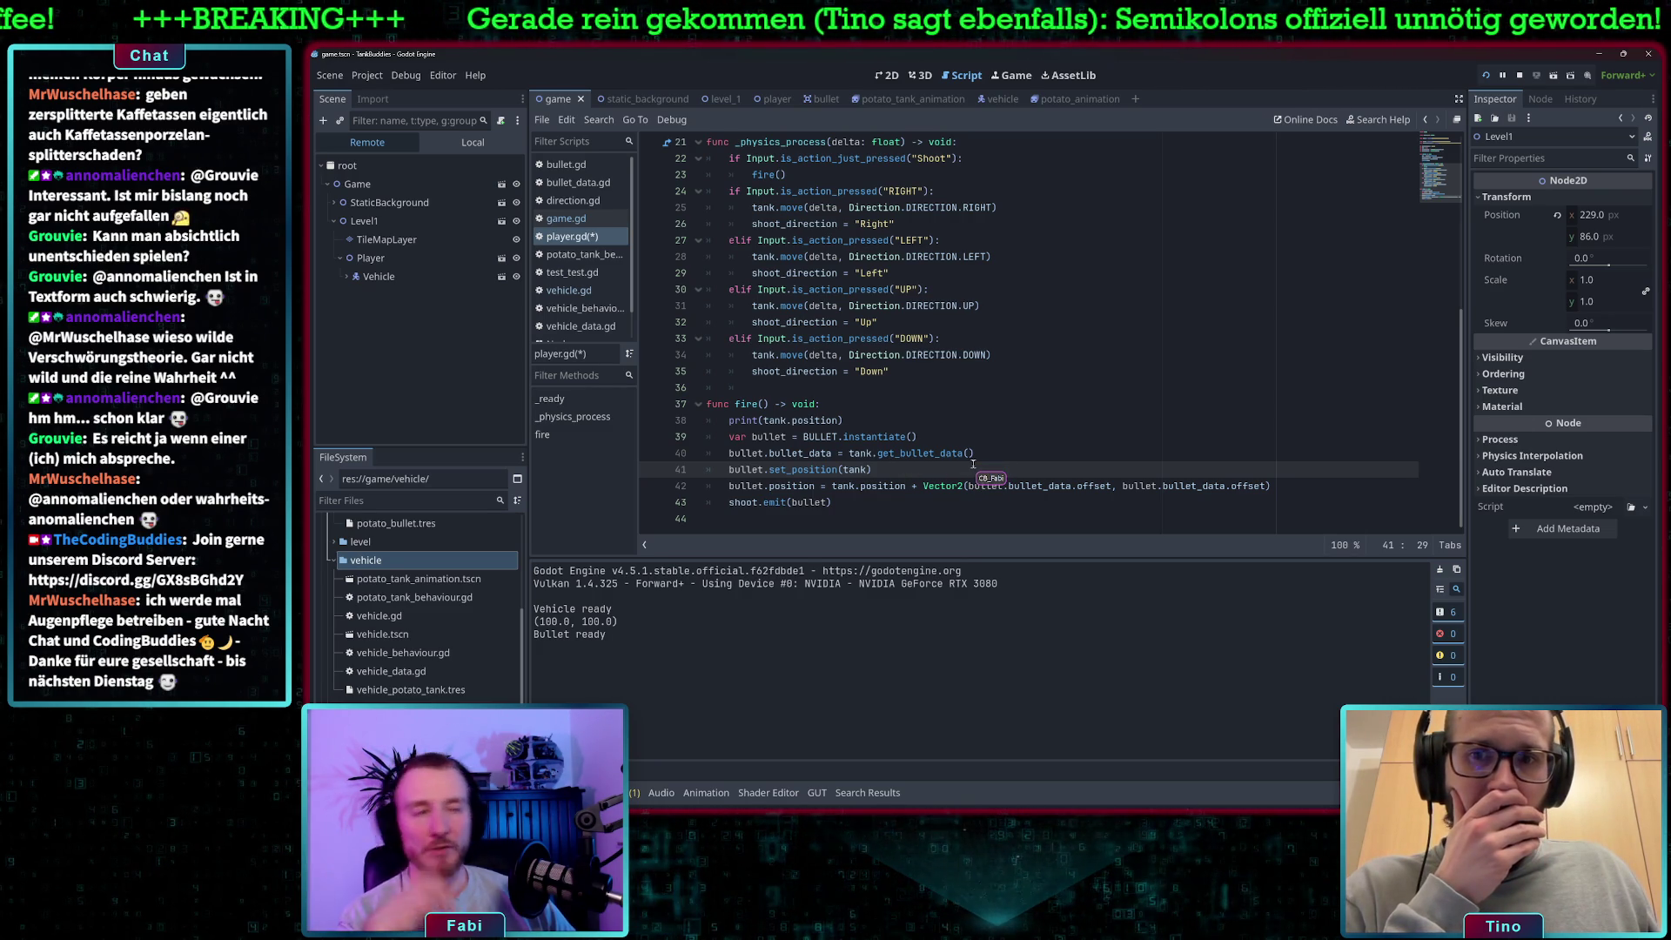
left_click(860, 452)
double_click(913, 454)
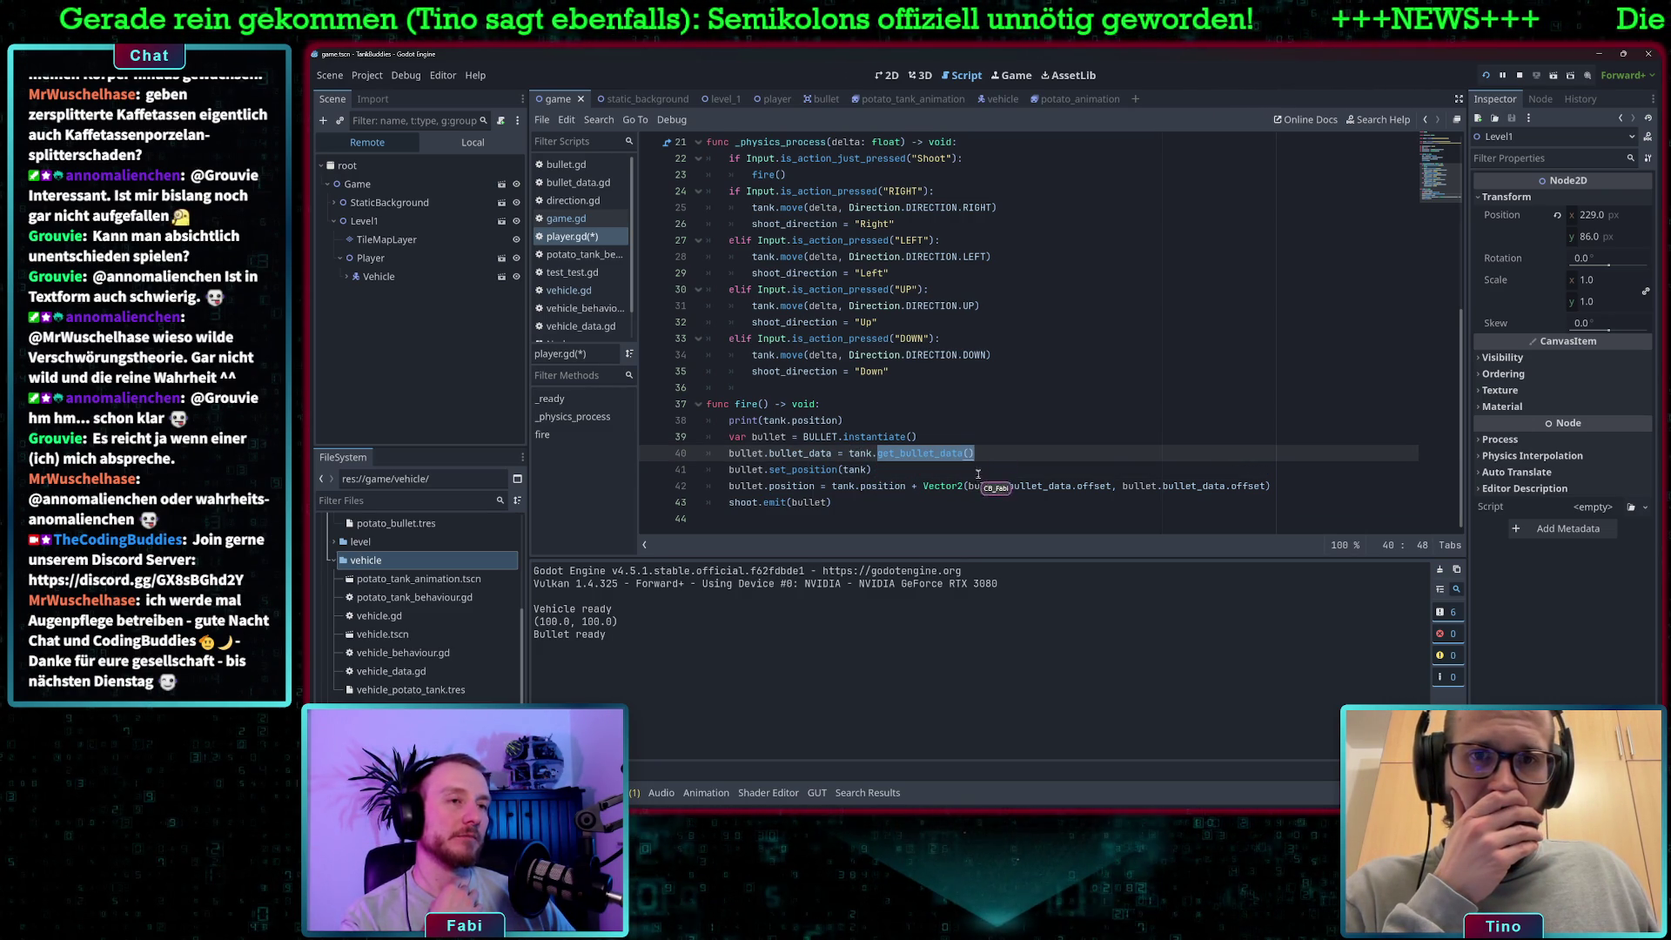
key("Right")
left_click_drag(873, 453, 975, 453)
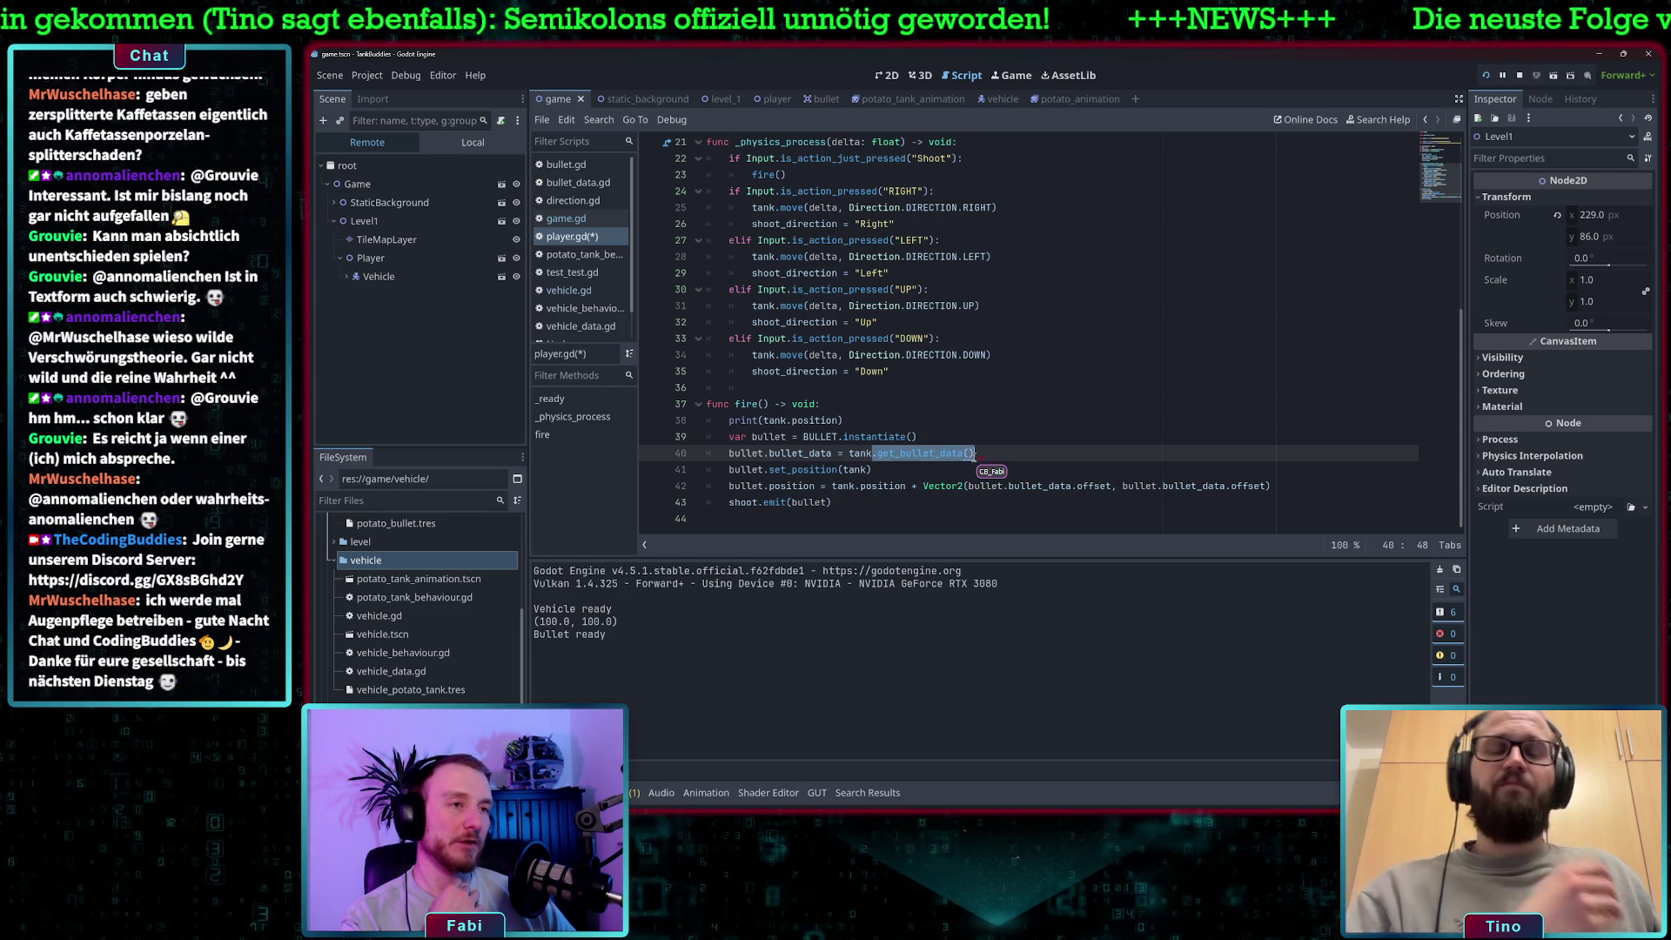
left_click(831, 454)
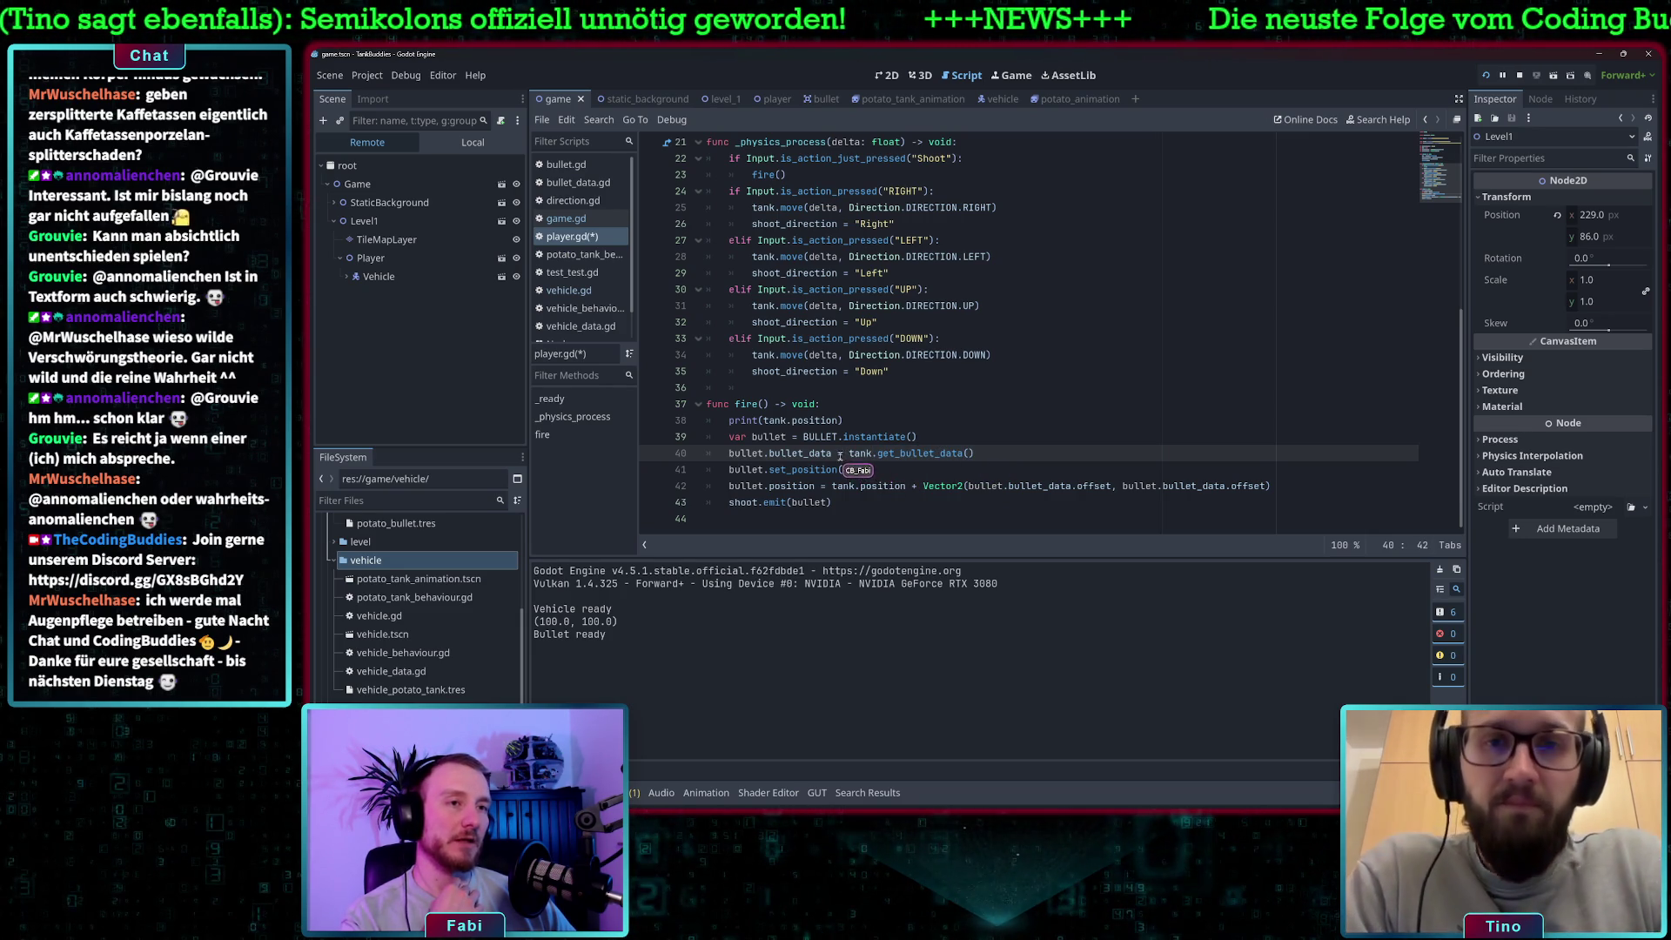
left_click_drag(834, 454, 731, 454)
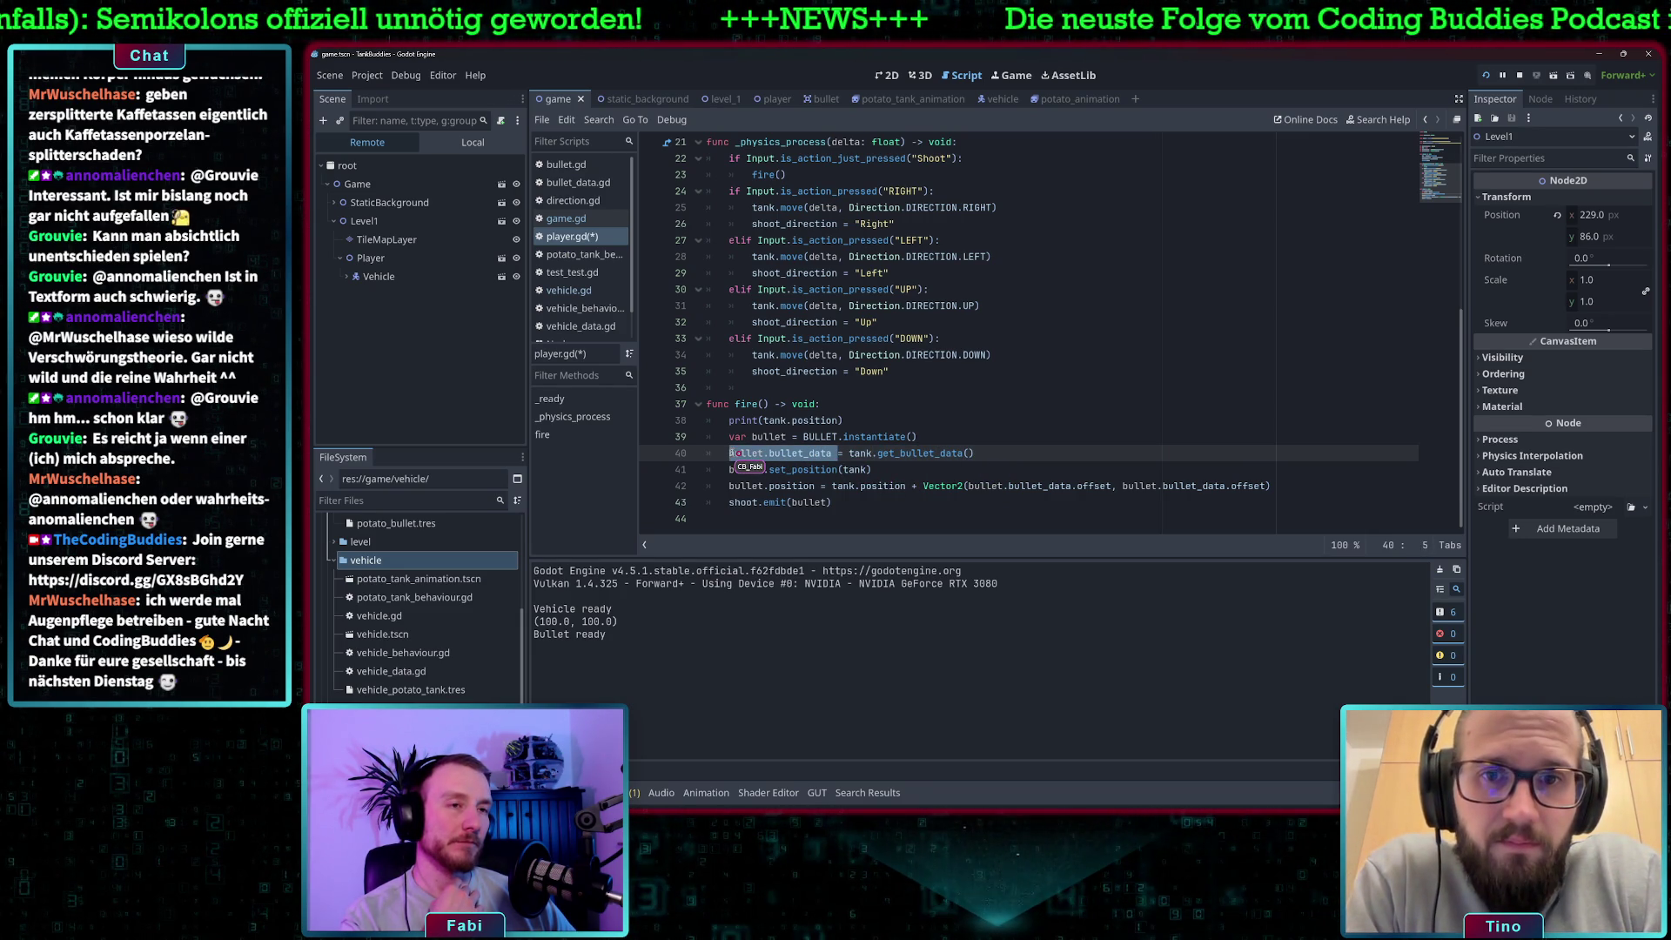
left_click(837, 453)
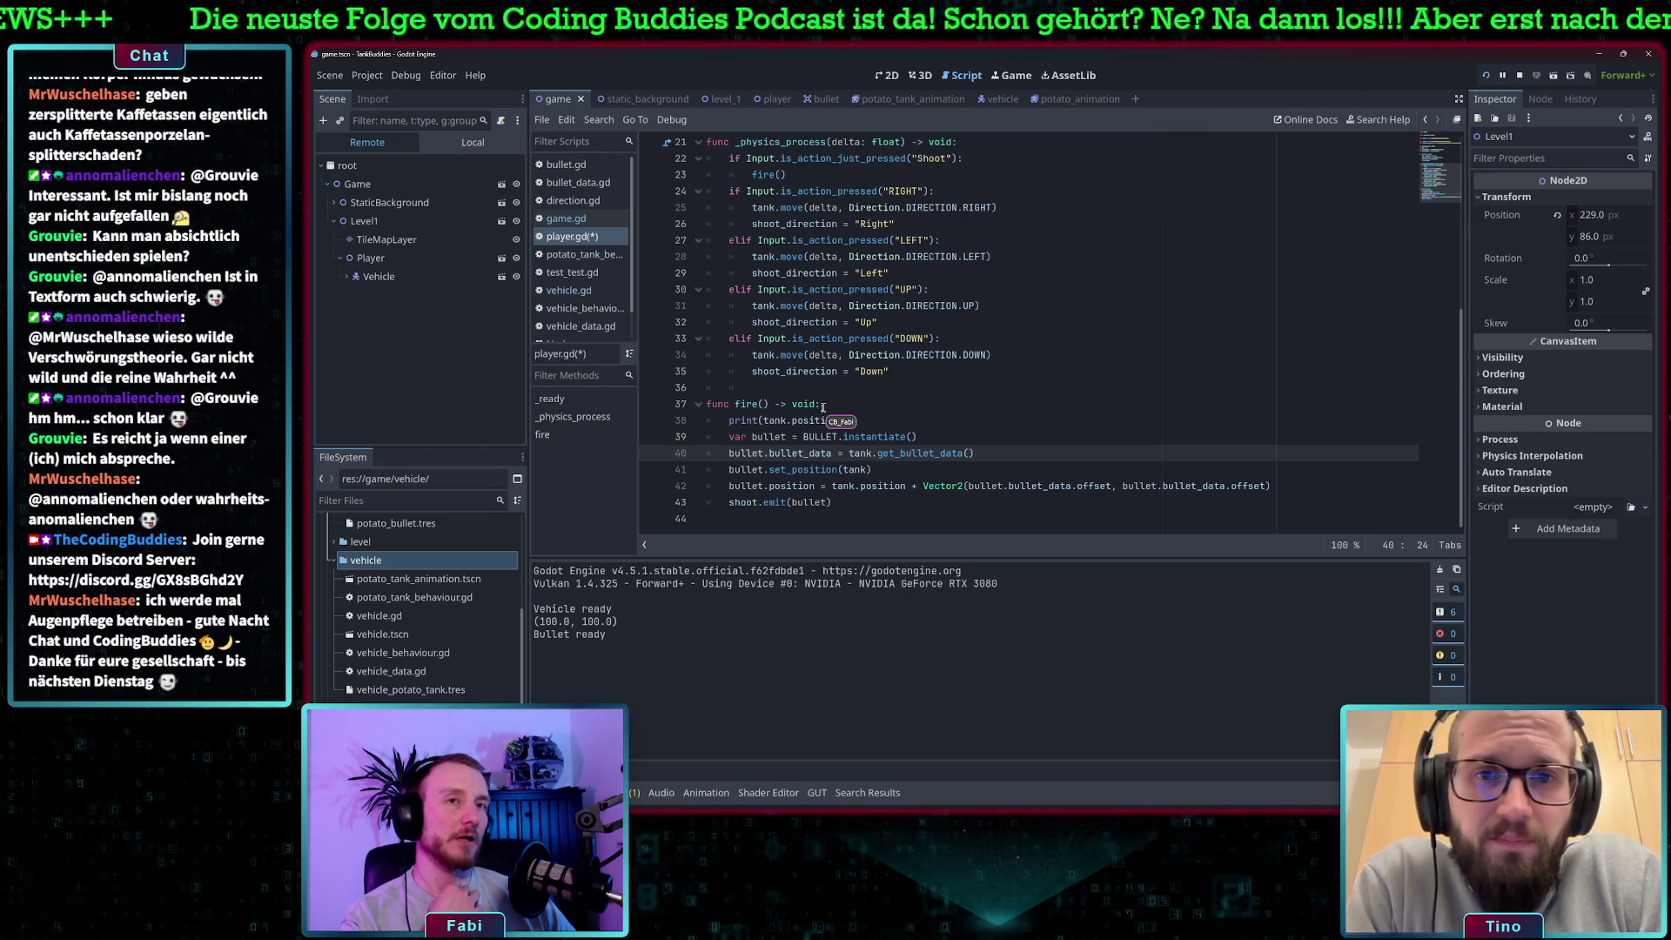
scroll(772, 354, "up", 6)
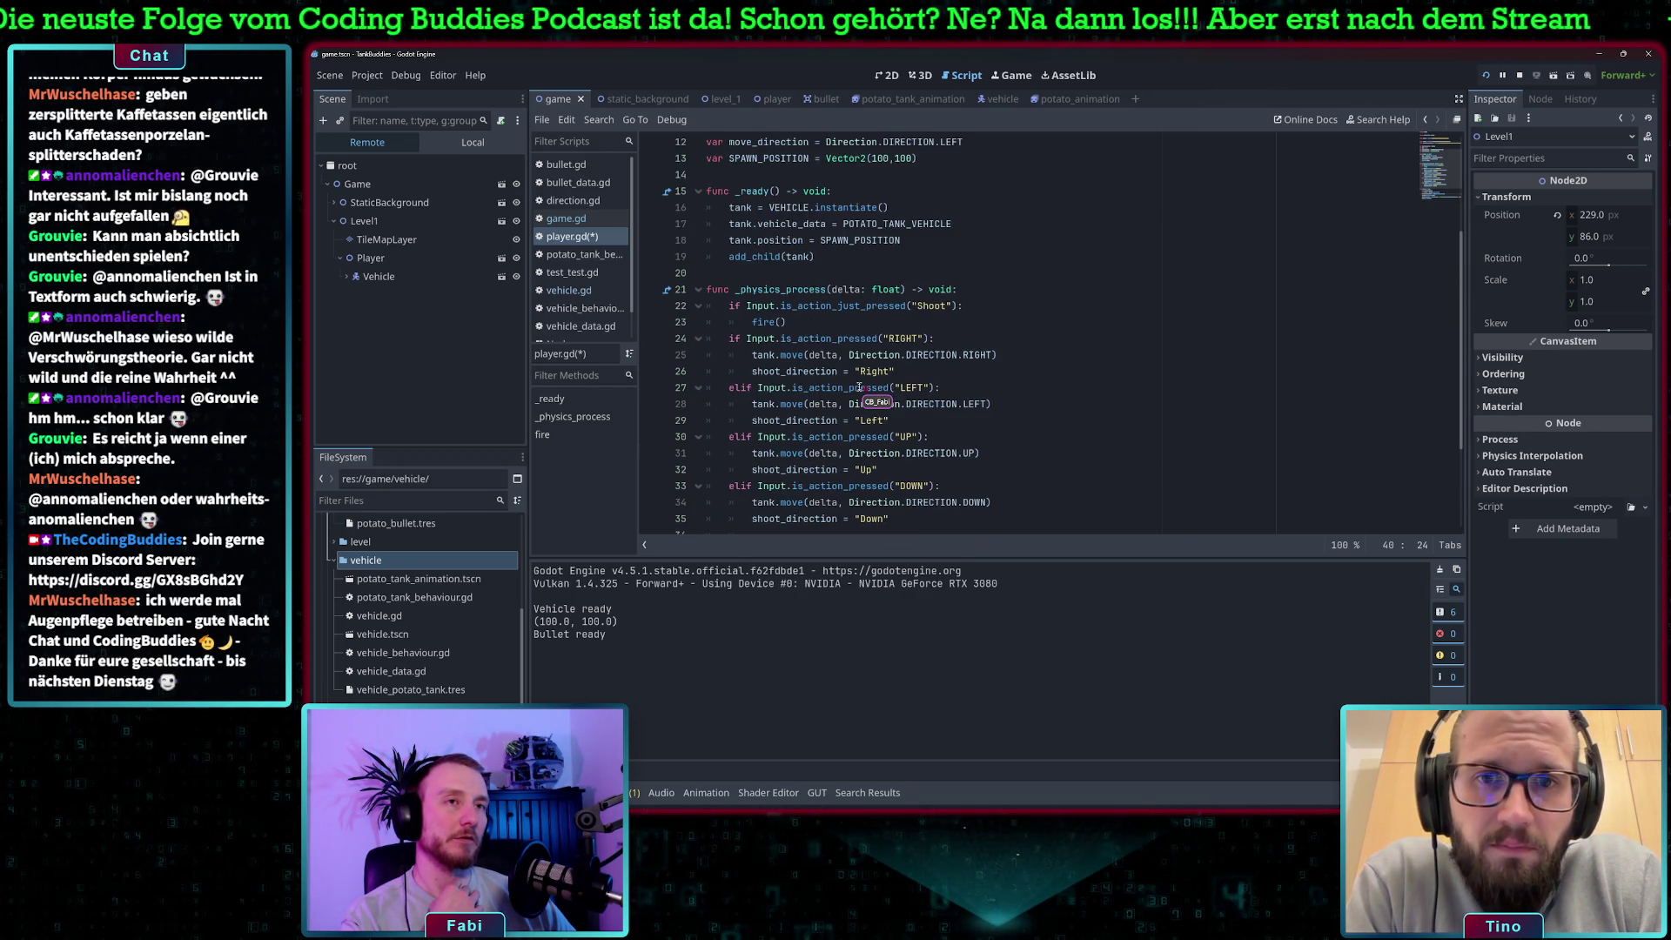
scroll(844, 373, "down", 6)
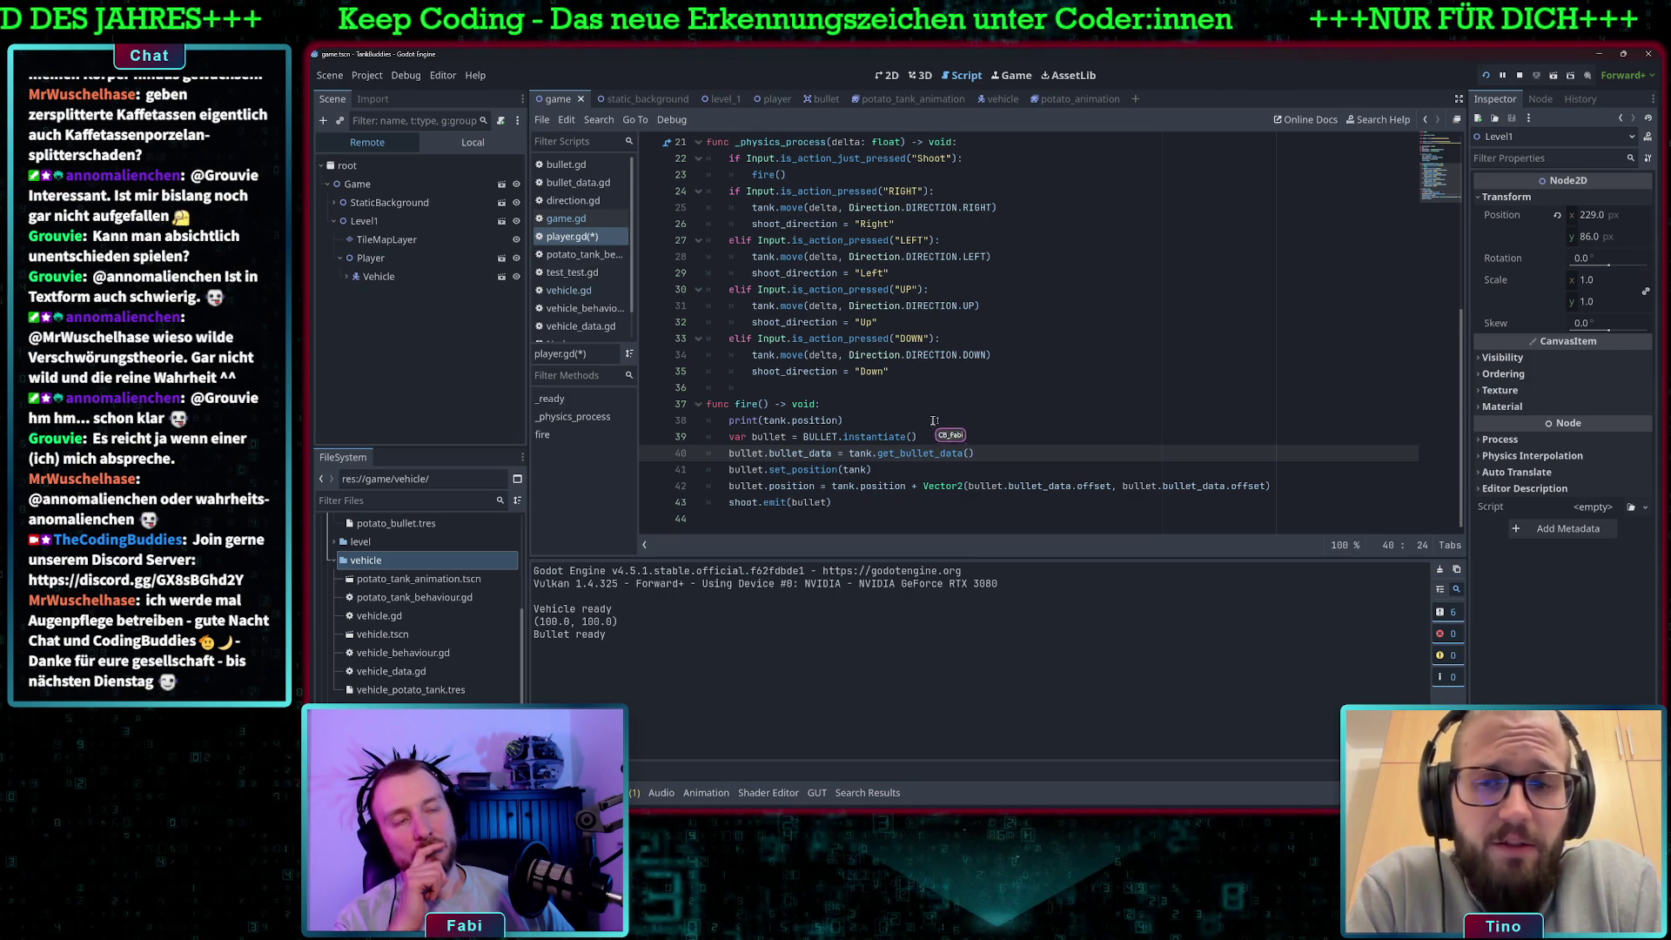
left_click(980, 447)
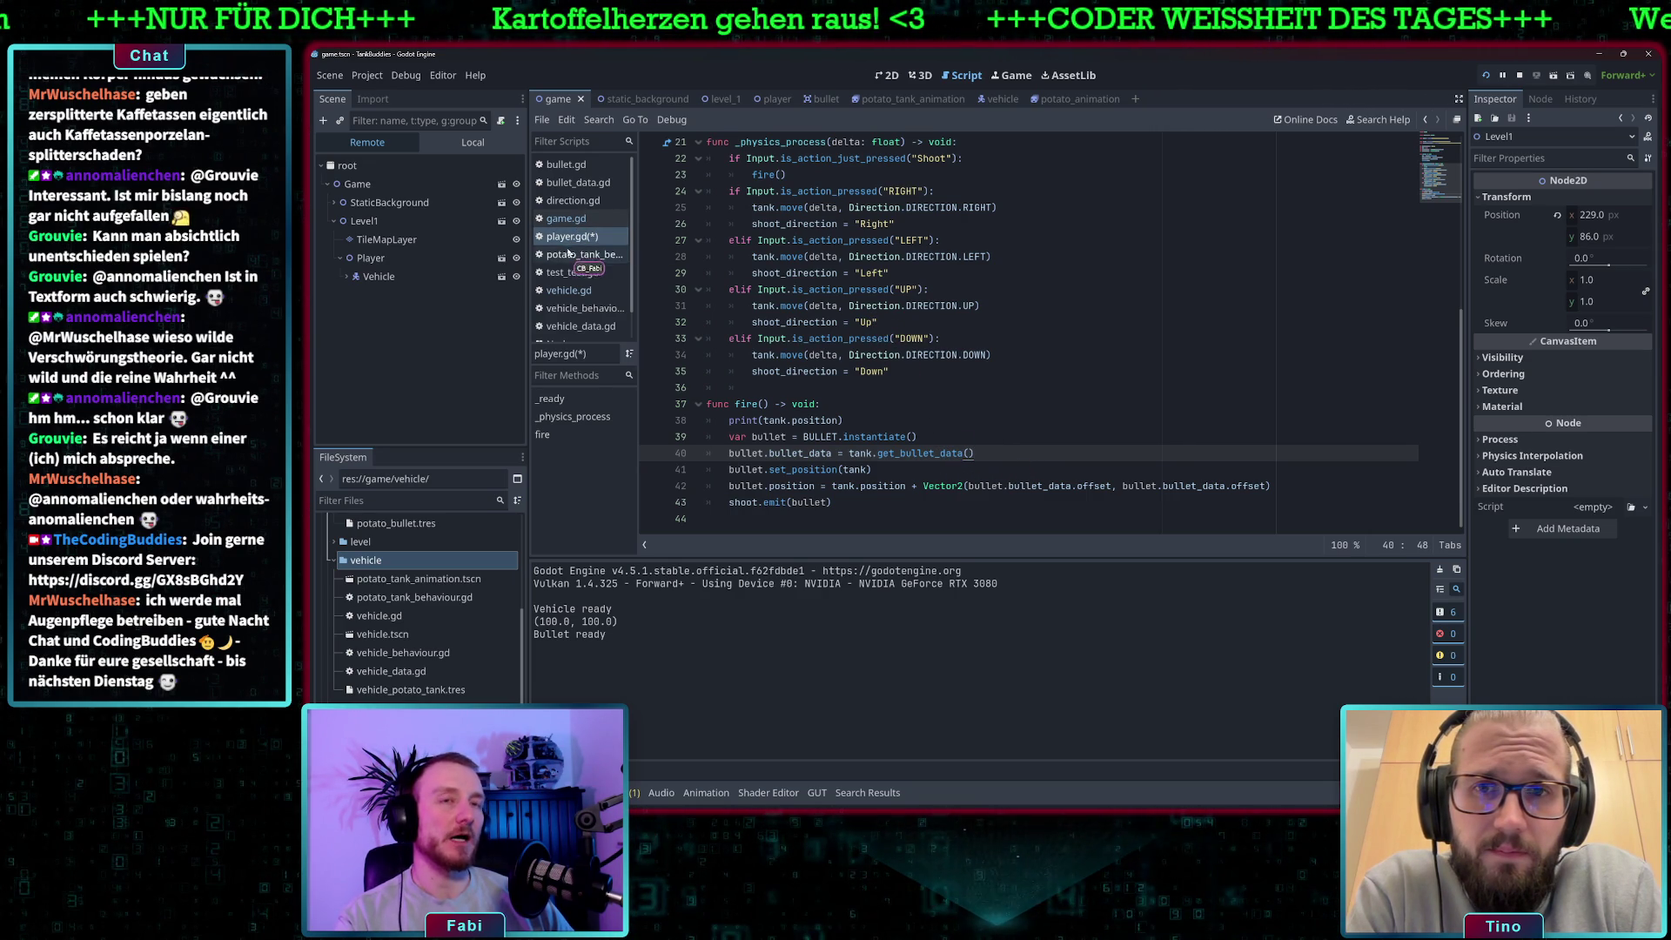
scroll(912, 474, "up", 2)
mouse_move(912, 474)
left_mouse_down()
mouse_move(678, 259)
mouse_move(712, 261)
mouse_move(931, 402)
mouse_move(946, 474)
left_mouse_up()
left_click(946, 474)
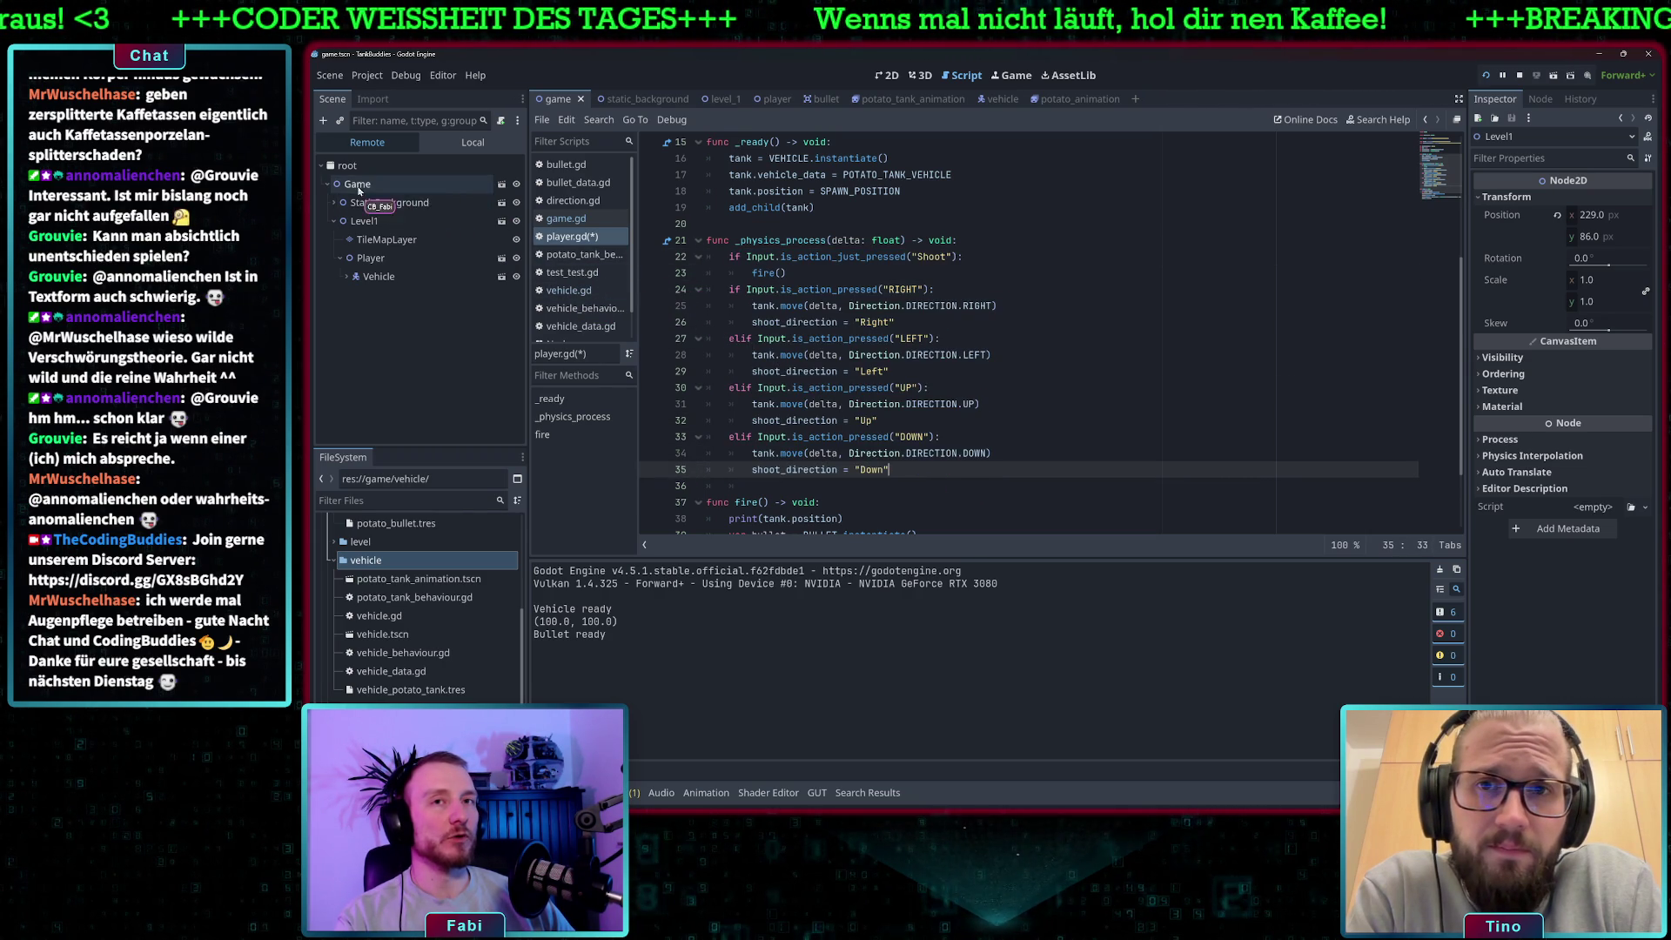
Switch the Scene dock to Local, select Player, review add_child(tank), then open game.gd.
left_click(472, 142)
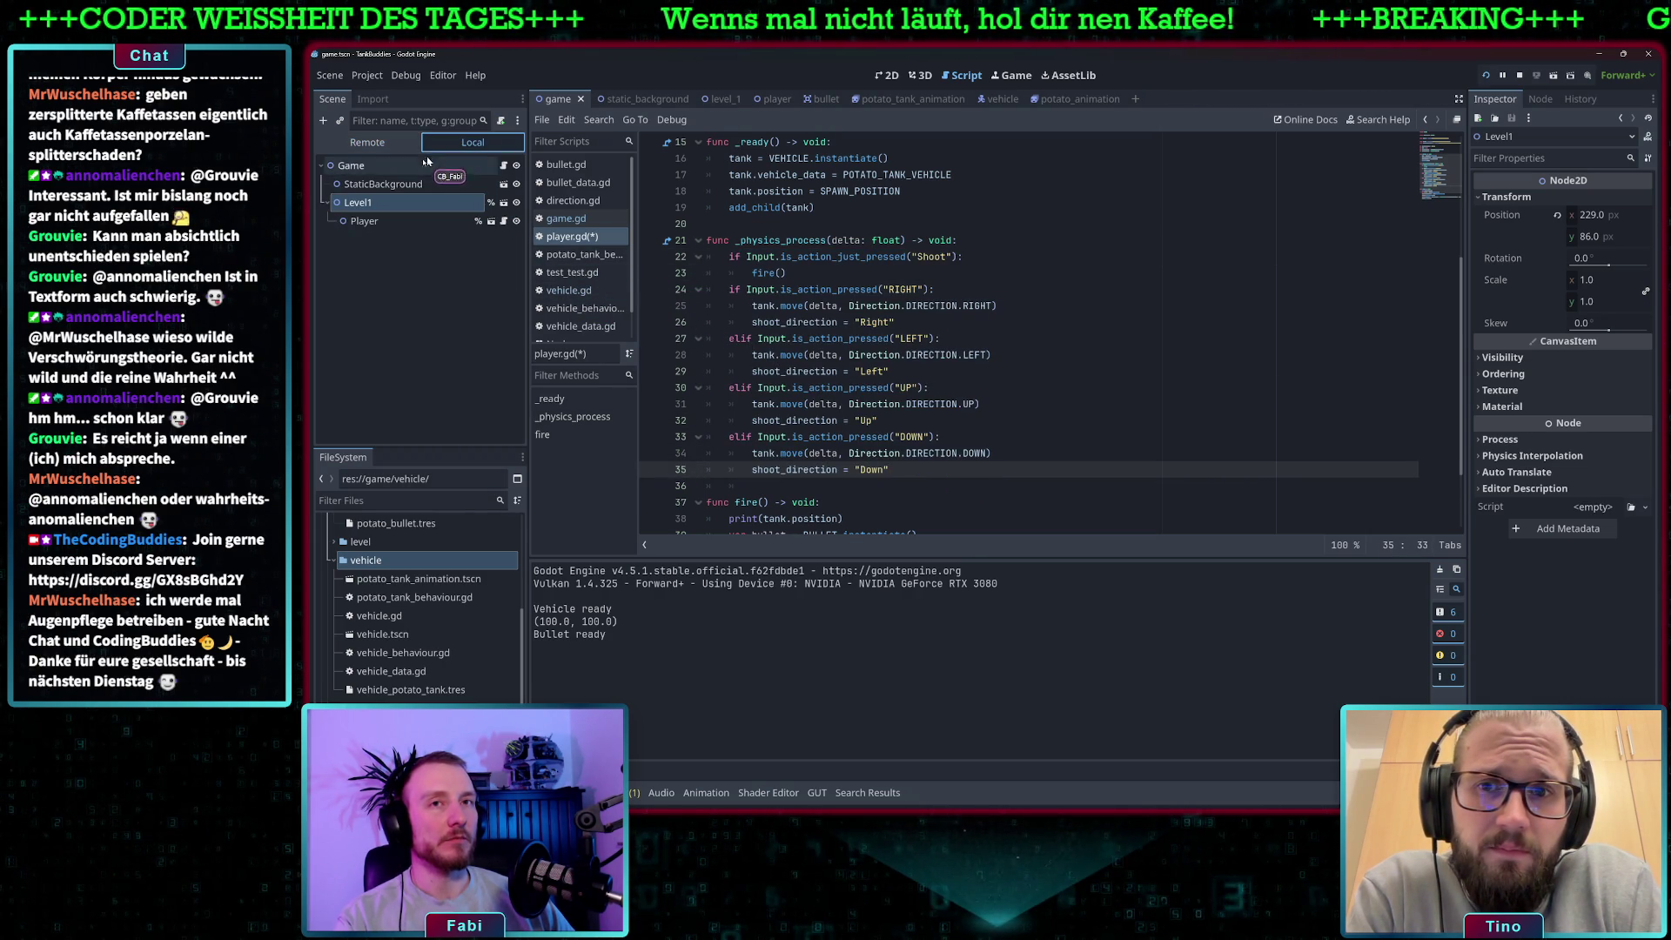
left_click(370, 165)
left_click(359, 222)
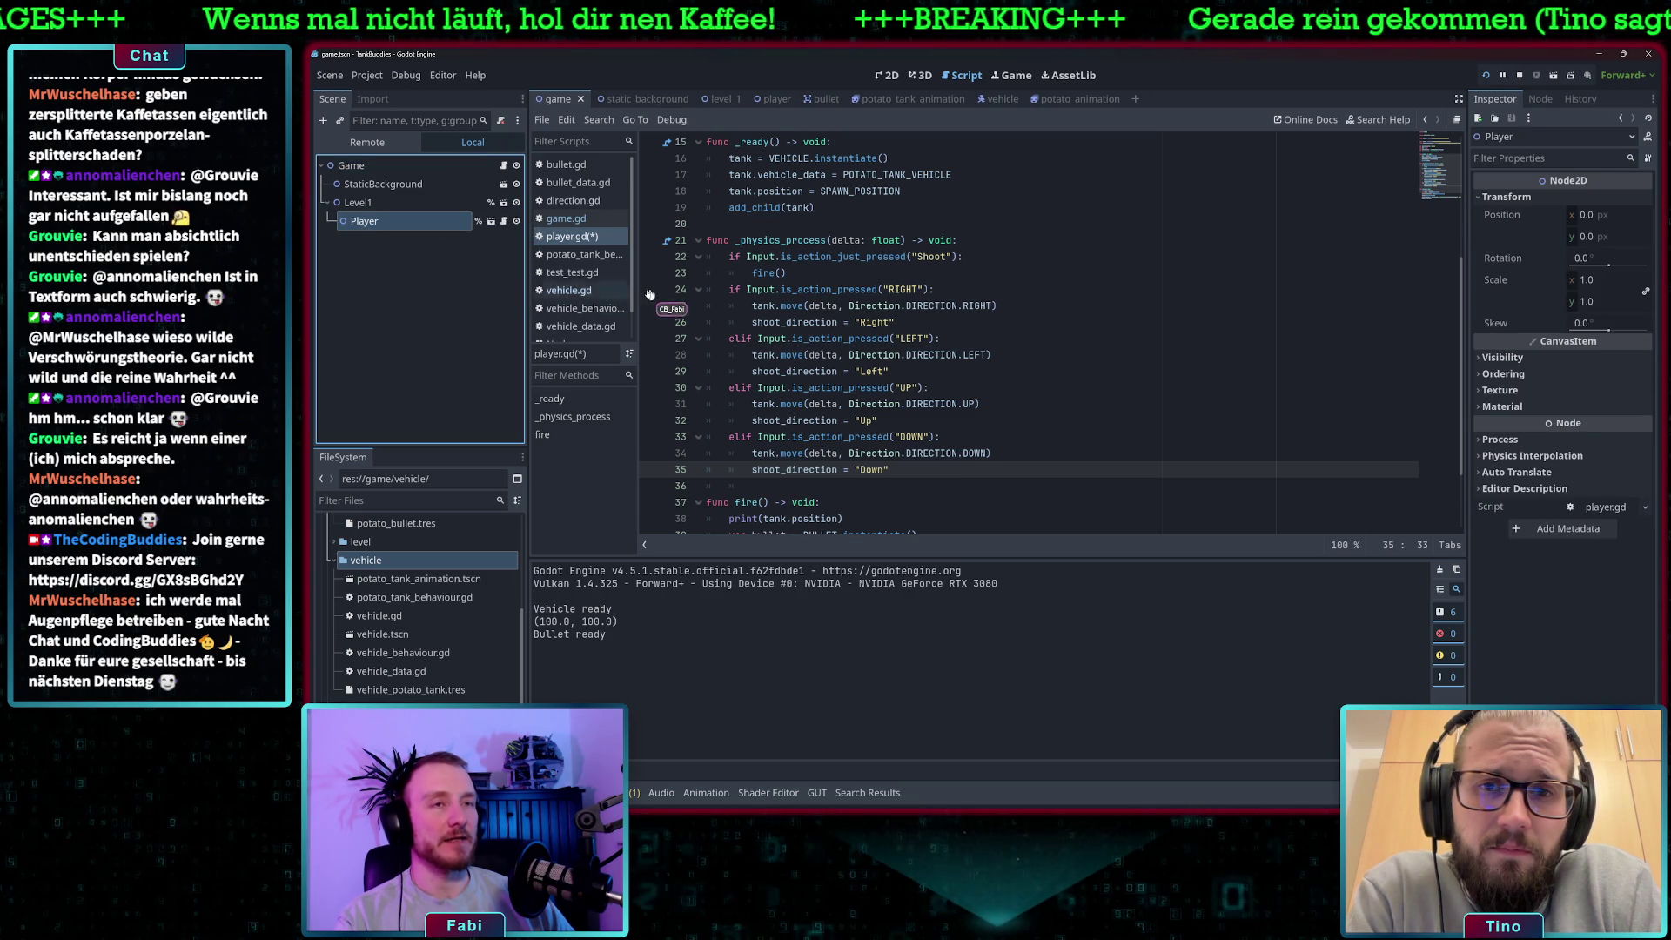
mouse_move(734, 249)
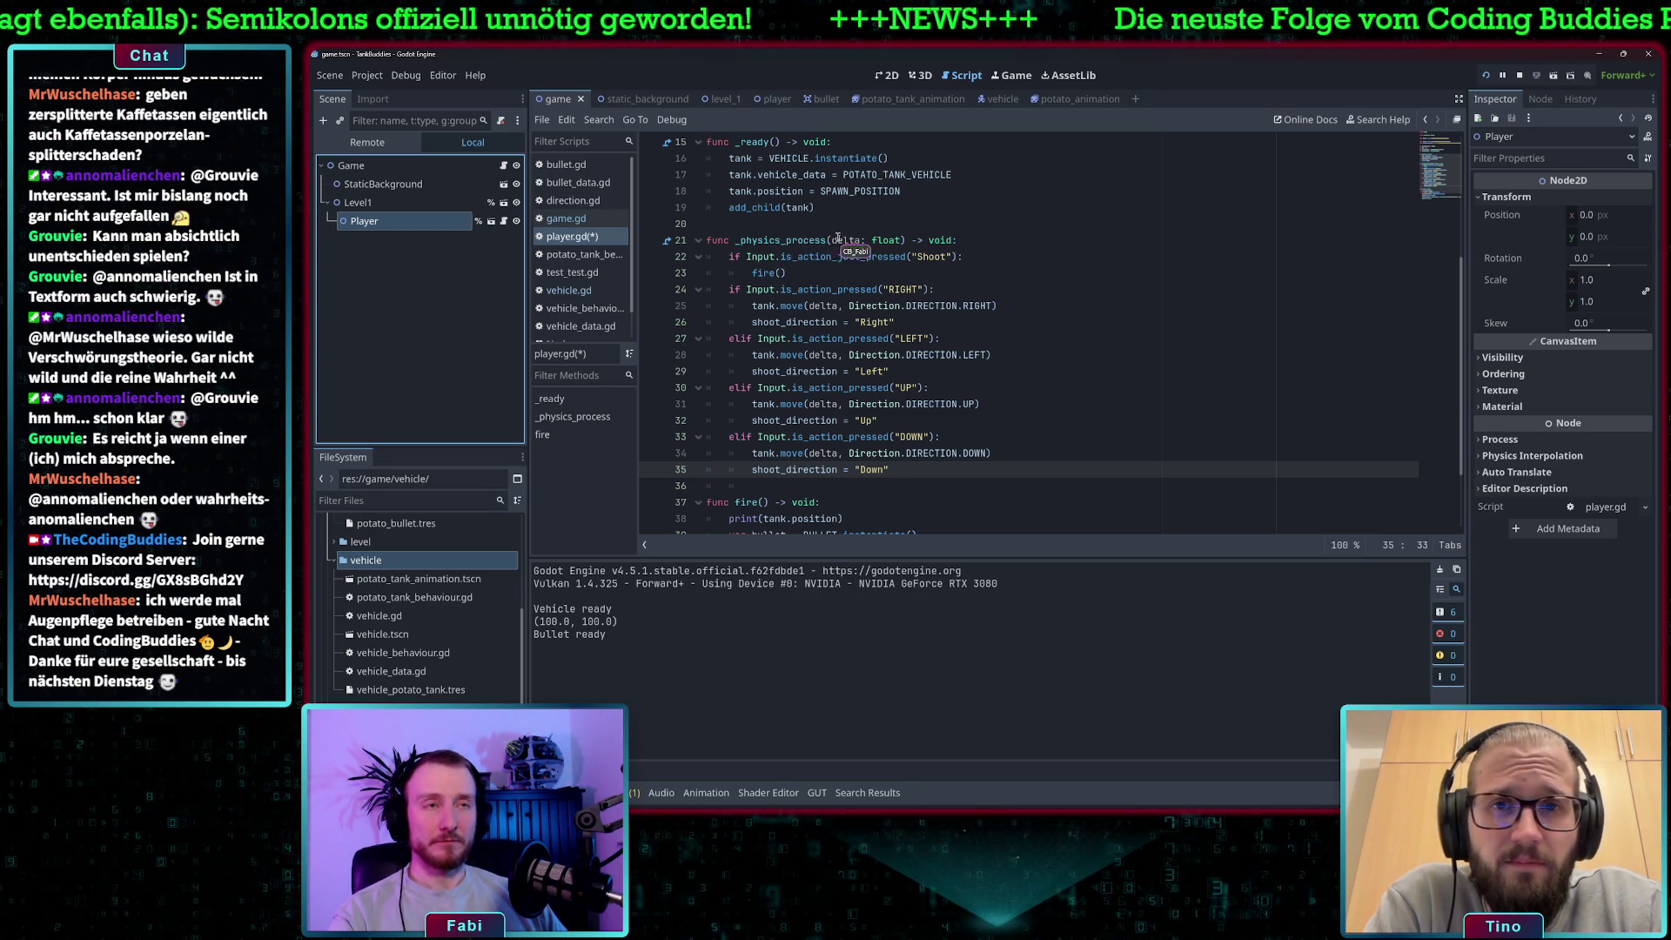
scroll(846, 256, "up", 2)
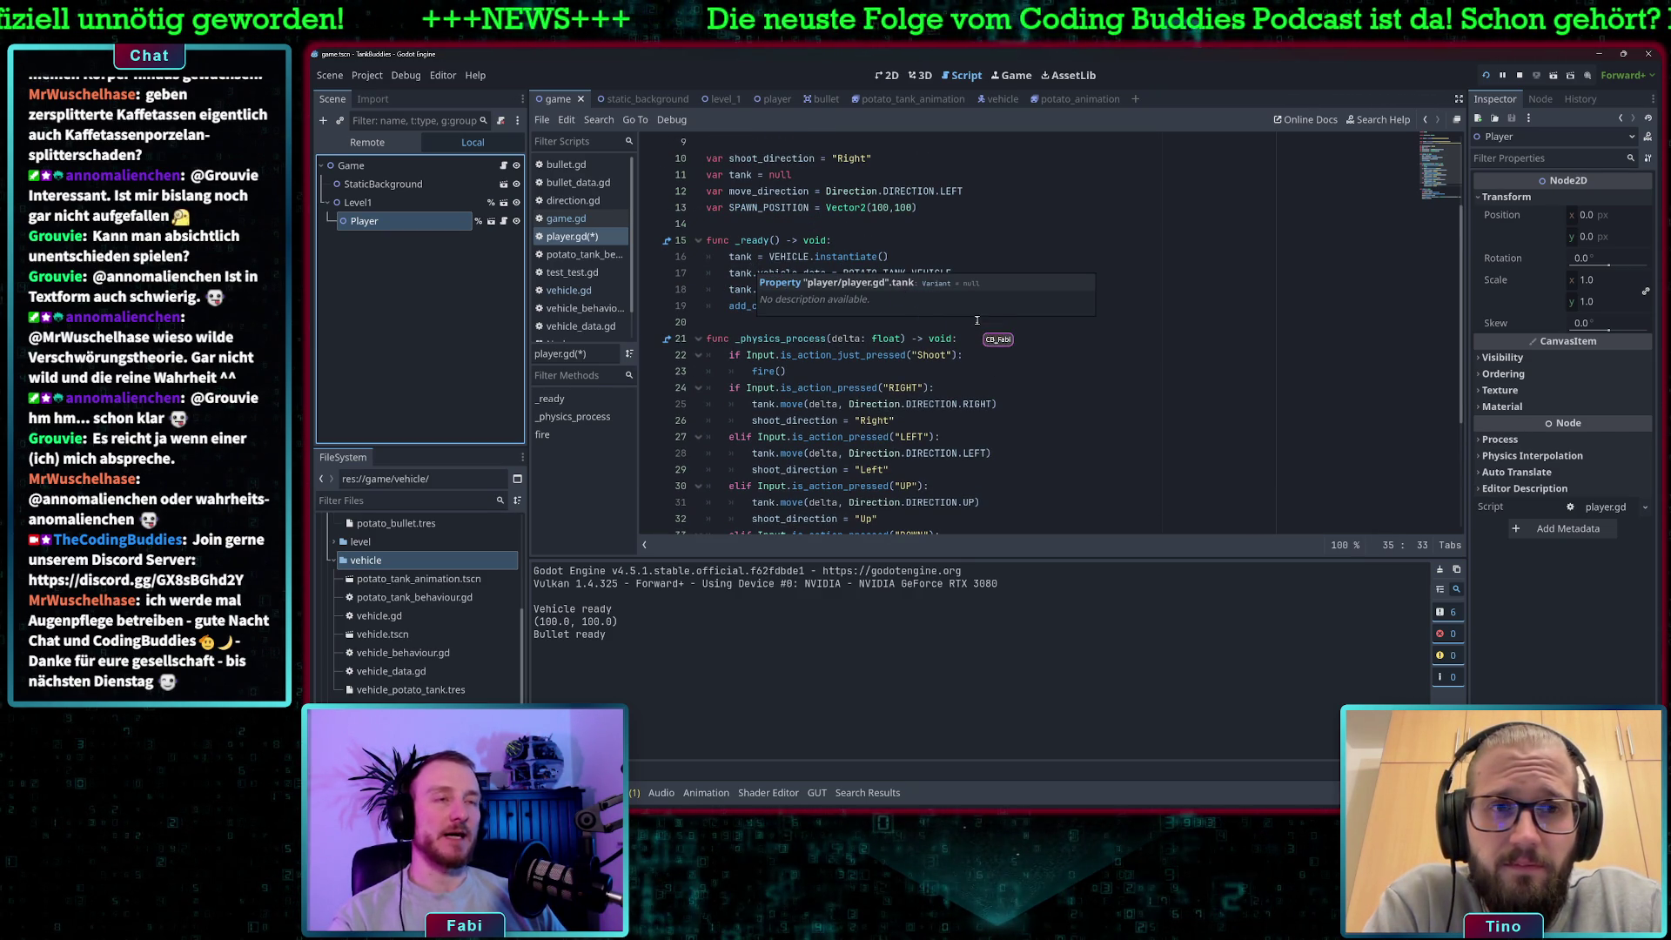
left_click(829, 301)
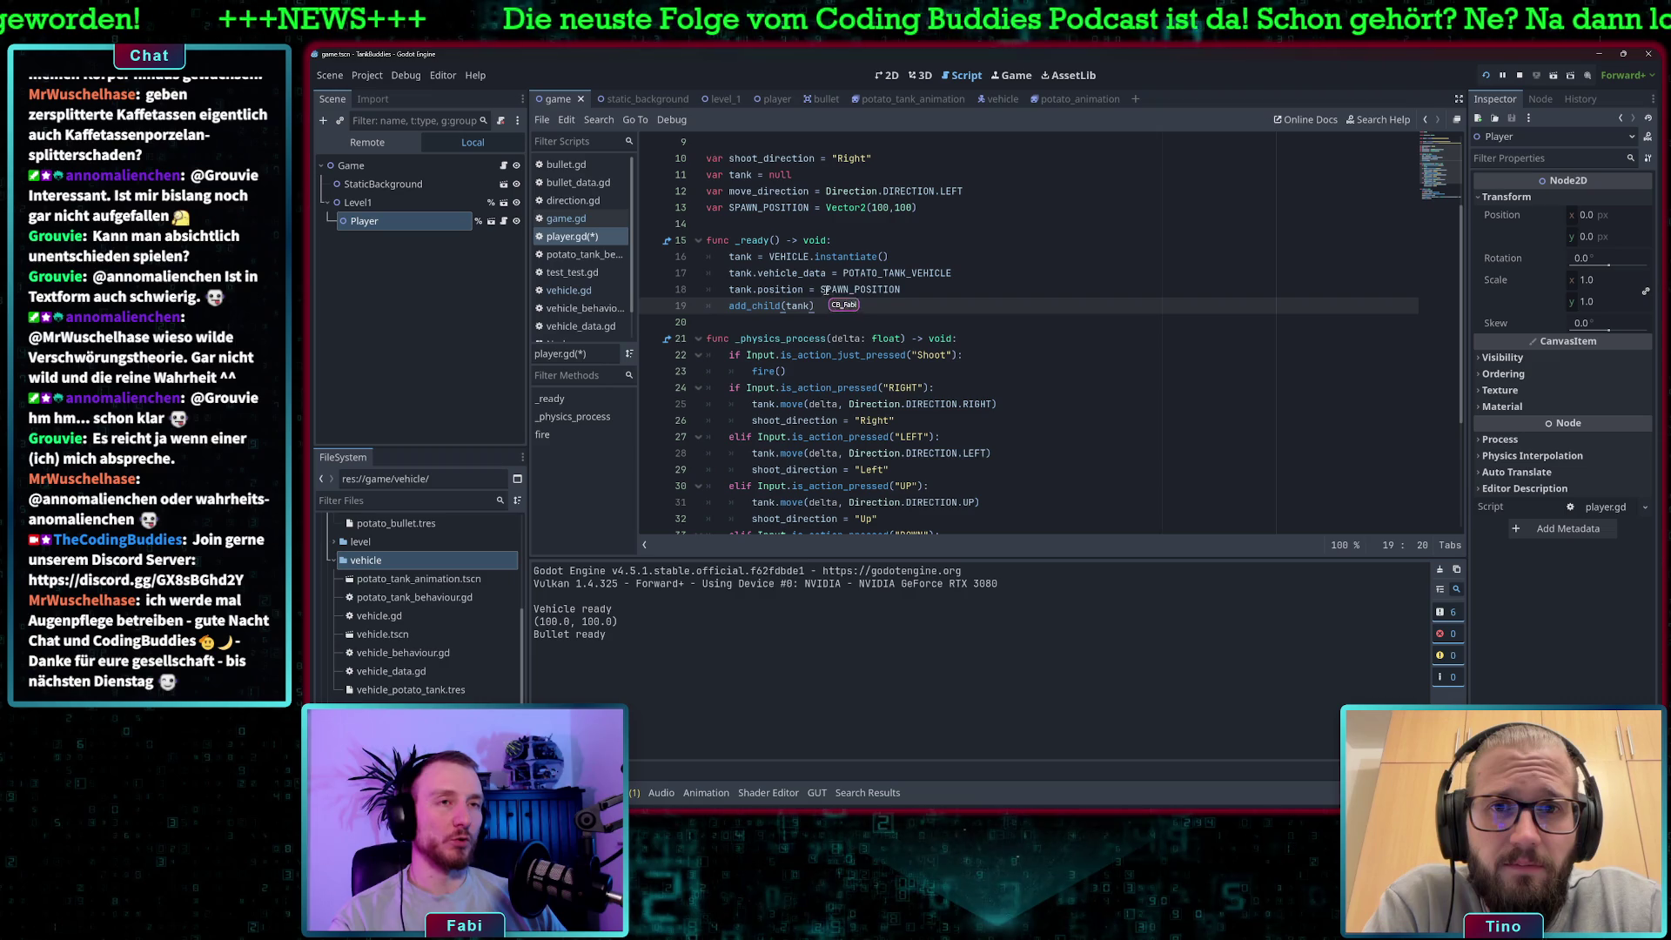
left_click(604, 222)
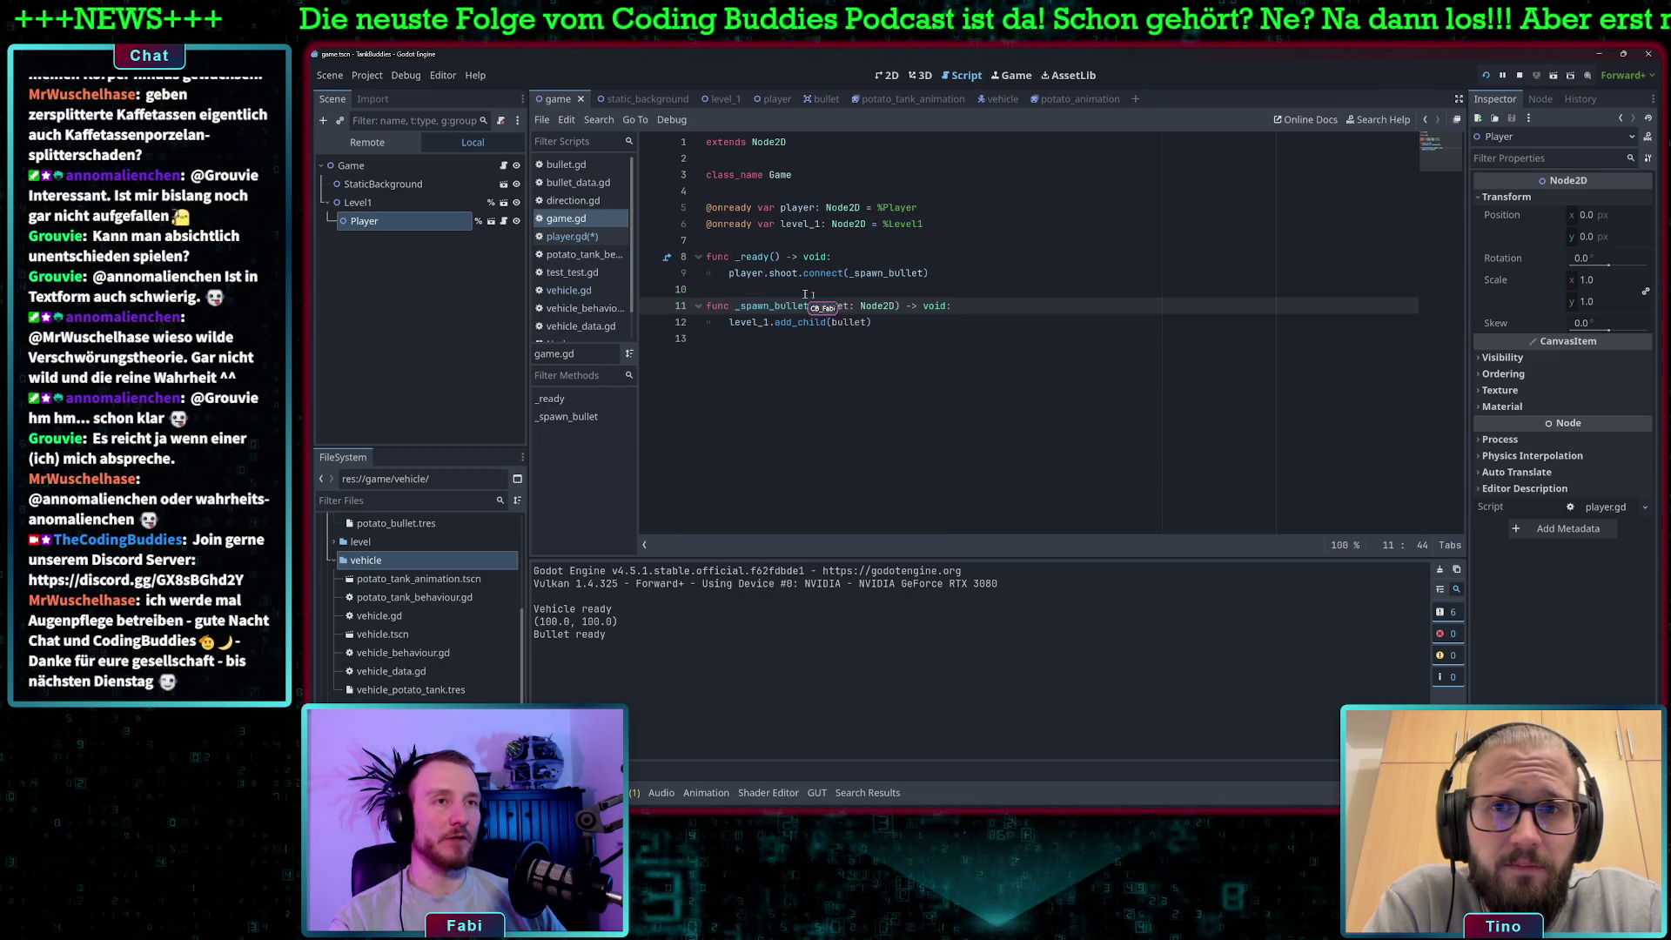
Examine game.gd's shoot.connect(_spawn_bullet) line on line 9, then switch to player.gd.
left_click_drag(728, 272, 939, 272)
left_click_drag(802, 272, 949, 273)
left_click(949, 274)
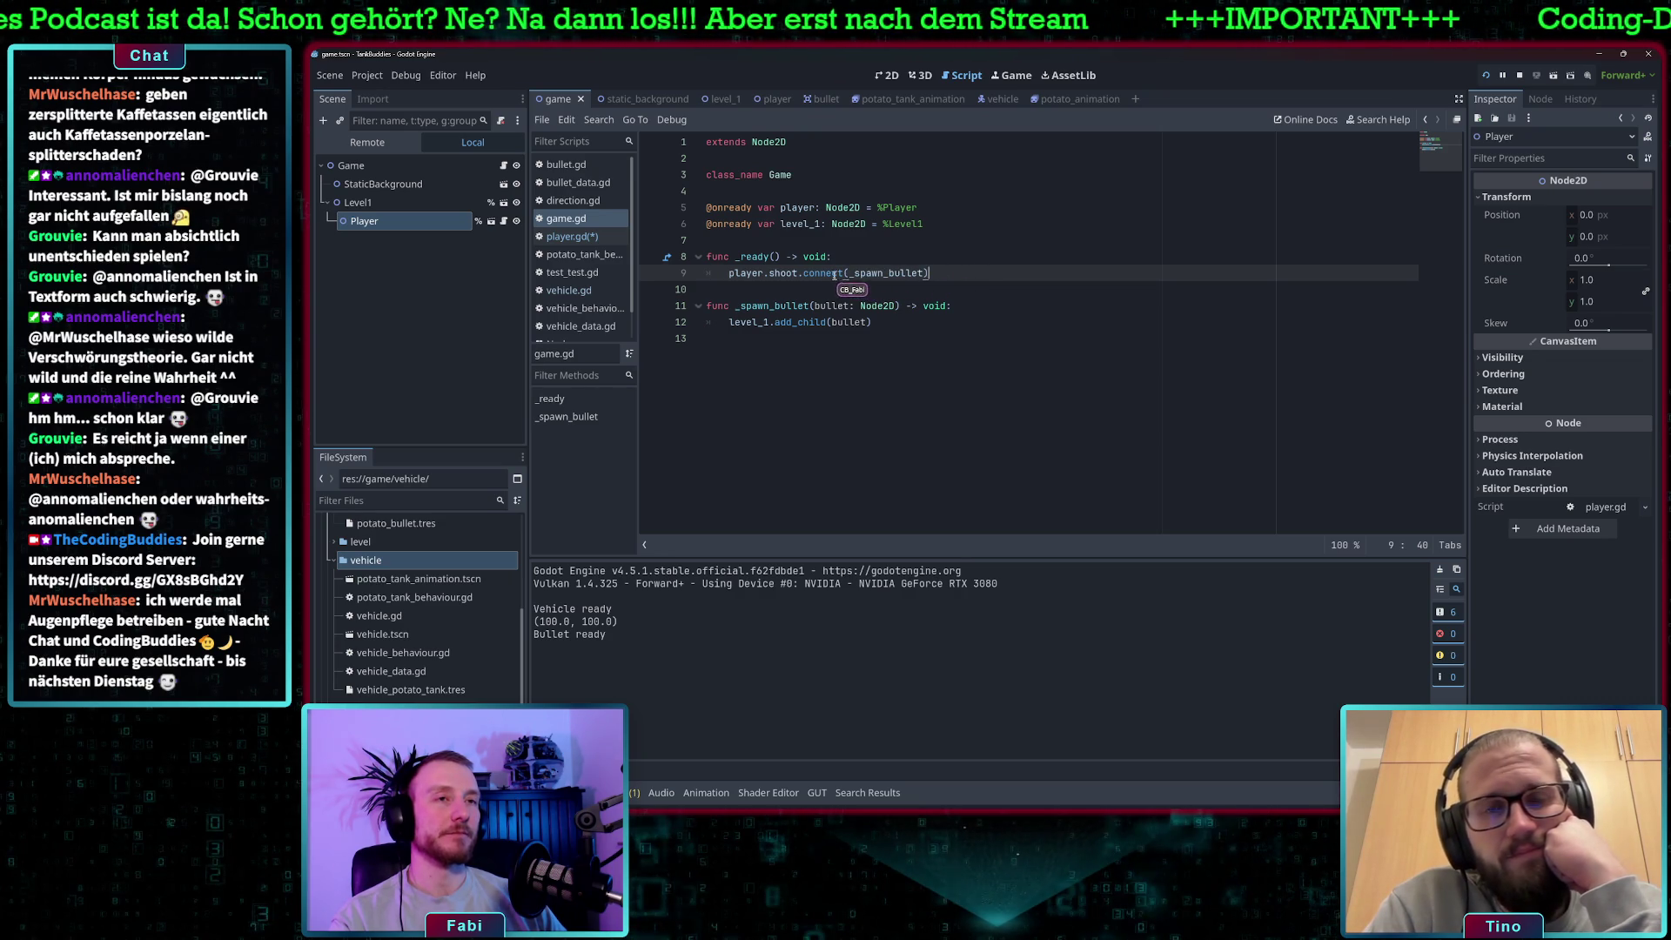
left_click(747, 275)
key("Left")
key("Left")
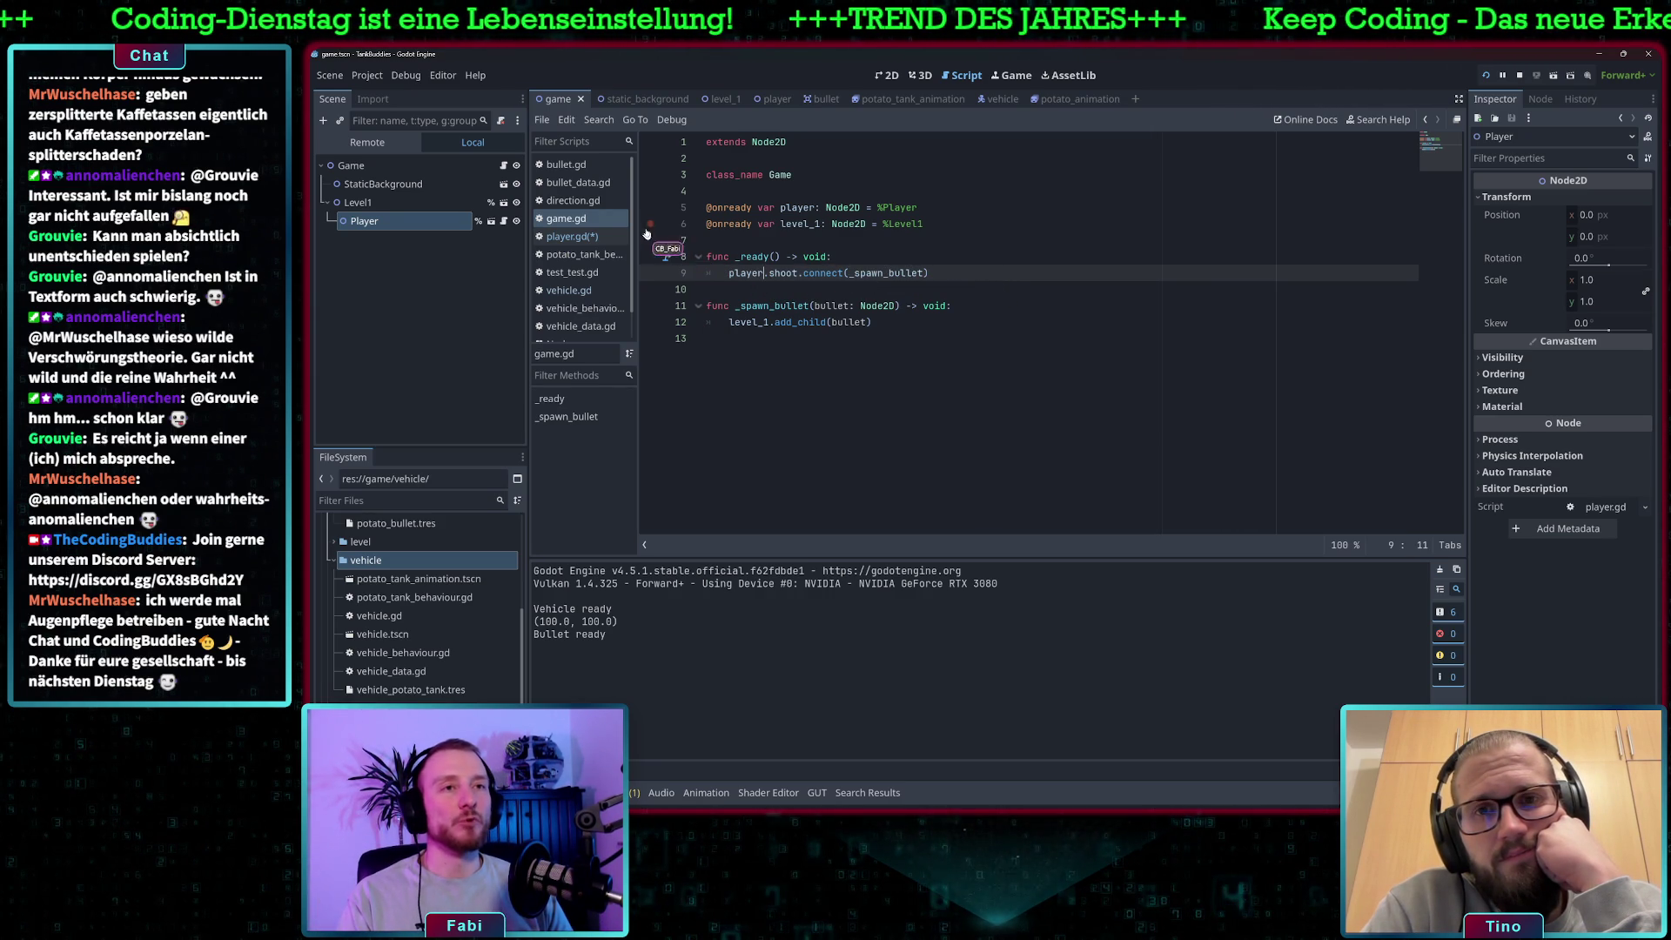
left_click(550, 235)
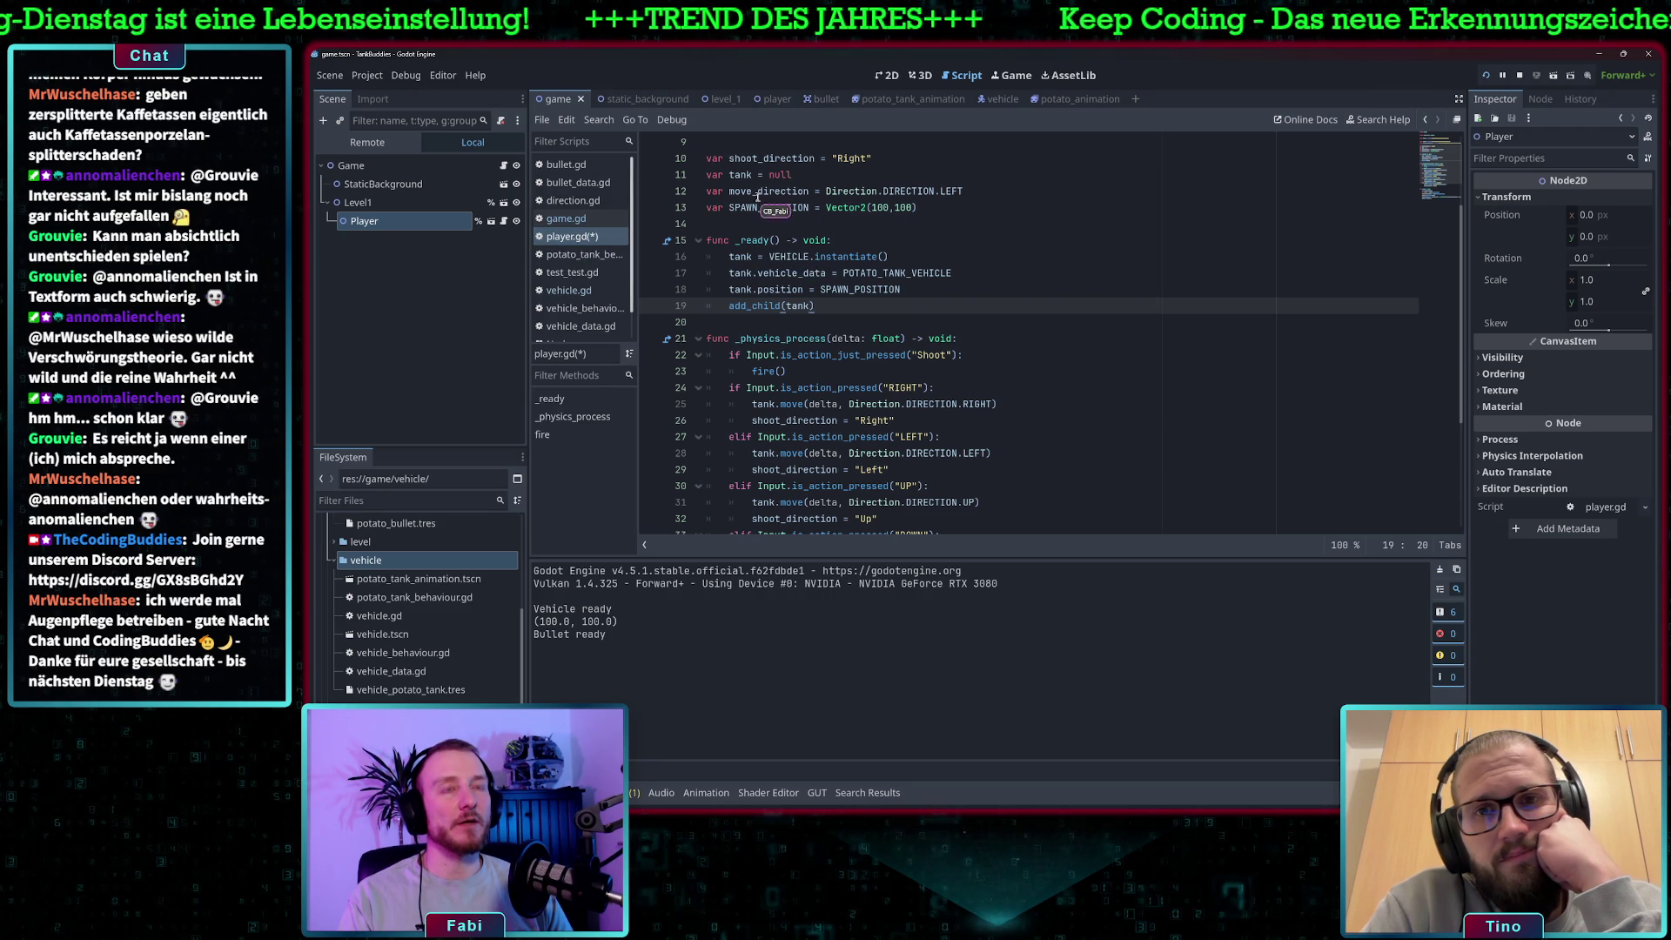
Review the tank variable and print(tank.position) in player.gd's fire(), then switch to vehicle.gd.
scroll(770, 252, "up", 2)
scroll(760, 199, "up", 1)
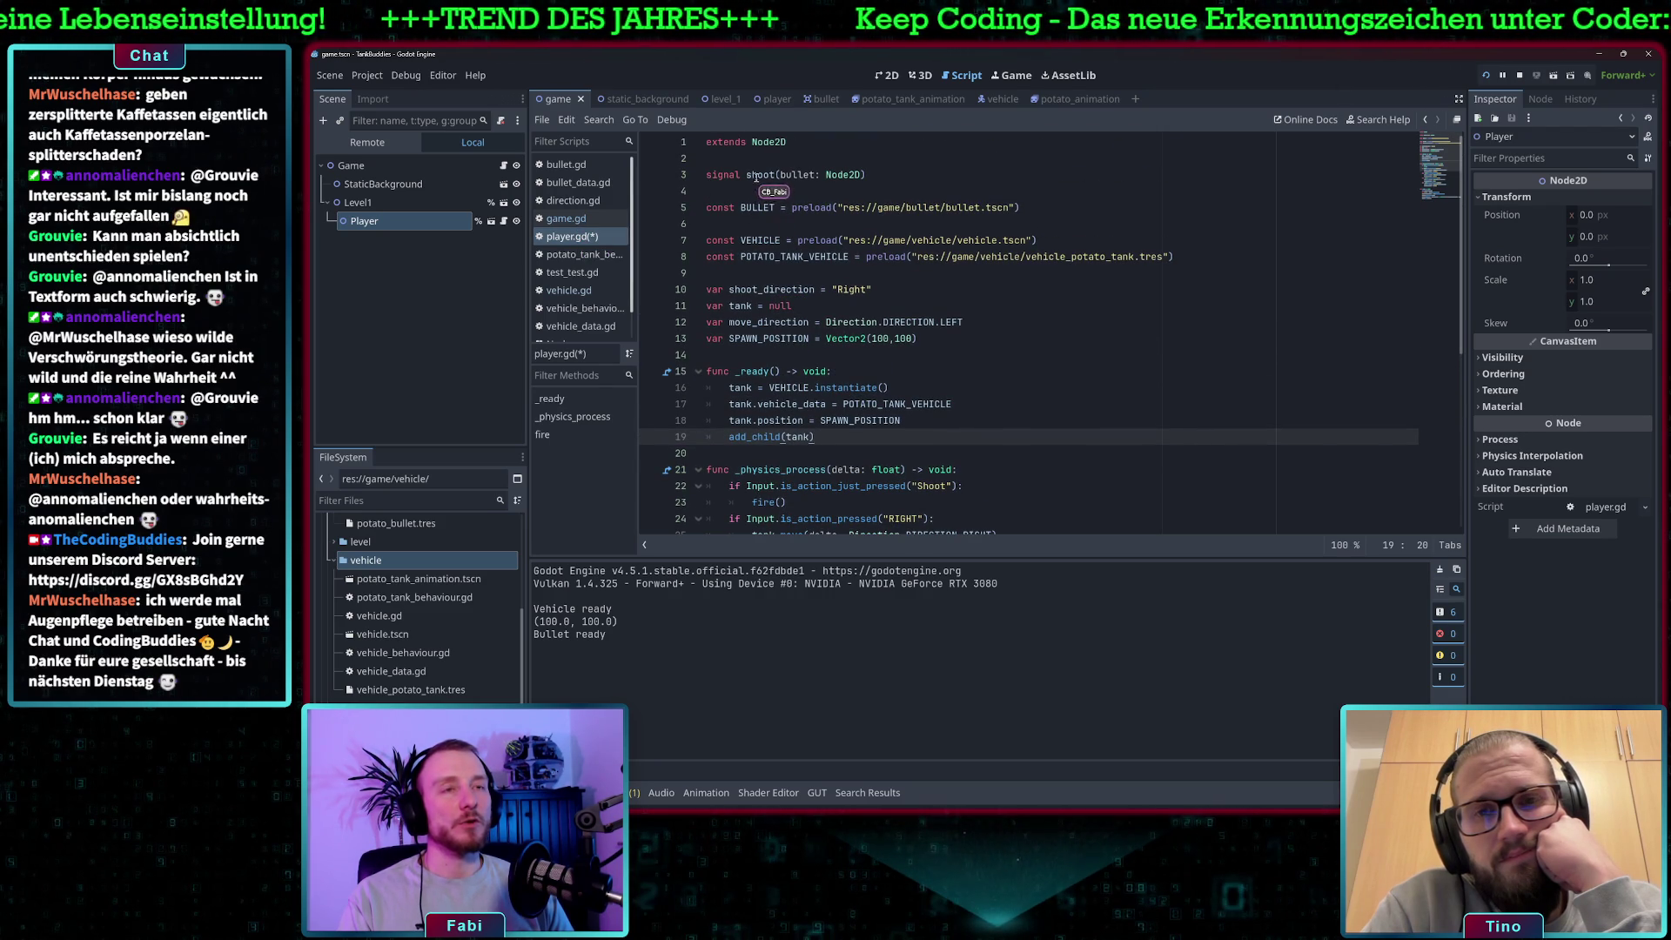
scroll(747, 330, "down", 1)
left_click(740, 257)
scroll(809, 394, "down", 6)
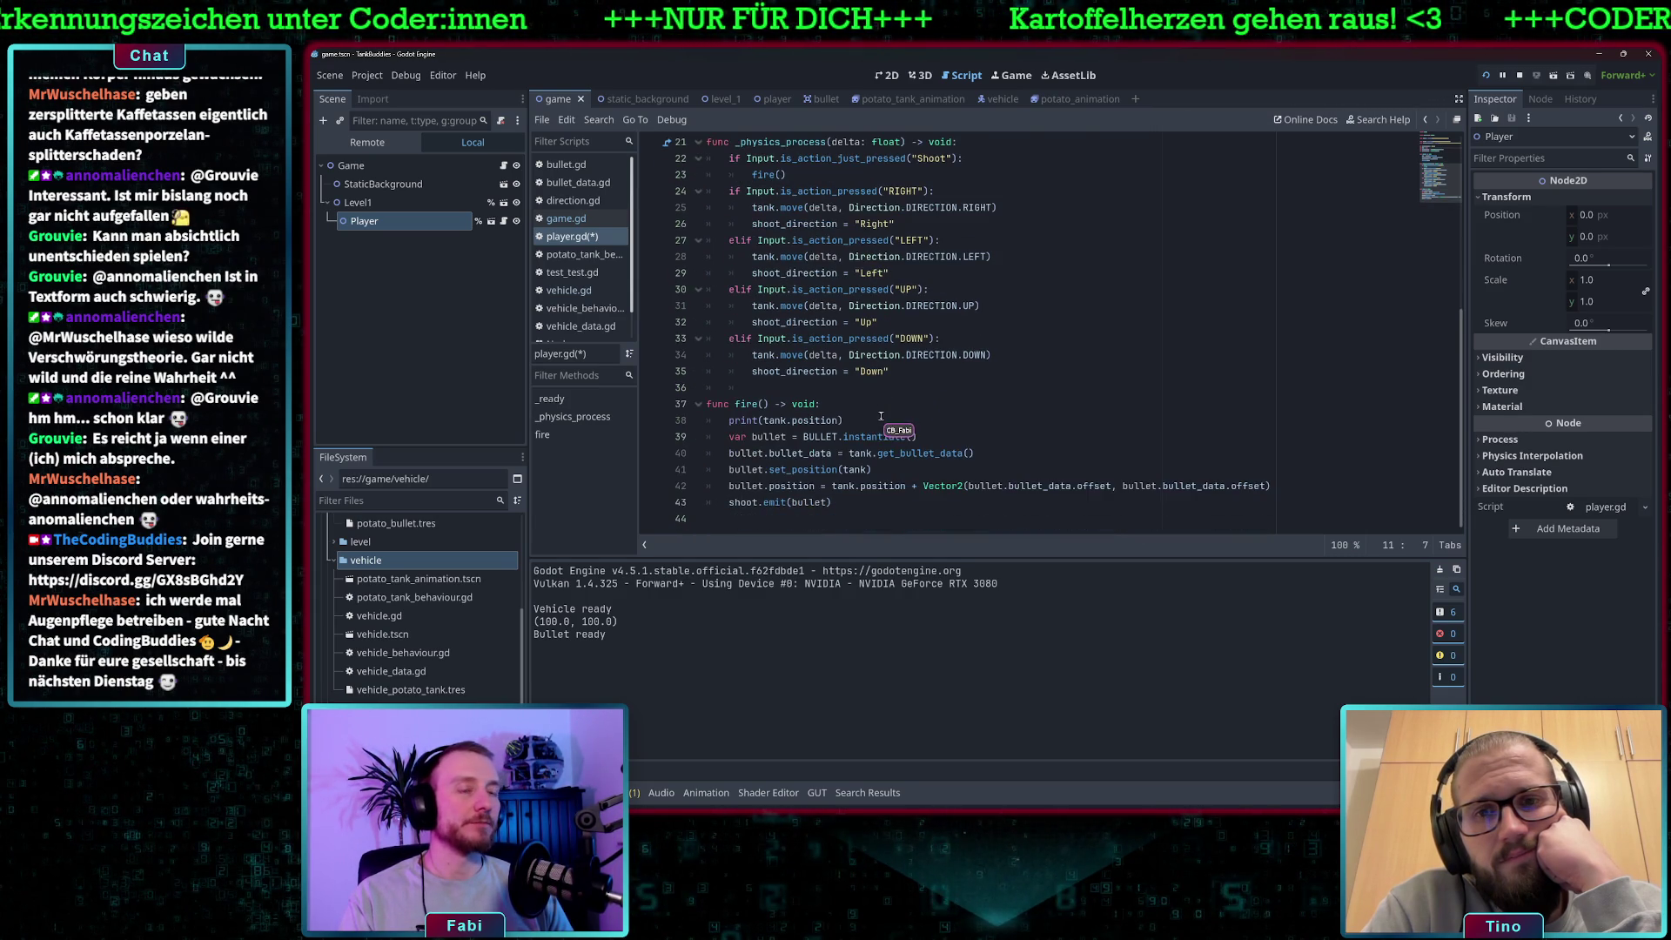
left_click(786, 421)
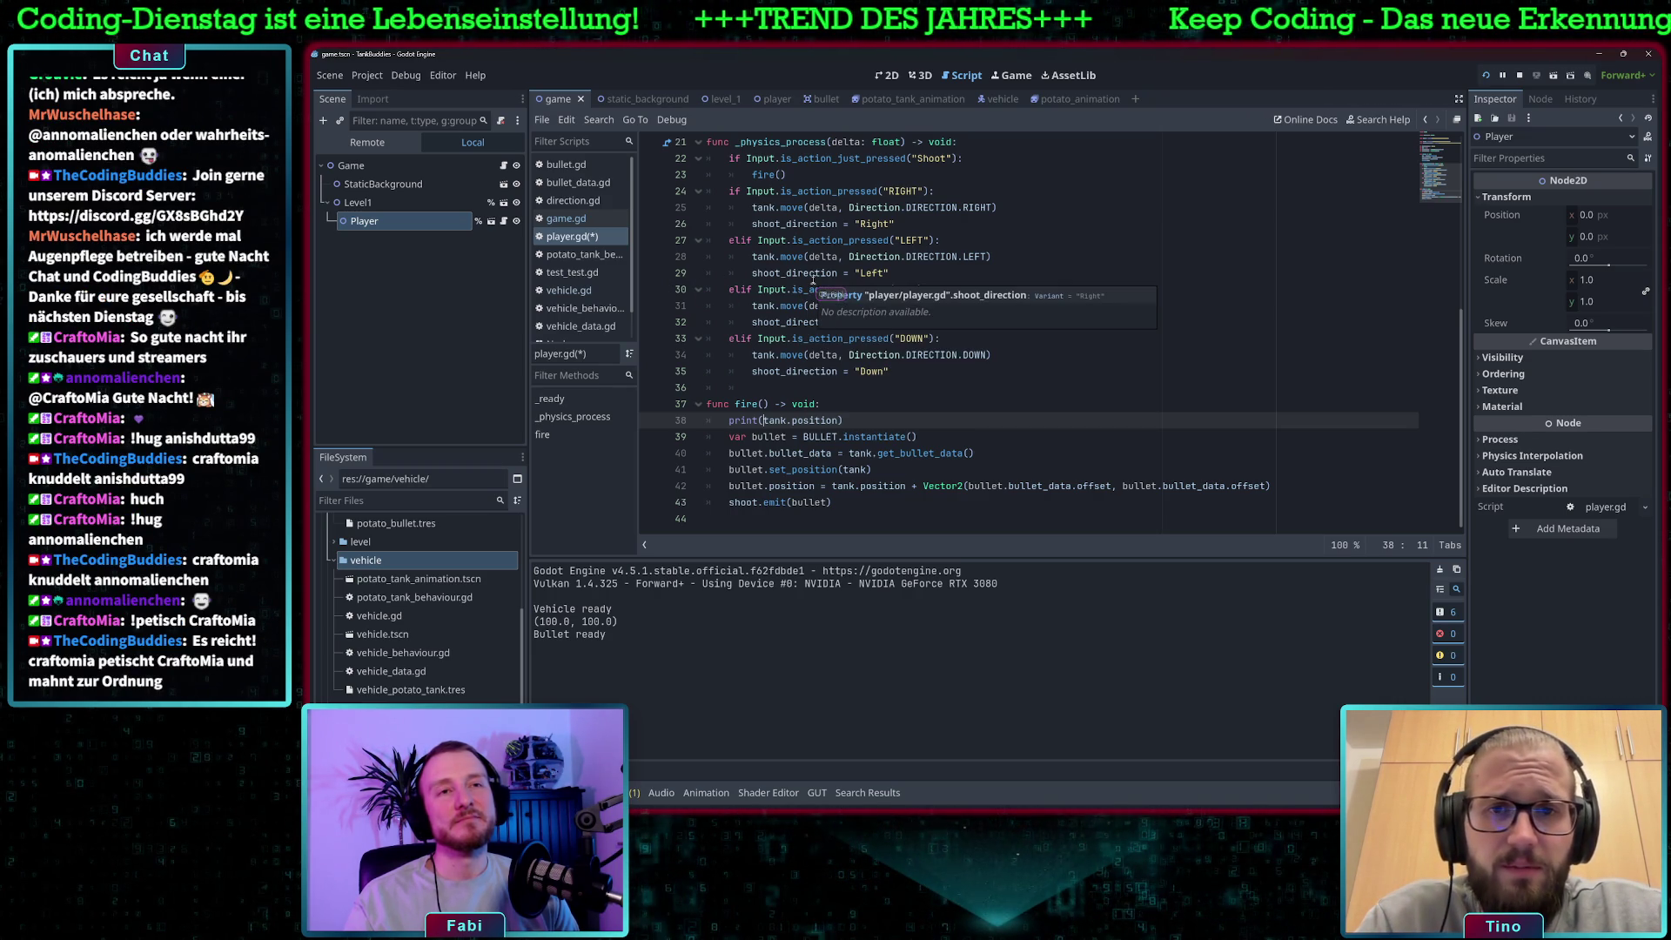
left_click(565, 291)
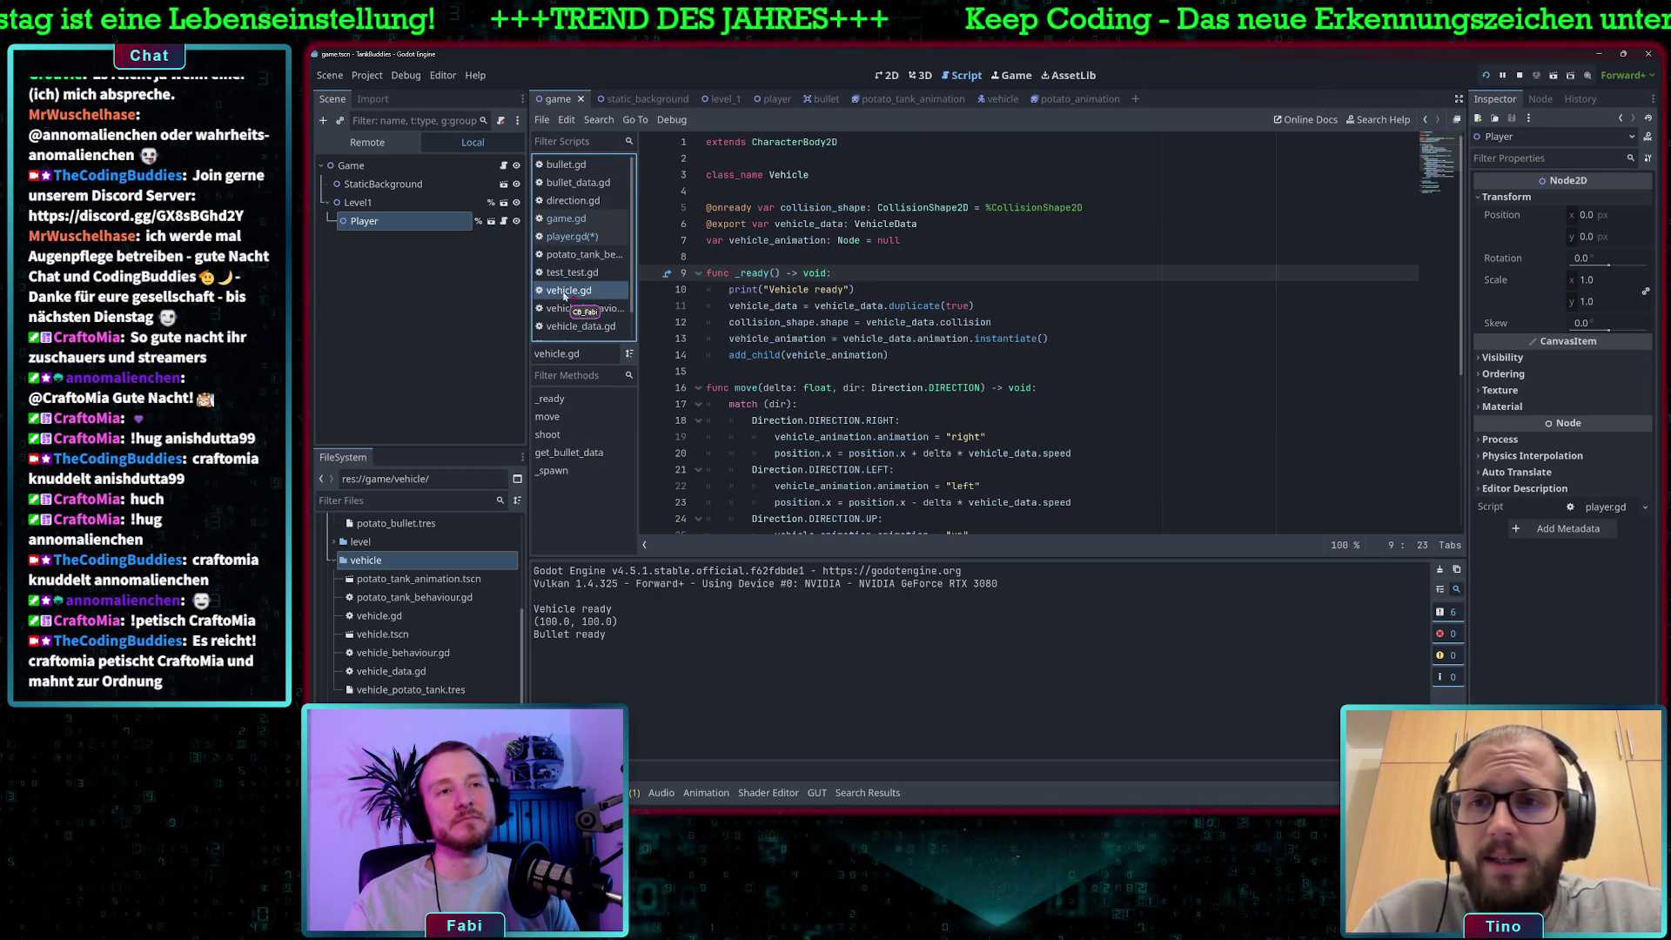
scroll(804, 298, "down", 5)
scroll(804, 298, "down", 1)
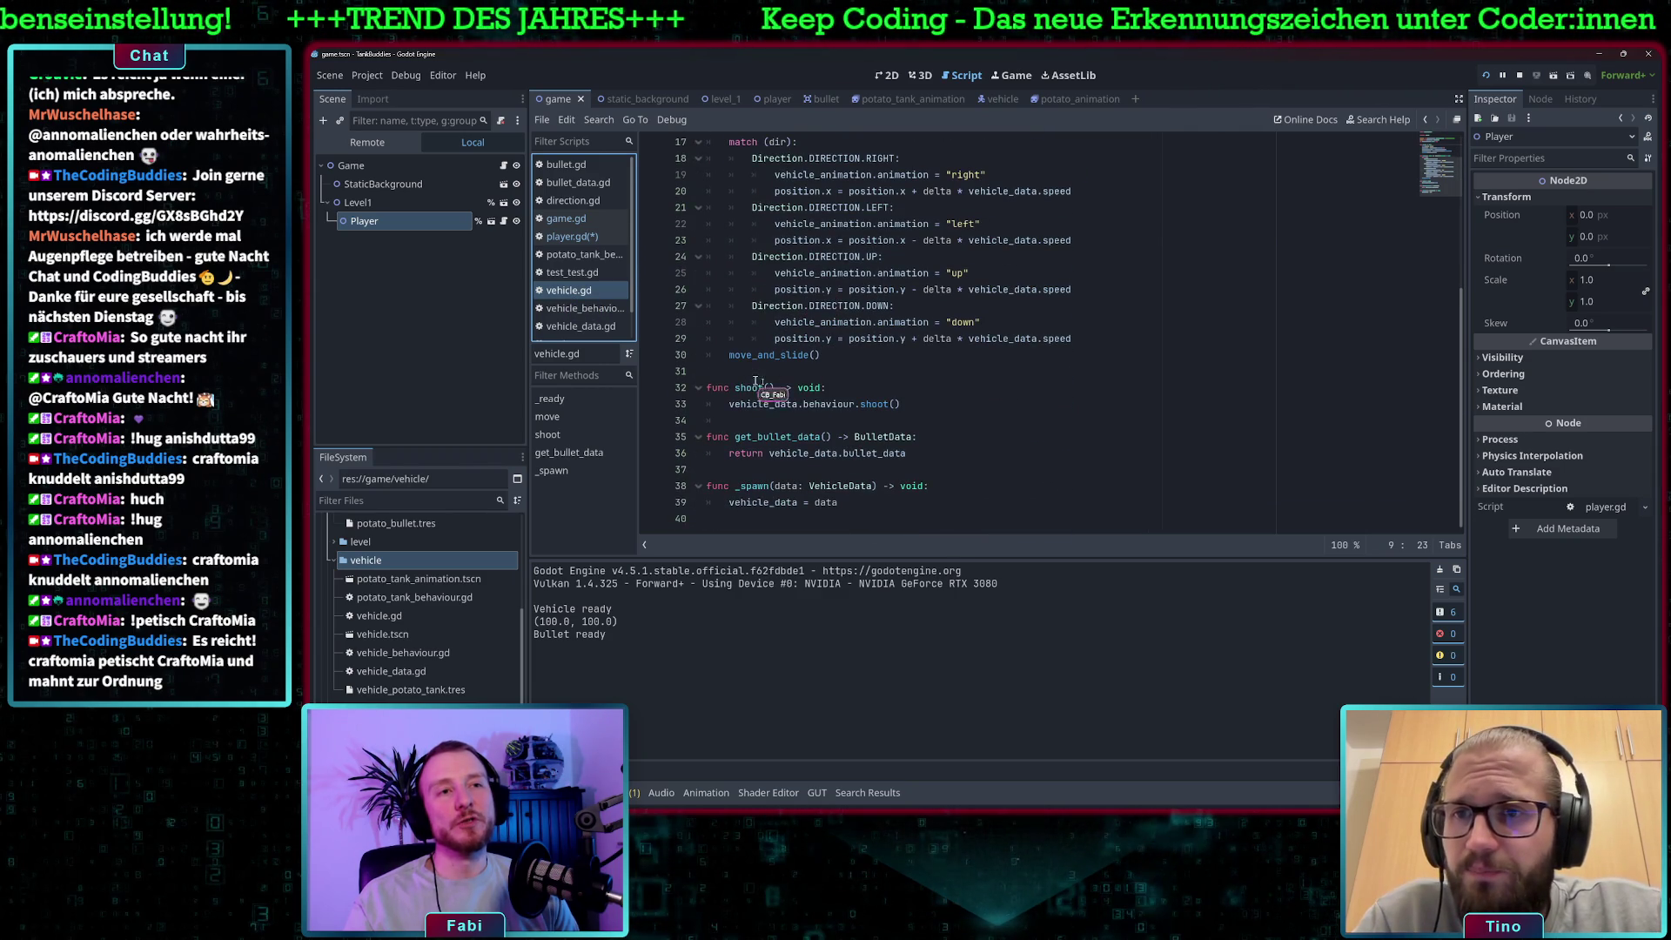
left_click(729, 406)
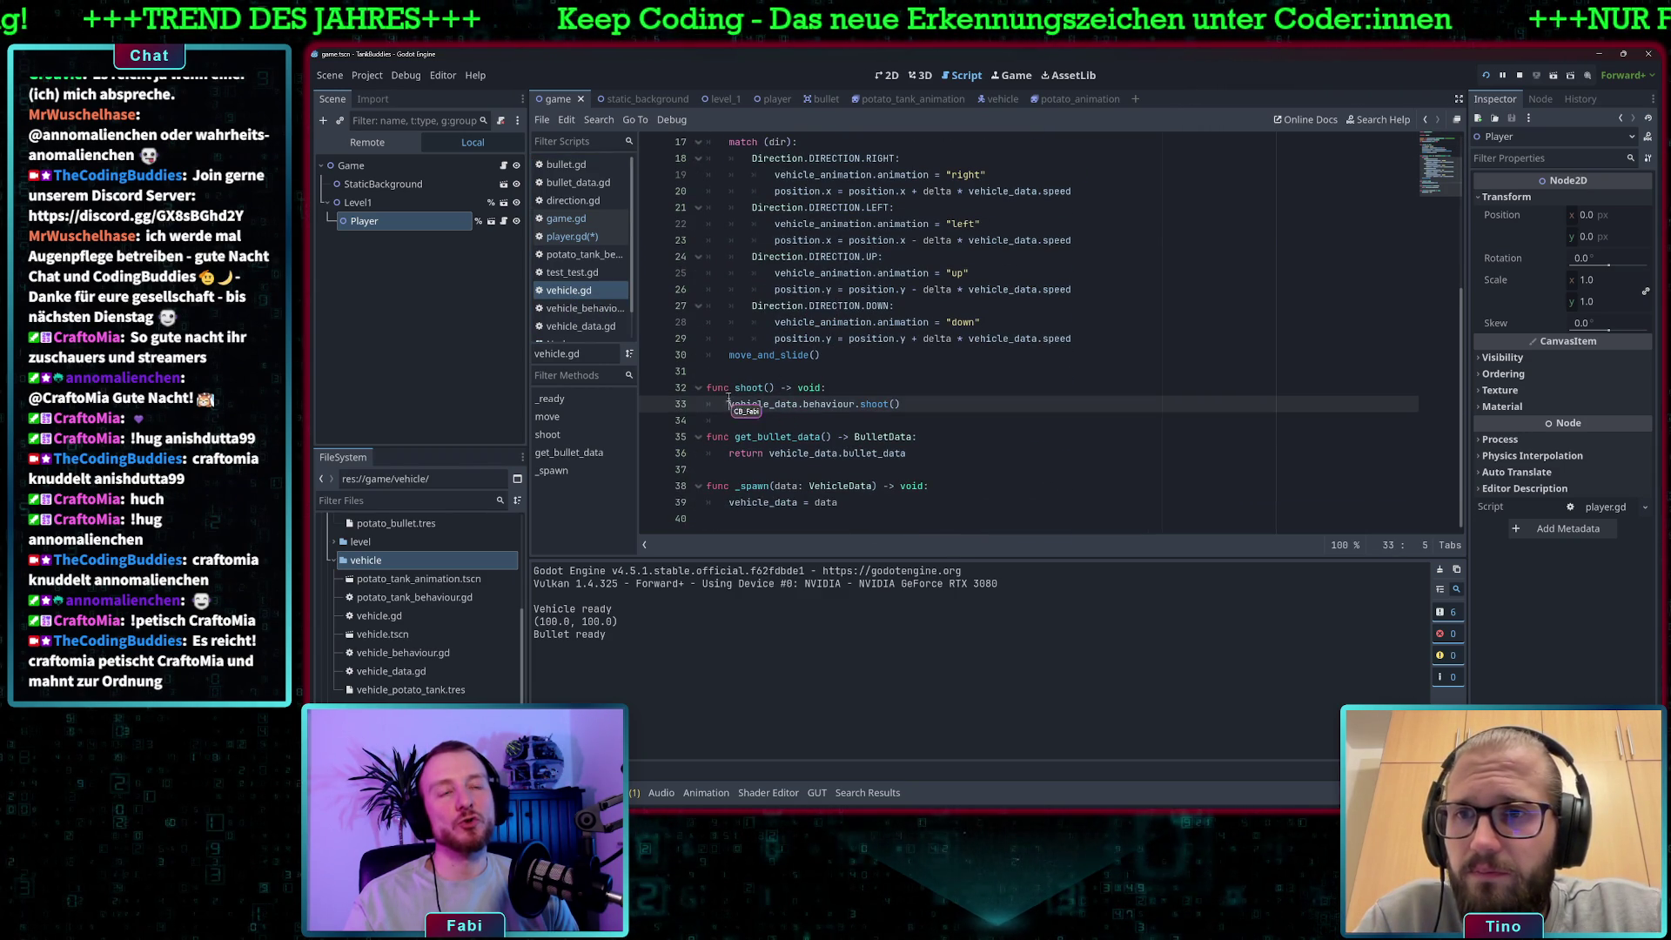
mouse_move(746, 404)
left_mouse_down()
mouse_move(851, 404)
mouse_move(729, 407)
left_mouse_up()
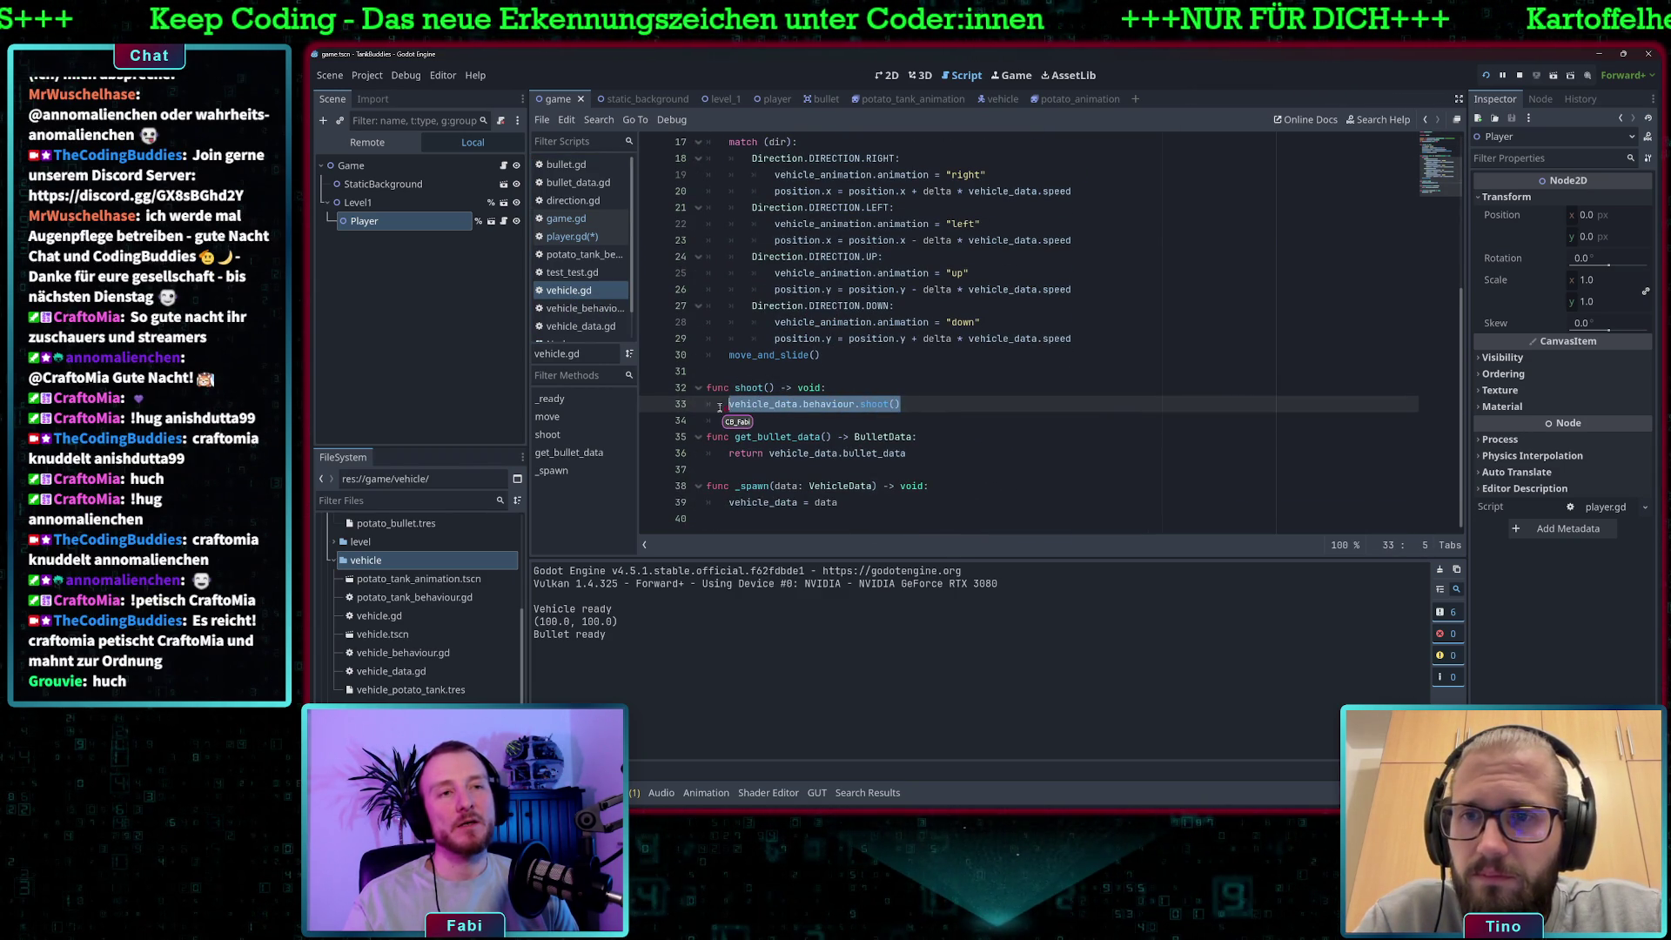
left_click(740, 403)
left_click(746, 391)
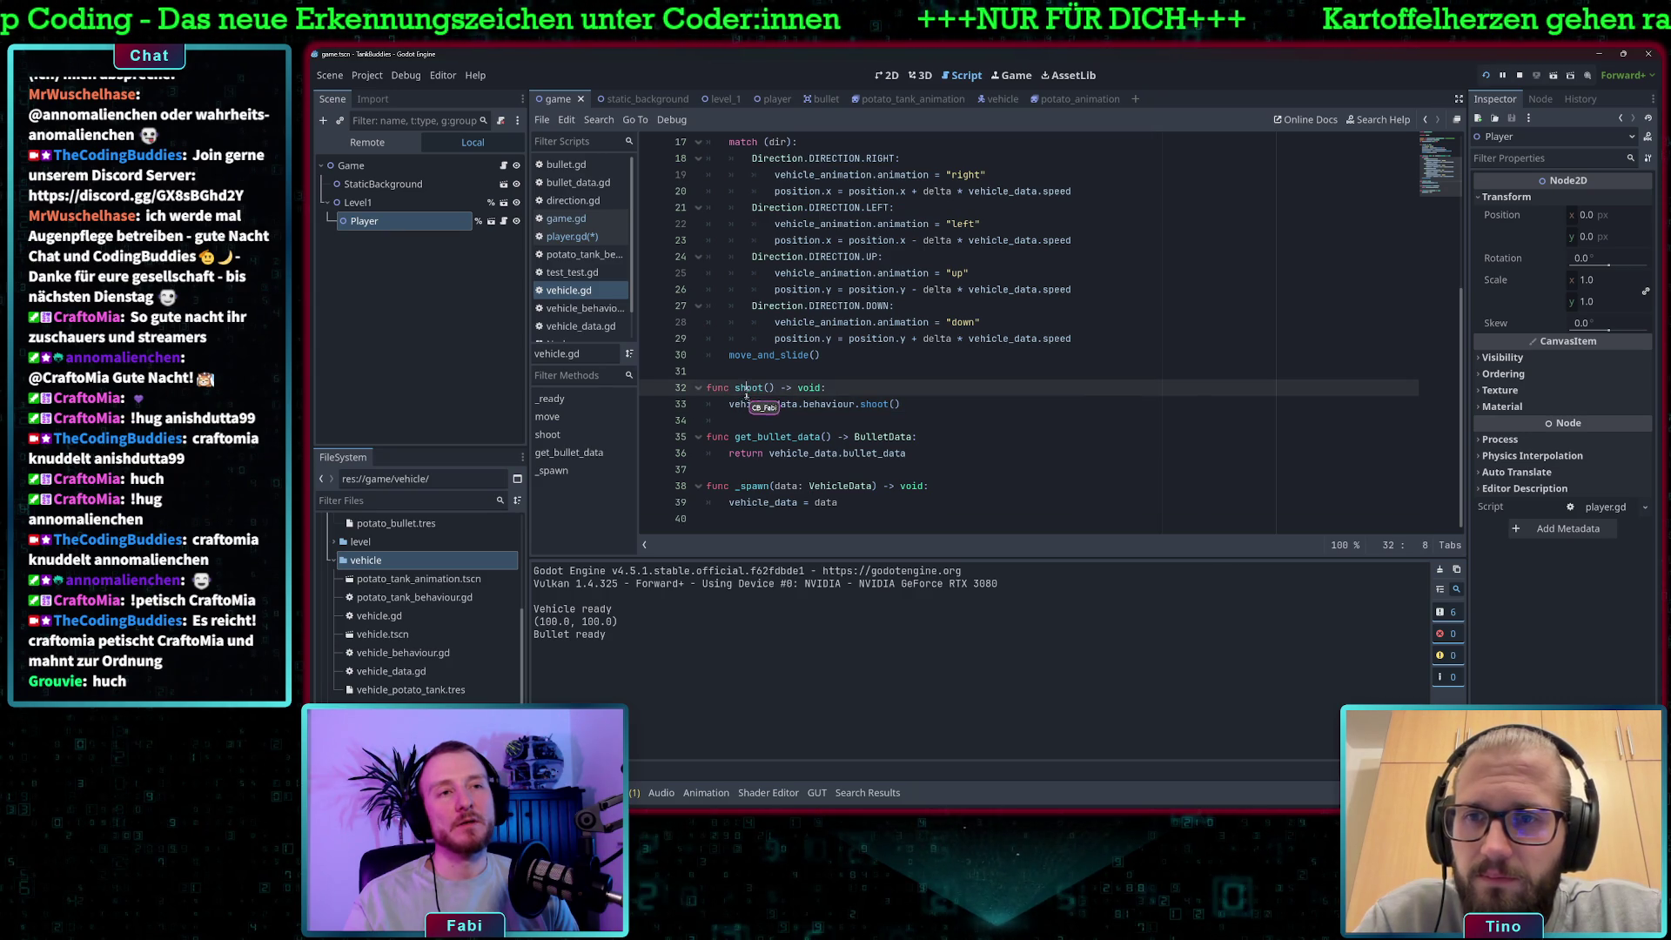
left_click_drag(729, 406, 902, 406)
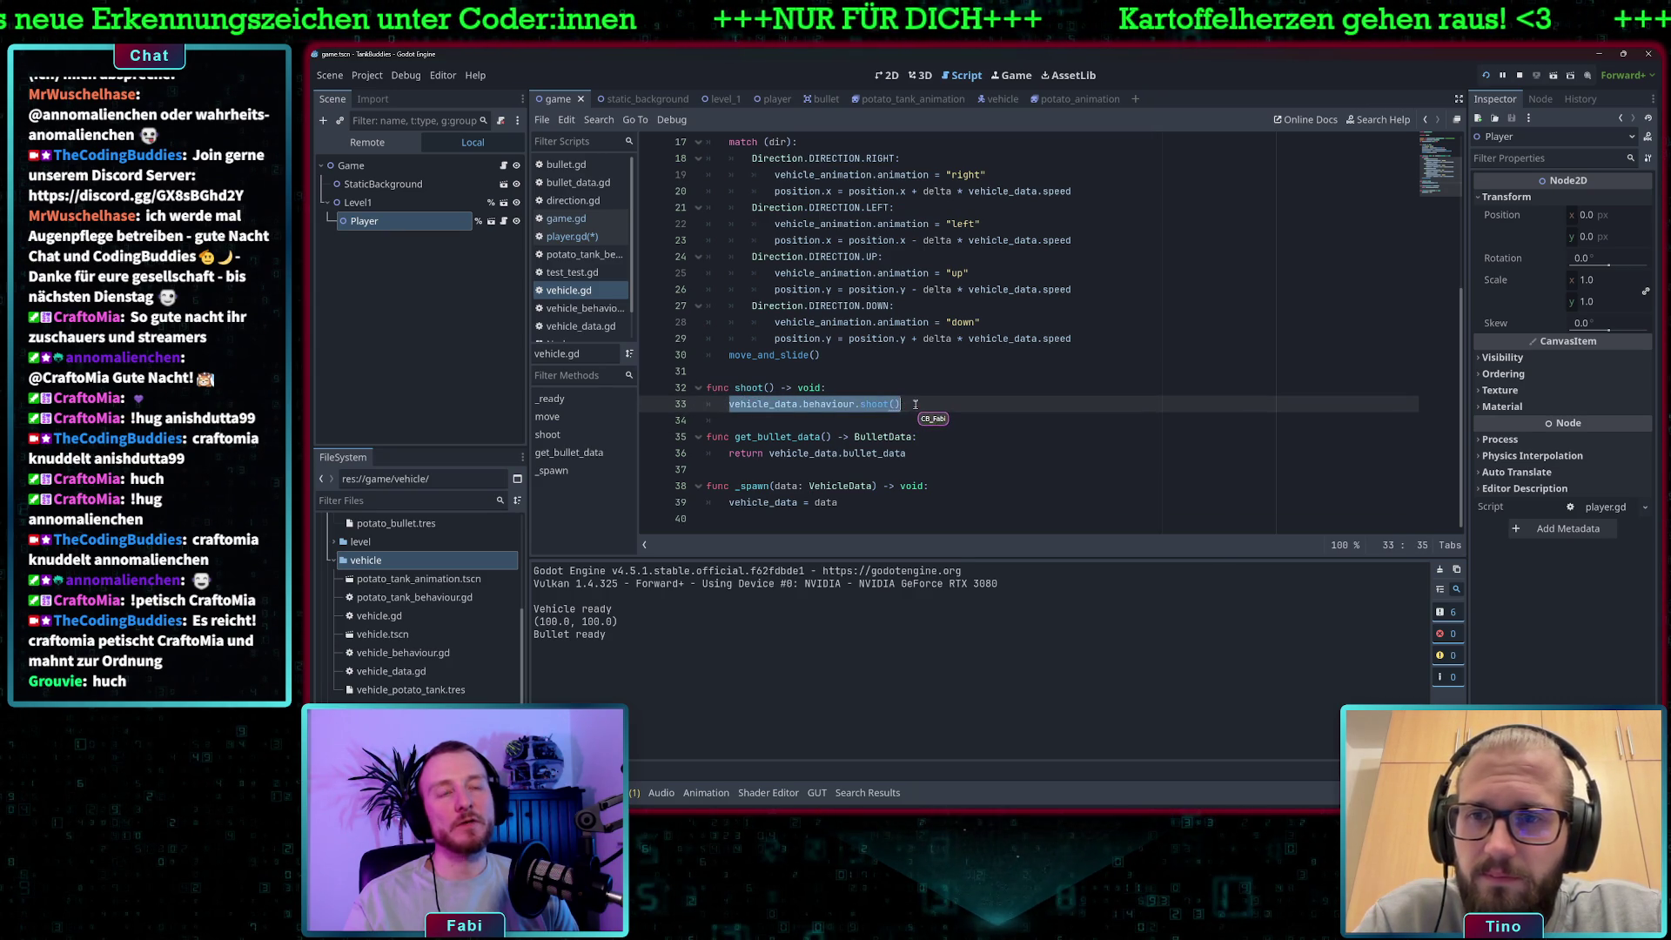
left_click(903, 406)
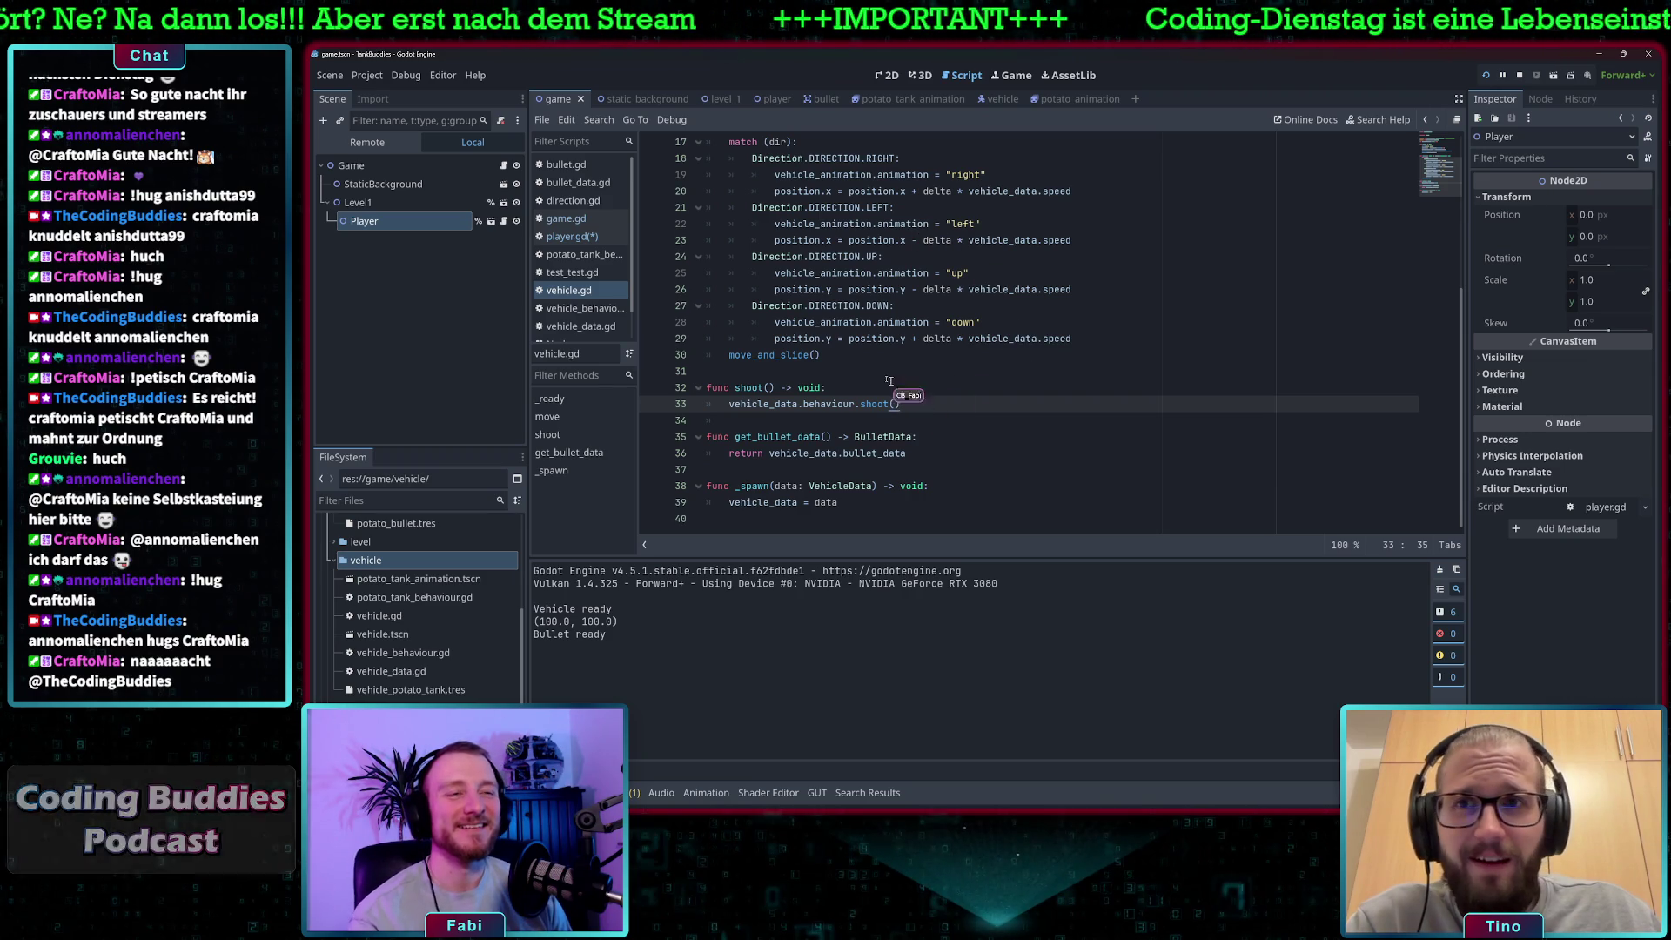
left_click(573, 239)
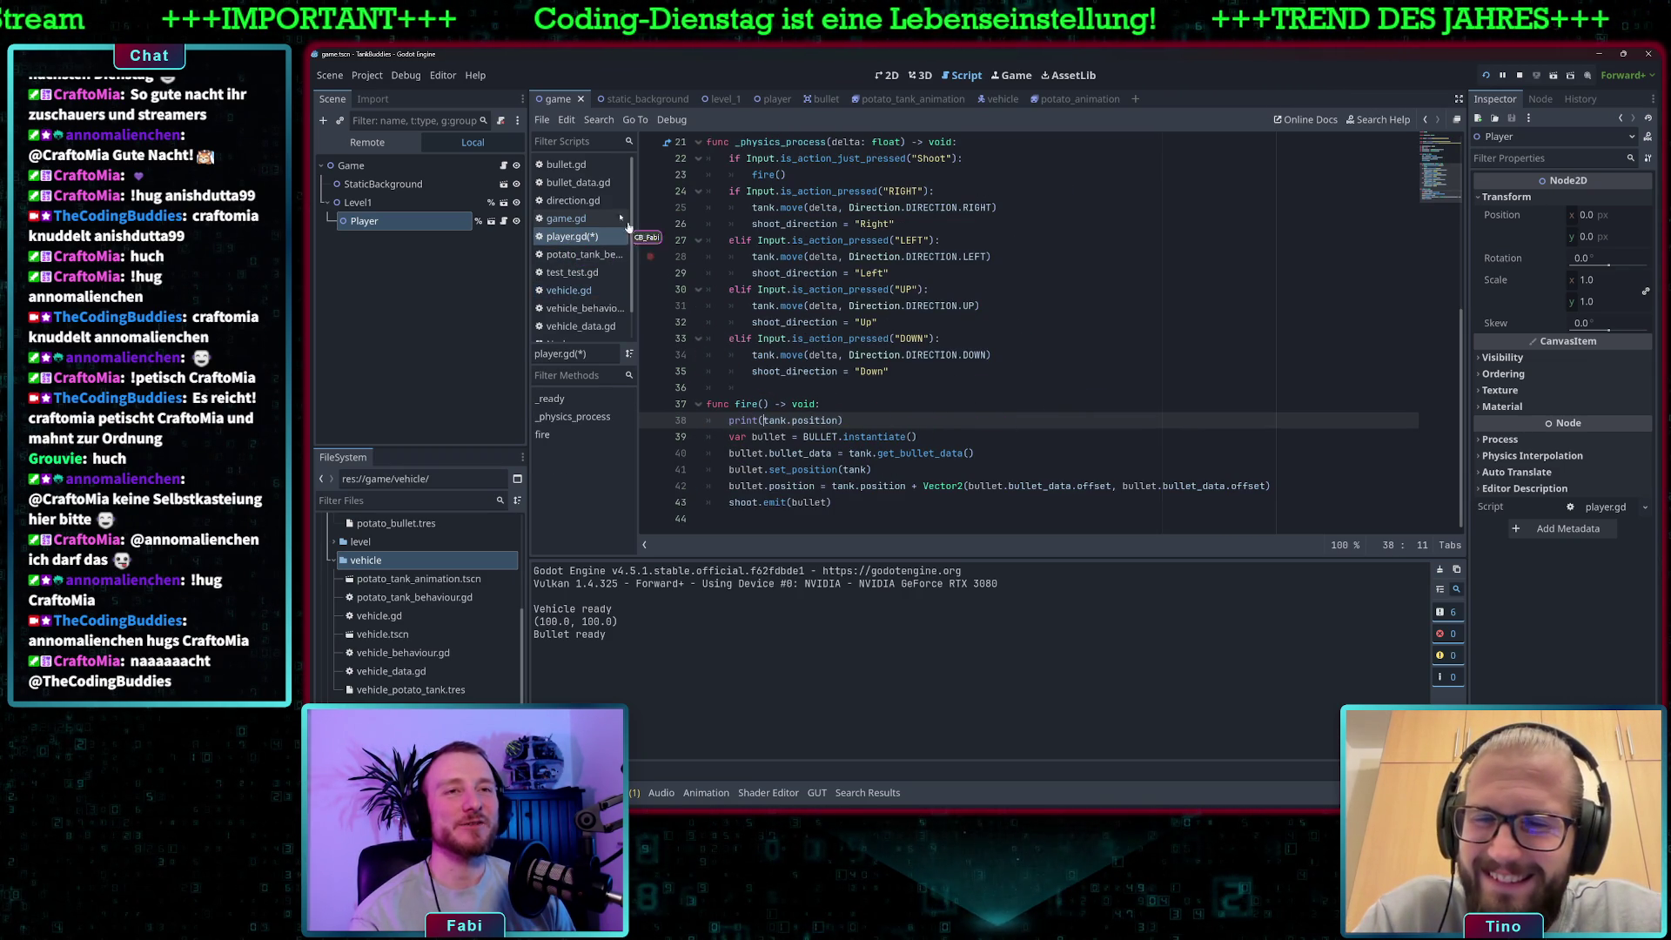
left_click(570, 290)
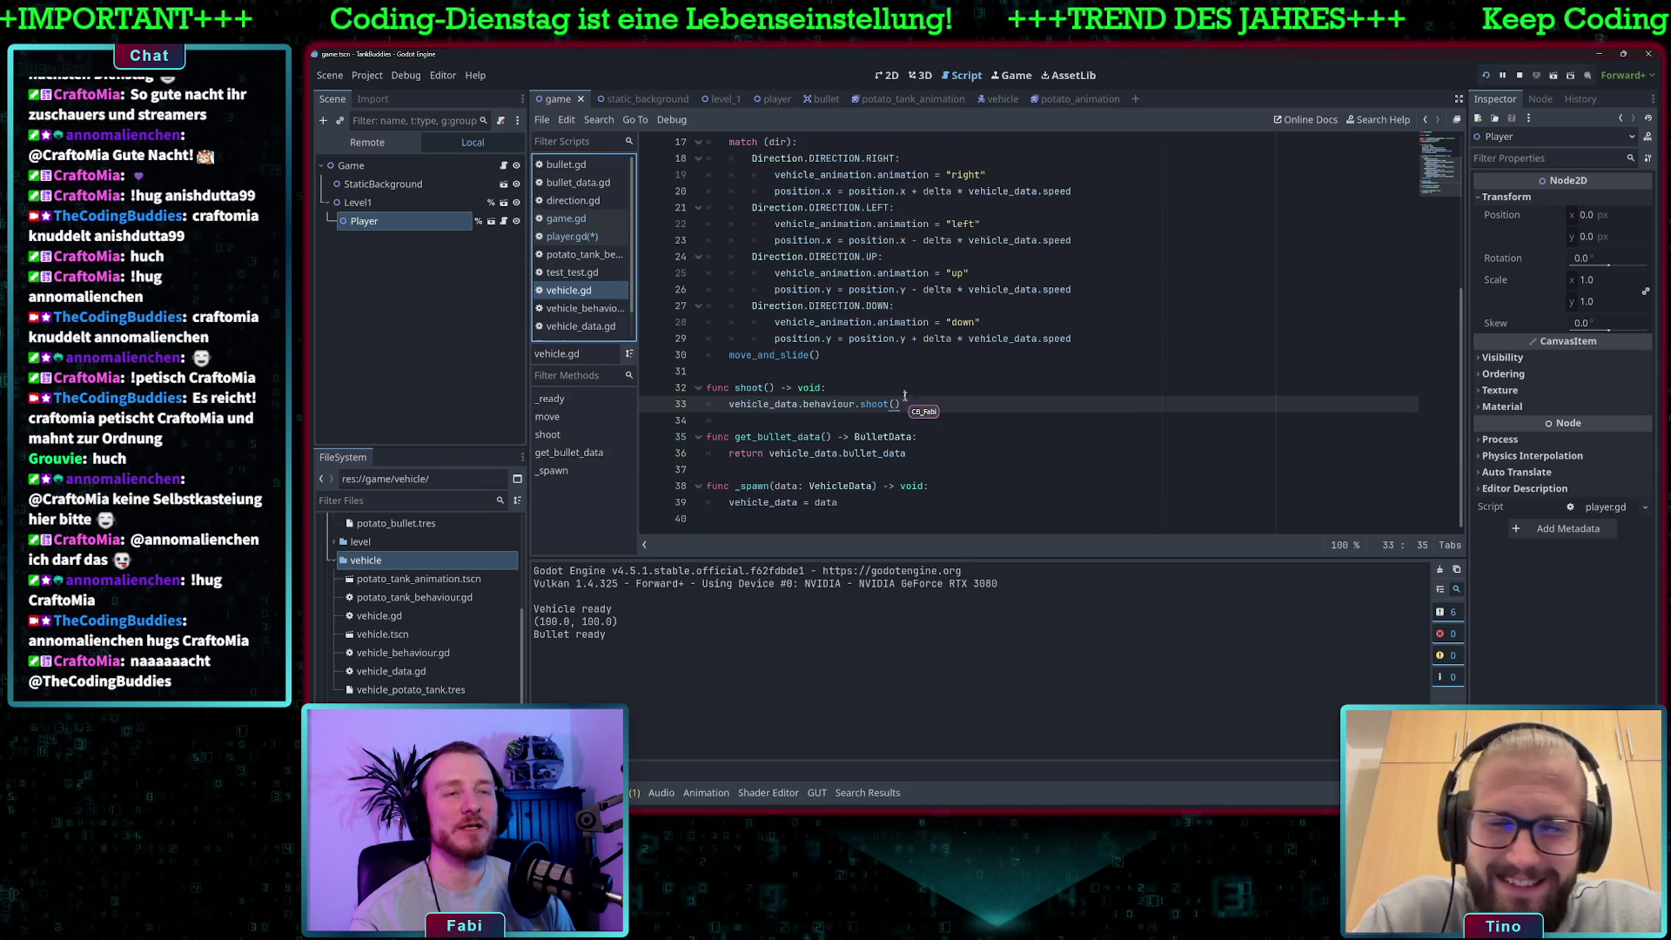
scroll(857, 400, "up", 5)
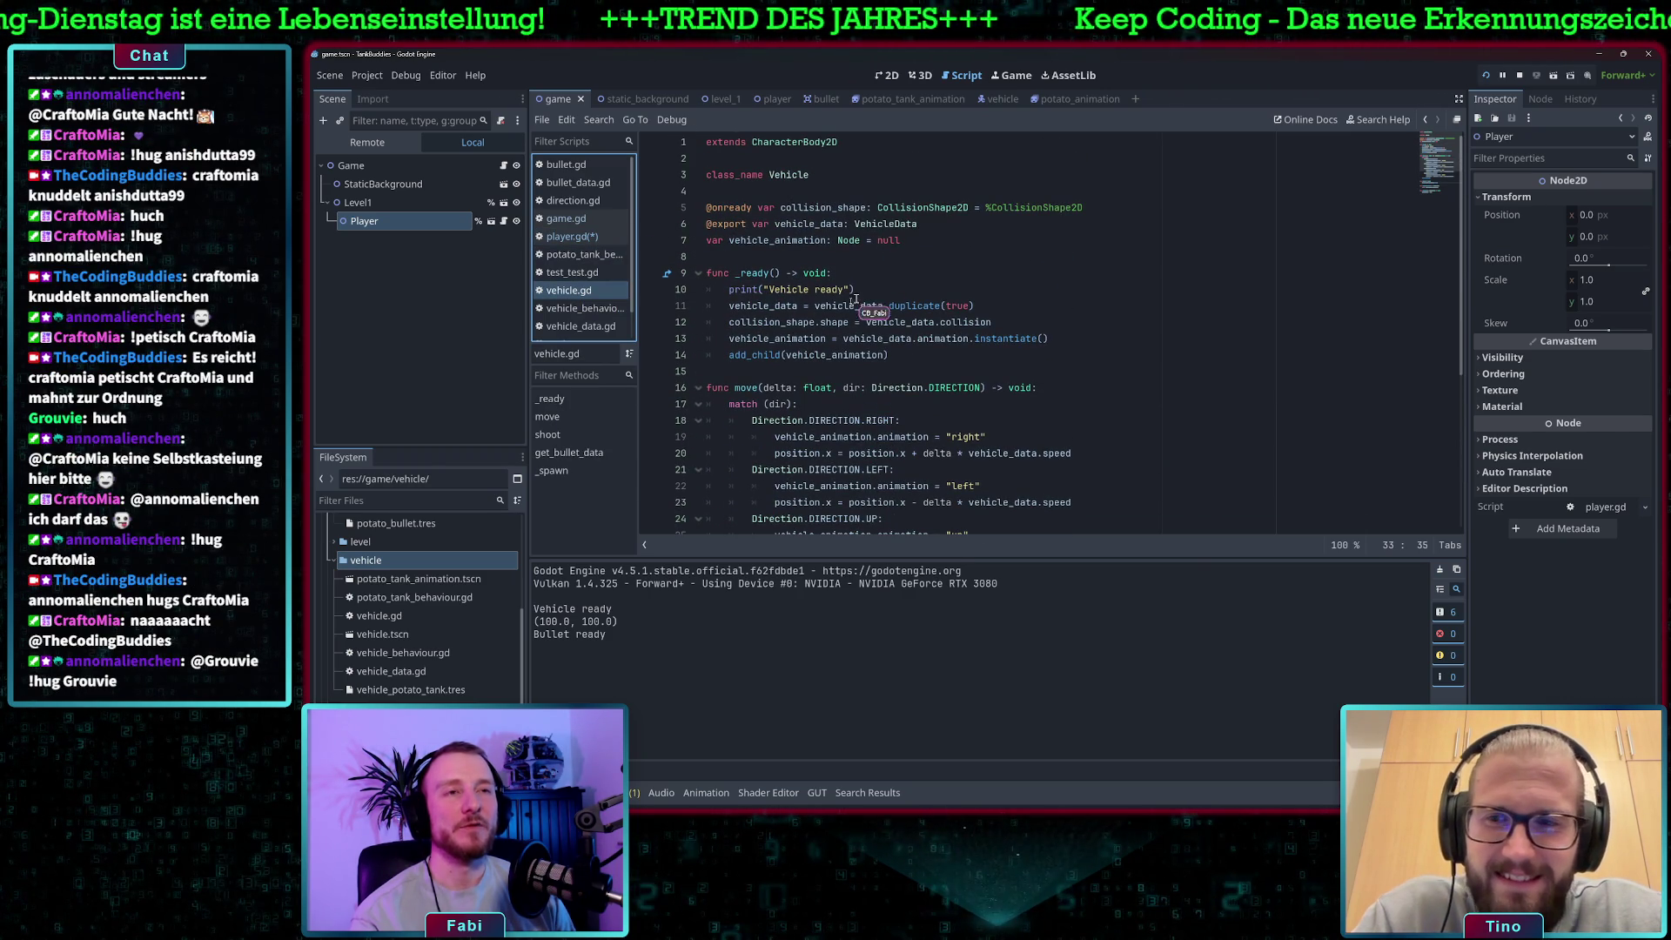
left_click(837, 190)
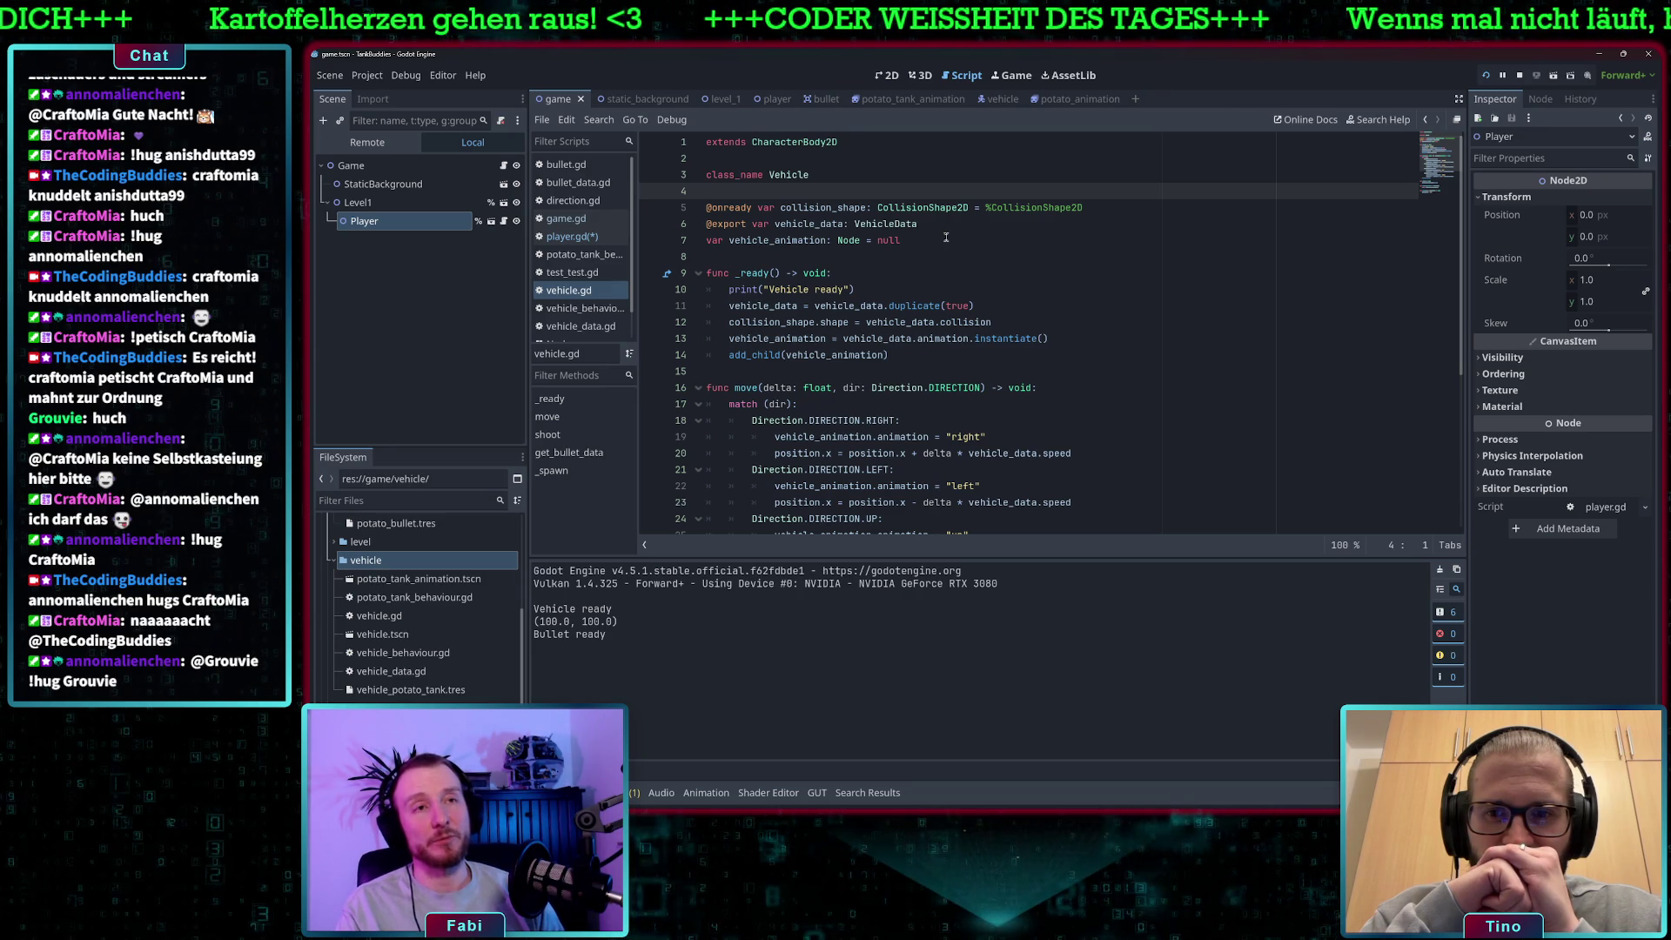
Start a new signal shoot() declaration near the top of vehicle.gd.
key("Return")
key("Return")
key("Up")
type("signal shoot")
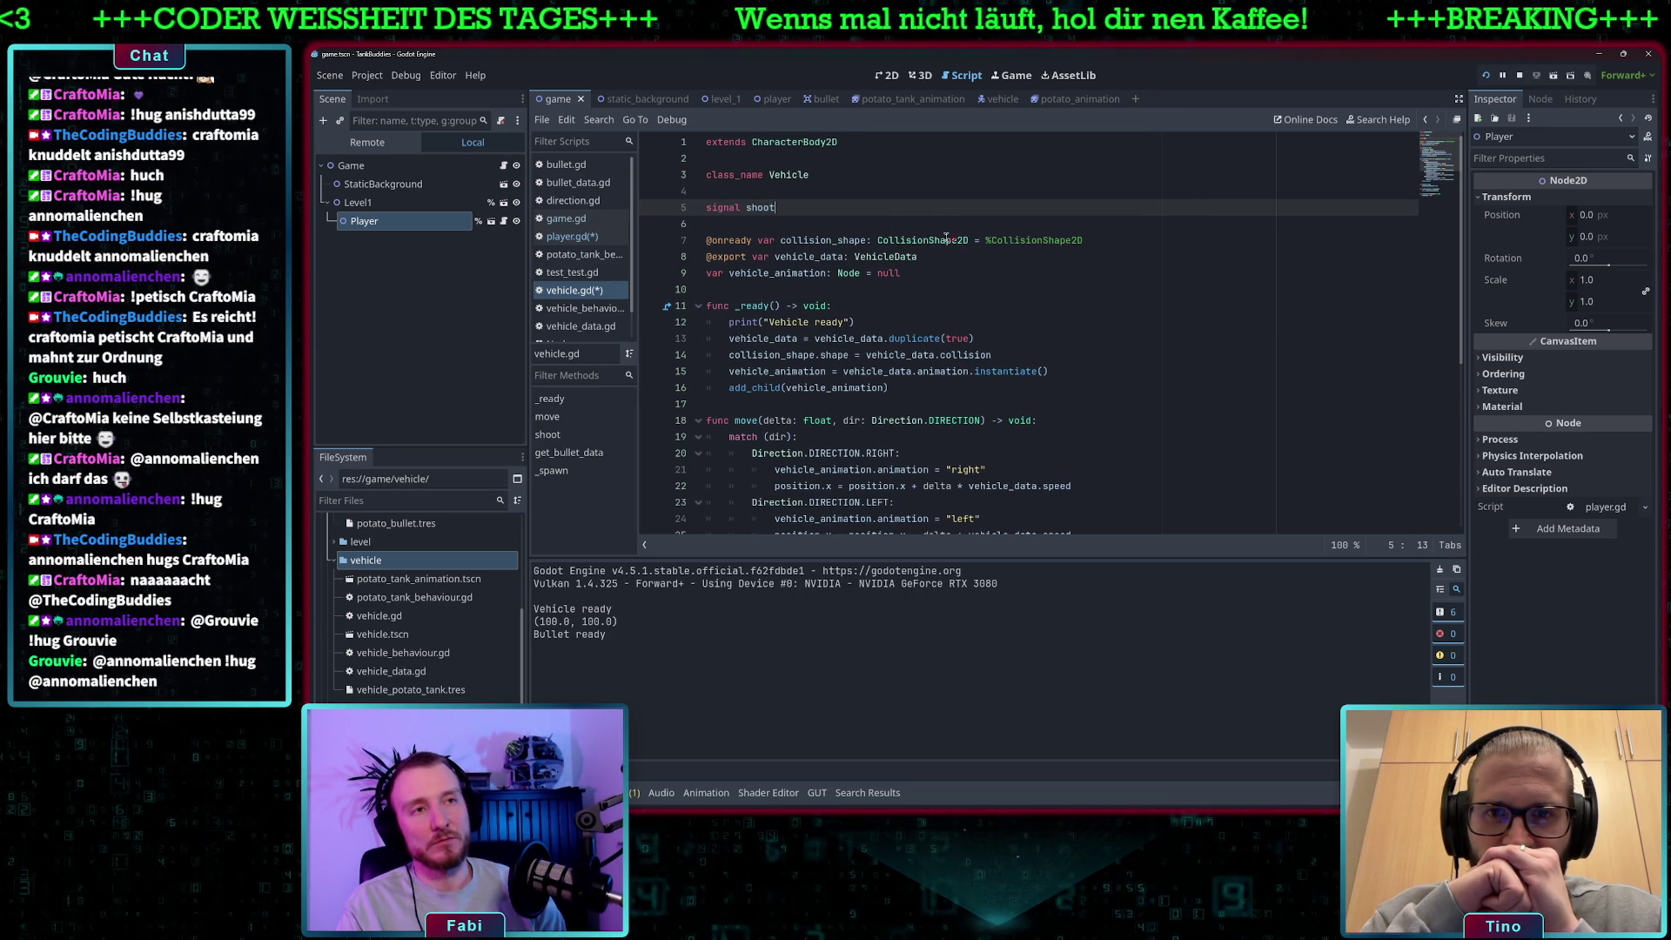
type("(")
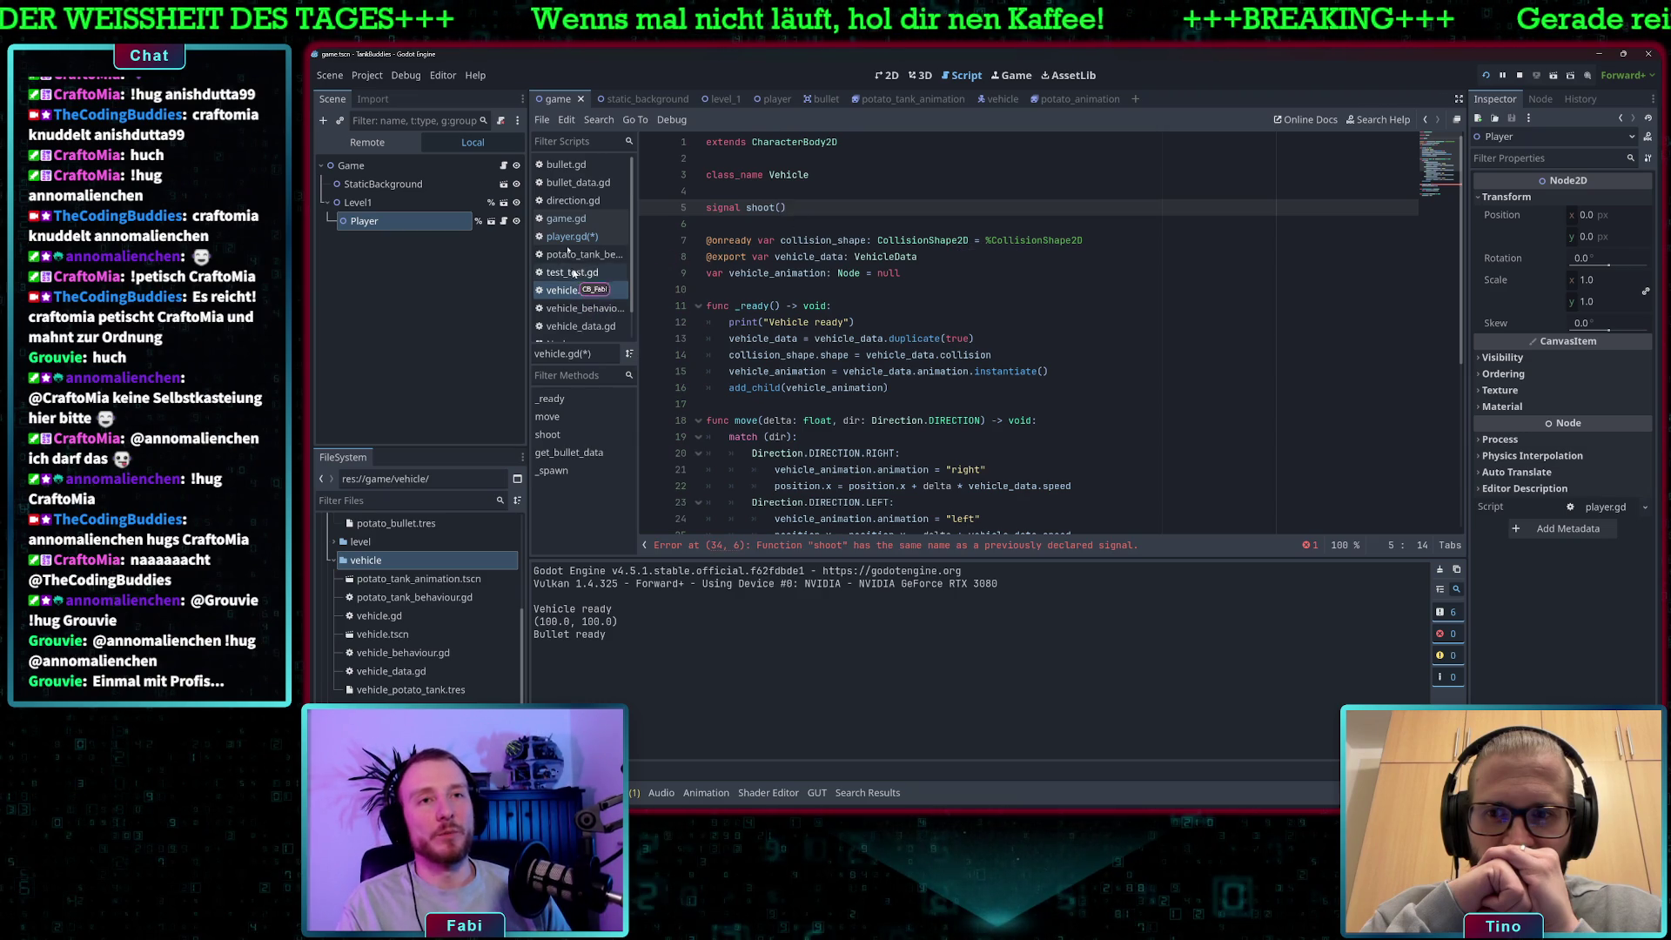
Remove the shoot signal declaration from line 3 of player.gd.
left_click(567, 236)
scroll(869, 234, "up", 8)
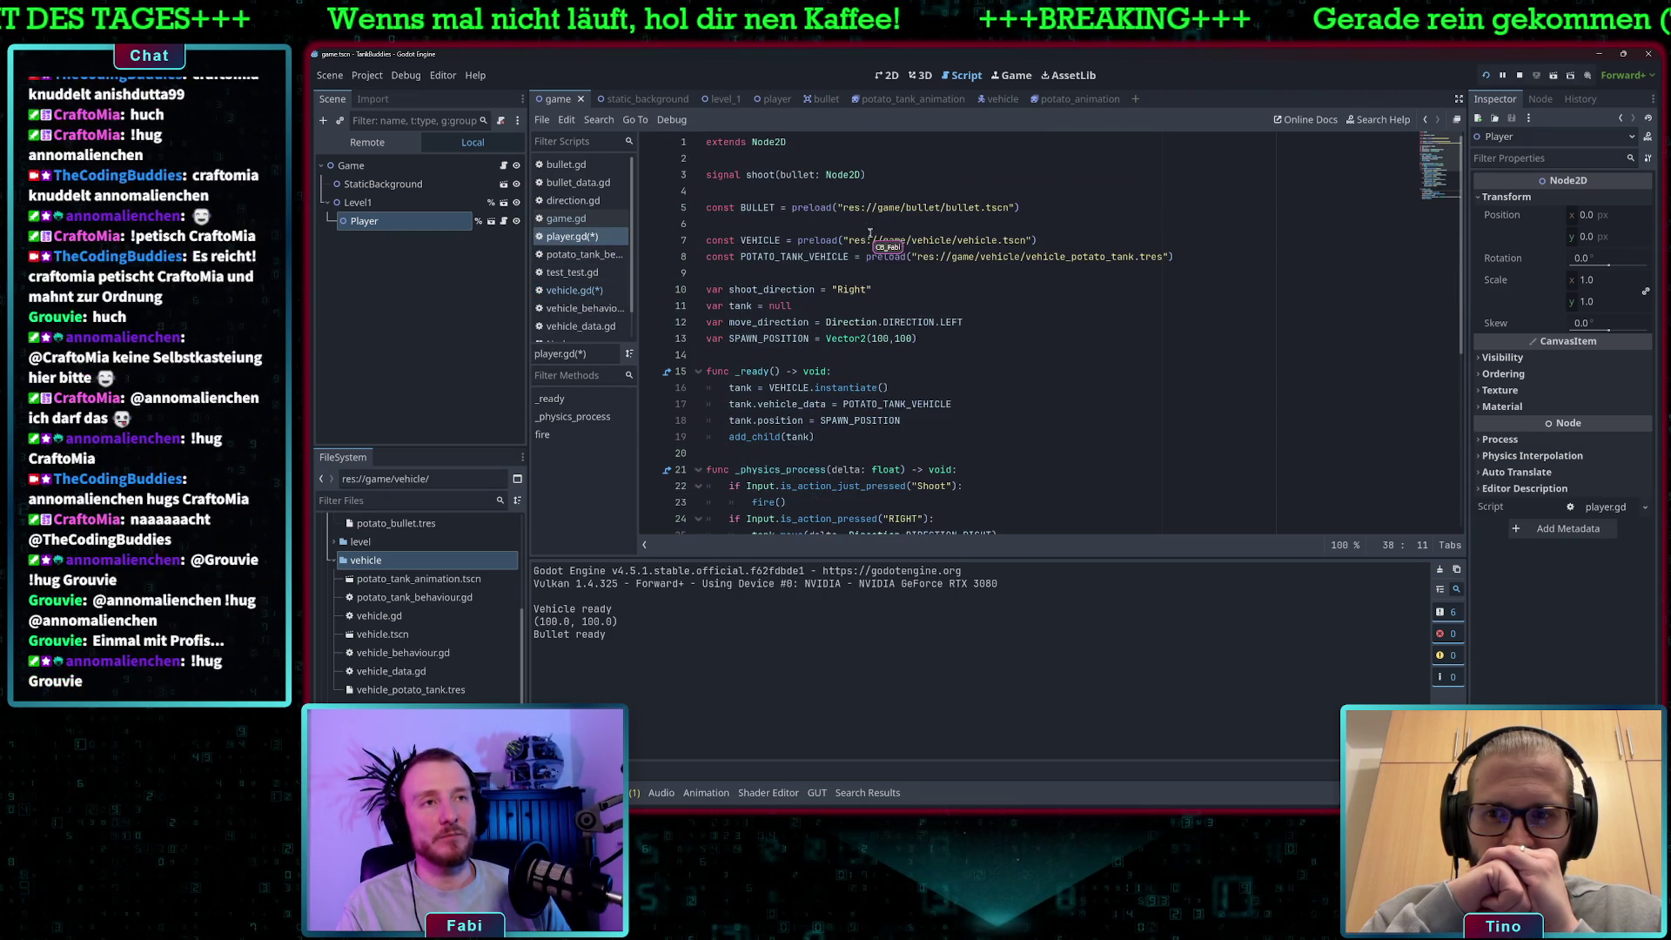
left_click_drag(866, 175, 705, 173)
key("ctrl+c")
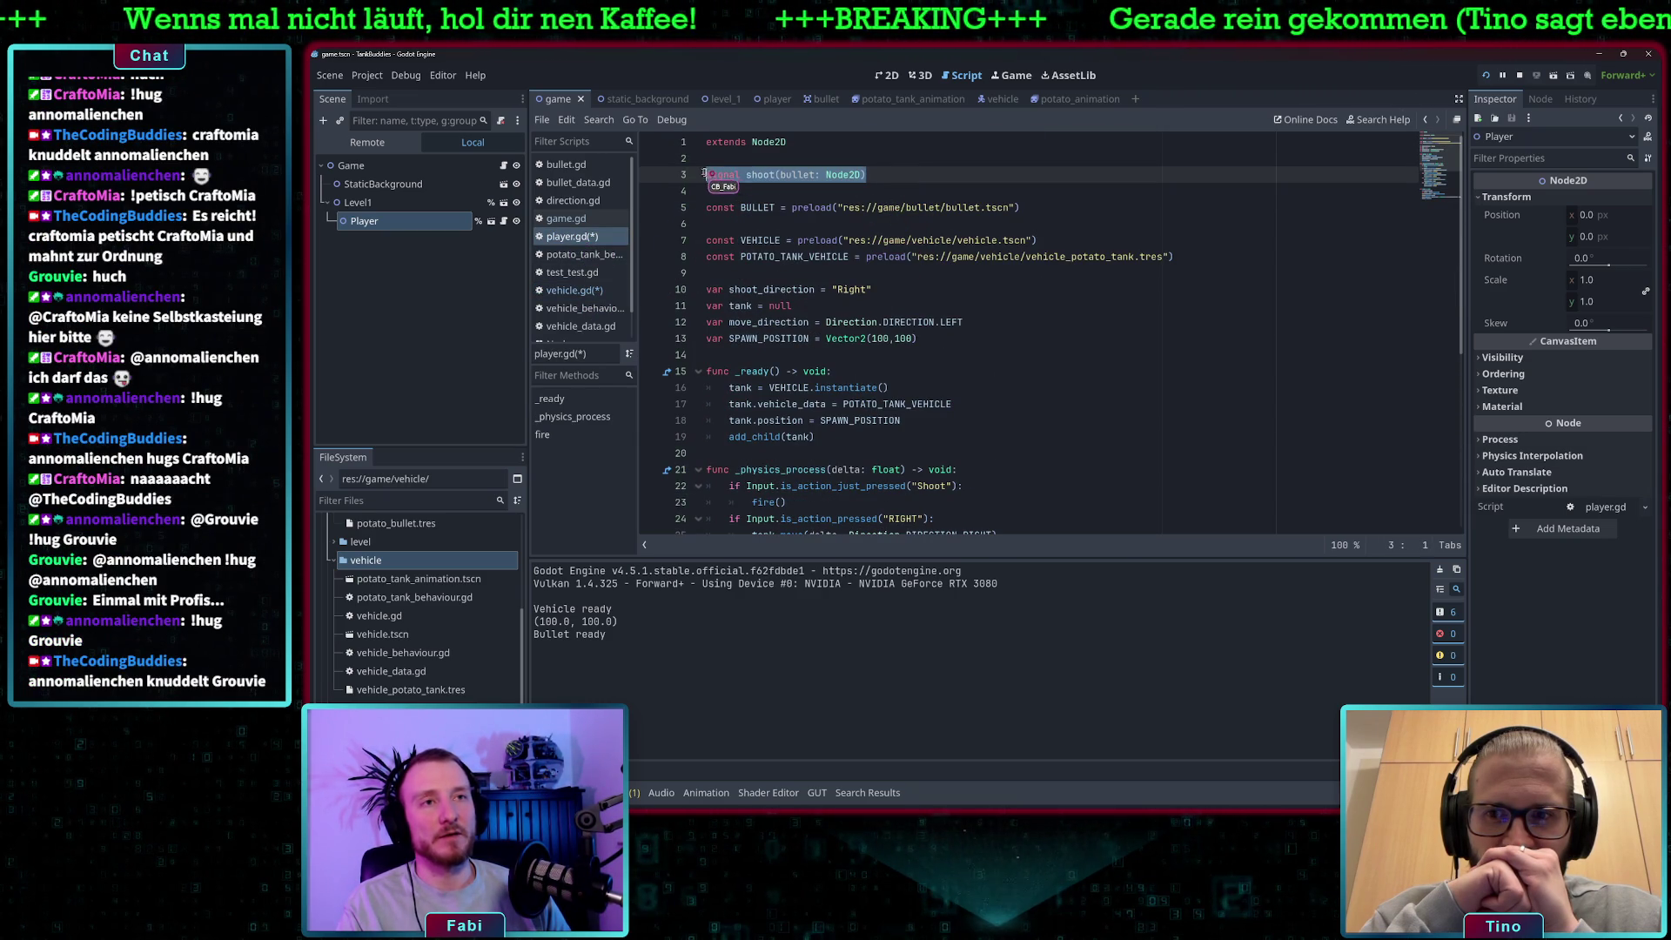
key("Delete")
left_click(572, 239)
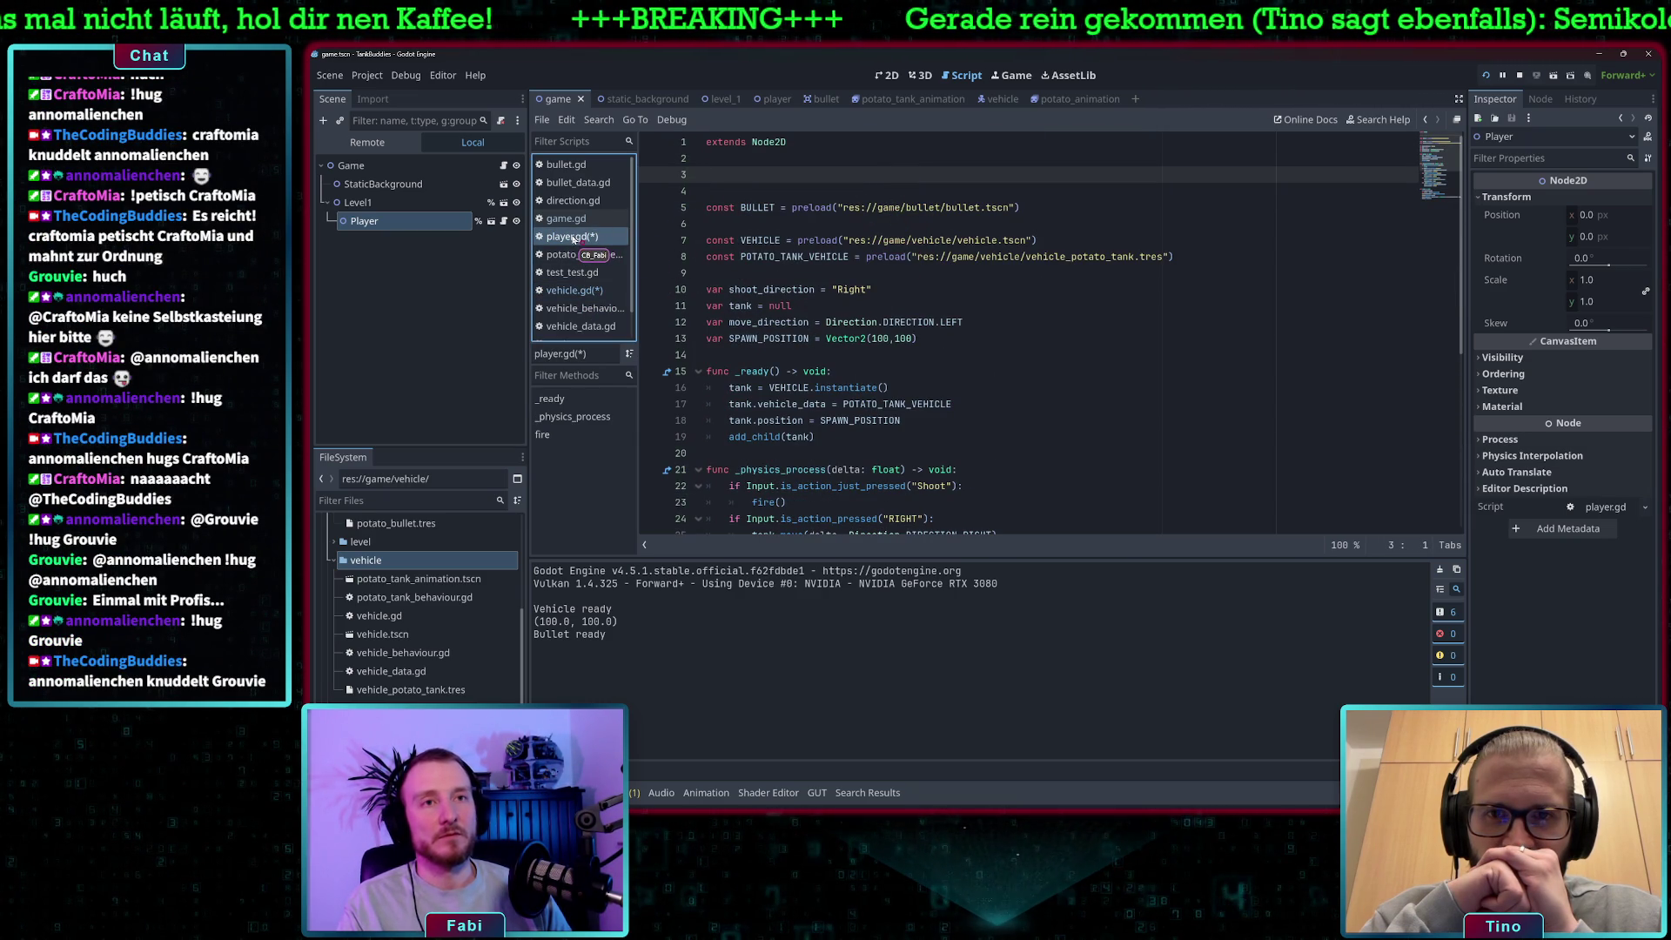
Replace vehicle.gd's parameterless shoot signal with signal shoot(bullet: Node2D).
left_click(574, 290)
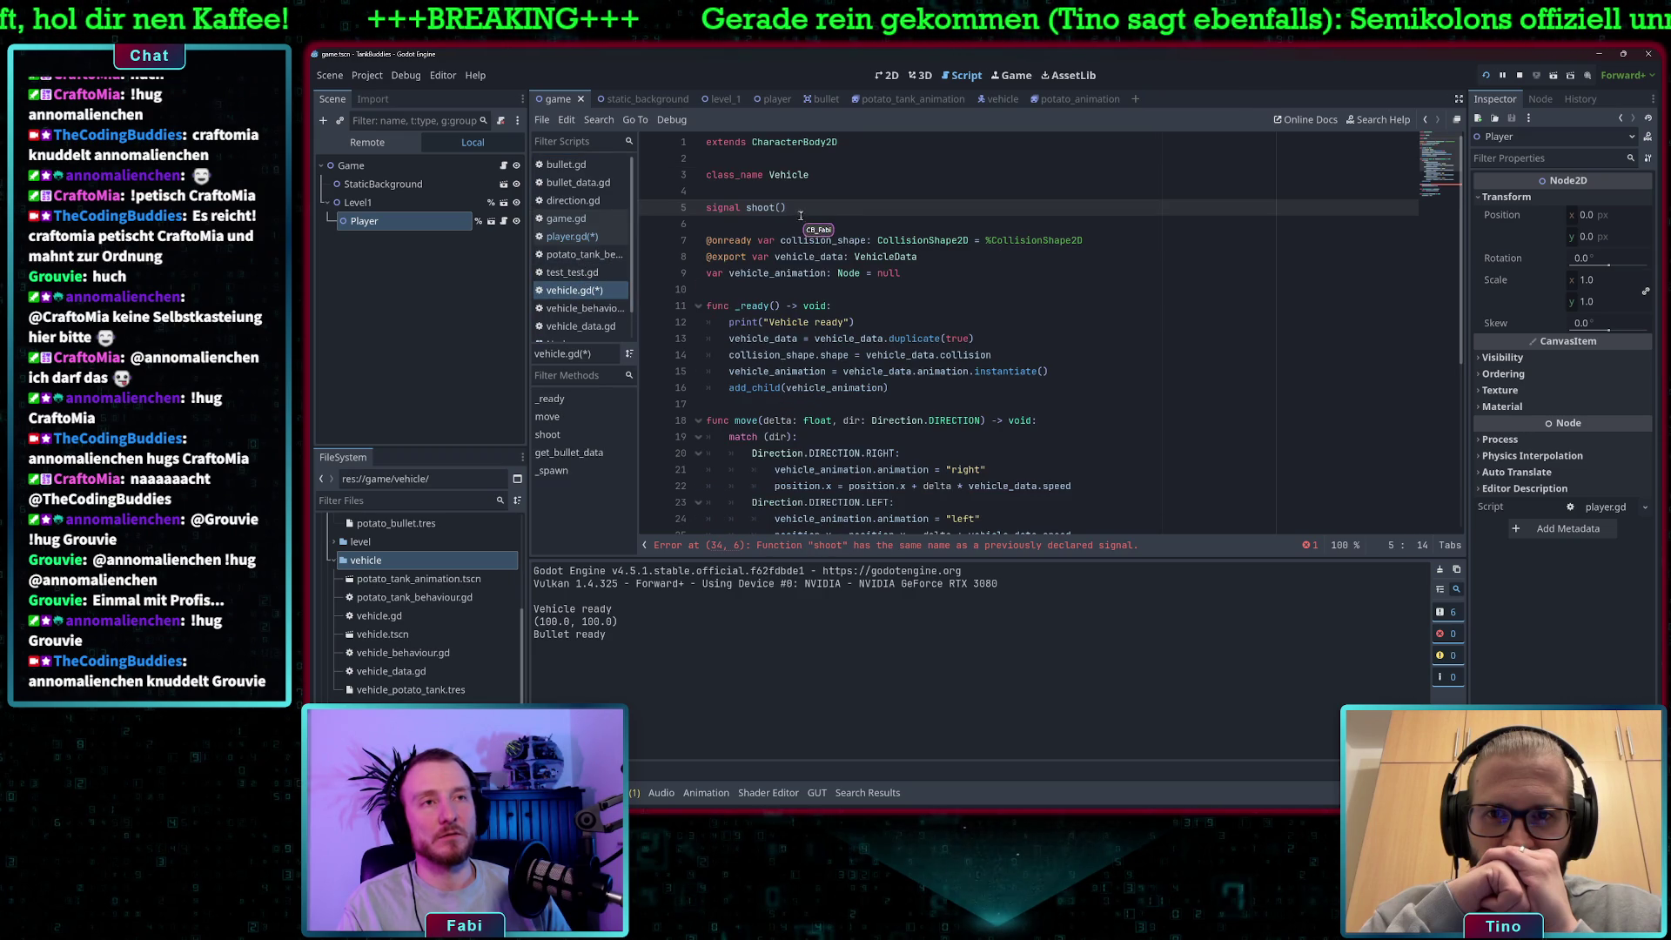
left_click_drag(790, 211, 701, 213)
key("ctrl+v")
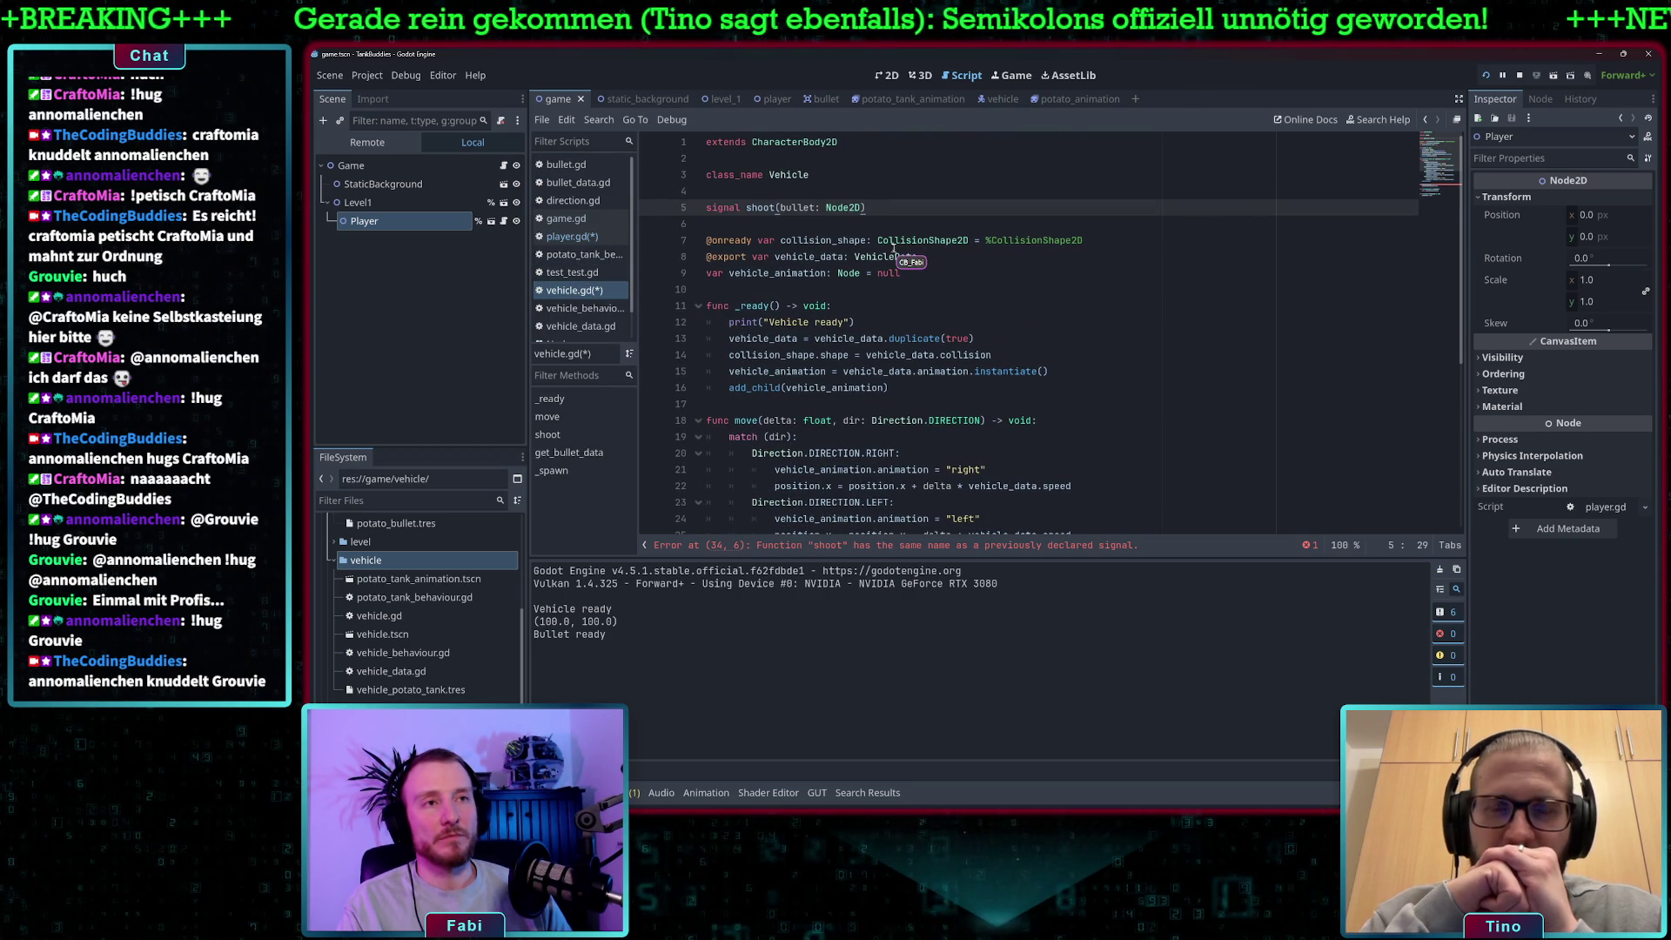
mouse_move(893, 249)
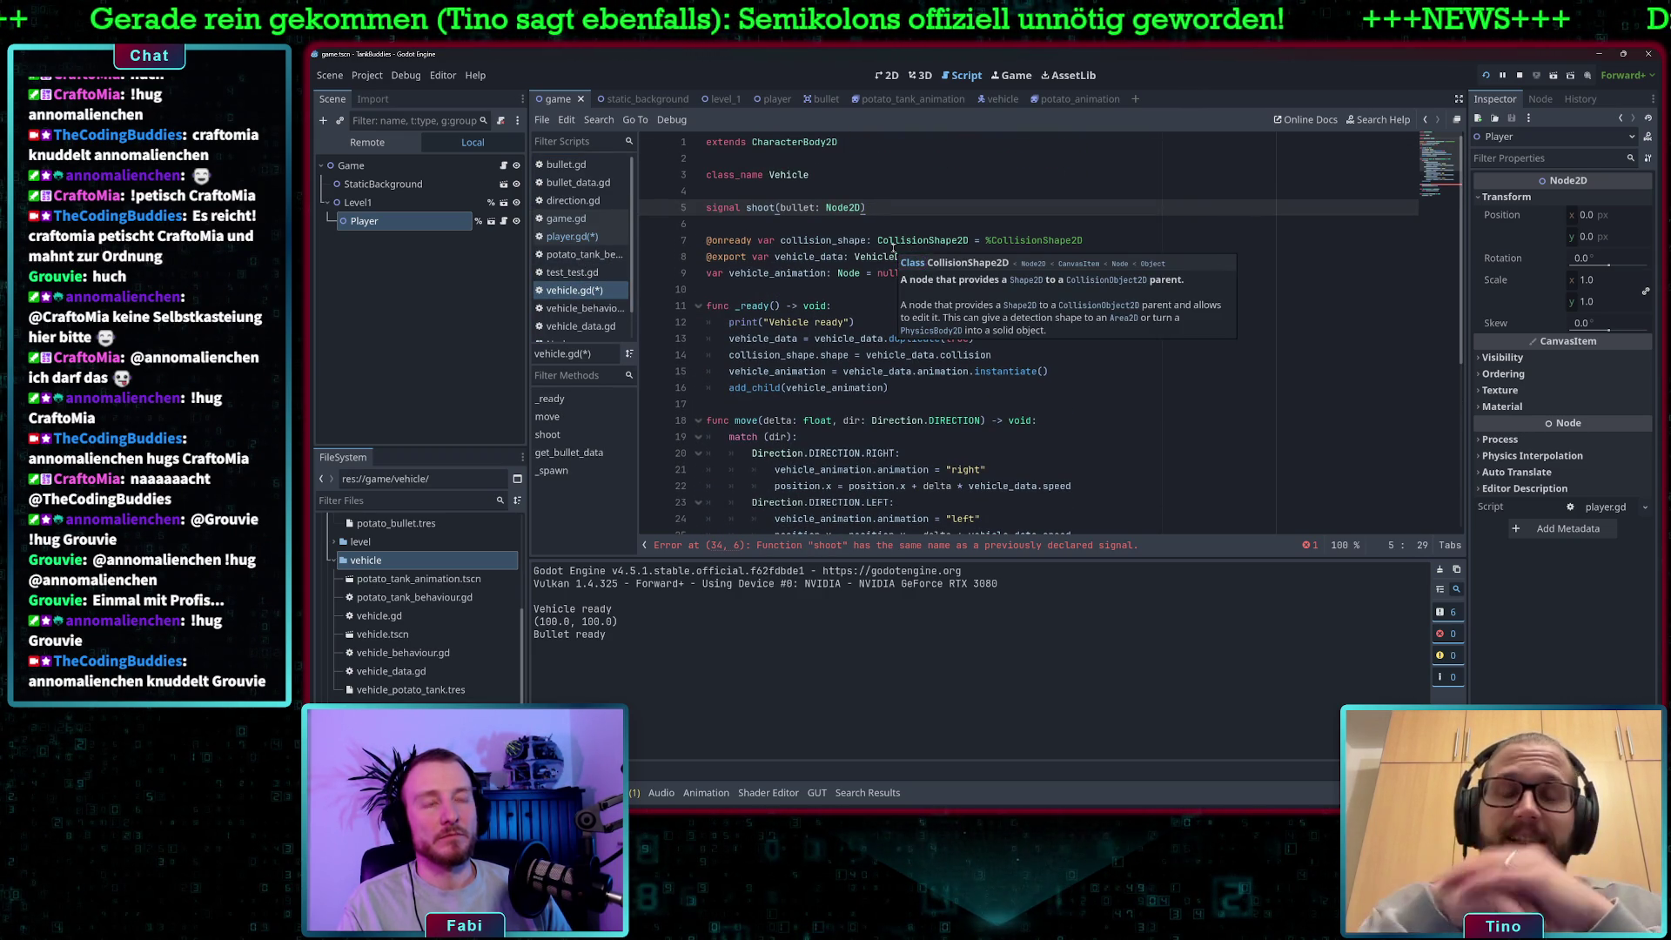
scroll(893, 249, "down", 2)
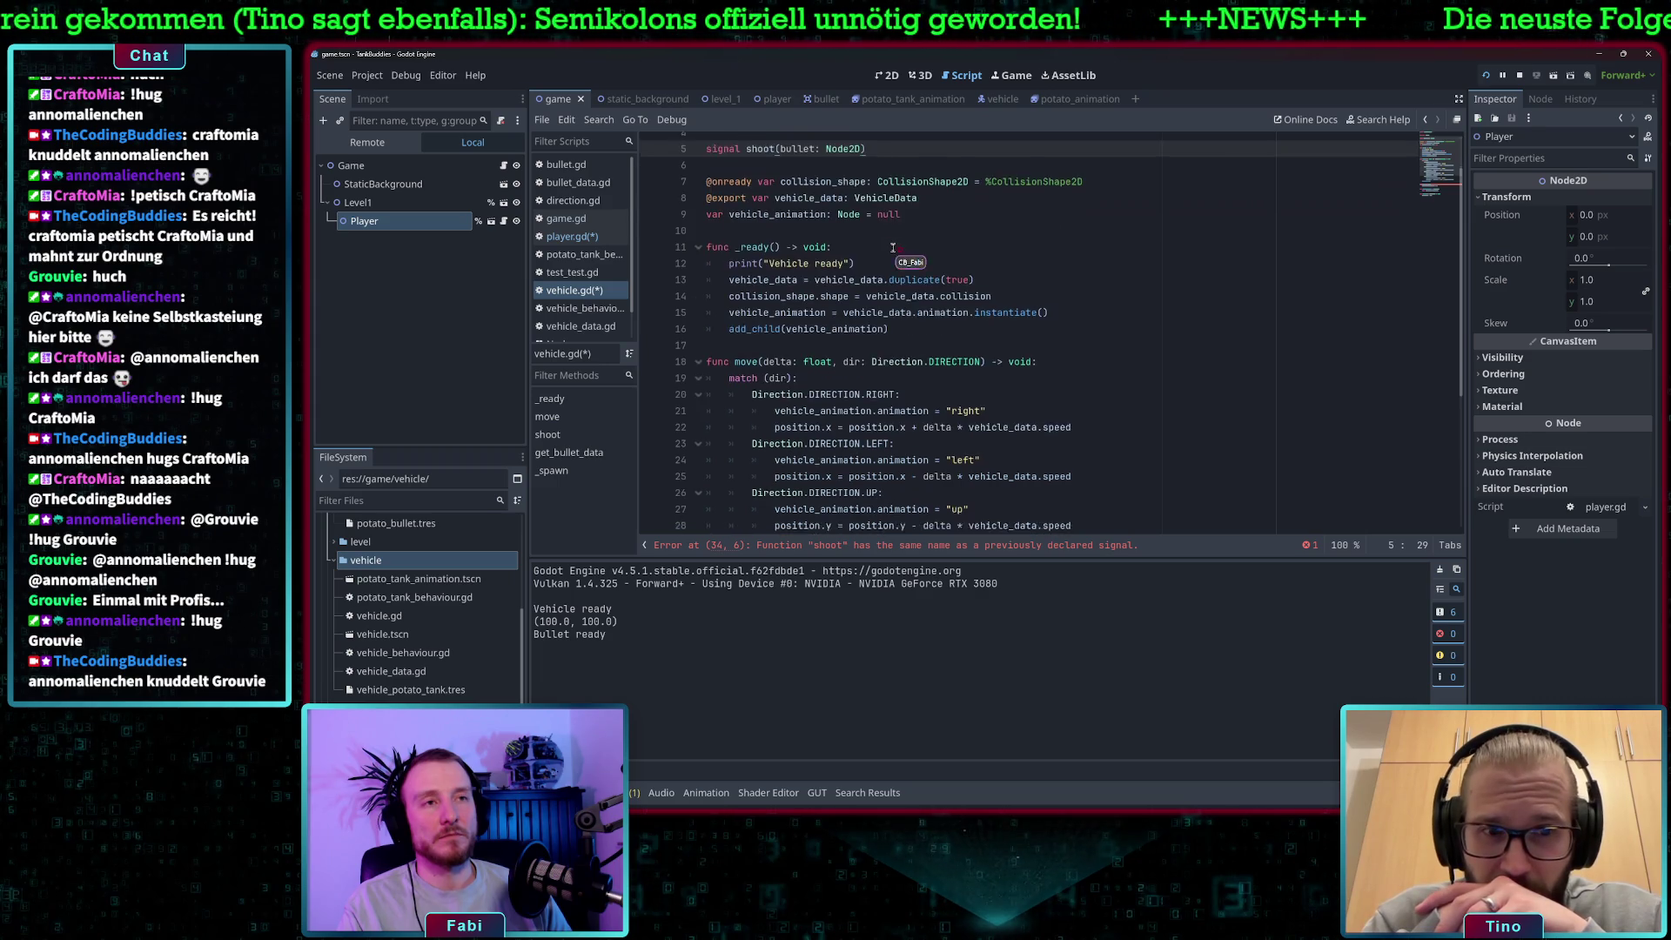
scroll(893, 249, "down", 3)
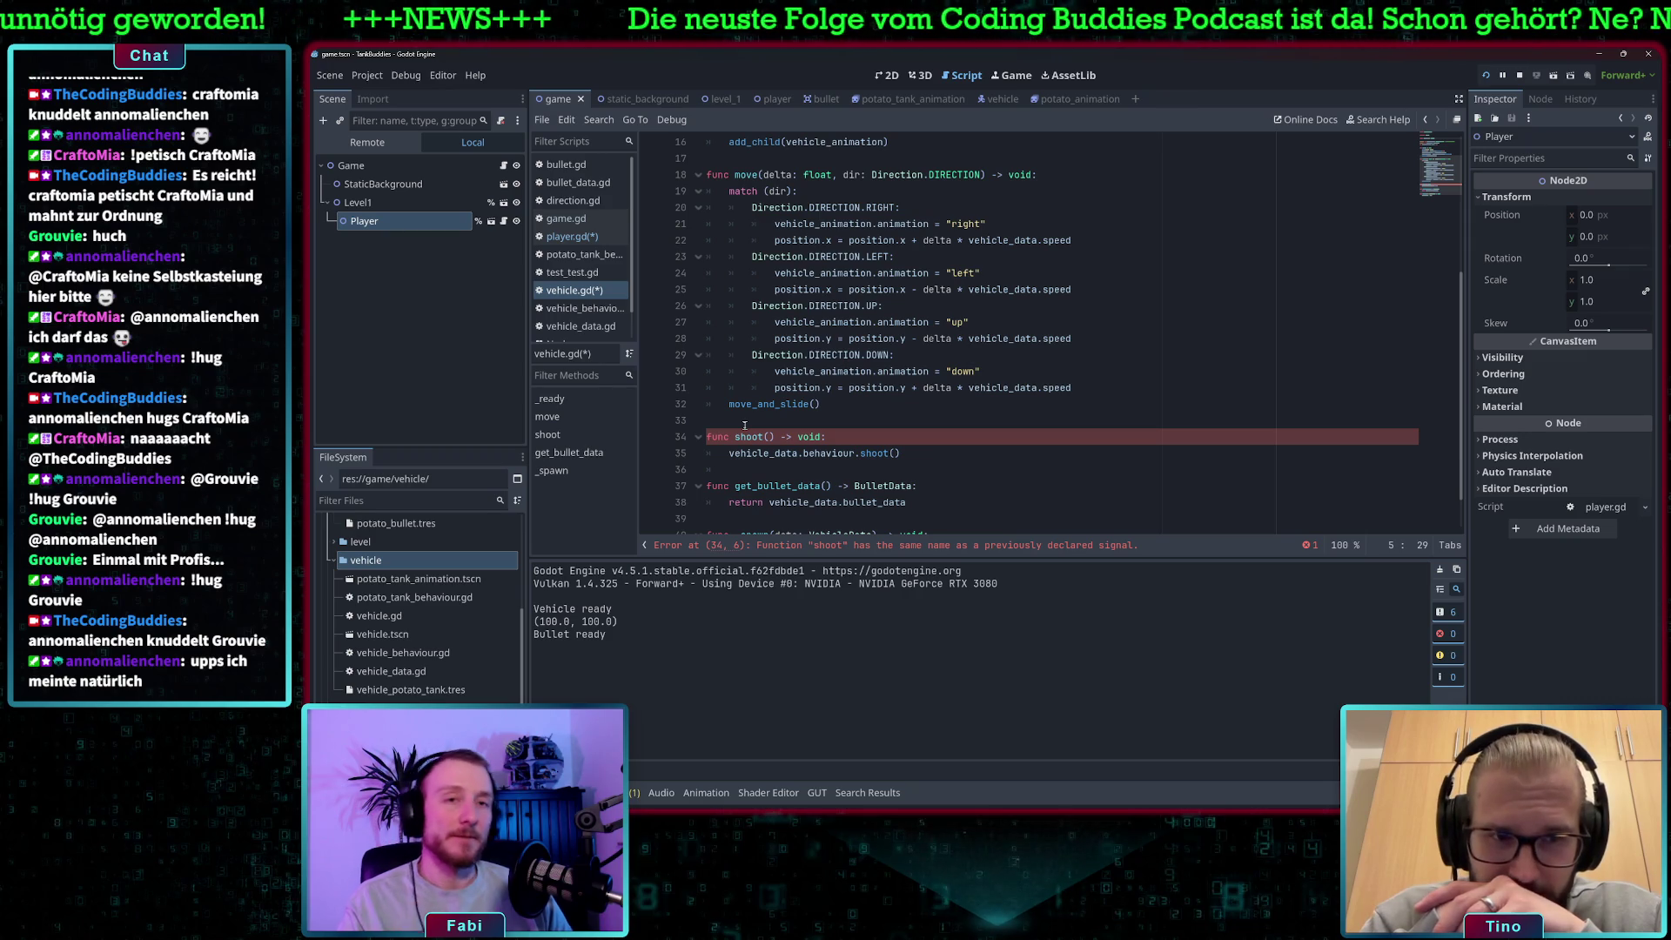
Delete vehicle.gd's old shoot() function and the leftover empty lines.
left_click(937, 449)
left_click_drag(937, 450, 706, 436)
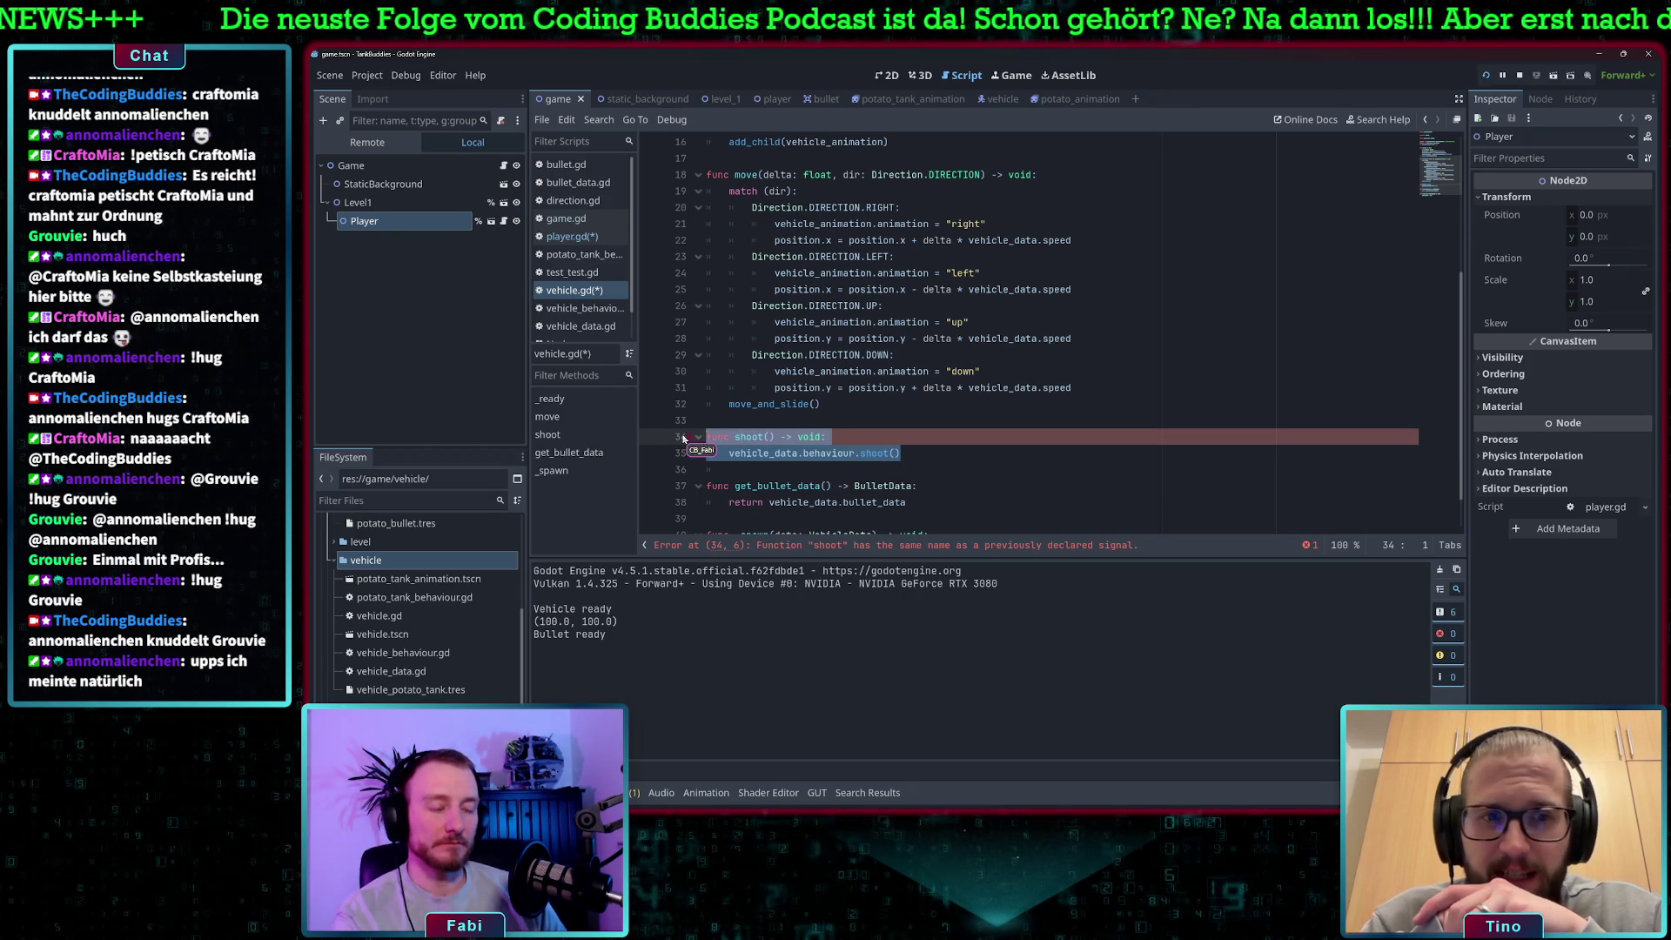
key("BackSpace")
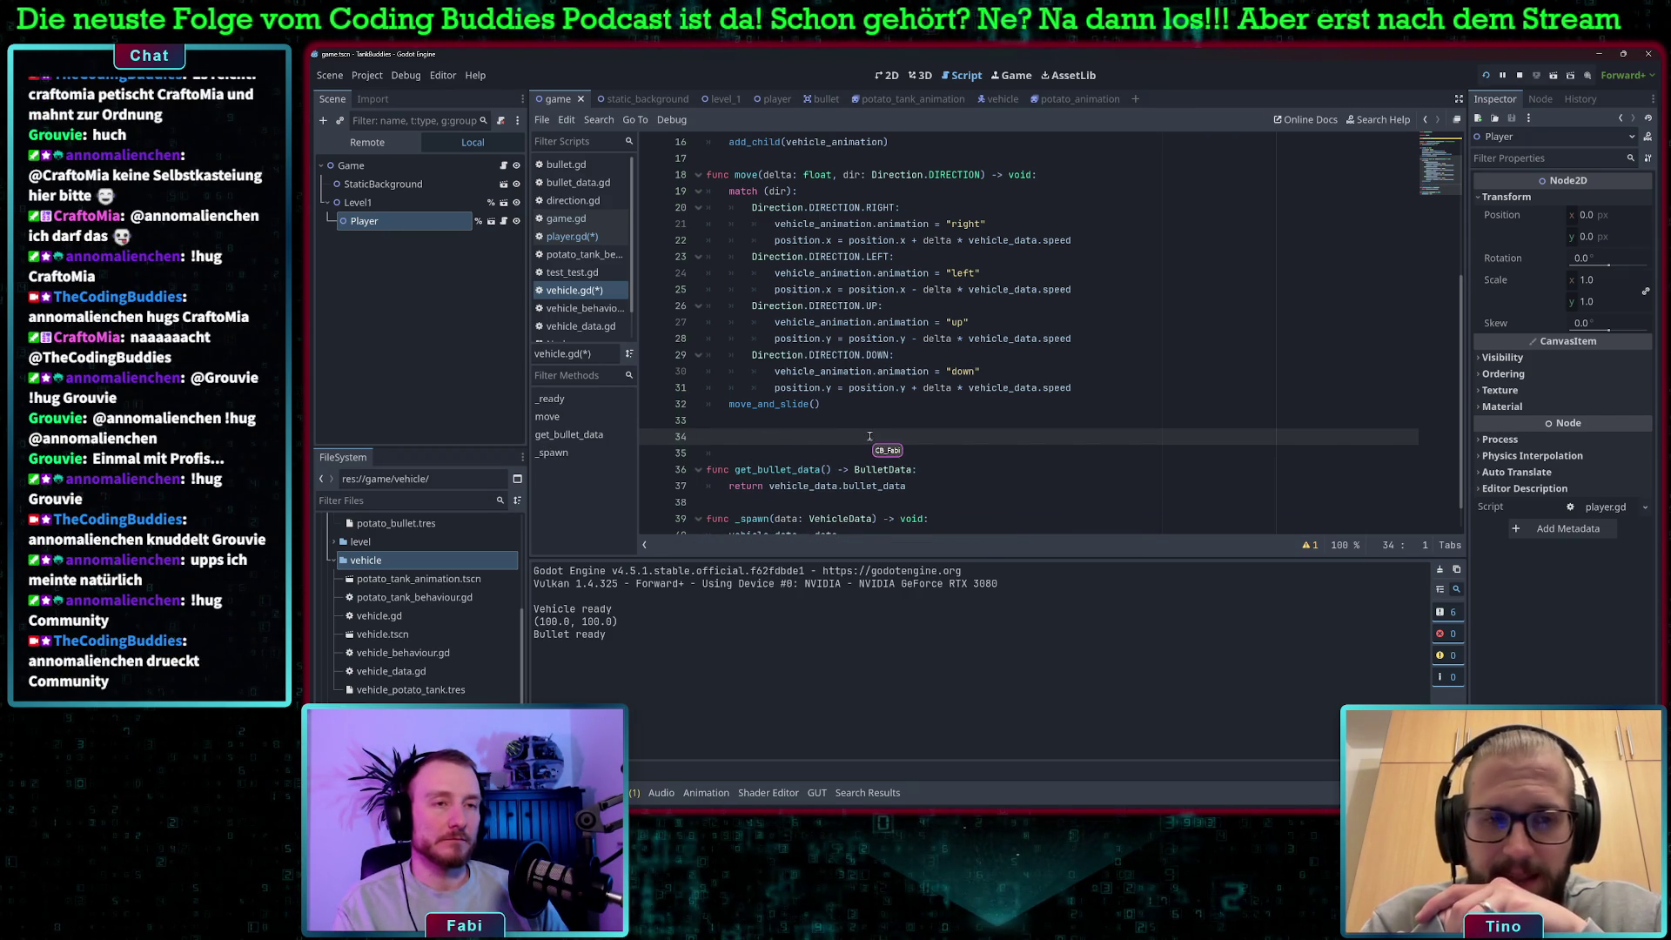
scroll(869, 432, "up", 1)
scroll(869, 433, "up", 3)
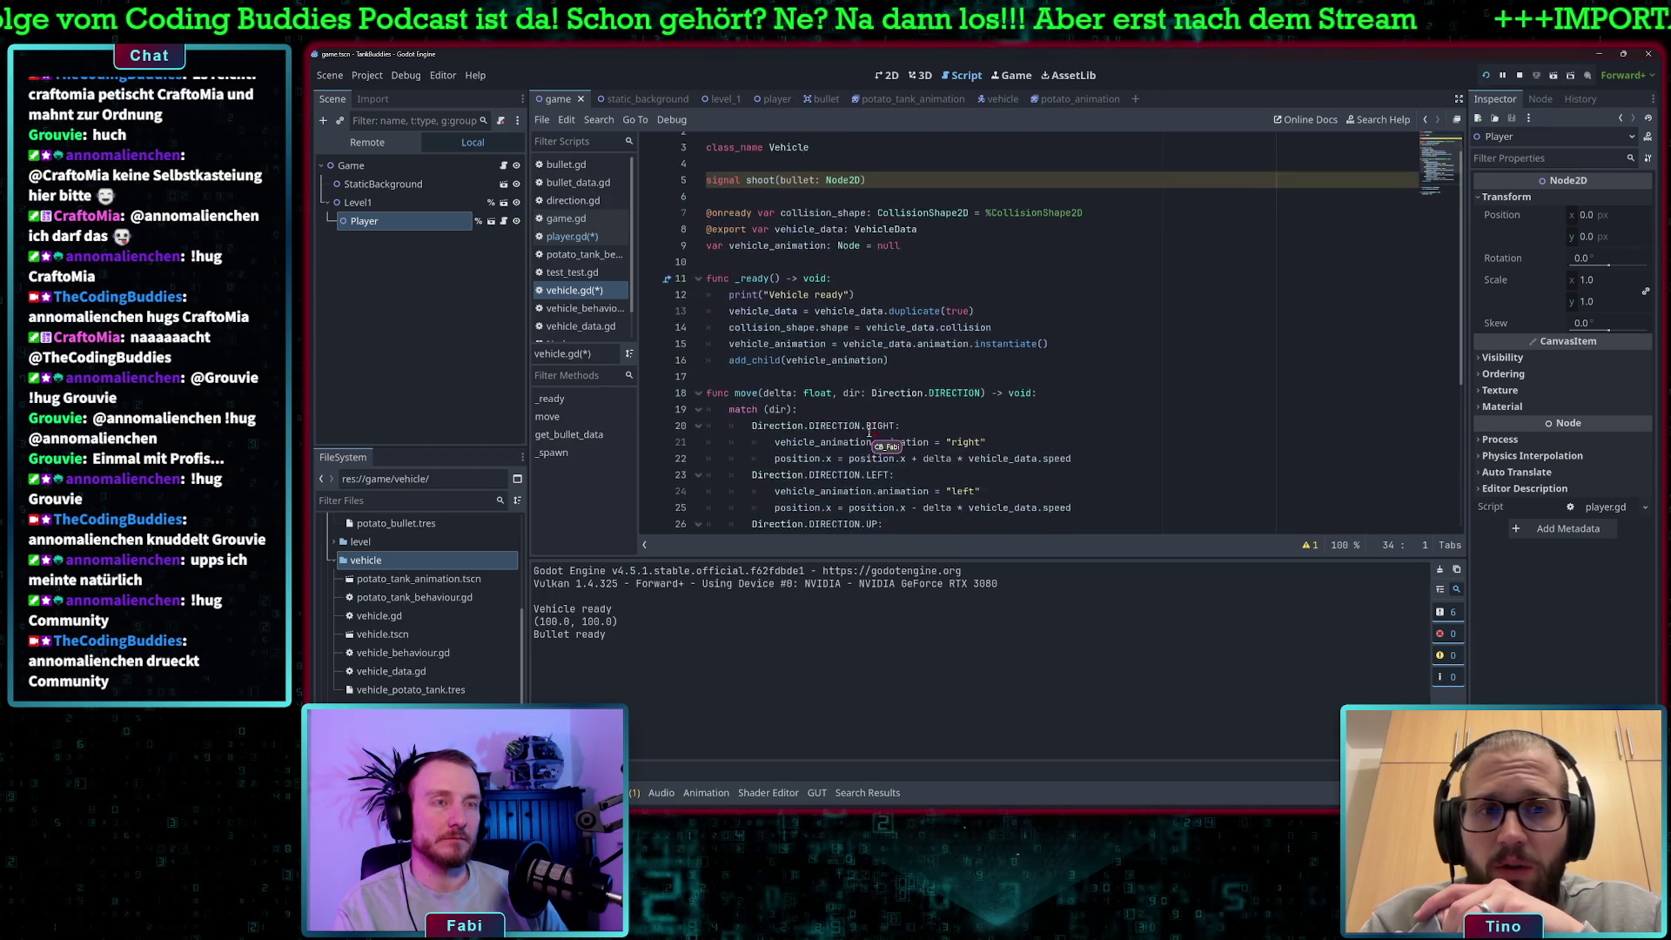
scroll(869, 433, "down", 5)
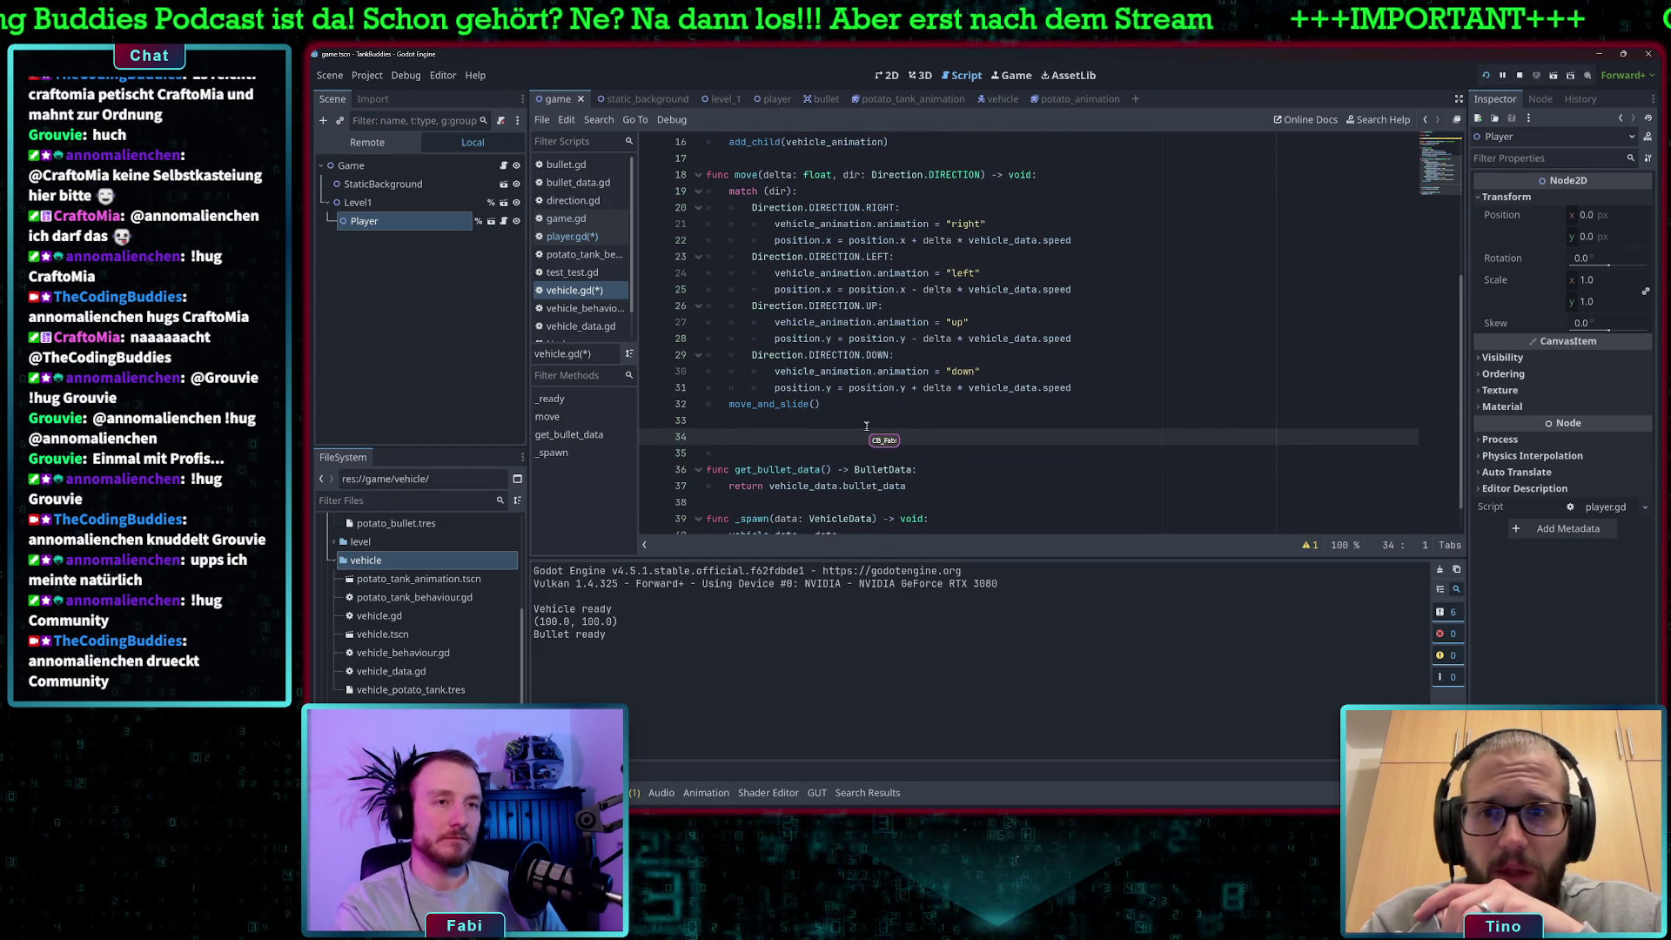
key("BackSpace")
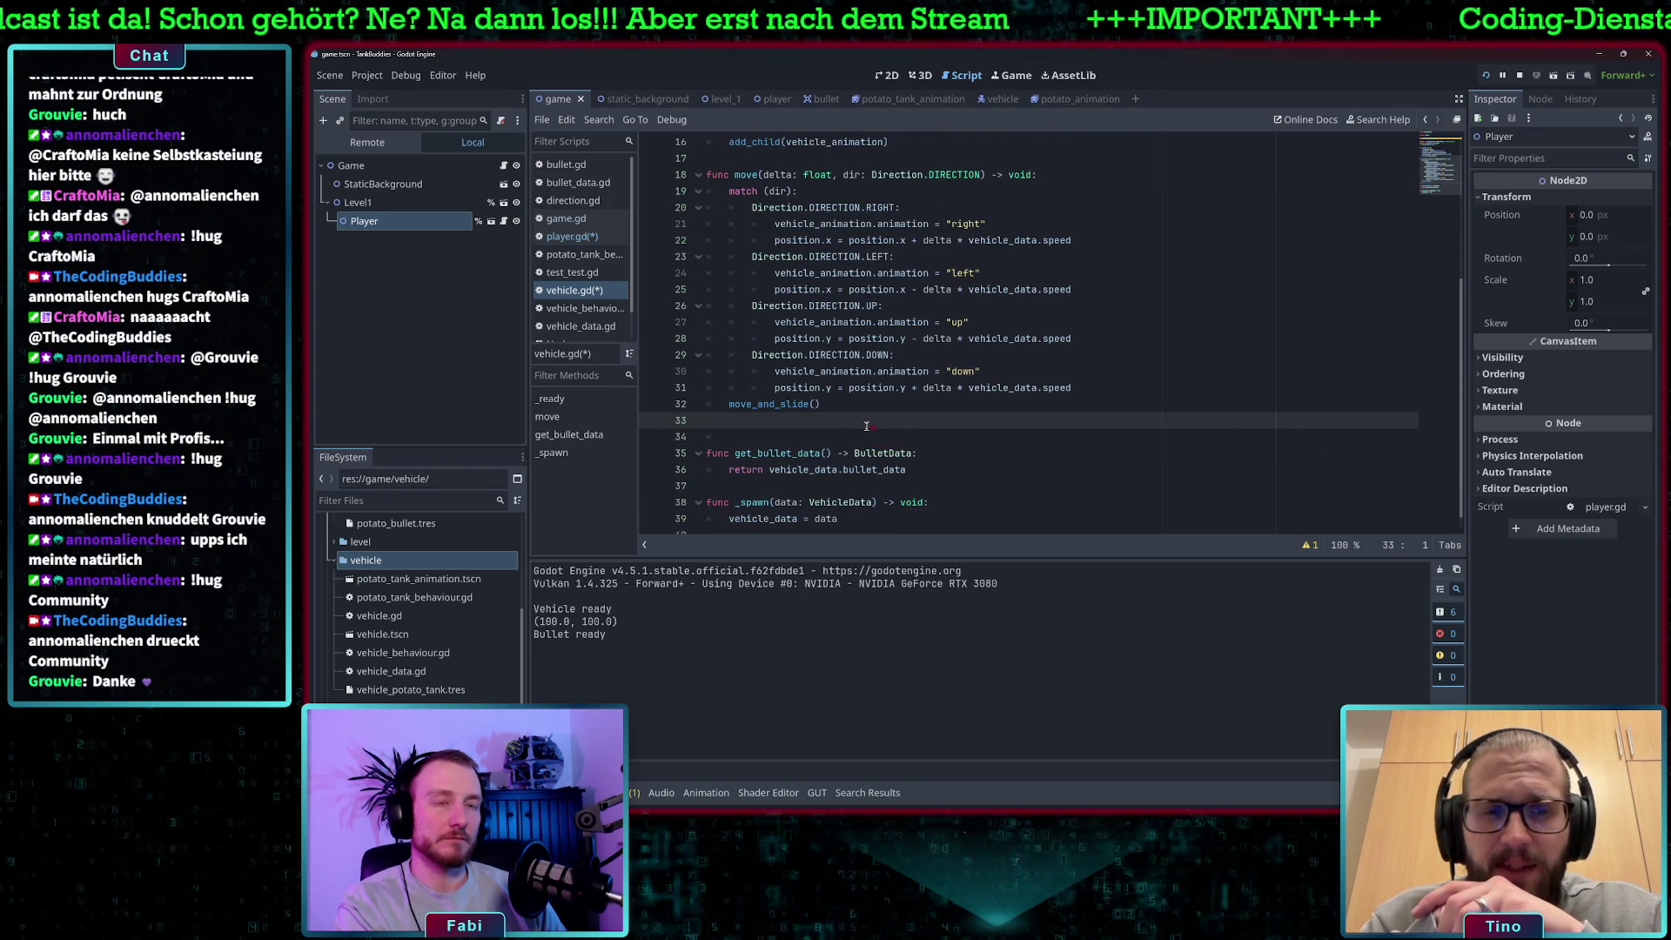
key("BackSpace")
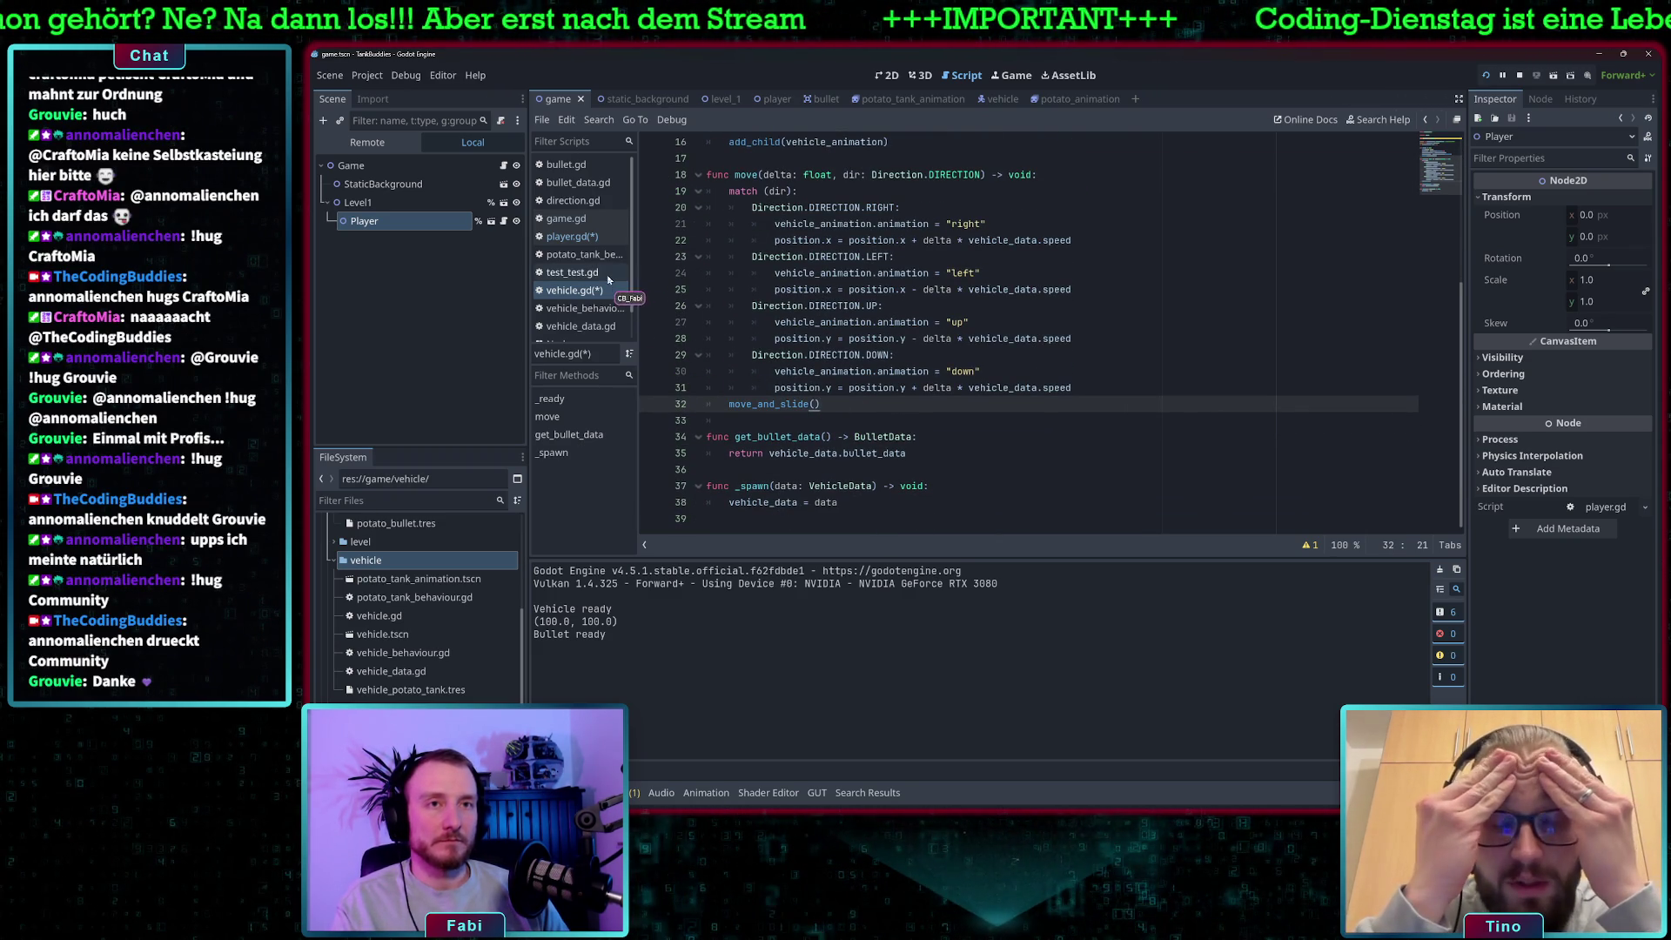
In game.gd, change line 9 to connect to player.tank.shoot.
left_click(567, 218)
left_click(902, 284)
left_click(788, 273)
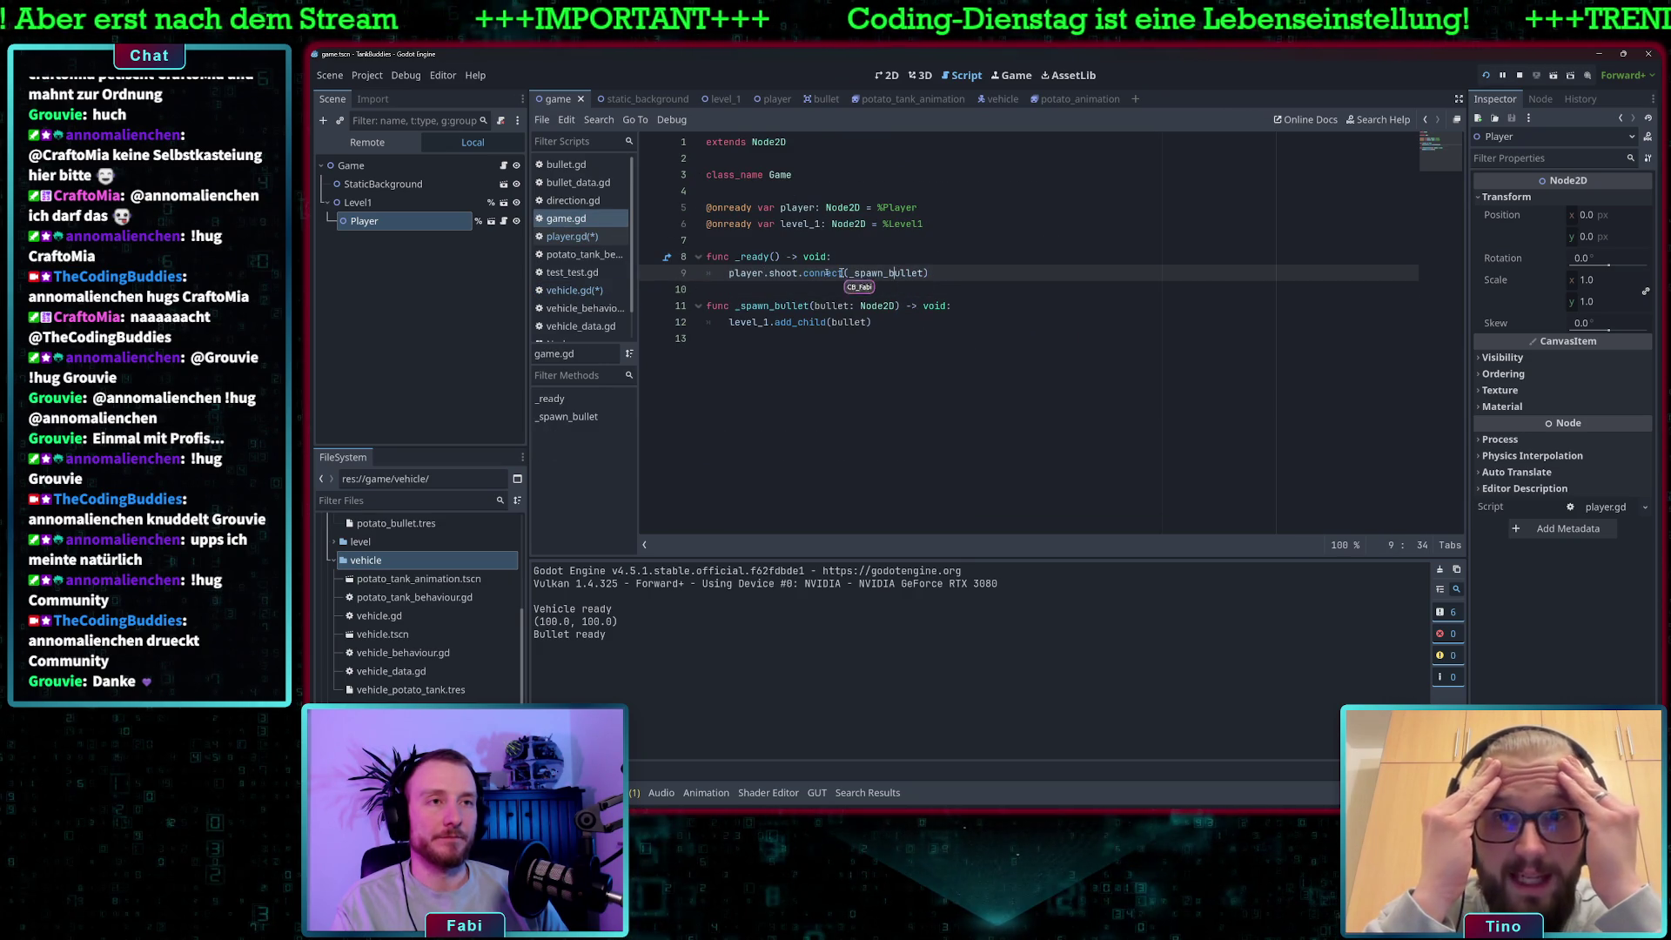
type(".tank")
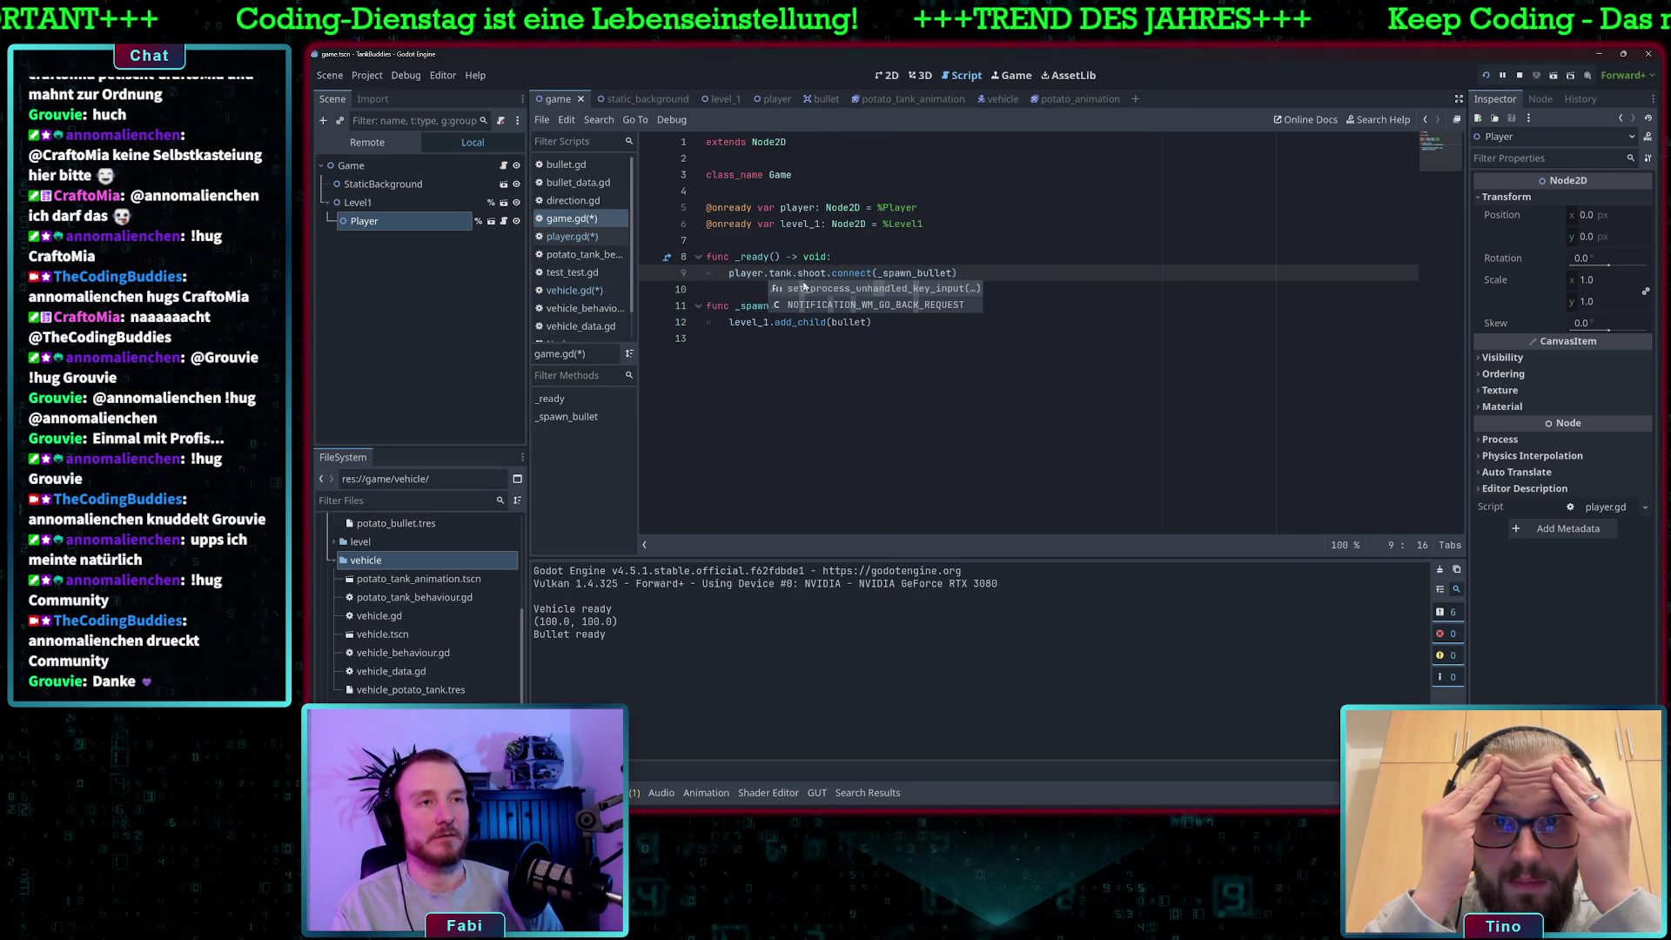
key("Escape")
key("End")
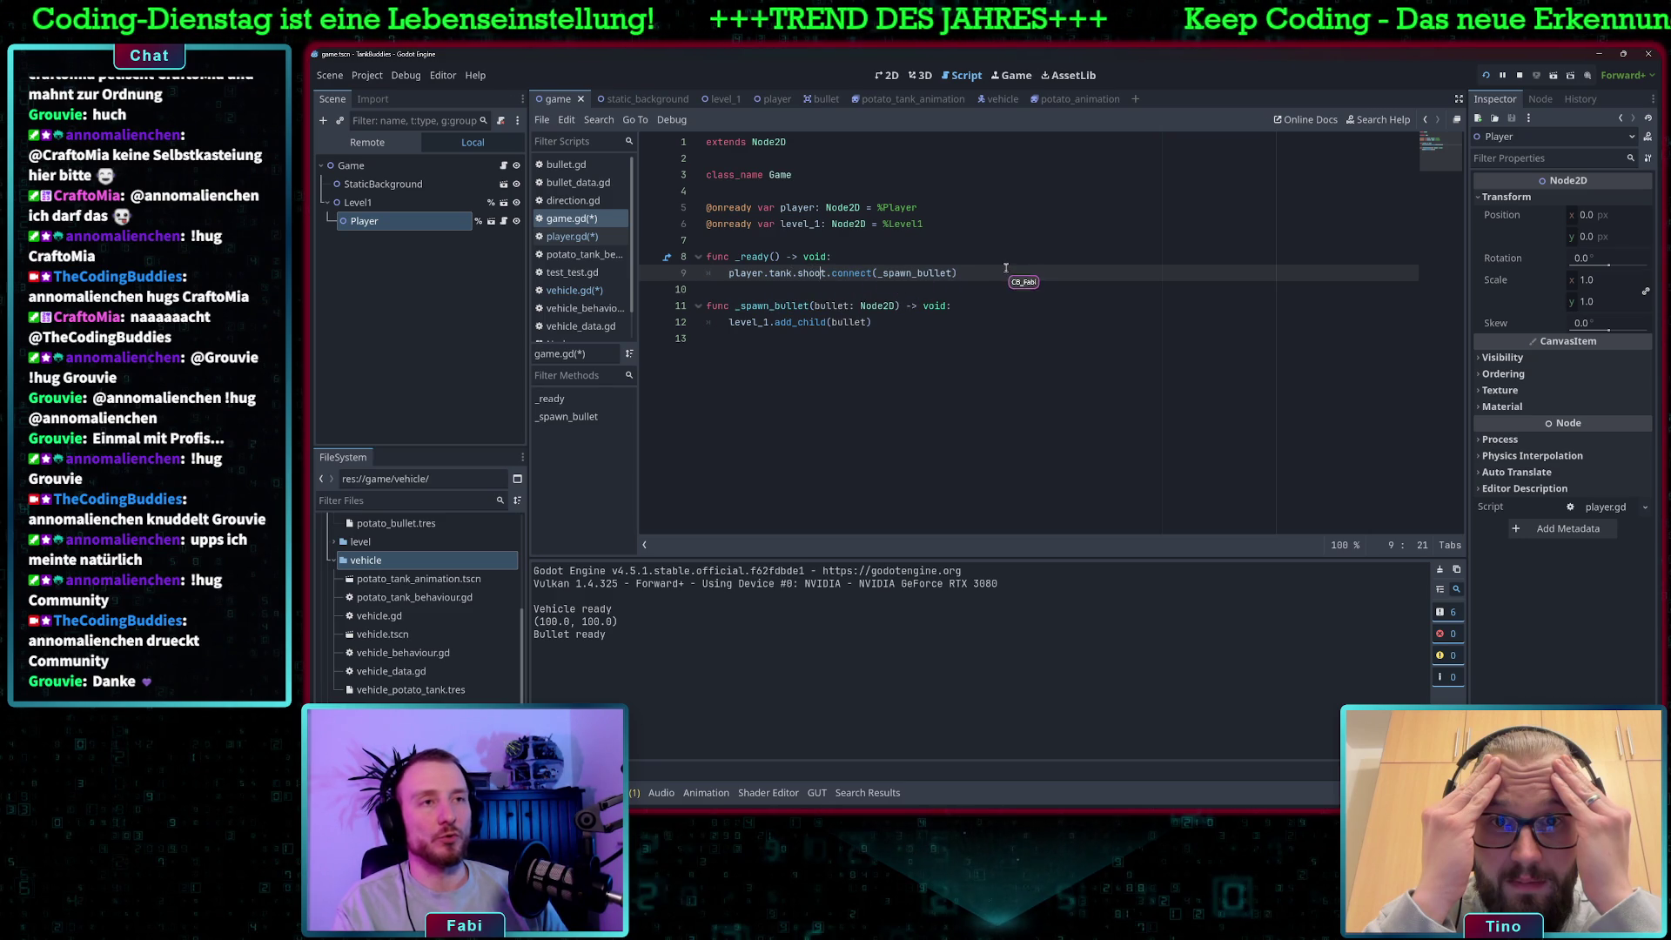
left_click(905, 343)
left_click(880, 329)
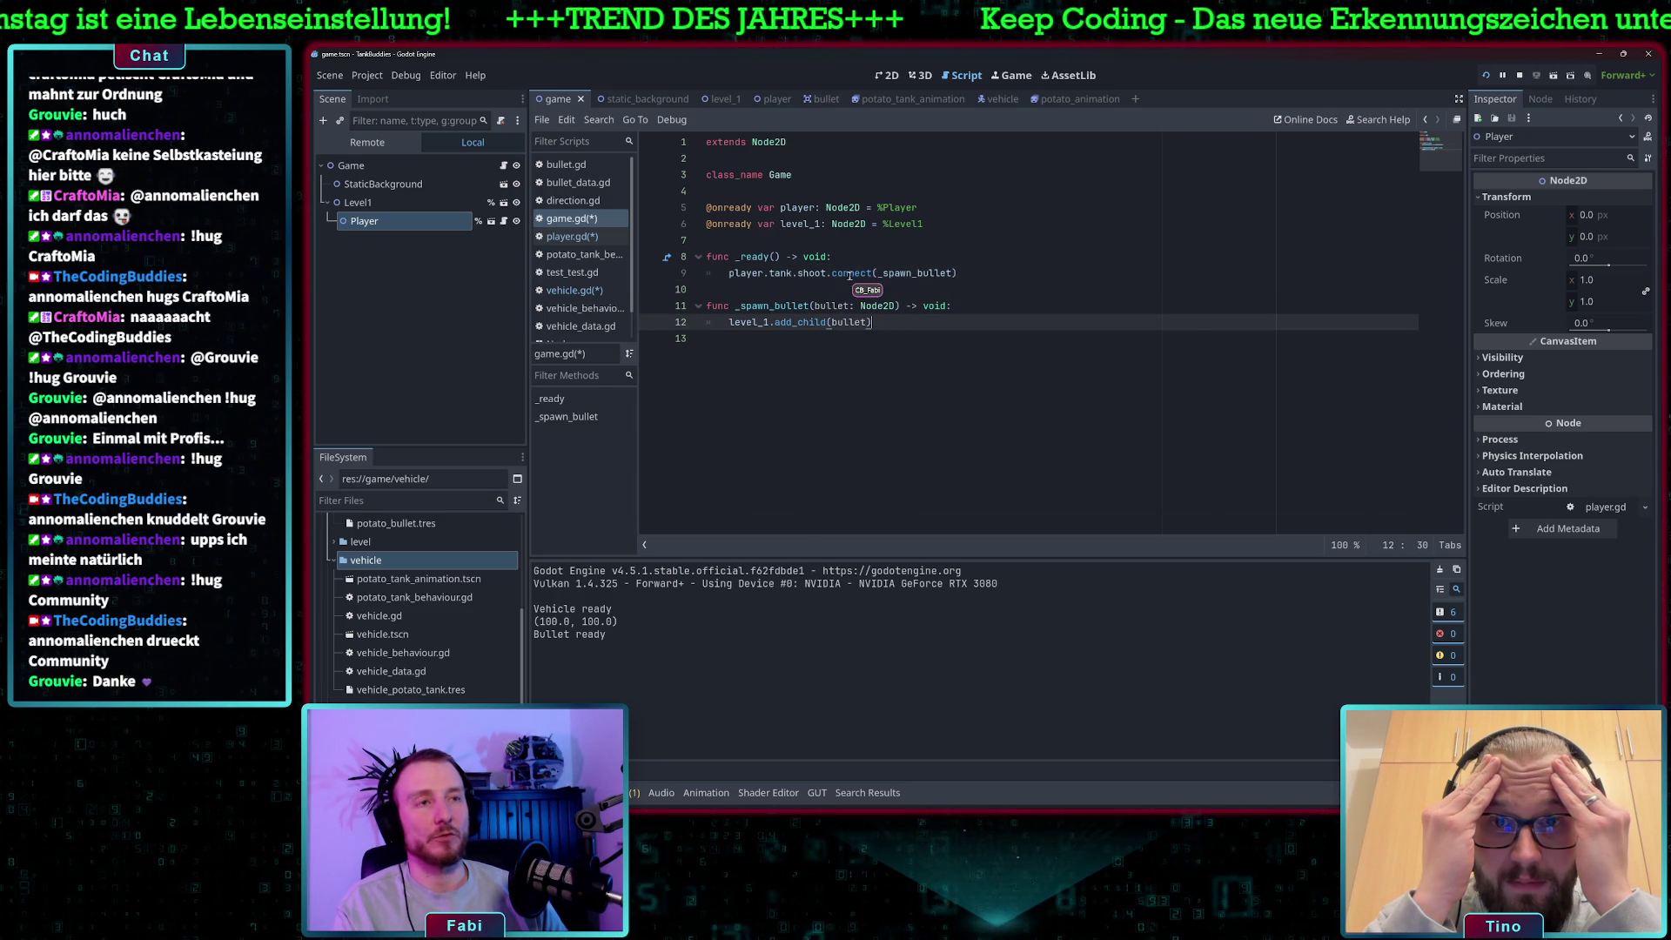
left_click(814, 273)
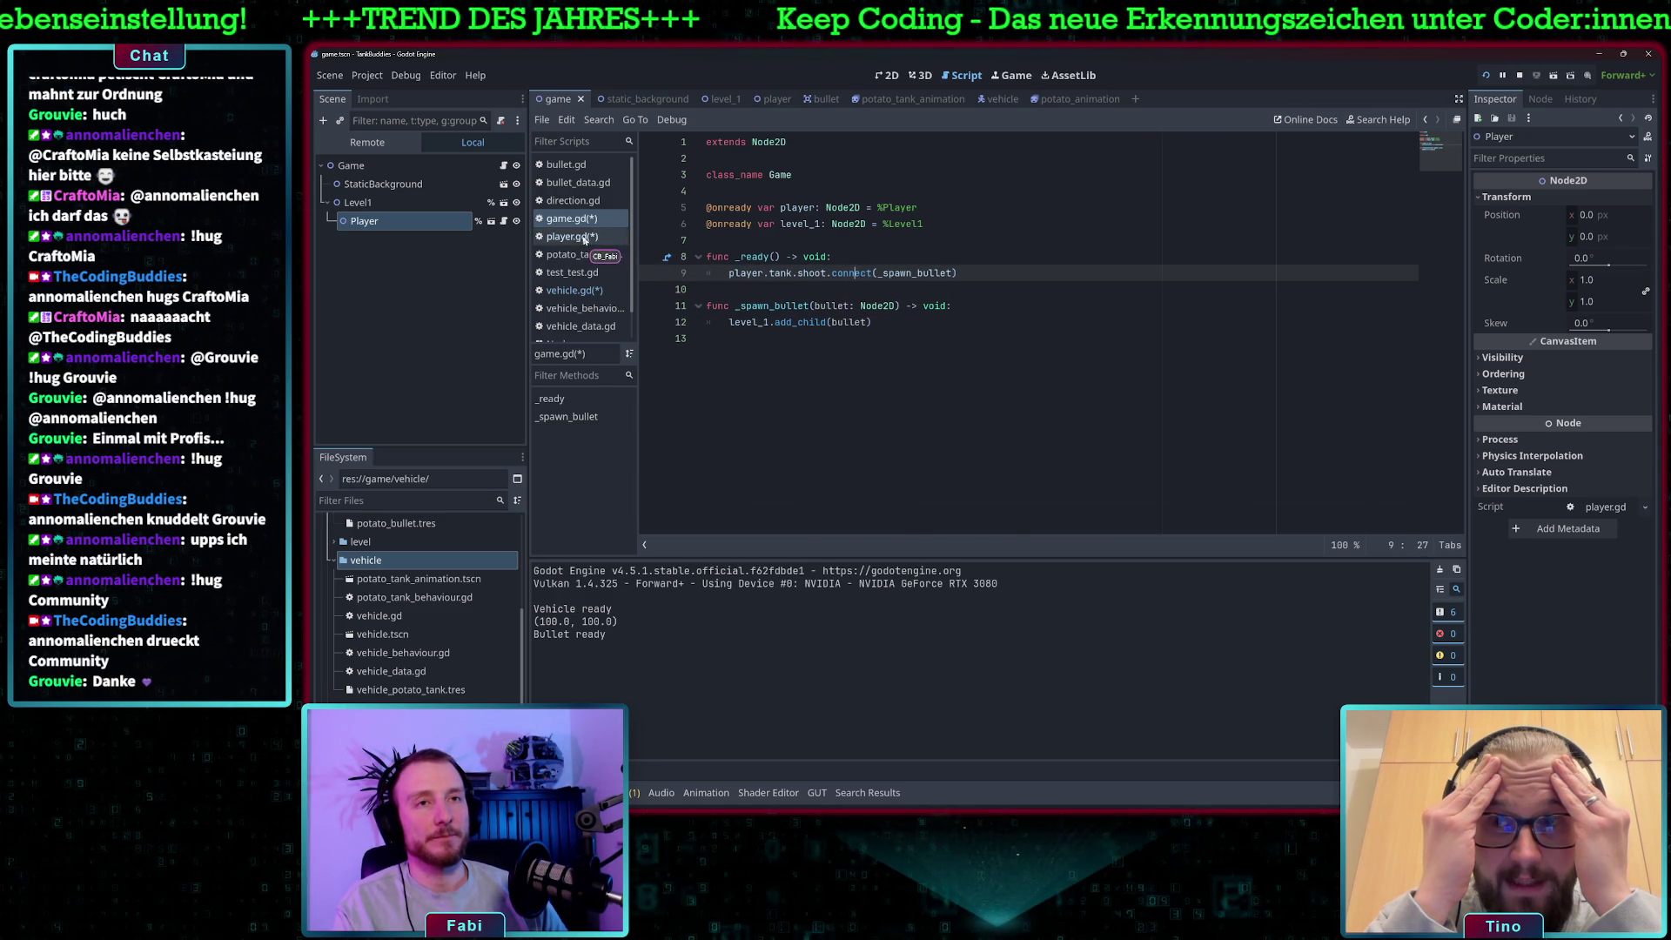
In player.gd, make the Shoot action call tank.fire() instead of fire().
left_click(582, 238)
scroll(816, 342, "down", 5)
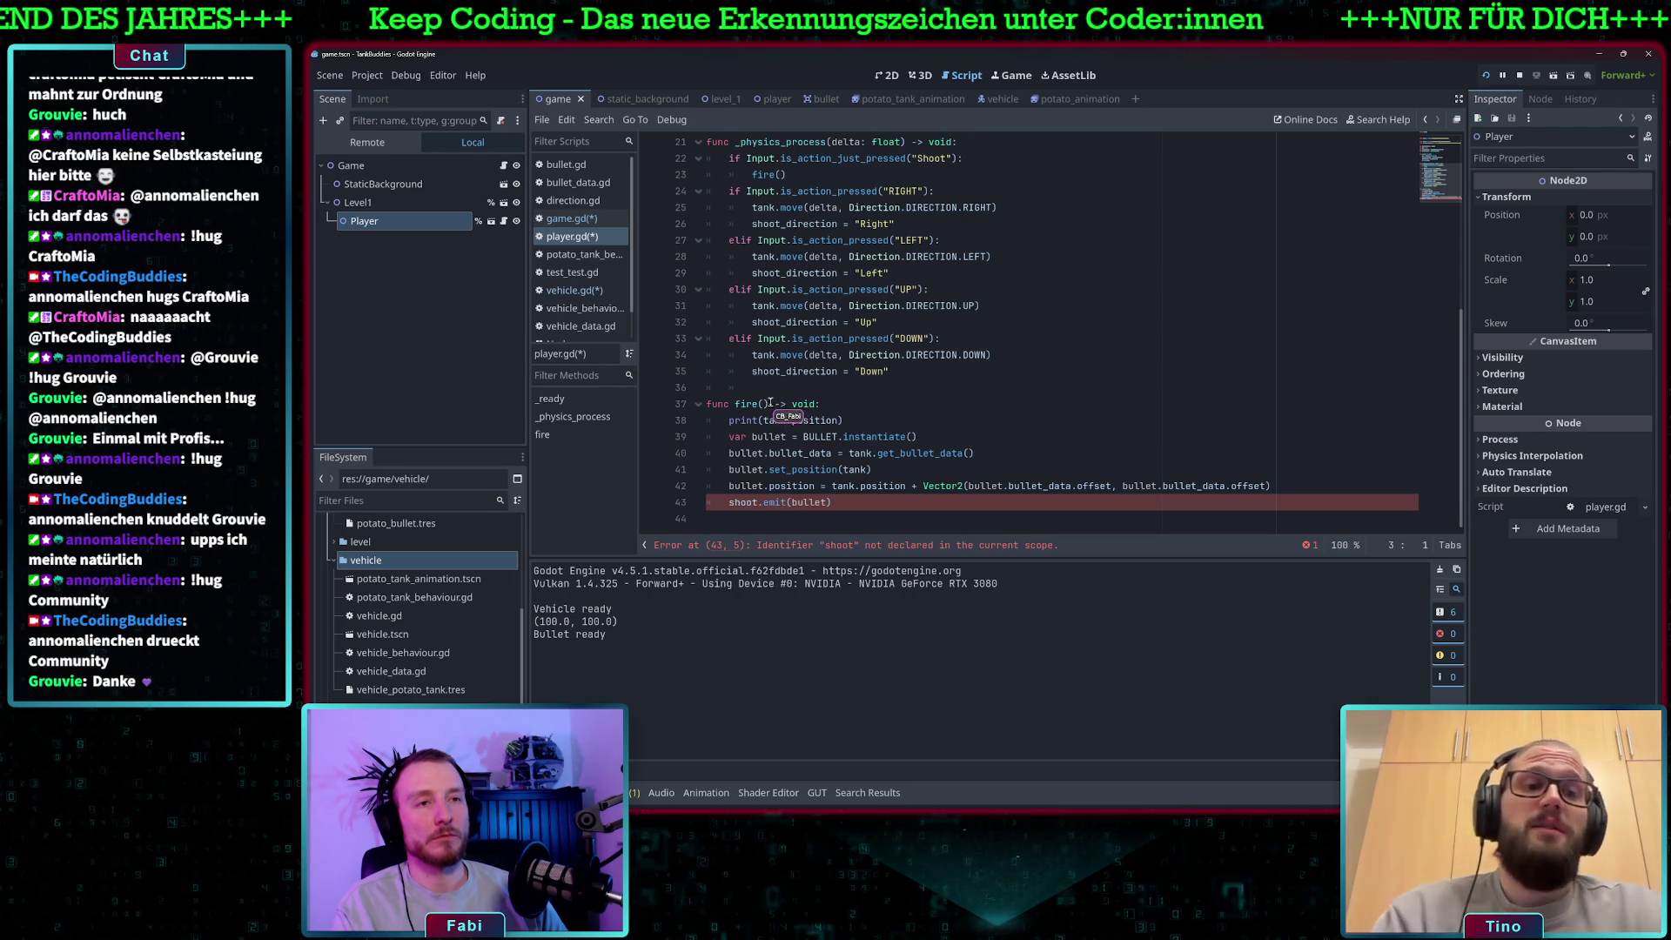
scroll(789, 238, "up", 1)
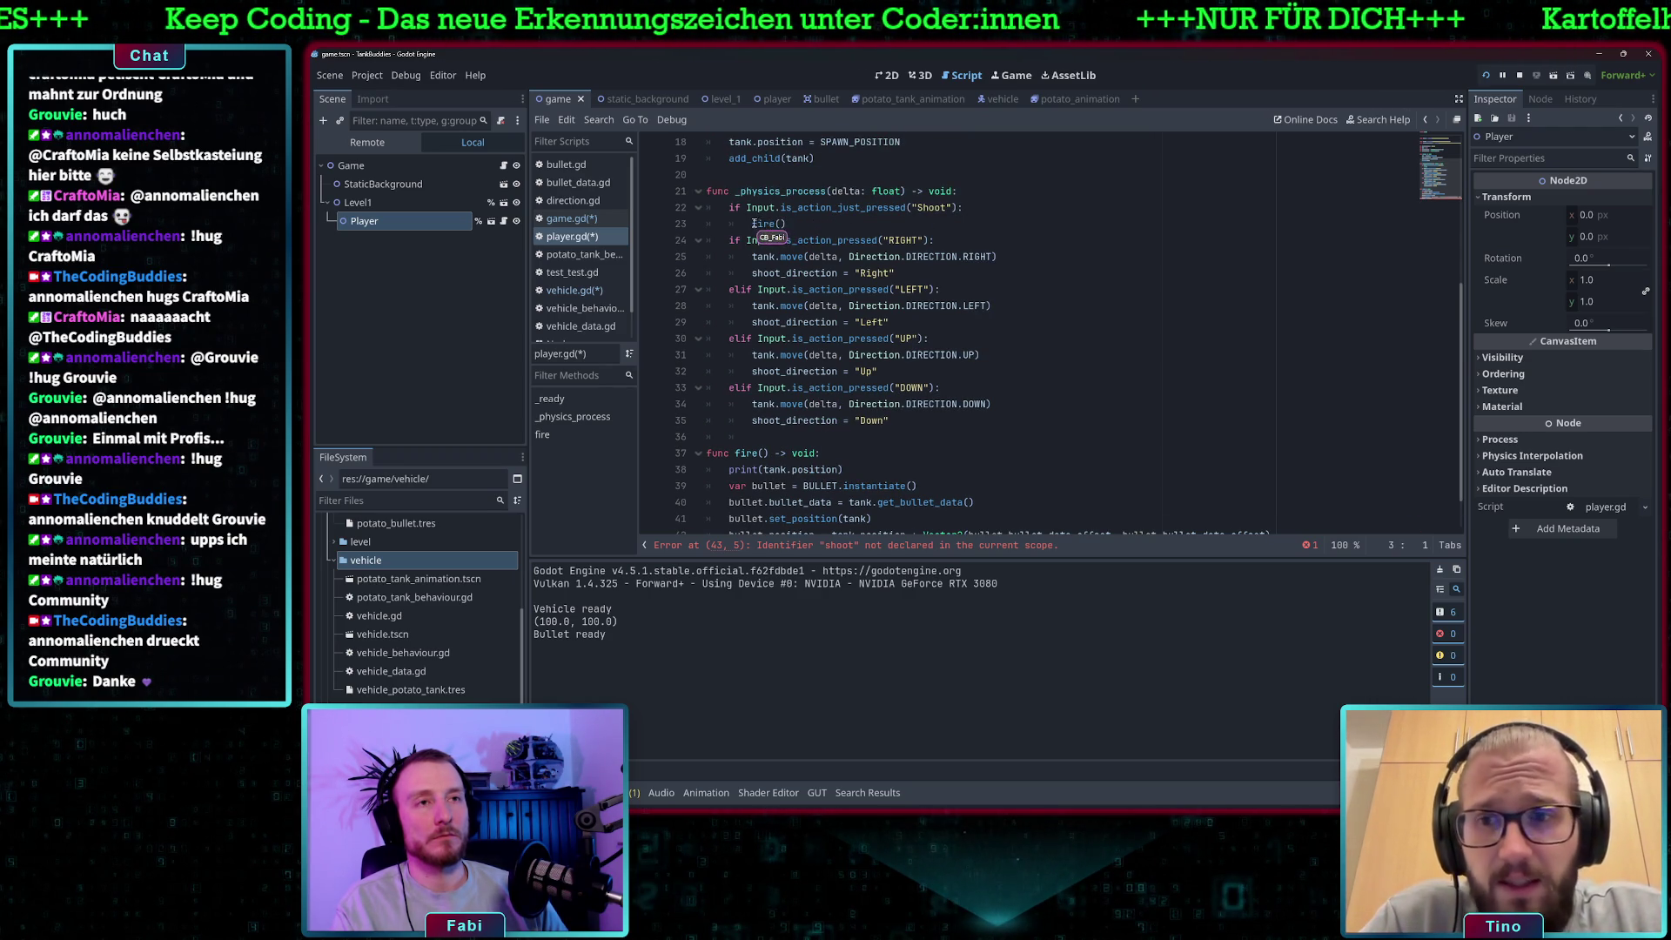
left_click(751, 223)
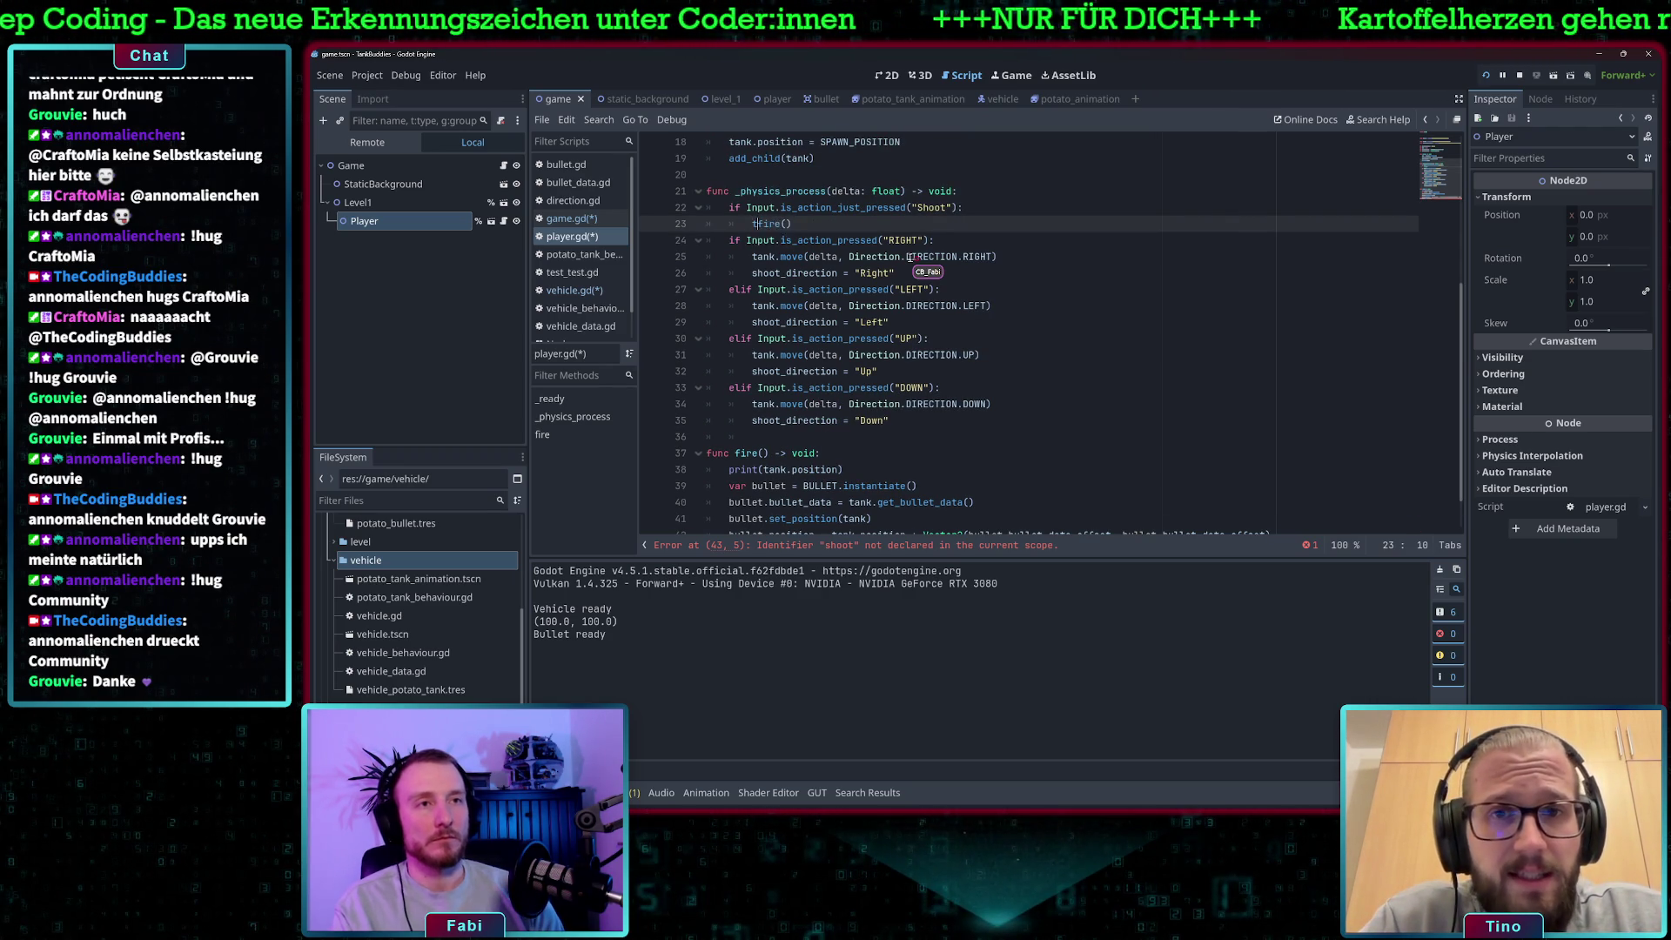
type("tan.")
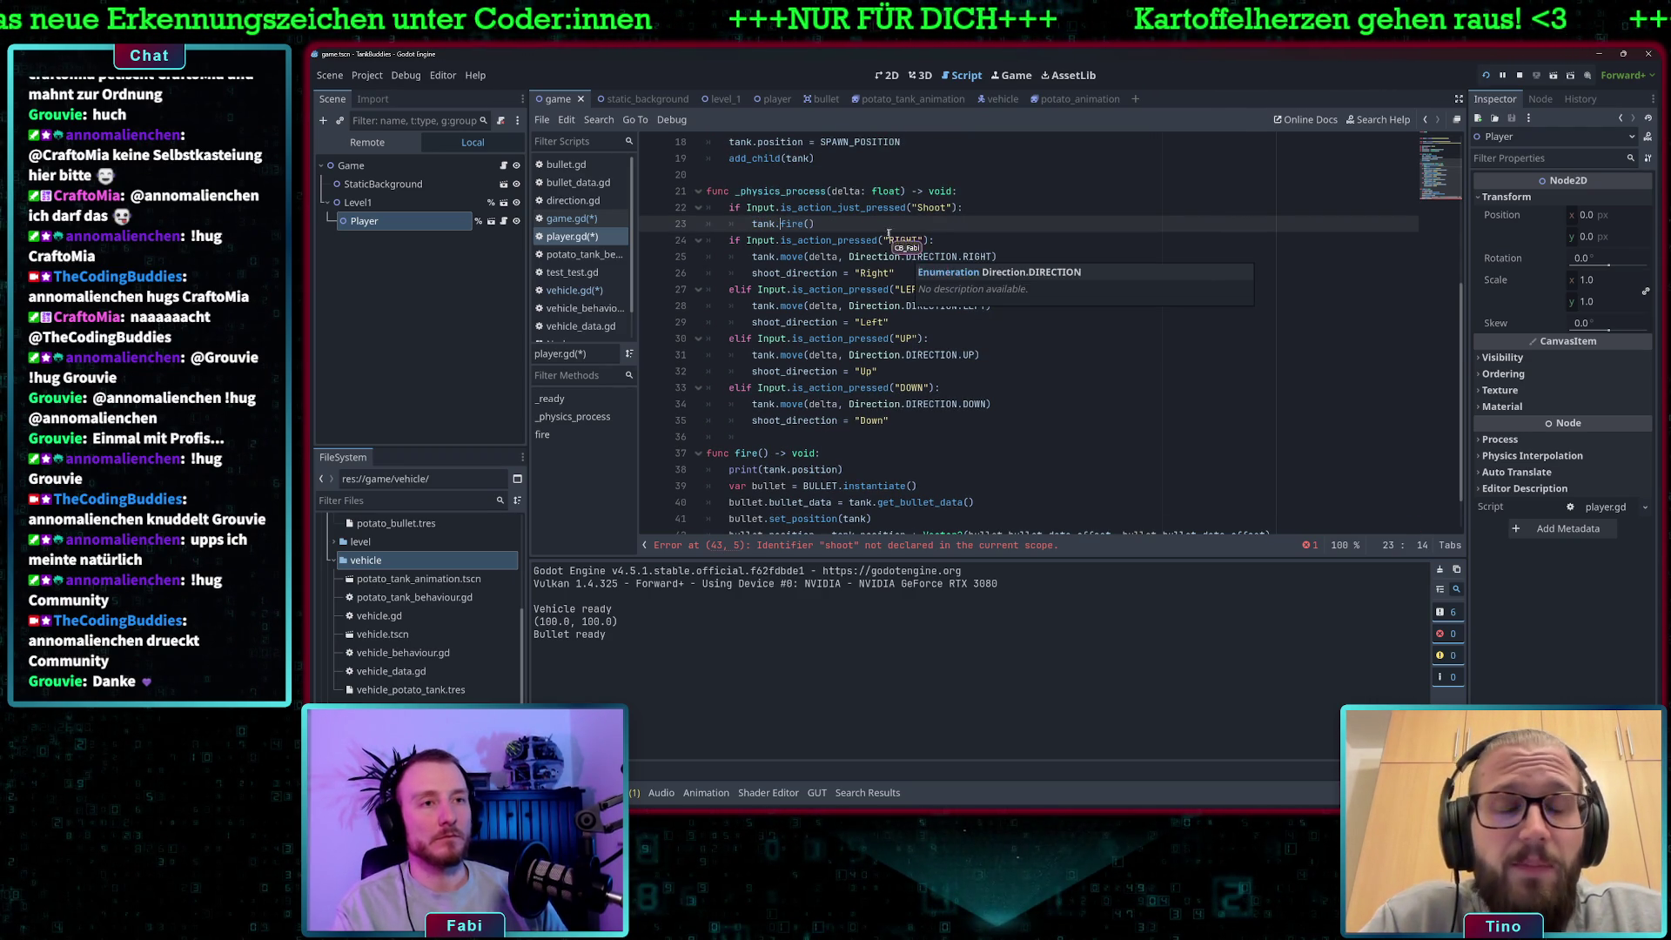
Cut the whole fire() function out of player.gd.
scroll(920, 375, "down", 1)
left_click_drag(848, 504, 696, 402)
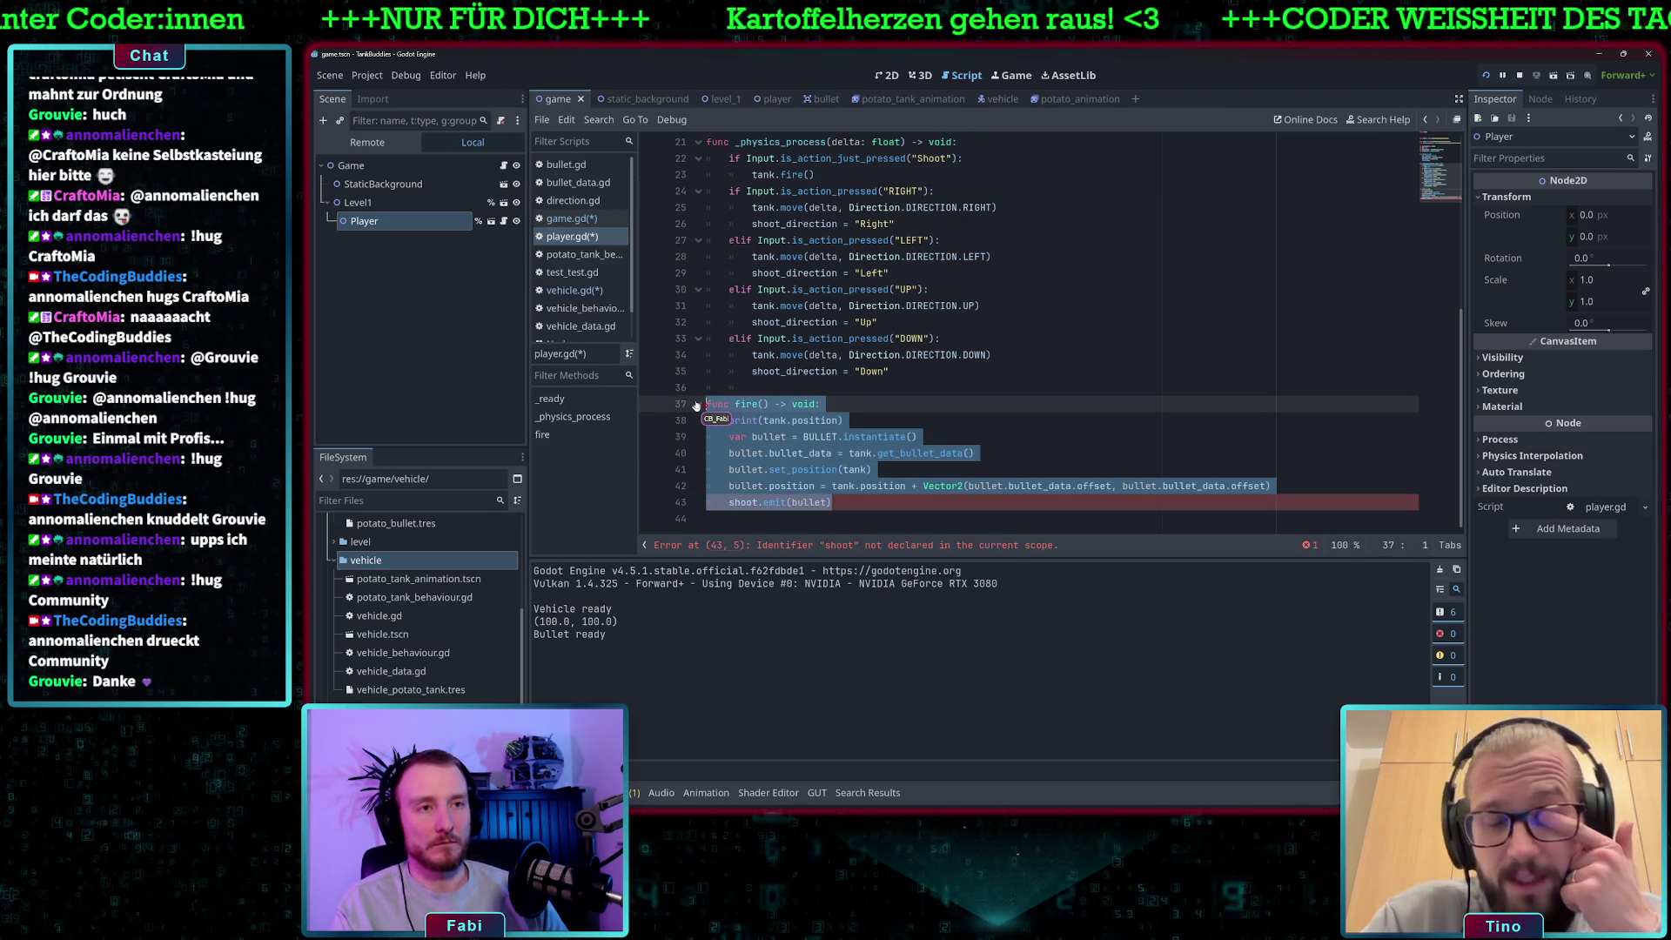
key("BackSpace")
key("BackSpace")
key("BackSpace")
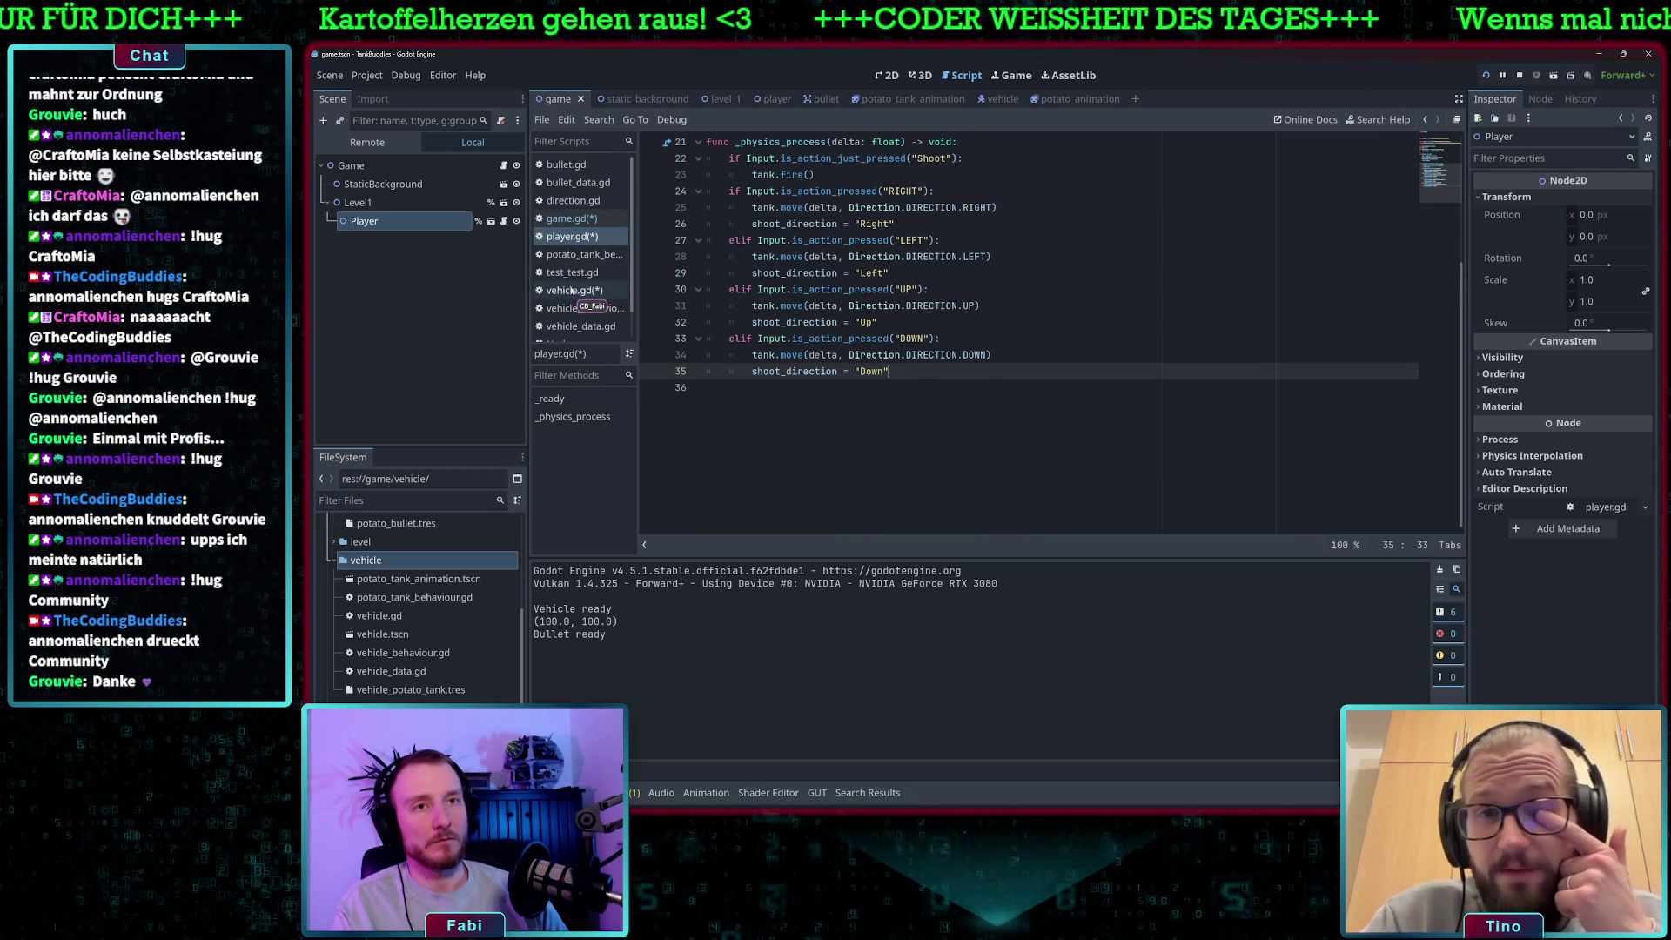
Paste fire() into vehicle.gd after move_and_slide() and delete its print(tank.position) line.
left_click(574, 290)
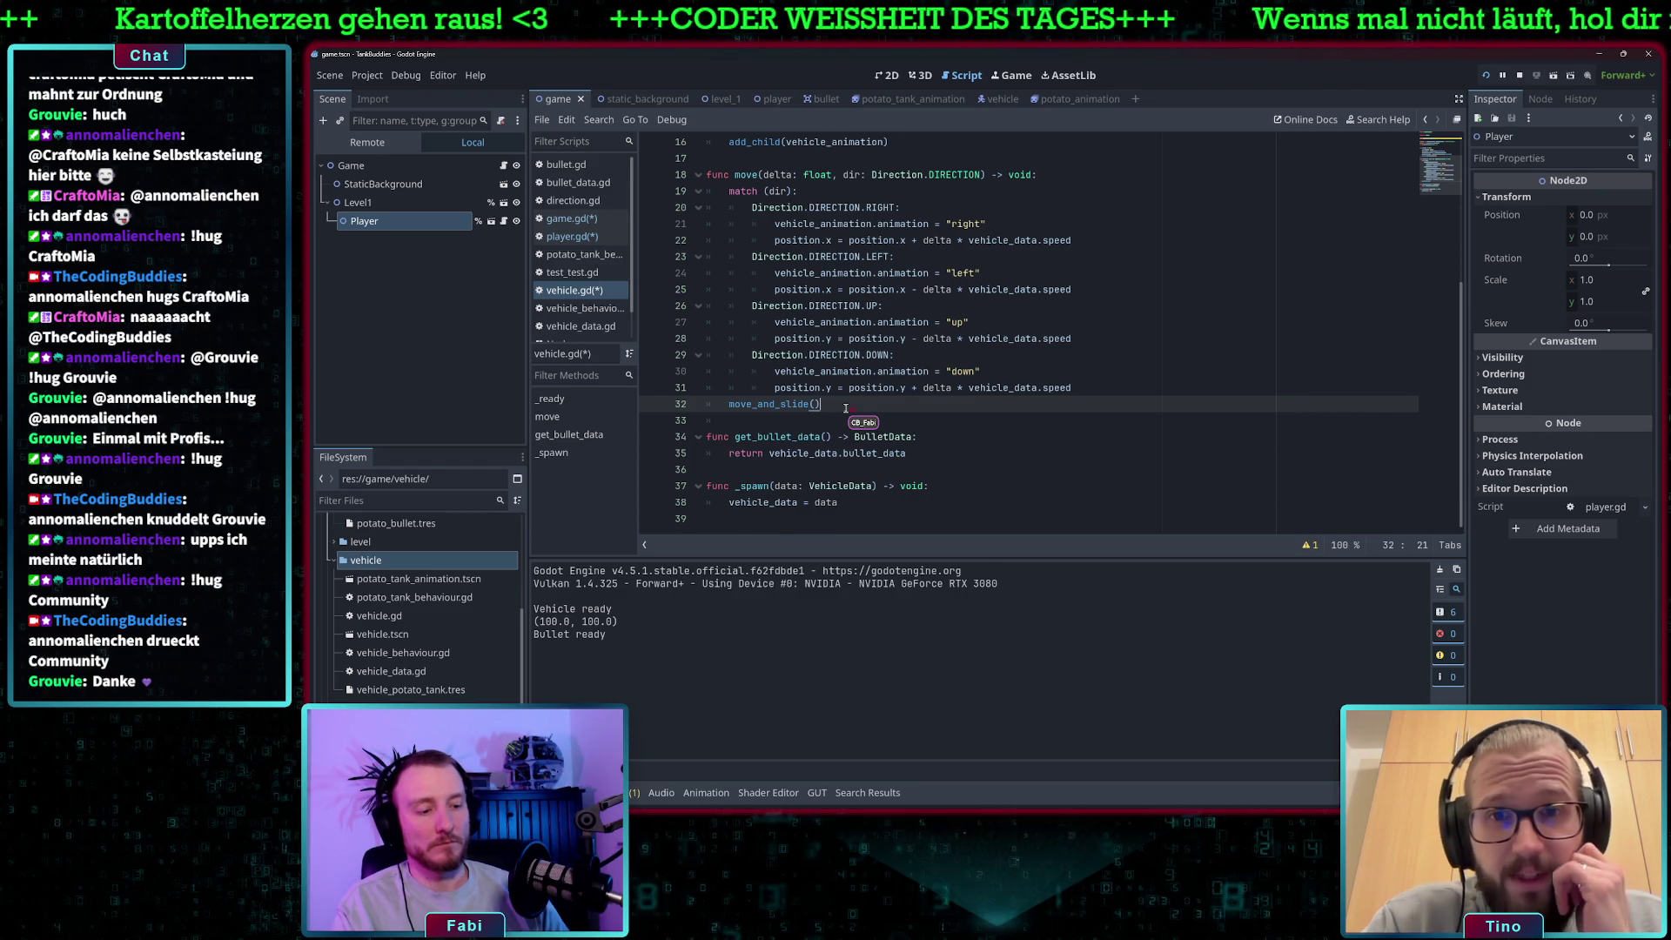
key("Return")
key("Return")
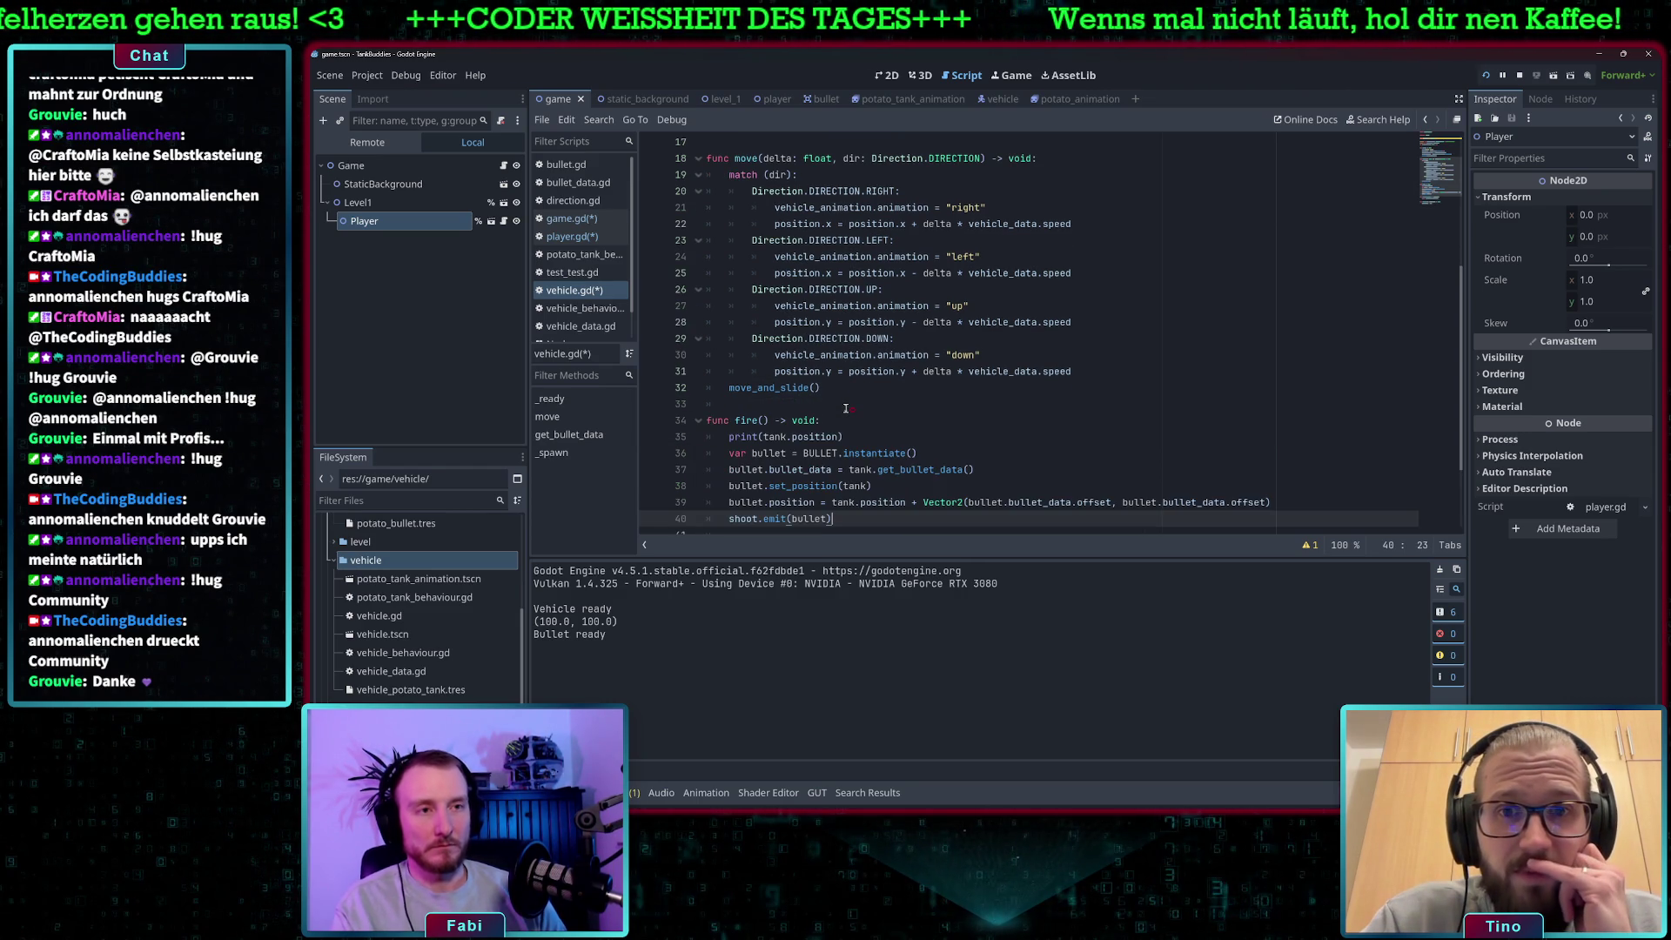
key("ctrl+v")
left_click(864, 339)
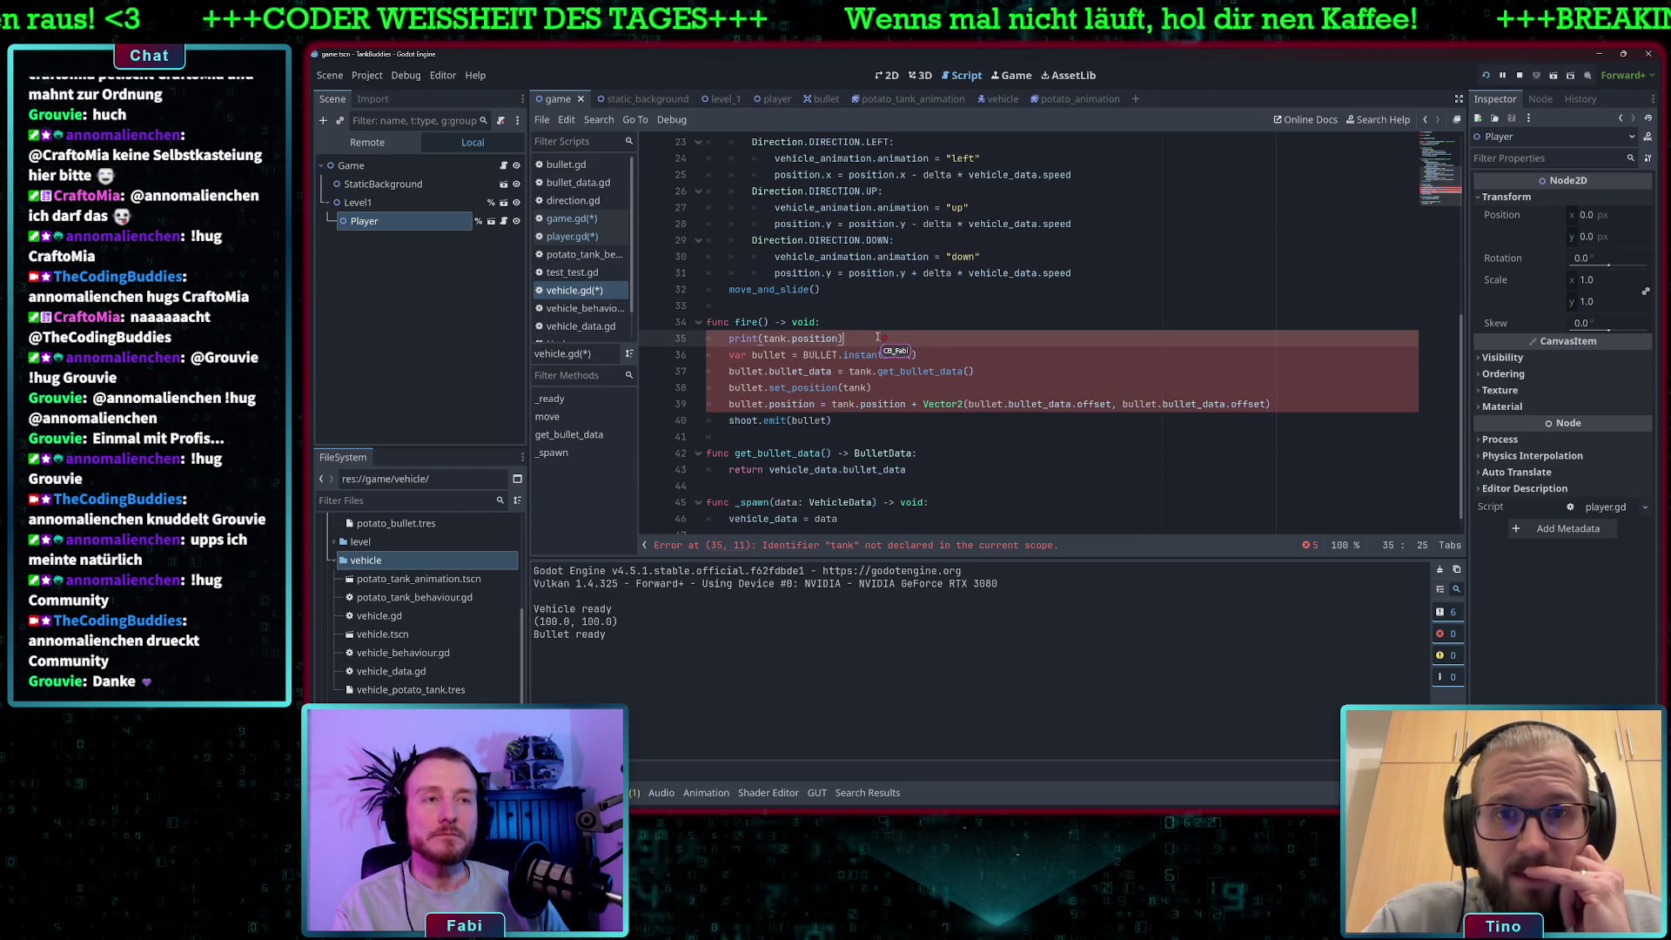
left_click(771, 354)
left_click_drag(855, 337, 679, 346)
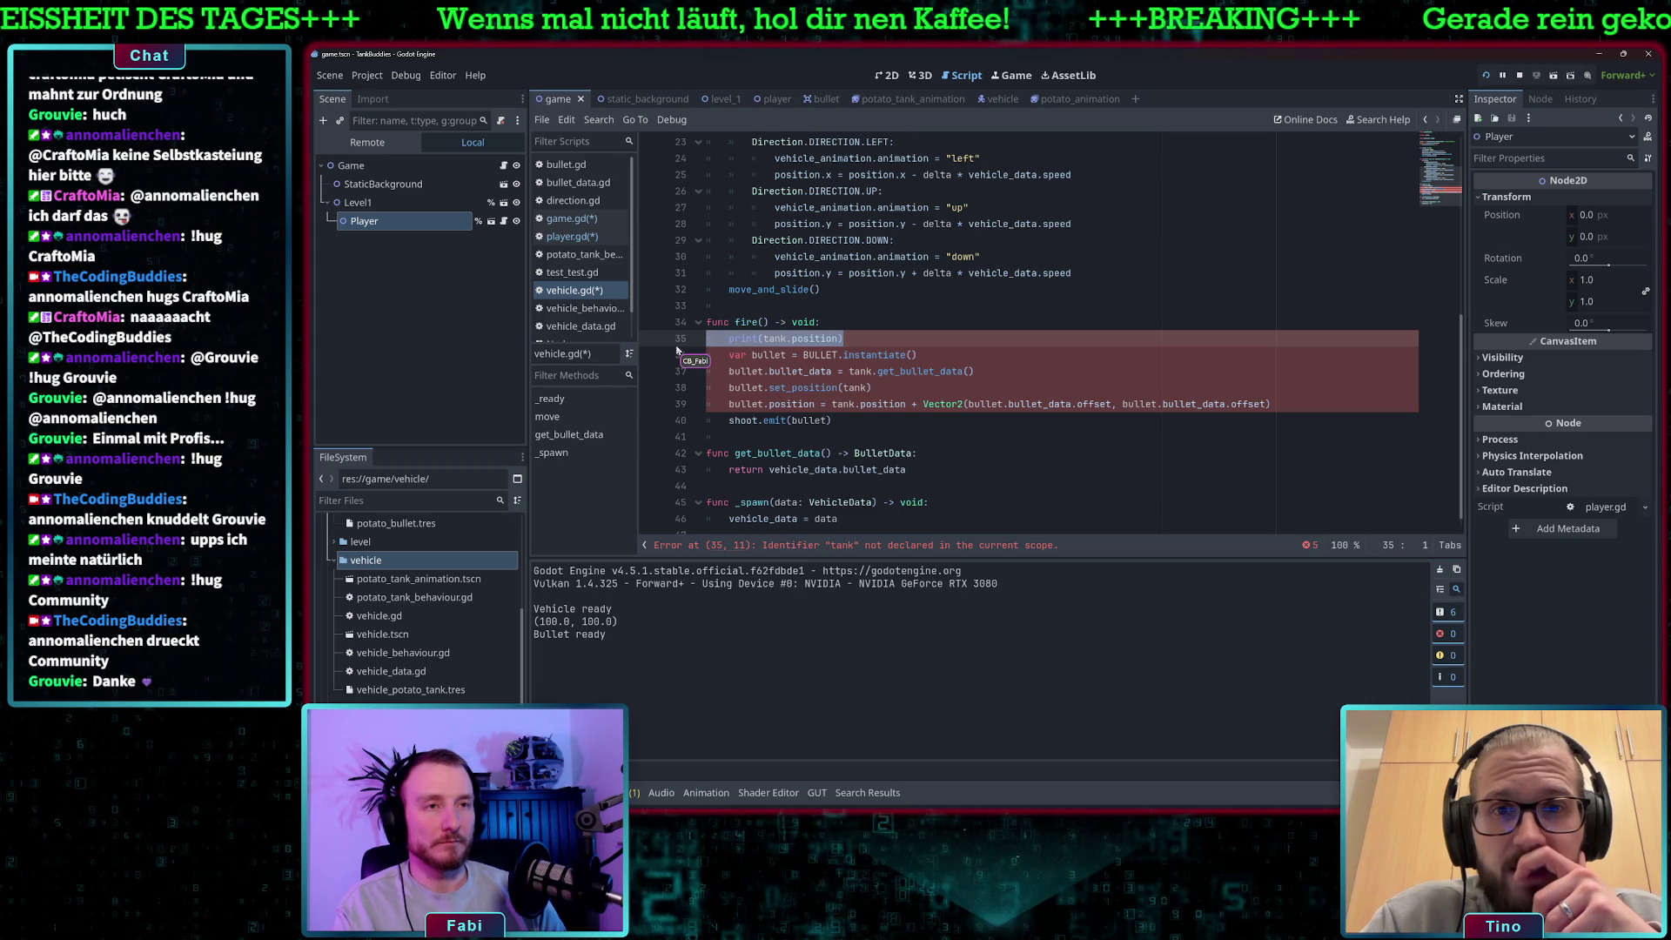
key("BackSpace")
key("BackSpace")
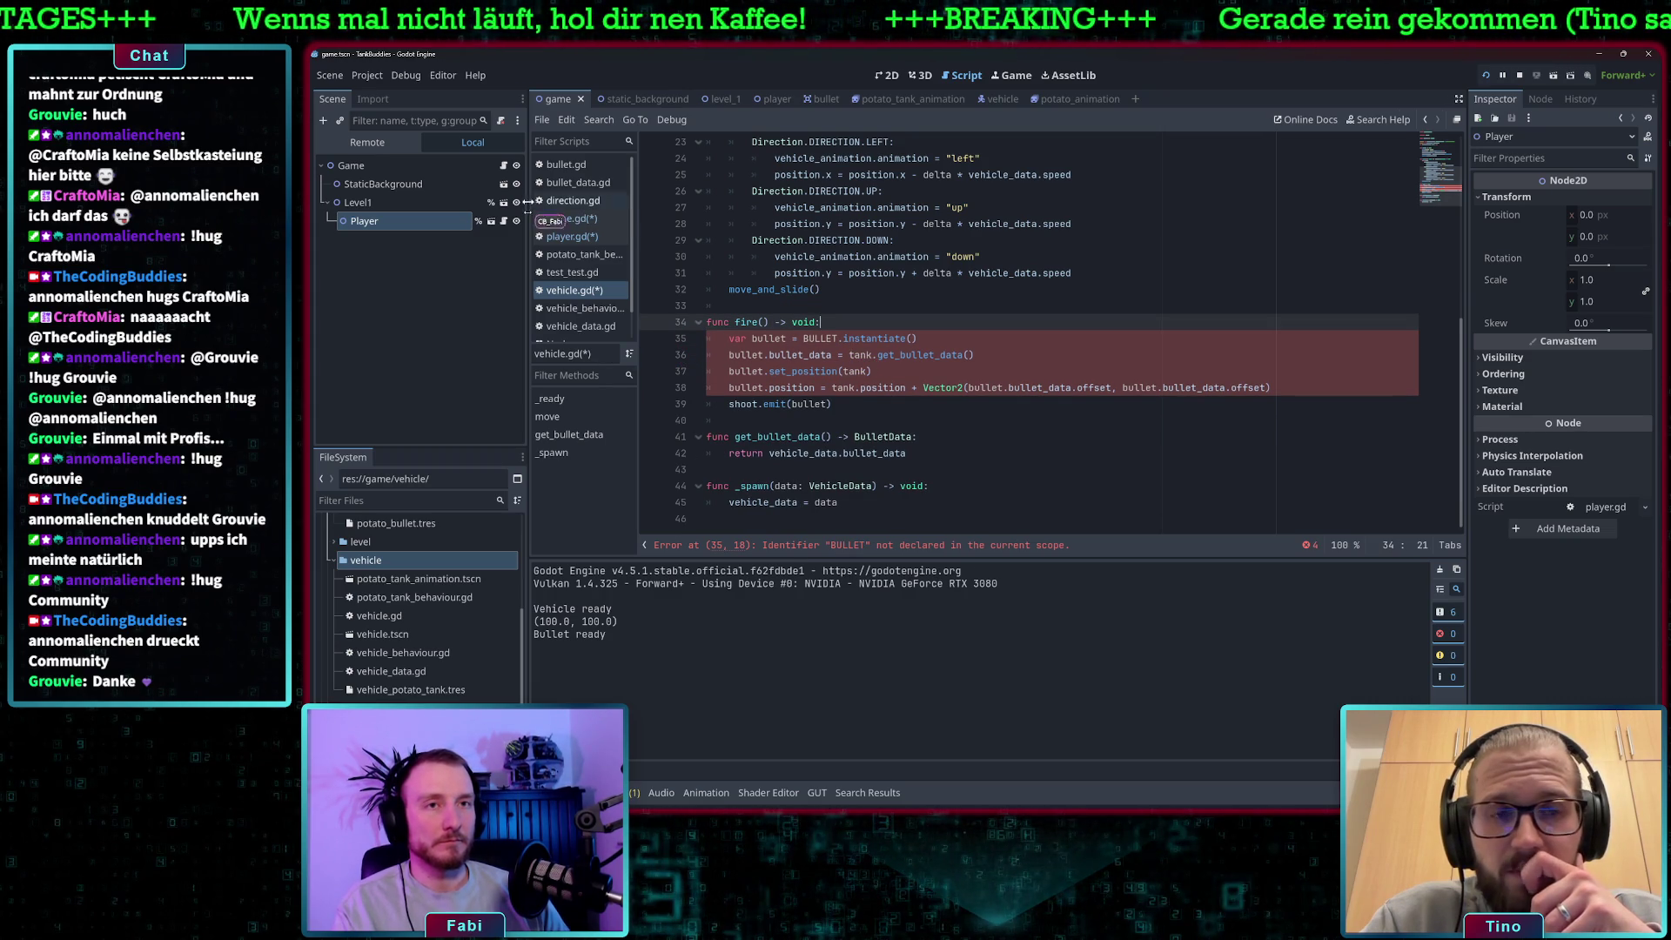
Move the BULLET preload constant from player.gd to below the shoot signal in vehicle.gd.
left_click(567, 236)
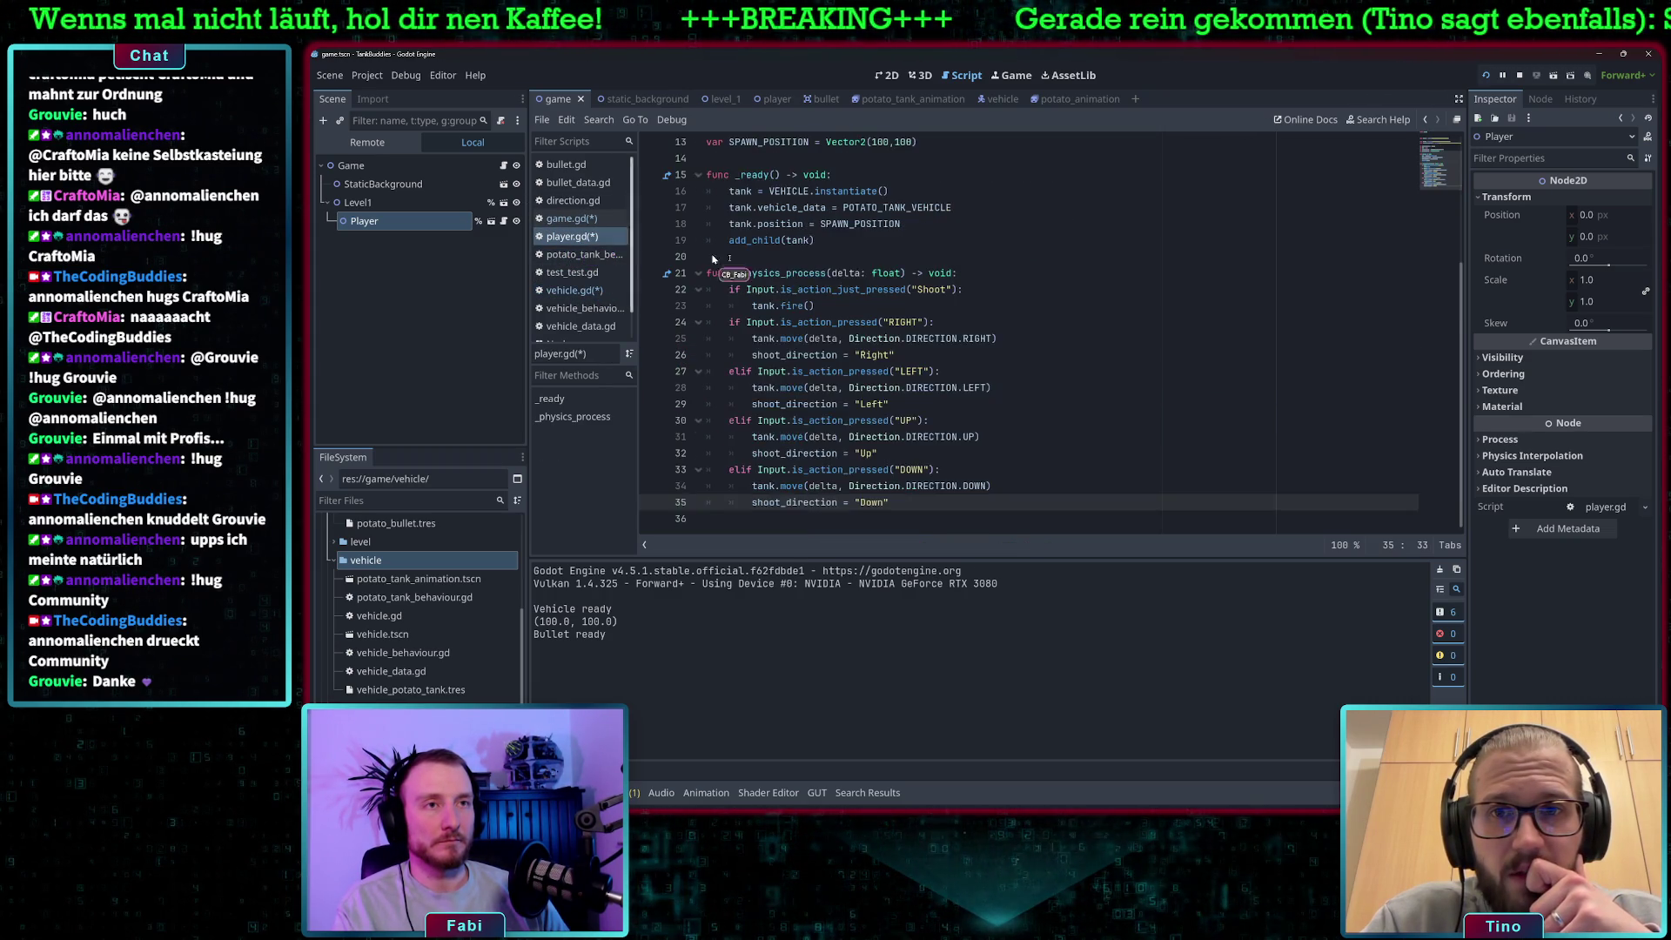
left_click_drag(1047, 206, 701, 209)
key("ctrl+c")
key("BackSpace")
key("BackSpace")
key("Delete")
key("Delete")
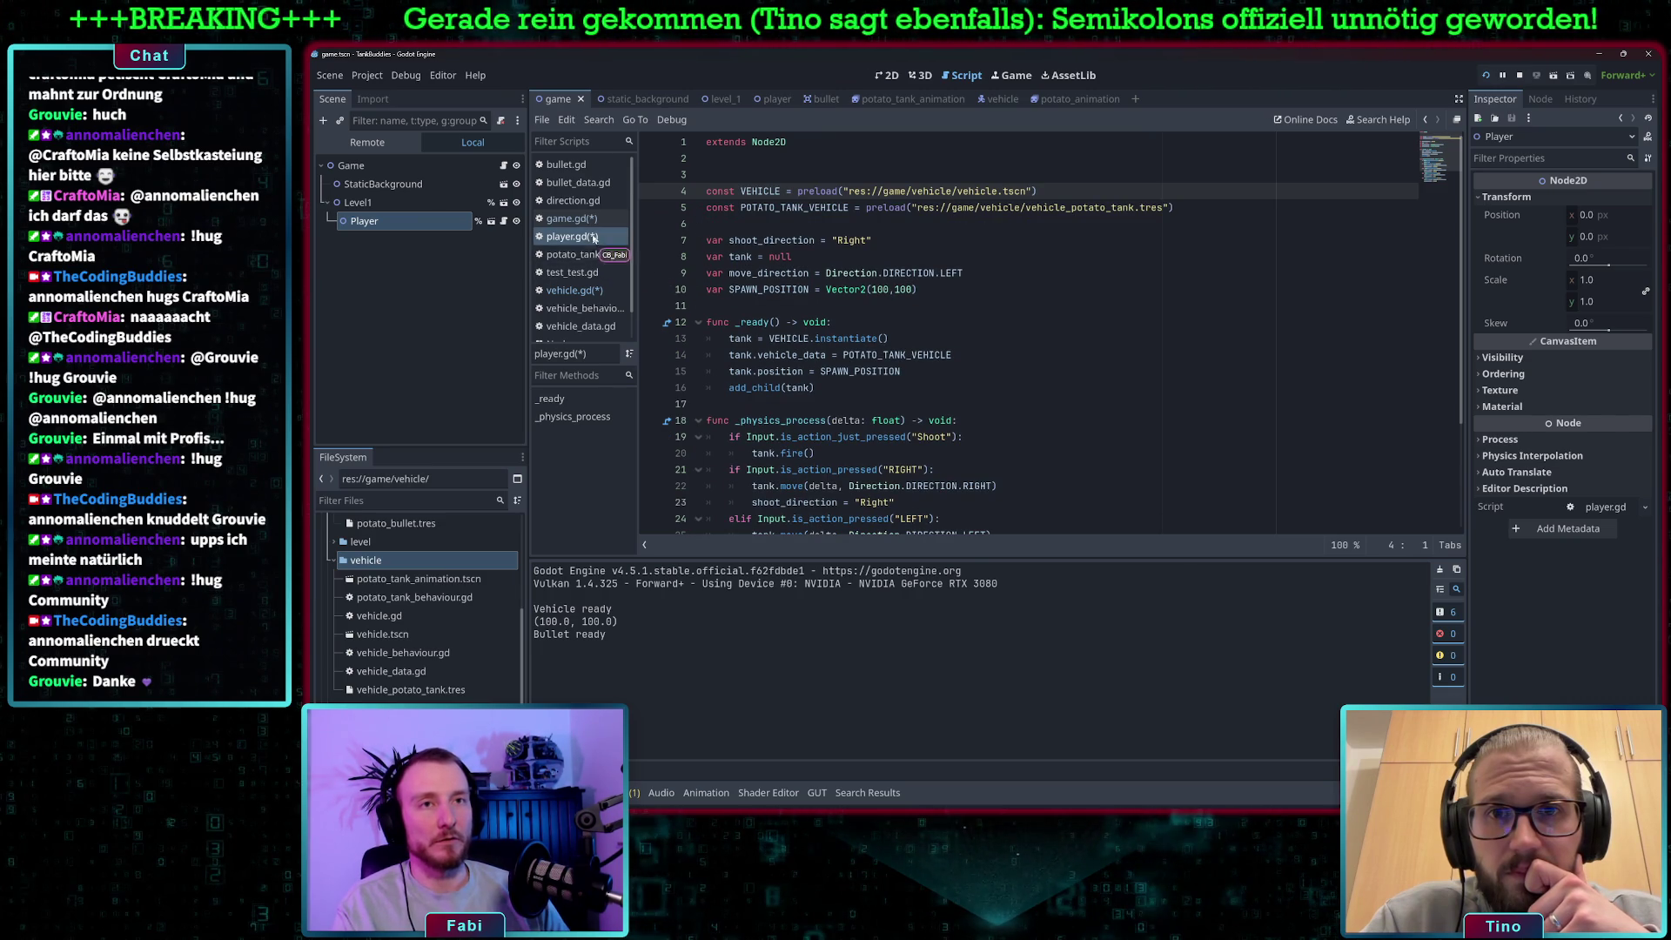
left_click(570, 289)
scroll(784, 222, "up", 5)
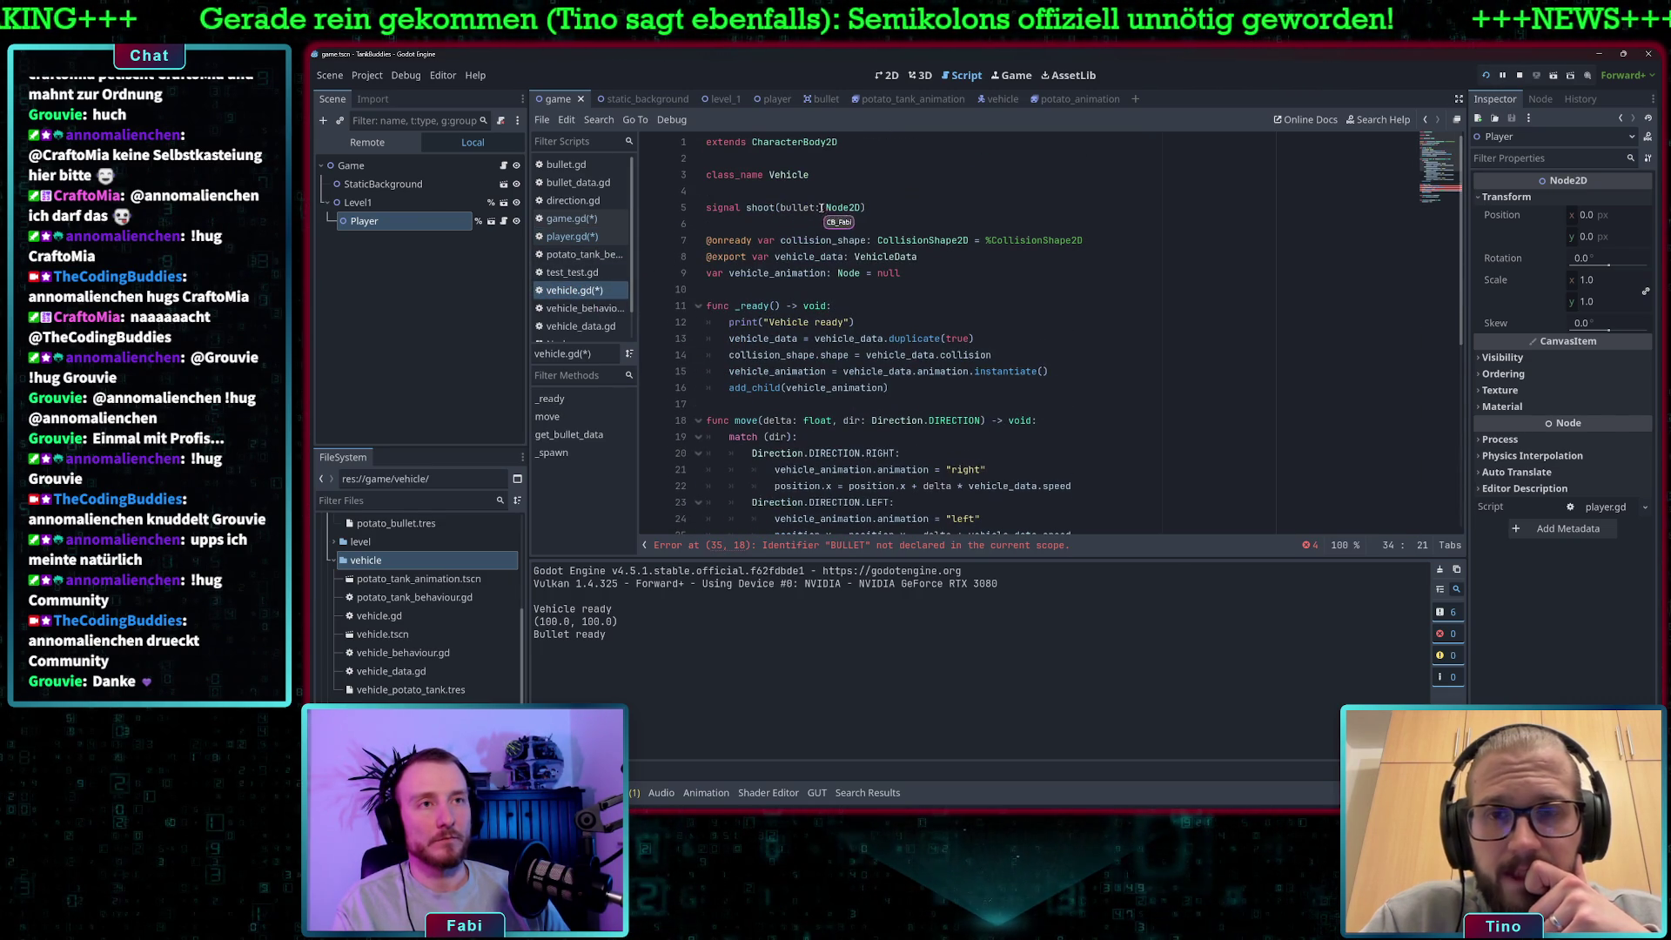
left_click(938, 225)
key("Return")
key("ctrl+v")
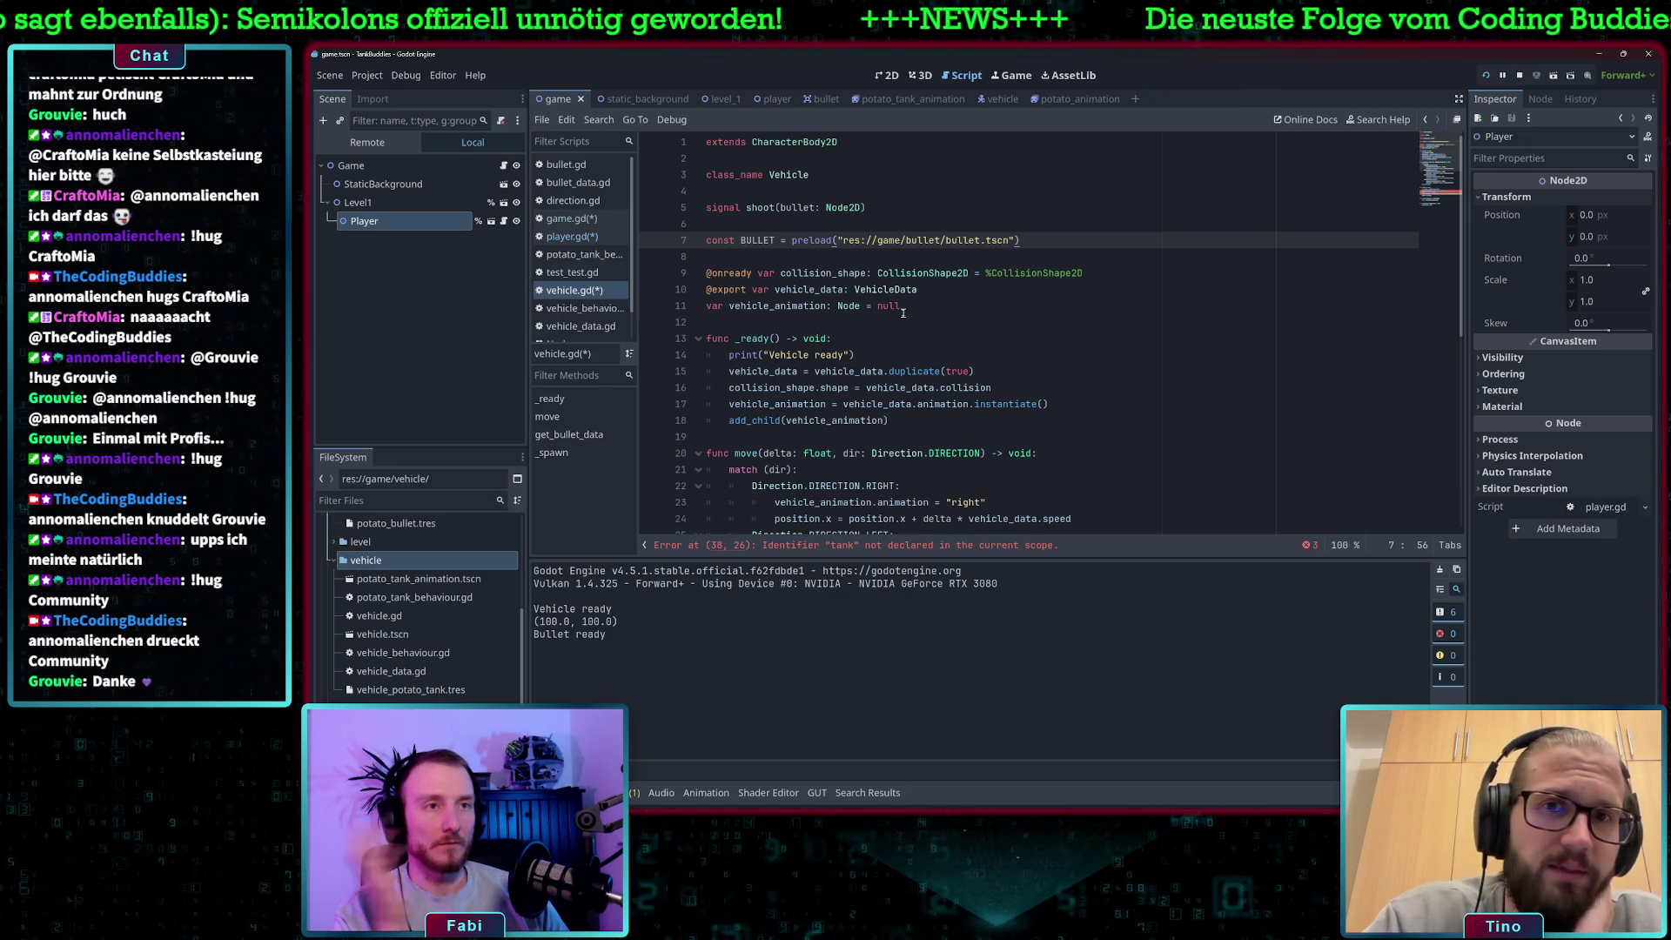
Replace tank.get_bullet_data() on line 38 with vehicle_data.bullet_data.
scroll(903, 313, "down", 8)
left_click(775, 338)
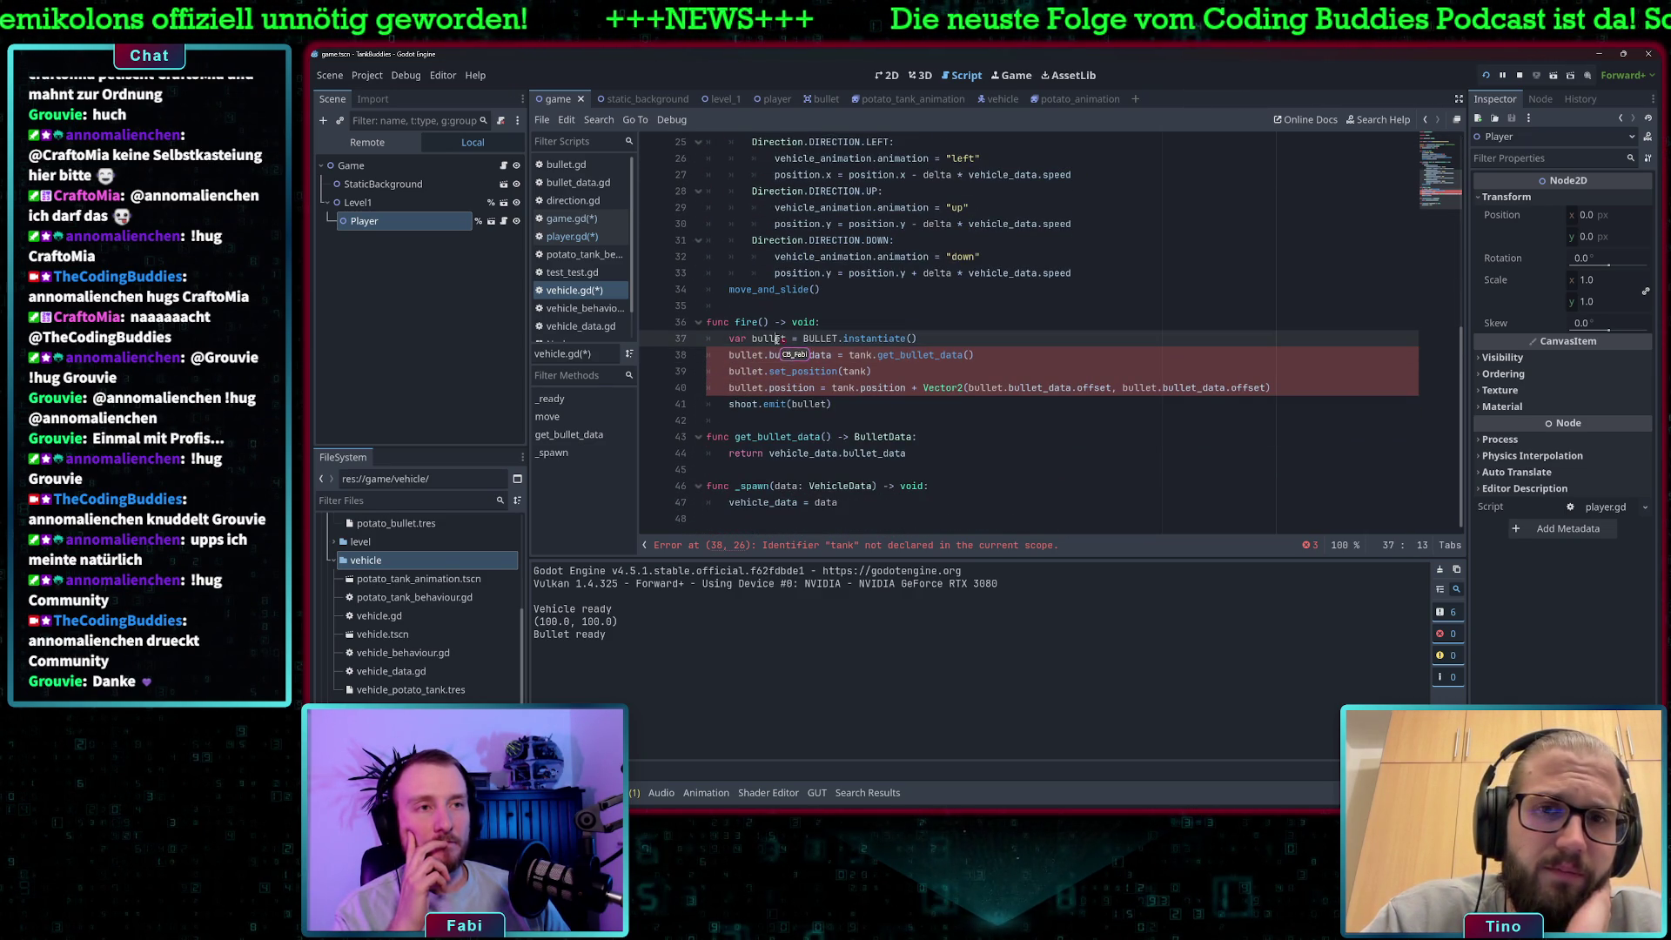
left_click(853, 355)
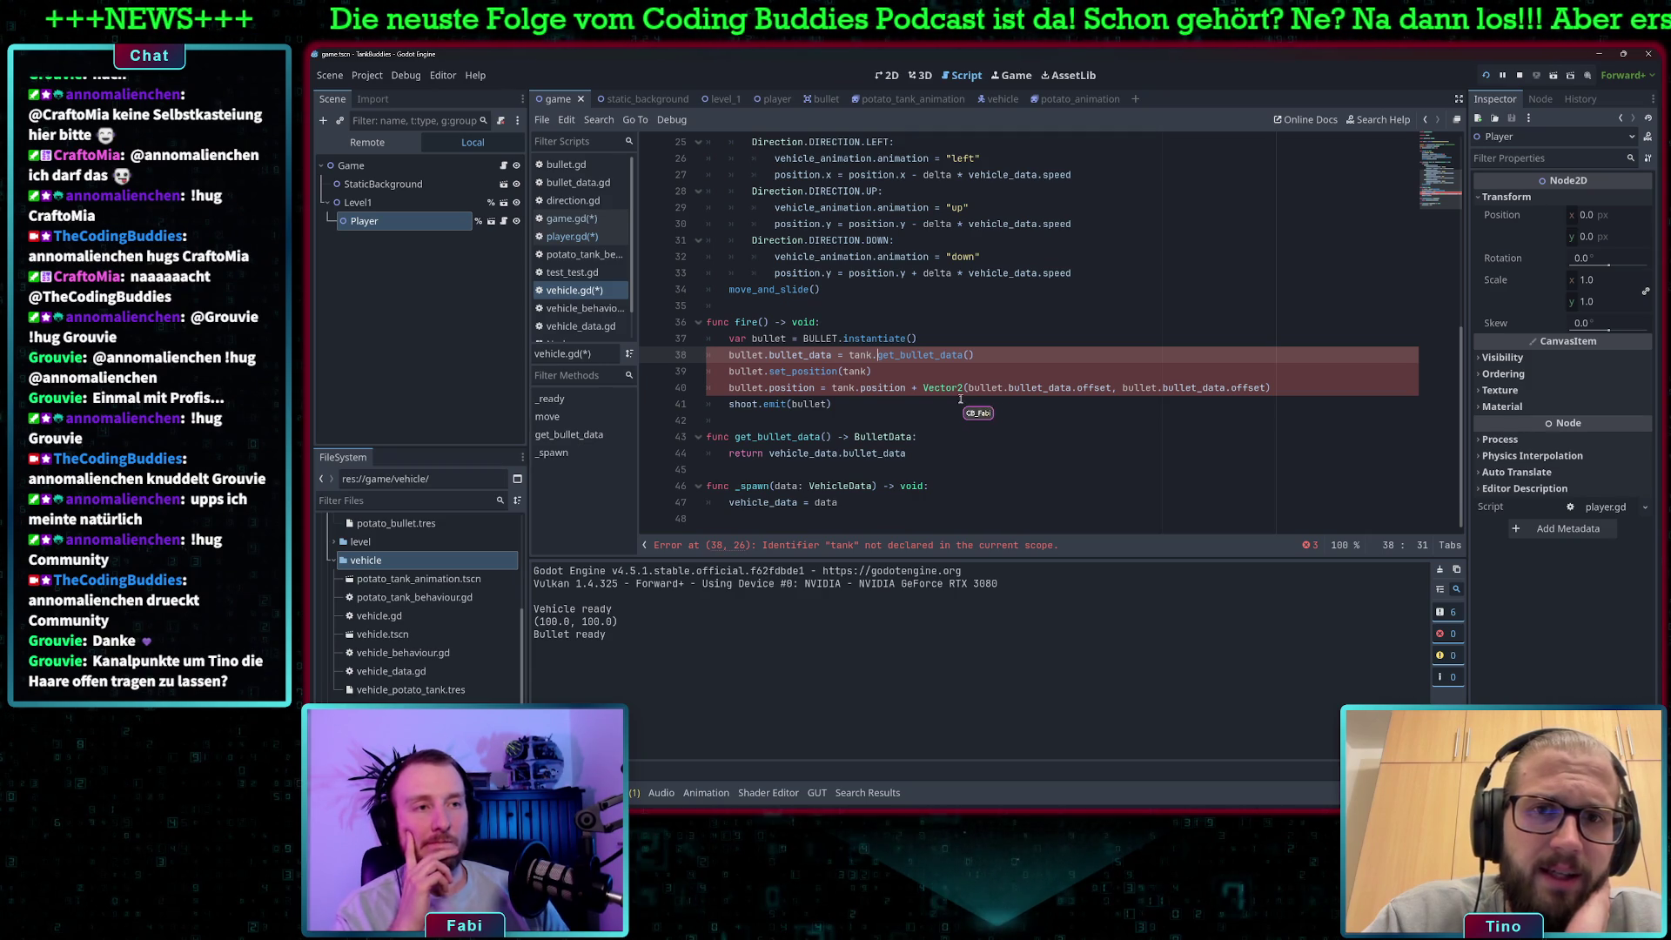
left_click_drag(769, 453, 908, 453)
key("BackSpace")
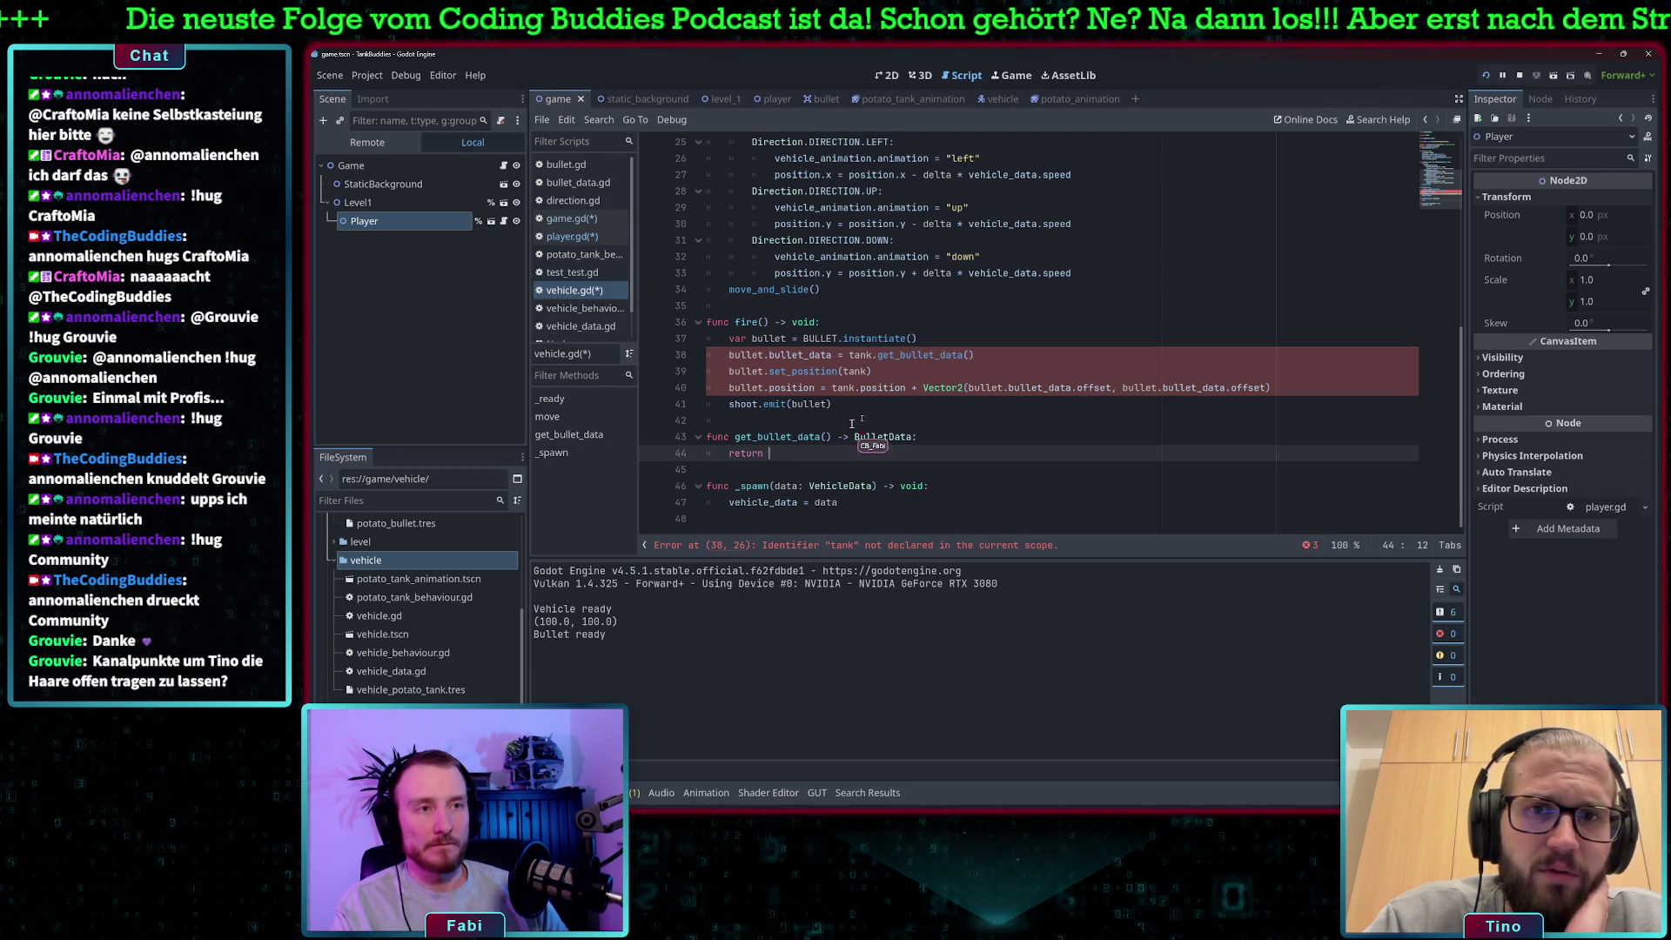
left_click_drag(995, 357, 844, 360)
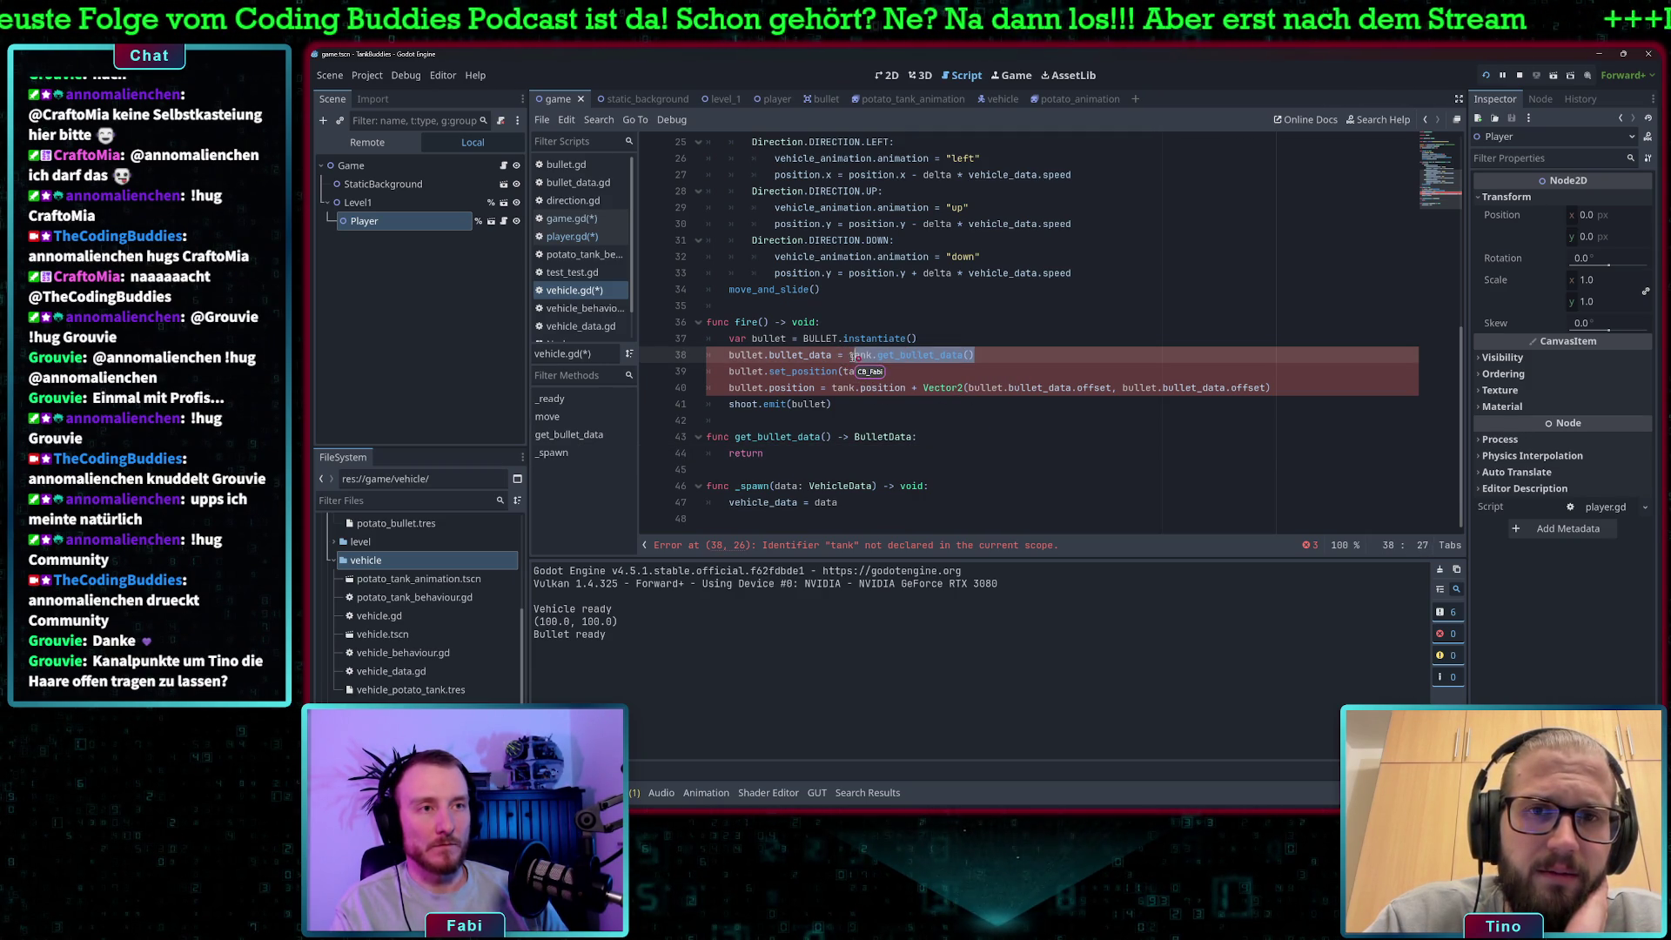
type("vehicle_data.bullet_data")
key("Up")
left_click(908, 356)
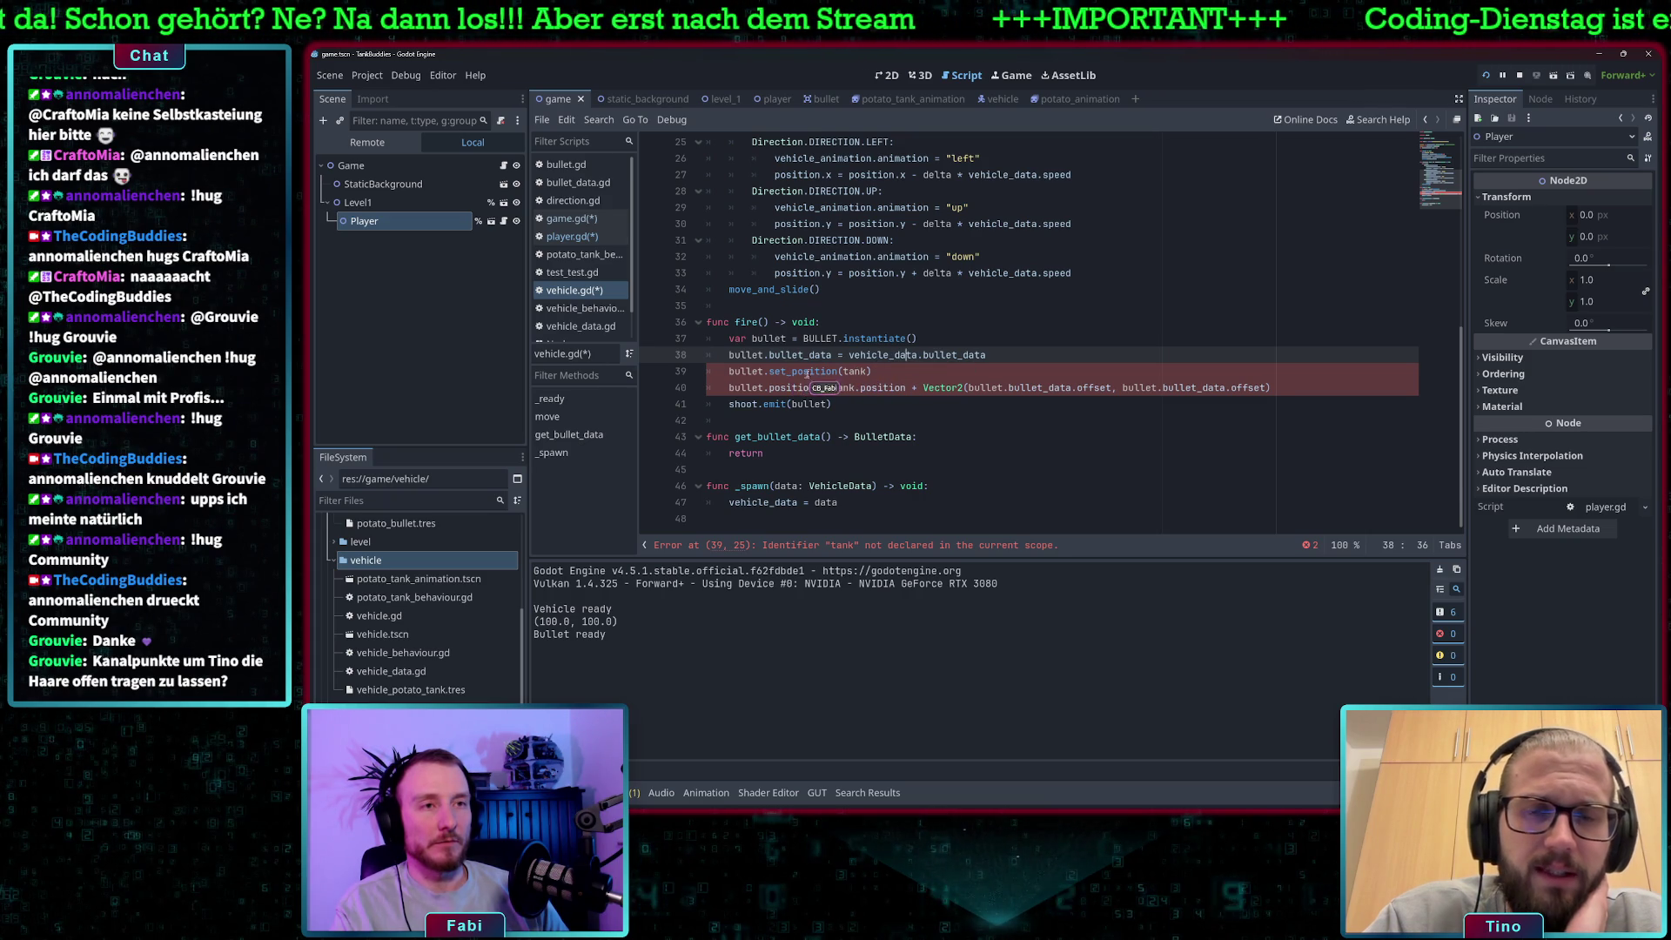
Check bullet.gd's code, then select the bullet.set_position(tank) line in fire().
left_click(742, 372)
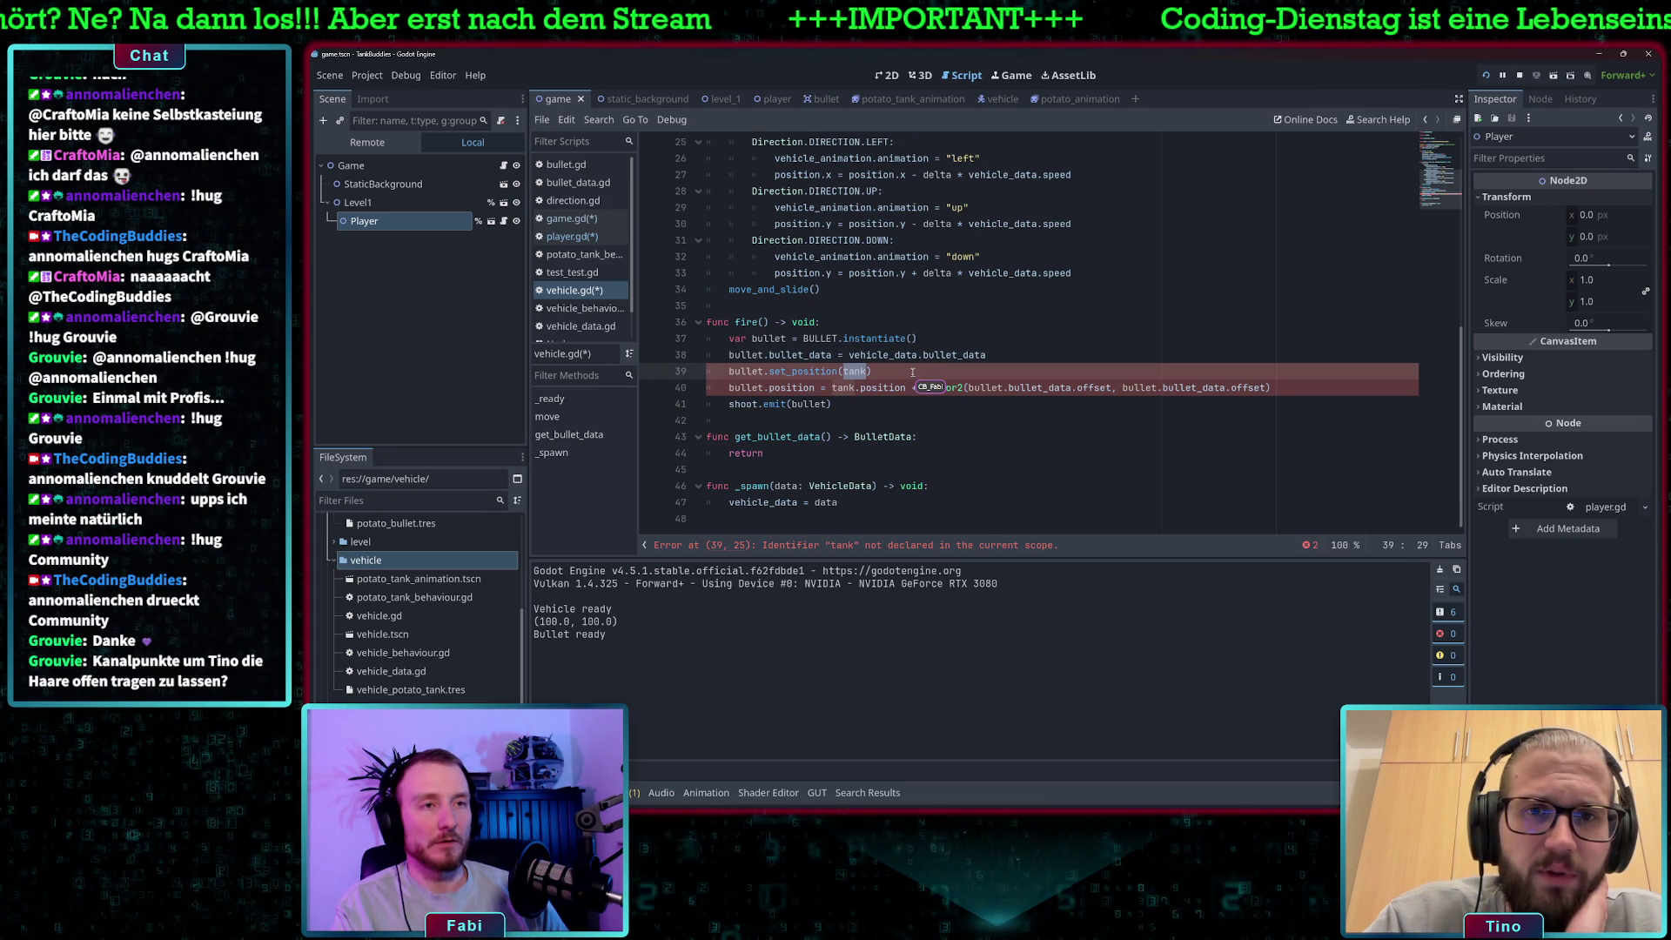
left_click(747, 373)
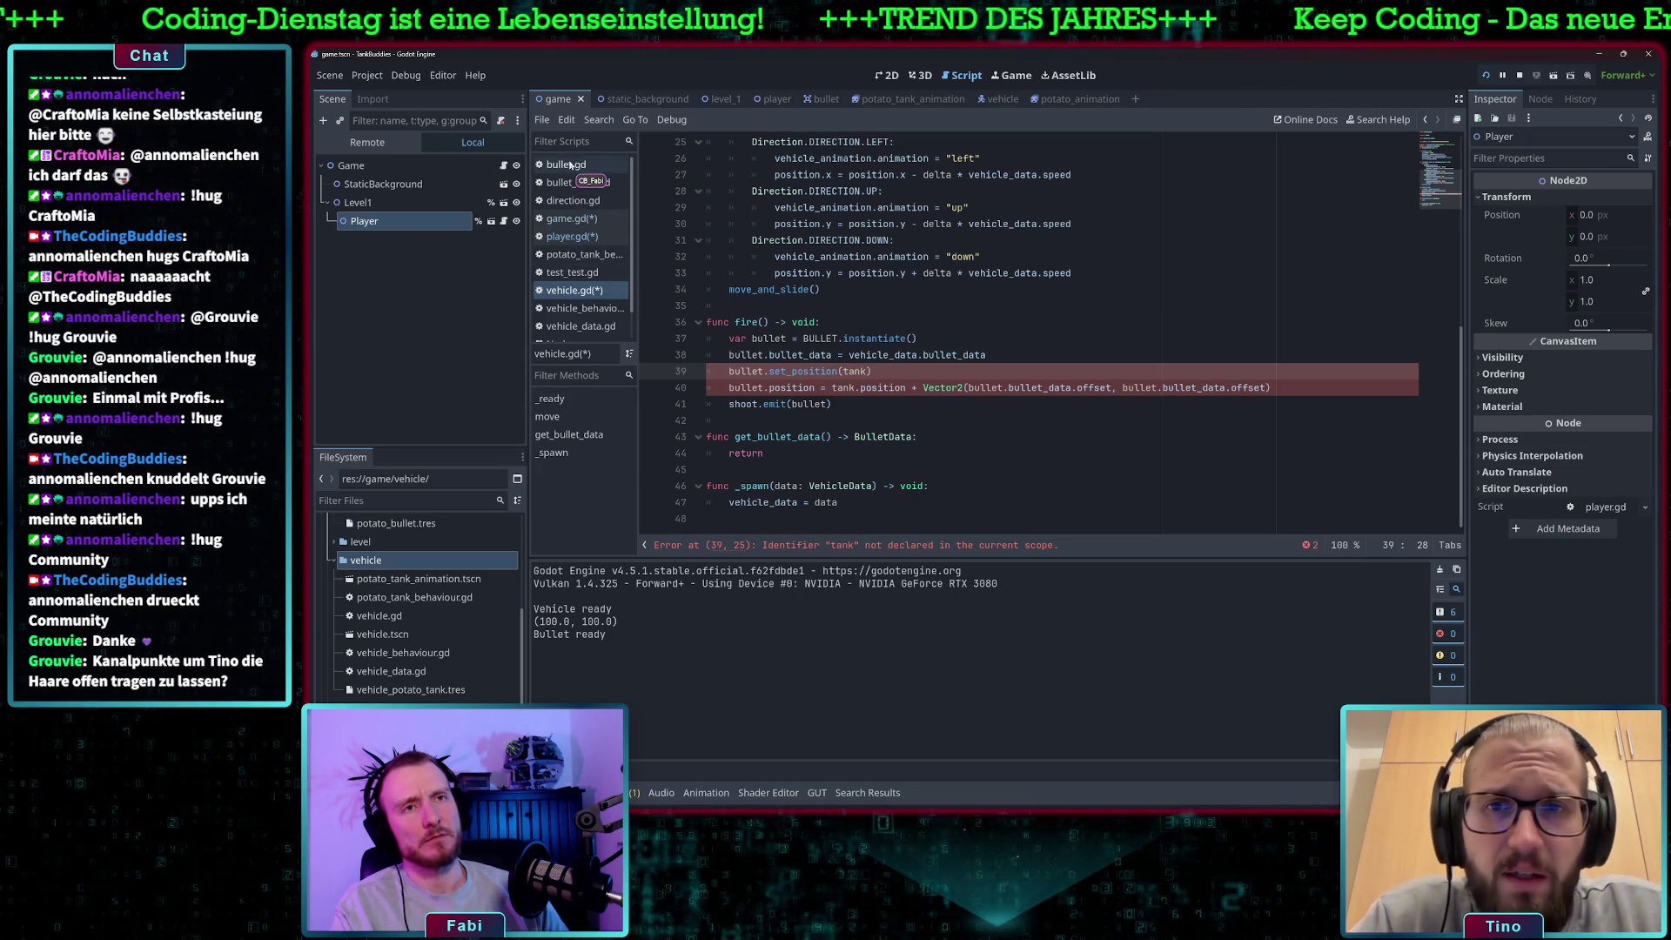
left_click(574, 165)
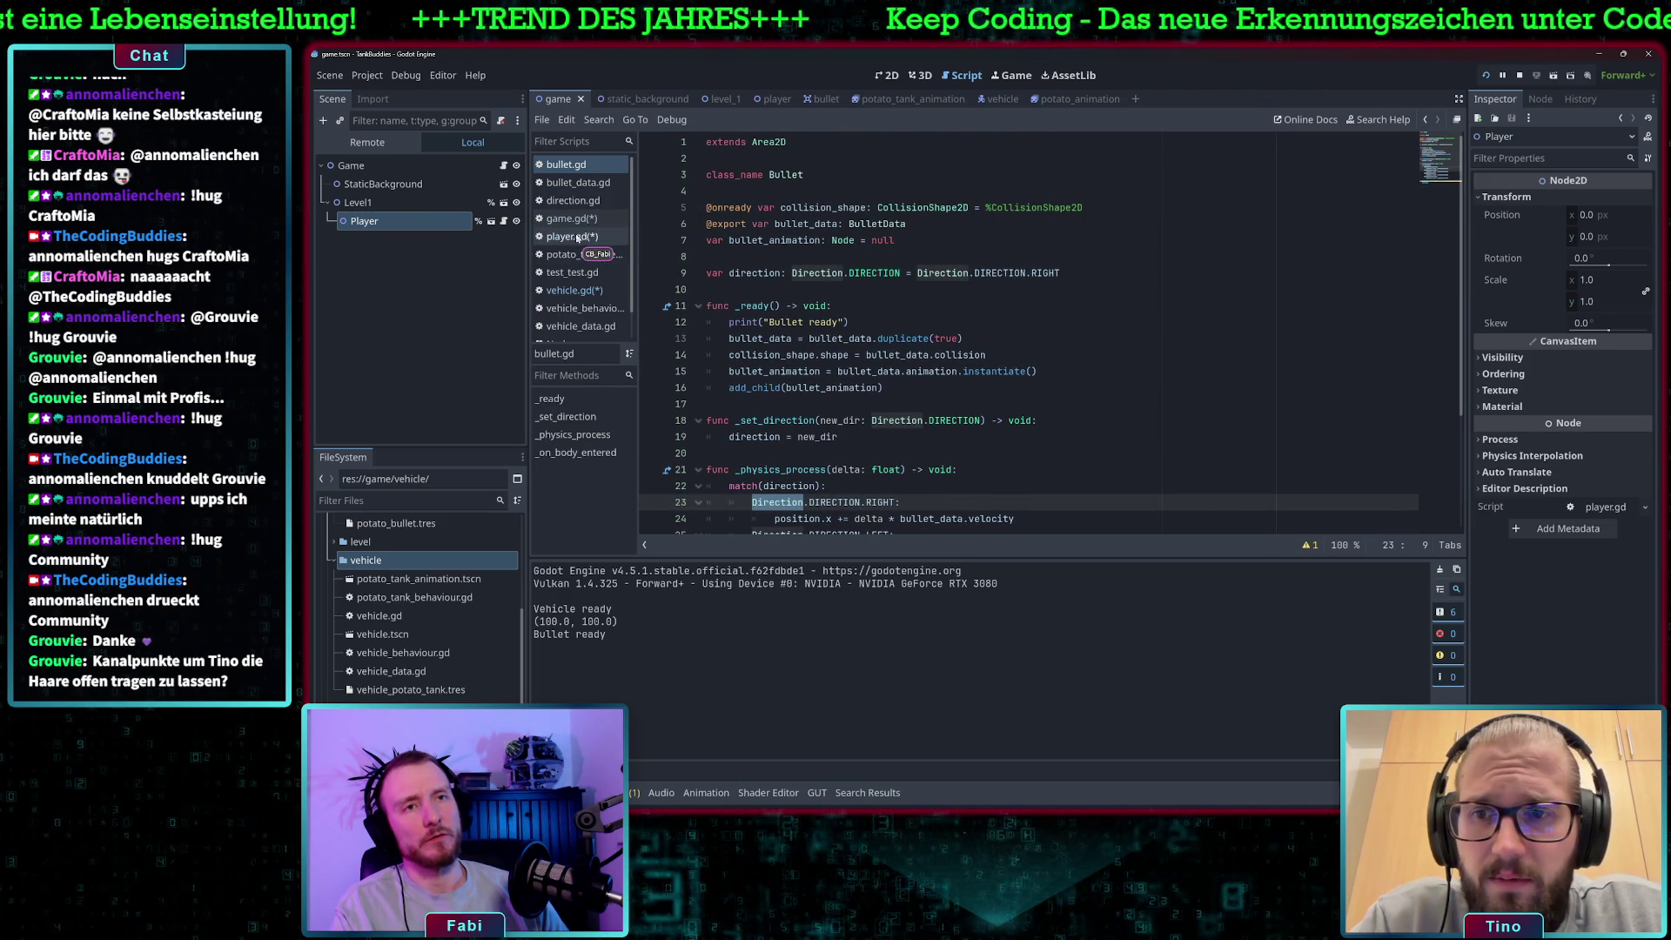
left_click(577, 291)
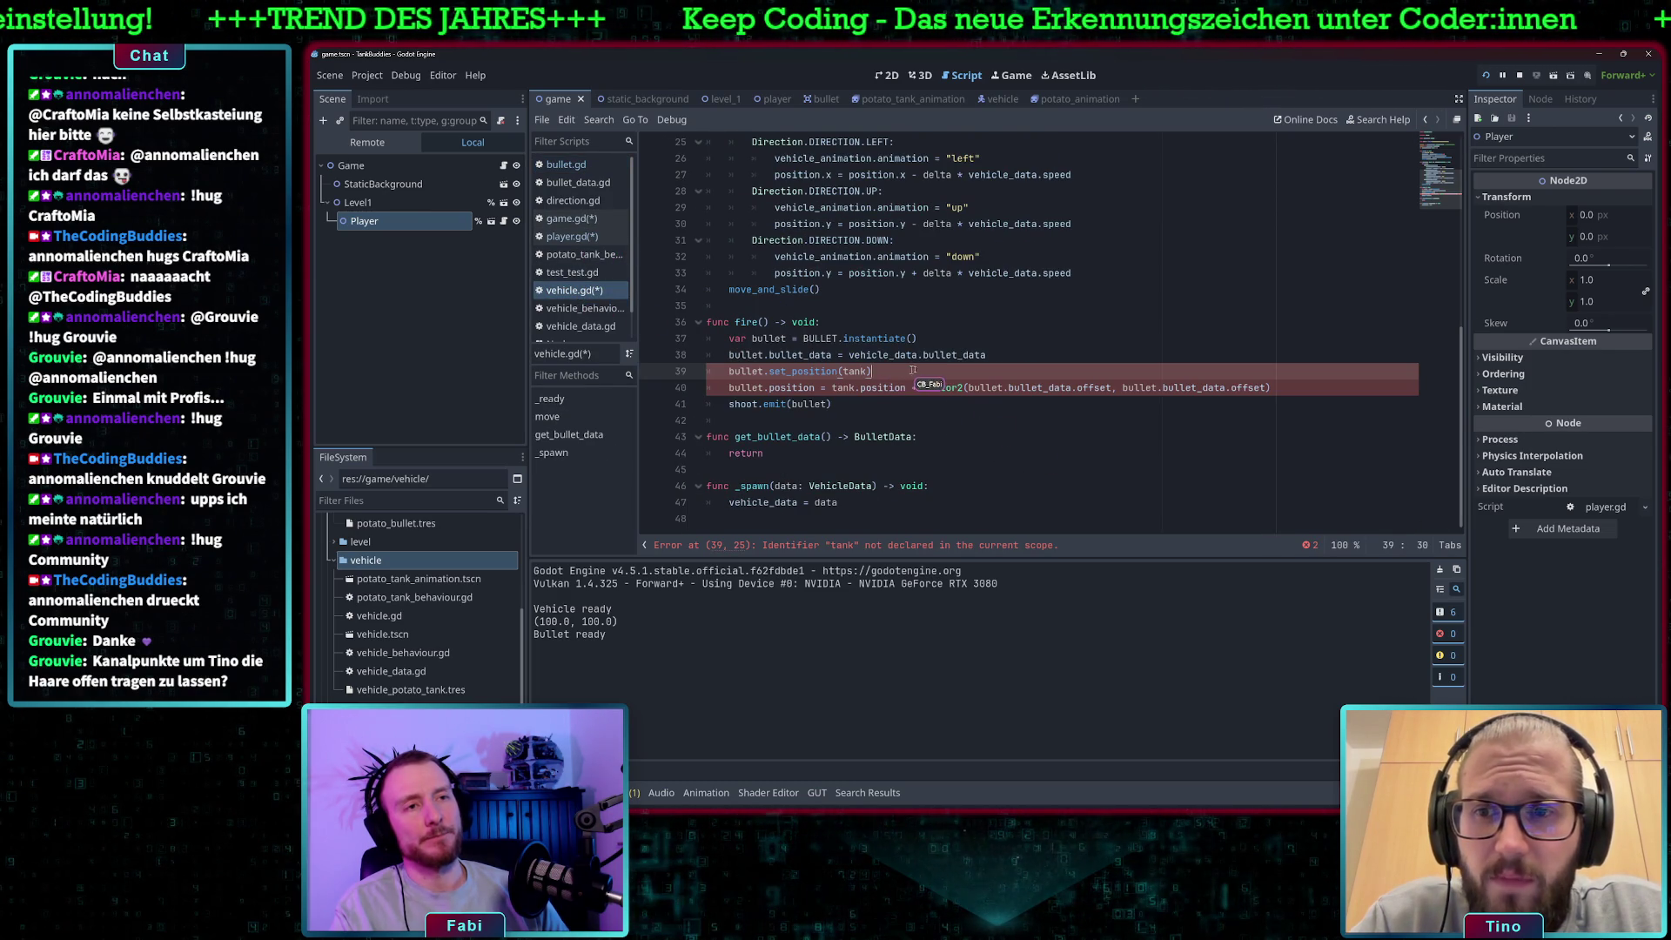
left_click_drag(911, 370, 721, 373)
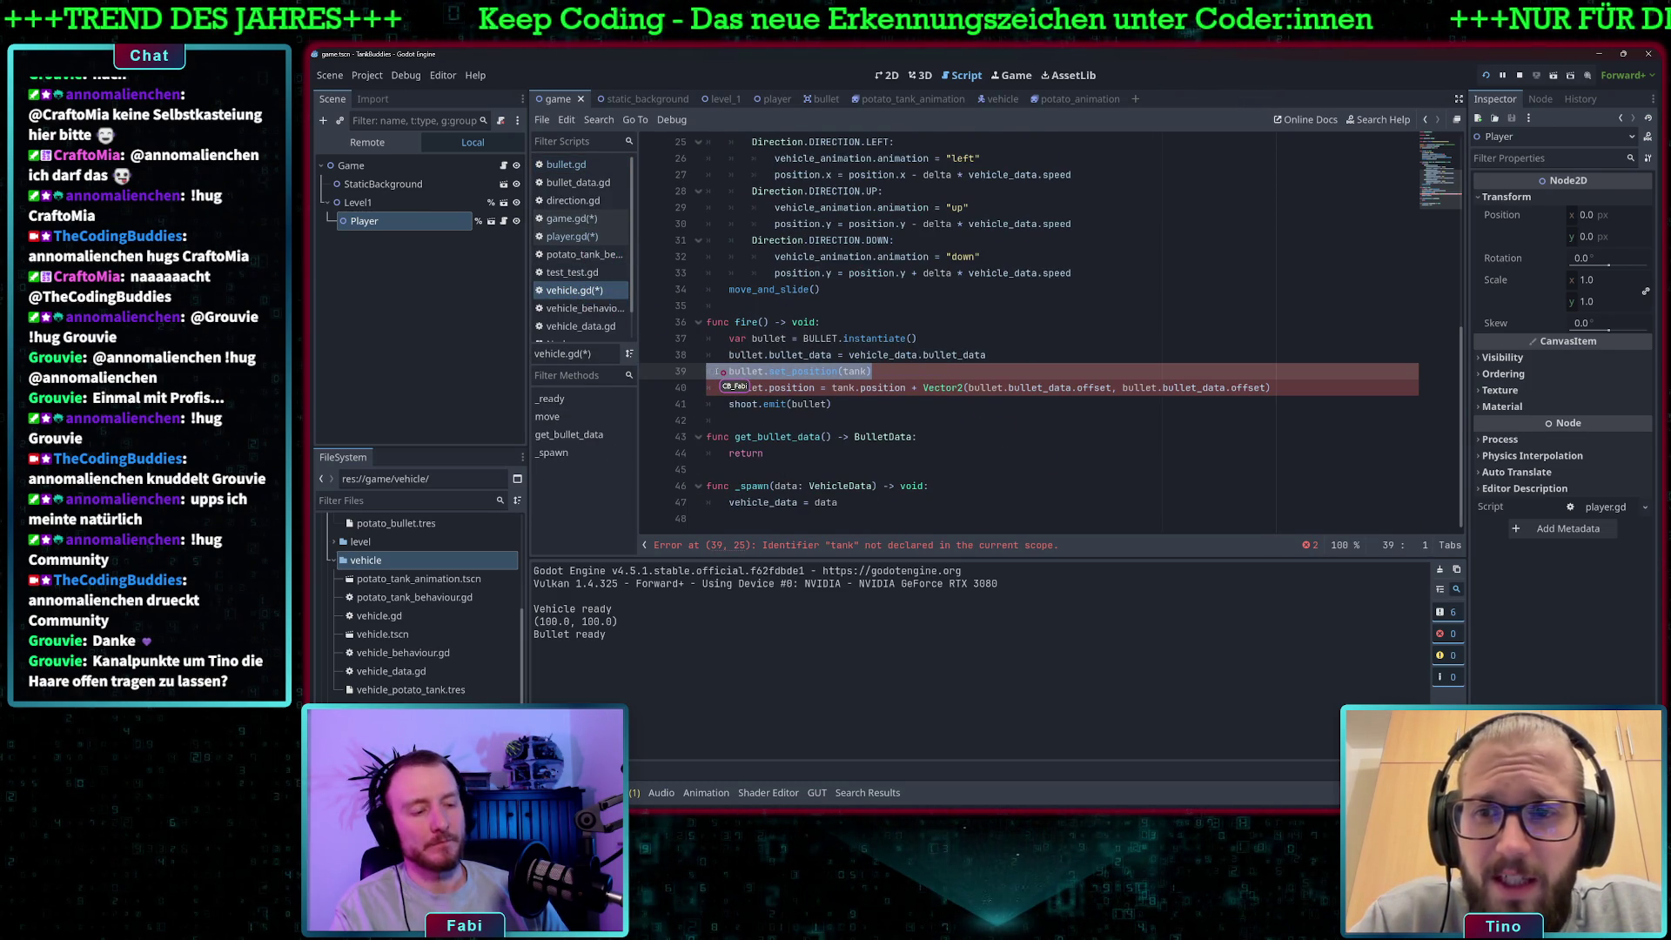
Comment out the bullet.set_position(tank) line in fire().
left_click(717, 371)
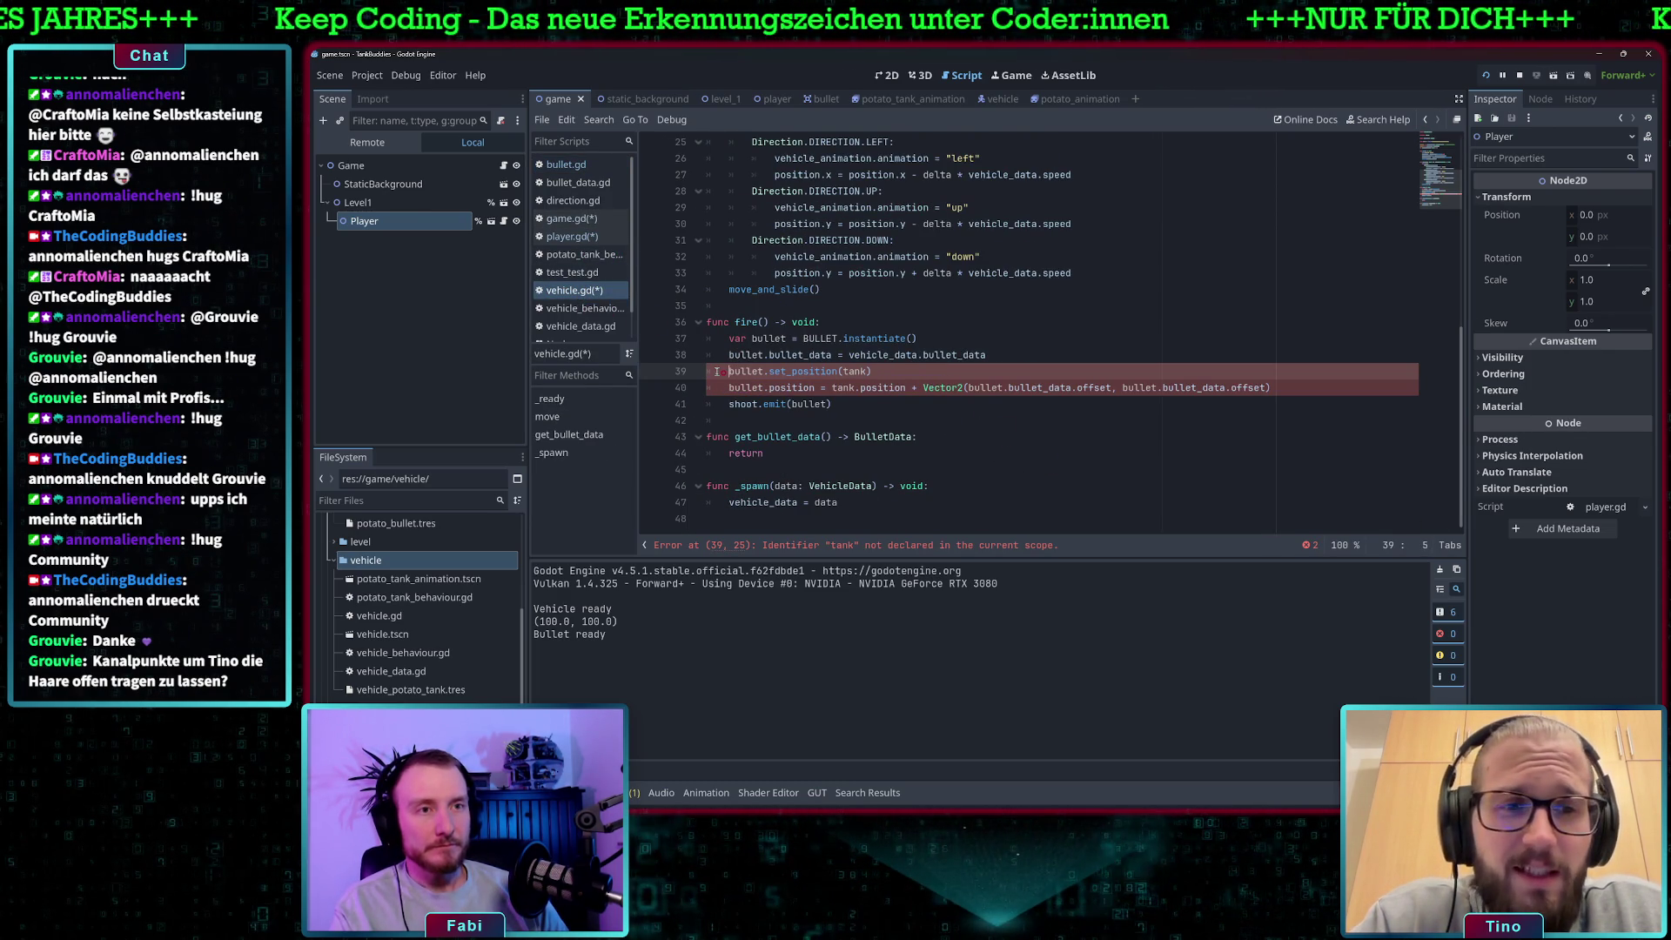
type("#")
key("ctrl+k")
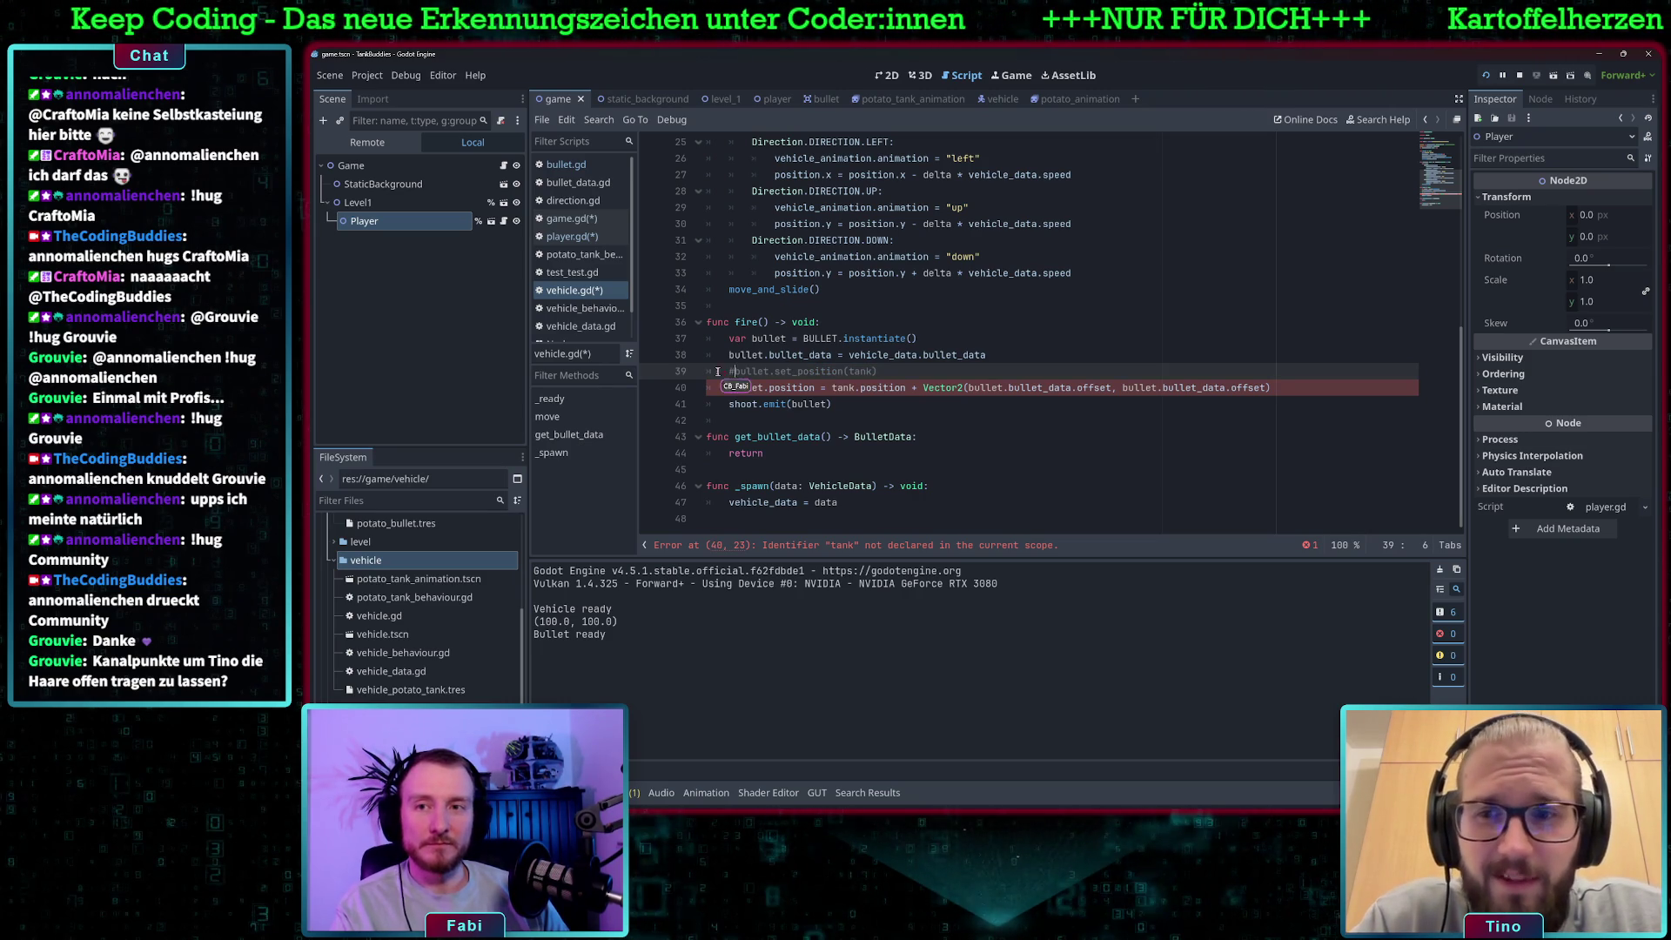
left_click(889, 371)
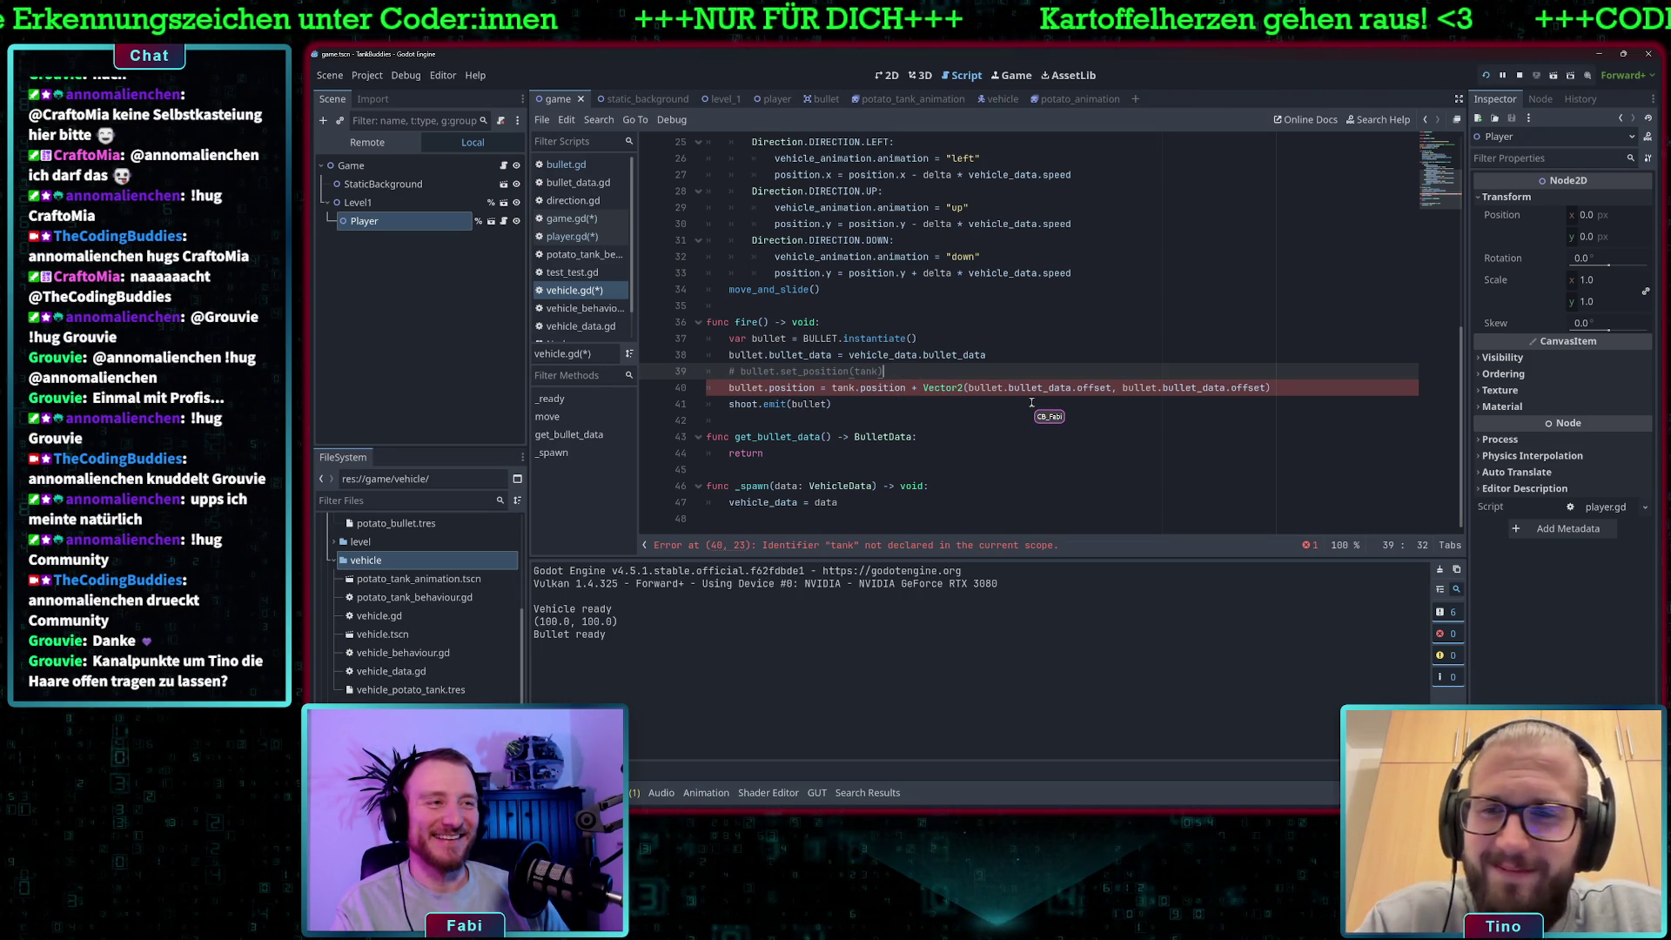
Remove the undefined tank reference from line 40's bullet.position and add a blank line after line 39.
left_click(822, 388)
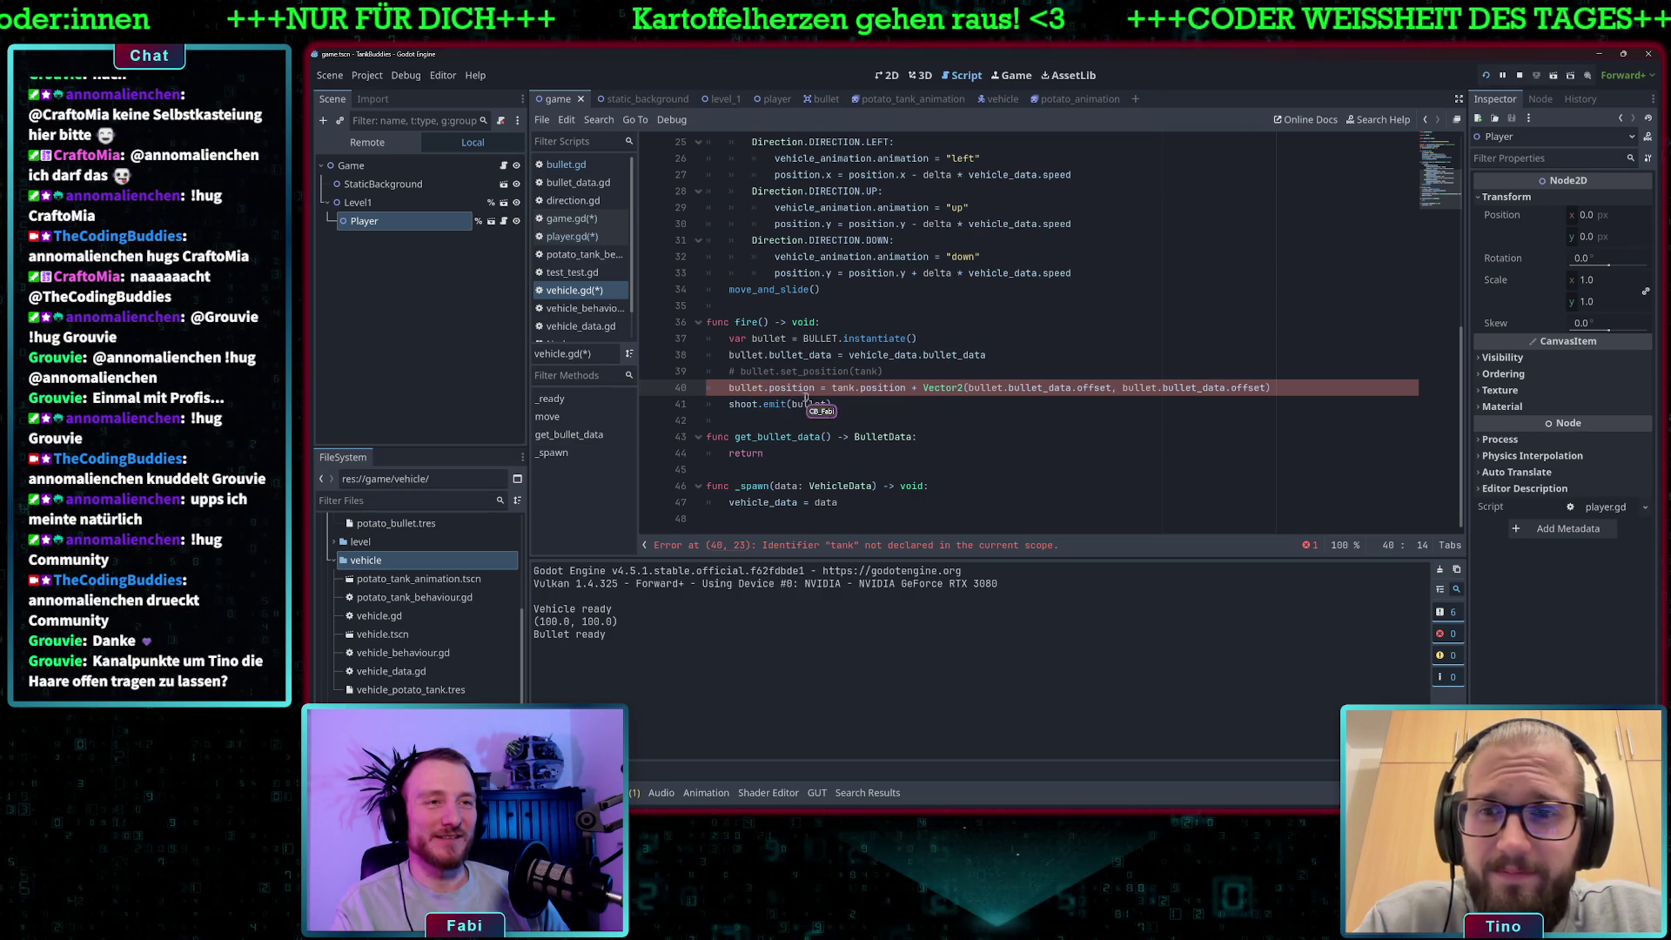
key("BackSpace")
key("BackSpace")
key("BackSpace")
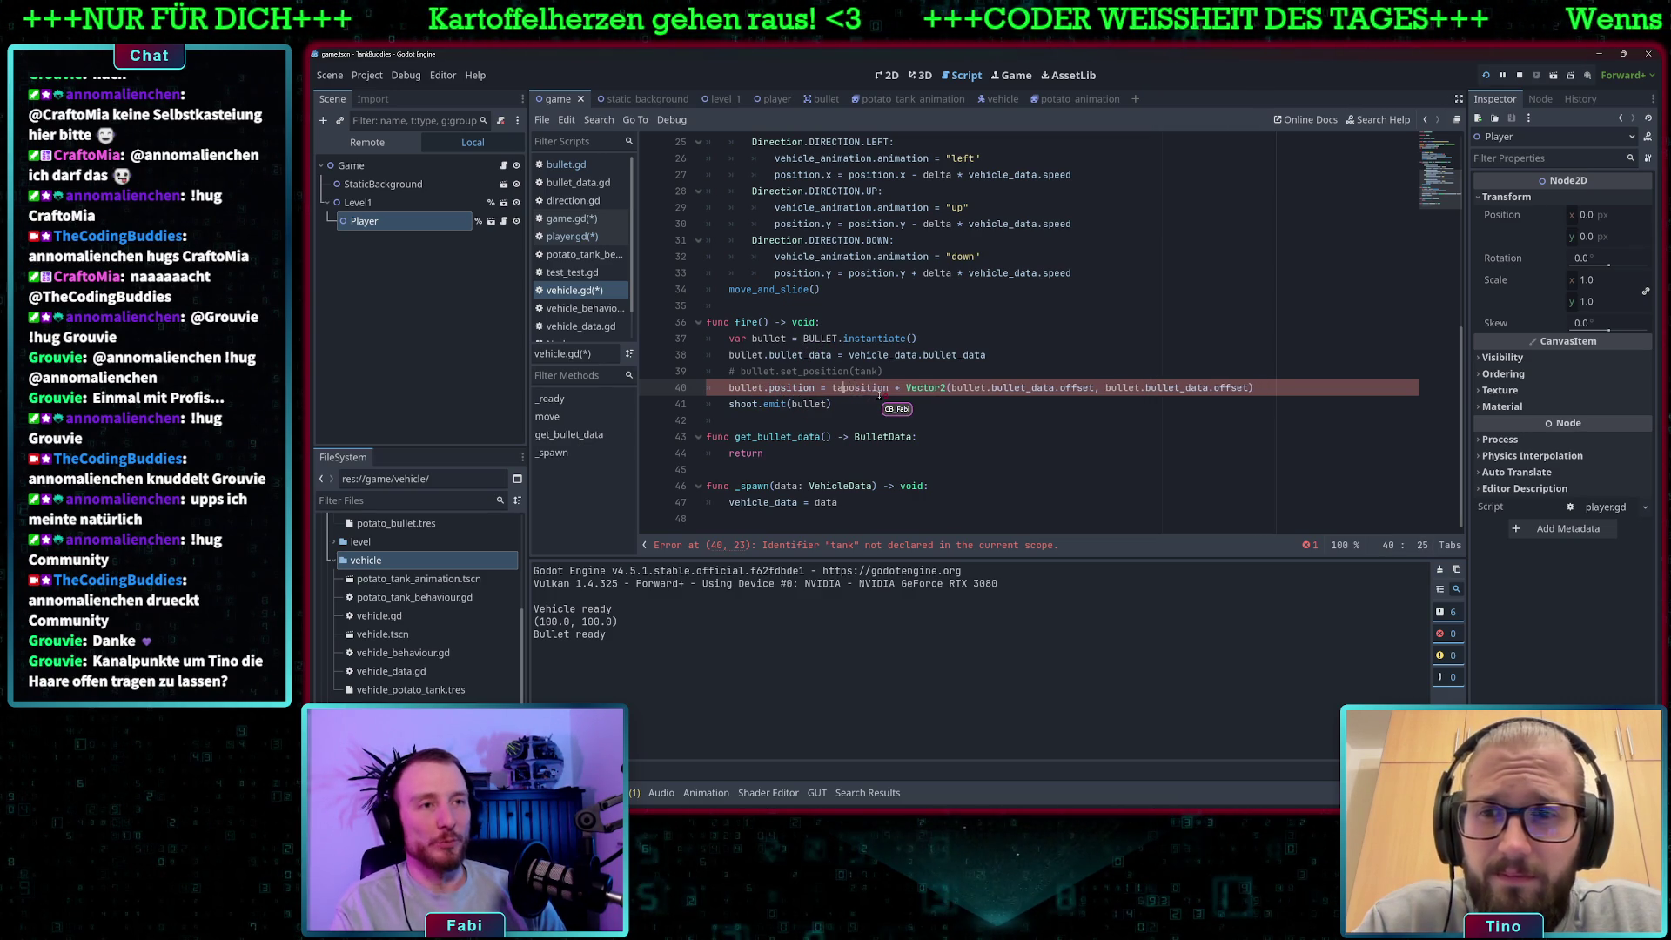
left_click(1040, 387)
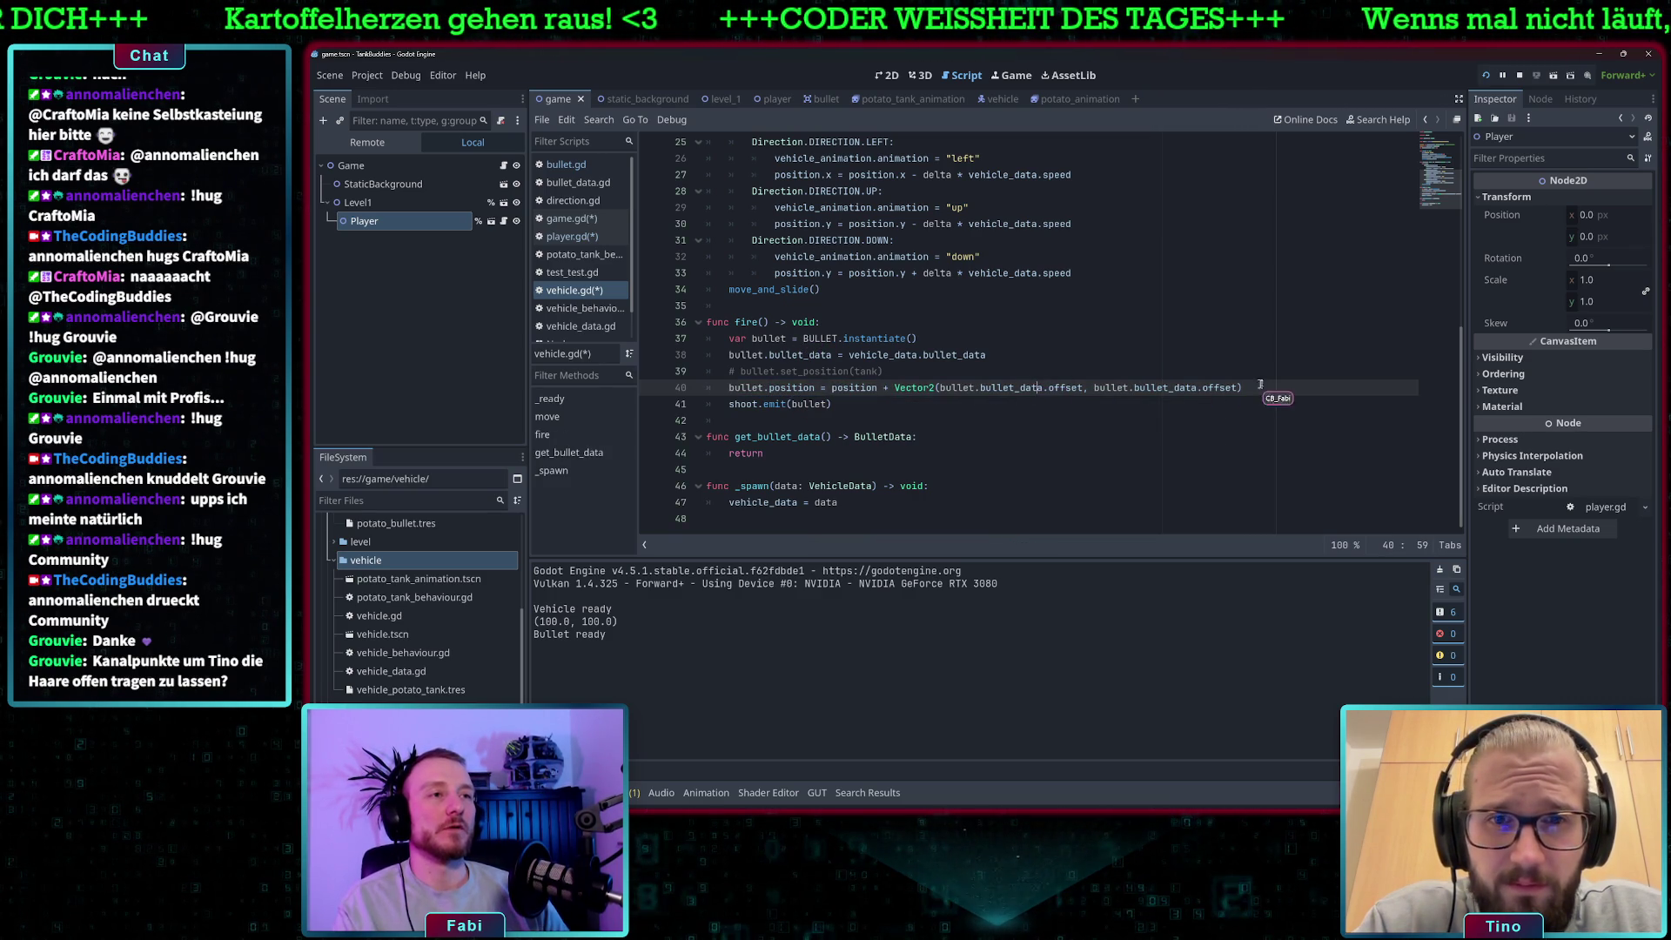
left_click_drag(1244, 387, 895, 387)
scroll(927, 352, "up", 3)
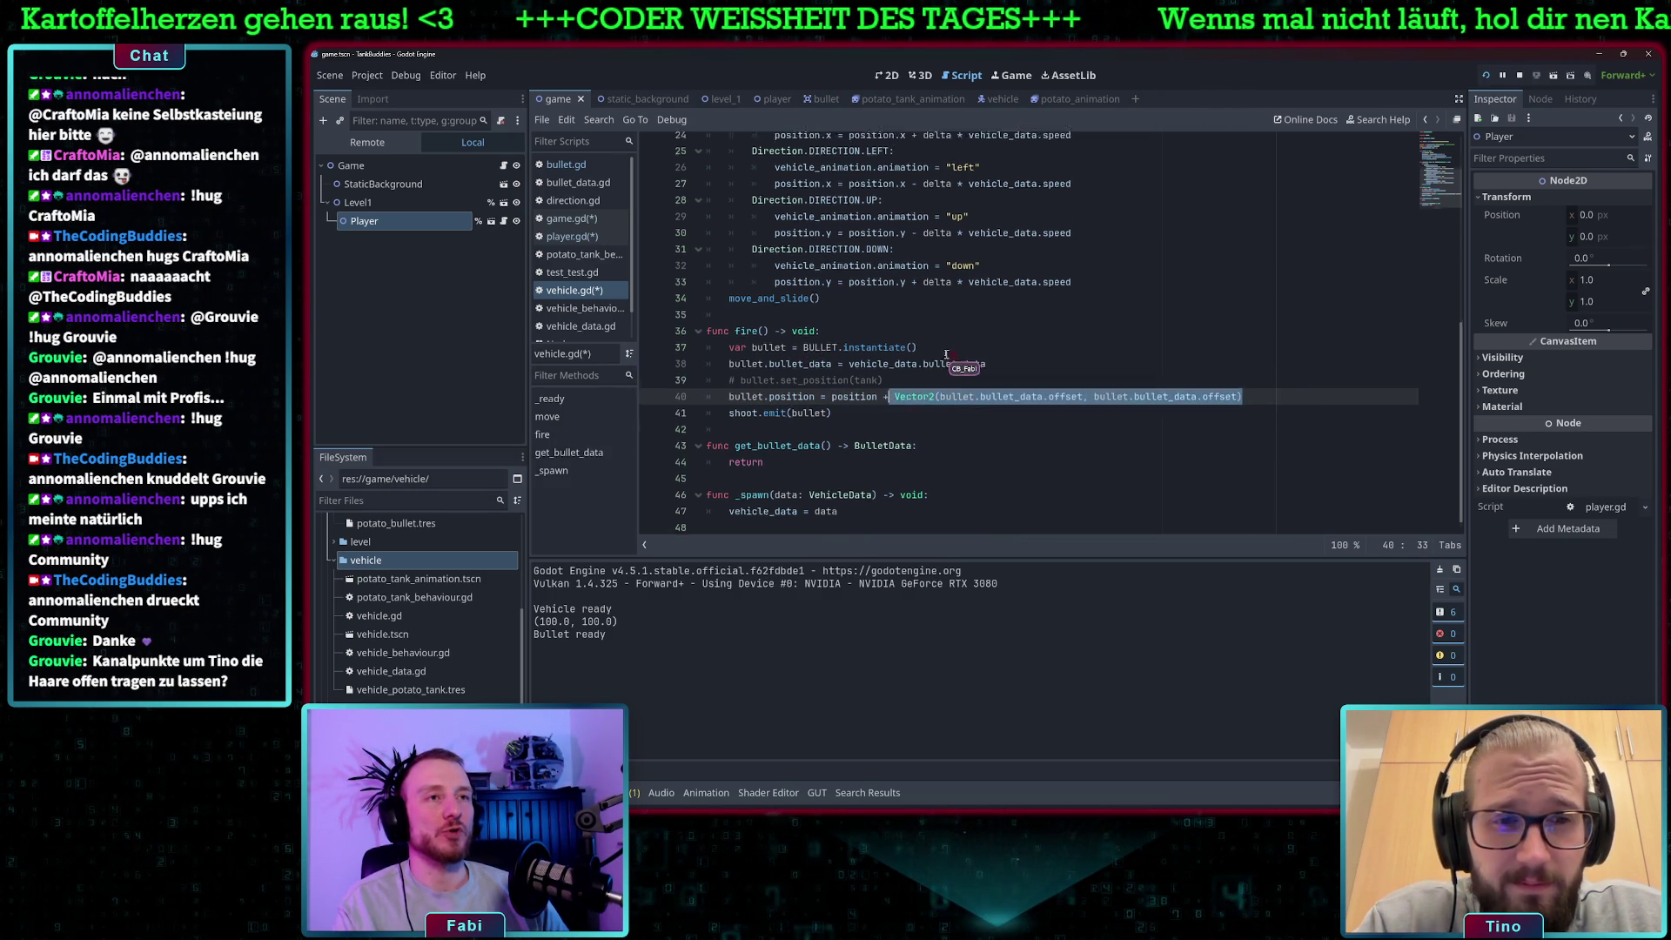
scroll(849, 387, "down", 3)
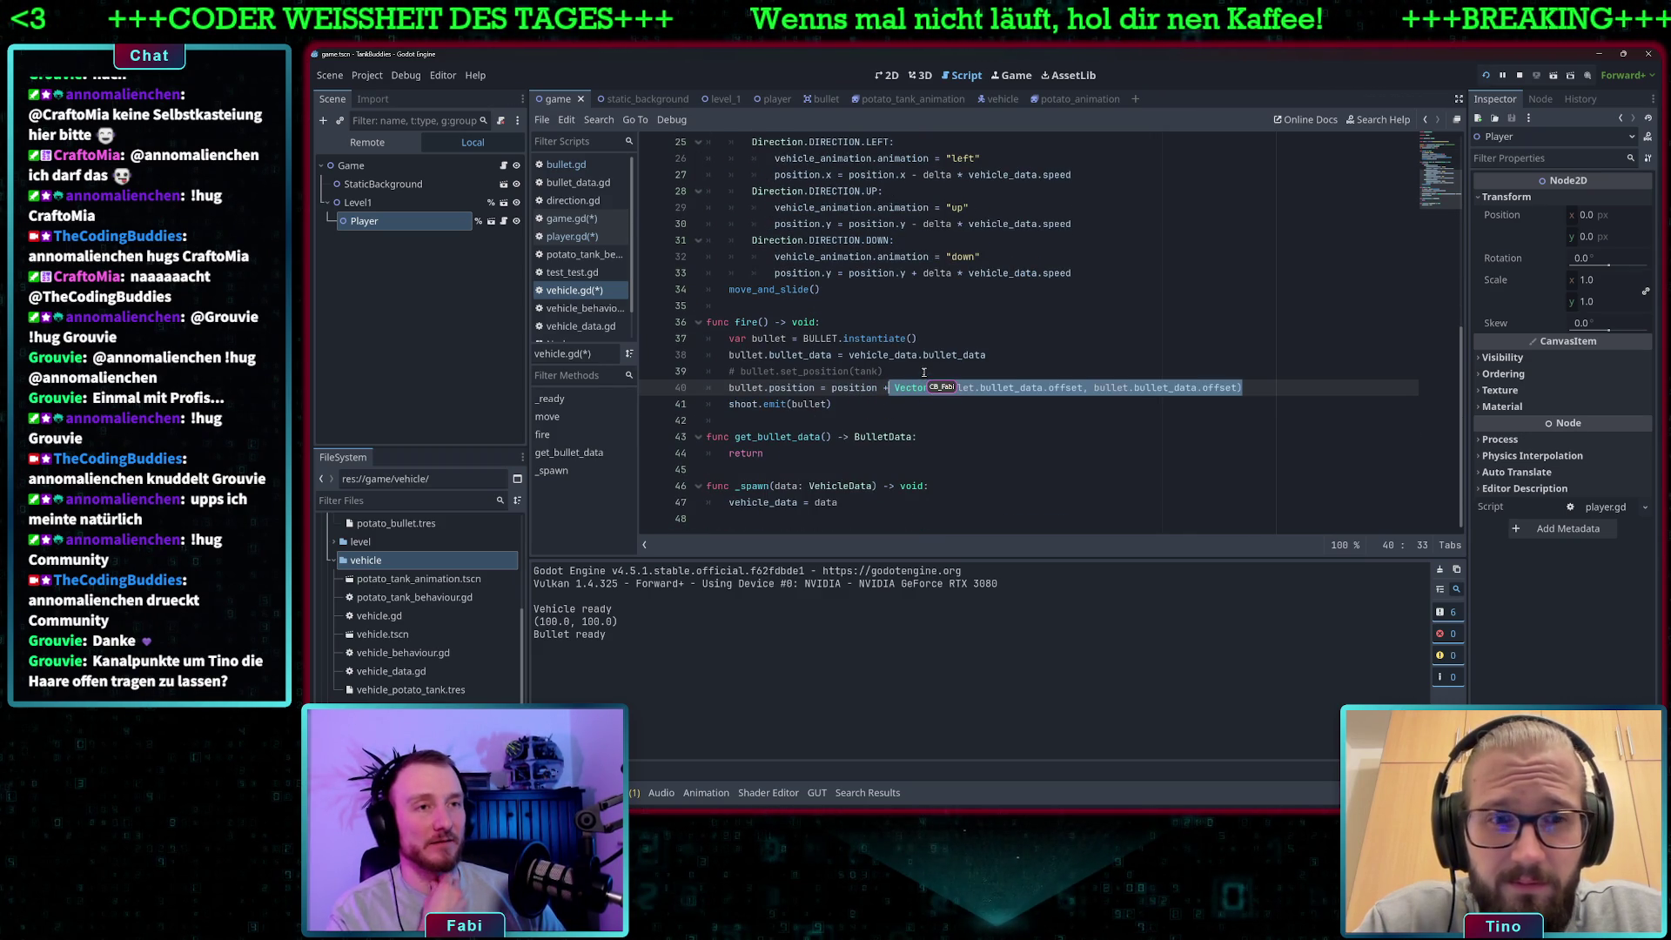
left_click(922, 371)
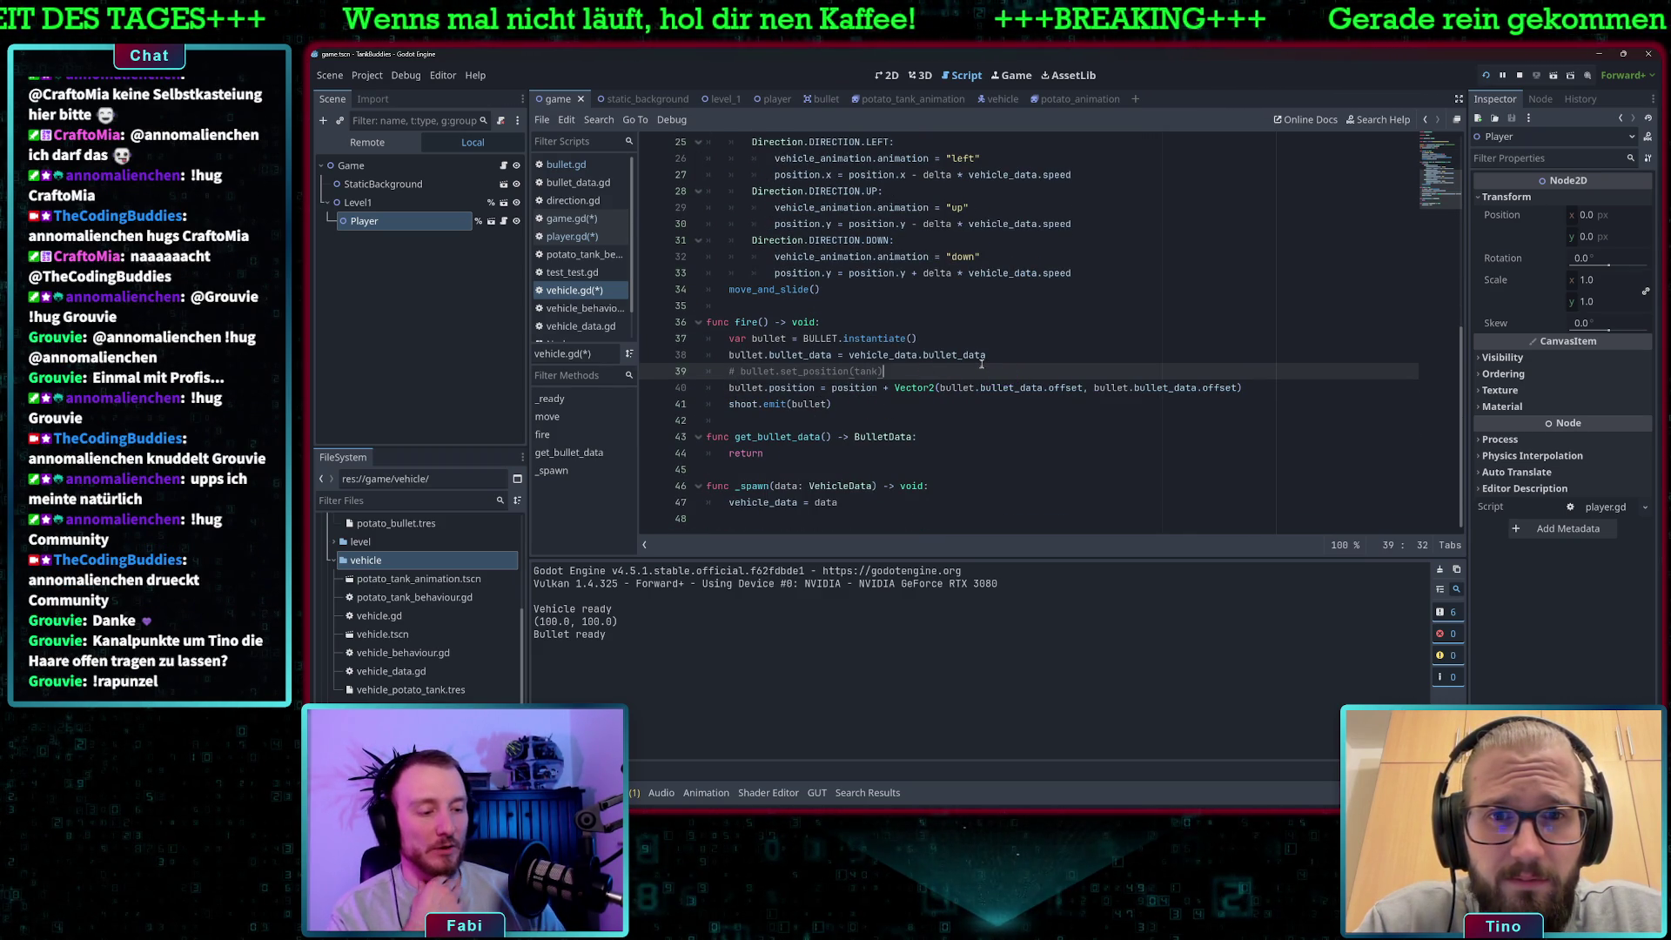
key("Return")
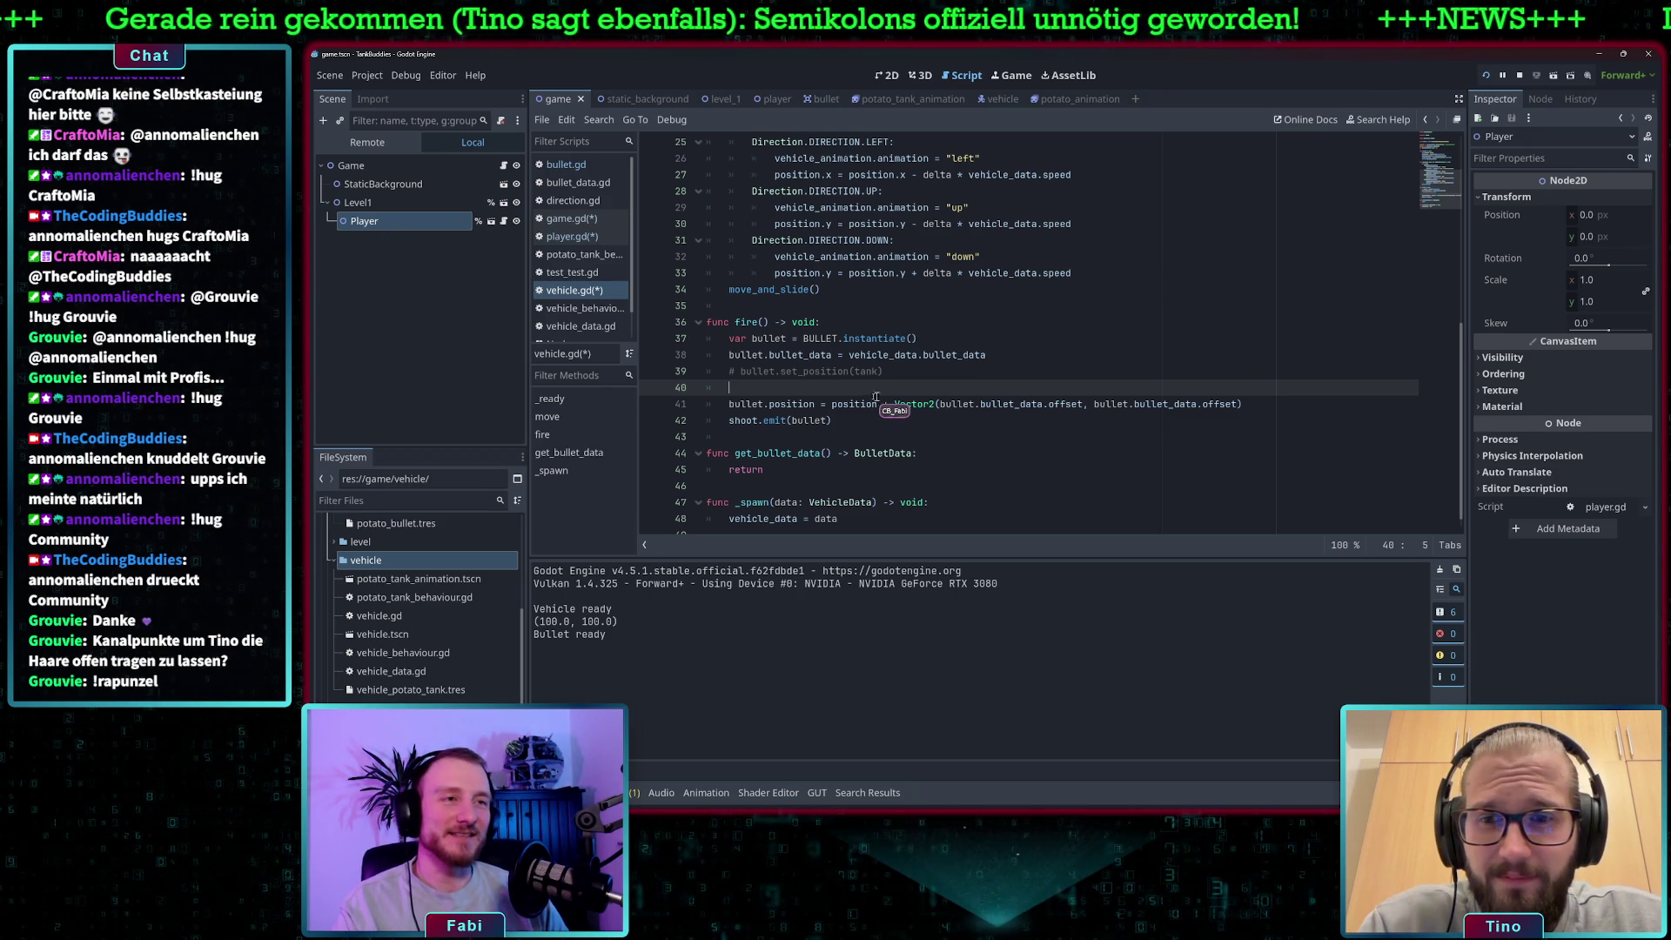
left_click(895, 371)
key("shift+Home")
key("shift+Home")
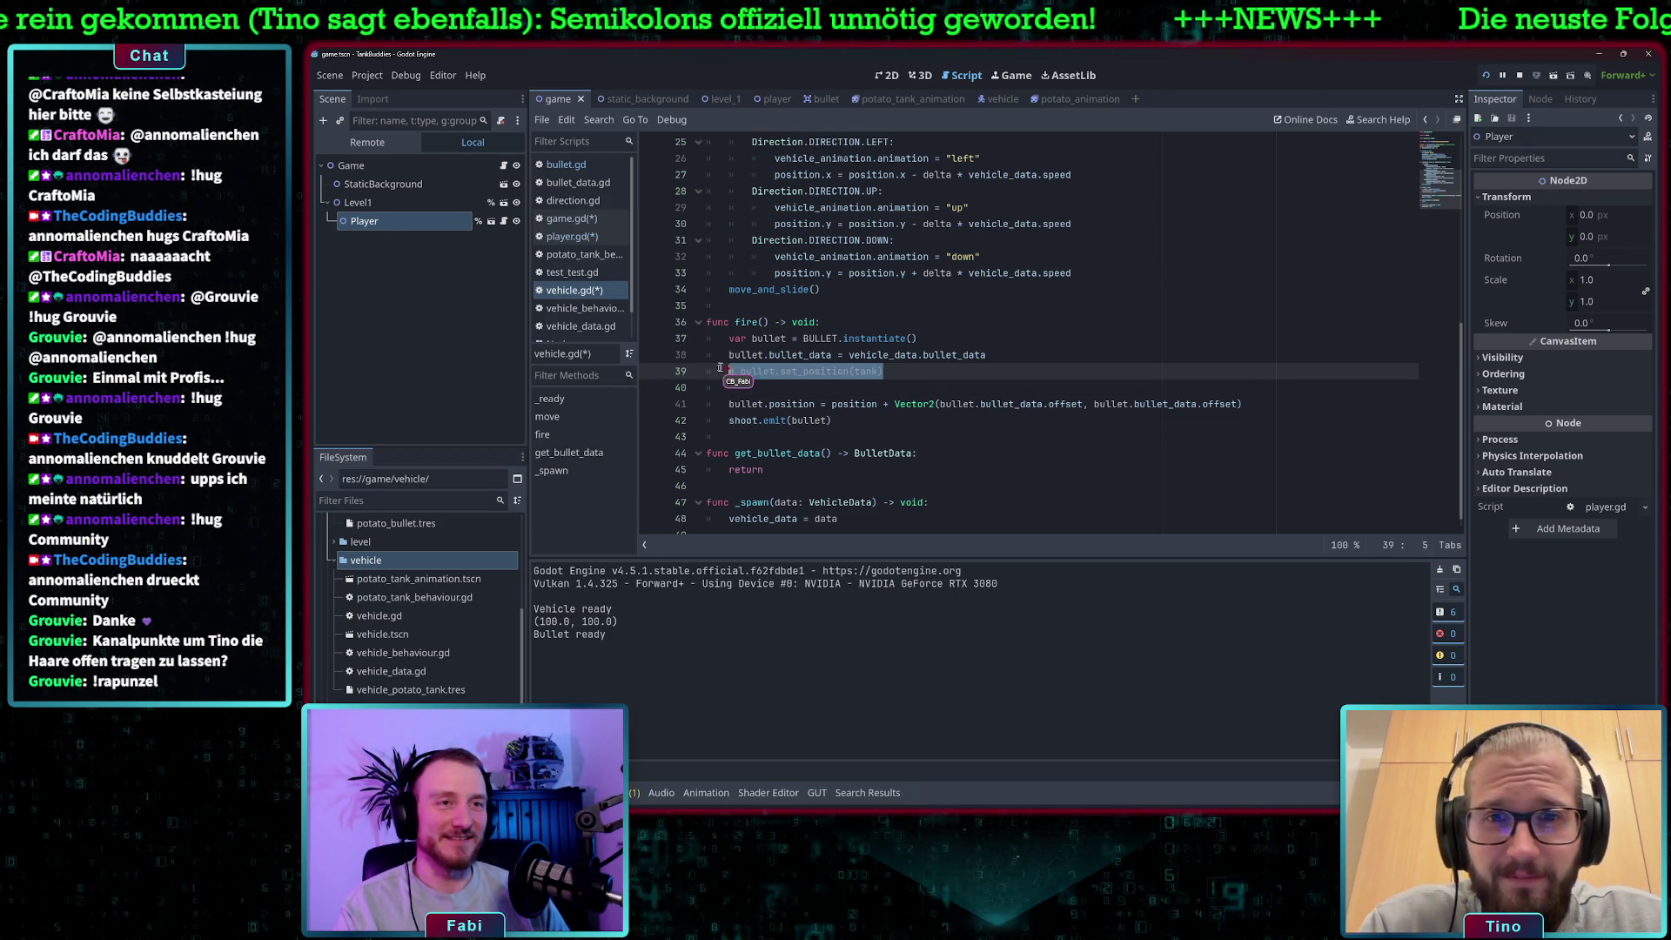
left_click(895, 389)
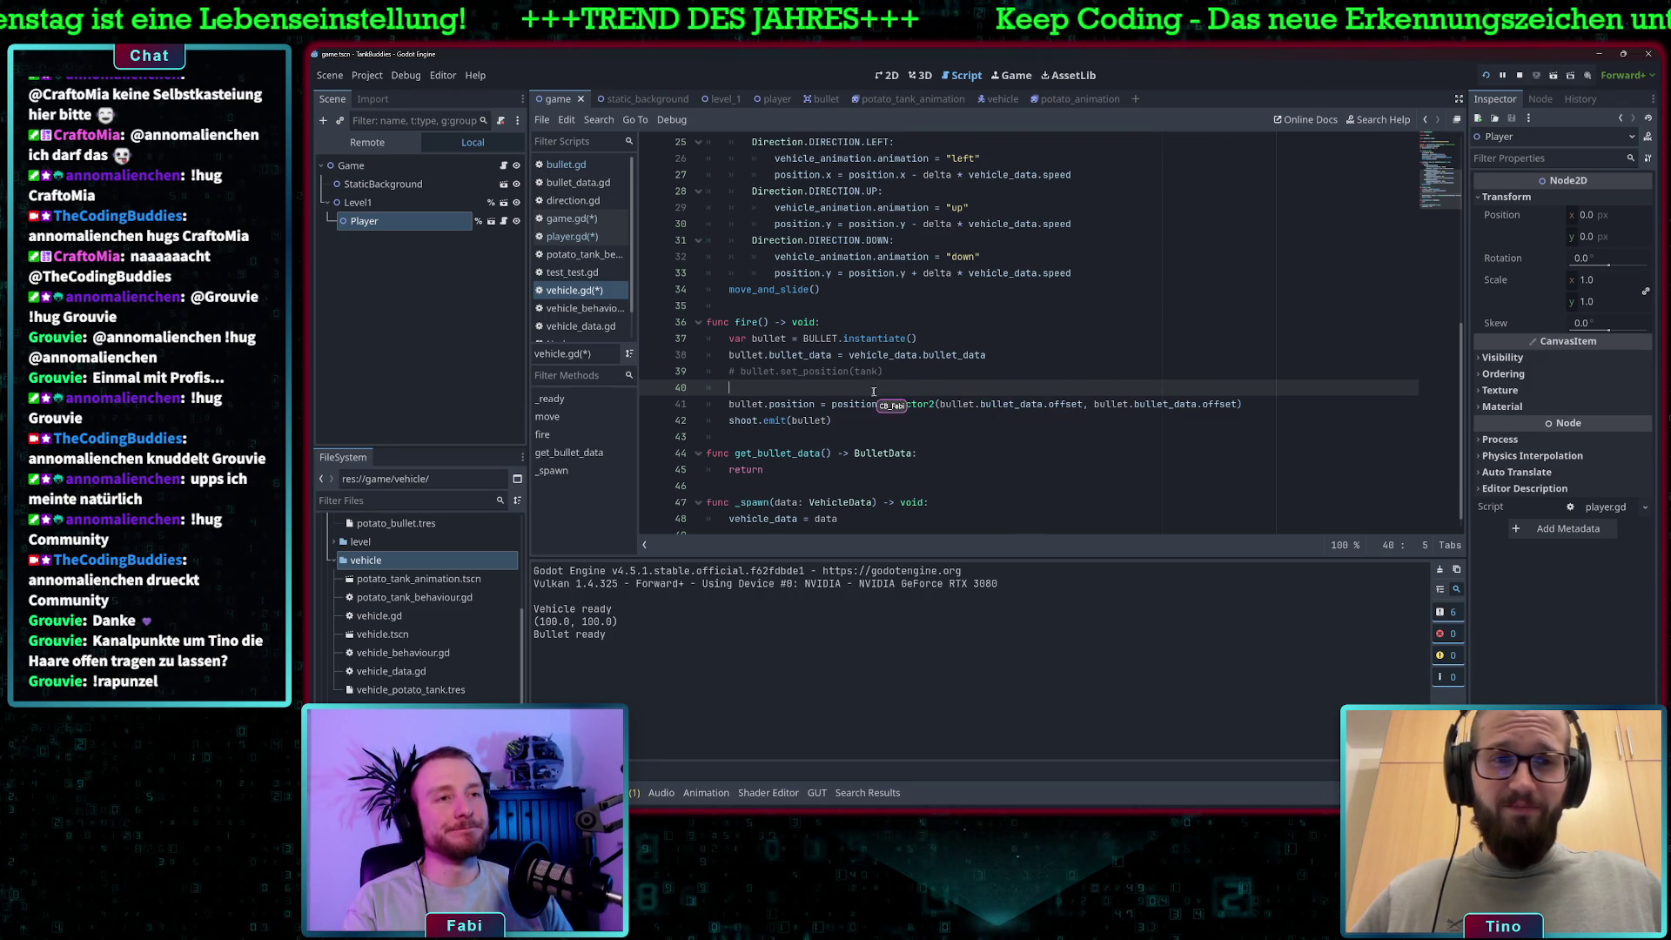
scroll(879, 384, "up", 3)
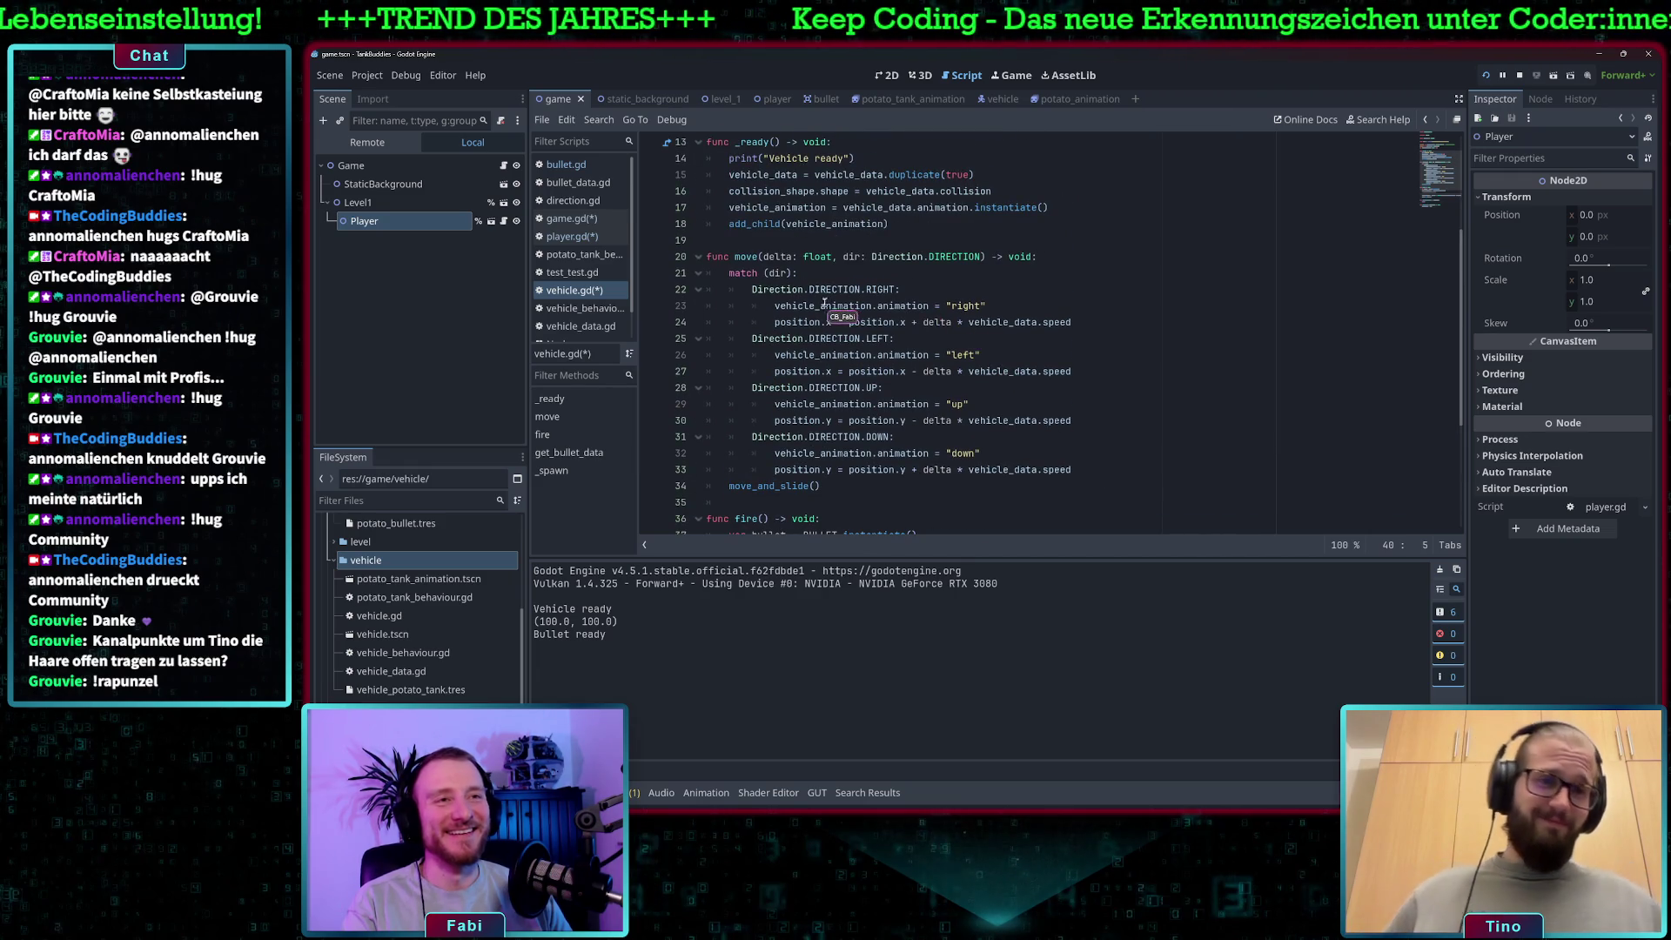
scroll(756, 292, "down", 1)
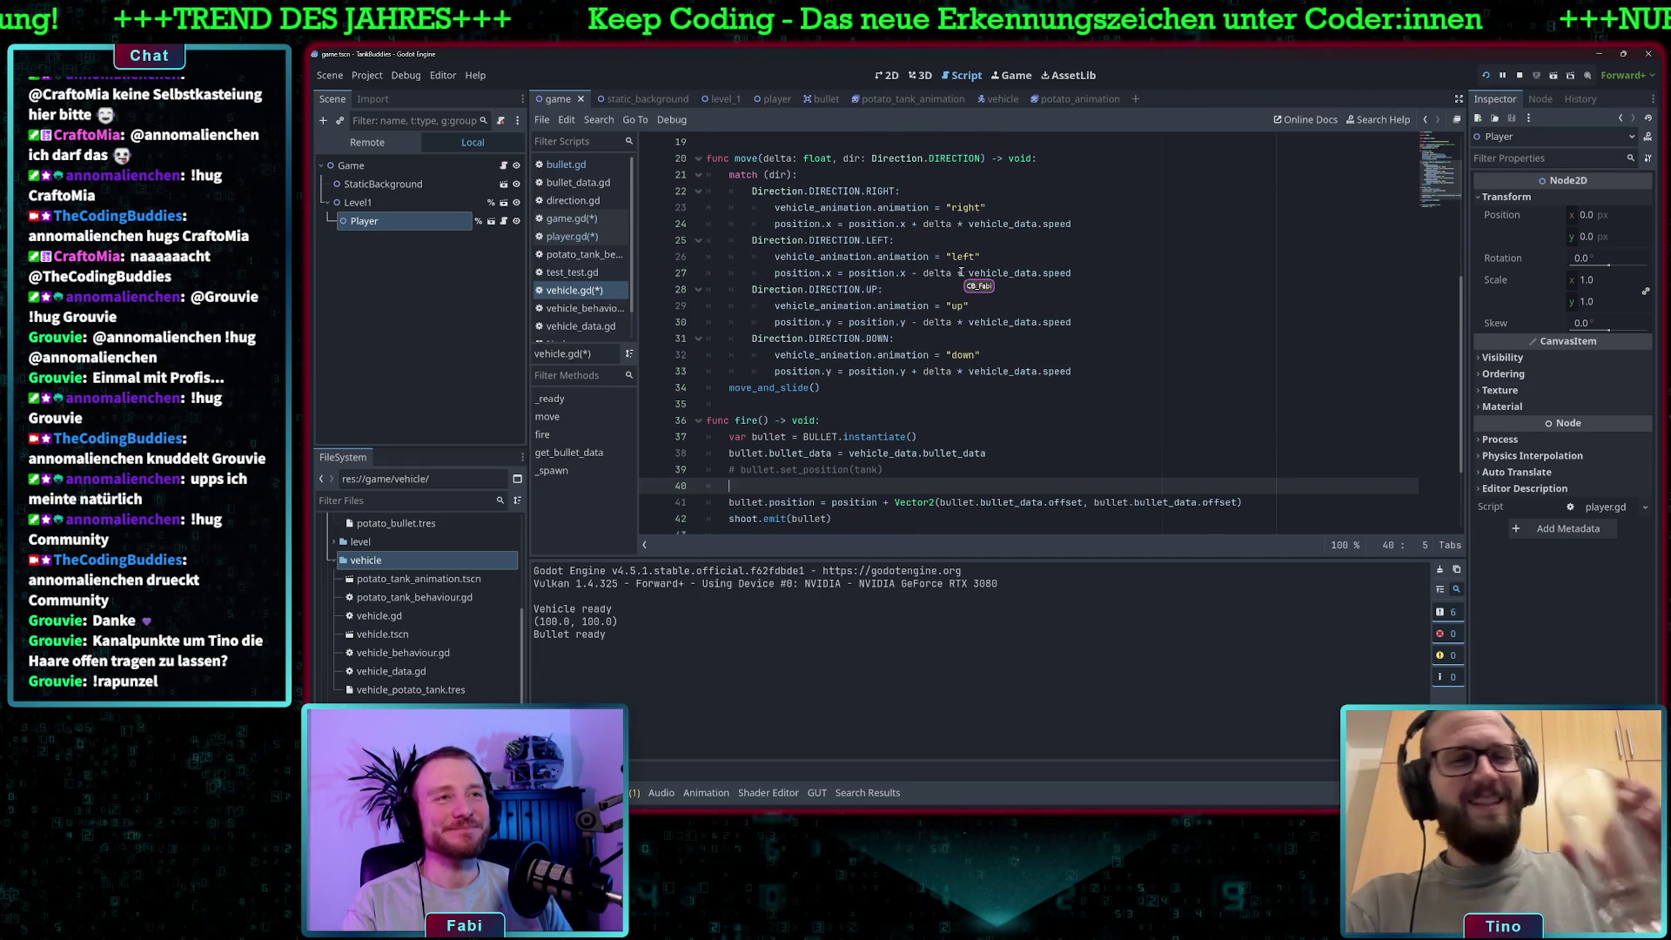
scroll(973, 272, "down", 2)
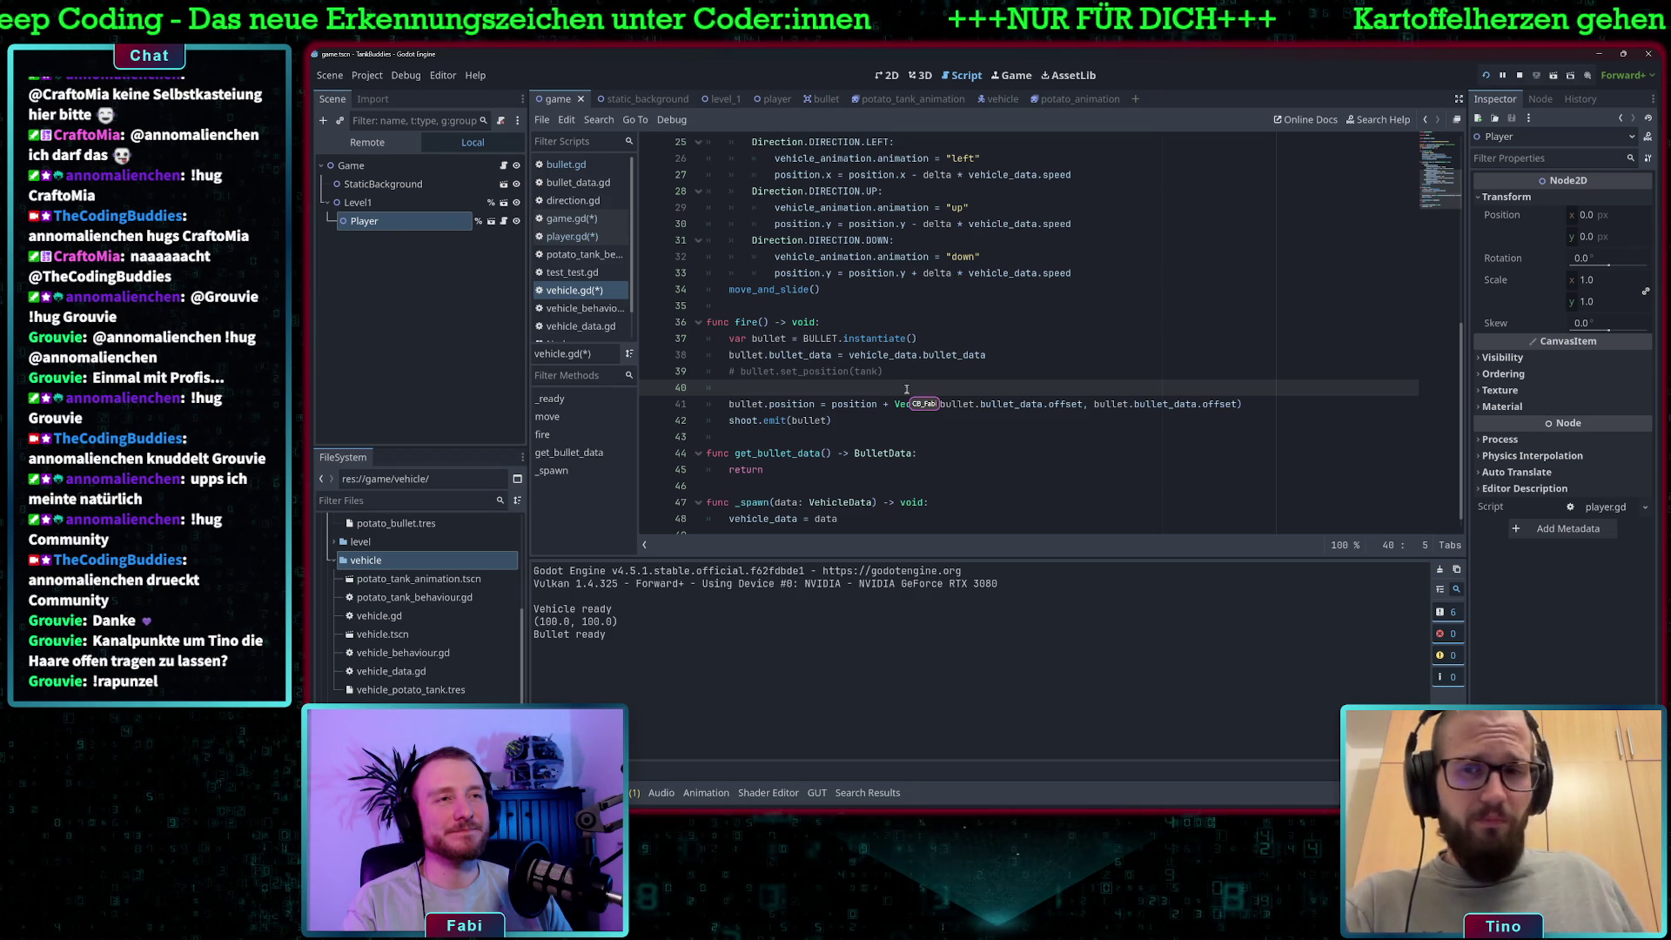
scroll(906, 389, "up", 4)
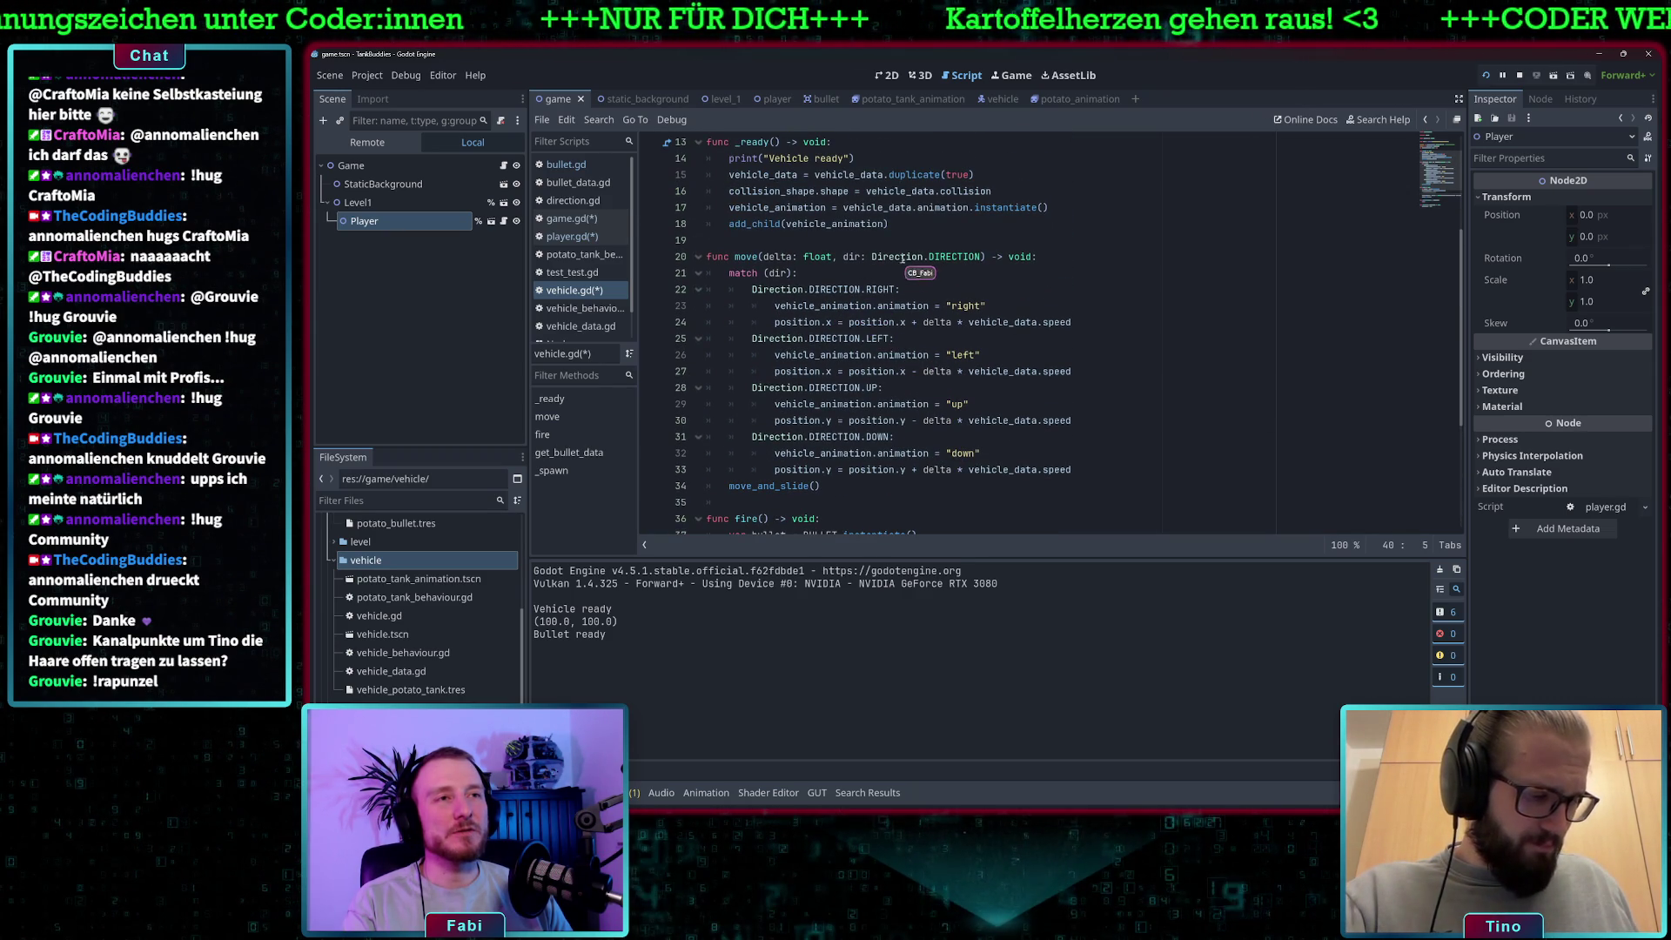
scroll(870, 306, "up", 1)
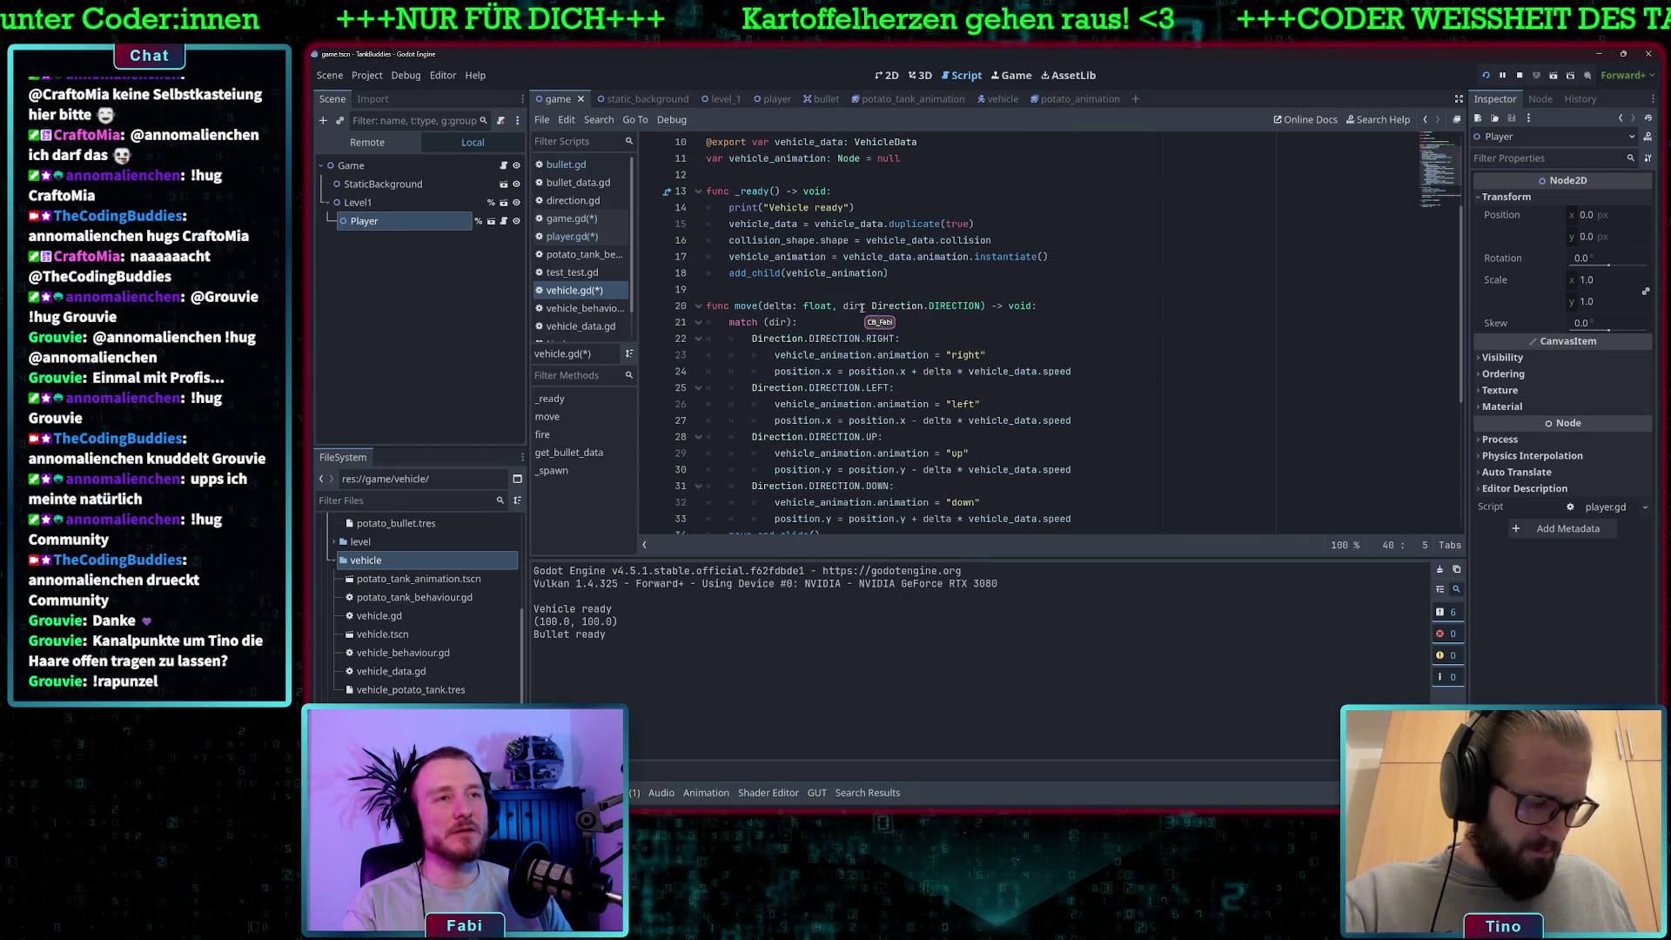
left_click(869, 306)
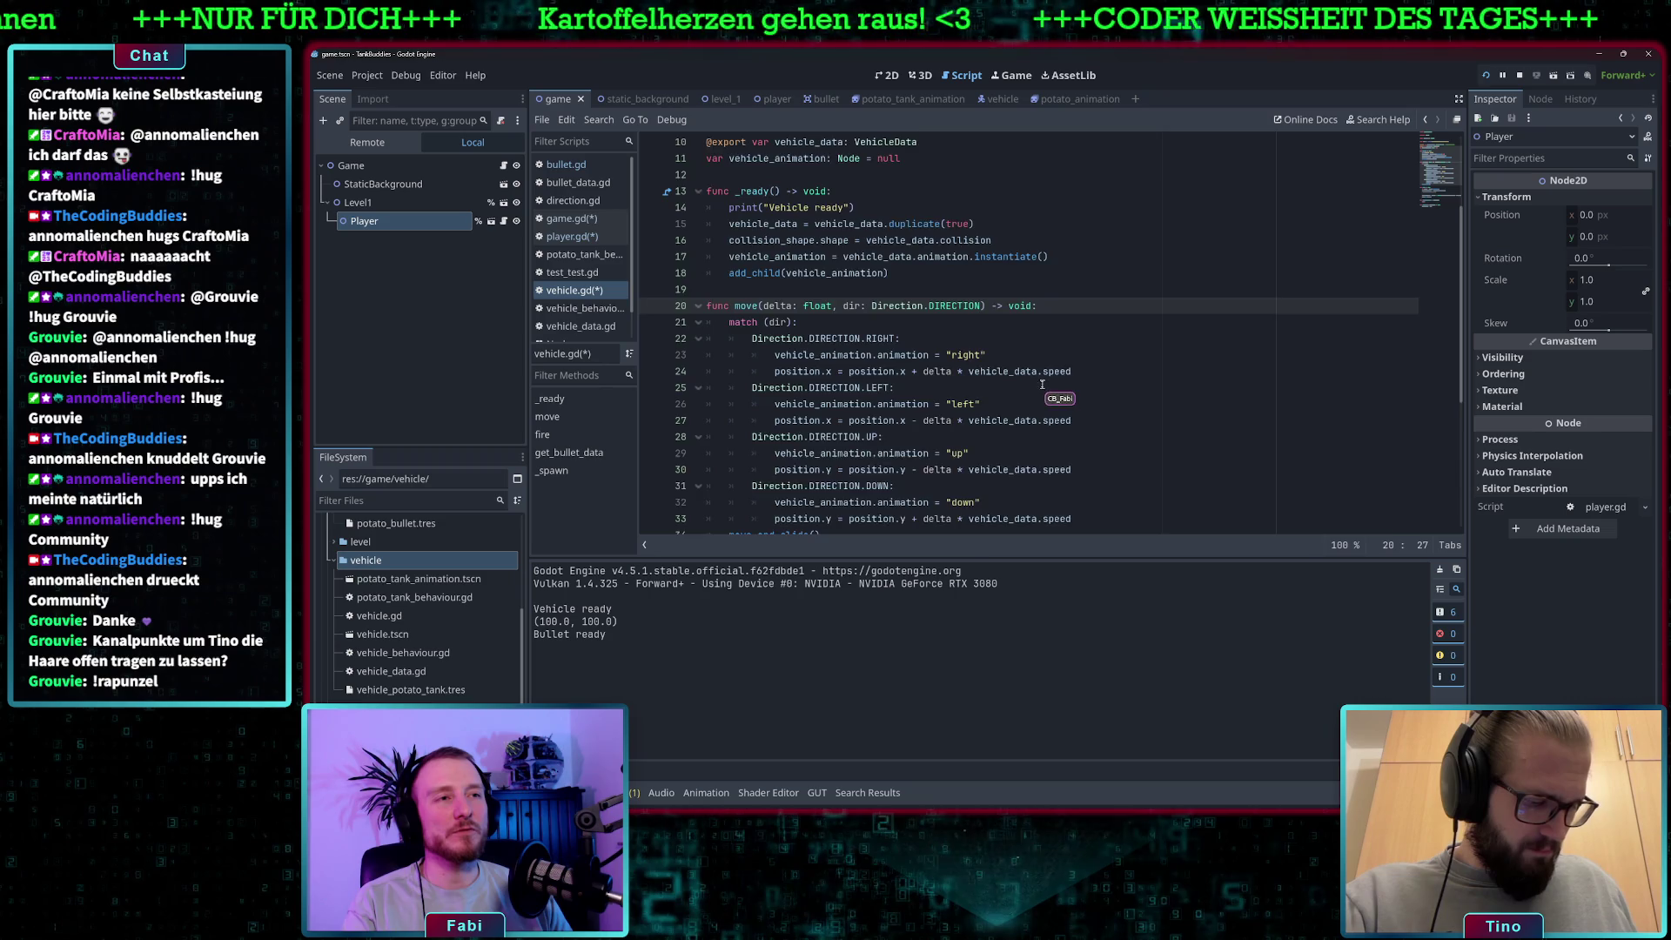
scroll(1035, 392, "down", 5)
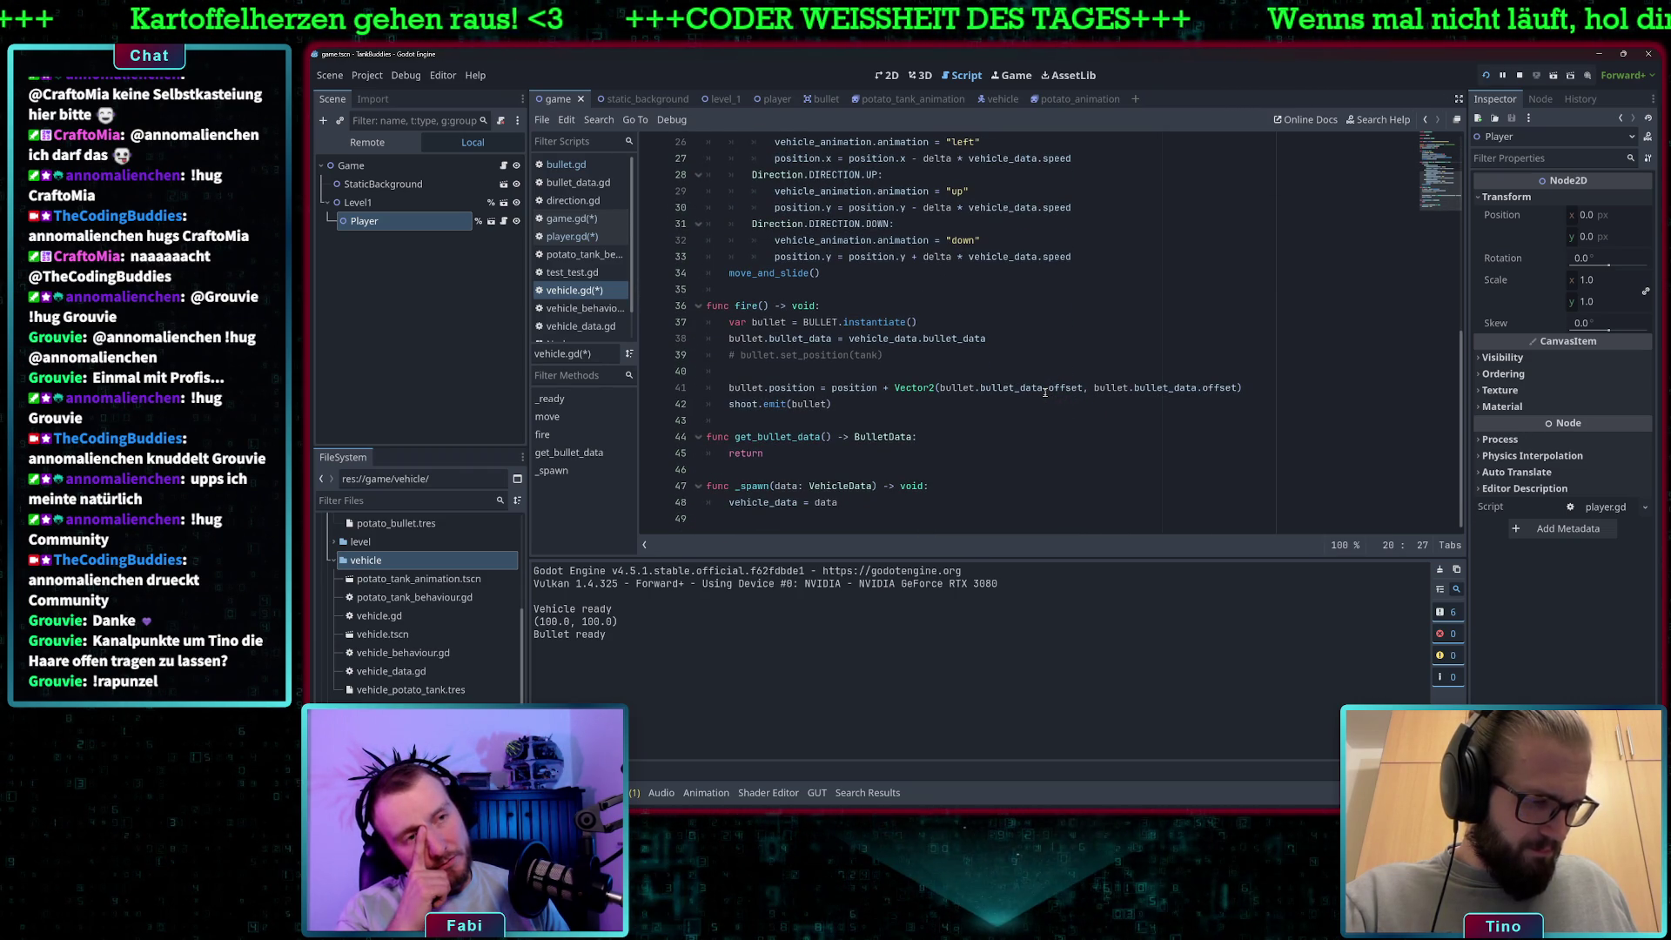
left_click(940, 372)
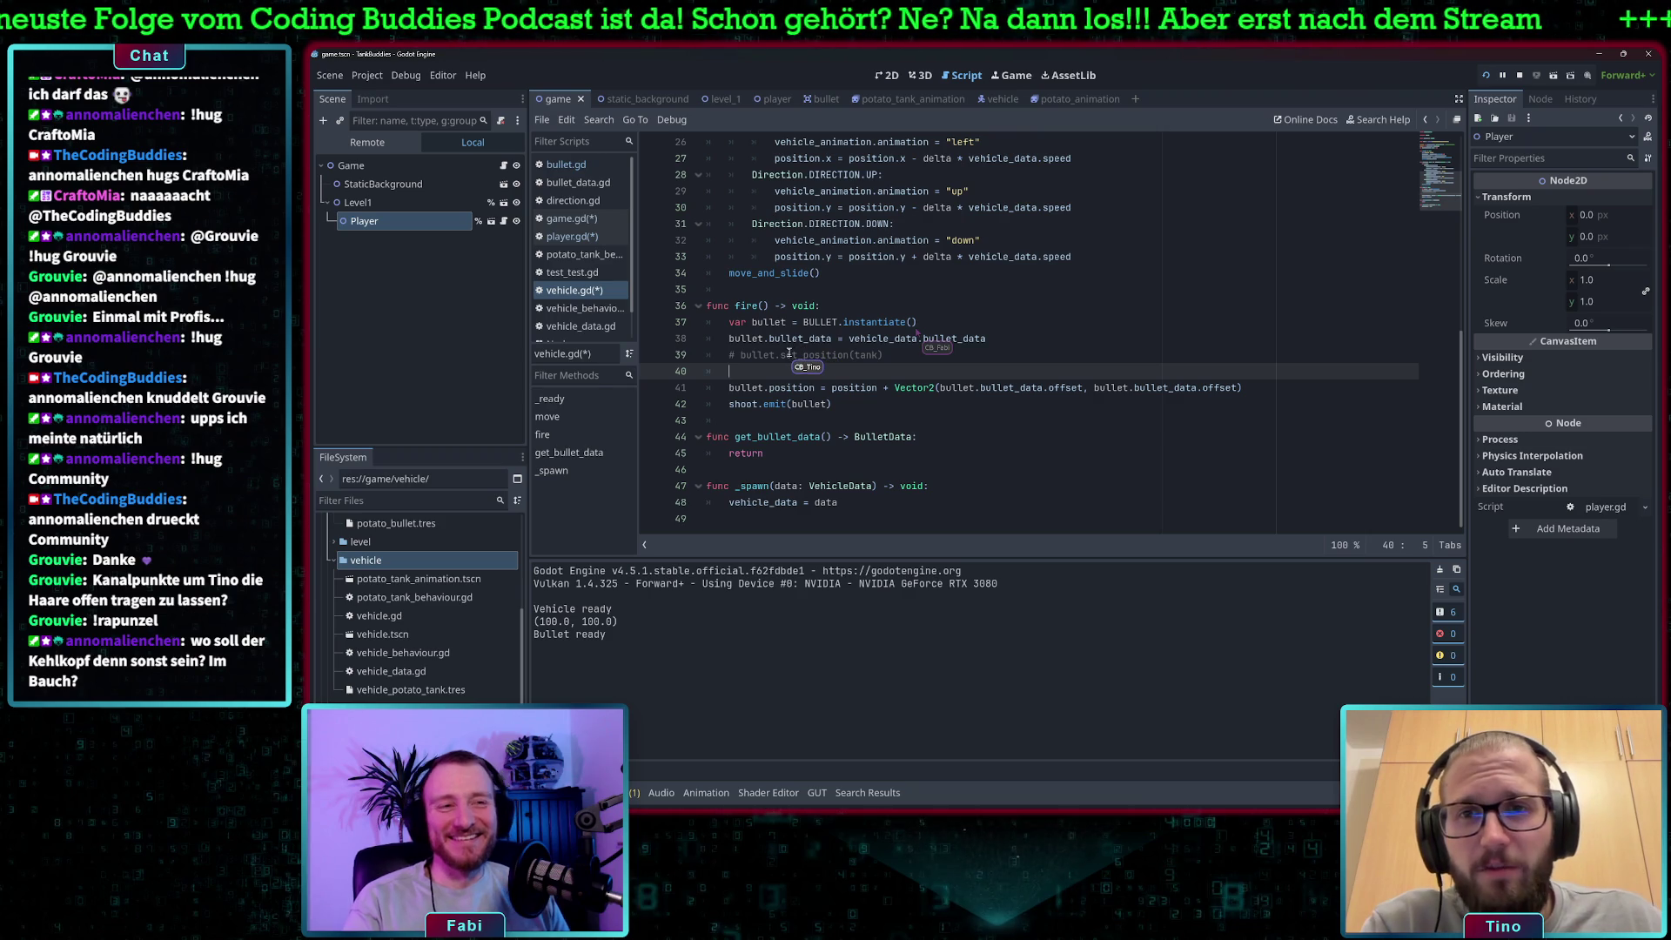
left_click(939, 388)
left_click_drag(895, 388, 1217, 390)
left_click(1249, 388)
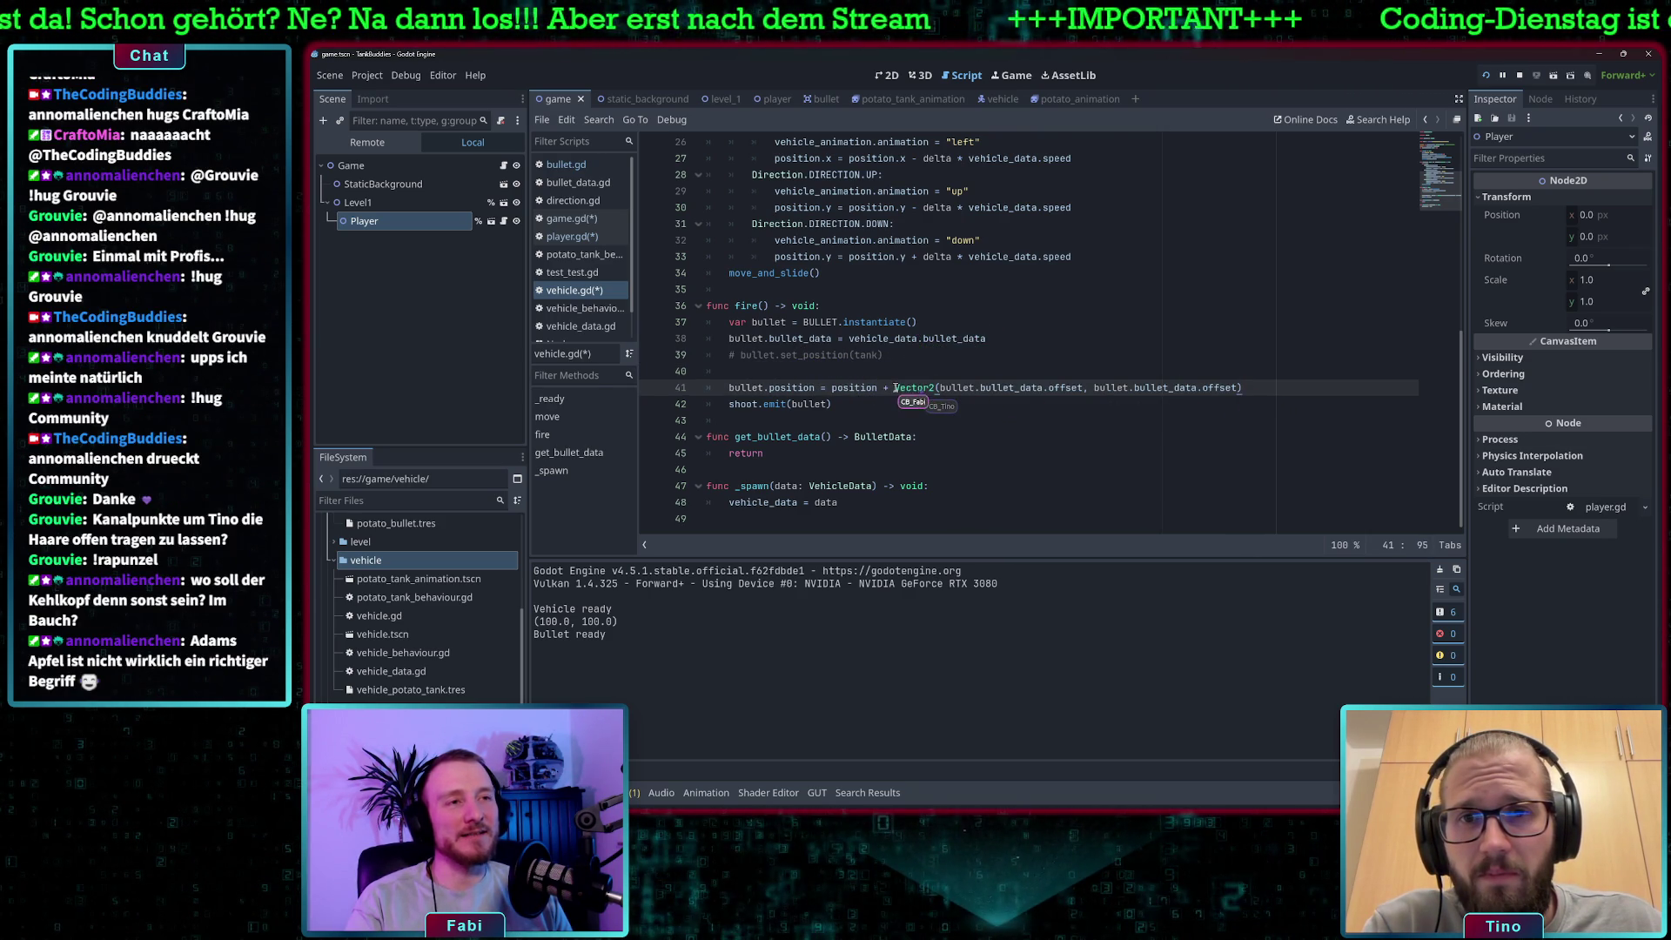
scroll(975, 366, "up", 3)
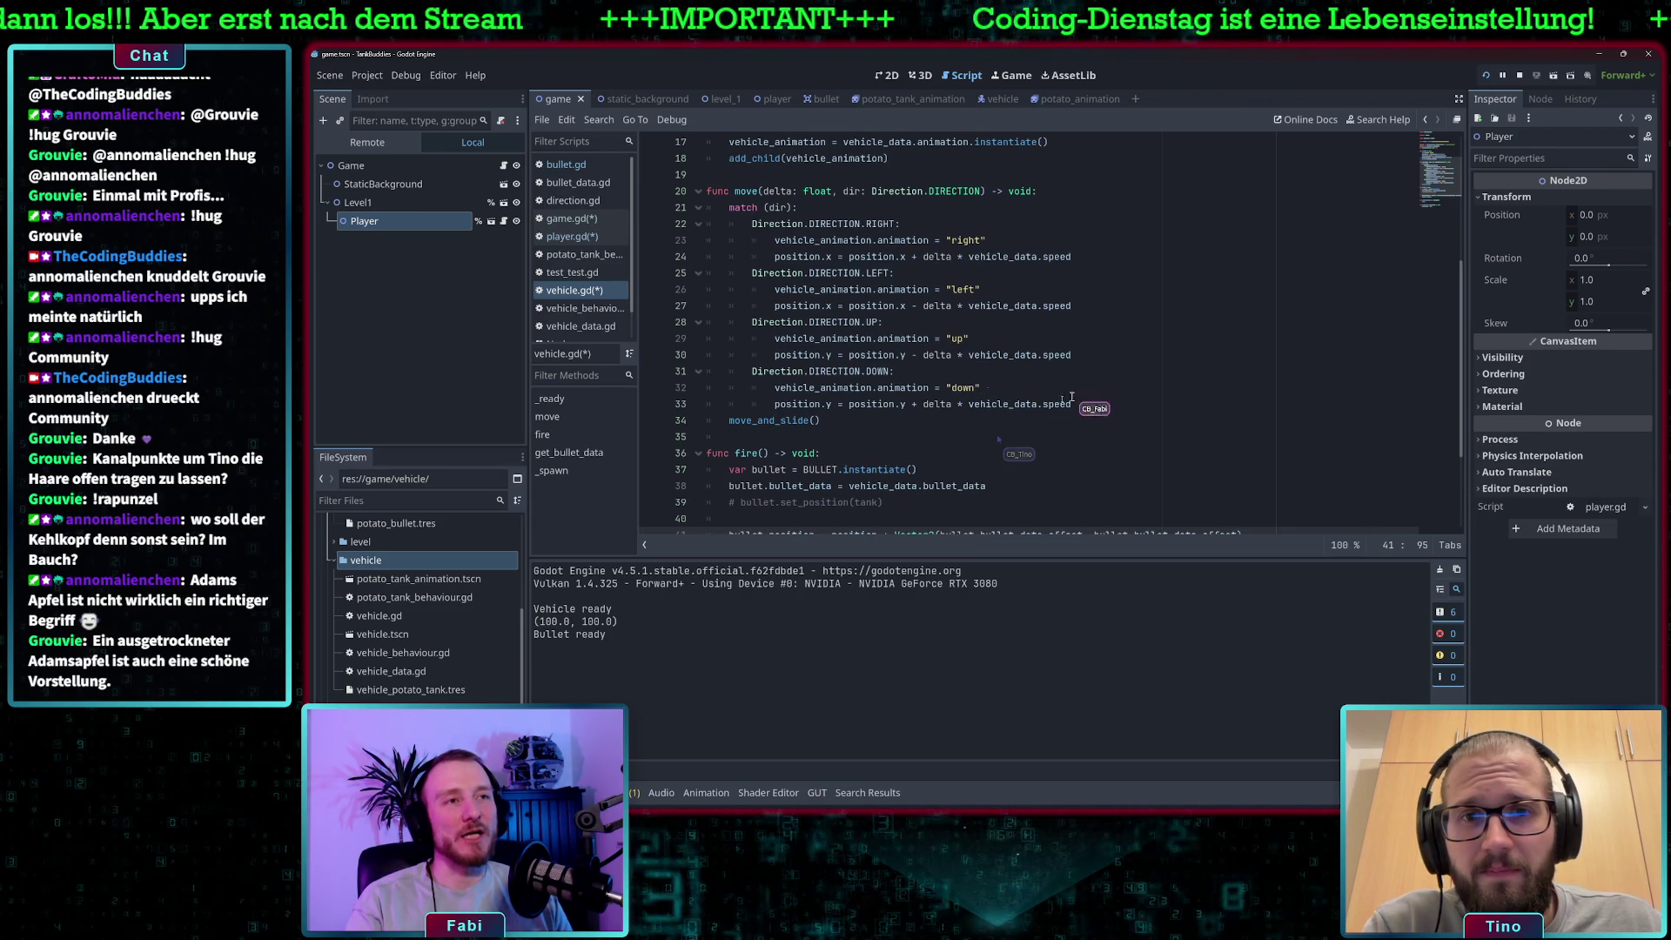
left_click_drag(706, 256, 859, 256)
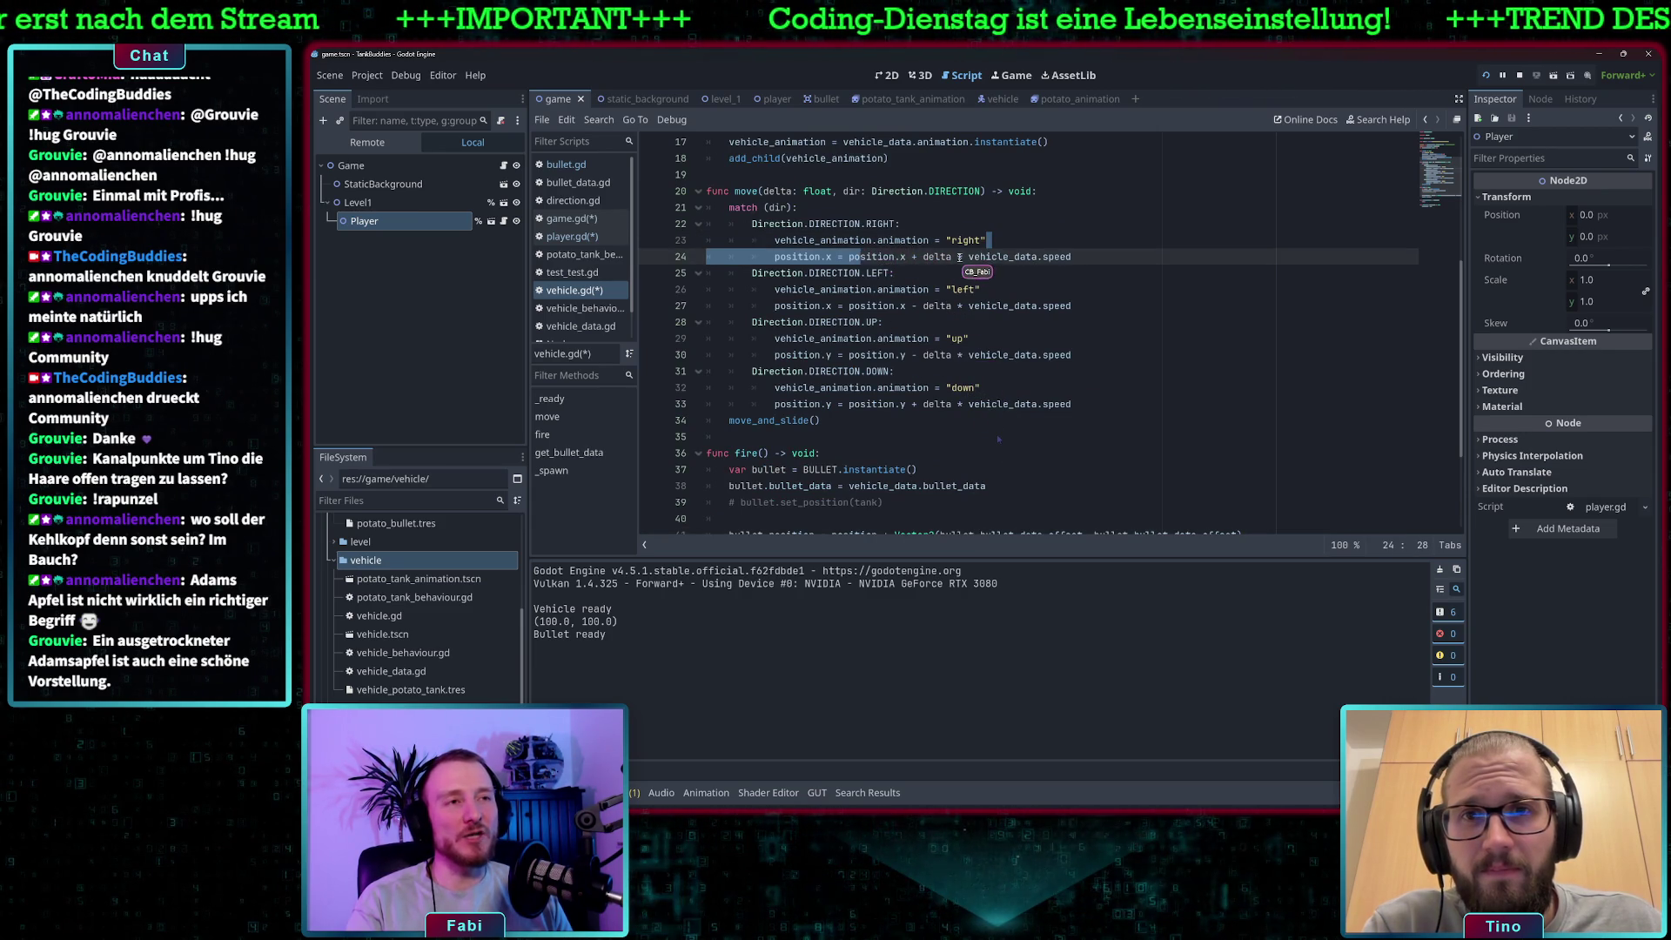
scroll(989, 277, "up", 1)
left_click(992, 290)
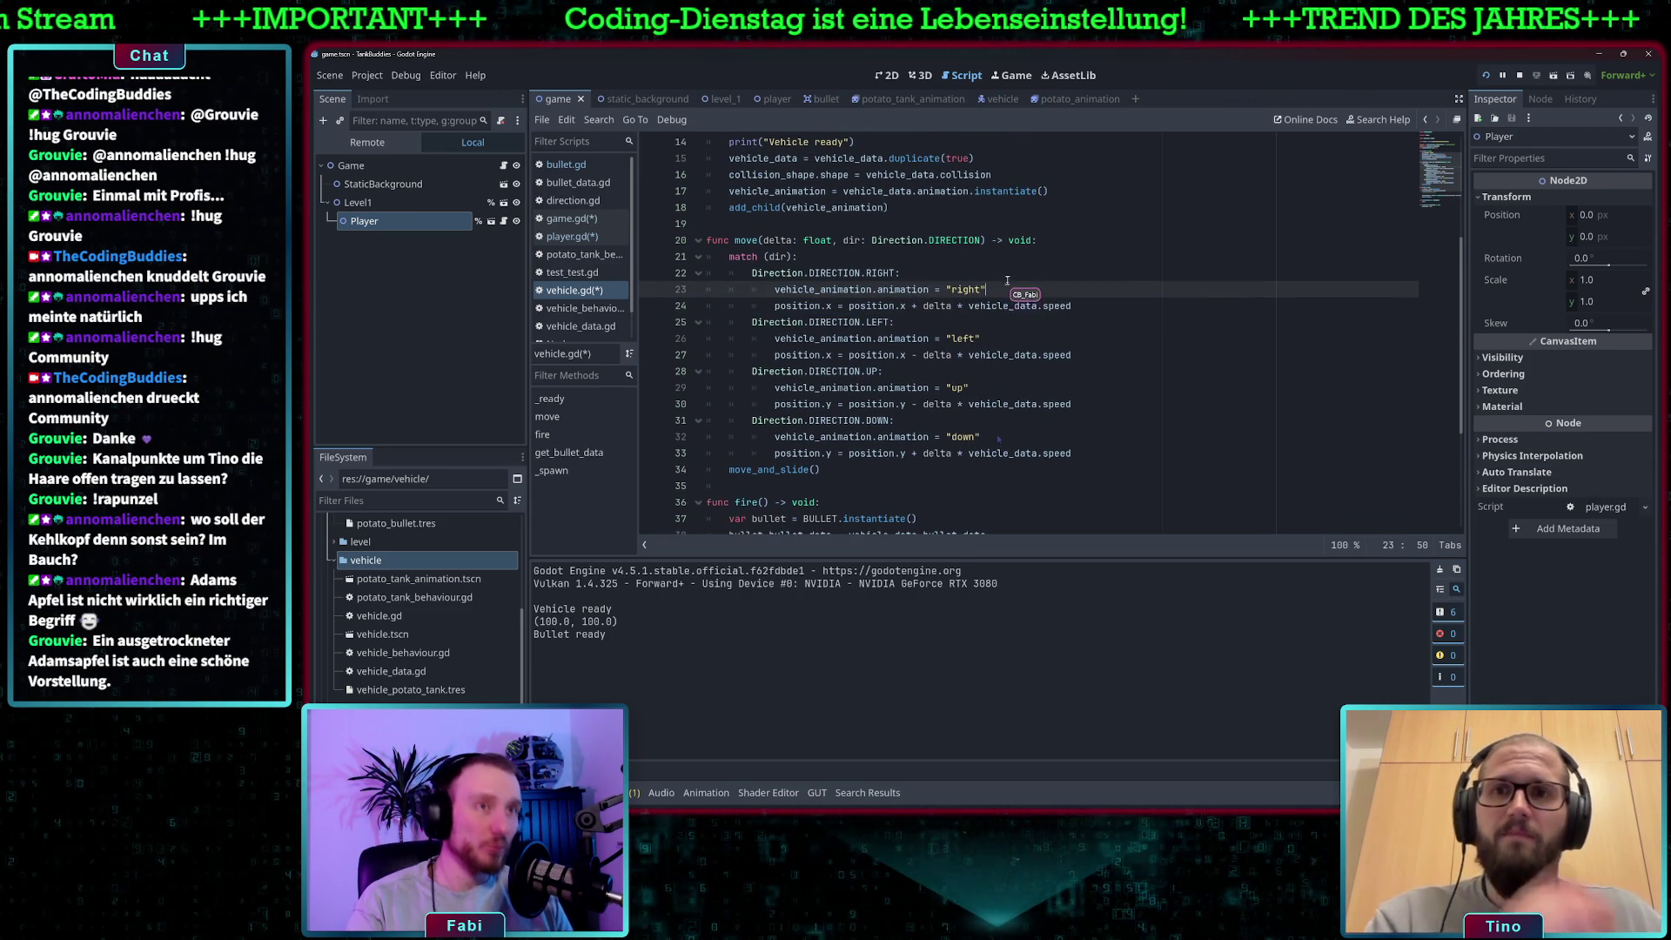
scroll(973, 322, "up", 3)
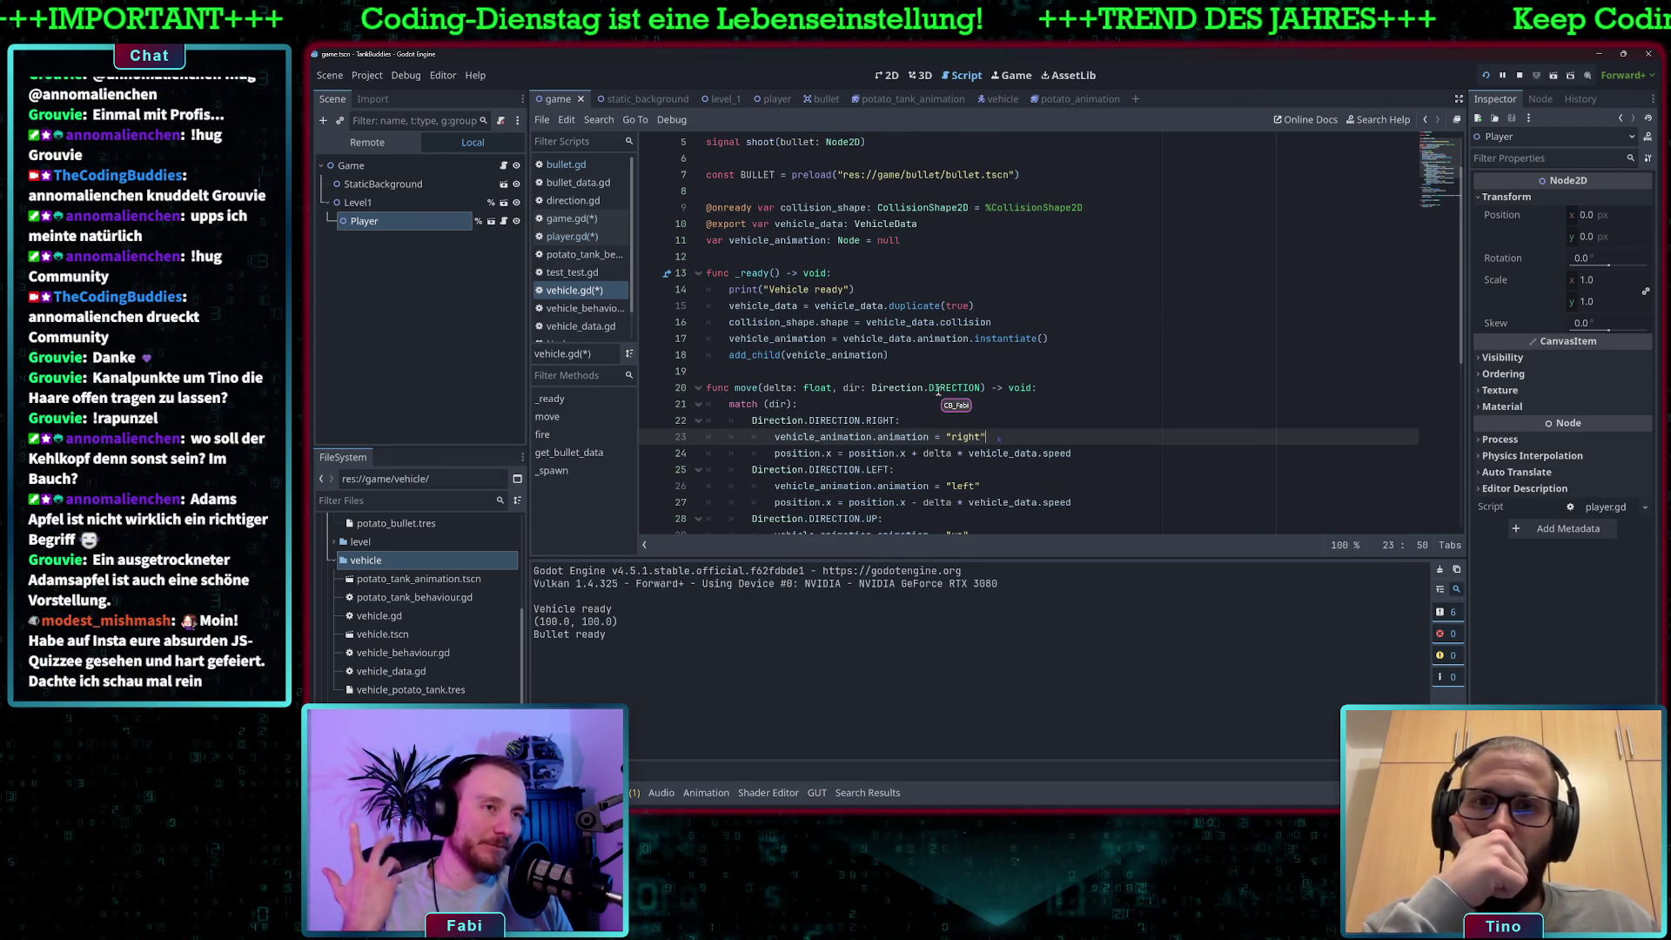
scroll(938, 388, "down", 7)
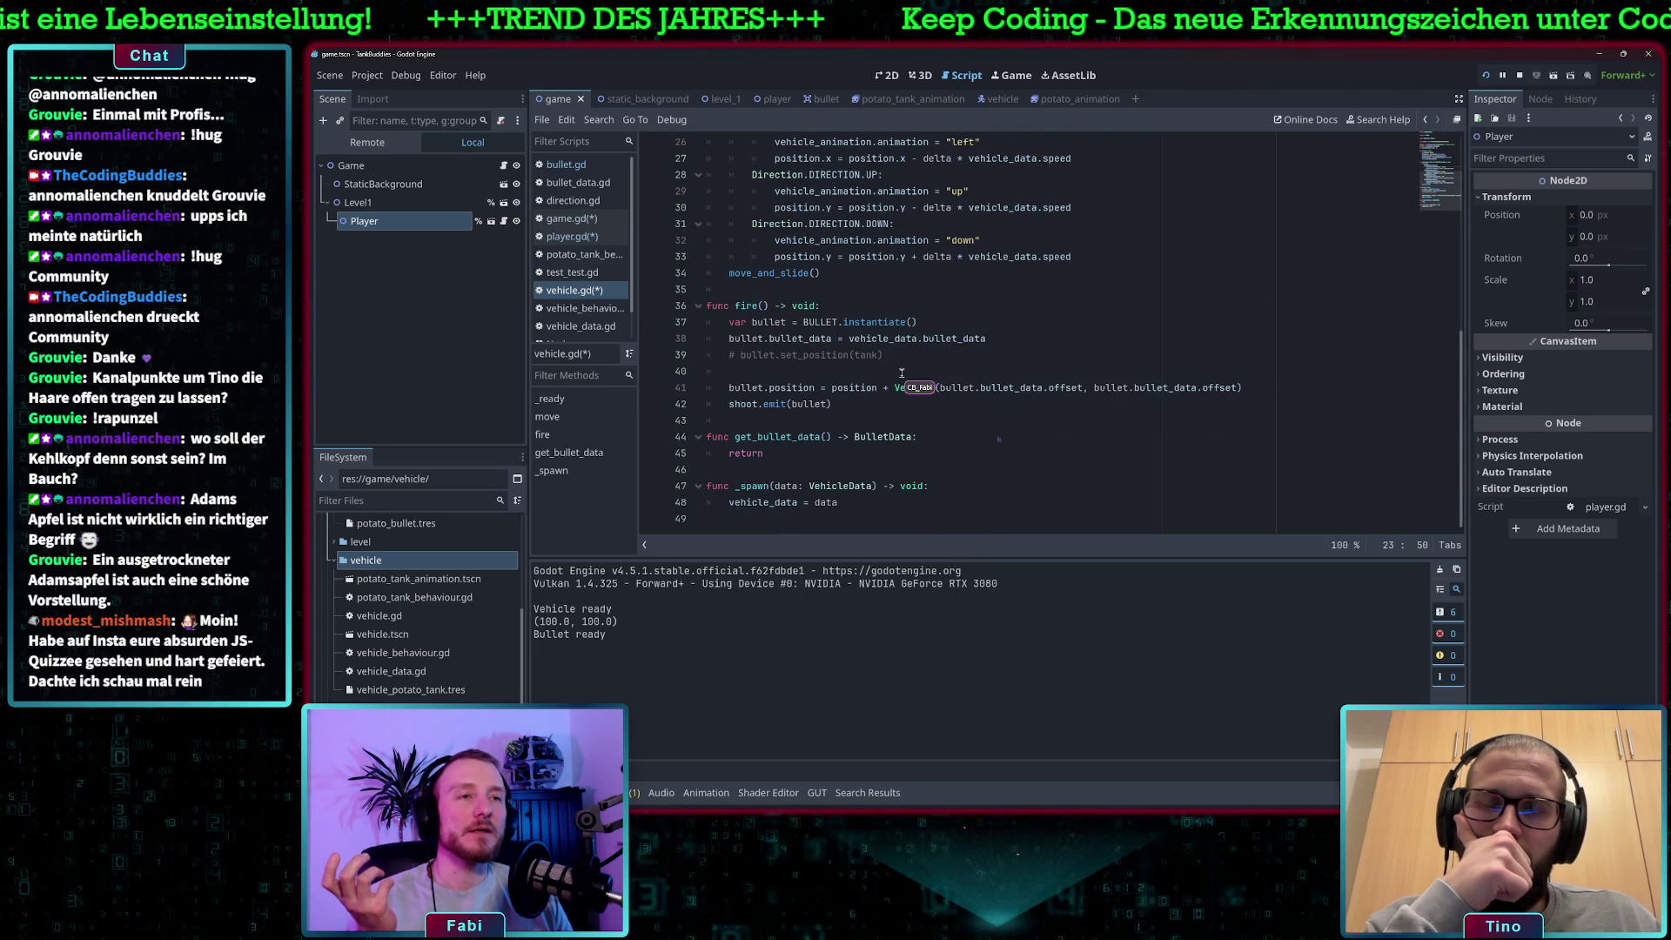
left_click(927, 372)
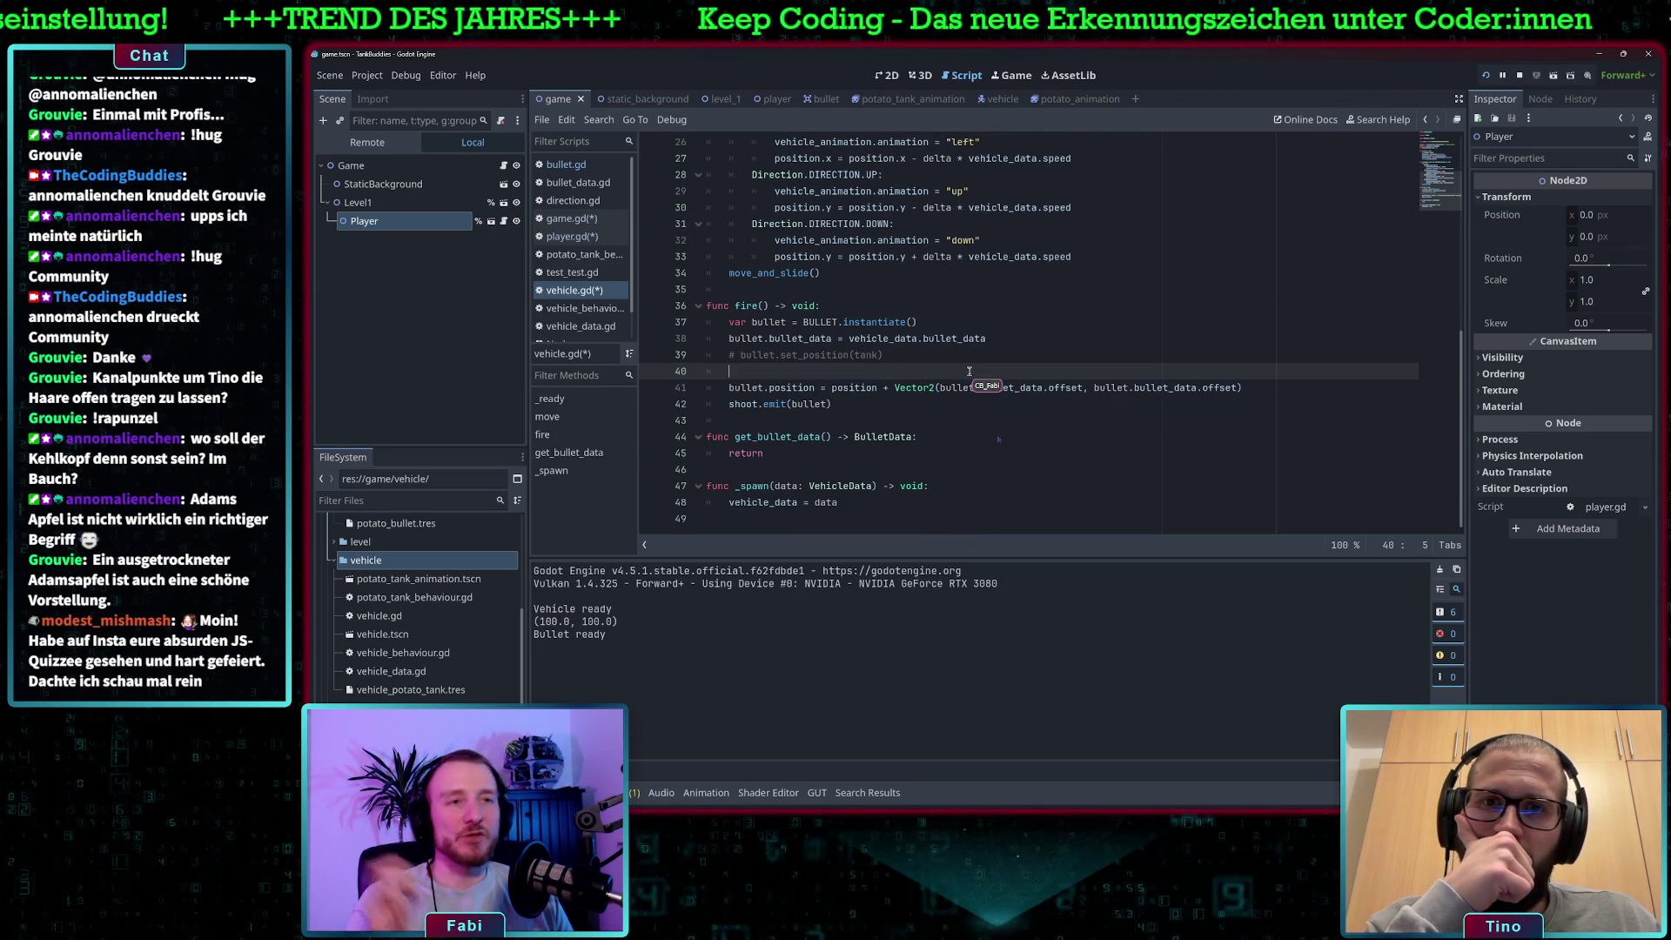
left_click_drag(1084, 387, 942, 389)
left_click(936, 372)
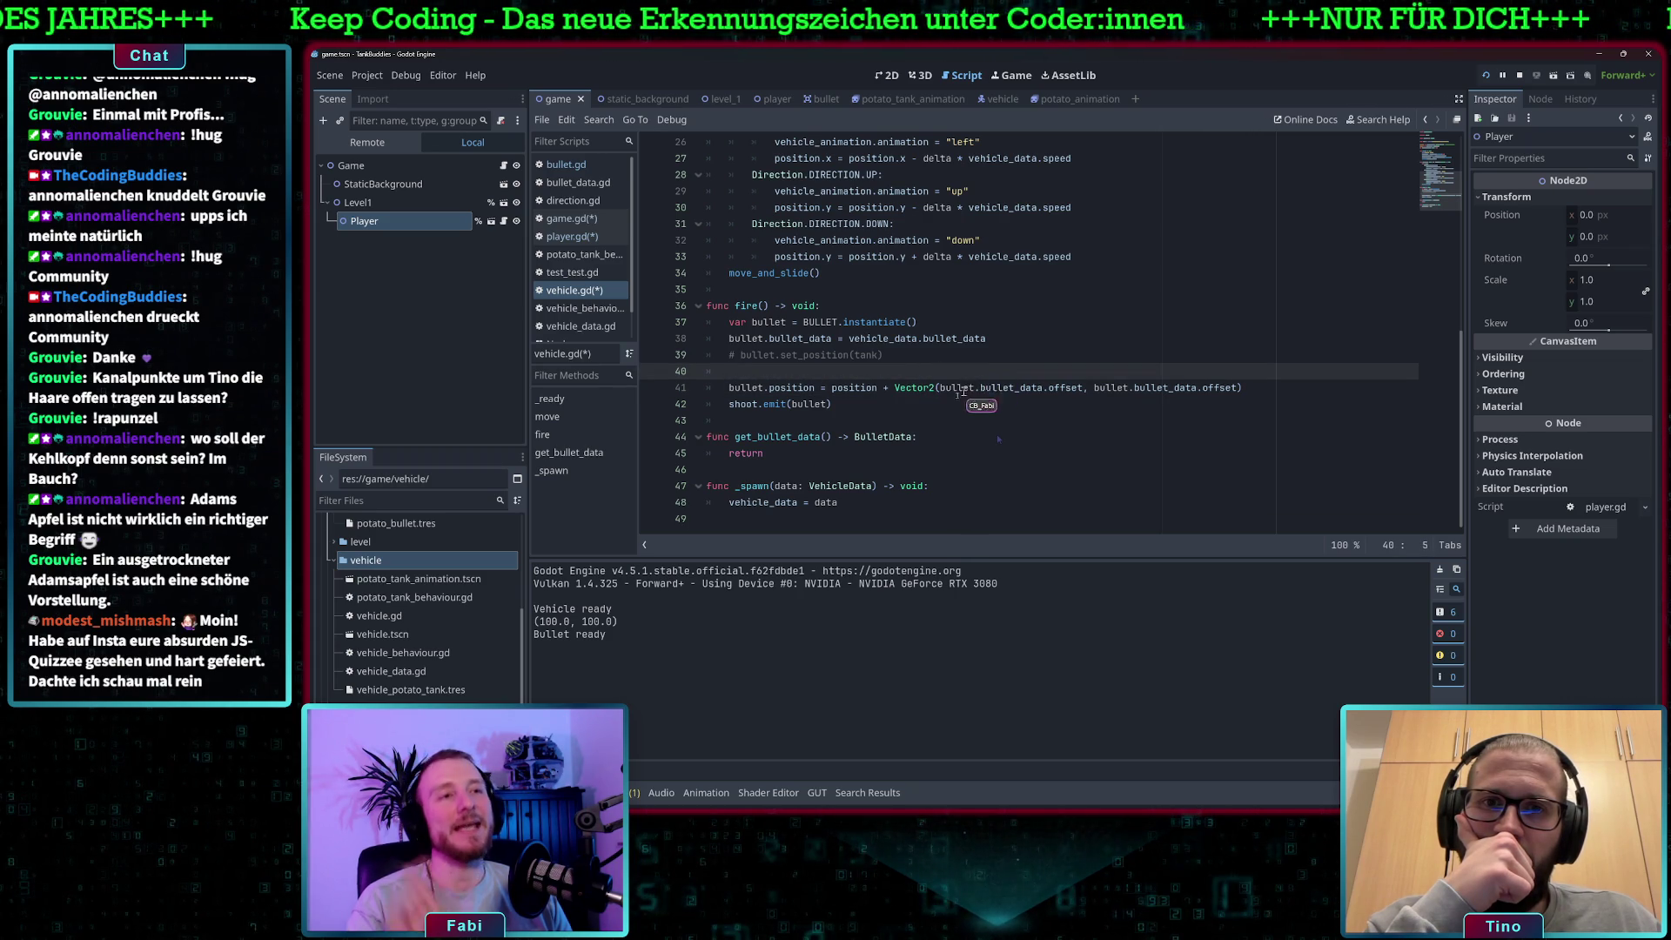
left_click_drag(940, 389, 1233, 388)
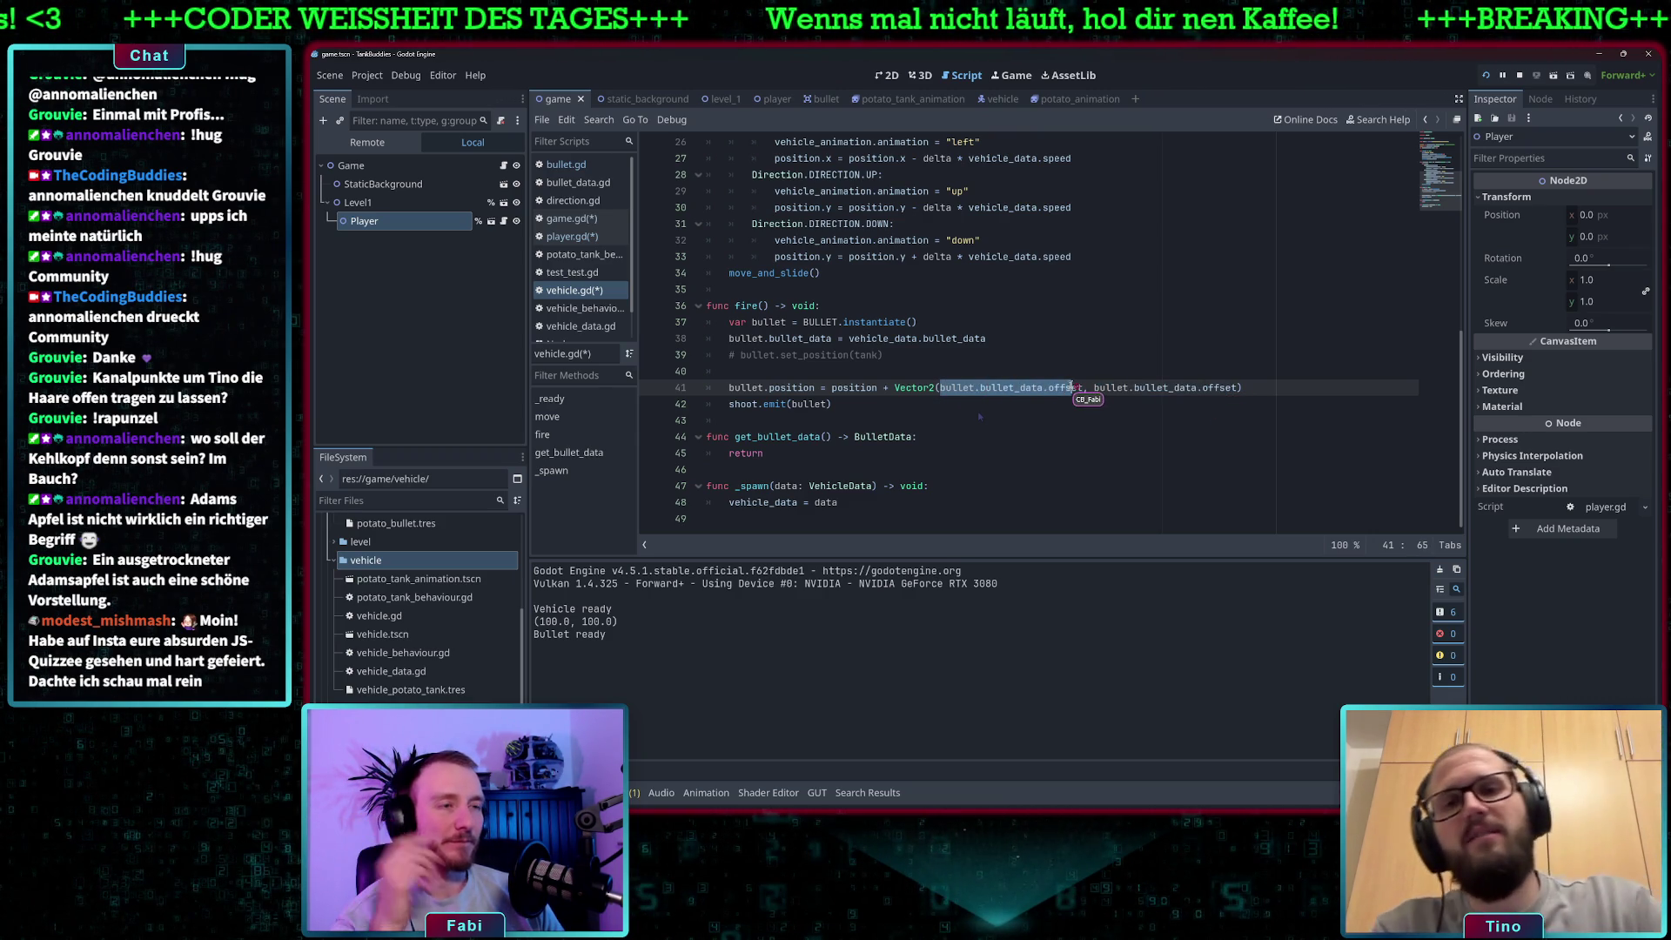
left_click(969, 369)
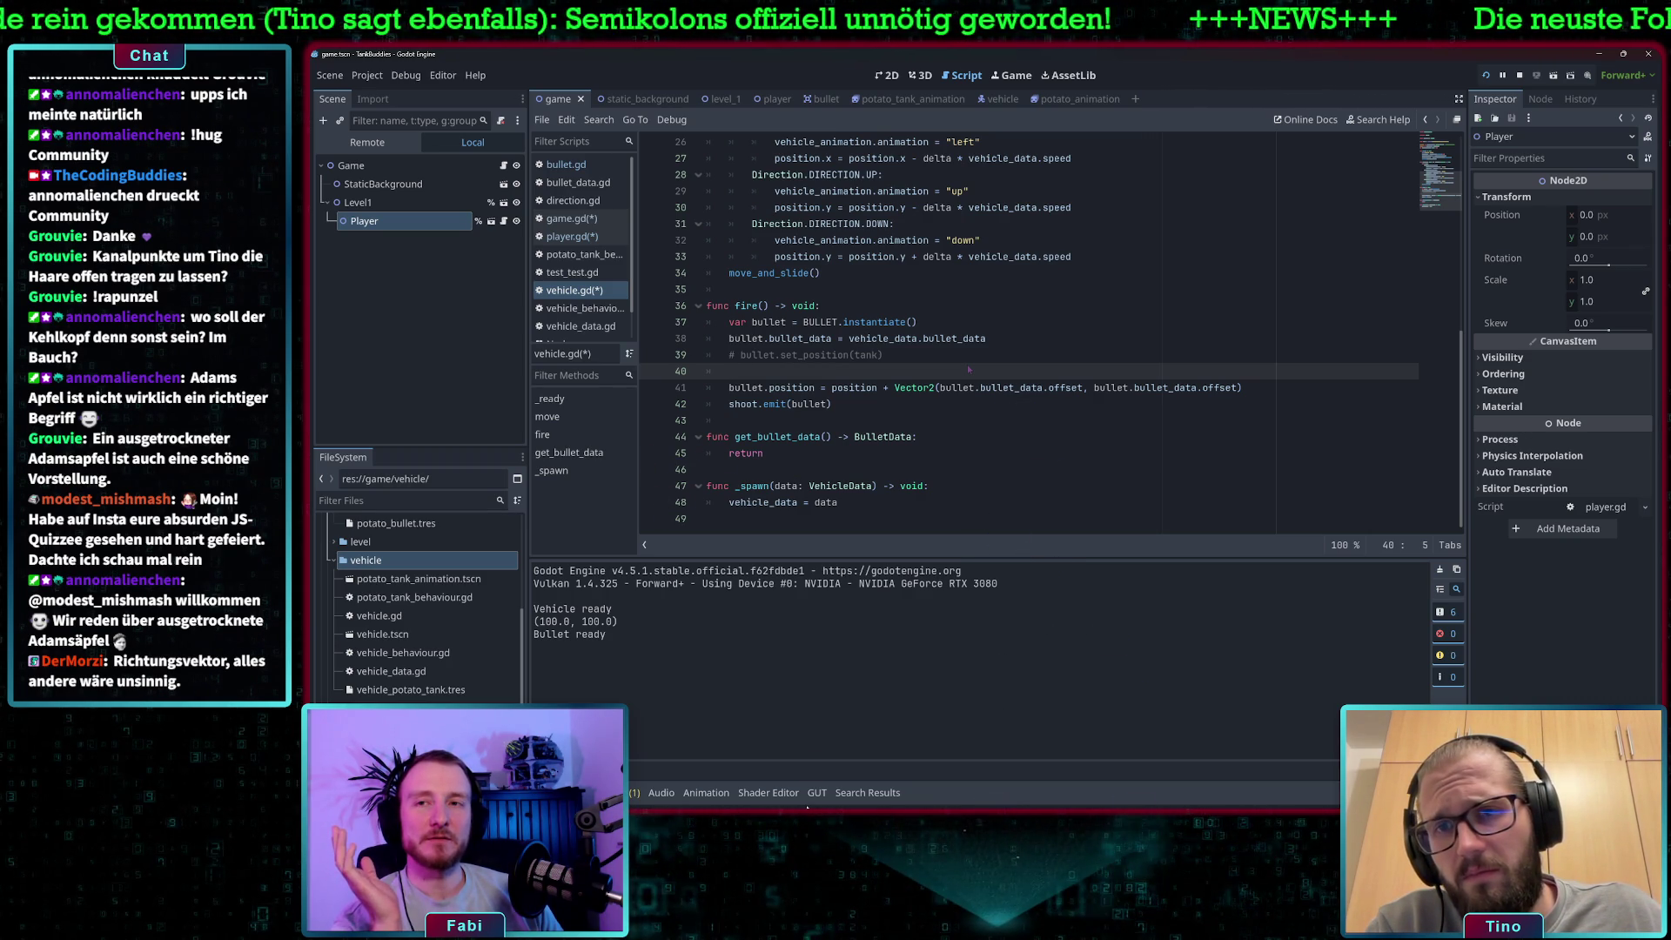
scroll(955, 455, "up", 3)
scroll(955, 455, "up", 2)
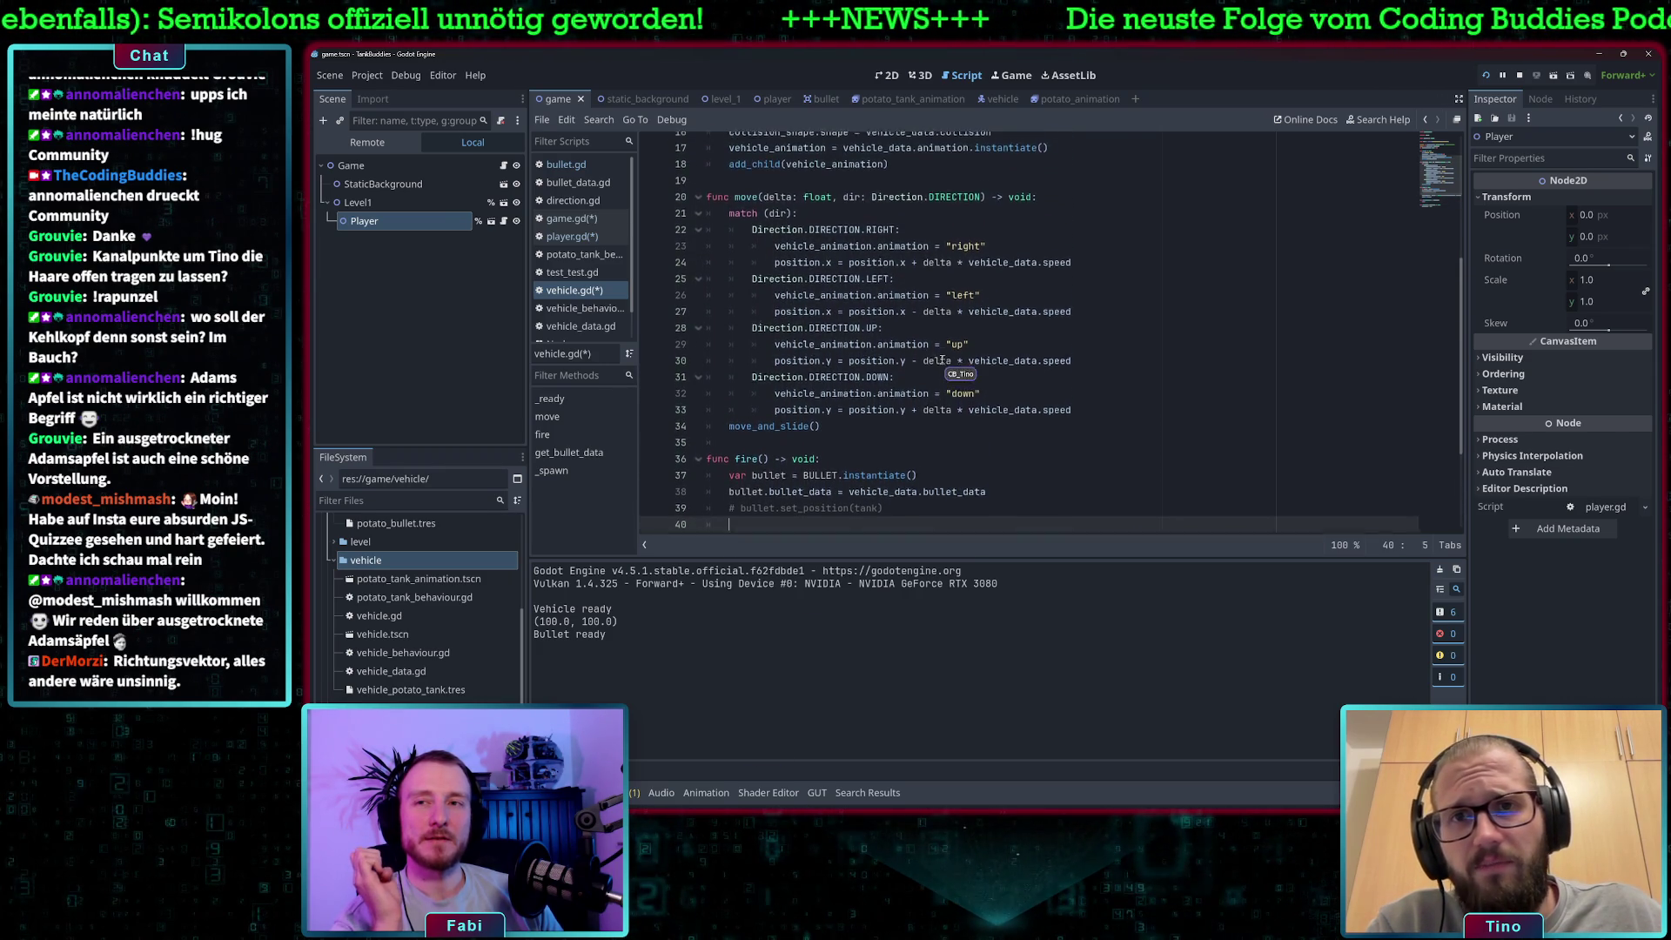
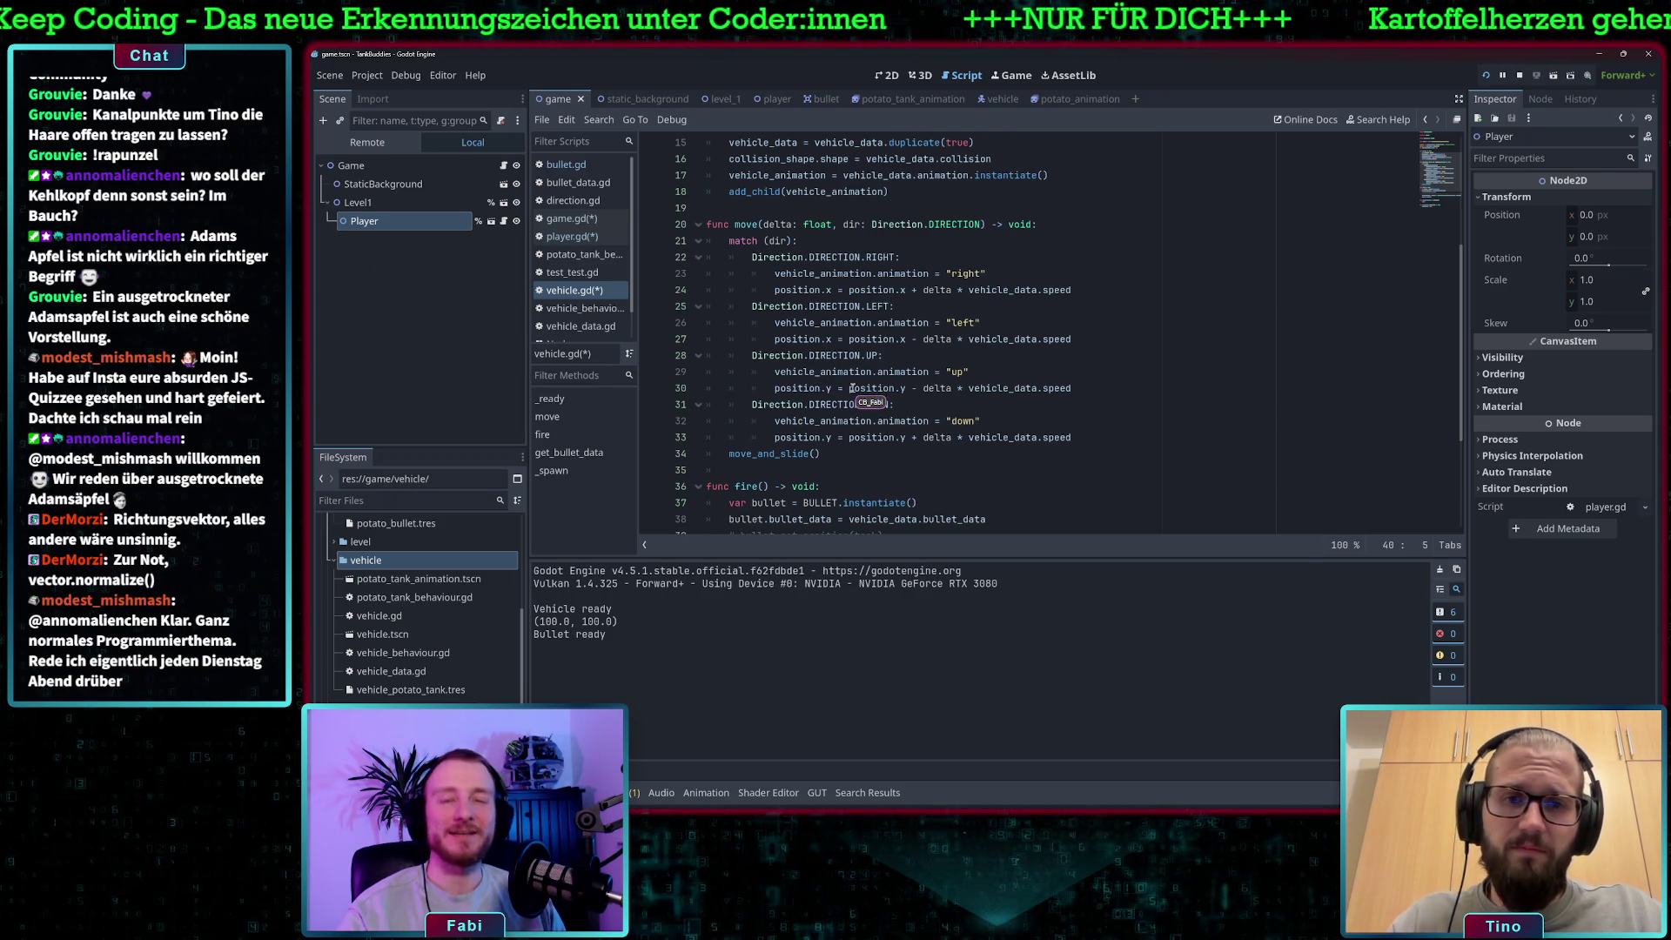
Write var direction = position.normalized() in fire() with autocomplete.
scroll(897, 409, "down", 4)
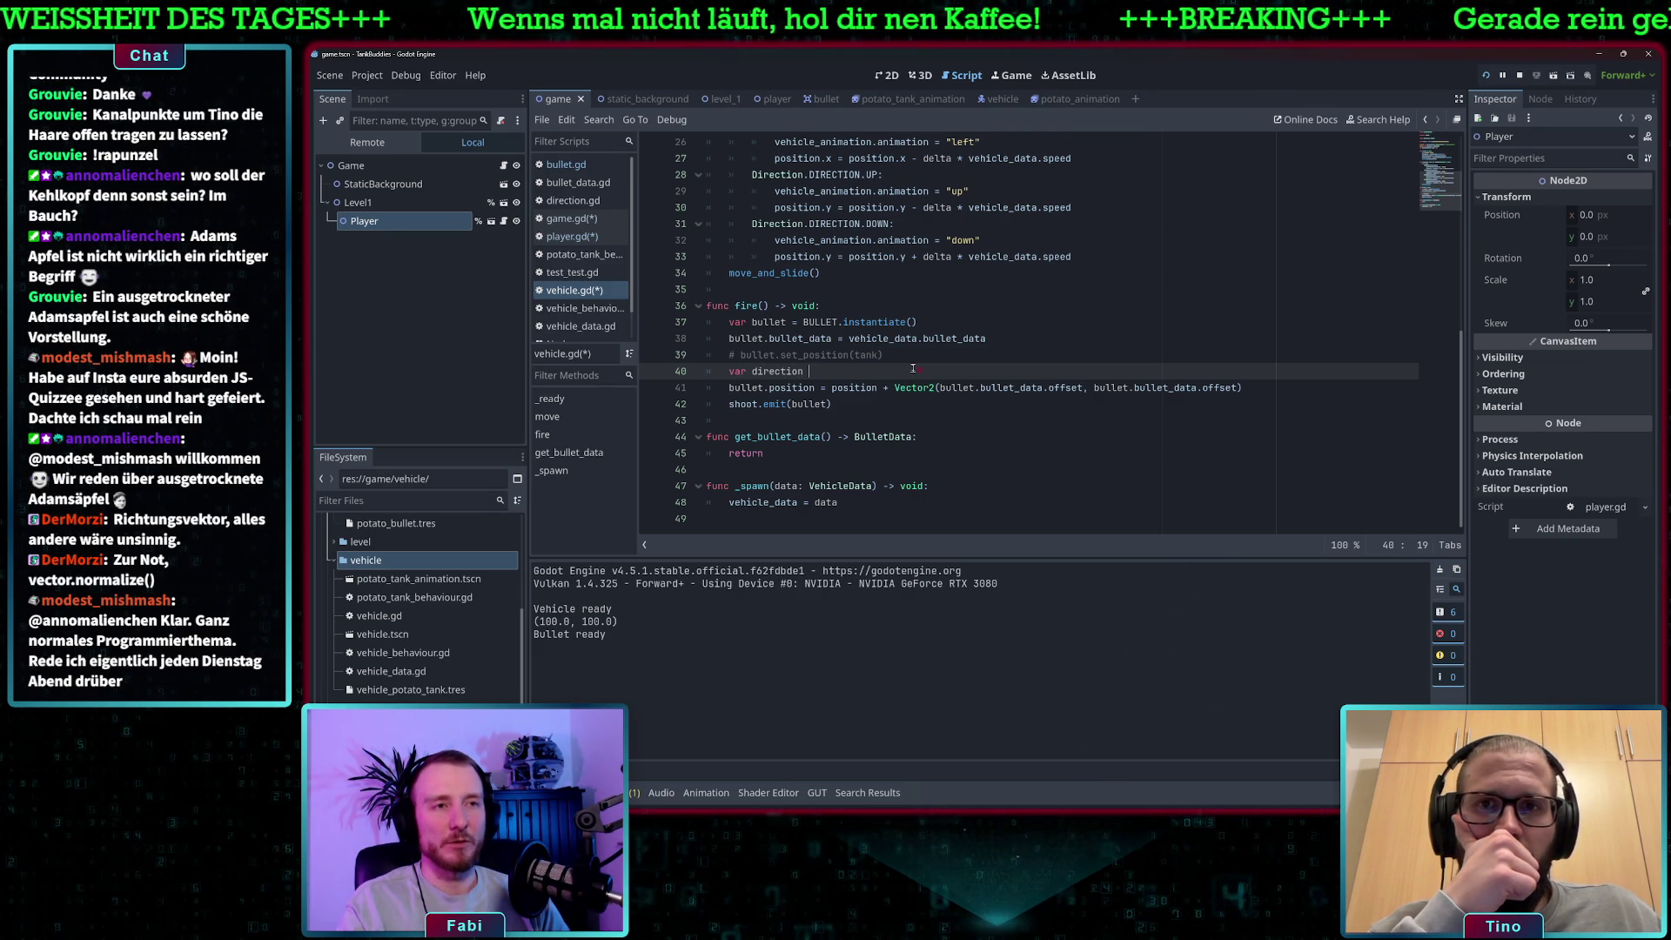
key("ctrl+space")
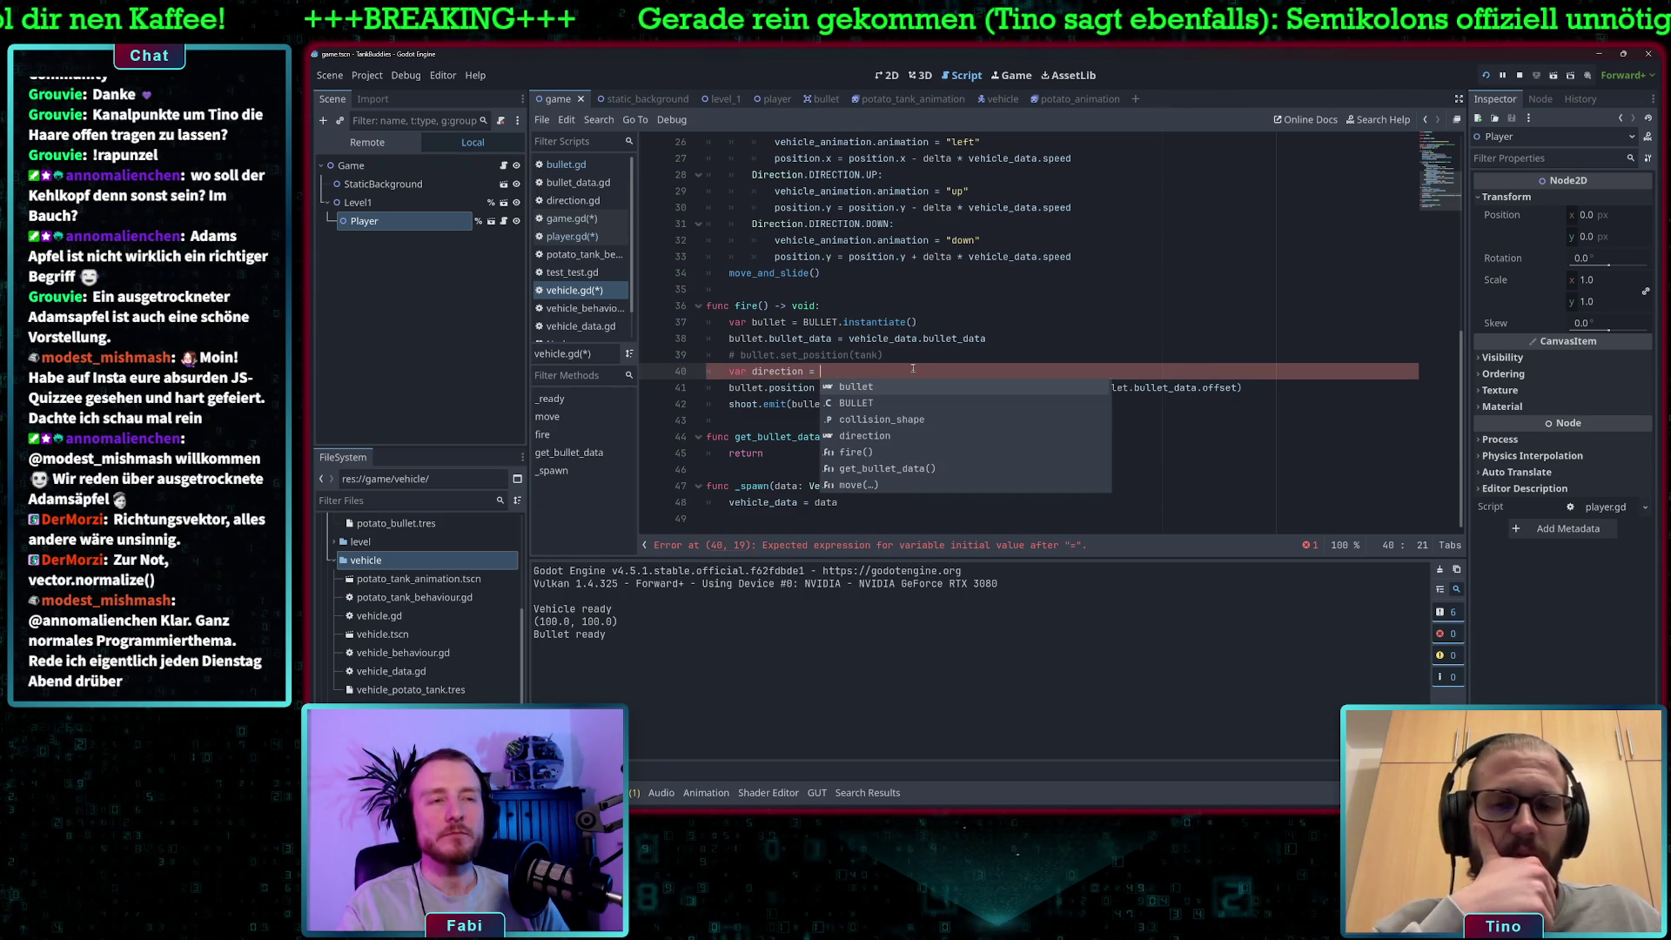
type("po")
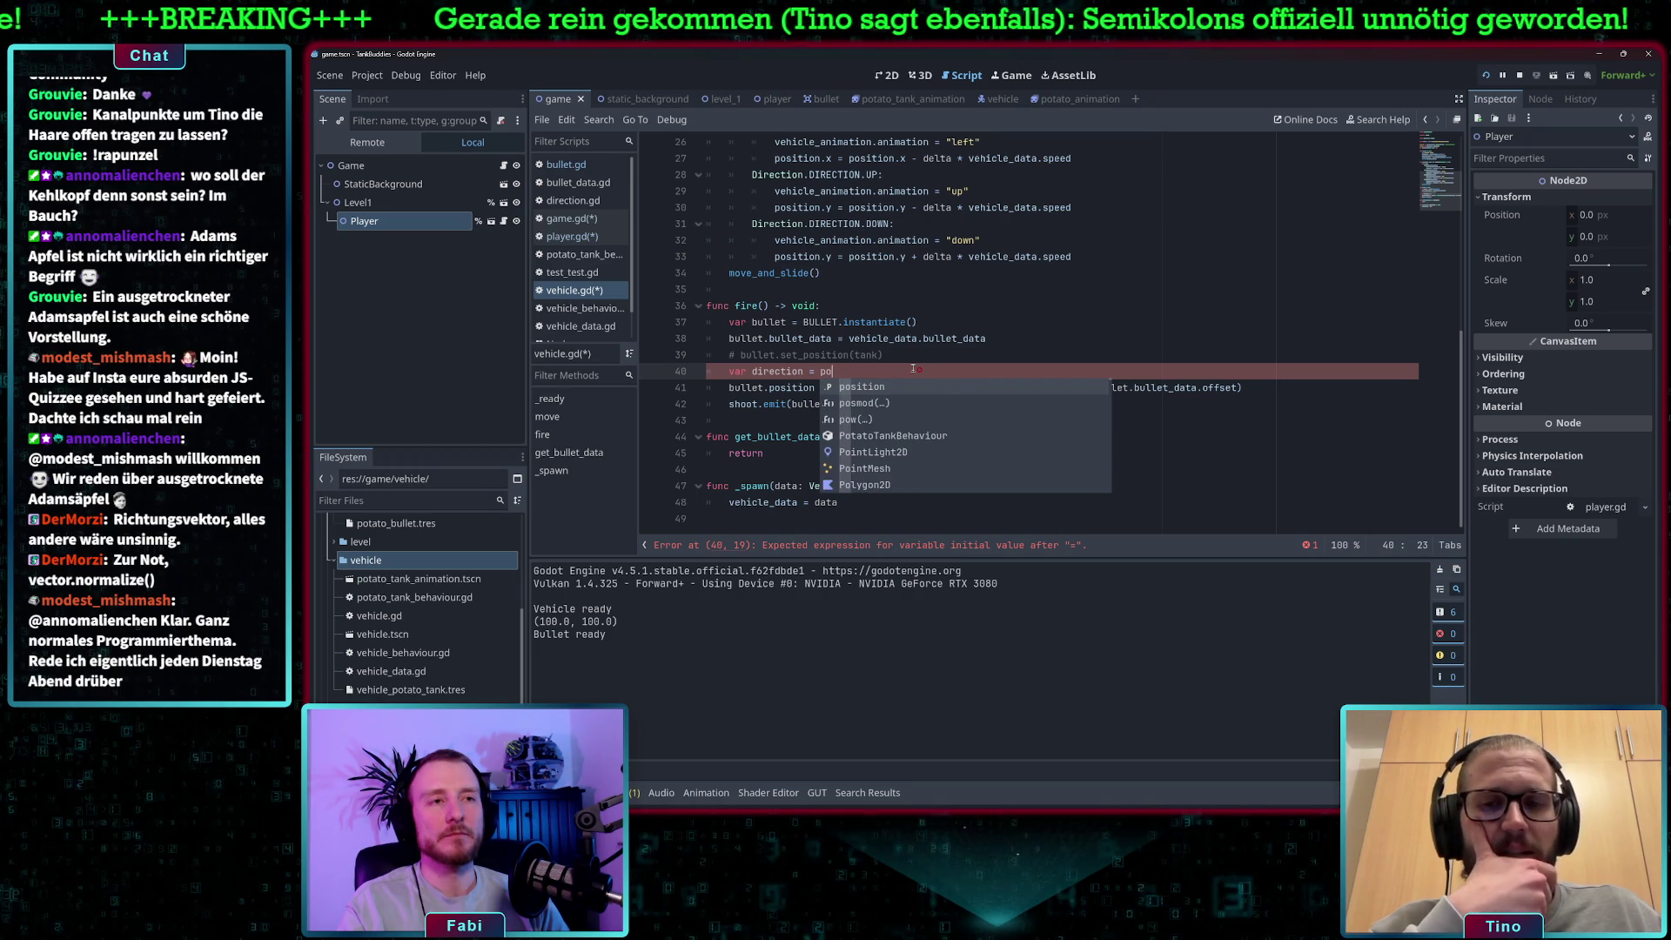
type("sition.norm")
key("Return")
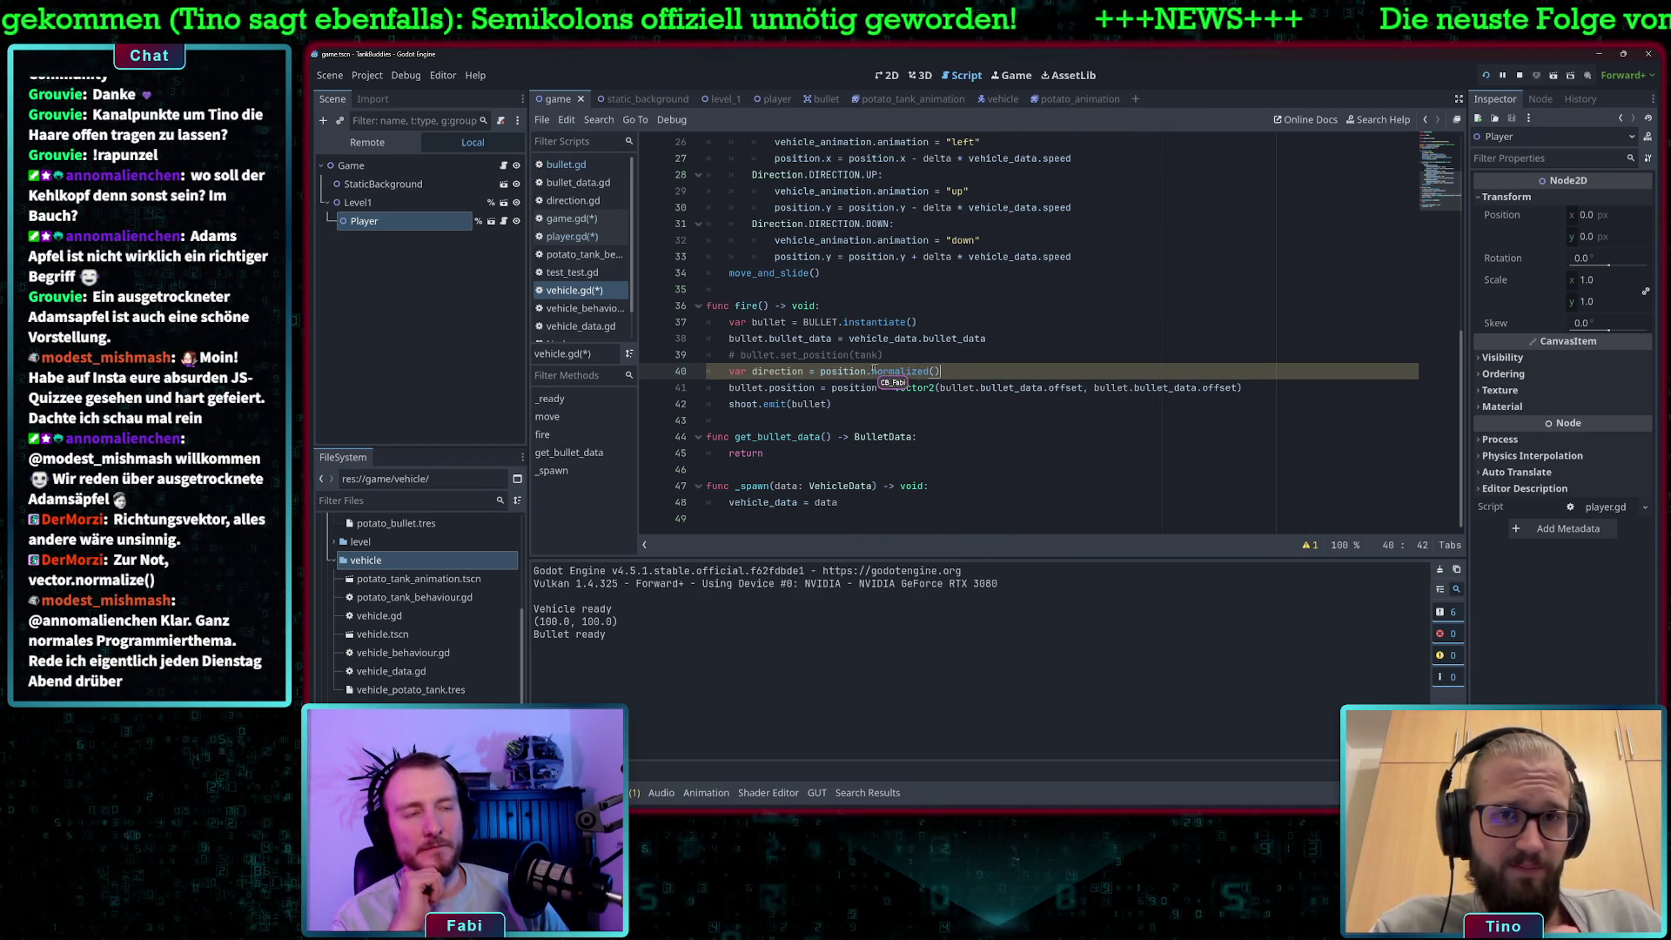
left_click_drag(820, 371, 951, 370)
left_click(946, 370)
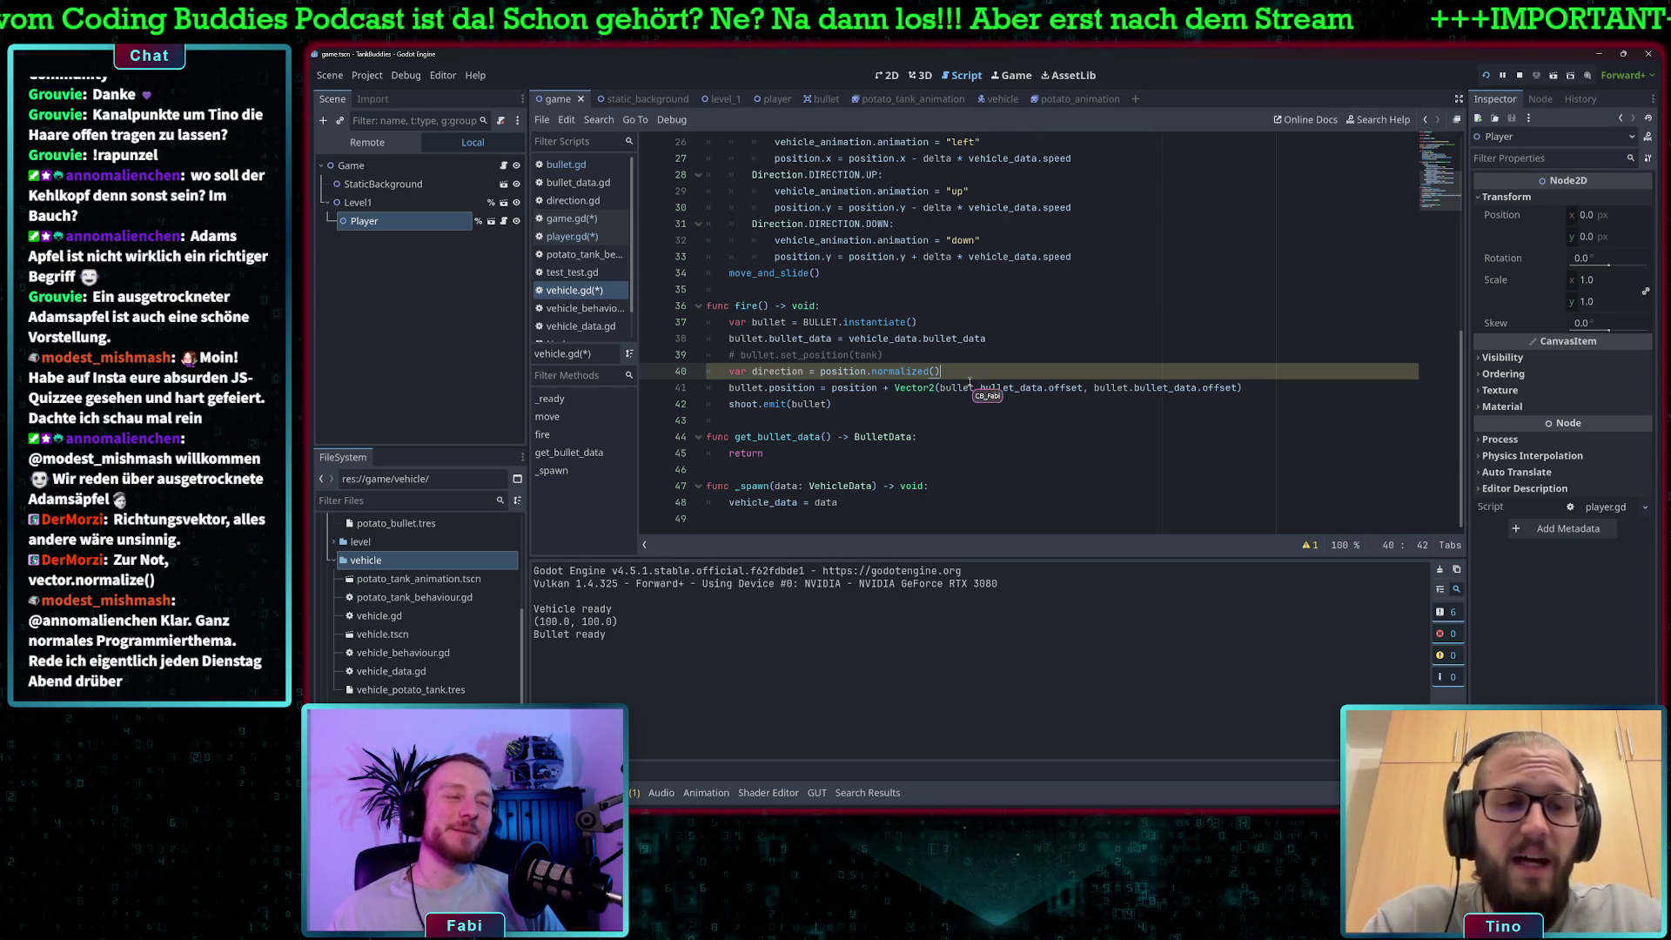
Delete the direction statement on line 40, leaving the line empty.
scroll(978, 353, "up", 1)
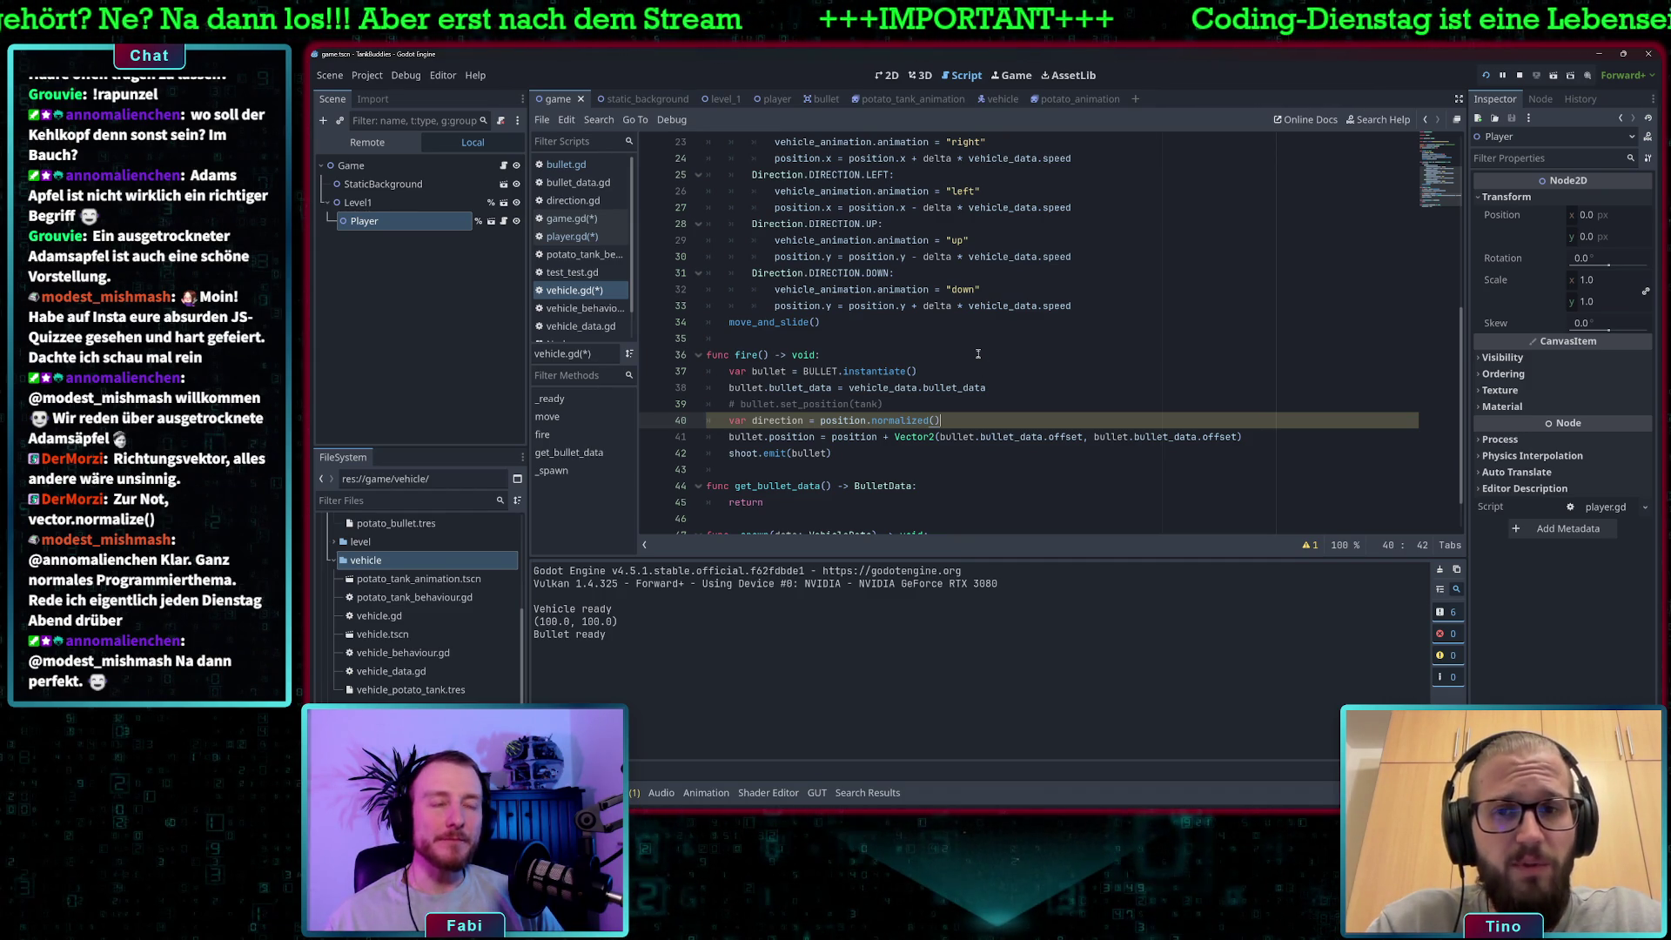
scroll(977, 354, "up", 1)
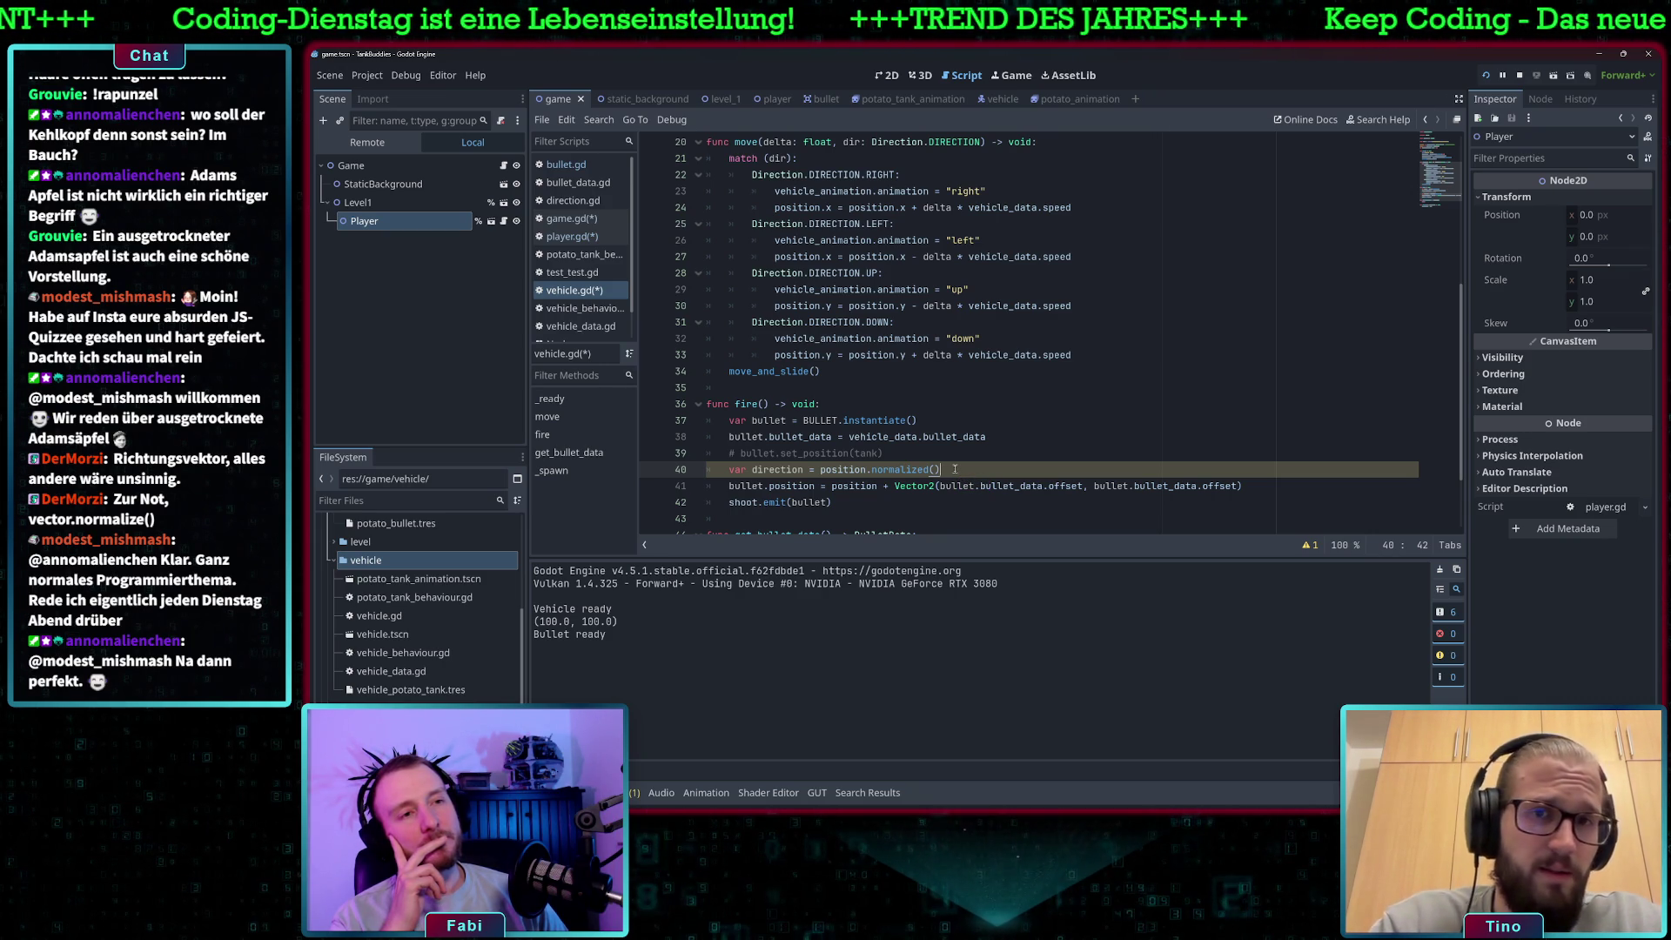
left_click_drag(954, 469, 729, 471)
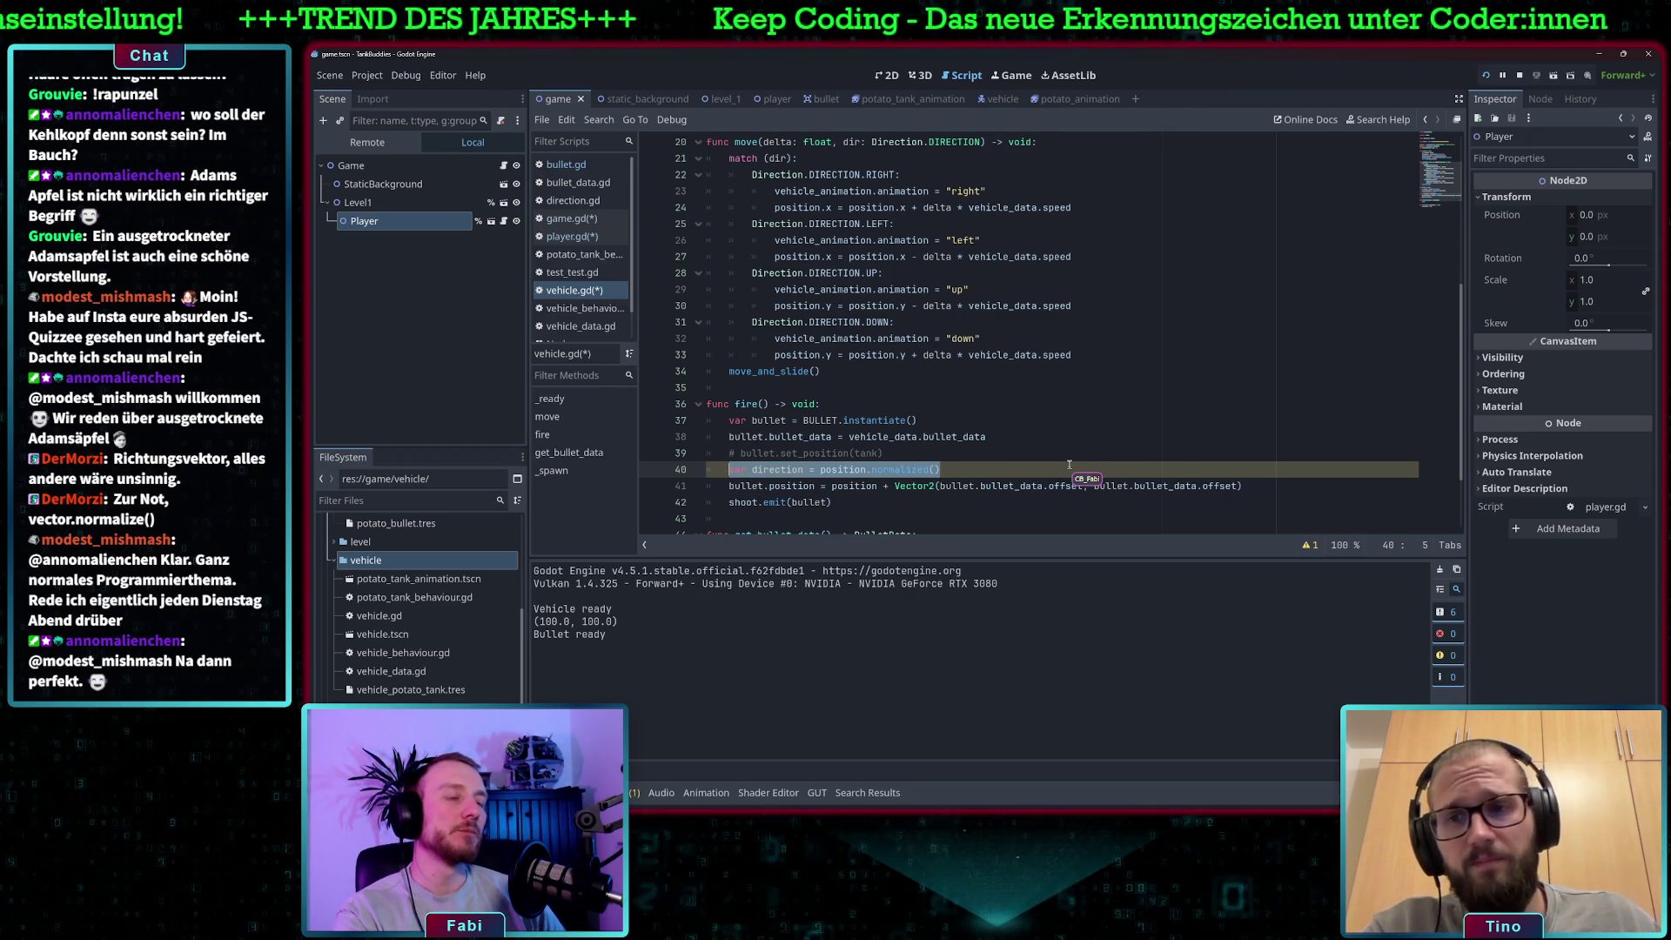
key("BackSpace")
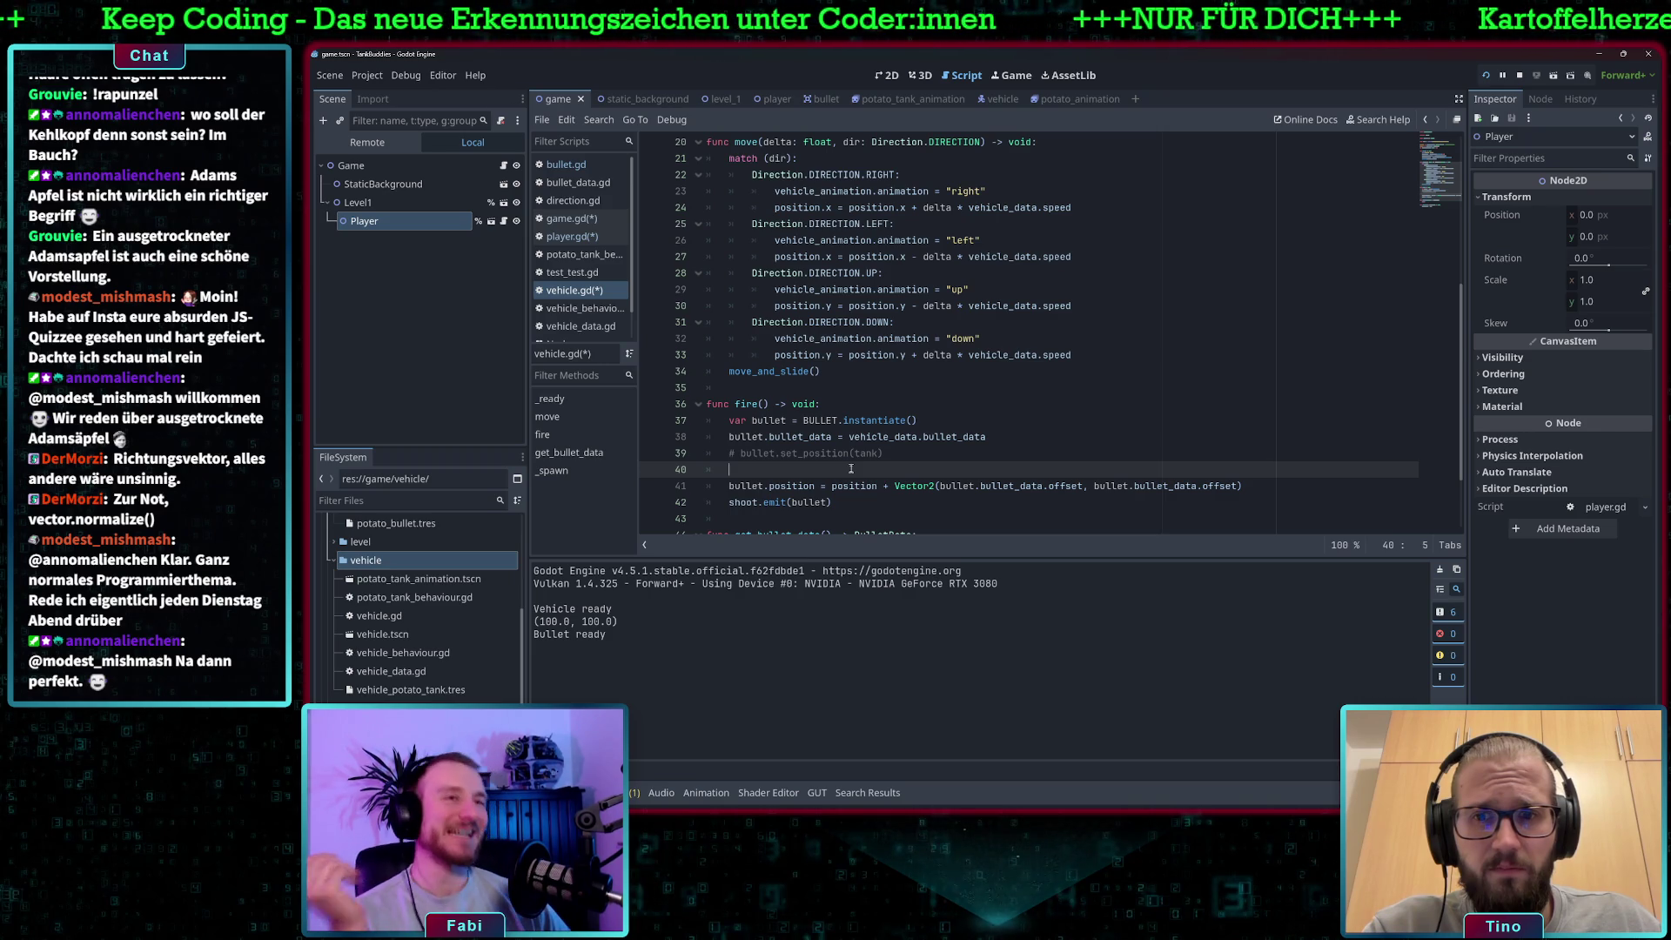
Add a line after vehicle_animation declaring var current_dir typed as Vector2.
scroll(900, 310, "up", 3)
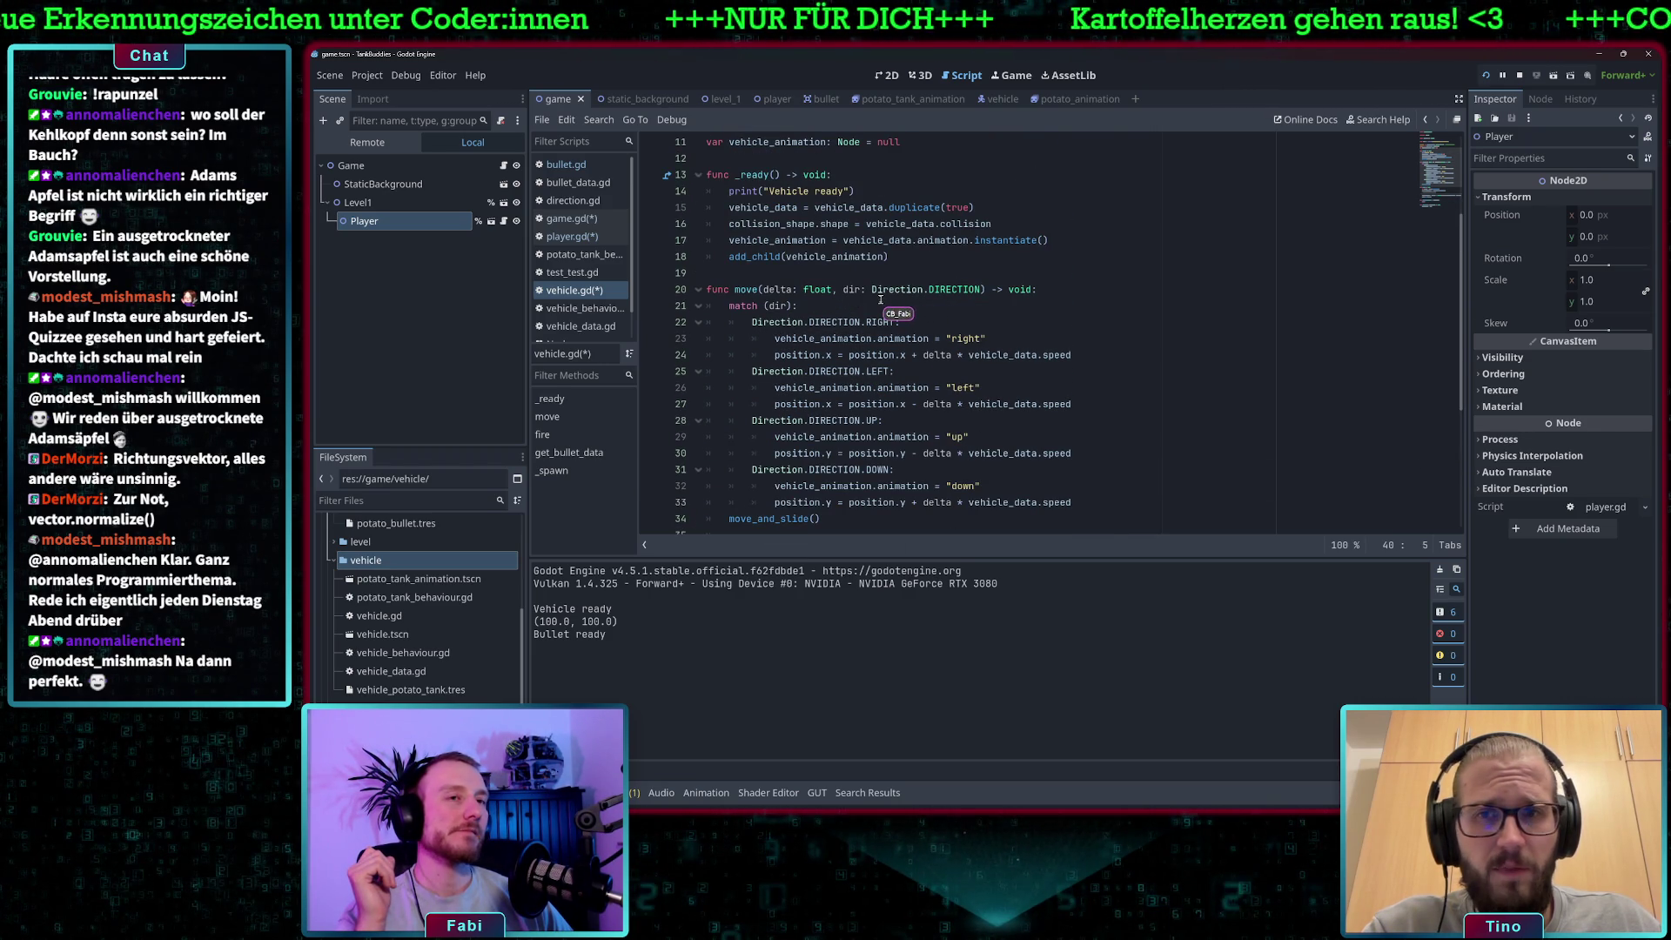
scroll(877, 299, "down", 3)
scroll(923, 291, "up", 3)
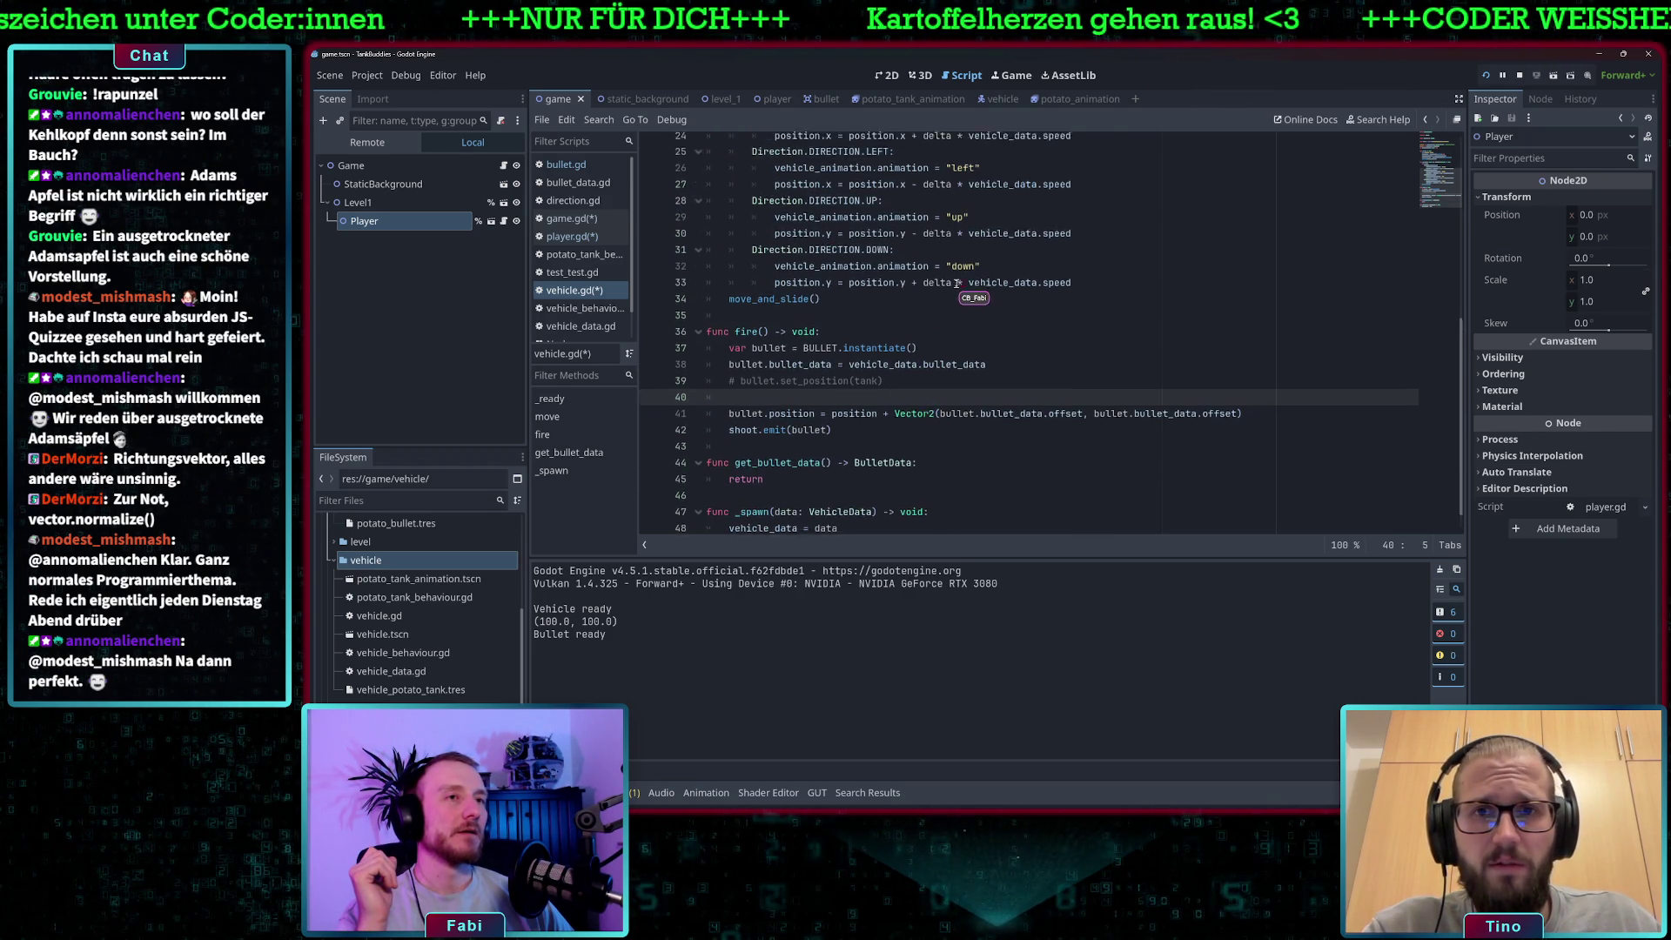
left_click(1075, 292)
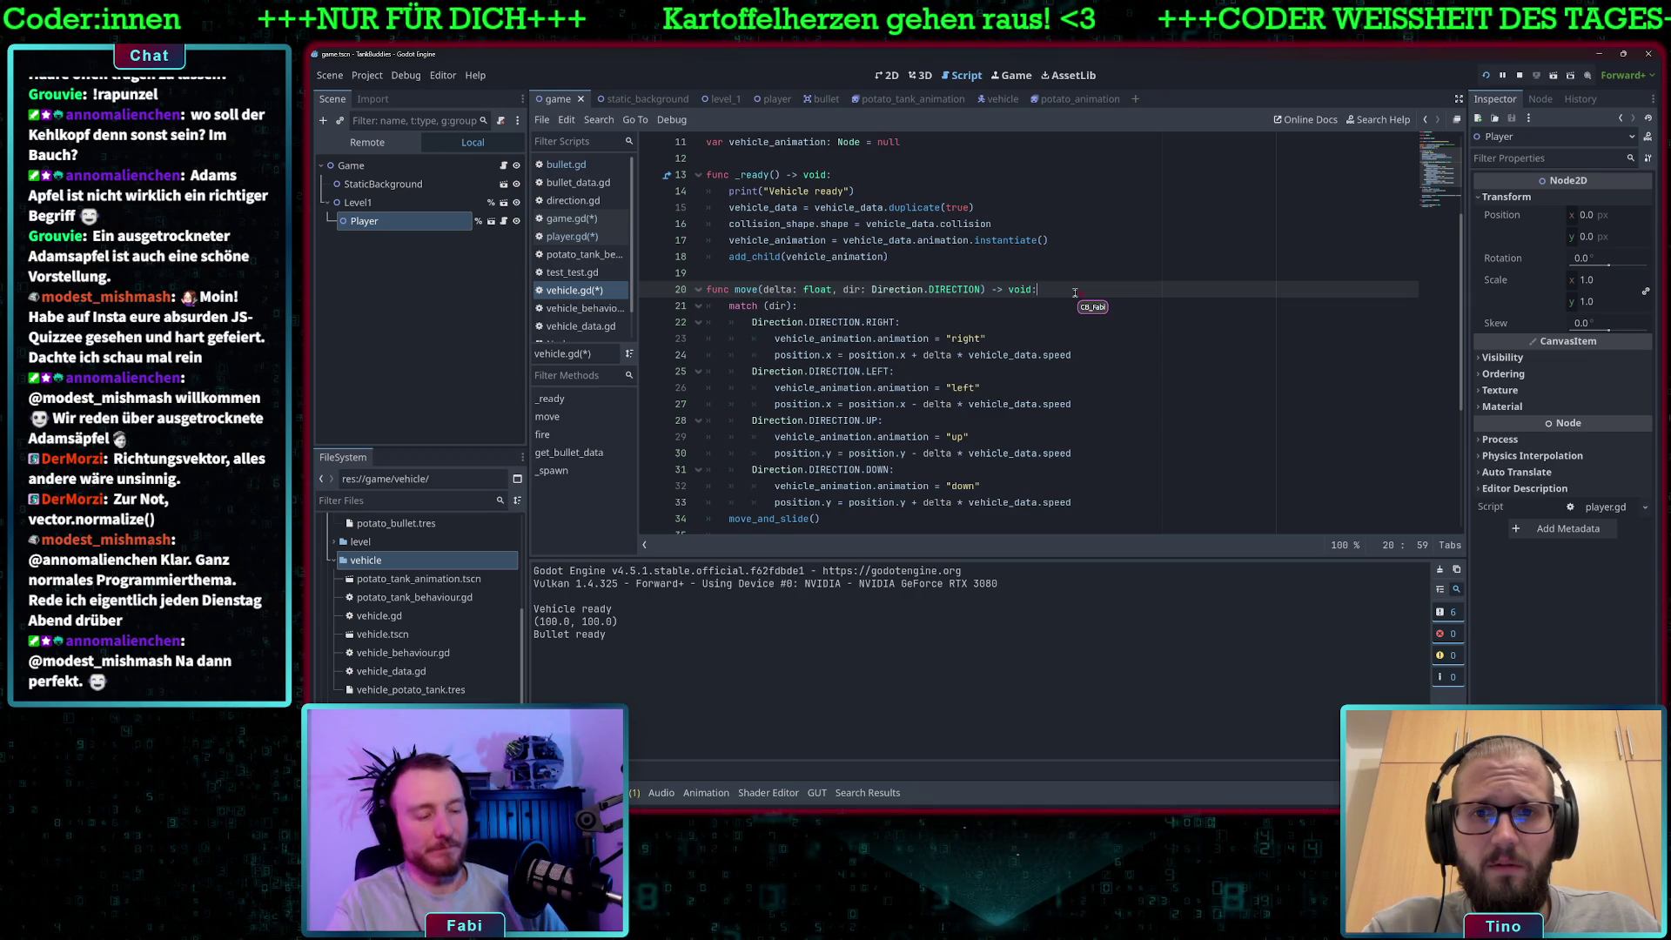
key("Return")
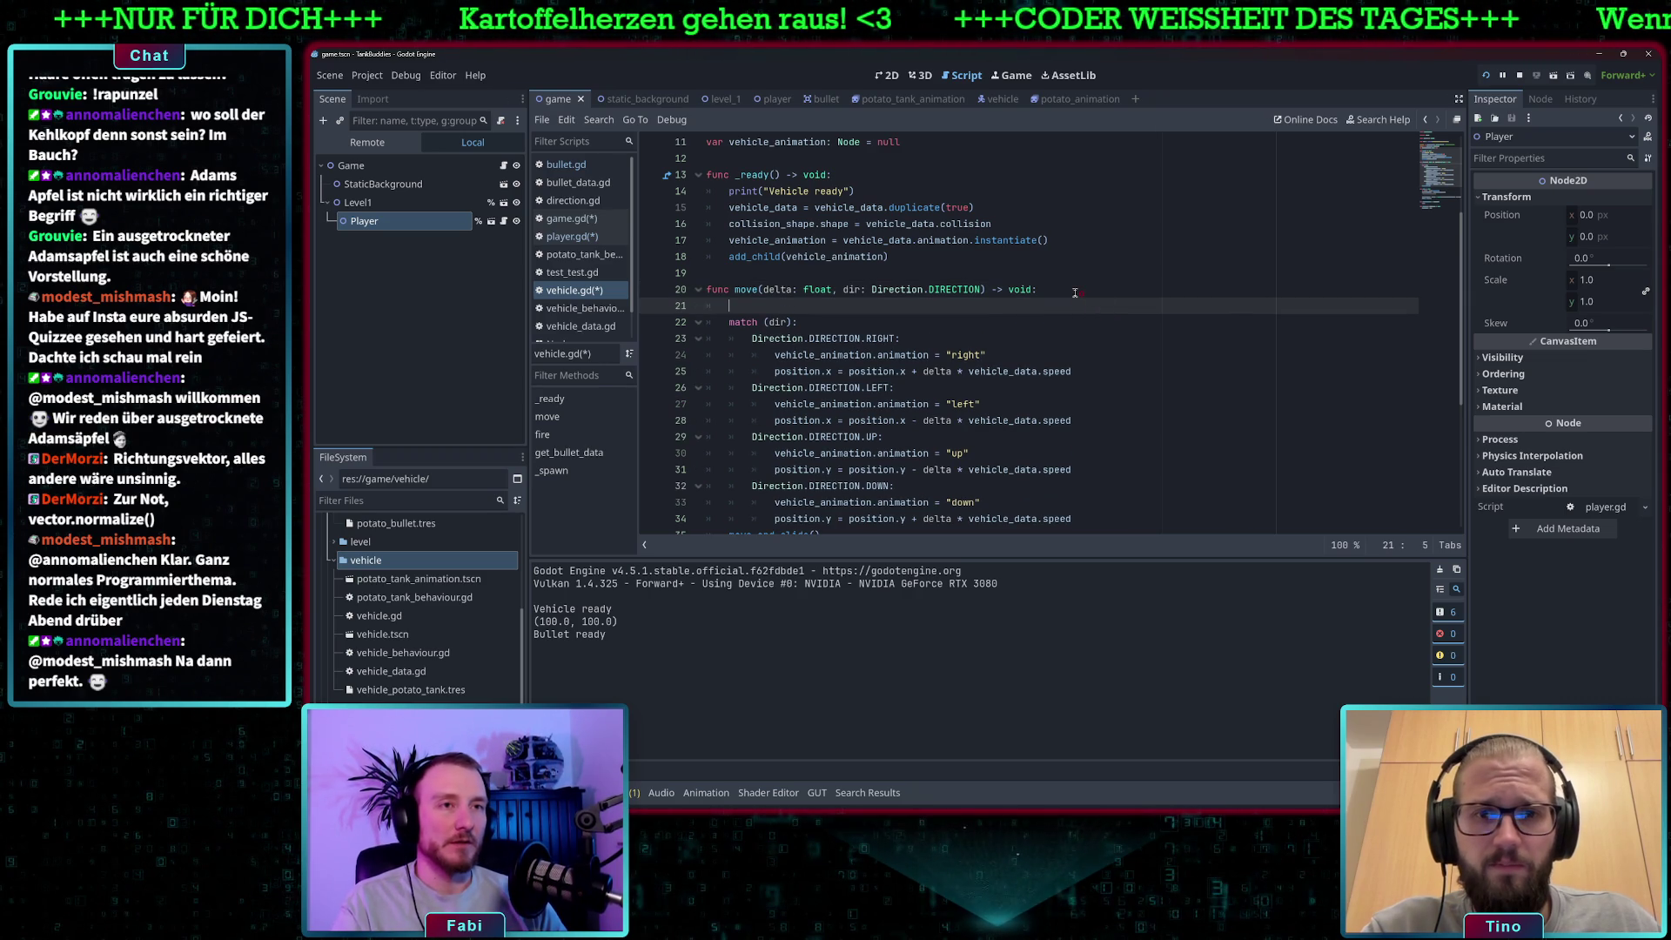
key("BackSpace")
scroll(948, 223, "up", 2)
scroll(948, 223, "up", 2)
left_click(947, 293)
key("Return")
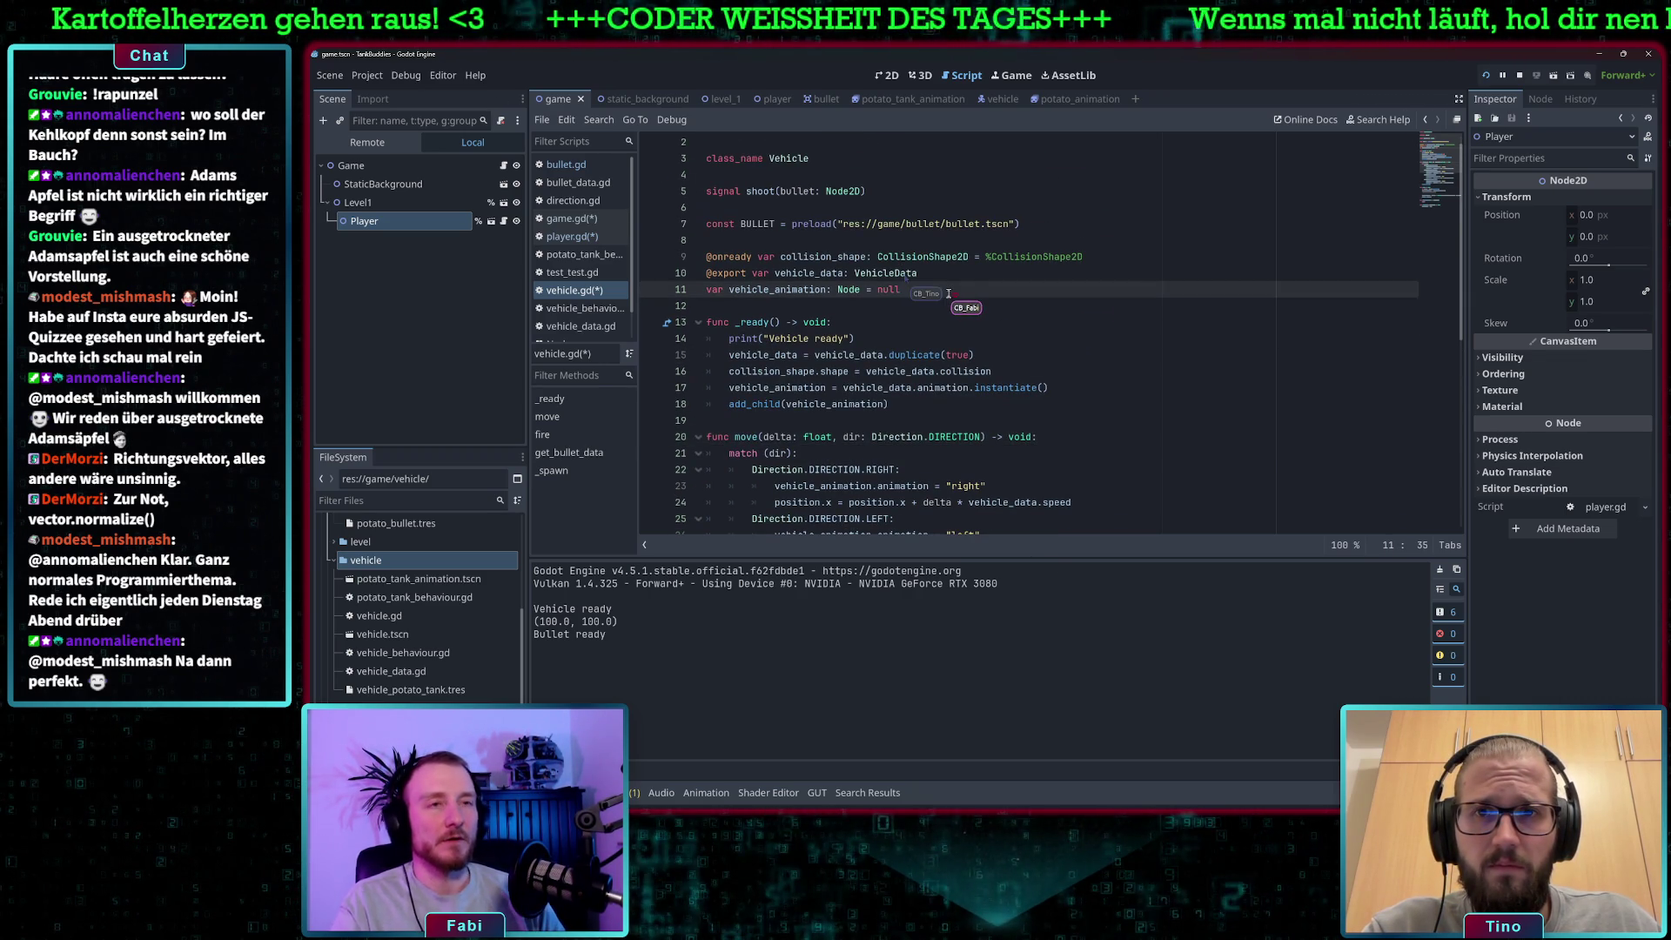
type("var ")
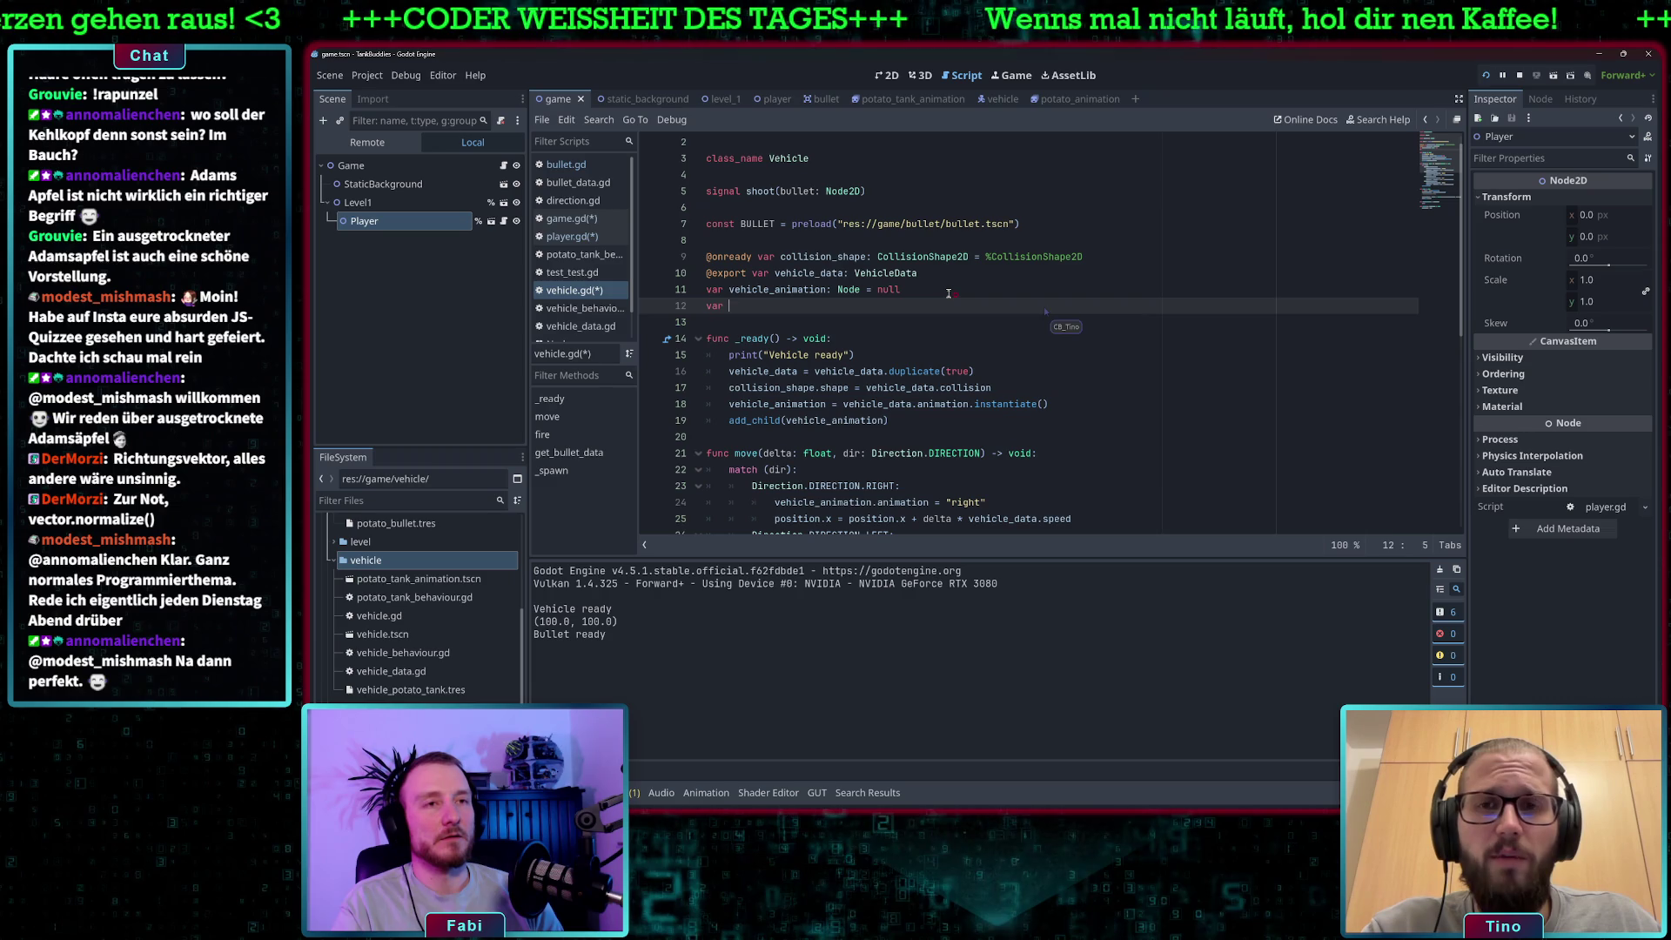
type("curre")
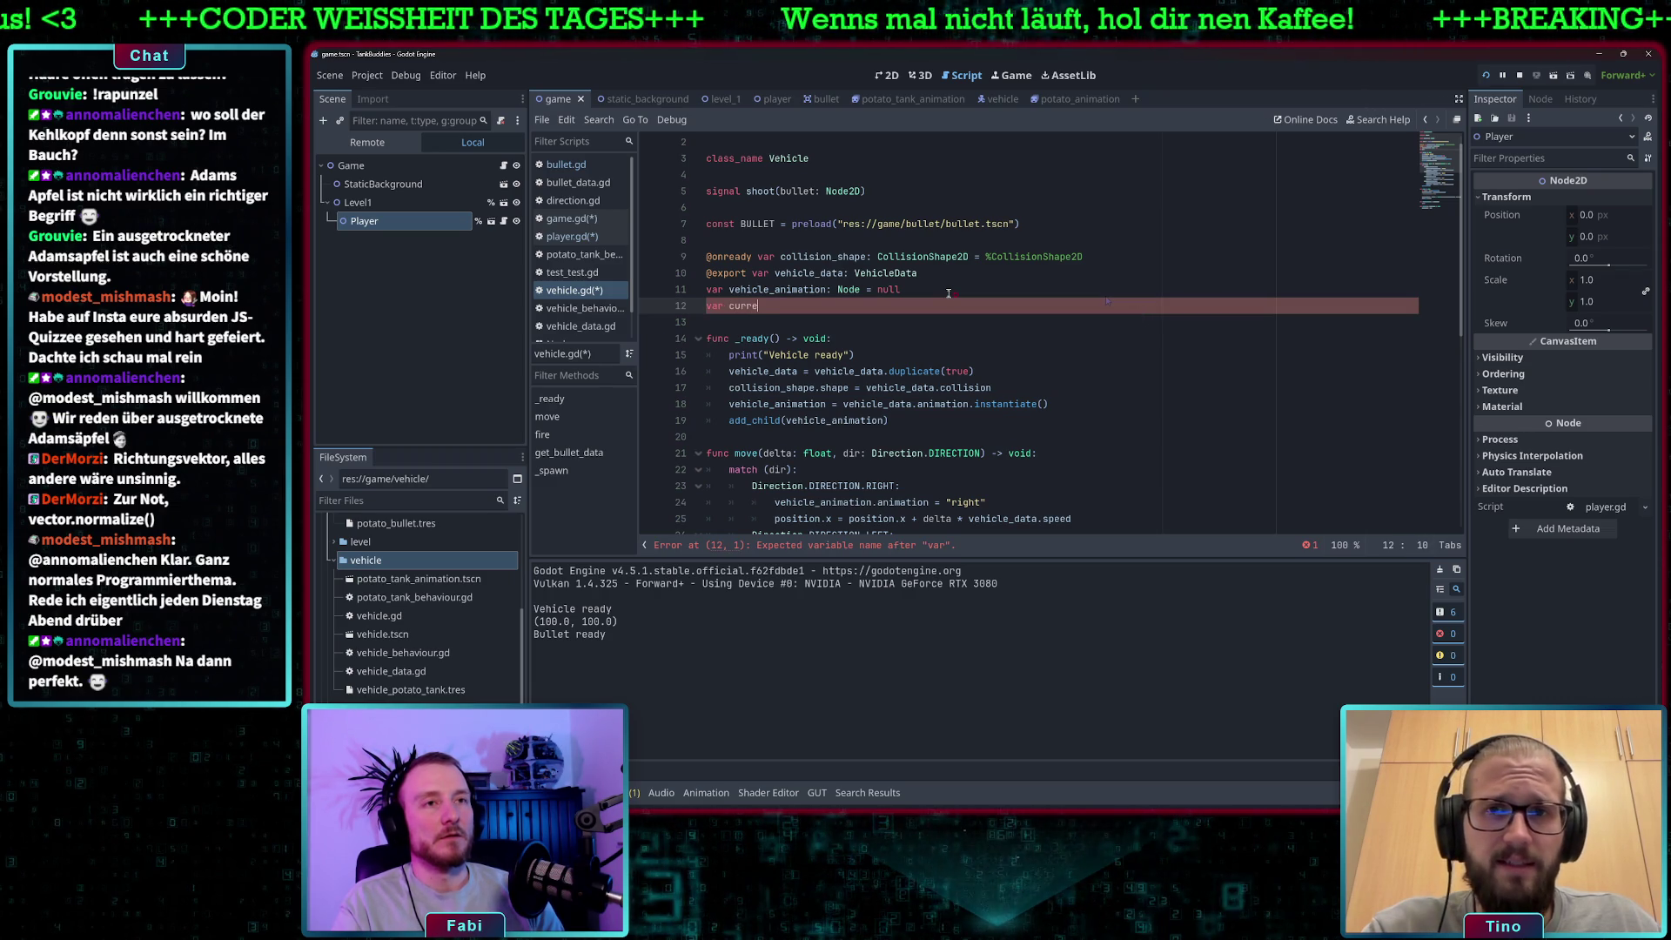
type("nt_dir: Vector2")
key("Return")
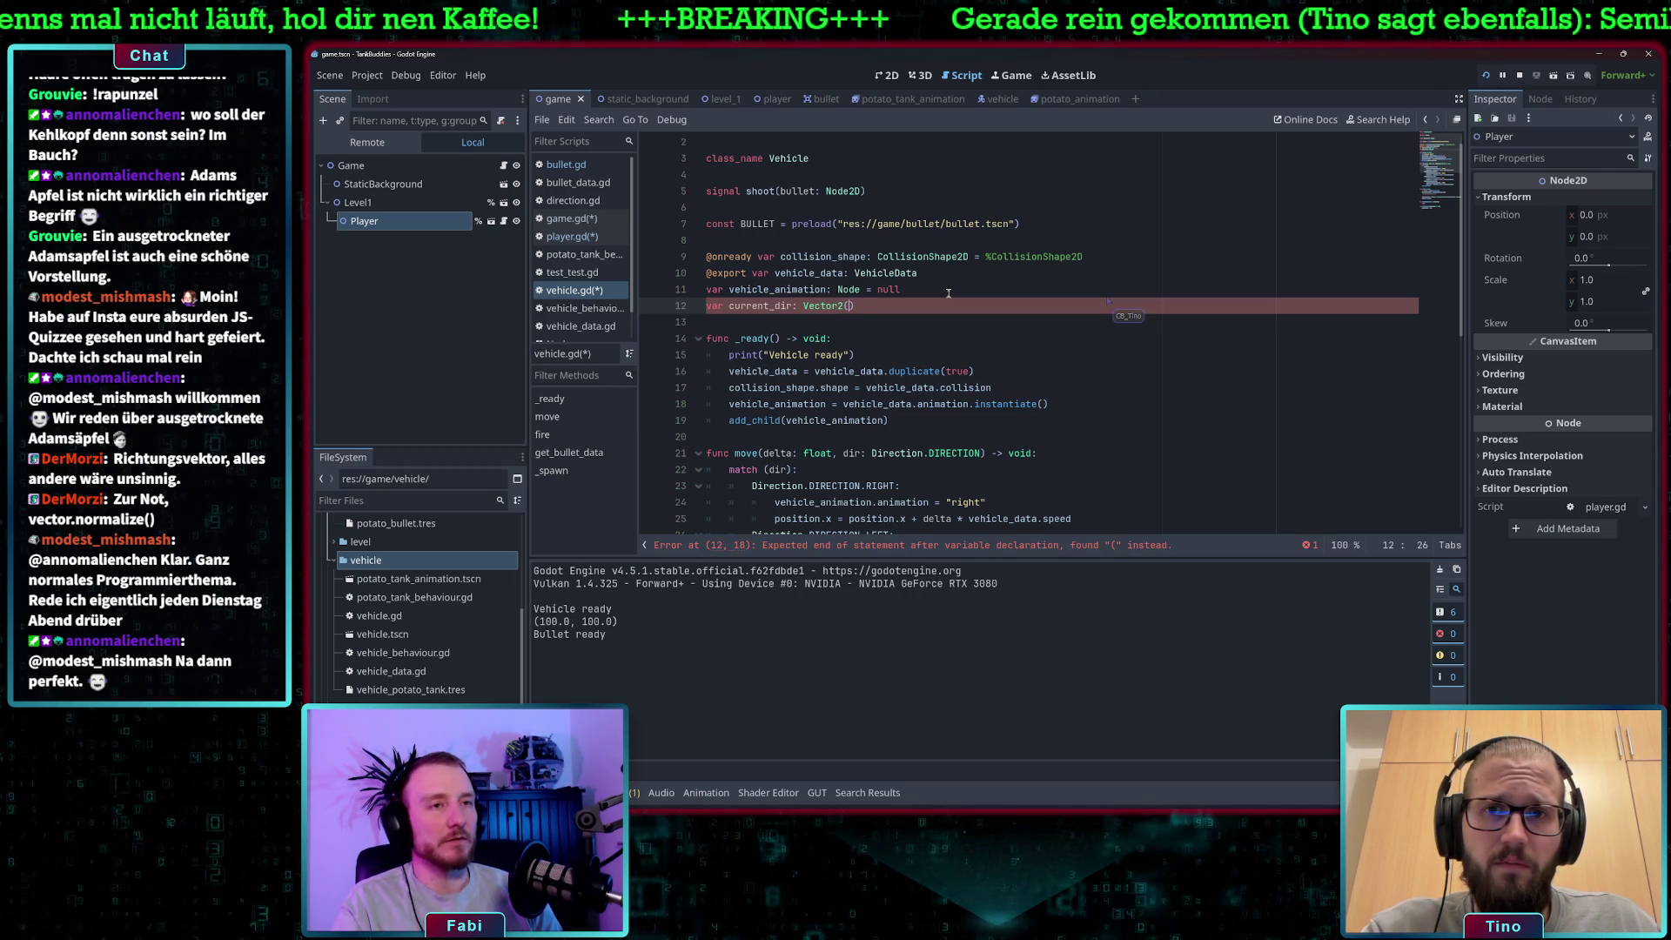
Initialise current_dir to Vector2(1,0).
type("1,0")
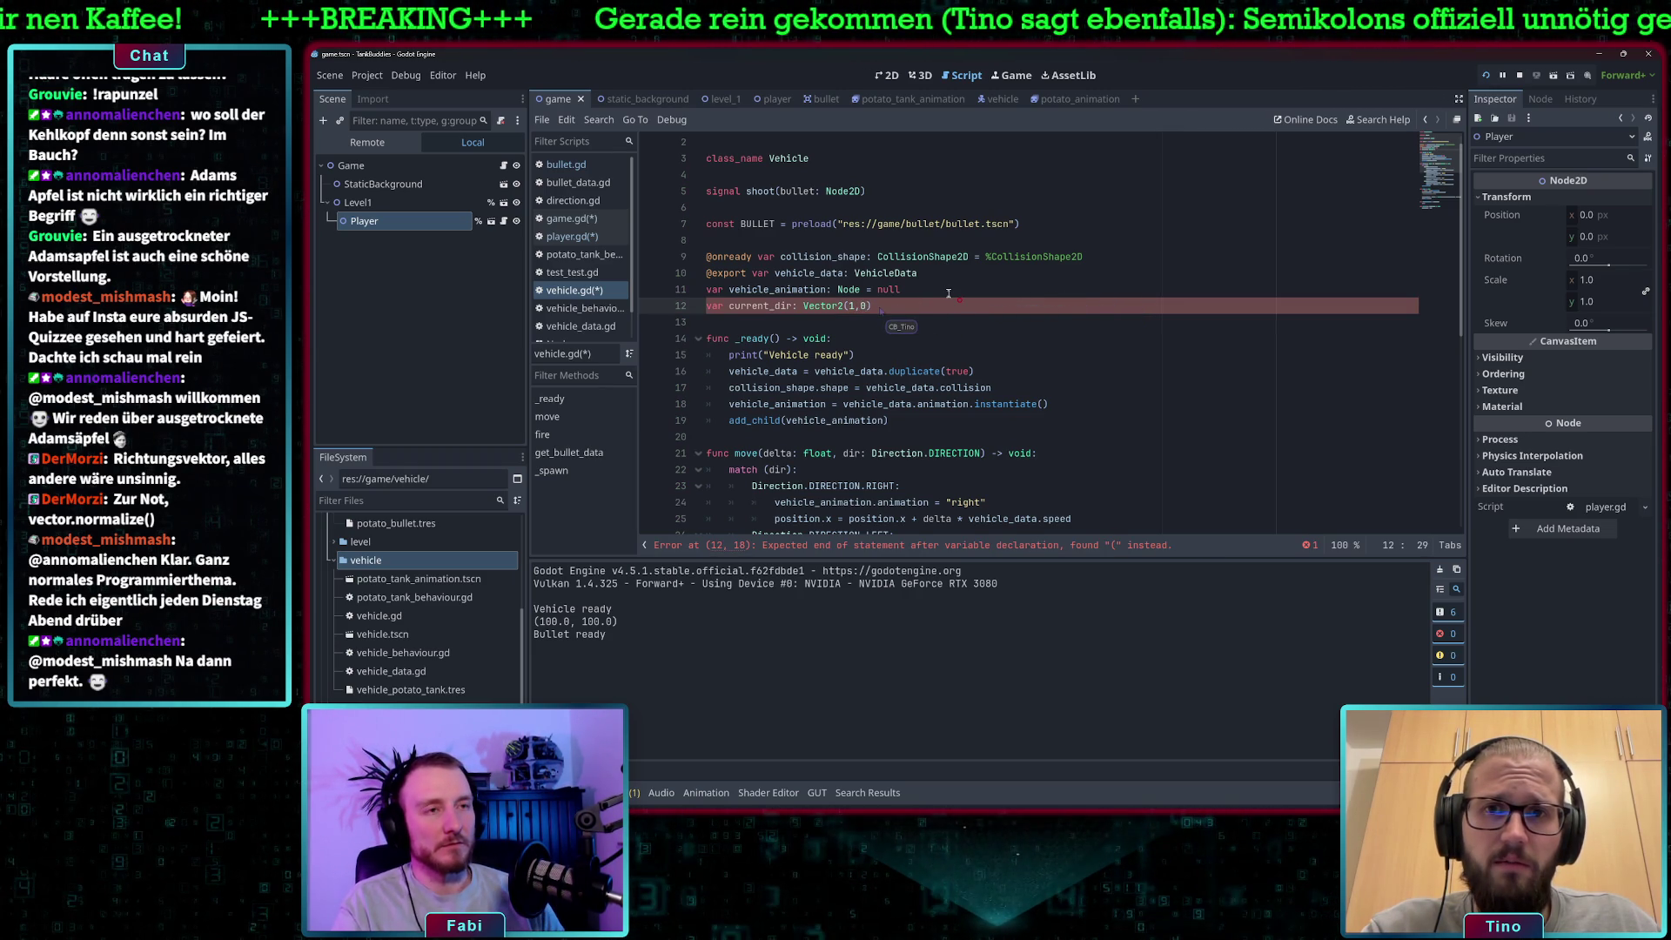
key("Down")
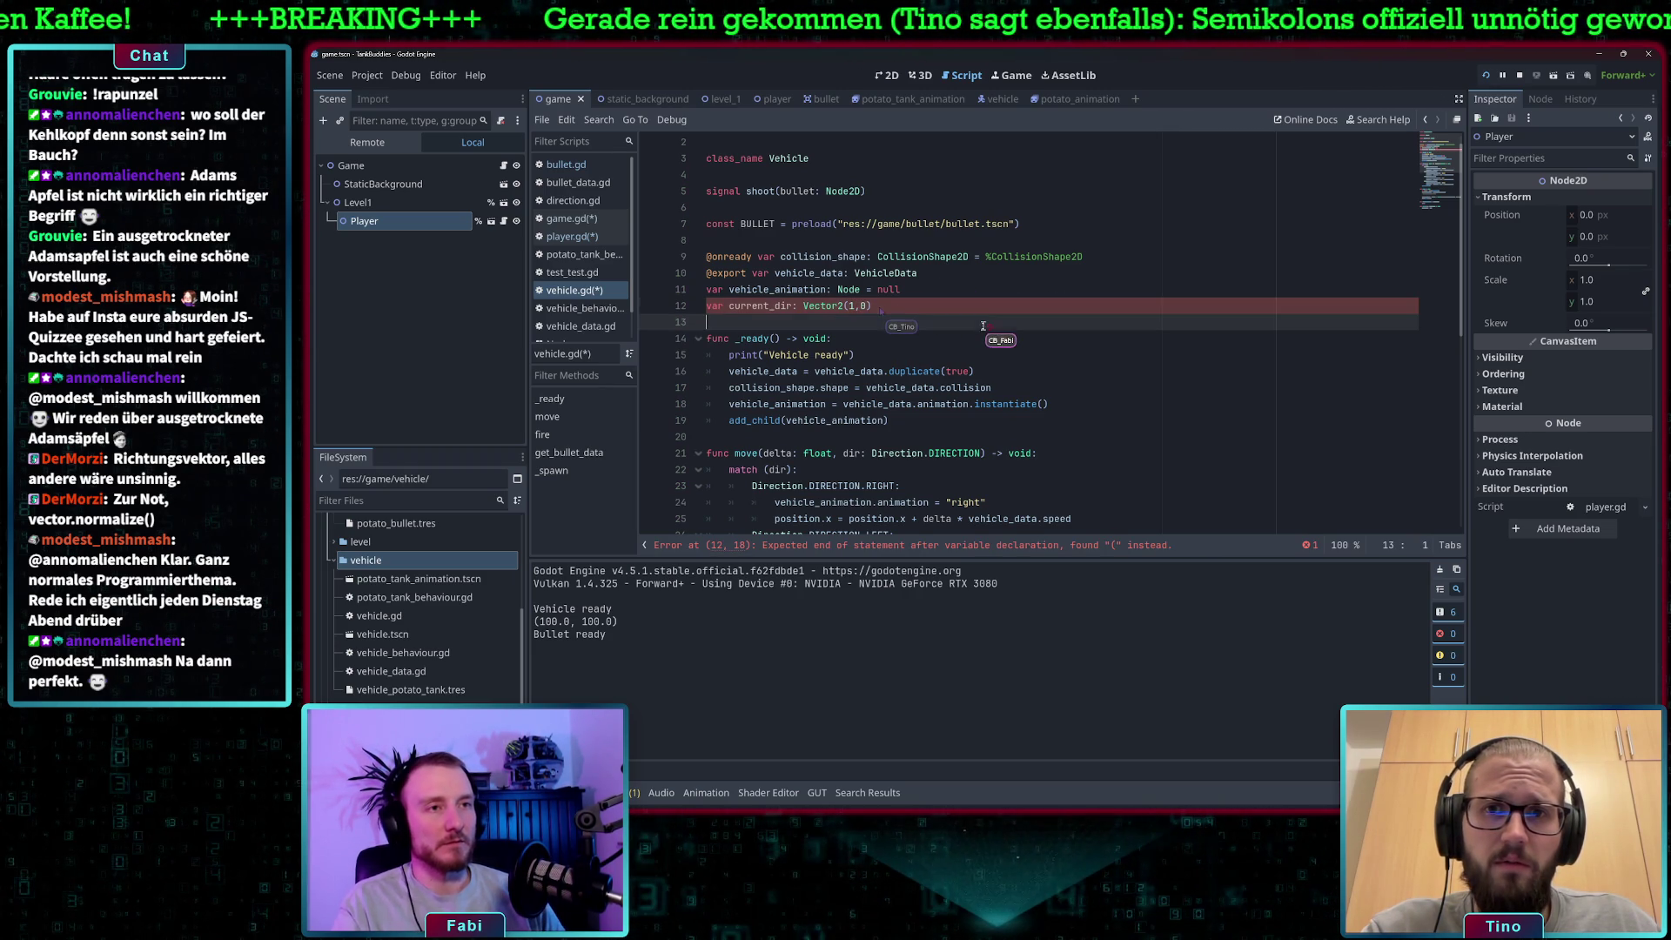
left_click(894, 310)
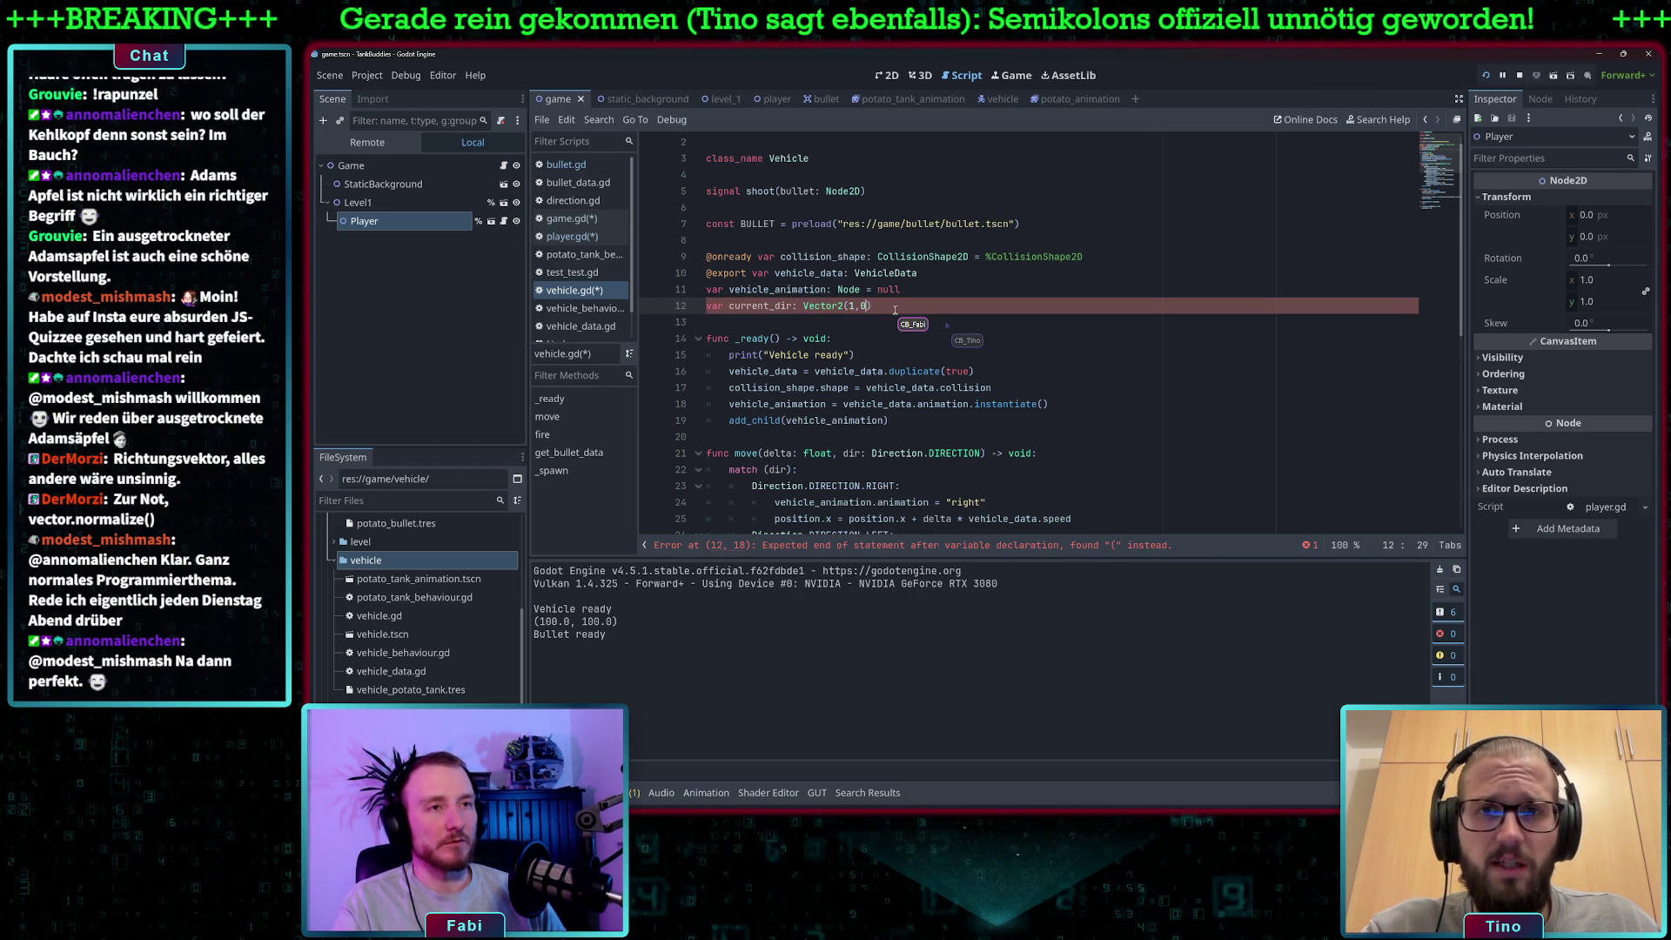
key("BackSpace")
key("BackSpace")
key("BackSpace")
key("BackSpace")
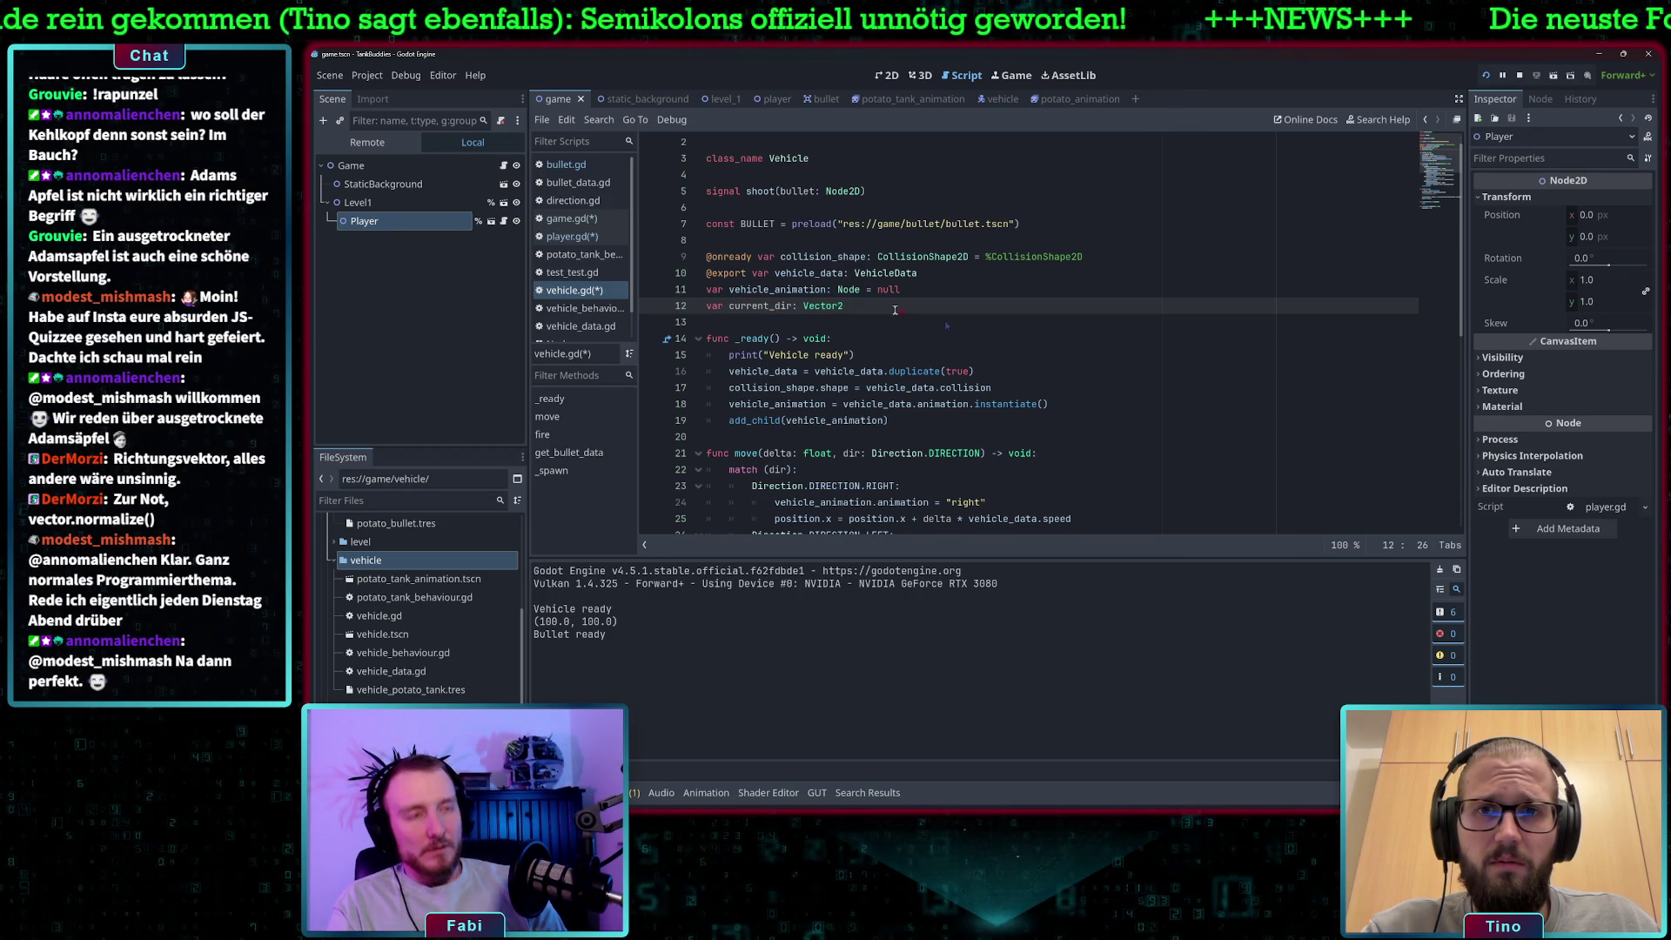
type("= Vector2")
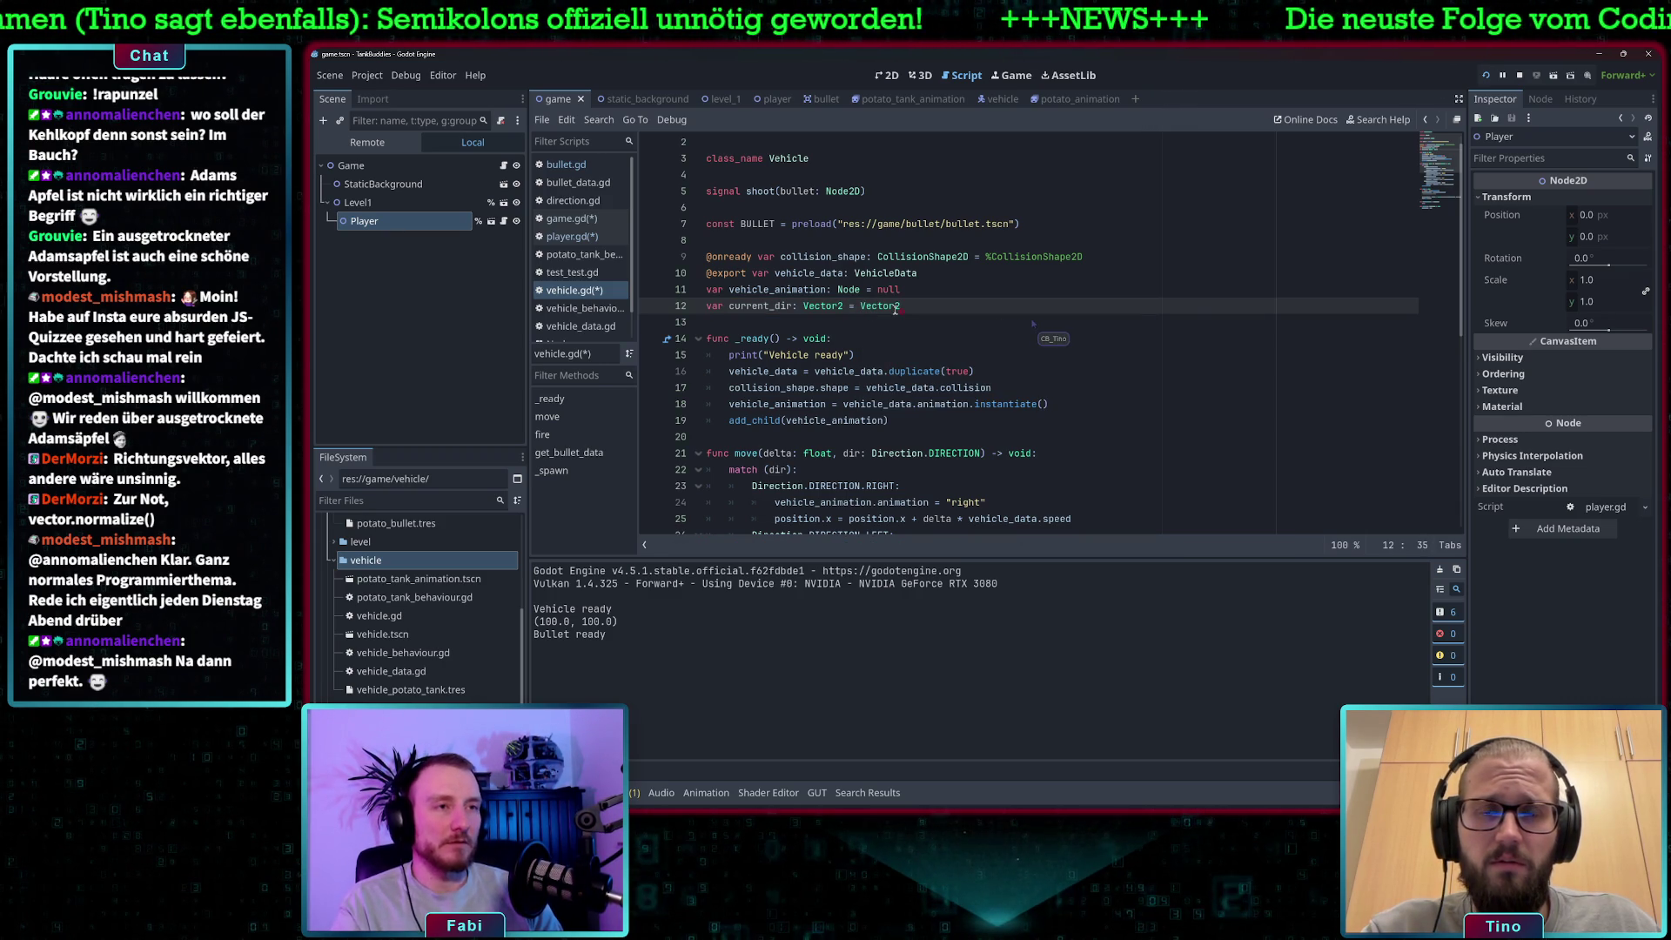
type("(1,0")
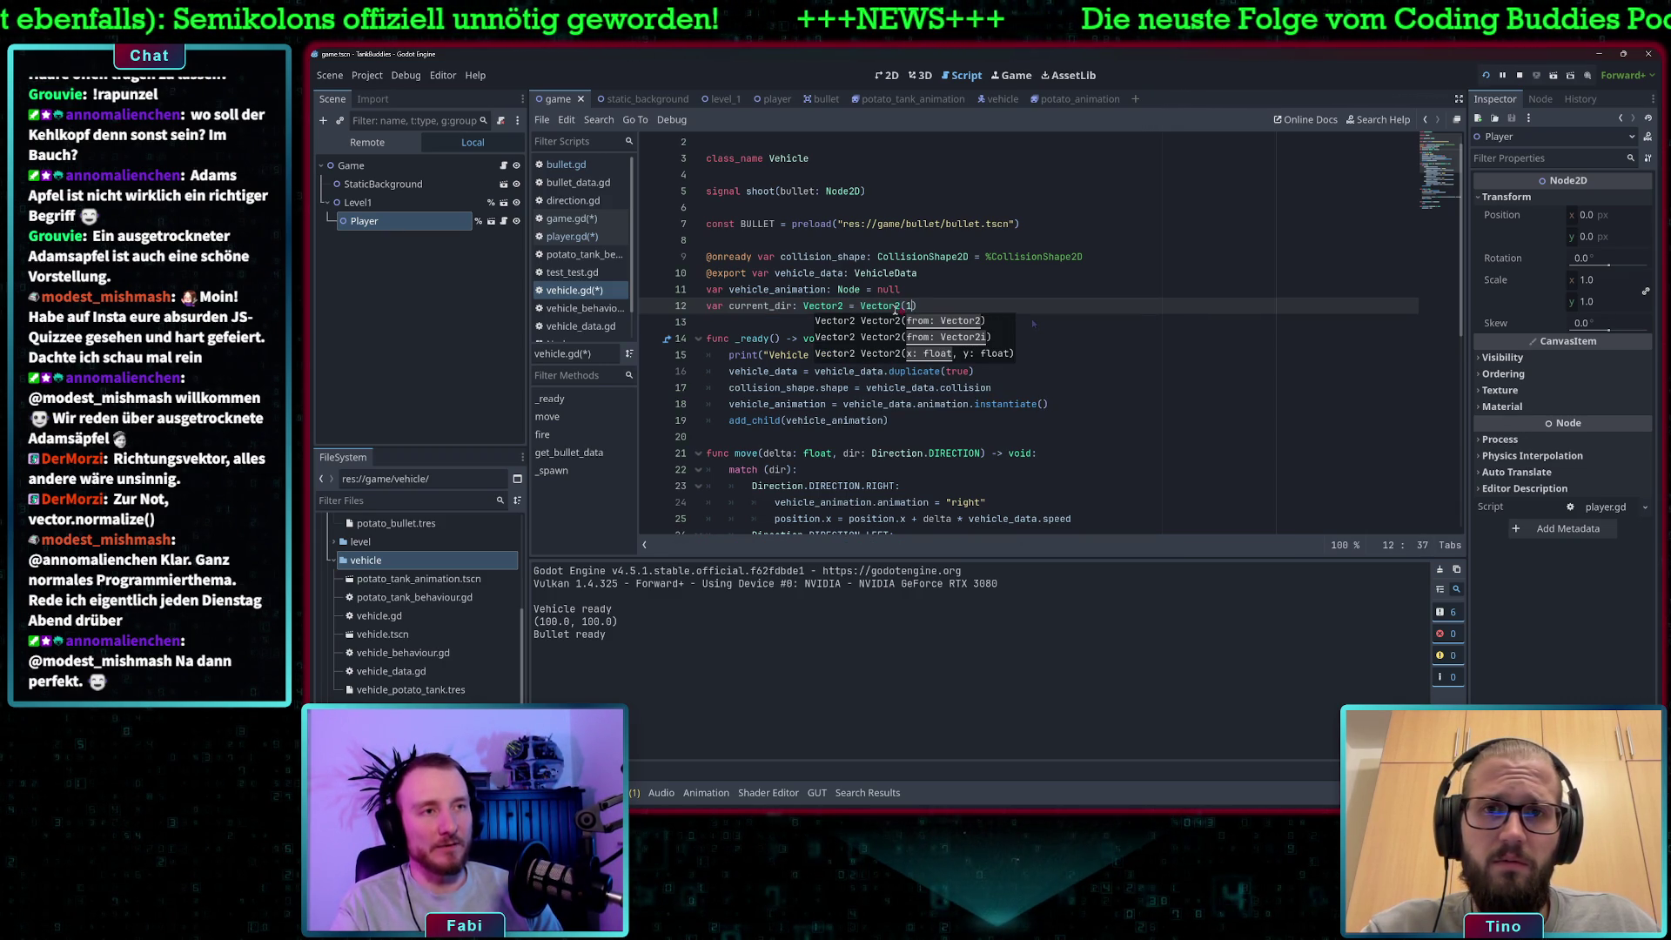
key("BackSpace")
type("0")
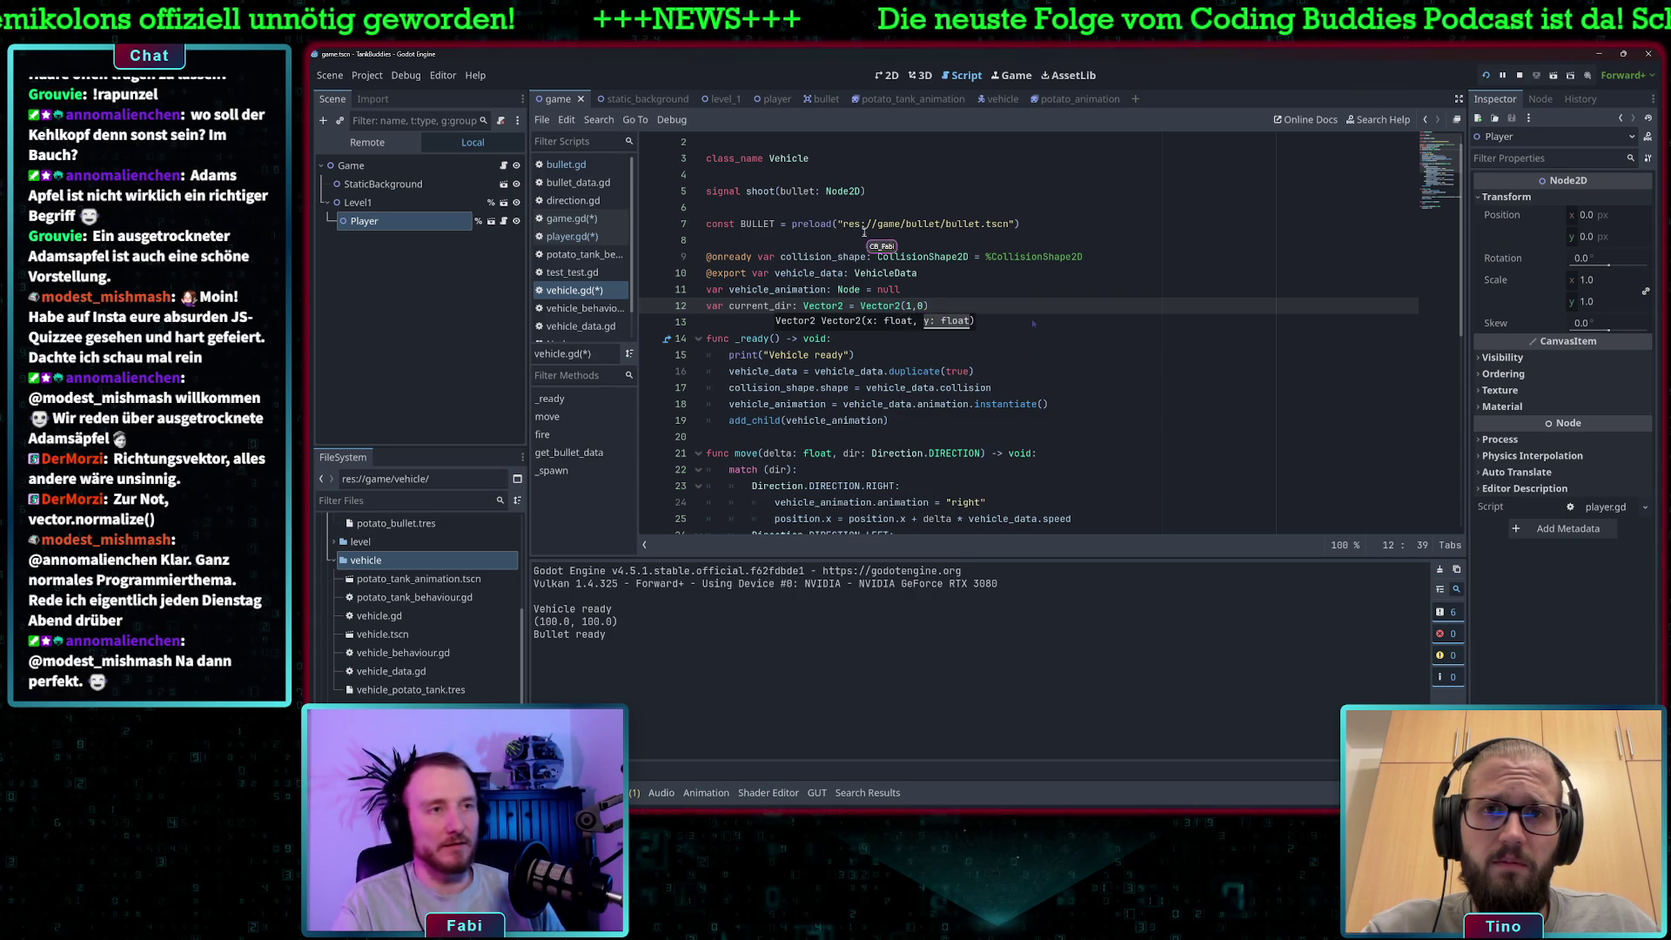
type(")")
scroll(1017, 324, "down", 5)
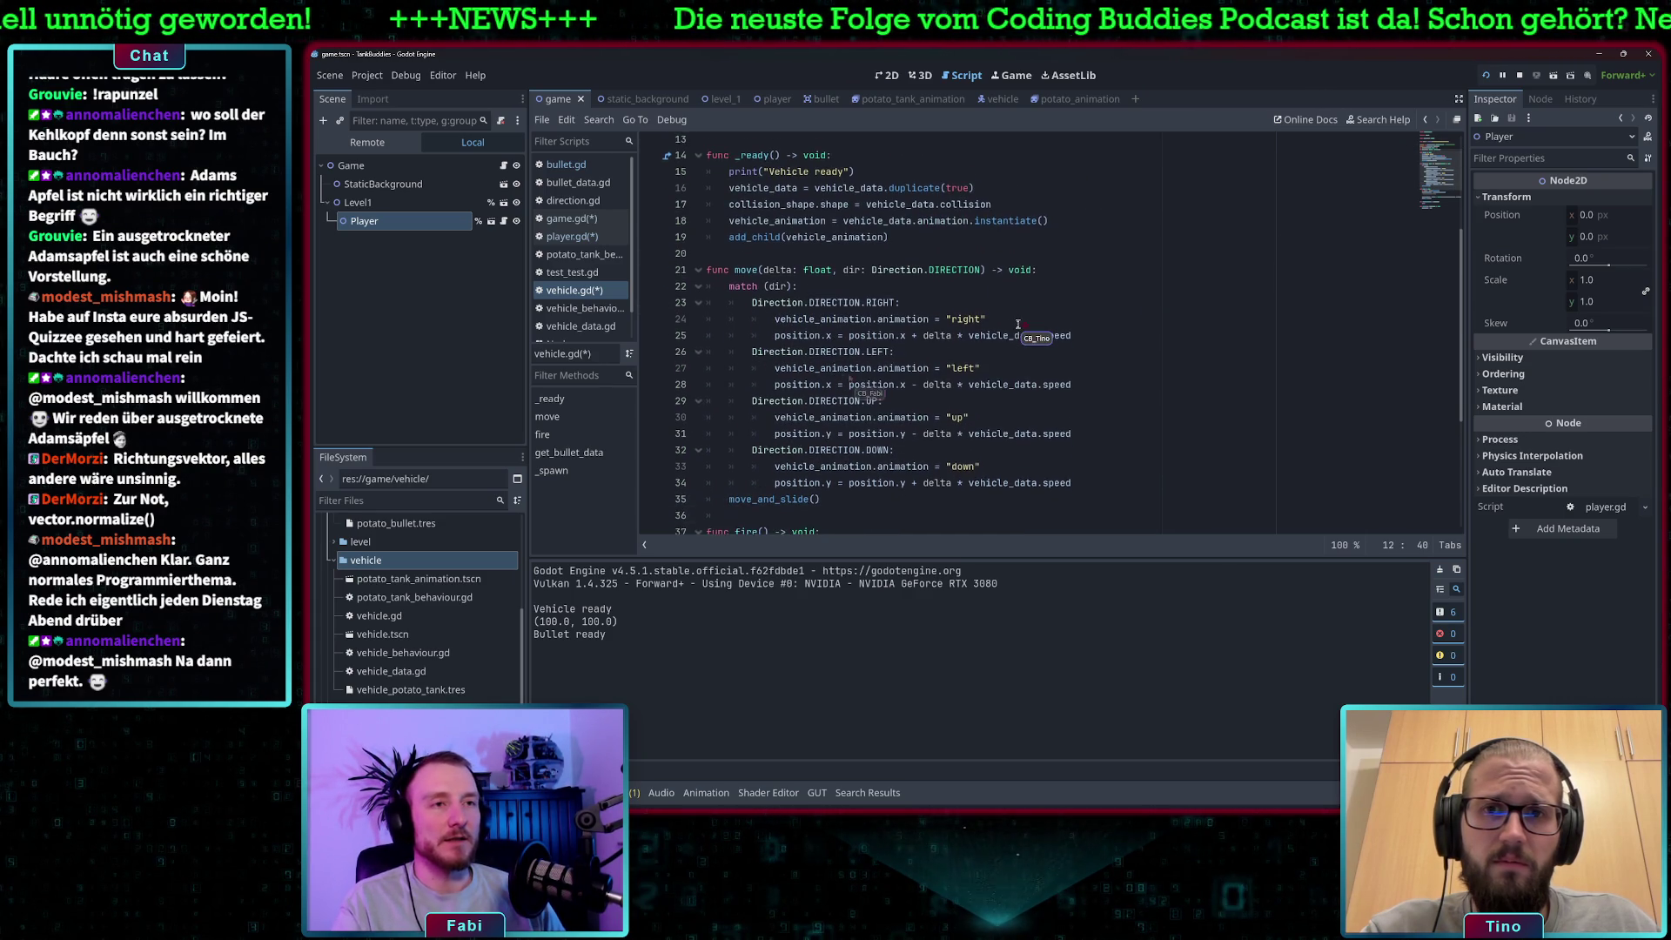
Add current_dir = Vector2.RIGHT after the right-movement position update in move().
left_click(999, 287)
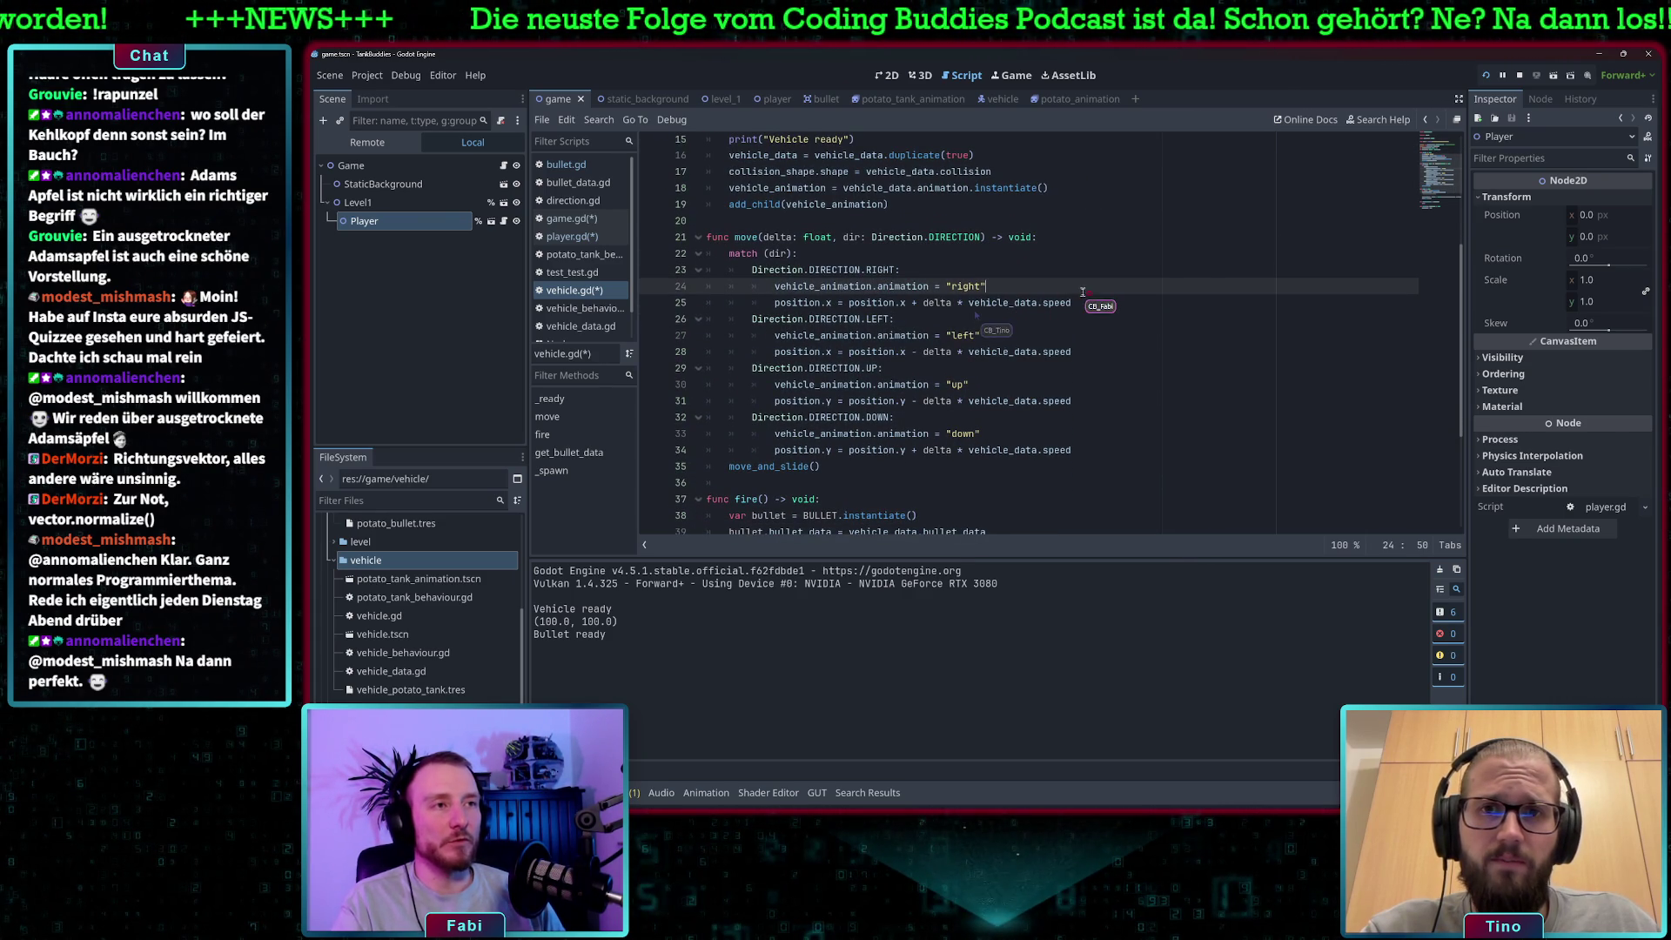
left_click(1082, 303)
key("Return")
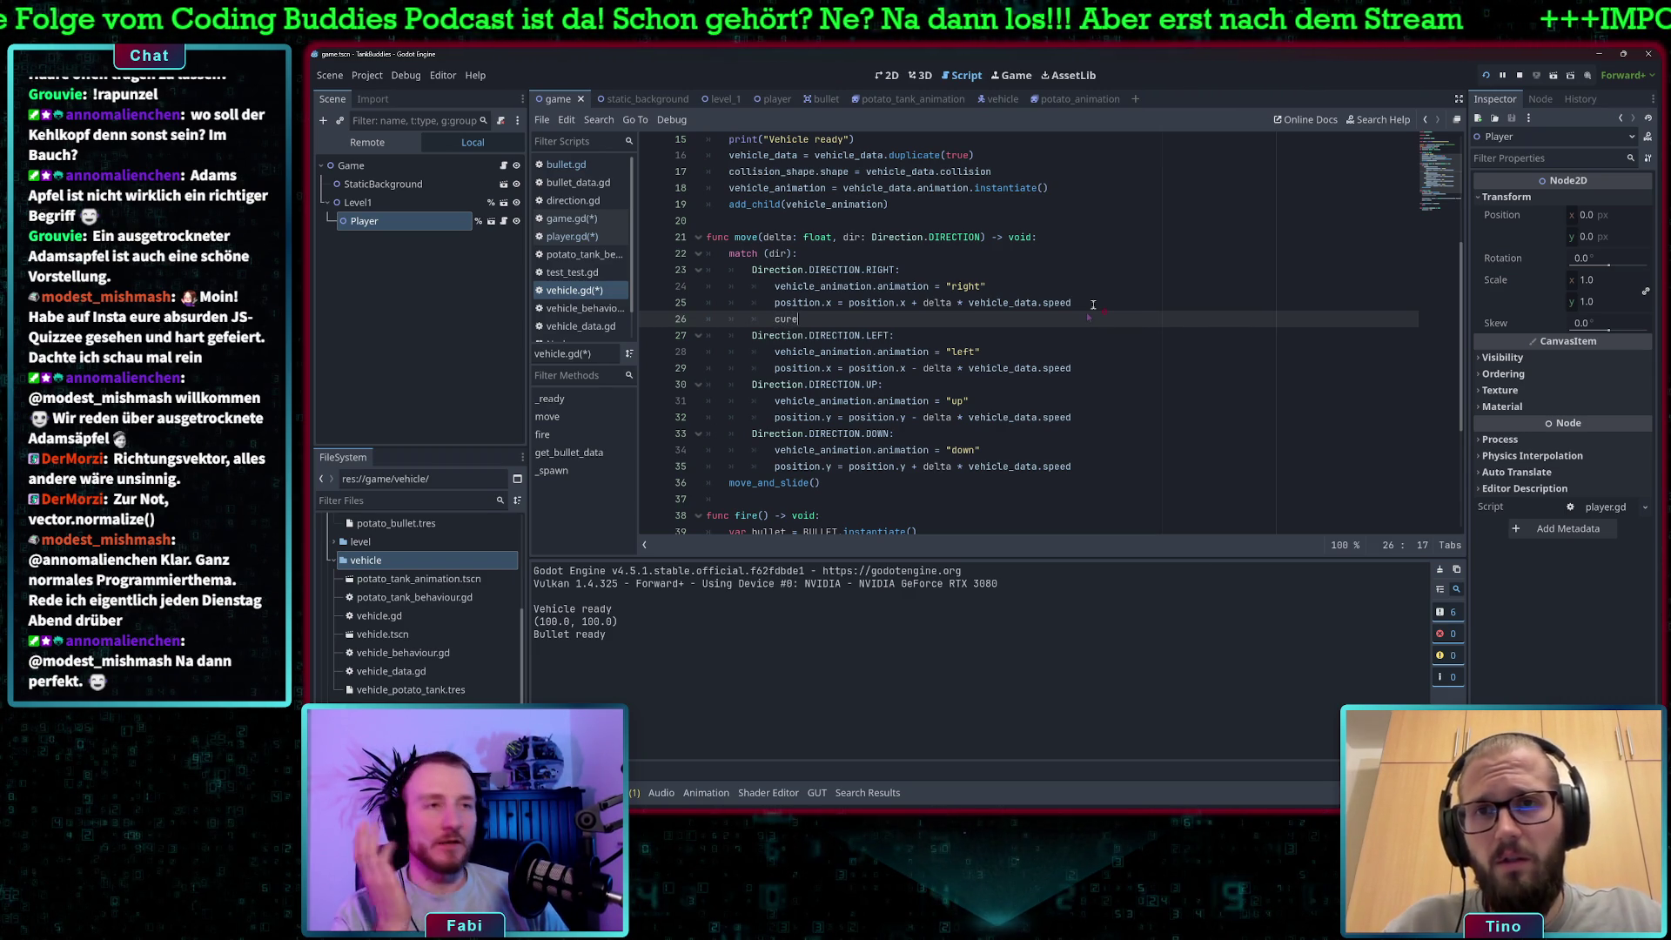
type("re")
key("BackSpace")
type("re")
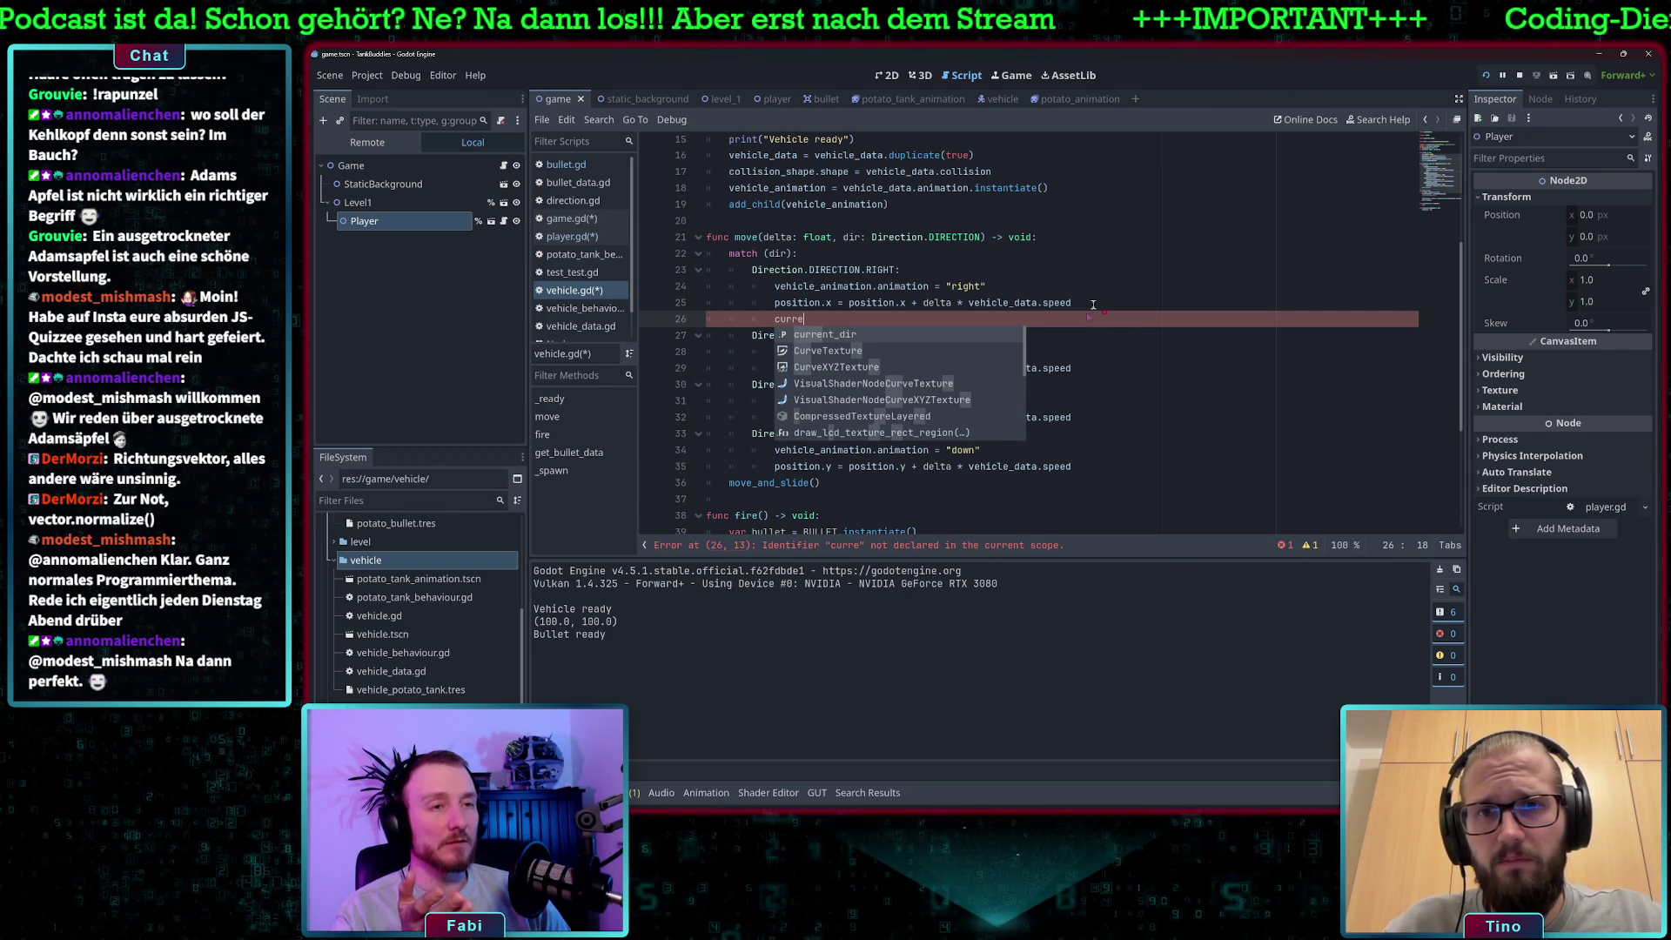
scroll(1093, 305, "up", 2)
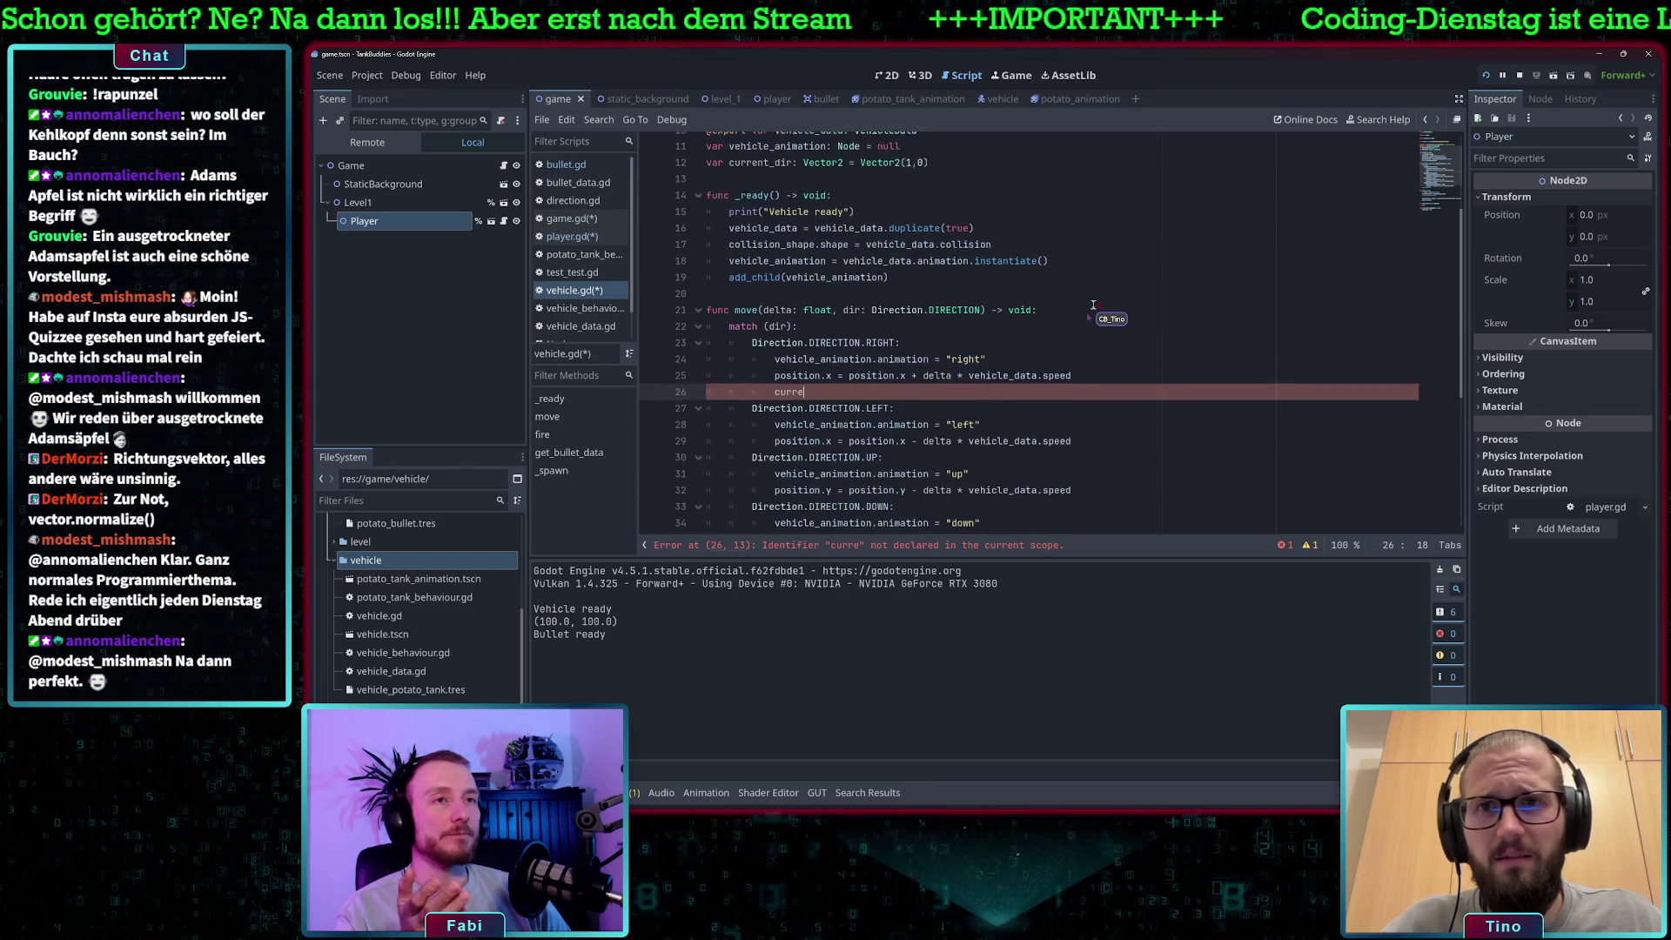
scroll(1093, 305, "down", 1)
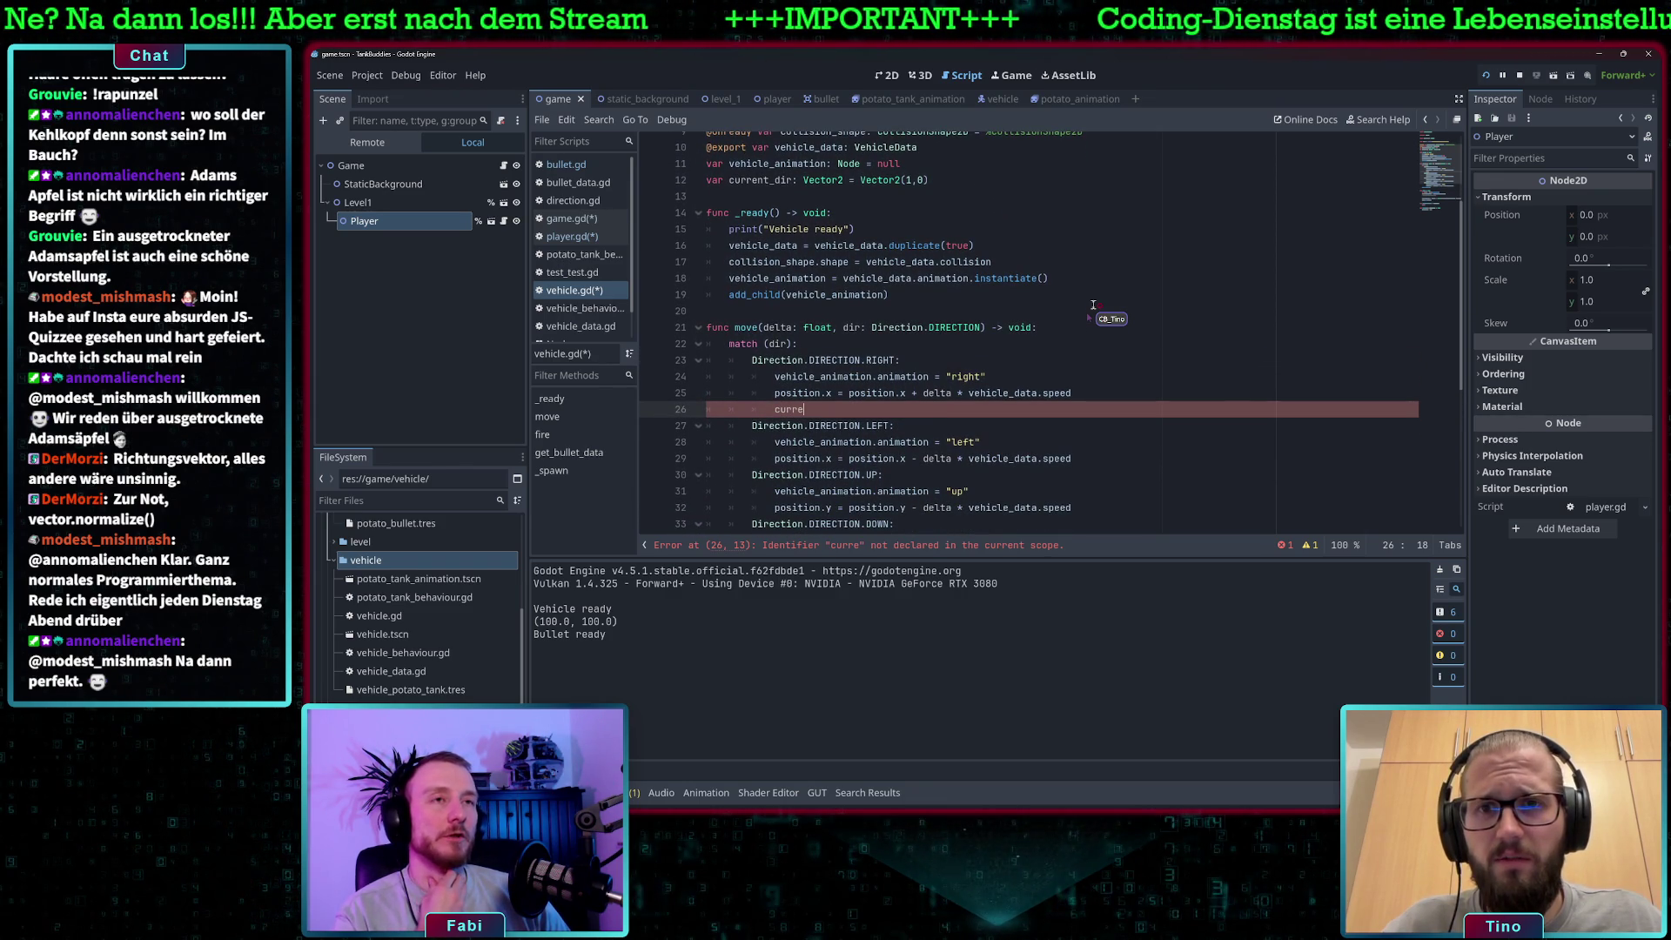
type("nt_dir = ")
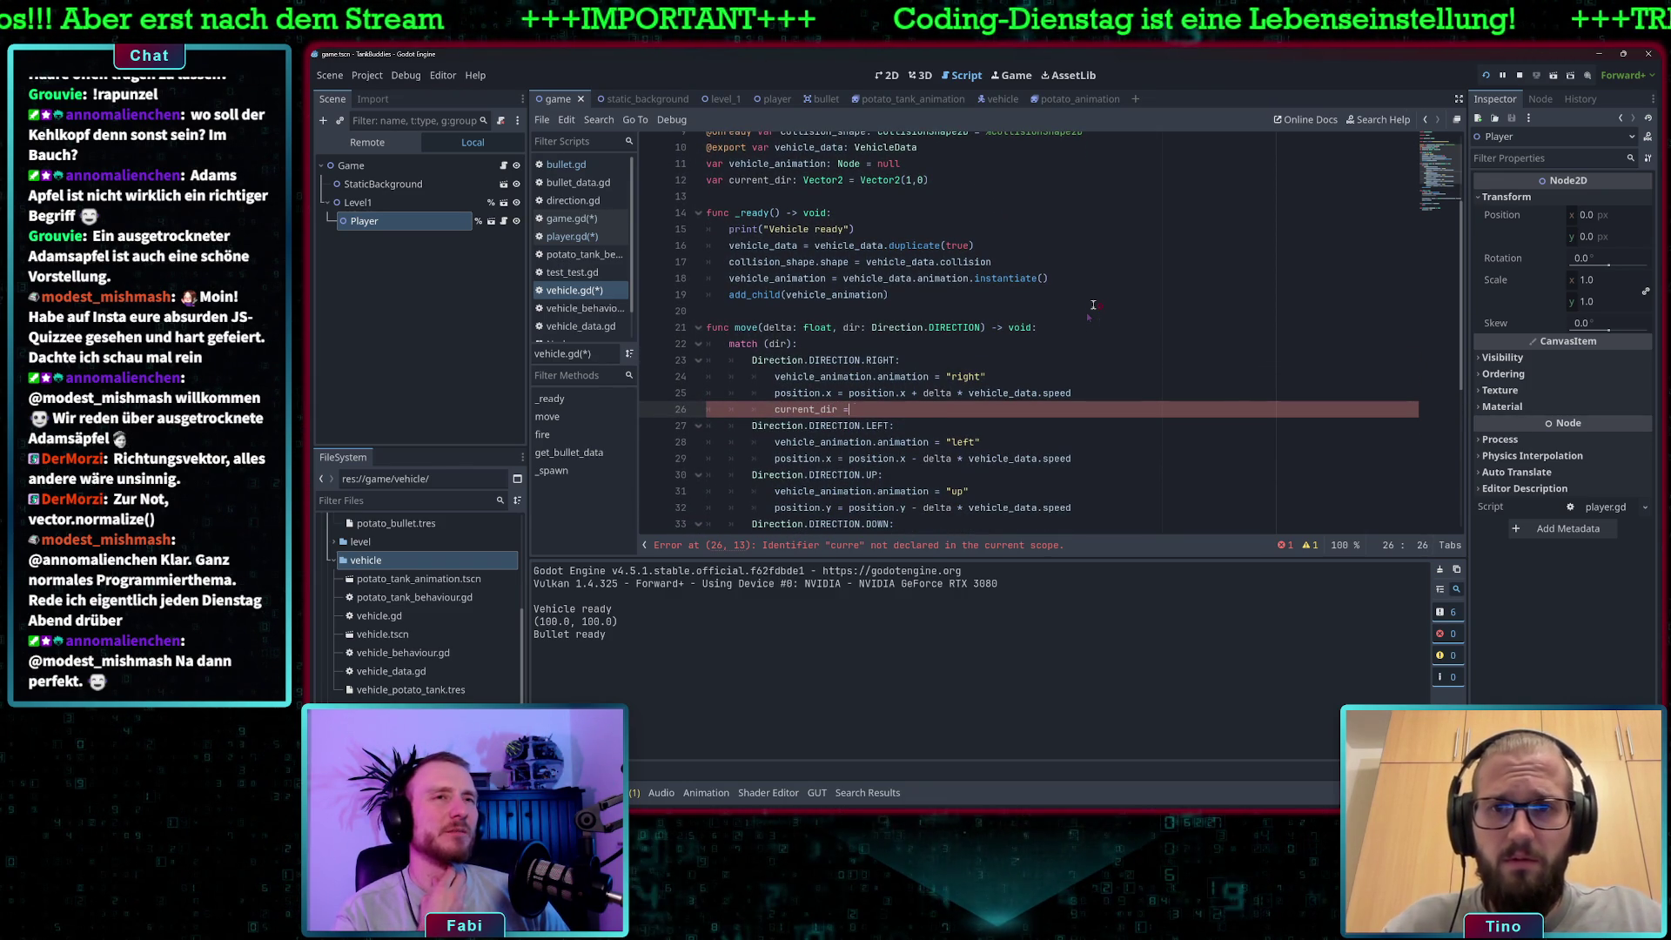
type("Vector2.")
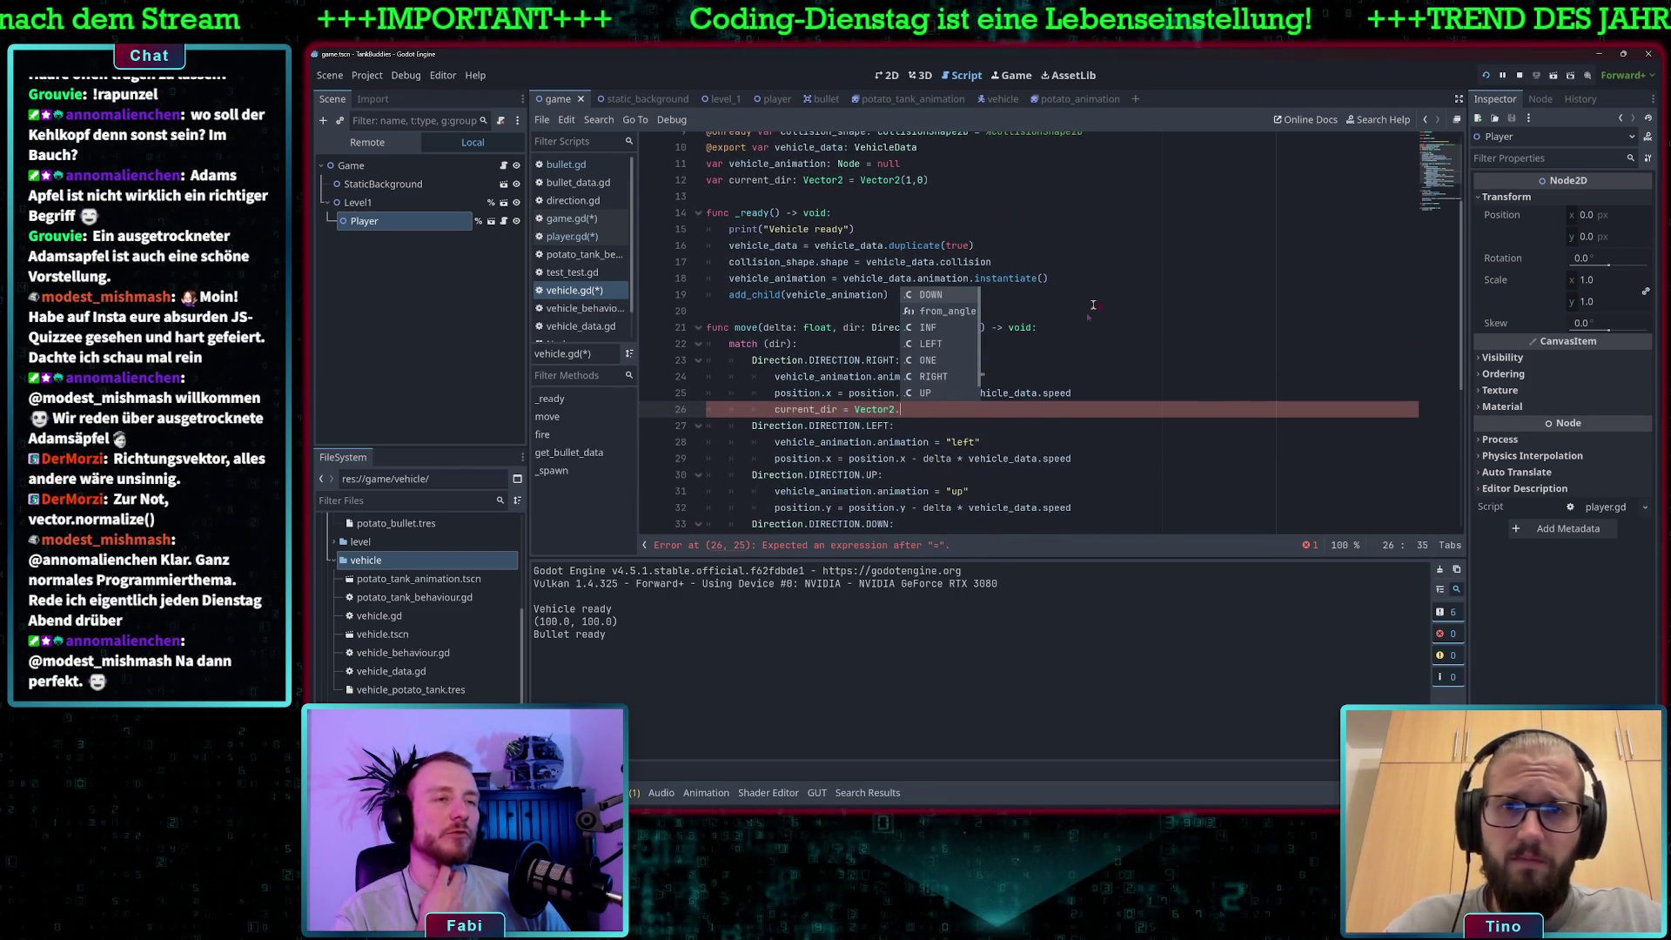
type("R")
key("Return")
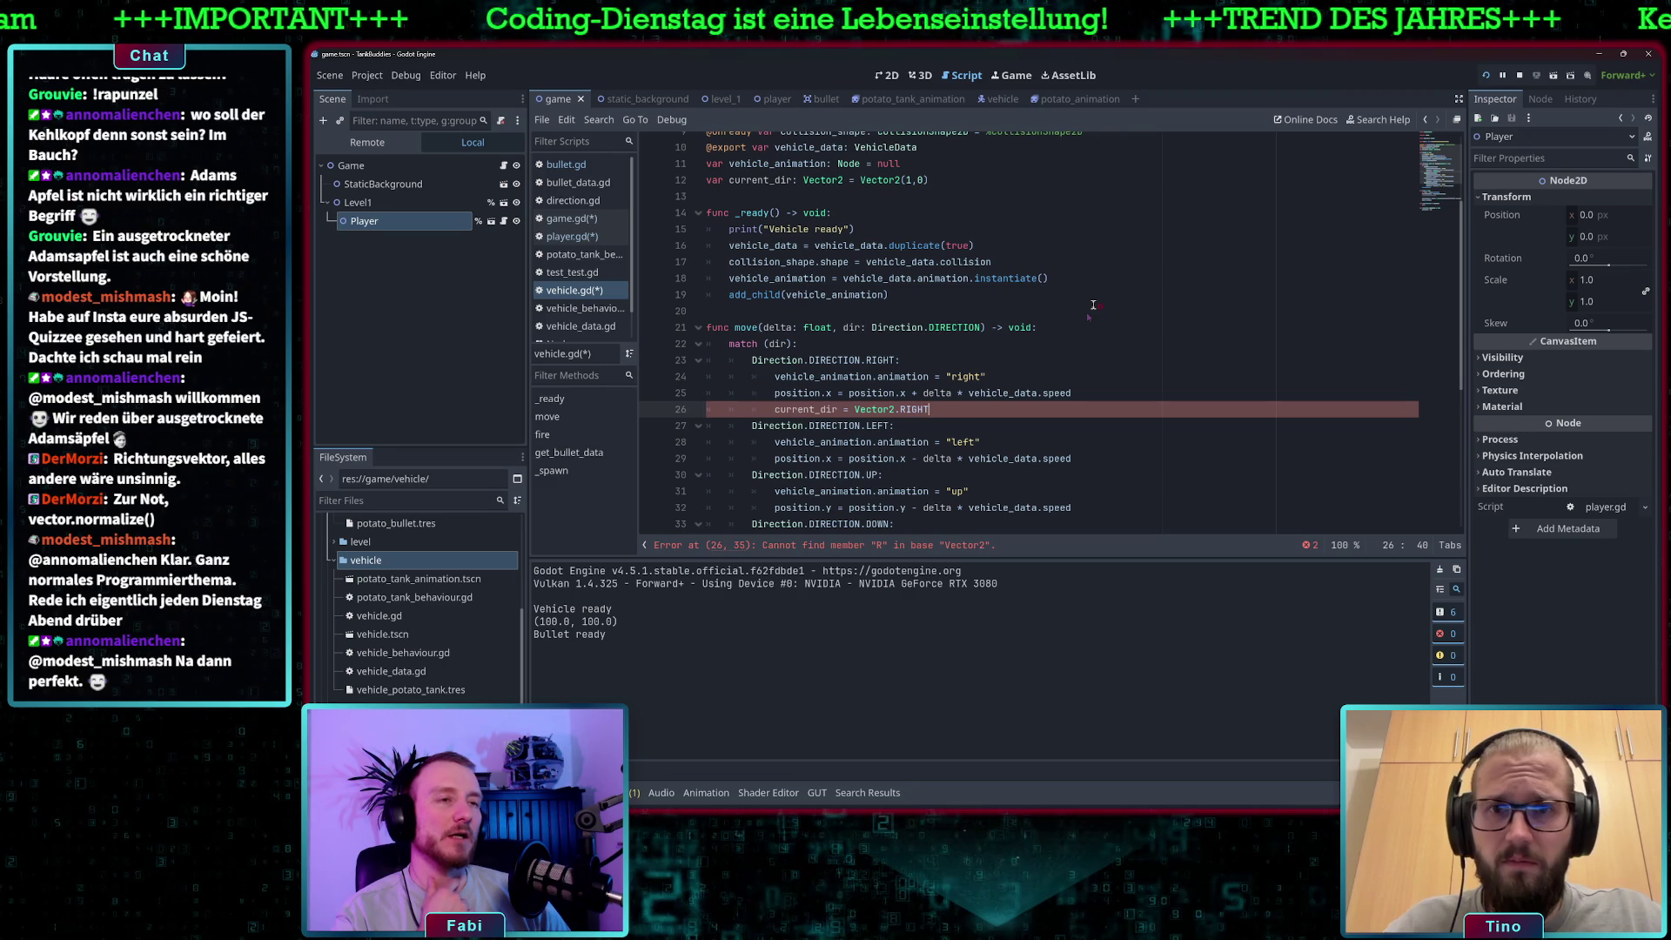
scroll(1026, 386, "down", 1)
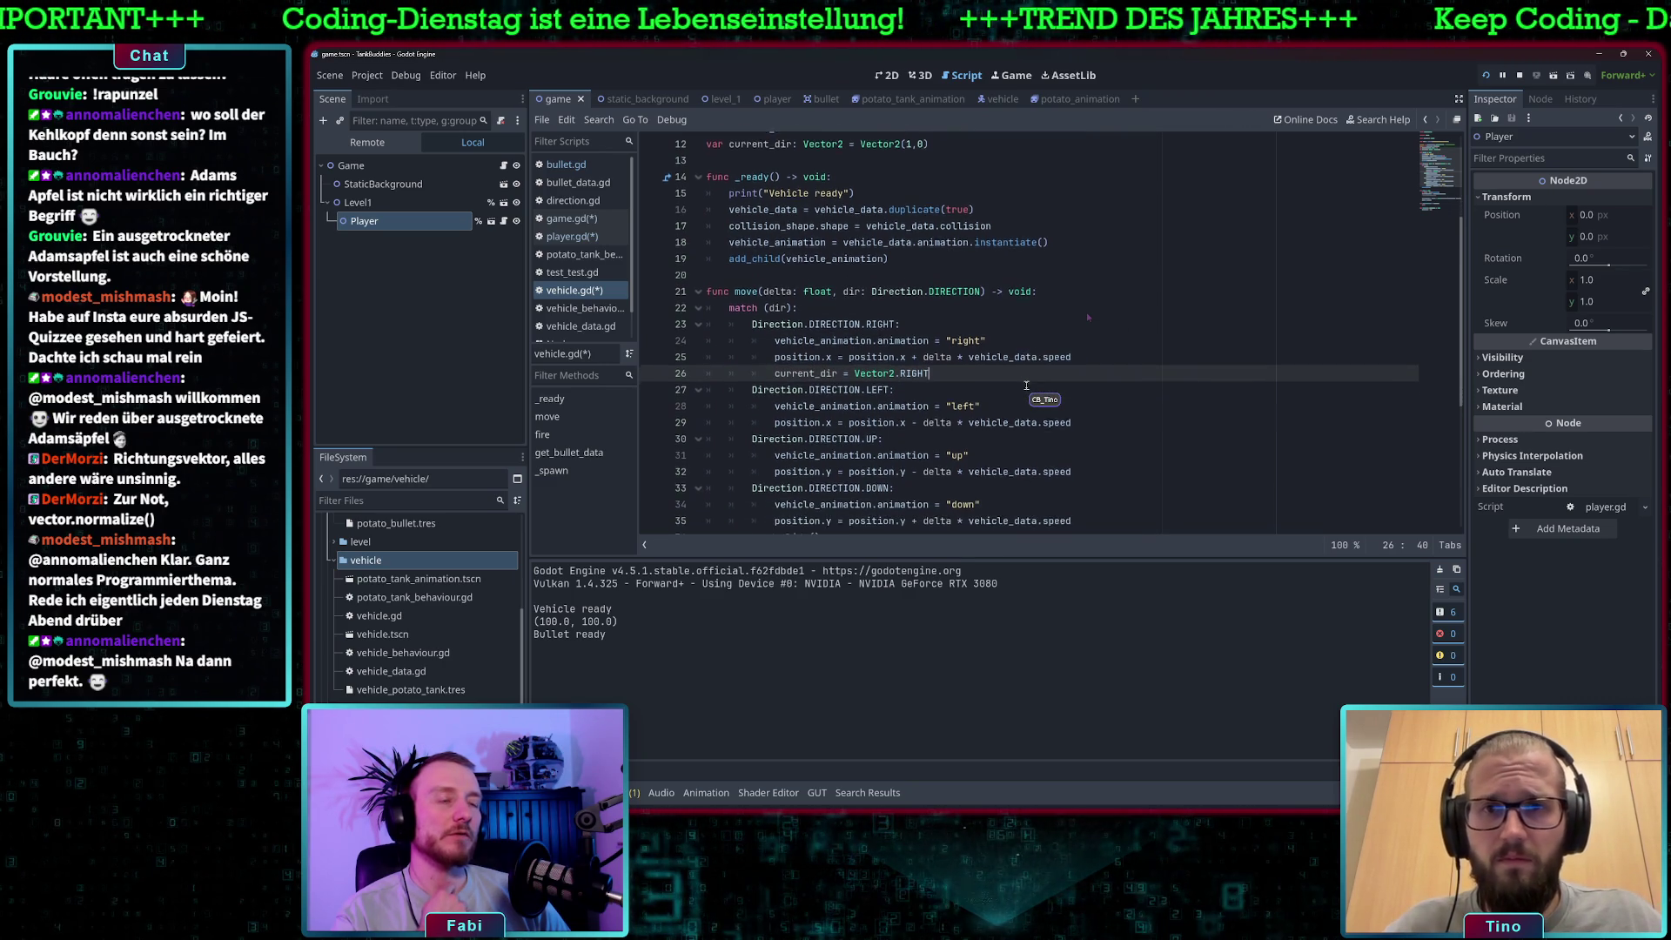
scroll(1026, 385, "down", 1)
scroll(1026, 385, "down", 3)
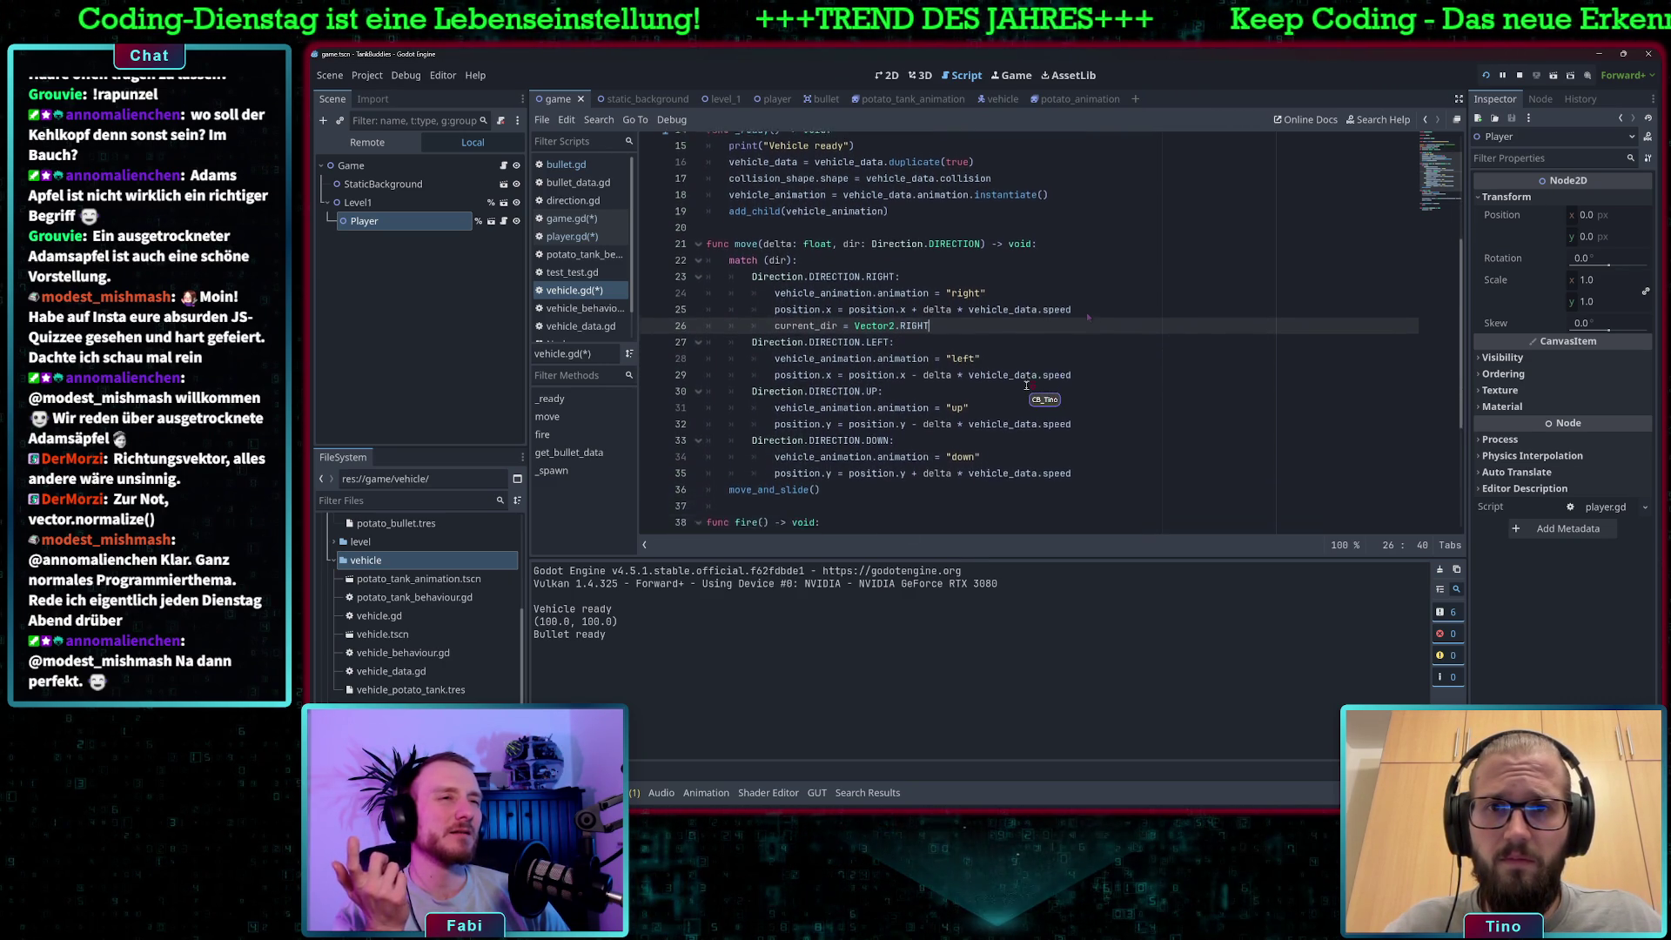
scroll(1024, 385, "down", 2)
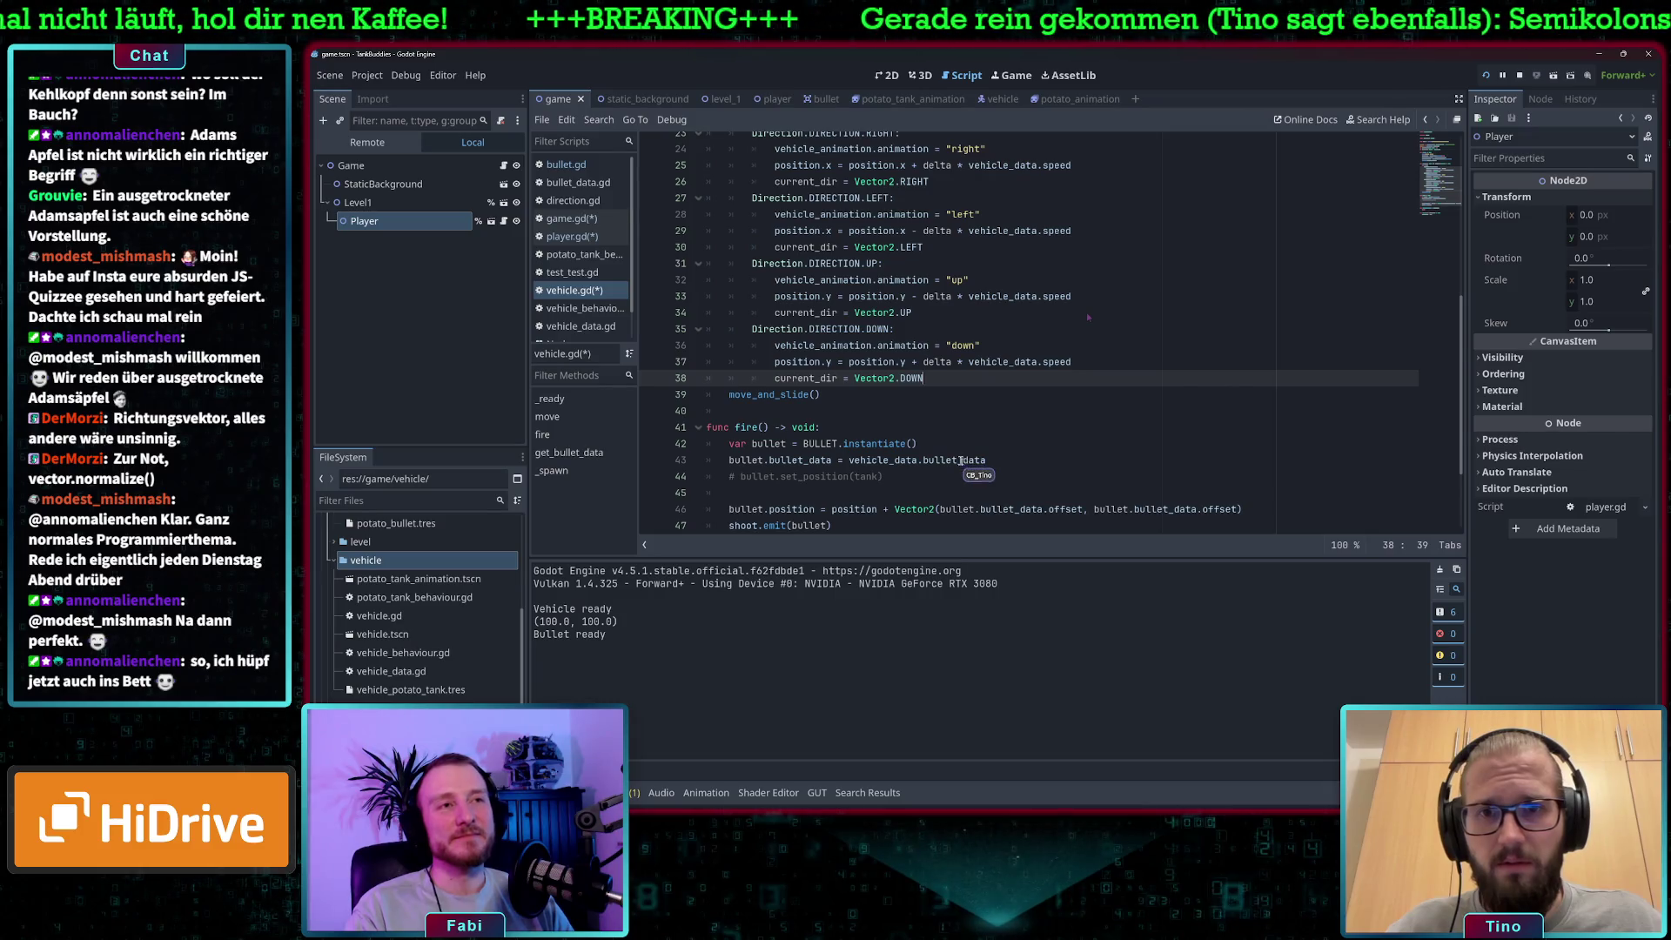
Change line 46 to bullet.position += bullet.bullet_data.offset * current_dir.
left_click_drag(1243, 509, 953, 512)
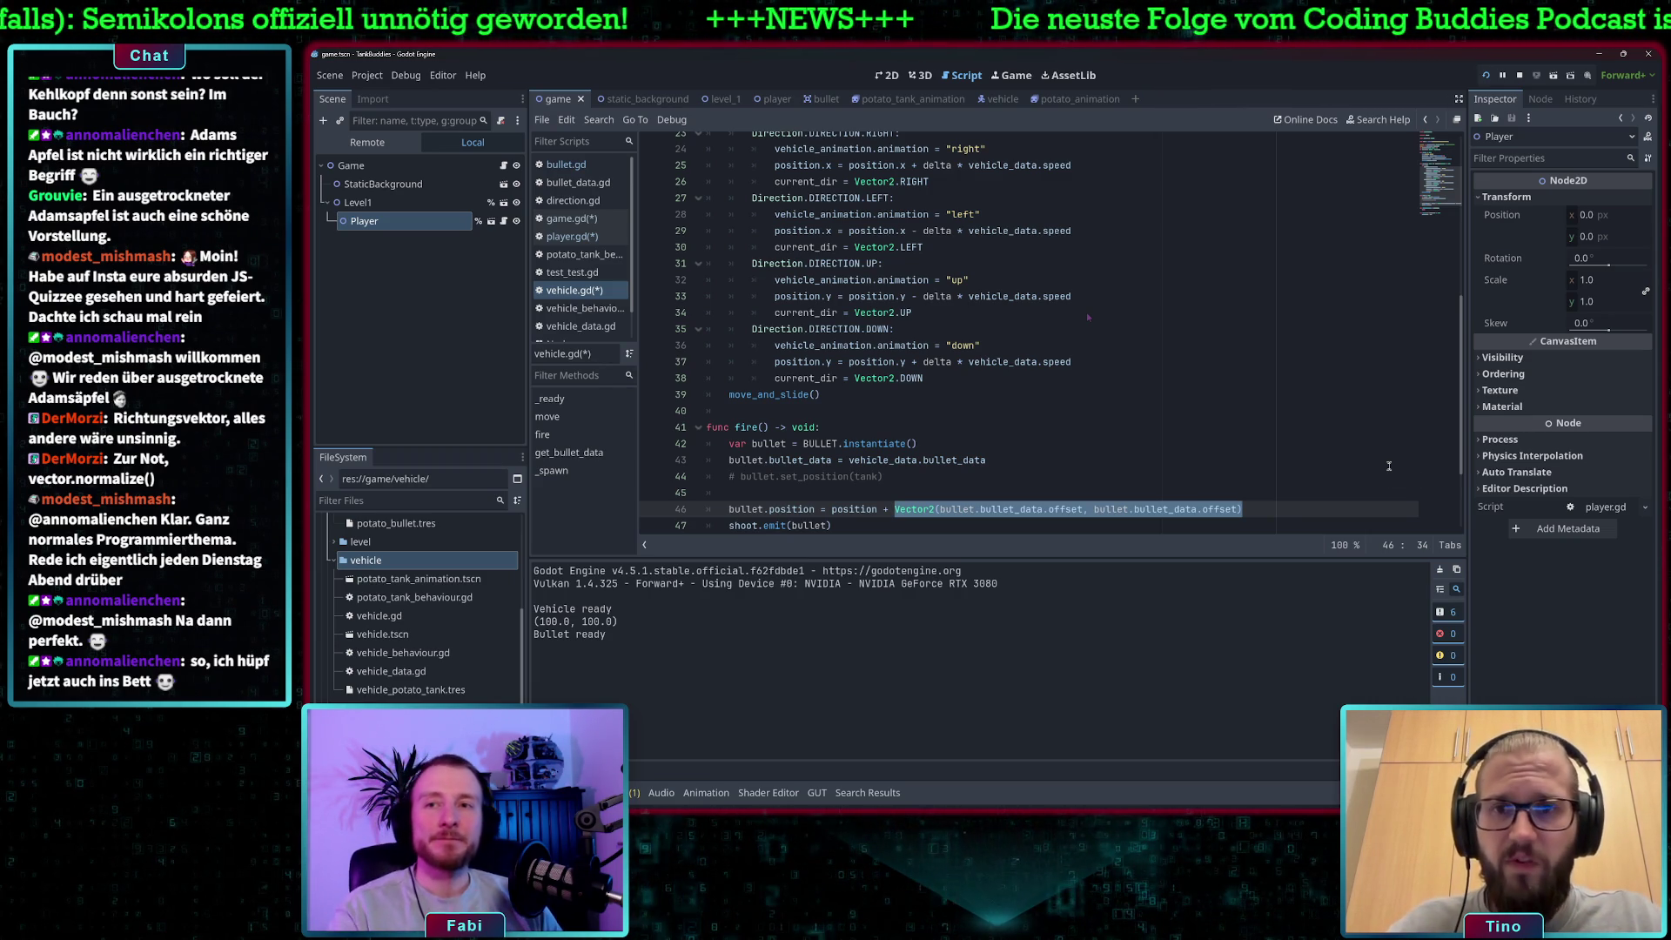
key("BackSpace")
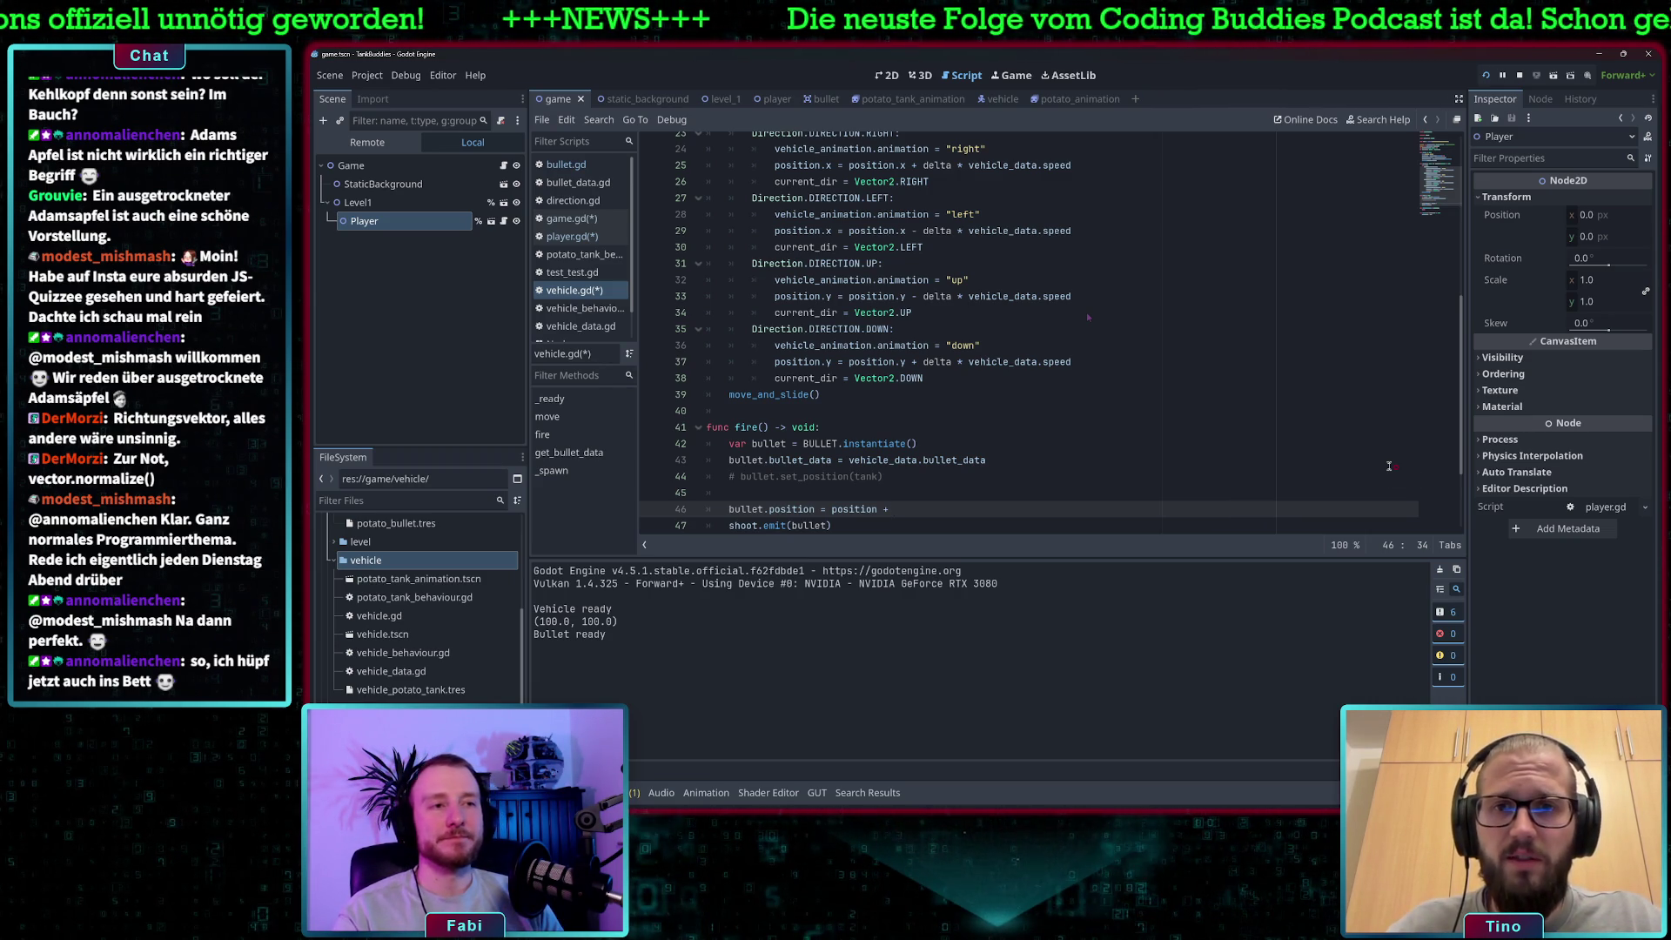
key("BackSpace")
key("BackSpace")
key("BackSpace")
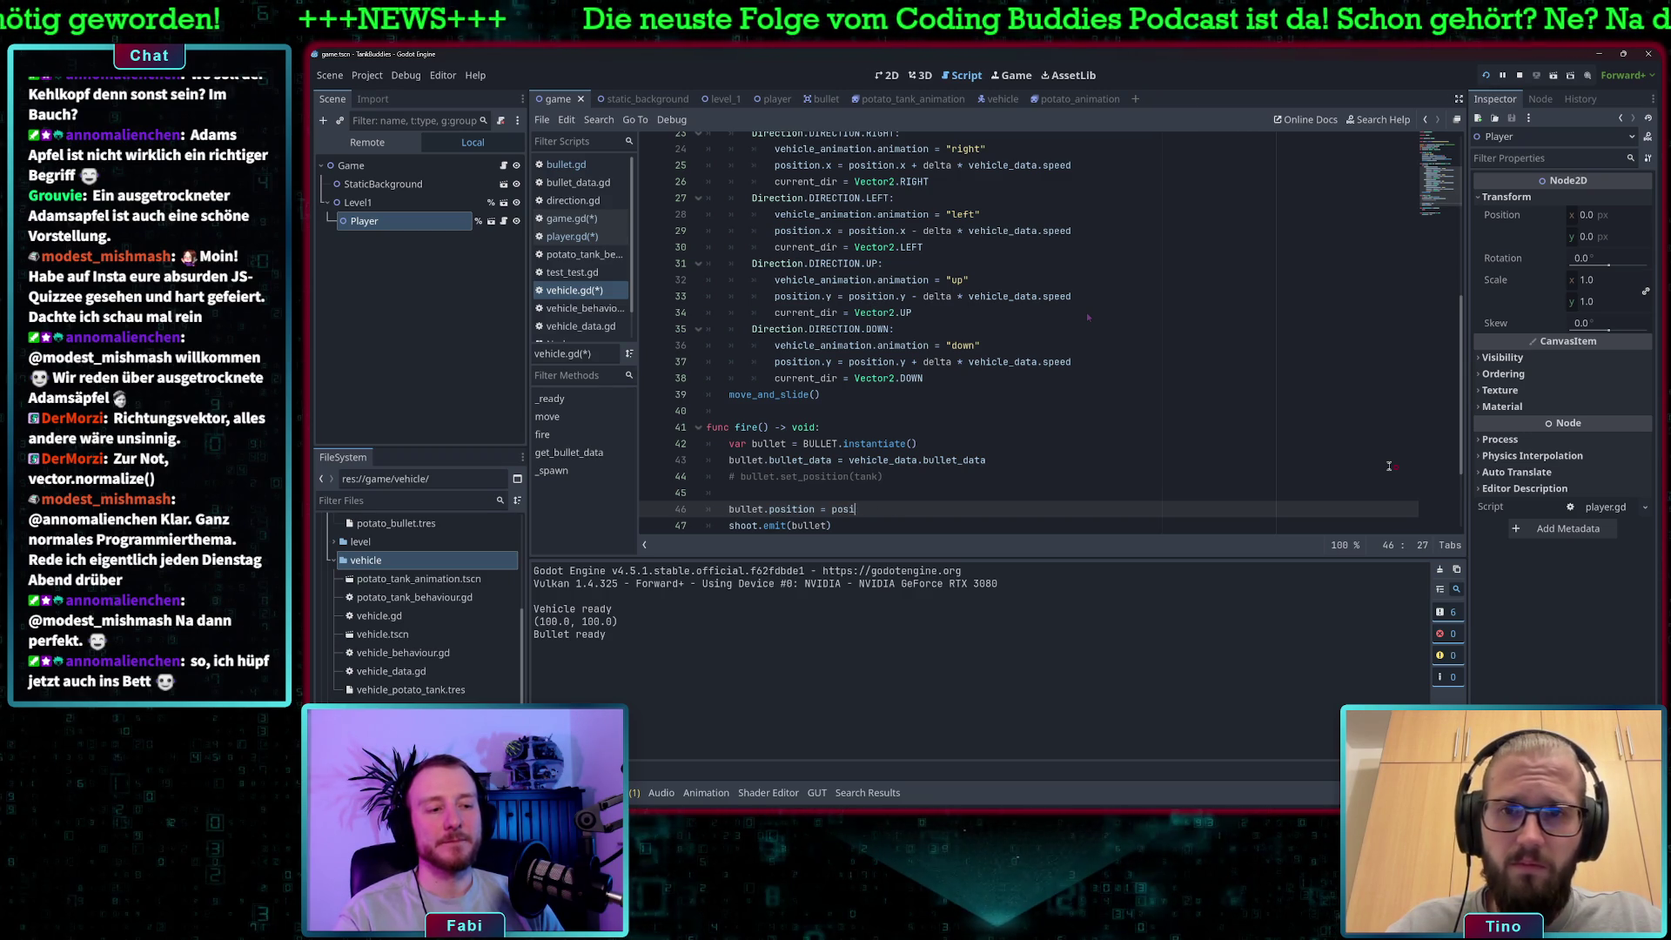
key("BackSpace")
key("BackSpace")
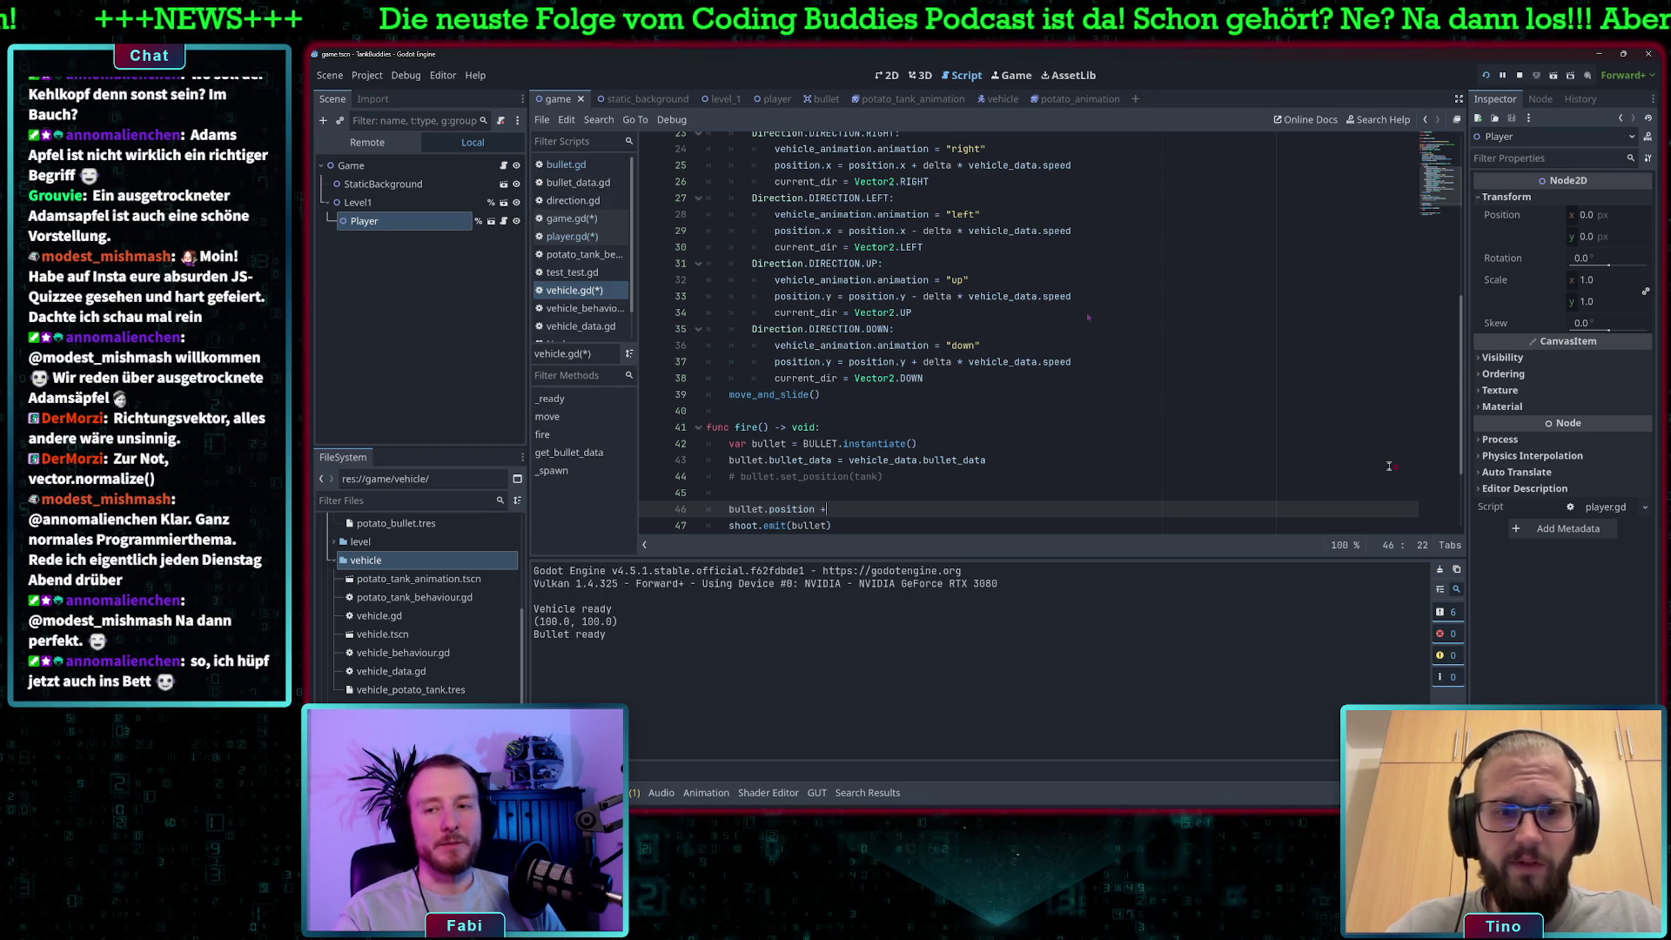
type("= ")
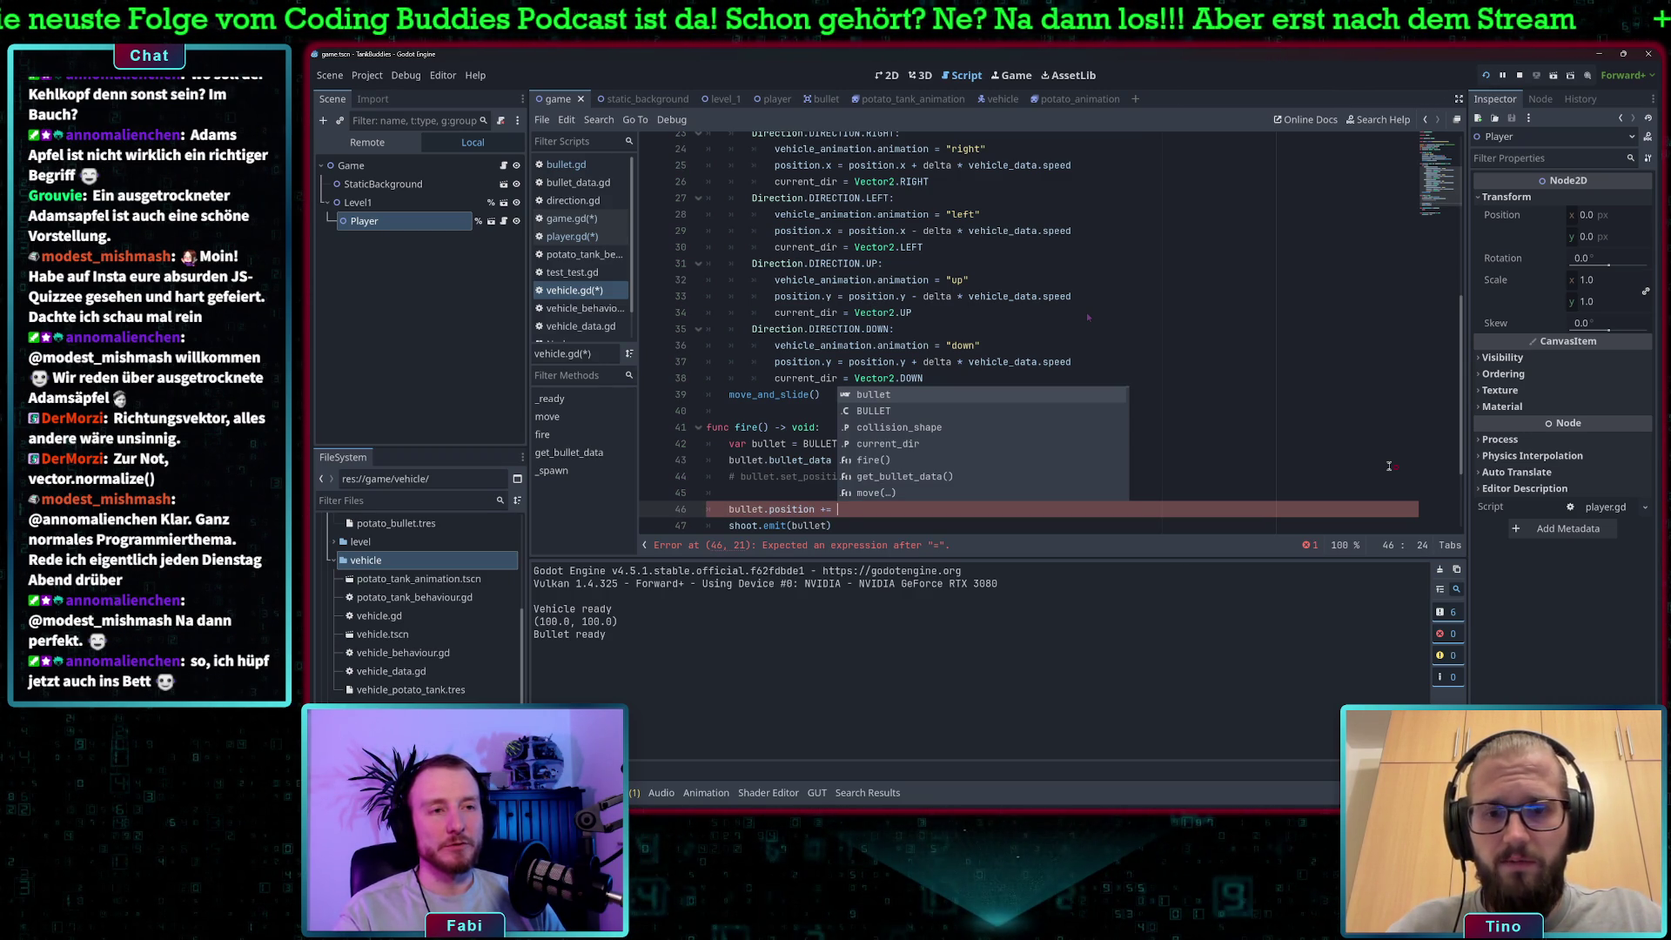
type("bullet.")
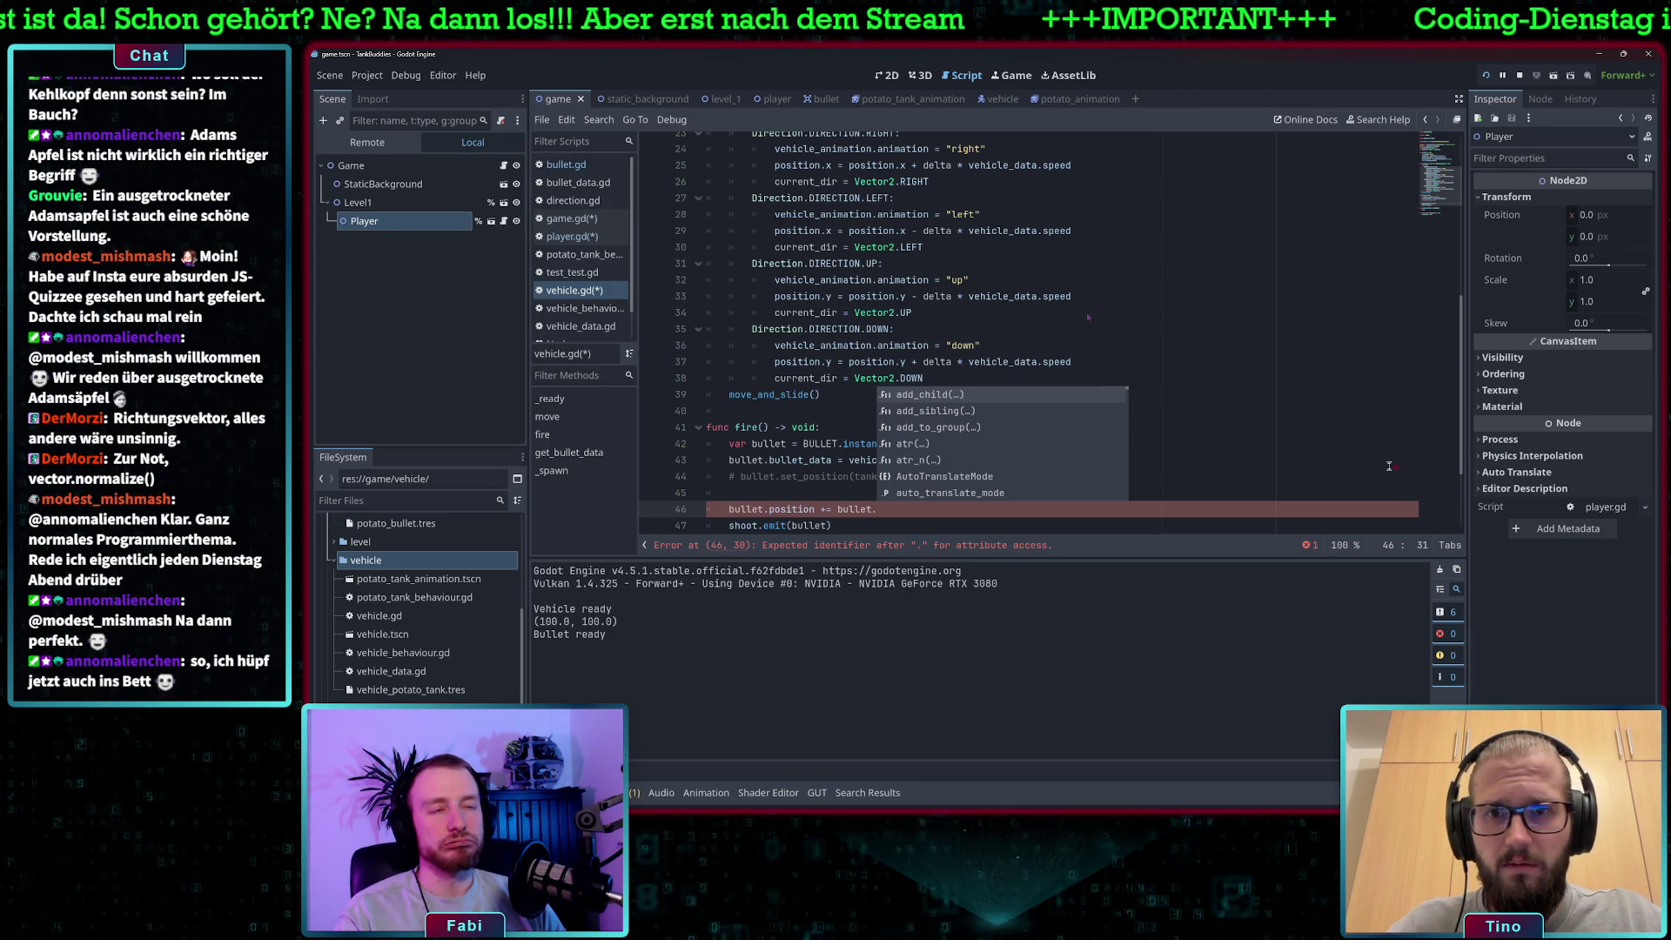
type("bullet_data.")
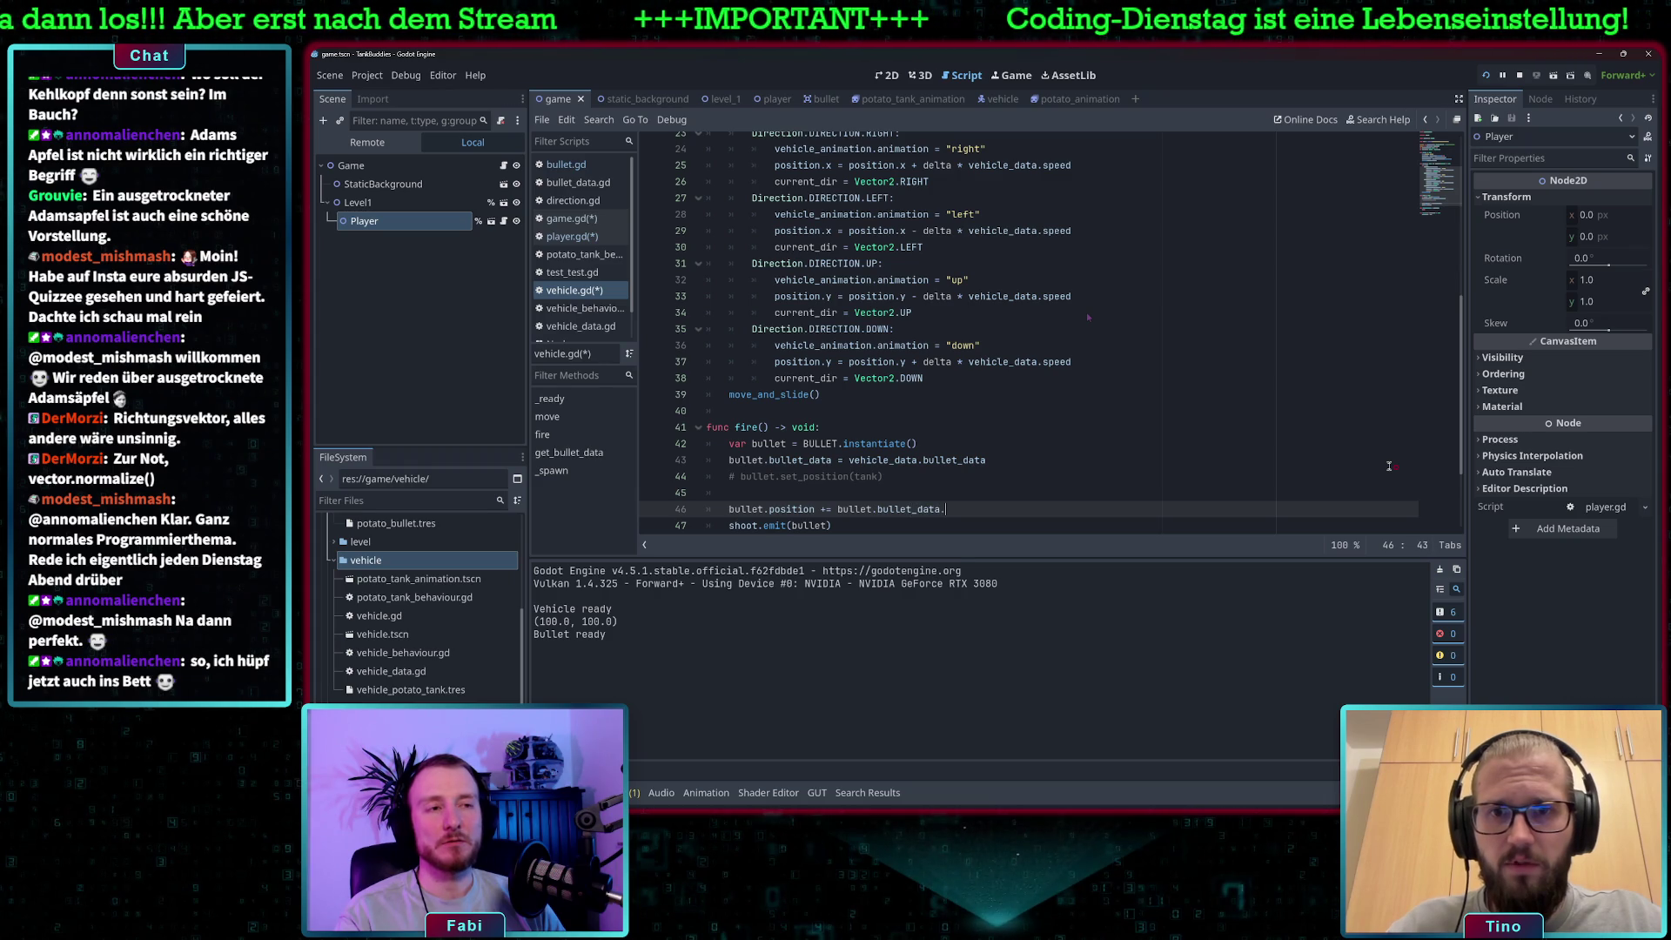
type(" *")
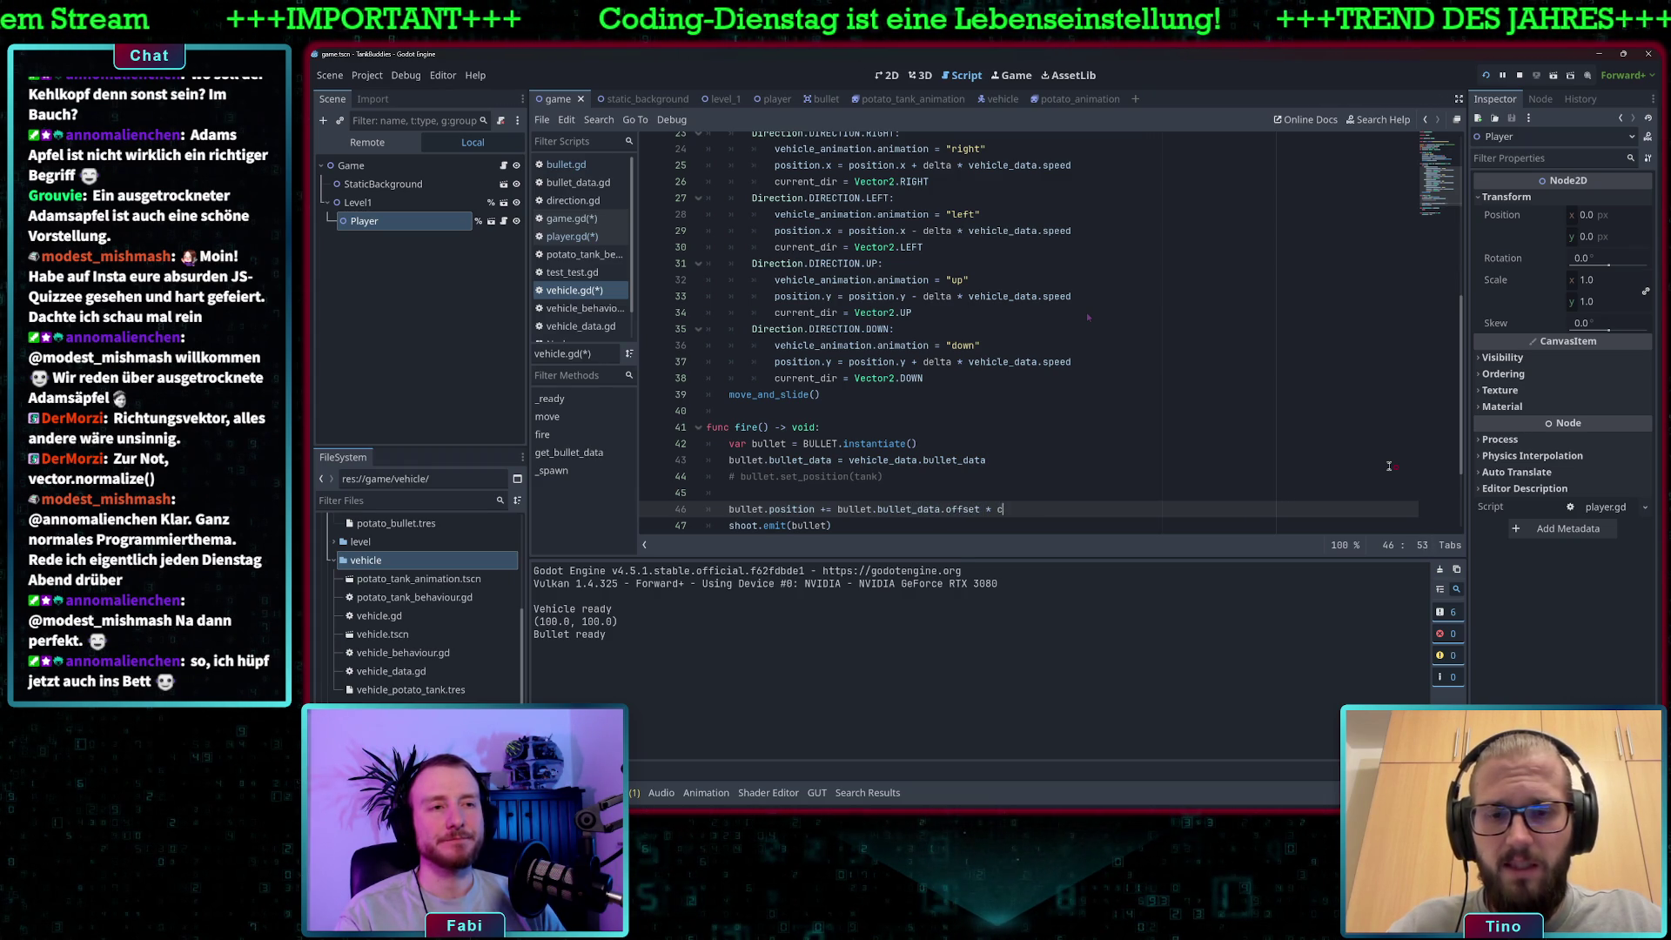
key("BackSpace")
key("BackSpace")
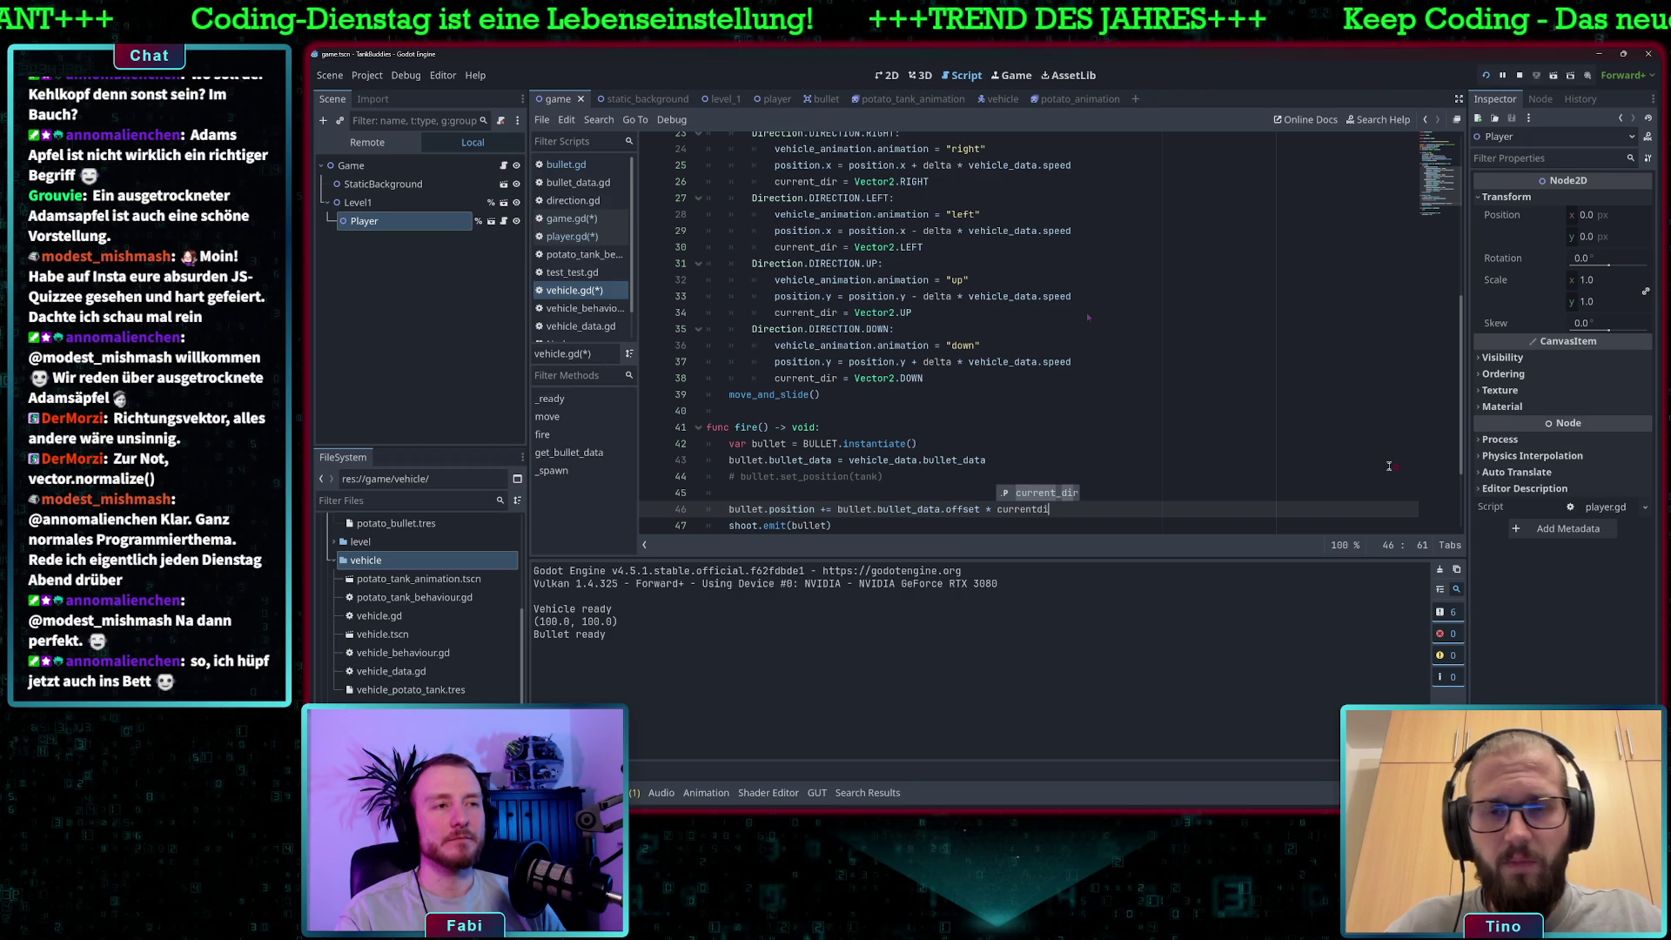
key("Return")
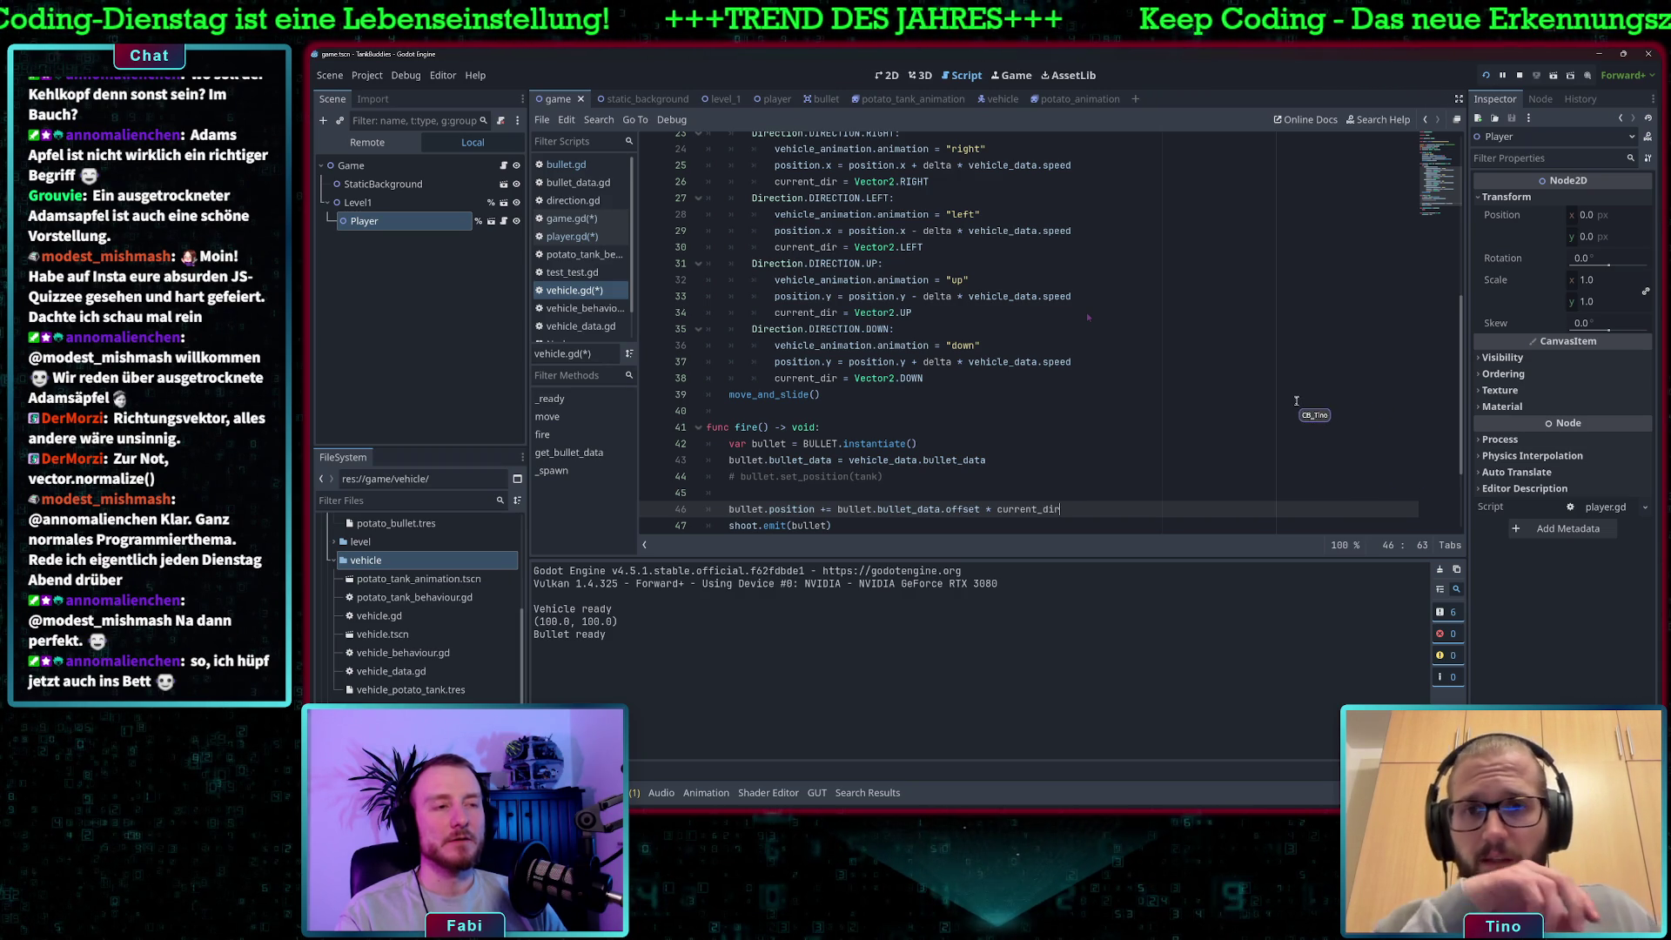
scroll(1306, 417, "down", 1)
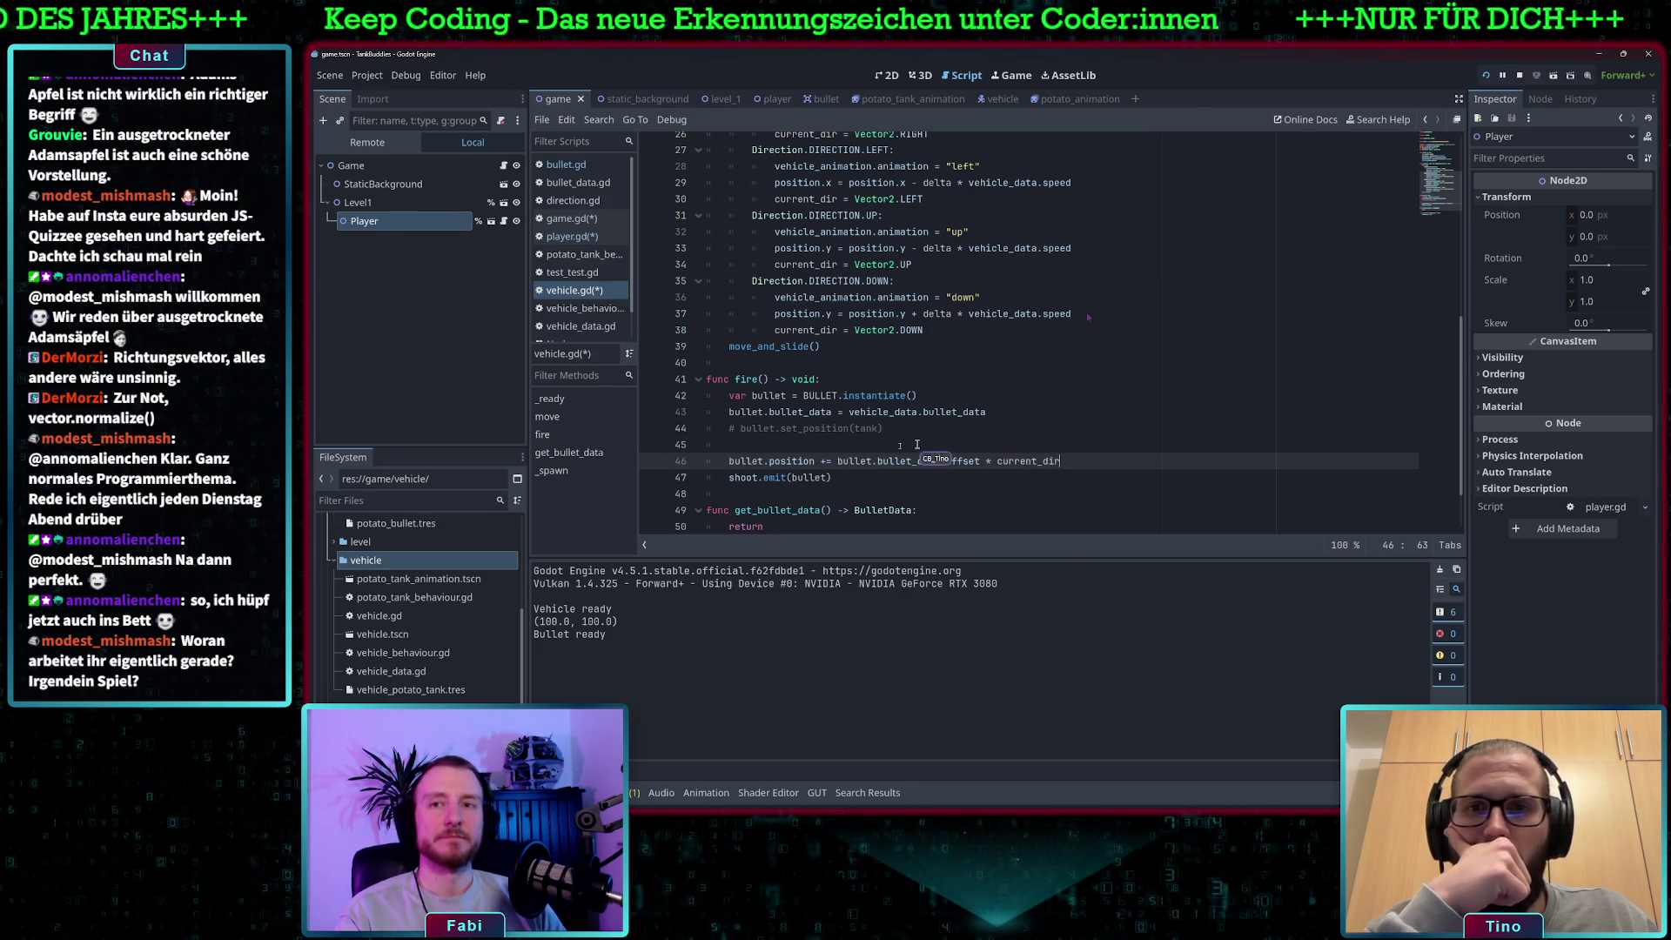
Remove the empty line 45 above it.
left_click(802, 445)
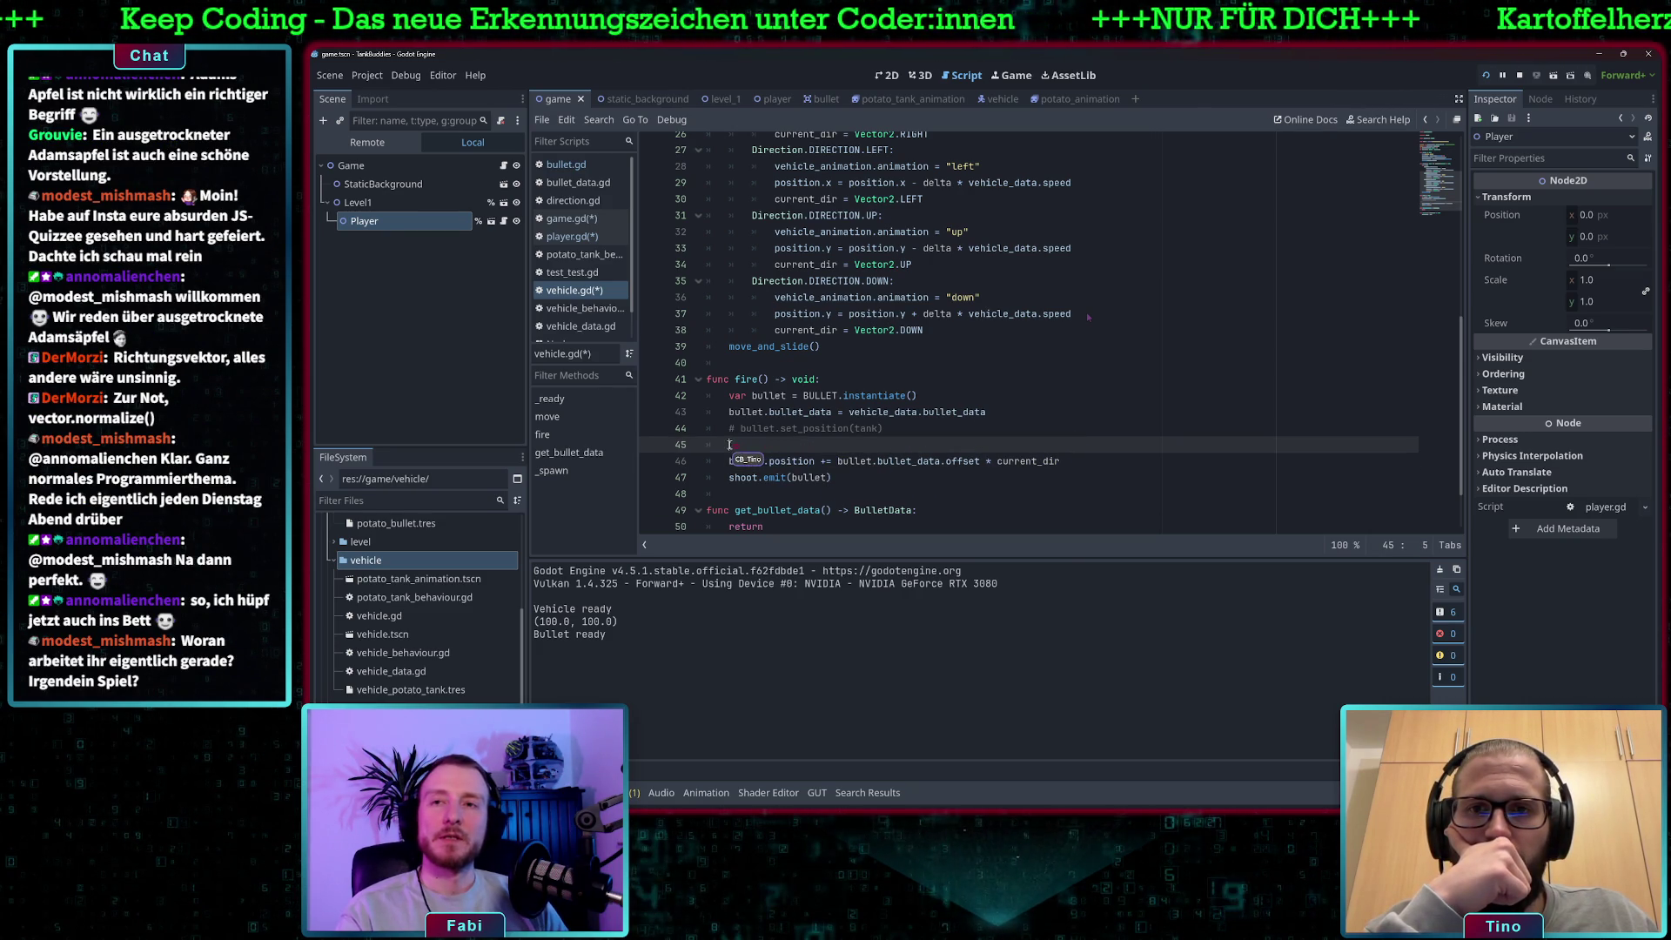
left_click_drag(731, 445, 685, 441)
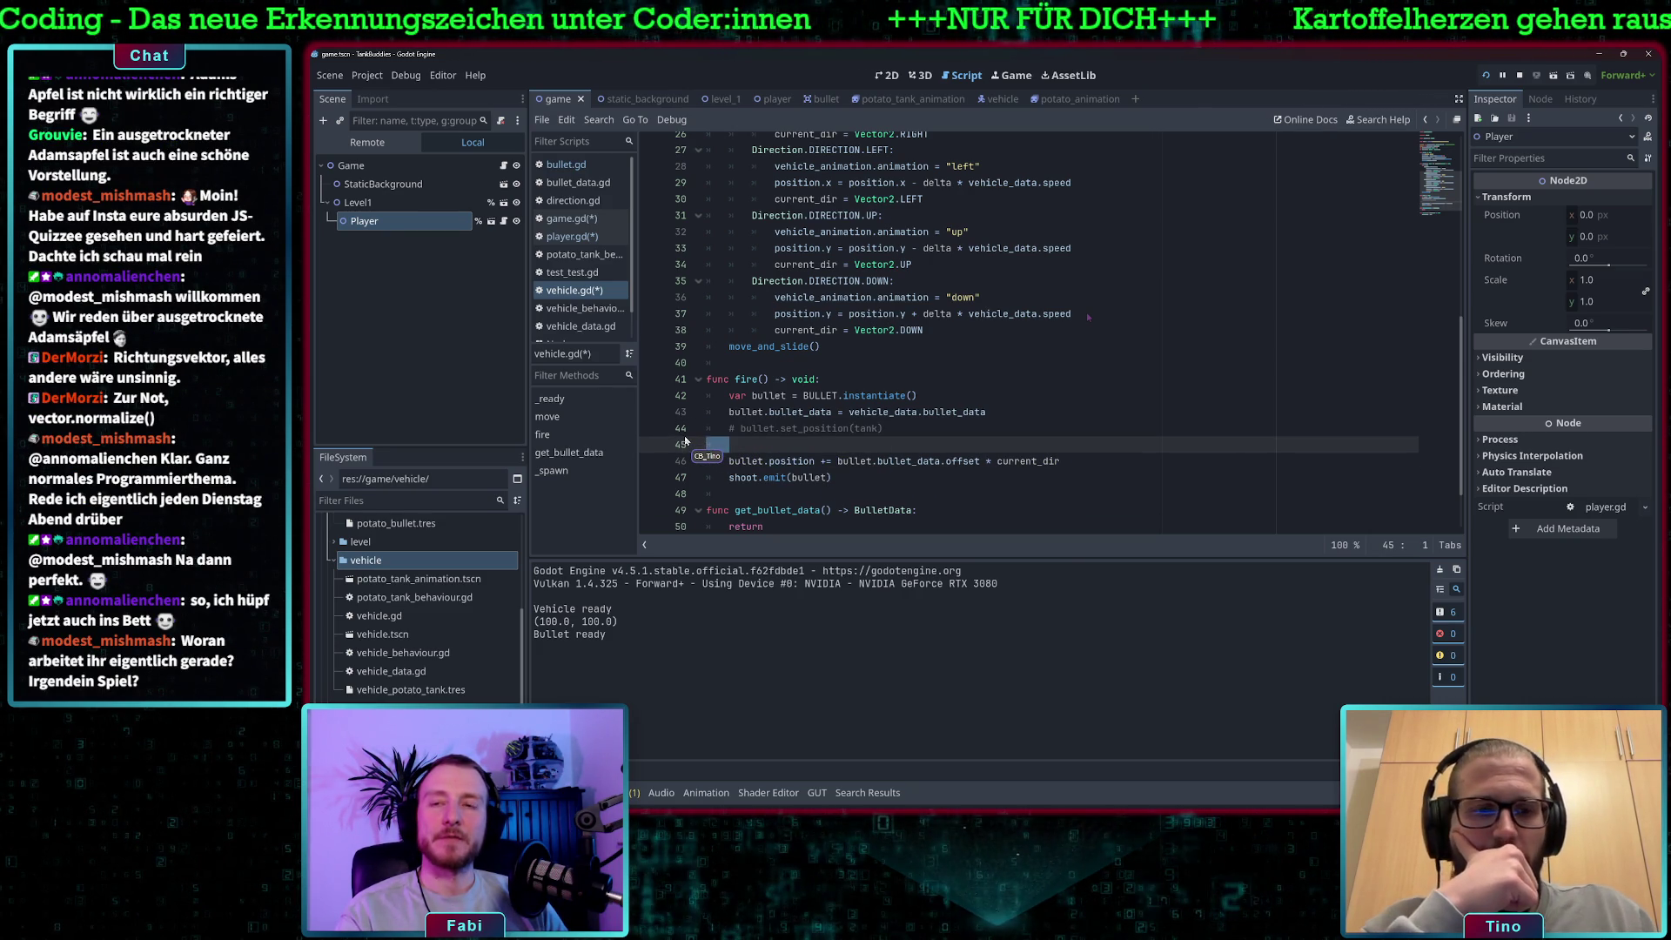
key("BackSpace")
key("BackSpace")
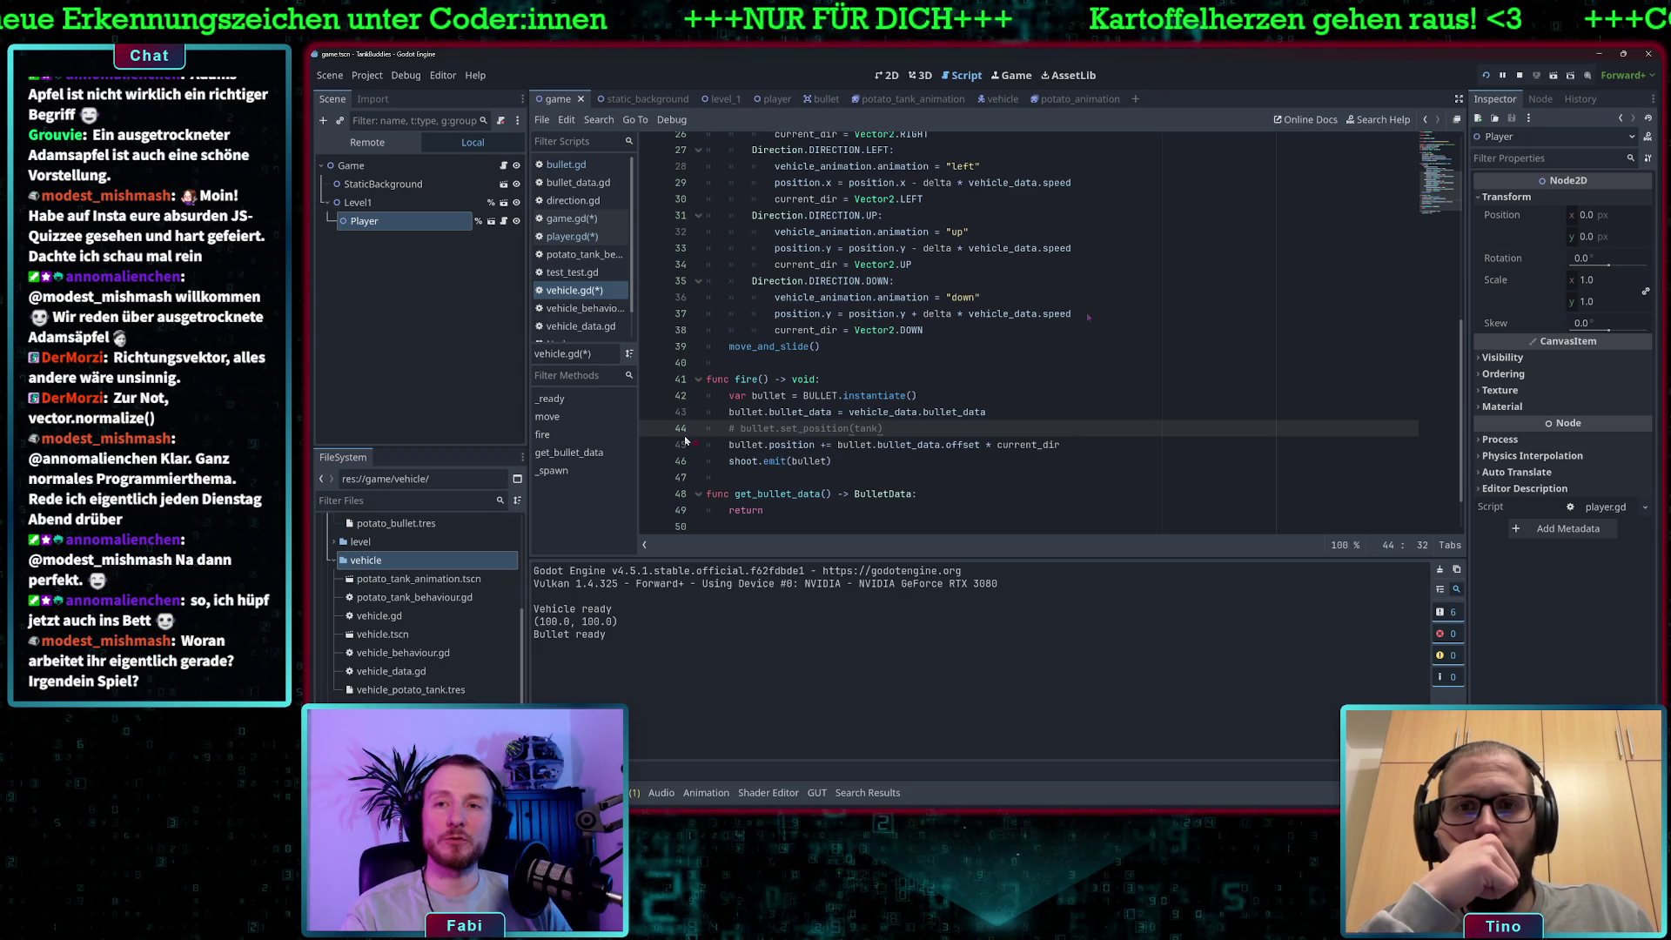
scroll(745, 369, "up", 8)
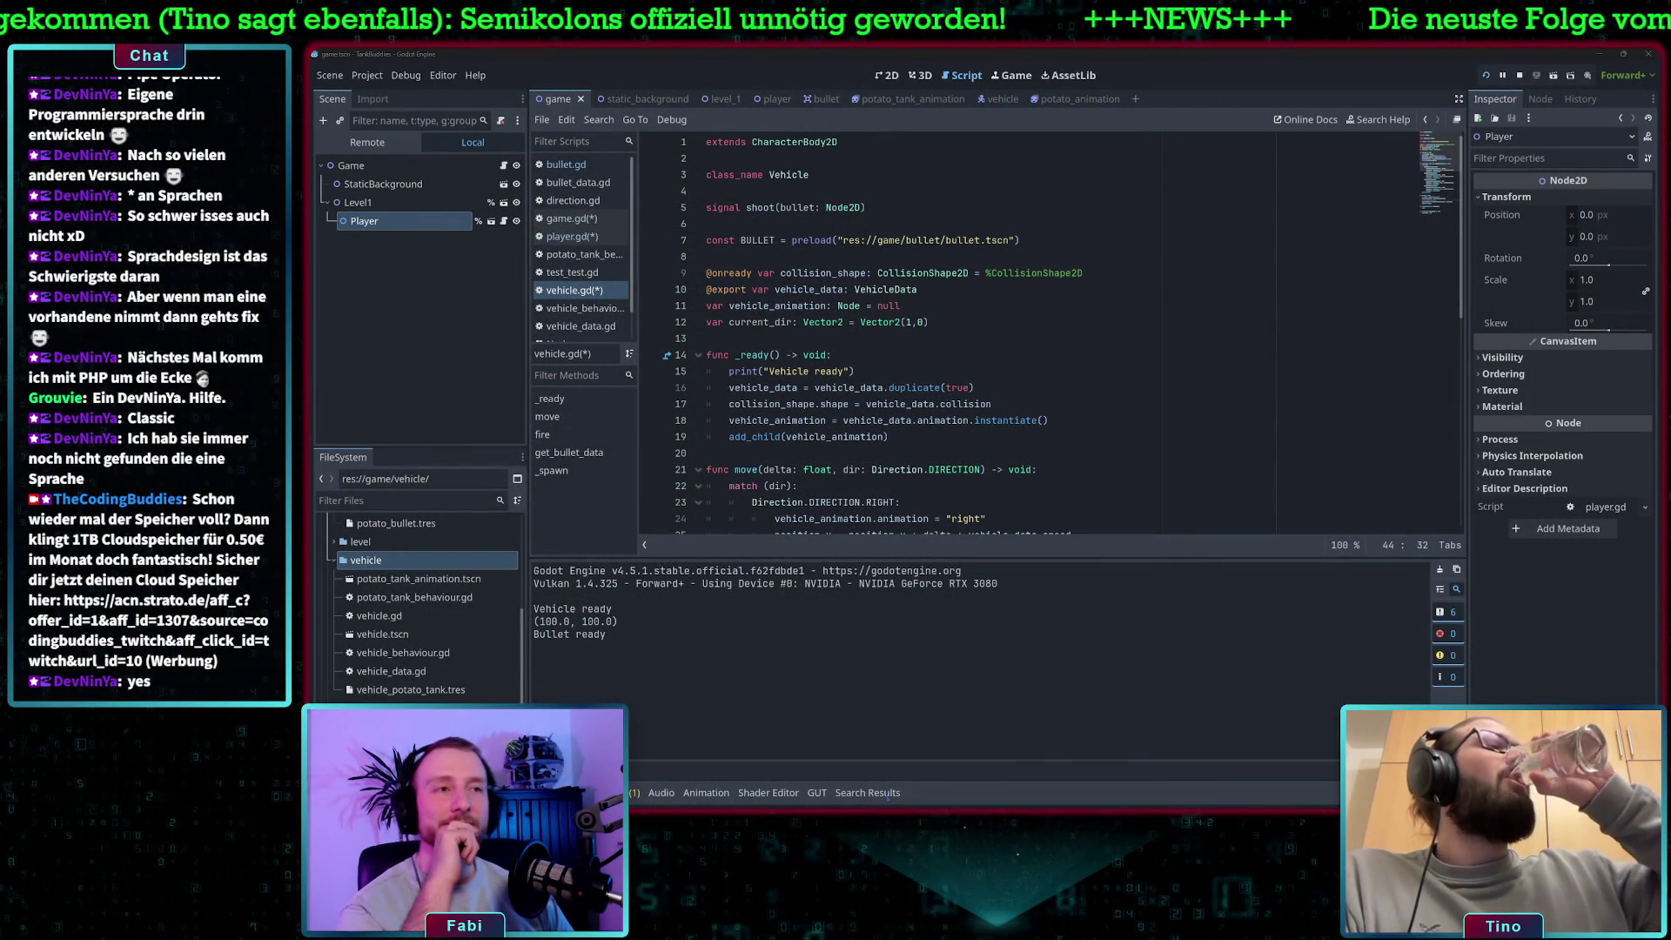
Place the cursor on the vehicle_data export declaration in vehicle.gd.
left_click(873, 289)
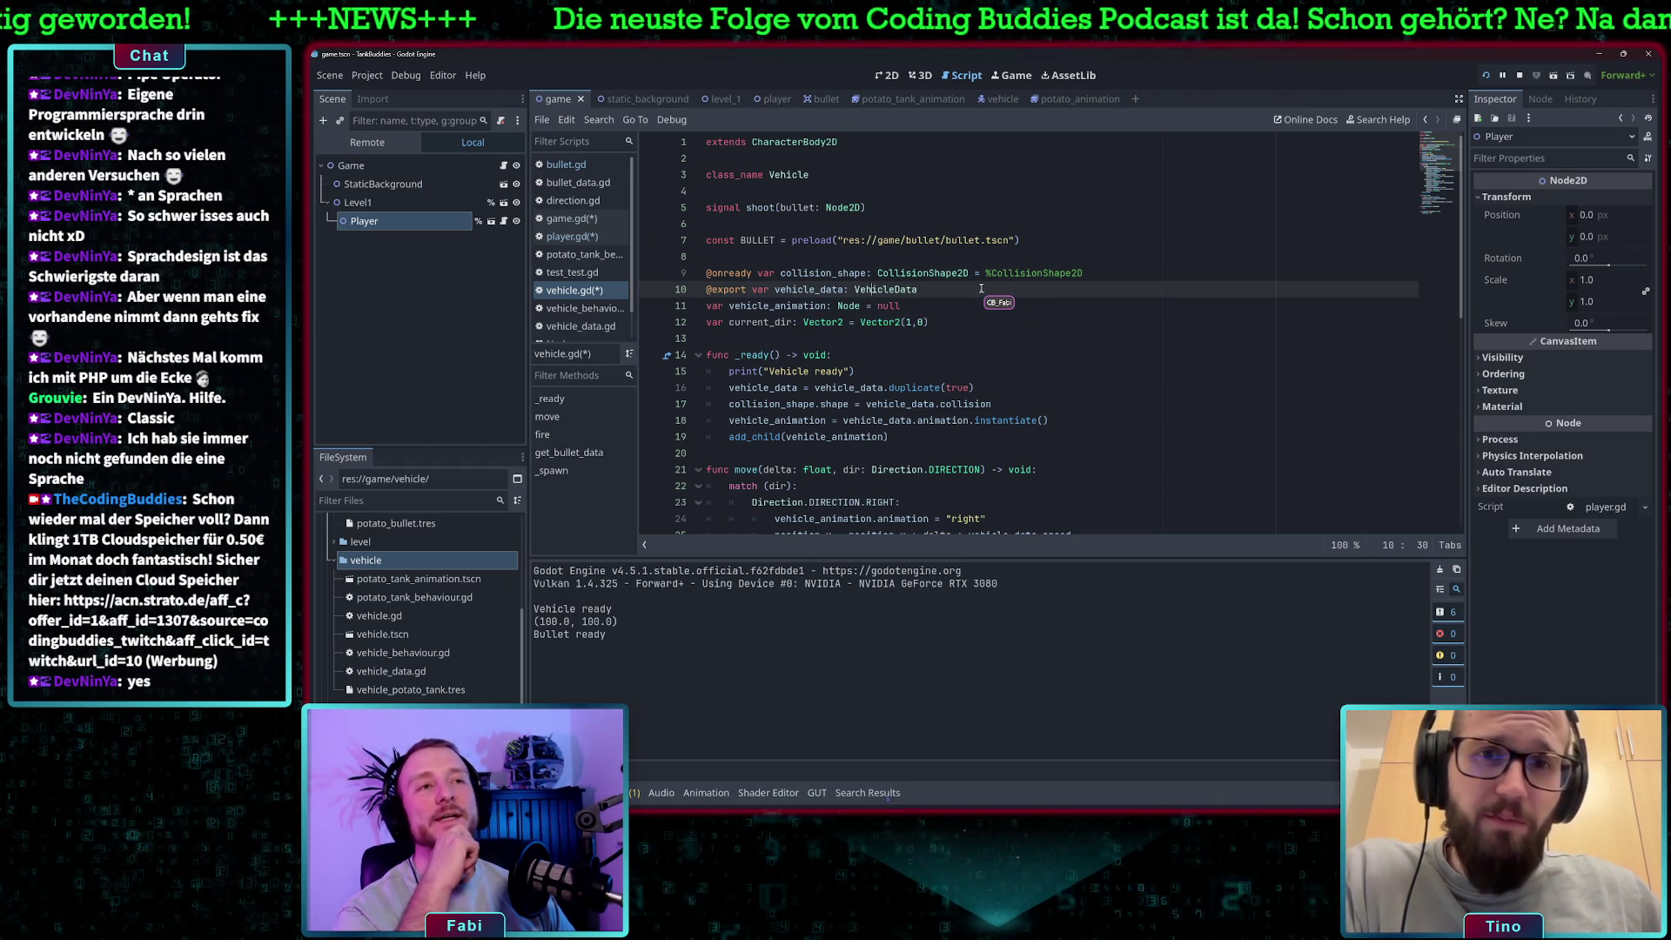
Replace current_dir's default Vector2(1,0) on line 12 with Vector2.RIGHT.
scroll(949, 322, "down", 2)
mouse_move(948, 322)
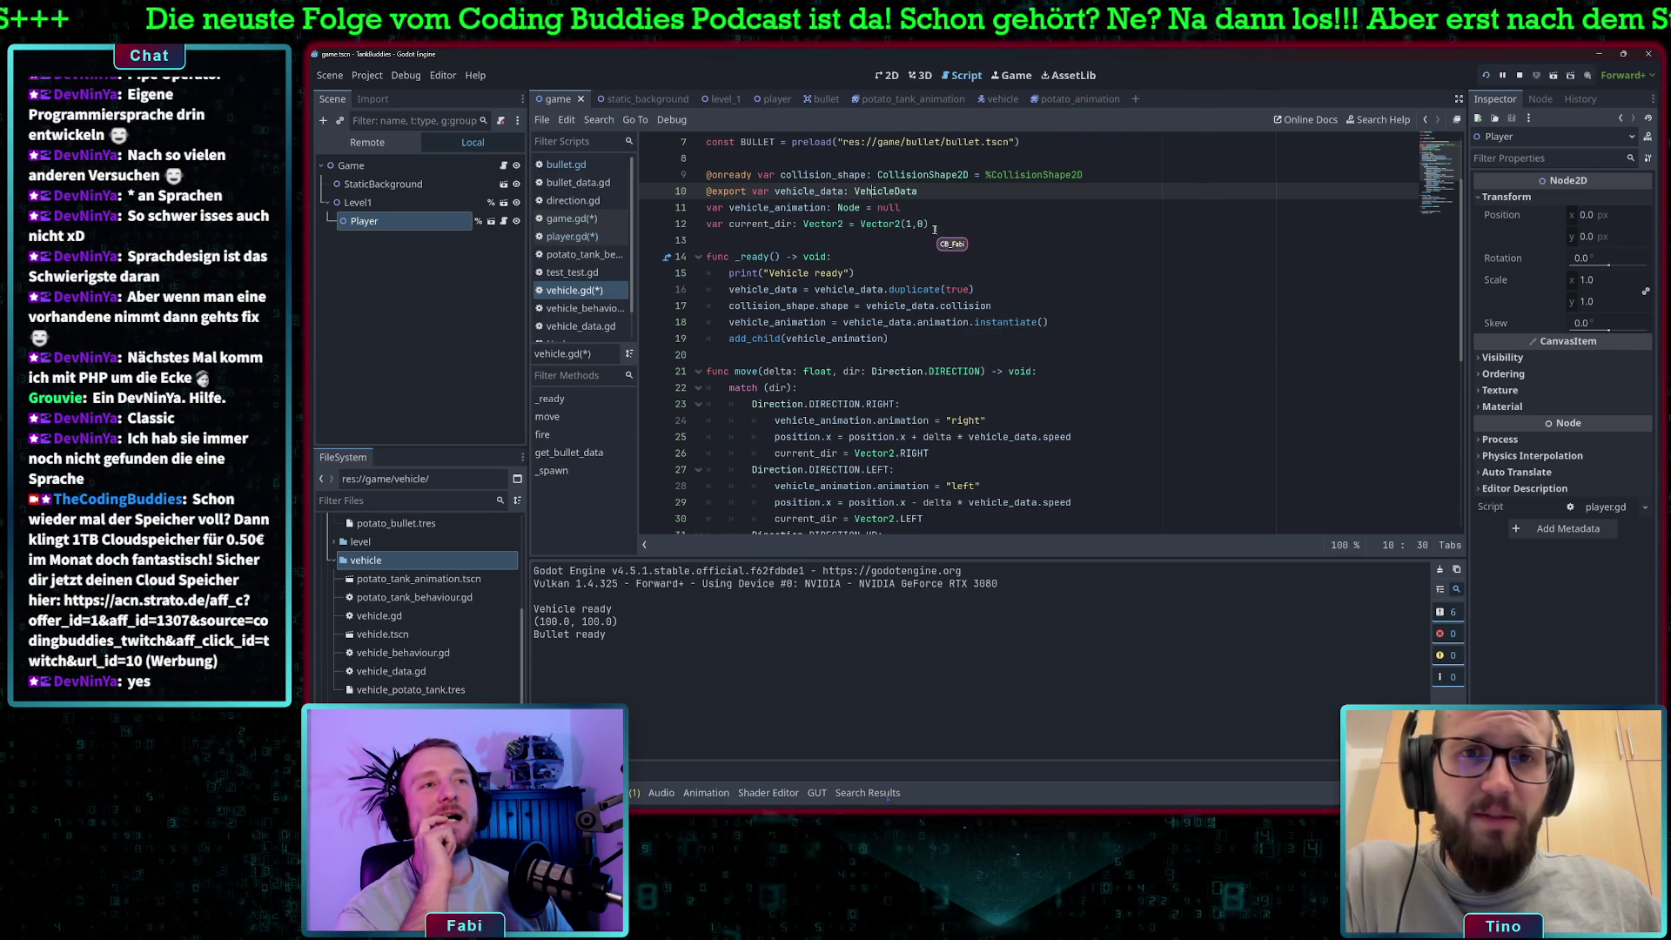
left_click(898, 223)
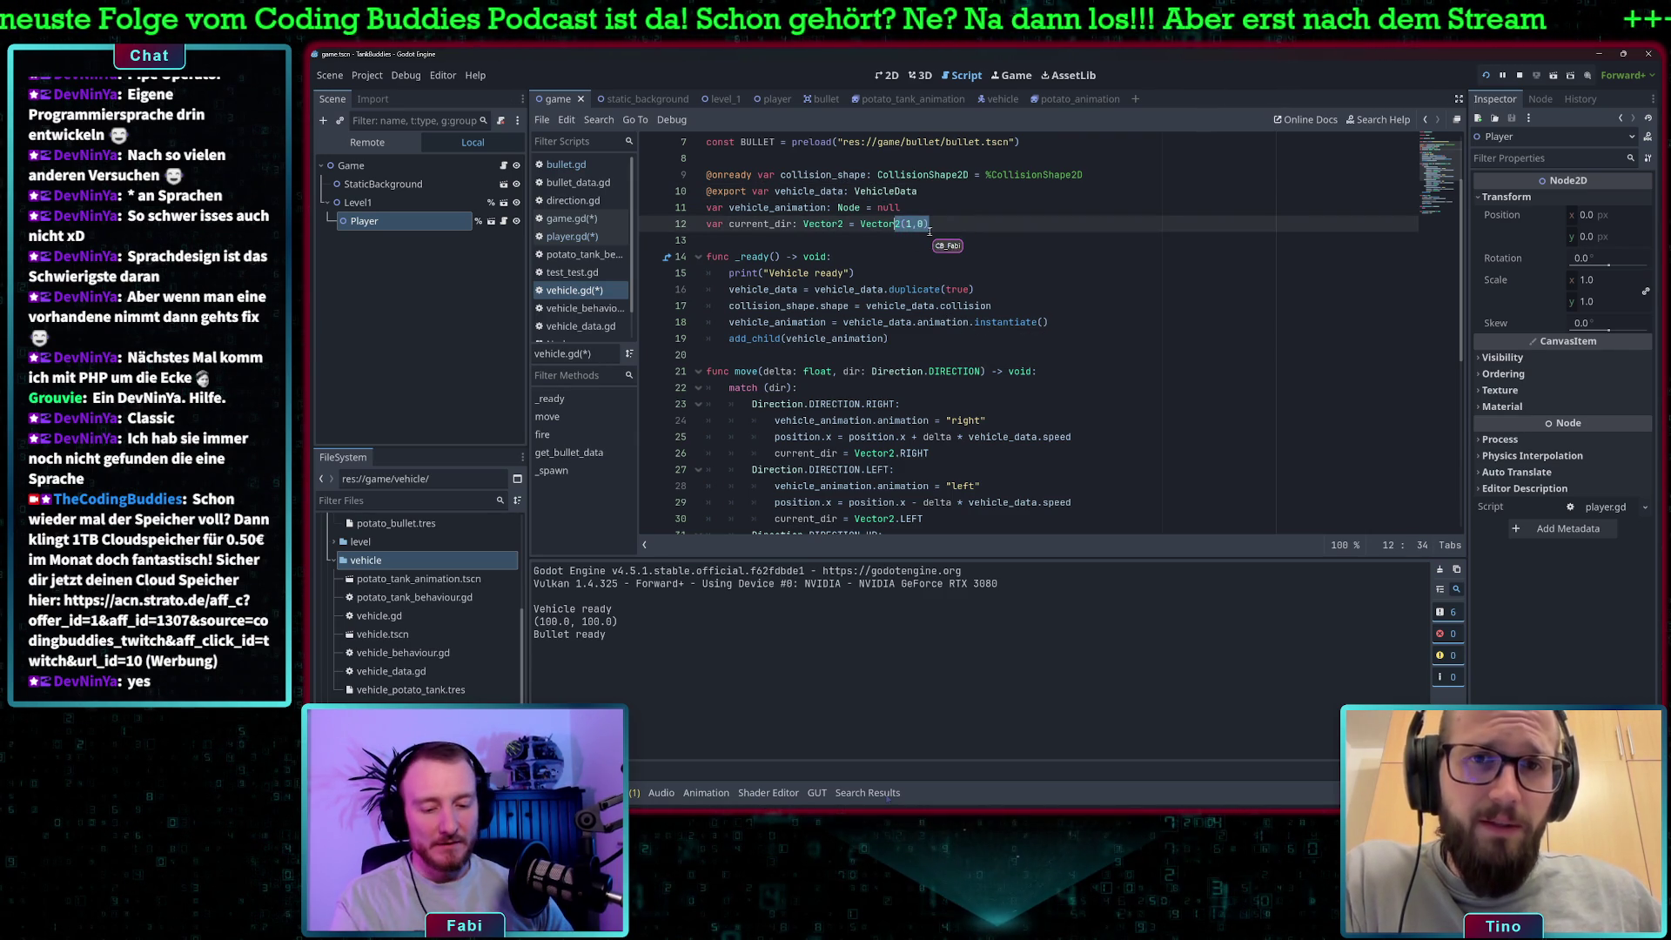
type(".Ri")
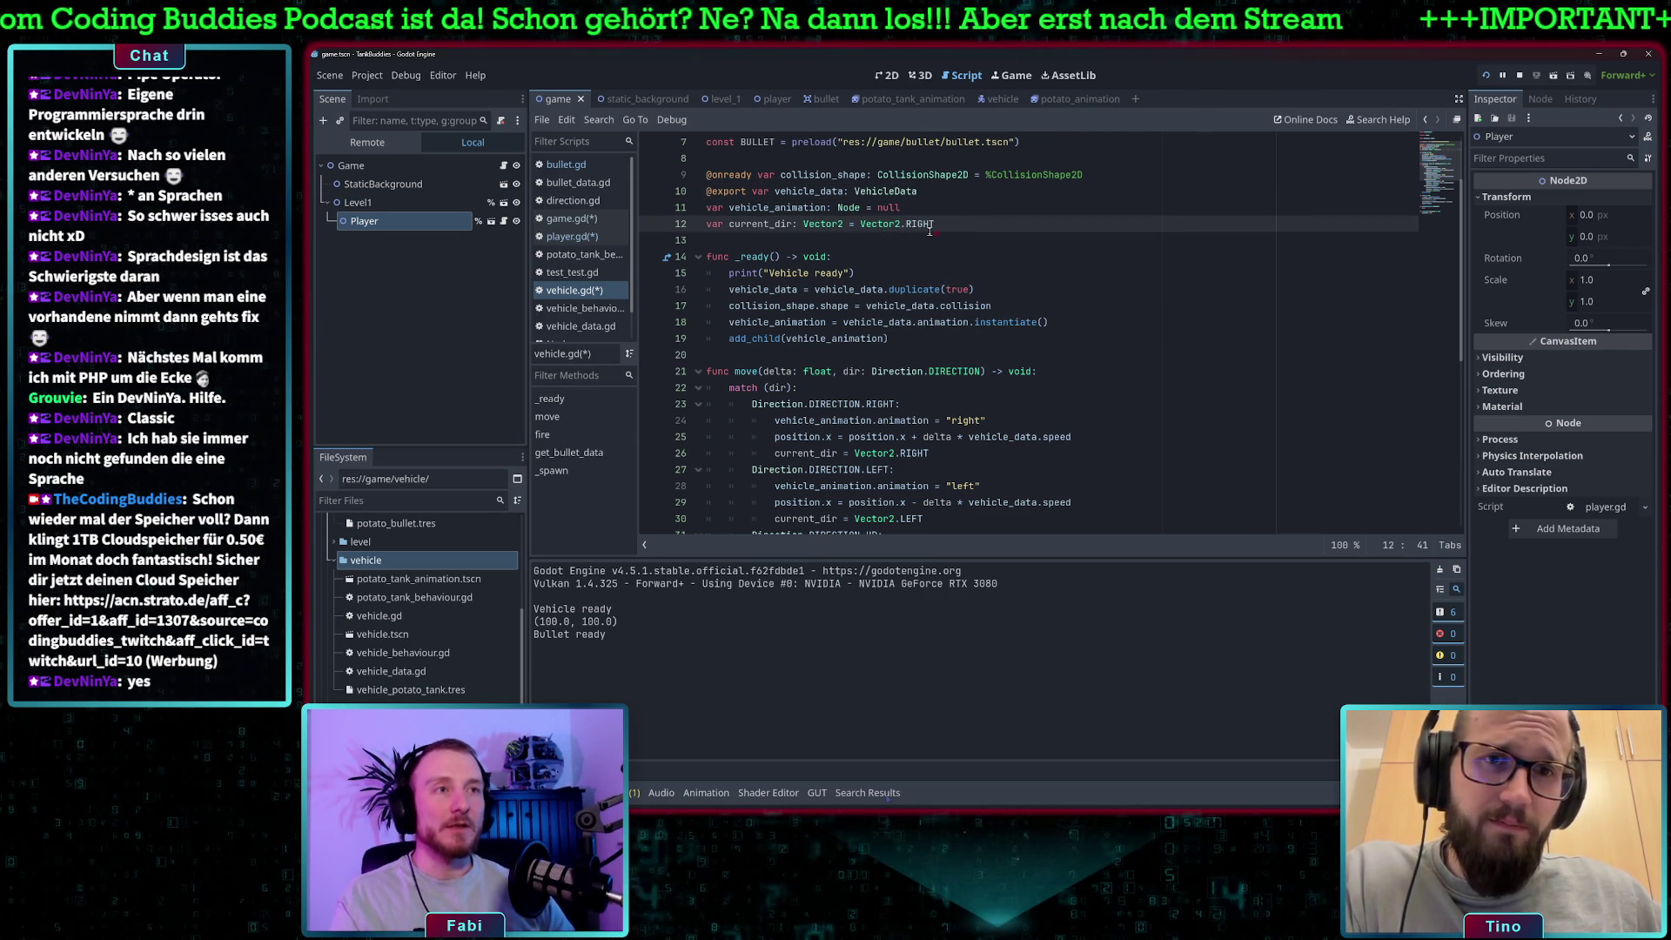
mouse_move(929, 230)
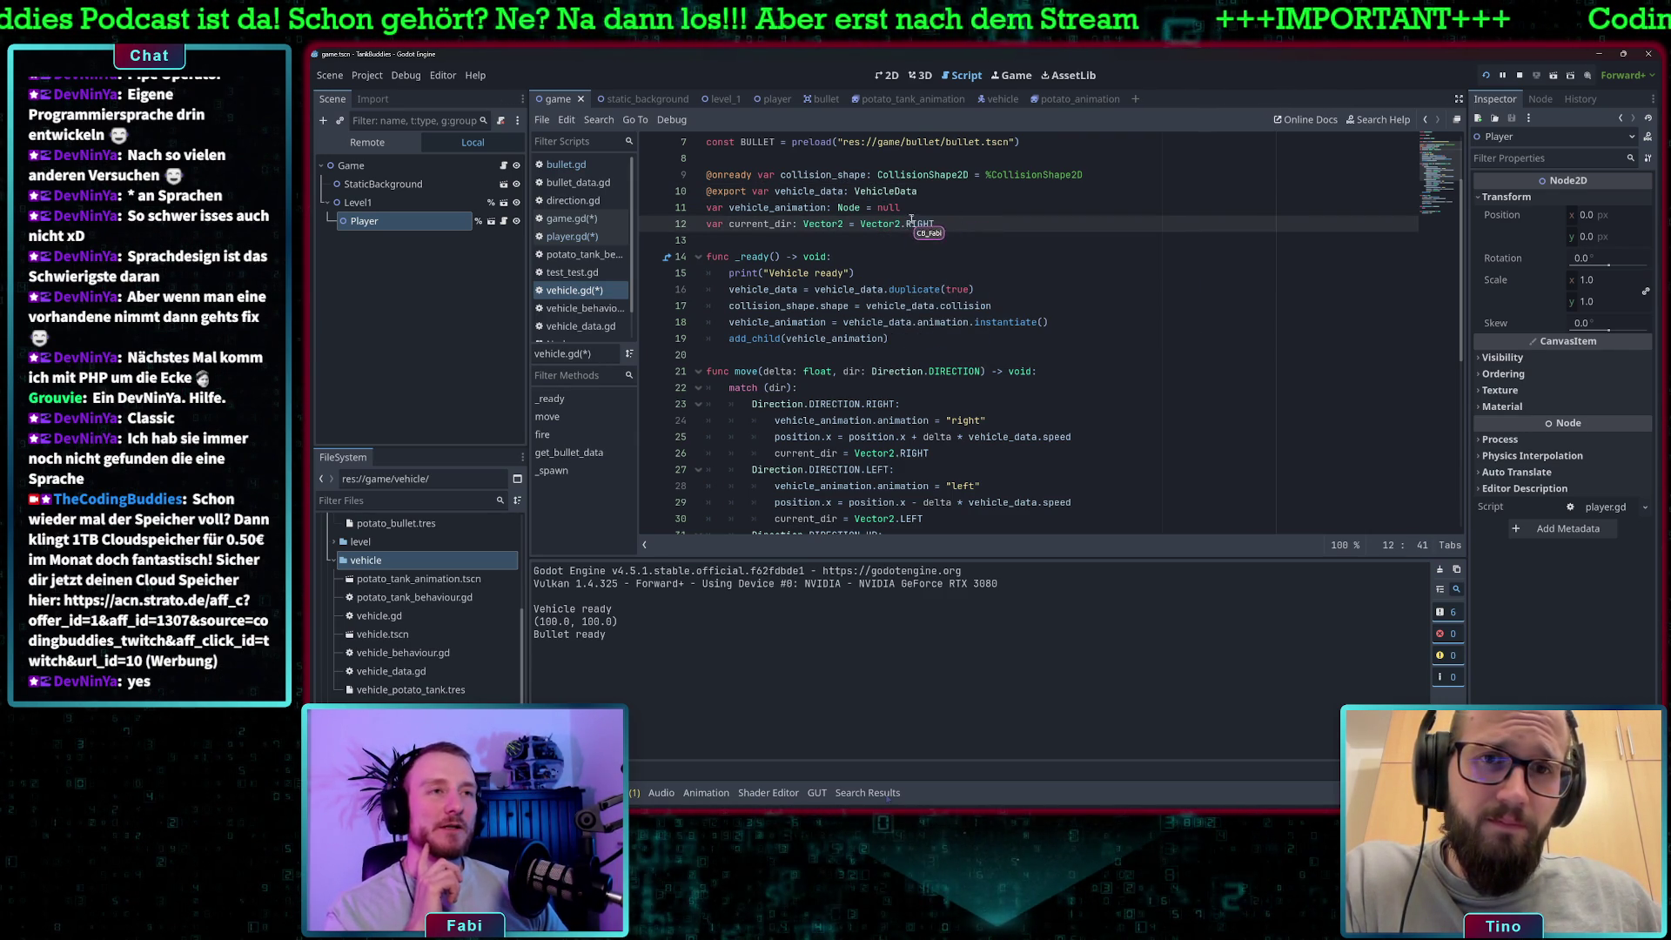
scroll(905, 462, "down", 7)
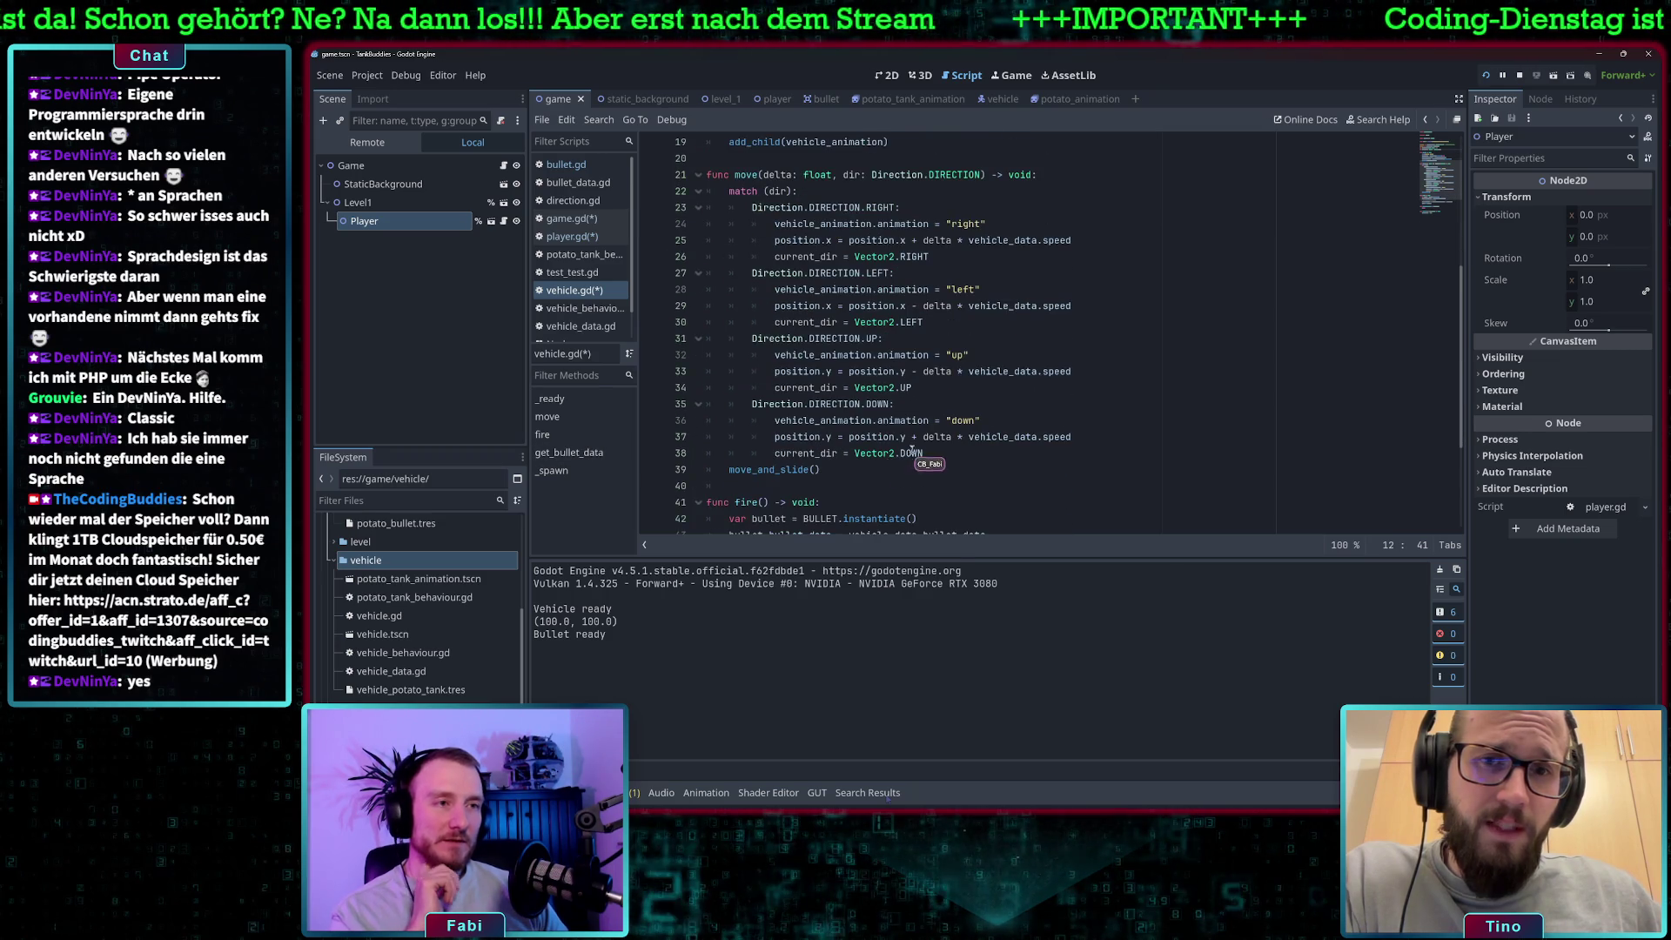
mouse_move(864, 416)
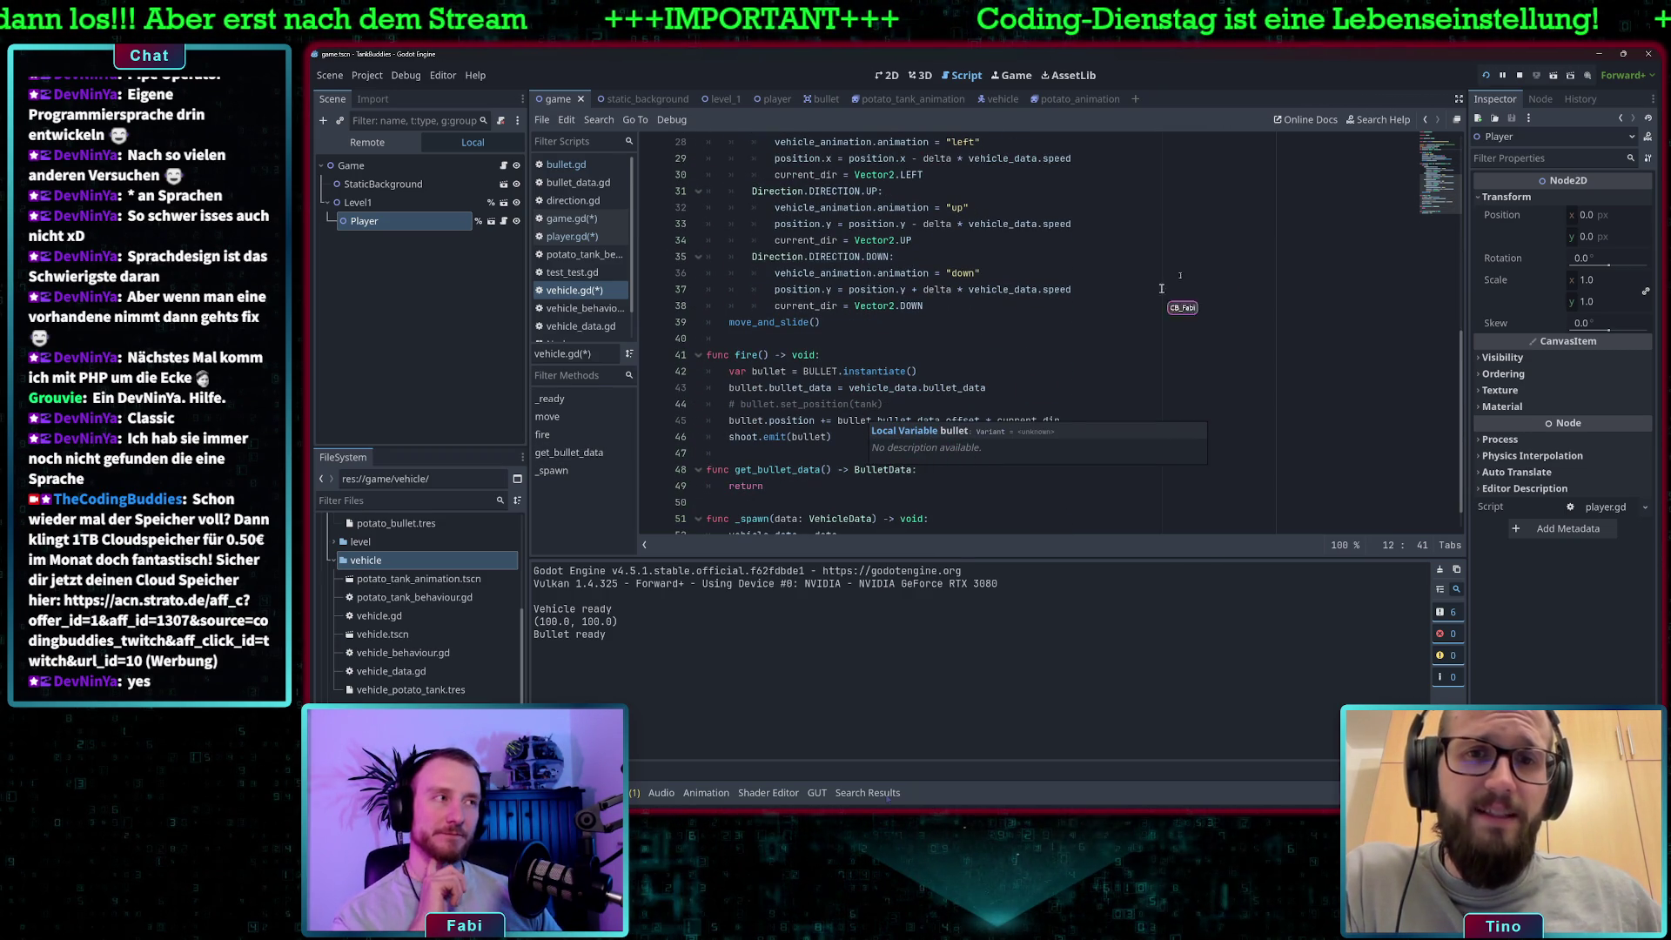
scroll(422, 588, "up", 3)
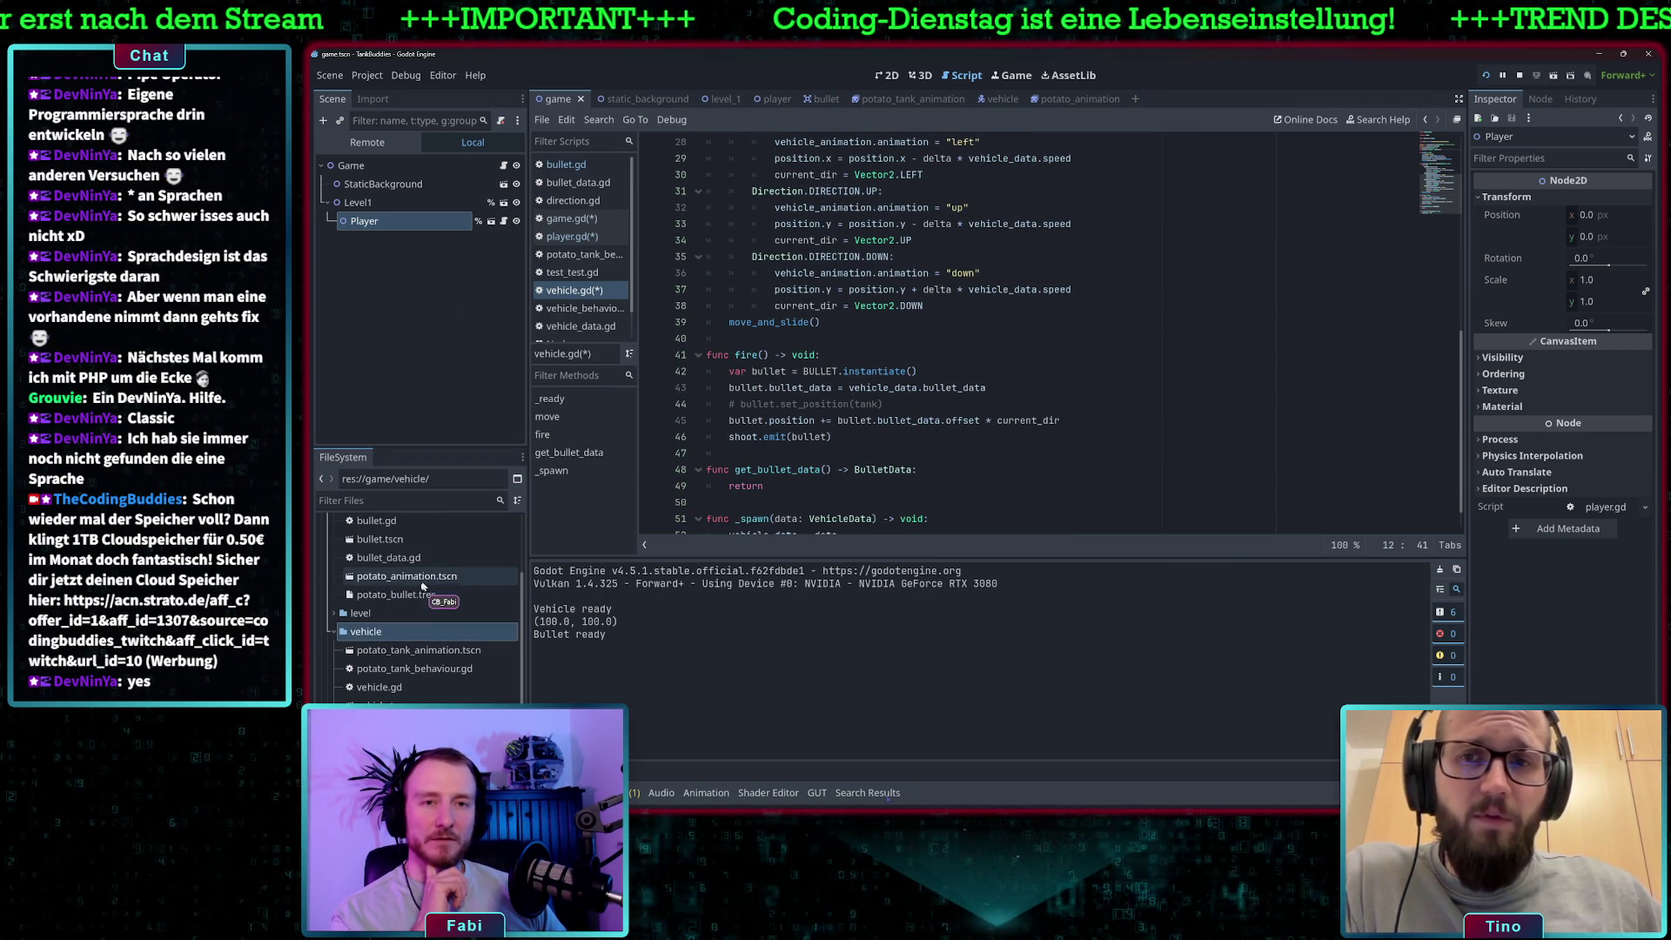
Lower potato_bullet.tres Offset from 64 to 35 and save.
double_click(409, 595)
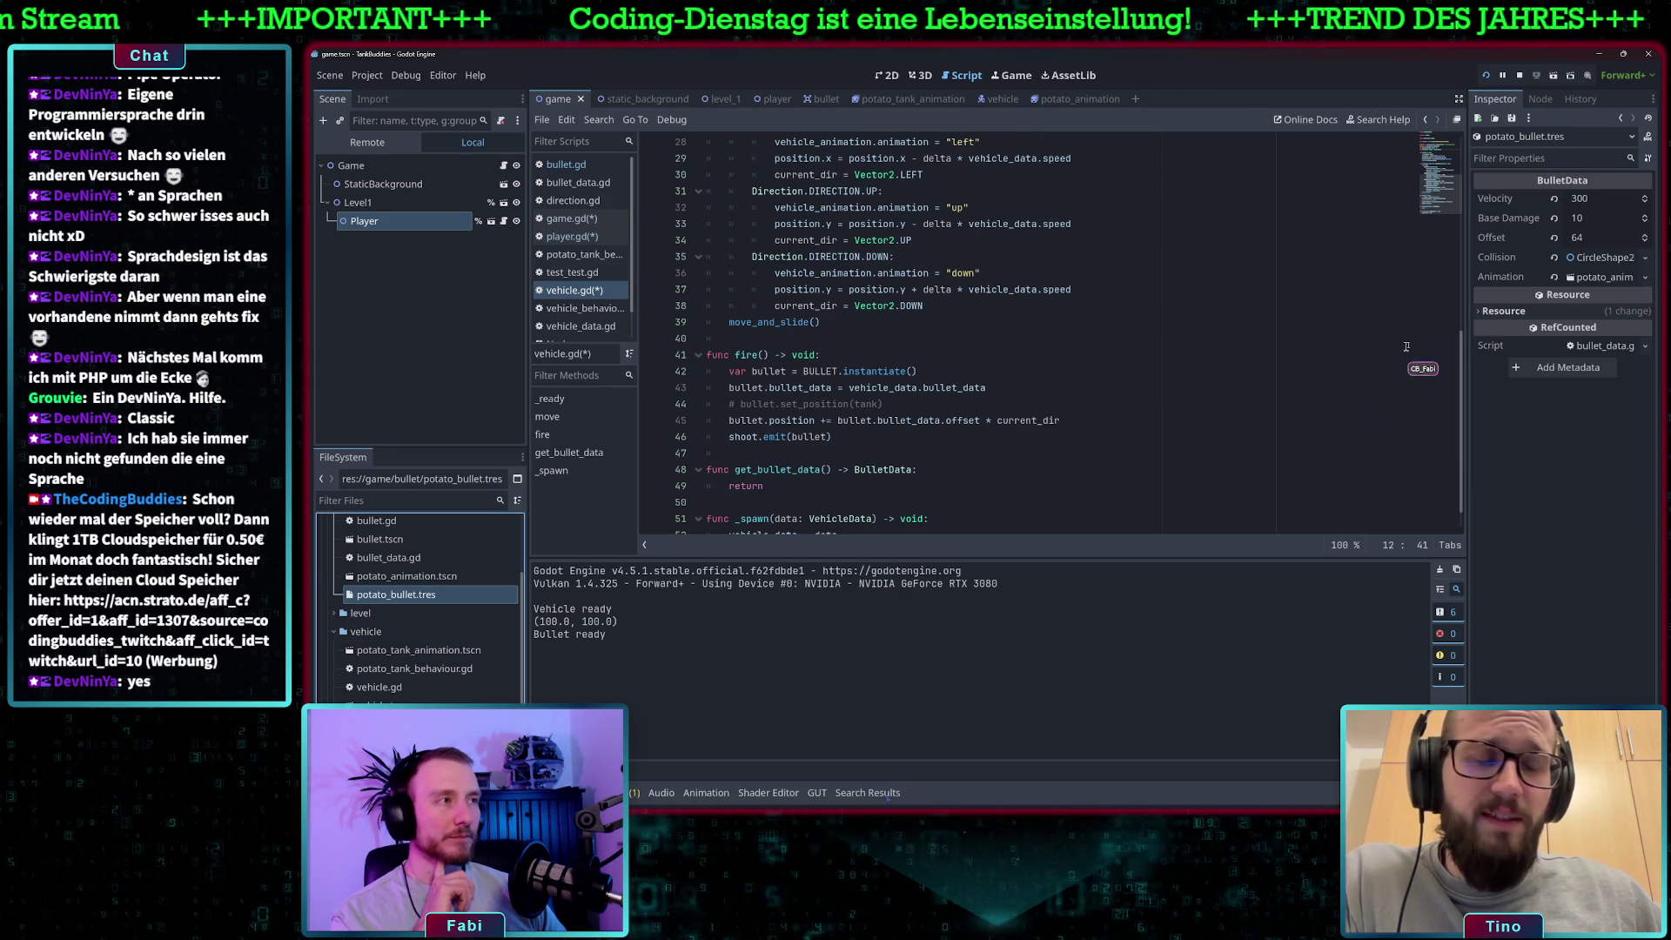
left_click(1595, 237)
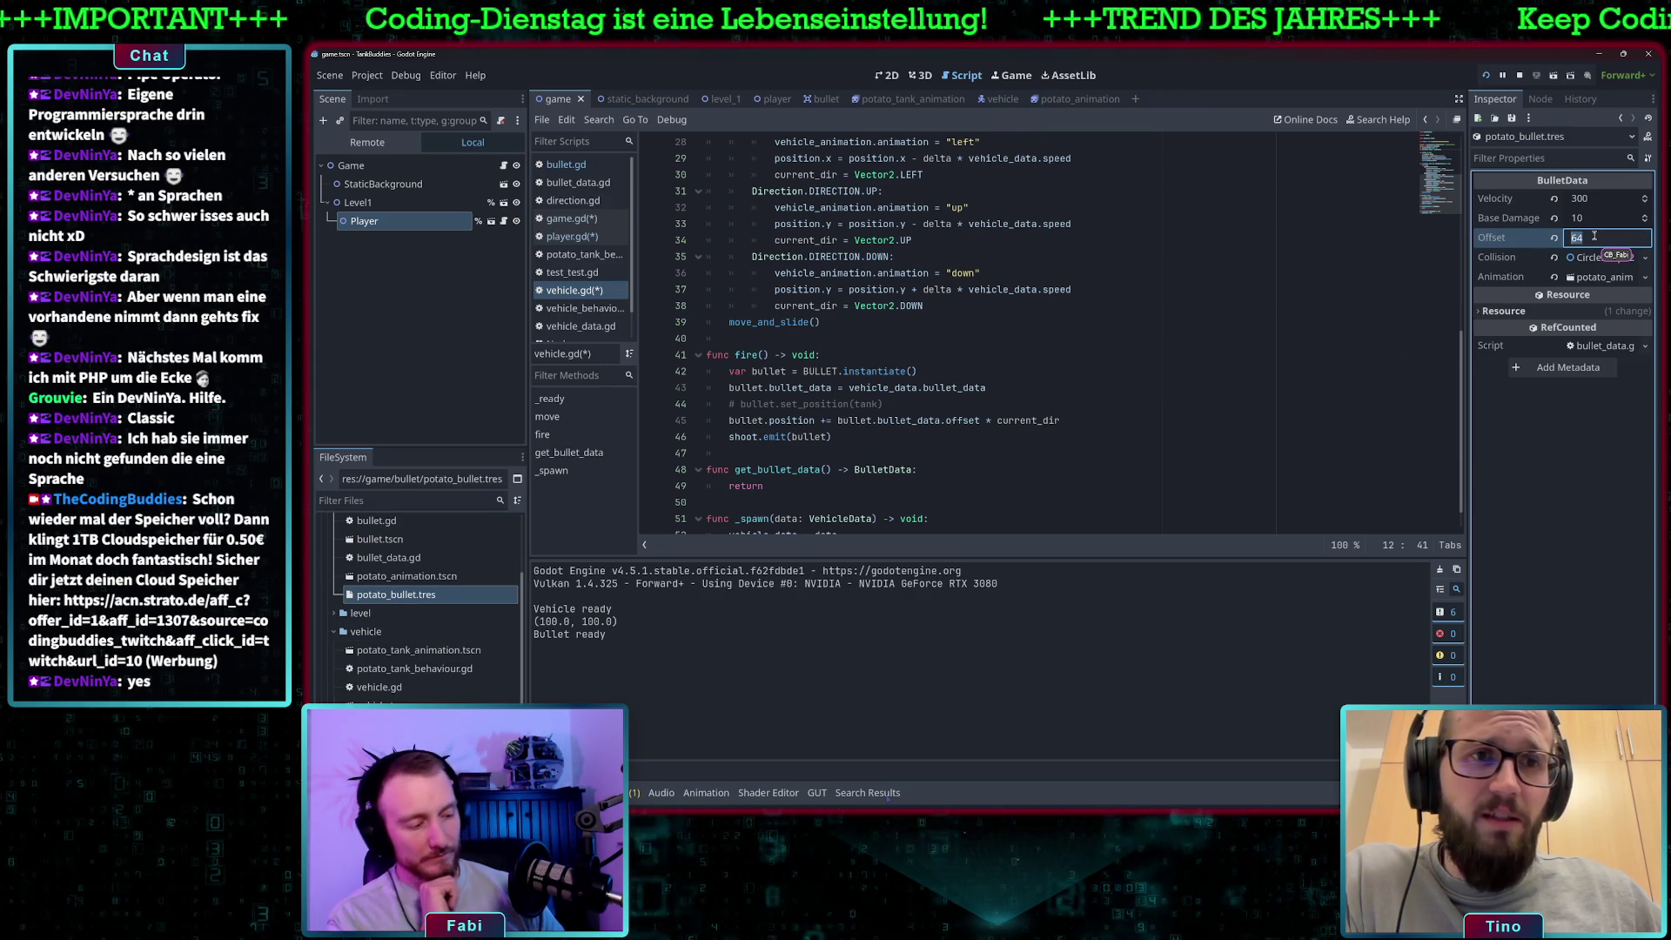
key("ctrl+s")
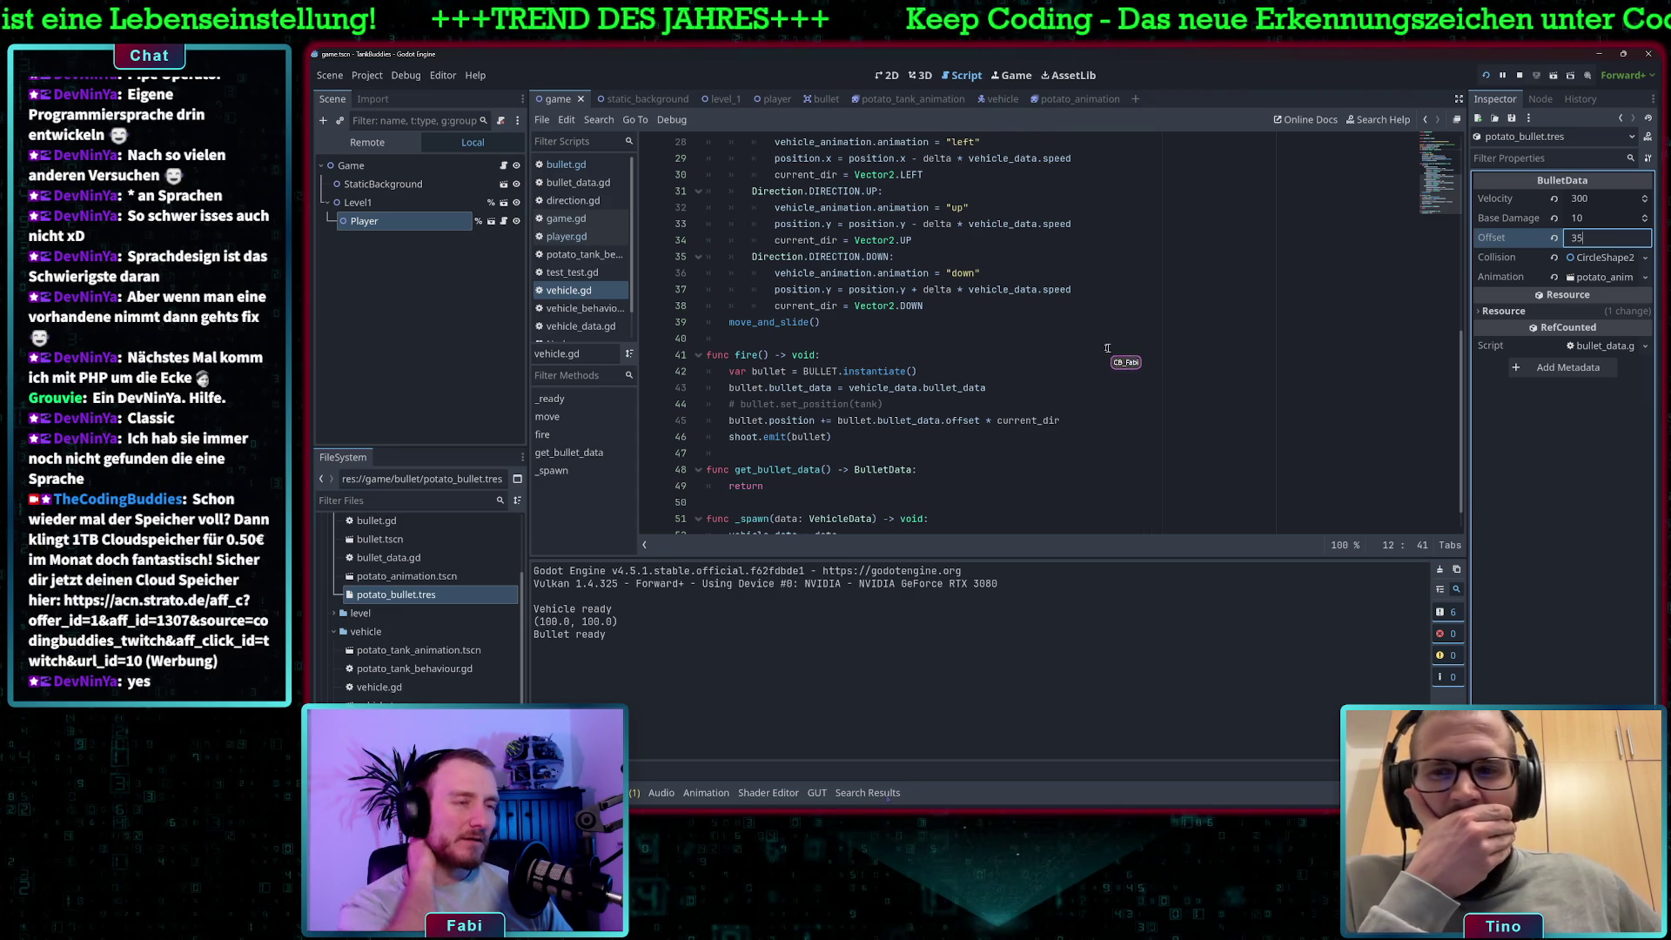
Delete the commented-out set_position line from fire(), then open game.gd and run the game.
left_click_drag(896, 404, 682, 402)
key("BackSpace")
key("BackSpace")
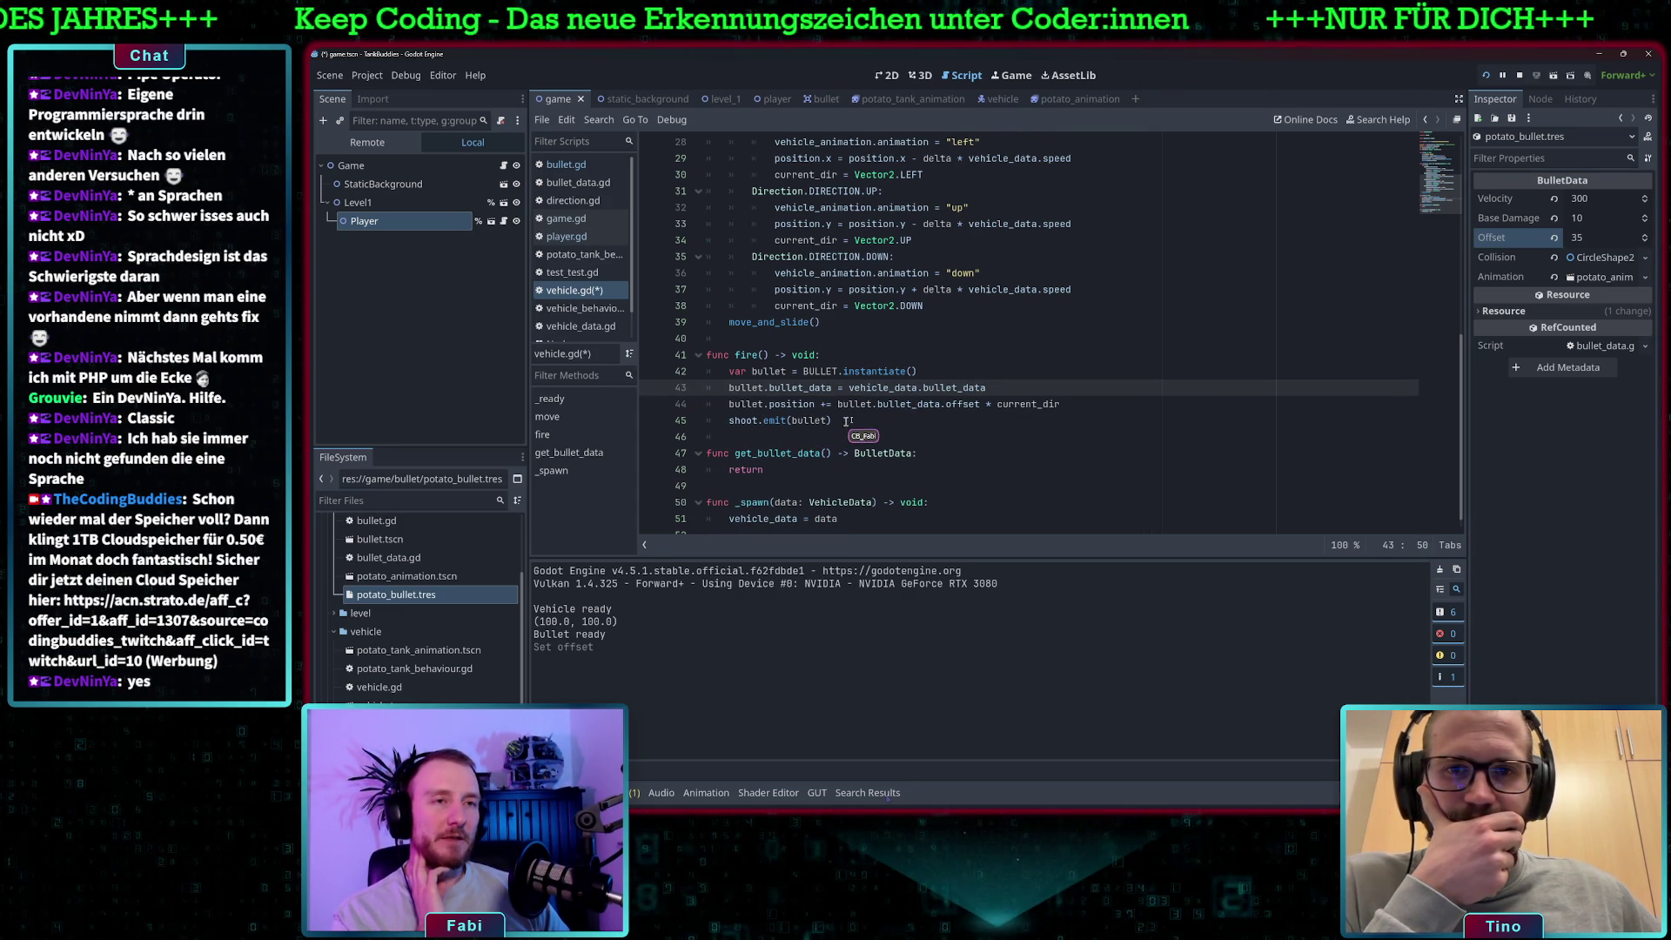
scroll(850, 422, "up", 8)
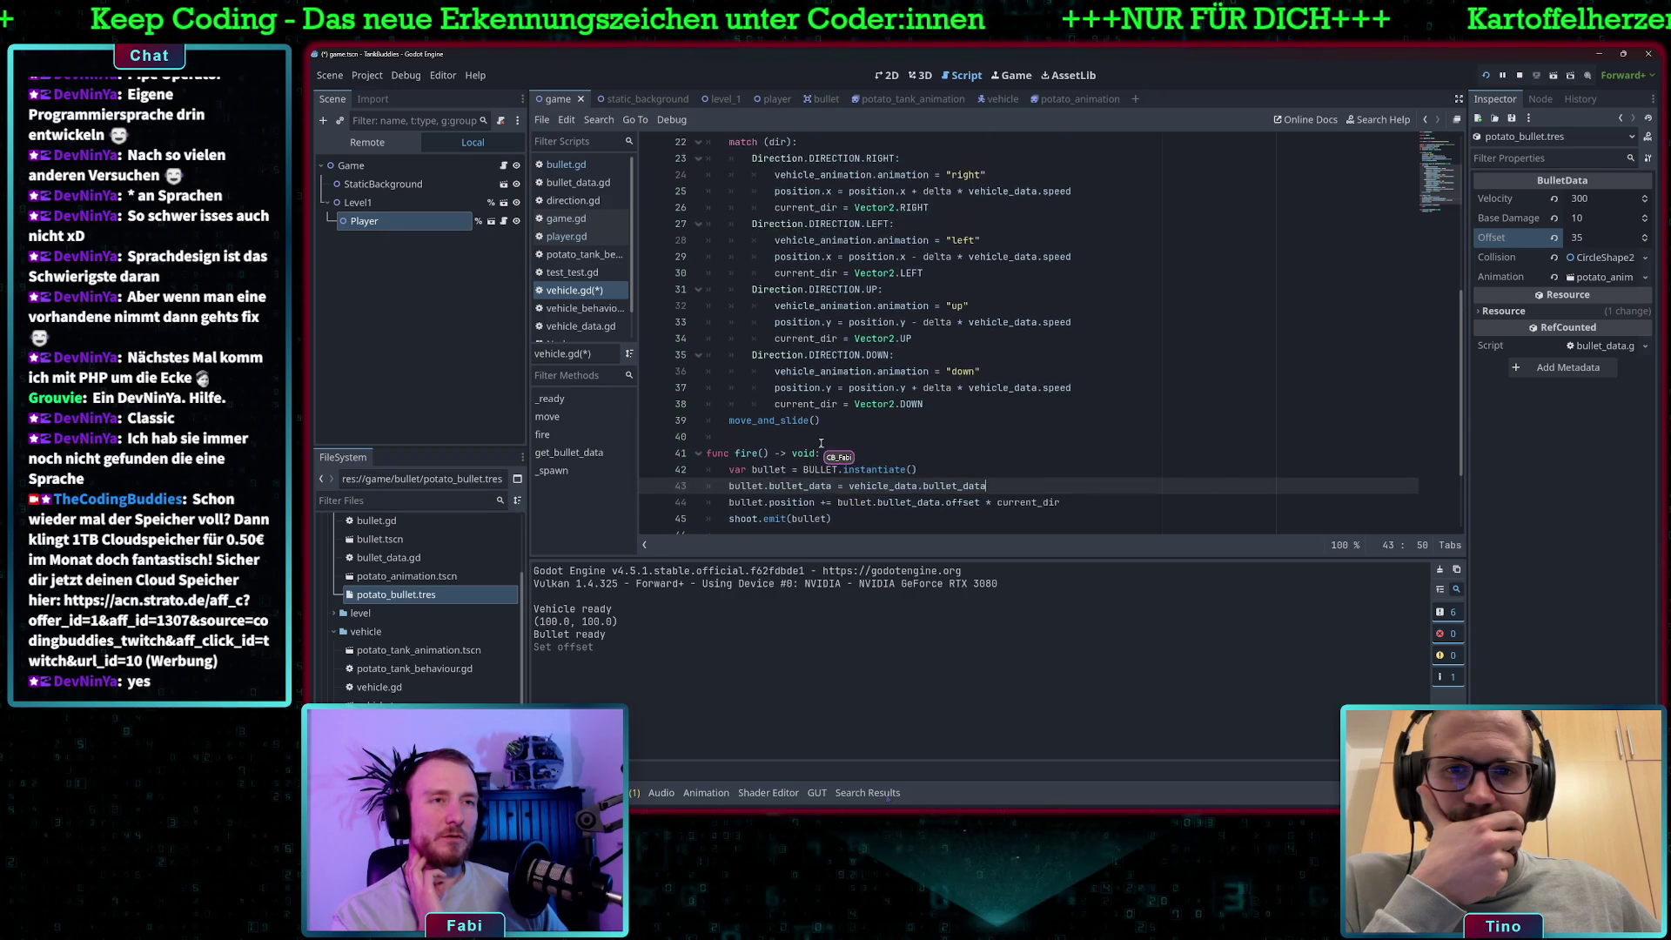
scroll(790, 326, "up", 1)
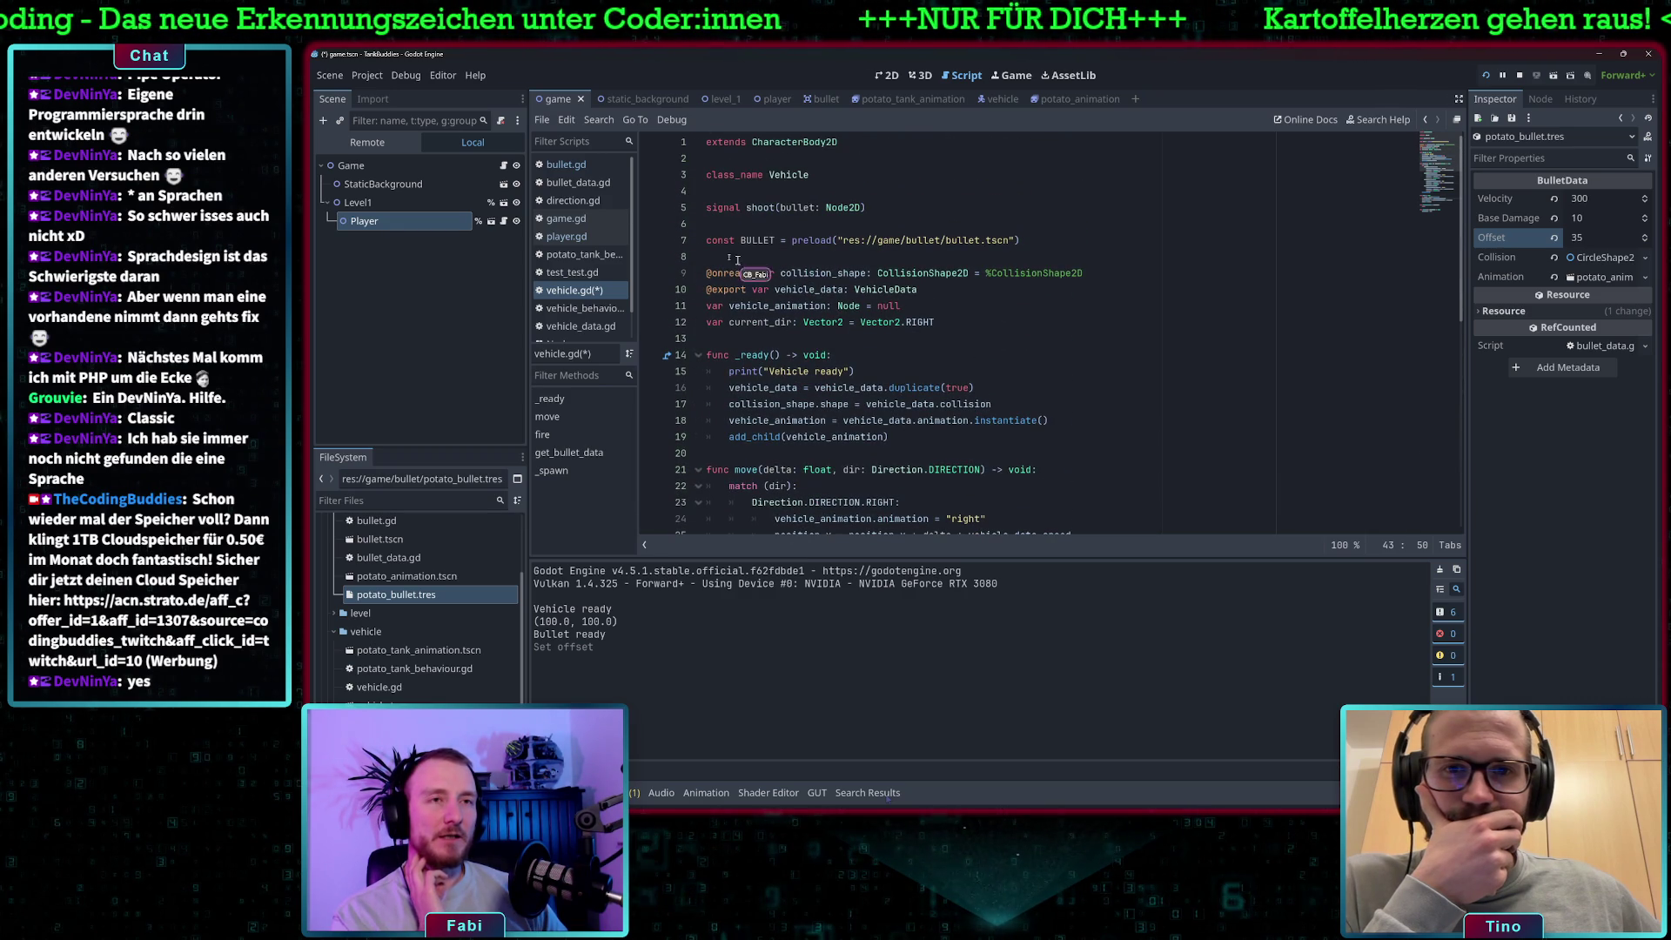
left_click(574, 219)
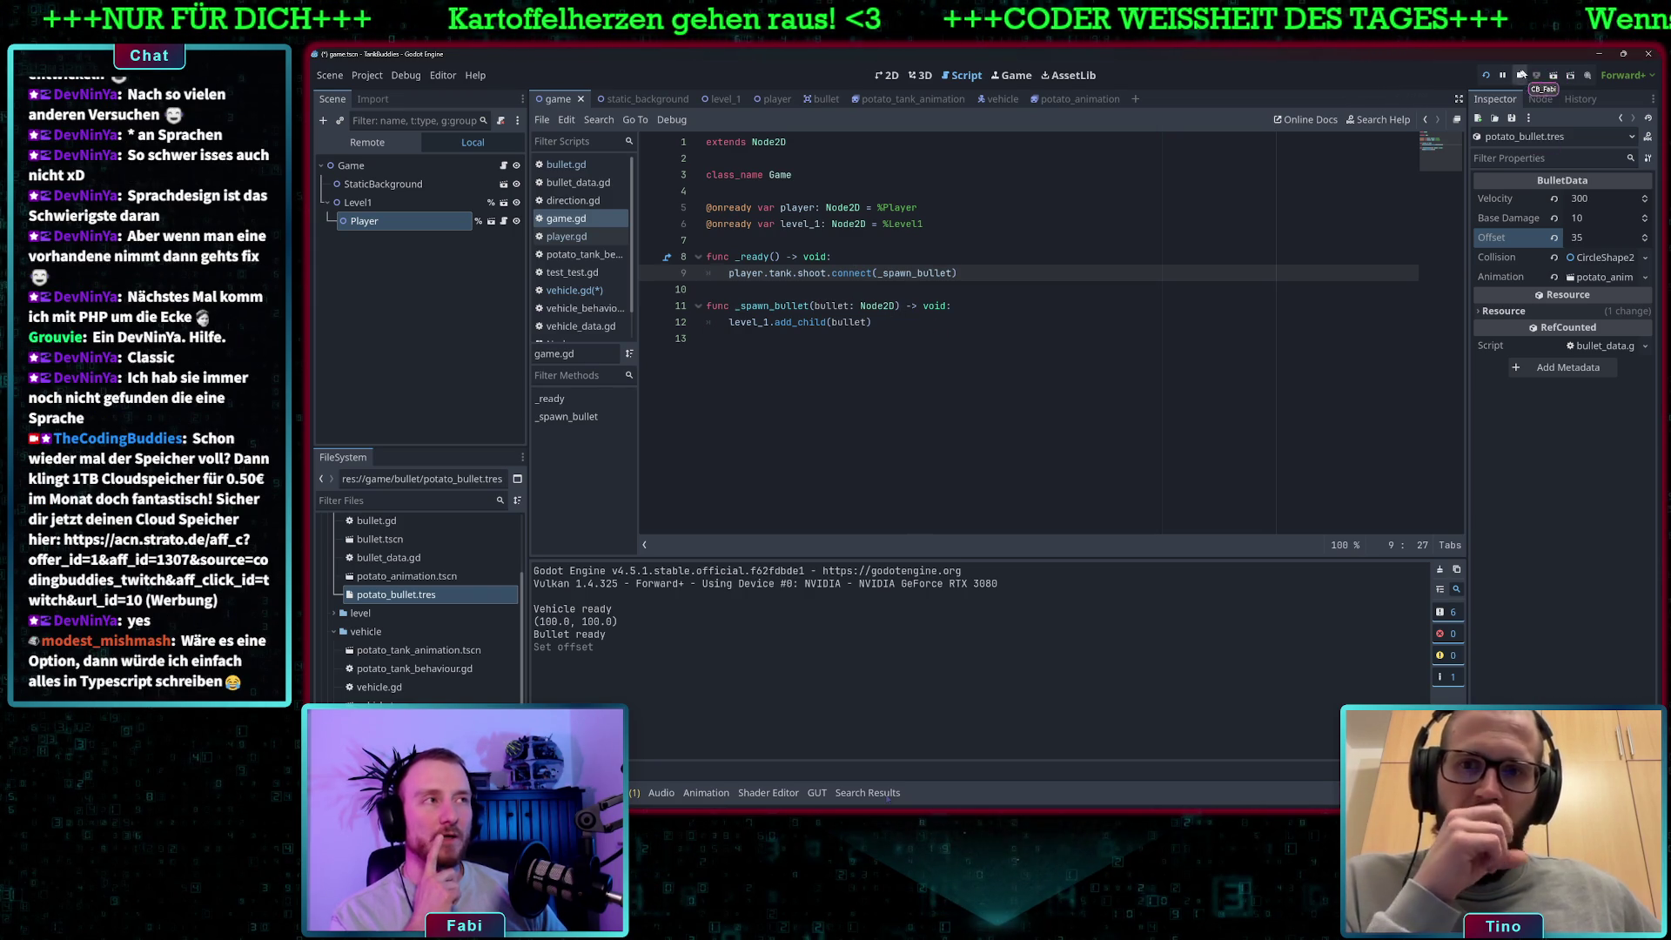
left_click(1485, 77)
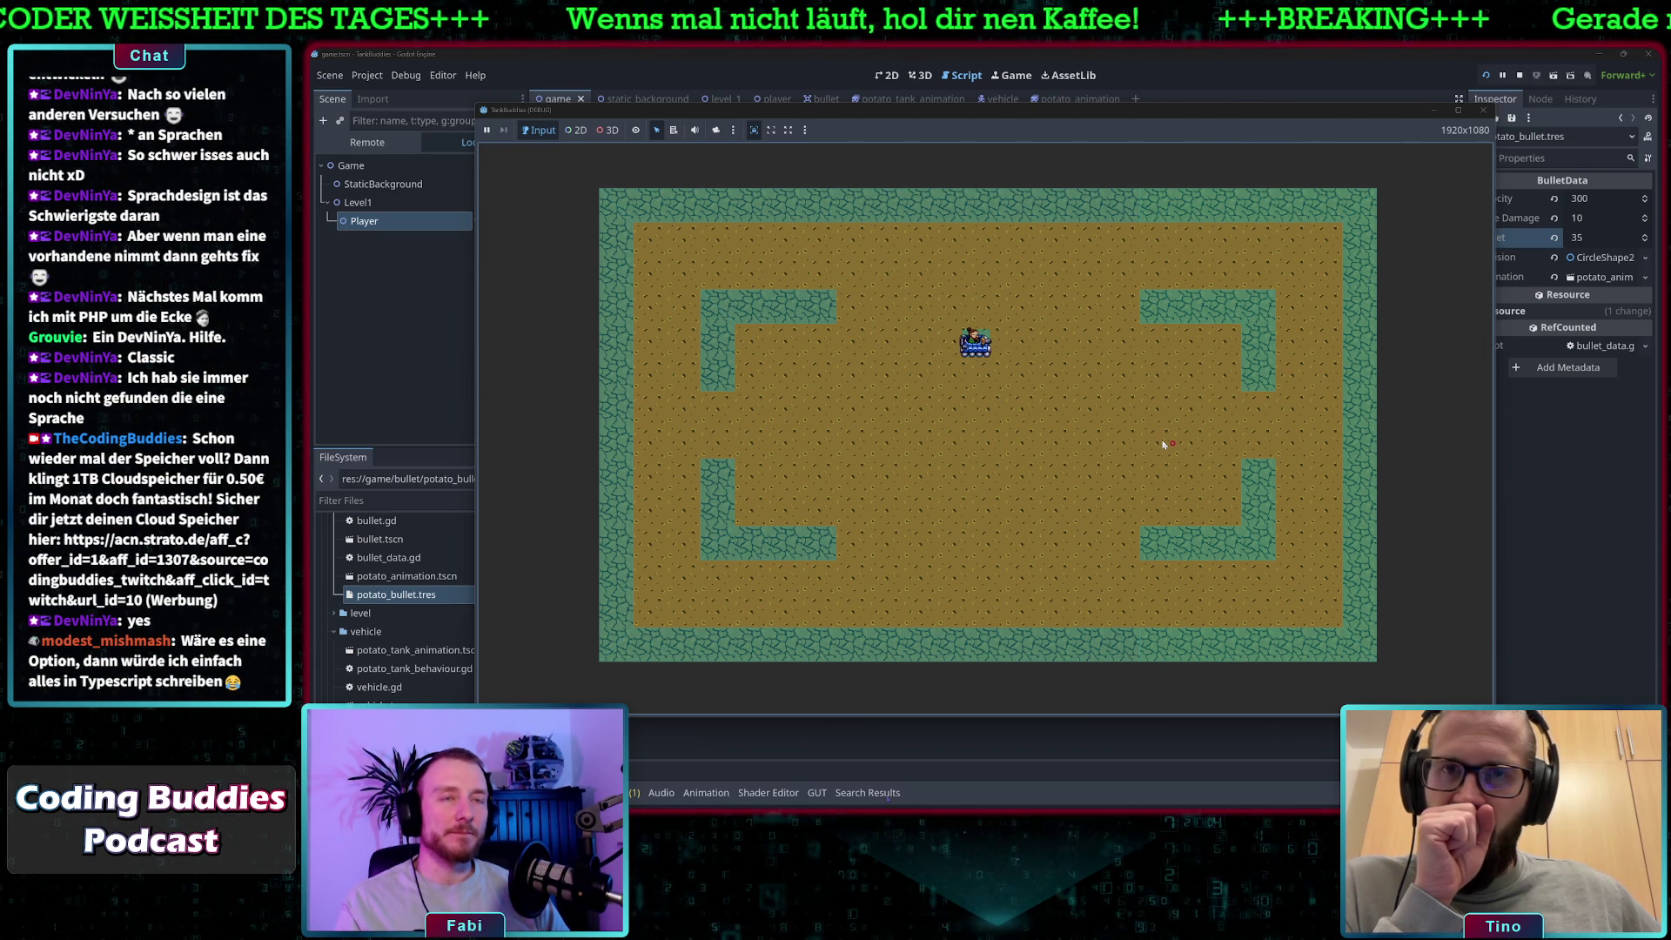
key("s")
key("s")
key("d")
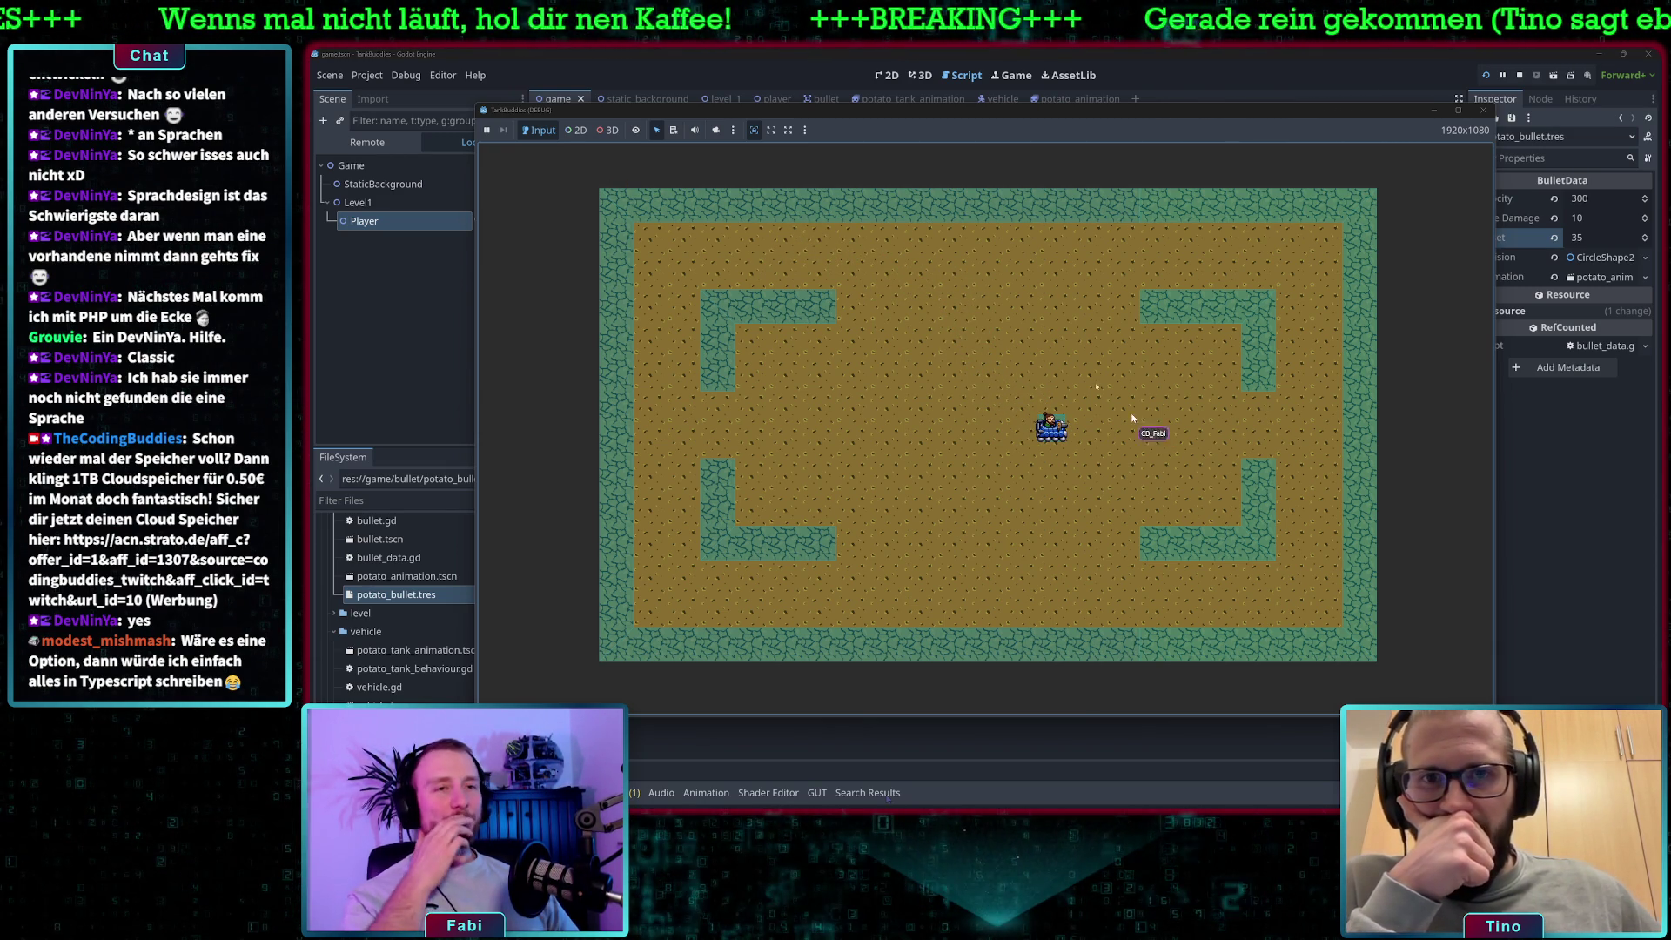
left_click(1077, 53)
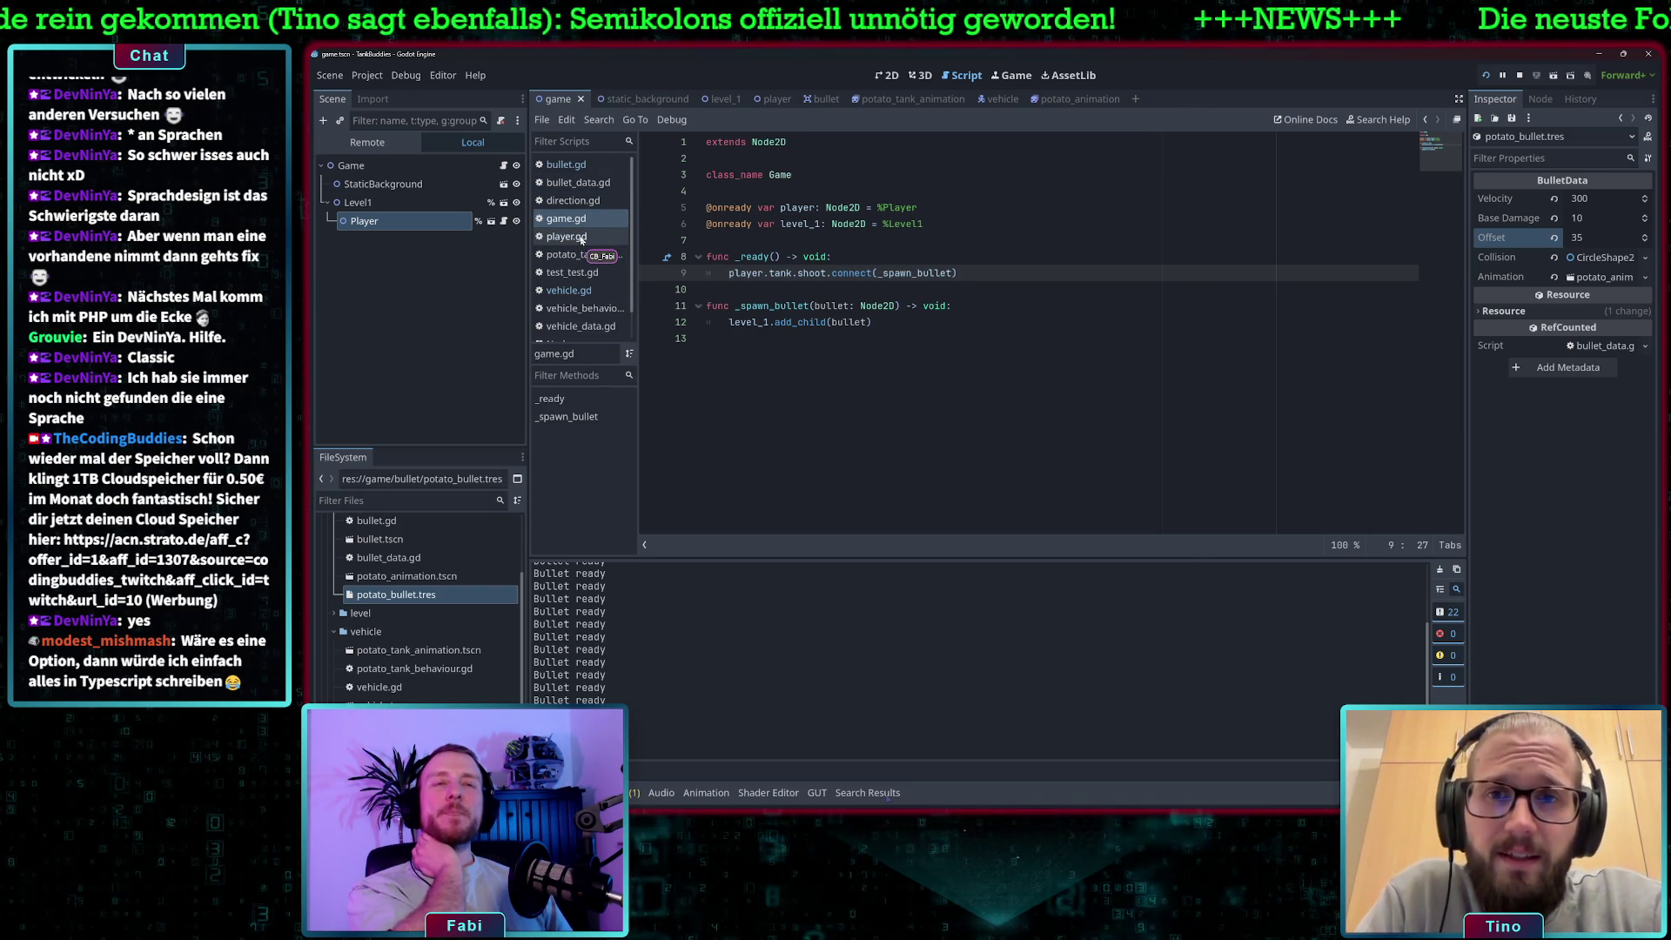
left_click(583, 237)
Rewrite line 44 so bullets spawn at position + bullet.bullet_data.offset * current_dir.
scroll(847, 296, "down", 3)
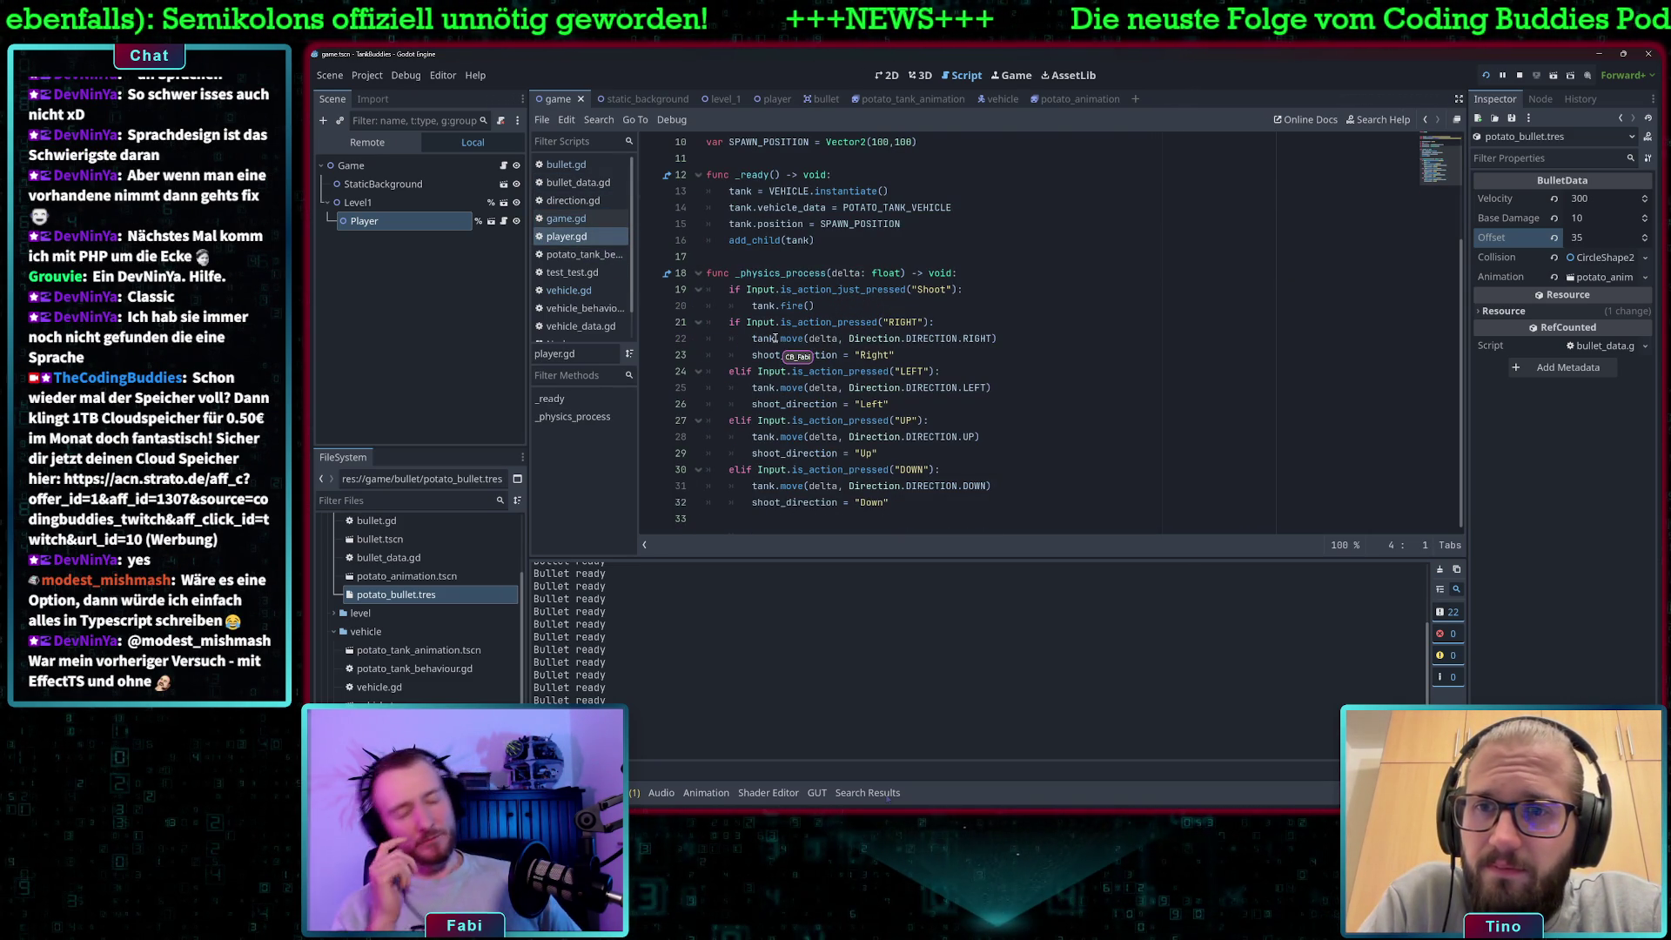
mouse_move(775, 339)
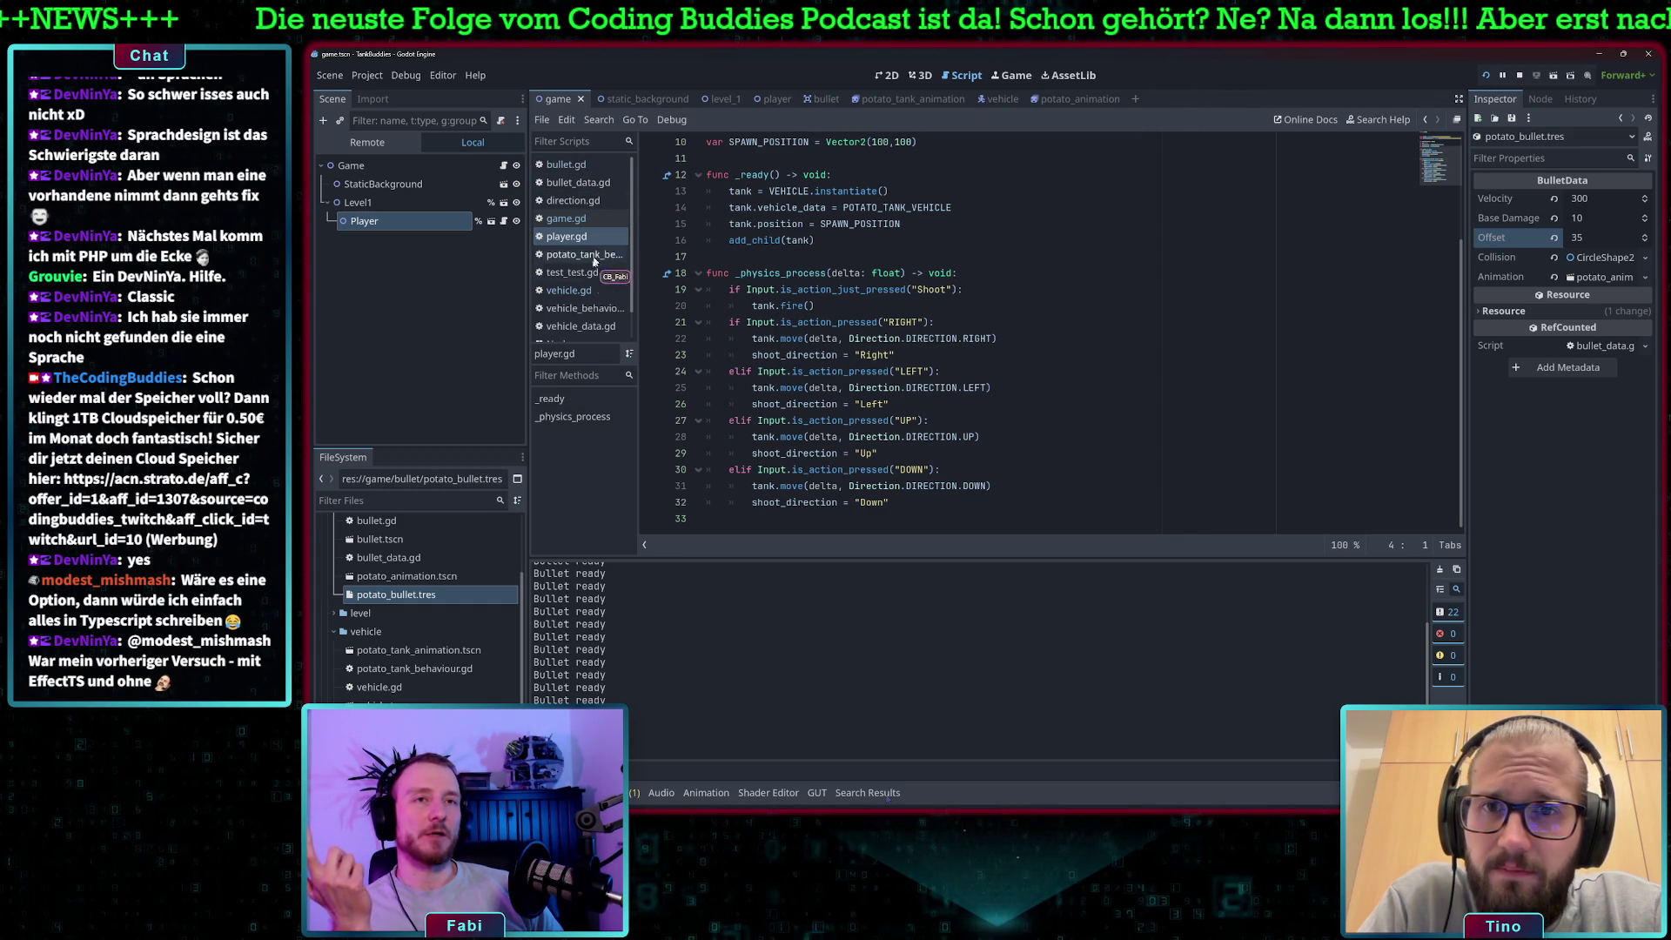
left_click(569, 289)
scroll(953, 451, "down", 9)
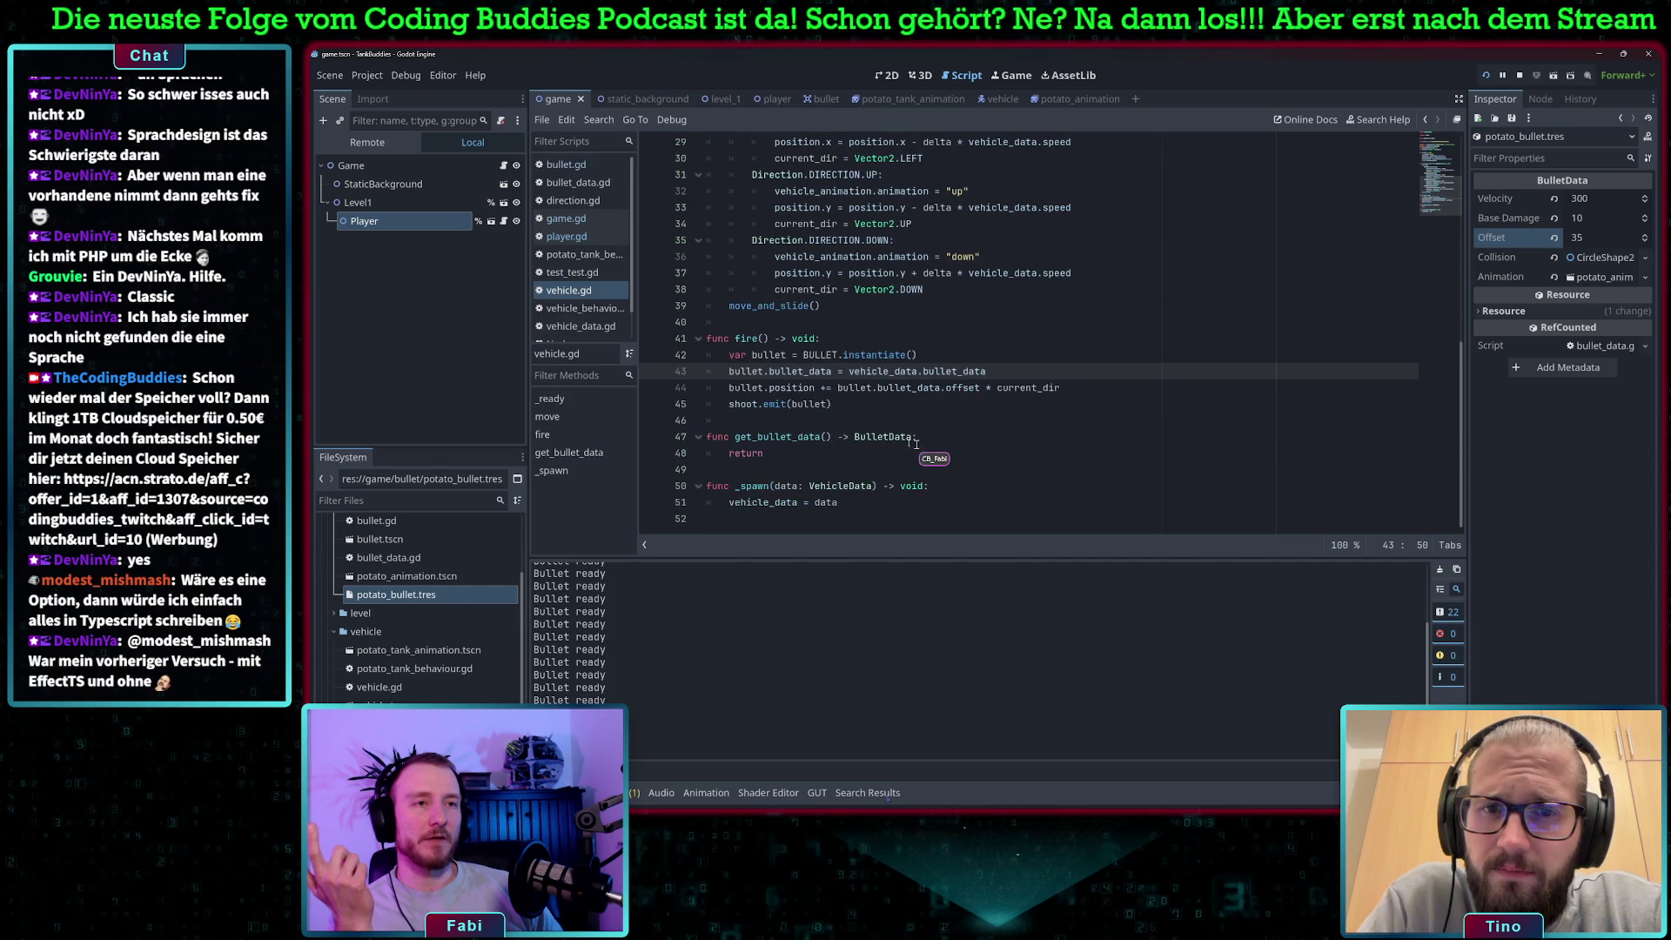
left_click(792, 388)
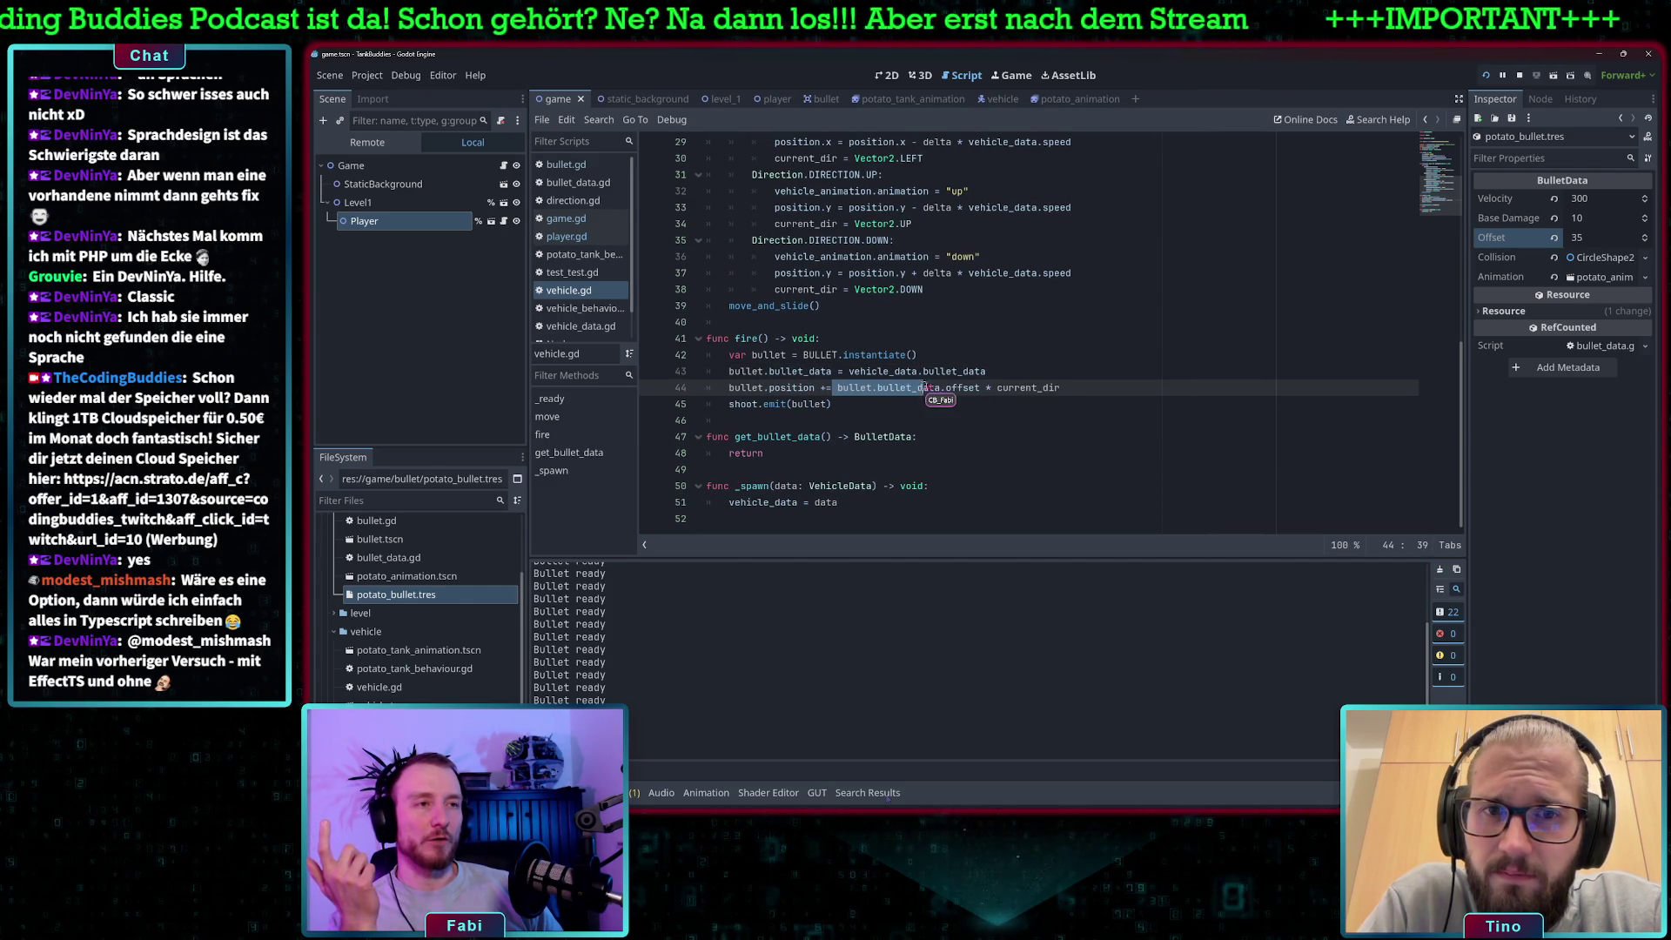
left_click_drag(986, 387, 1056, 388)
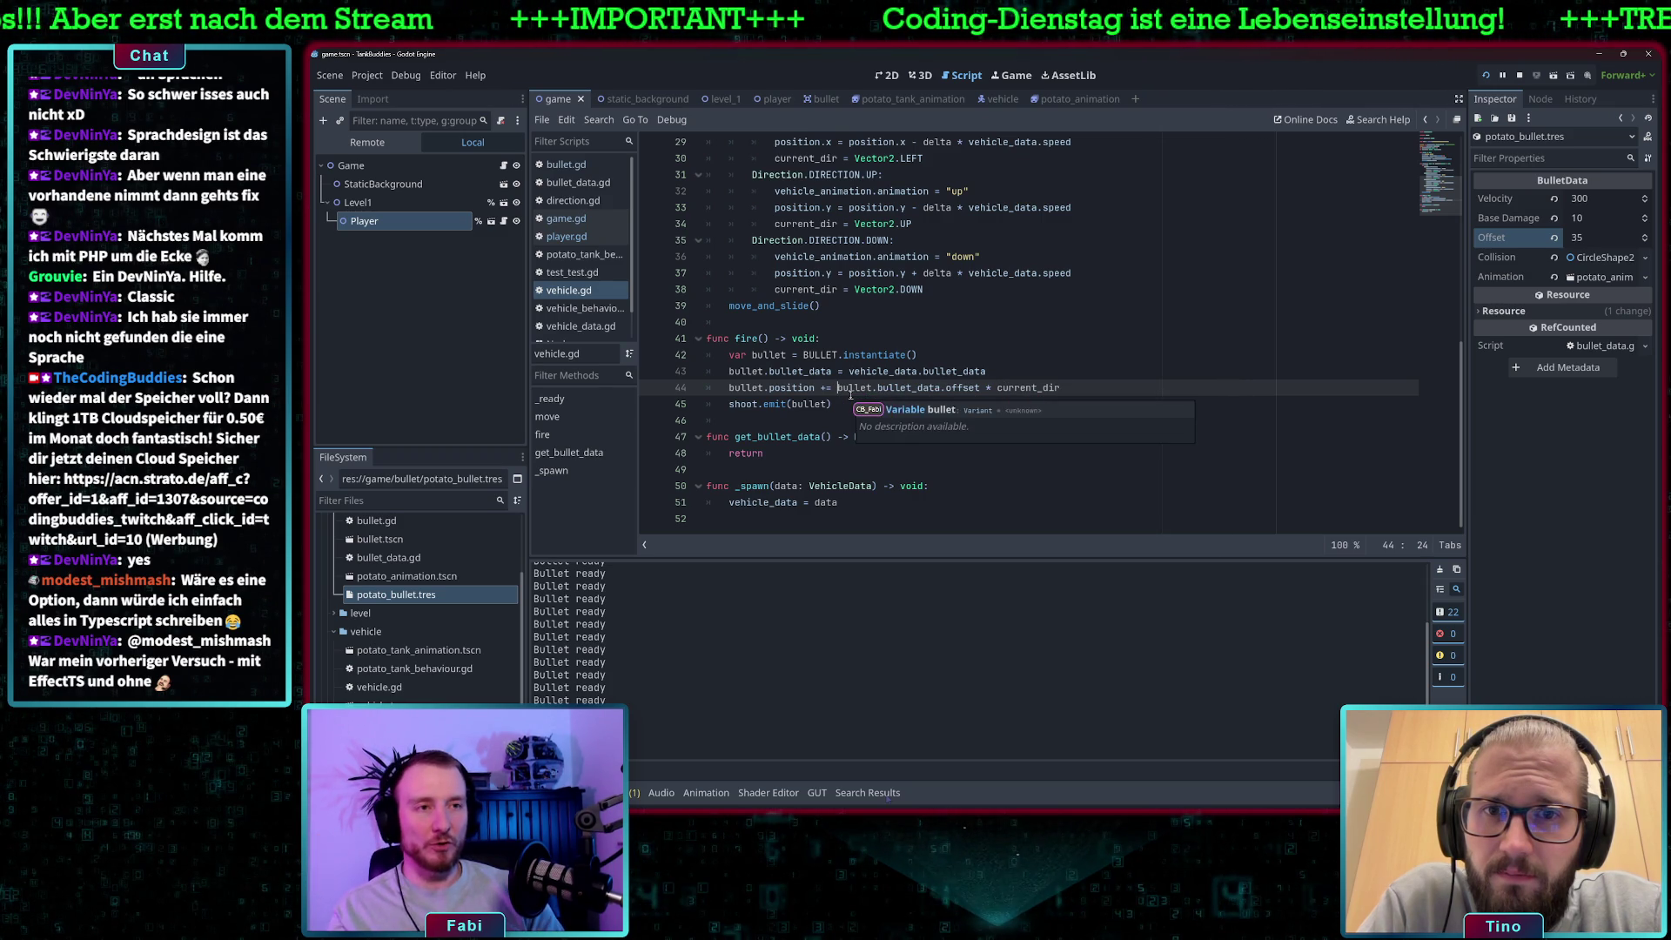
type("po")
key("Tab")
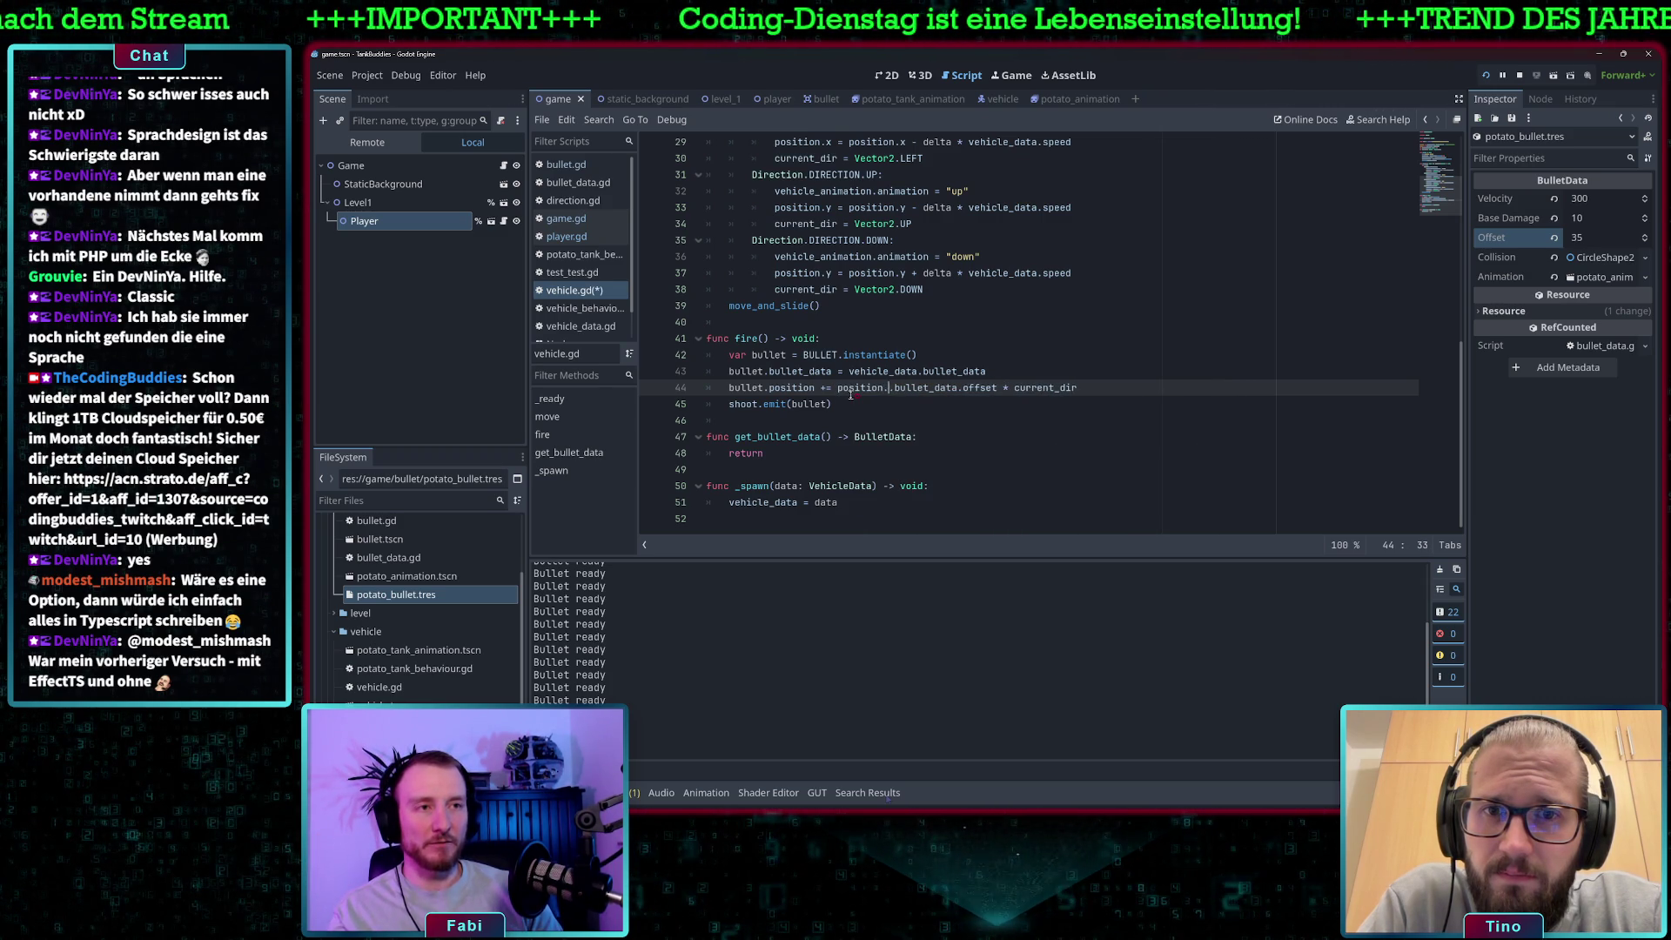
key("ctrl+z")
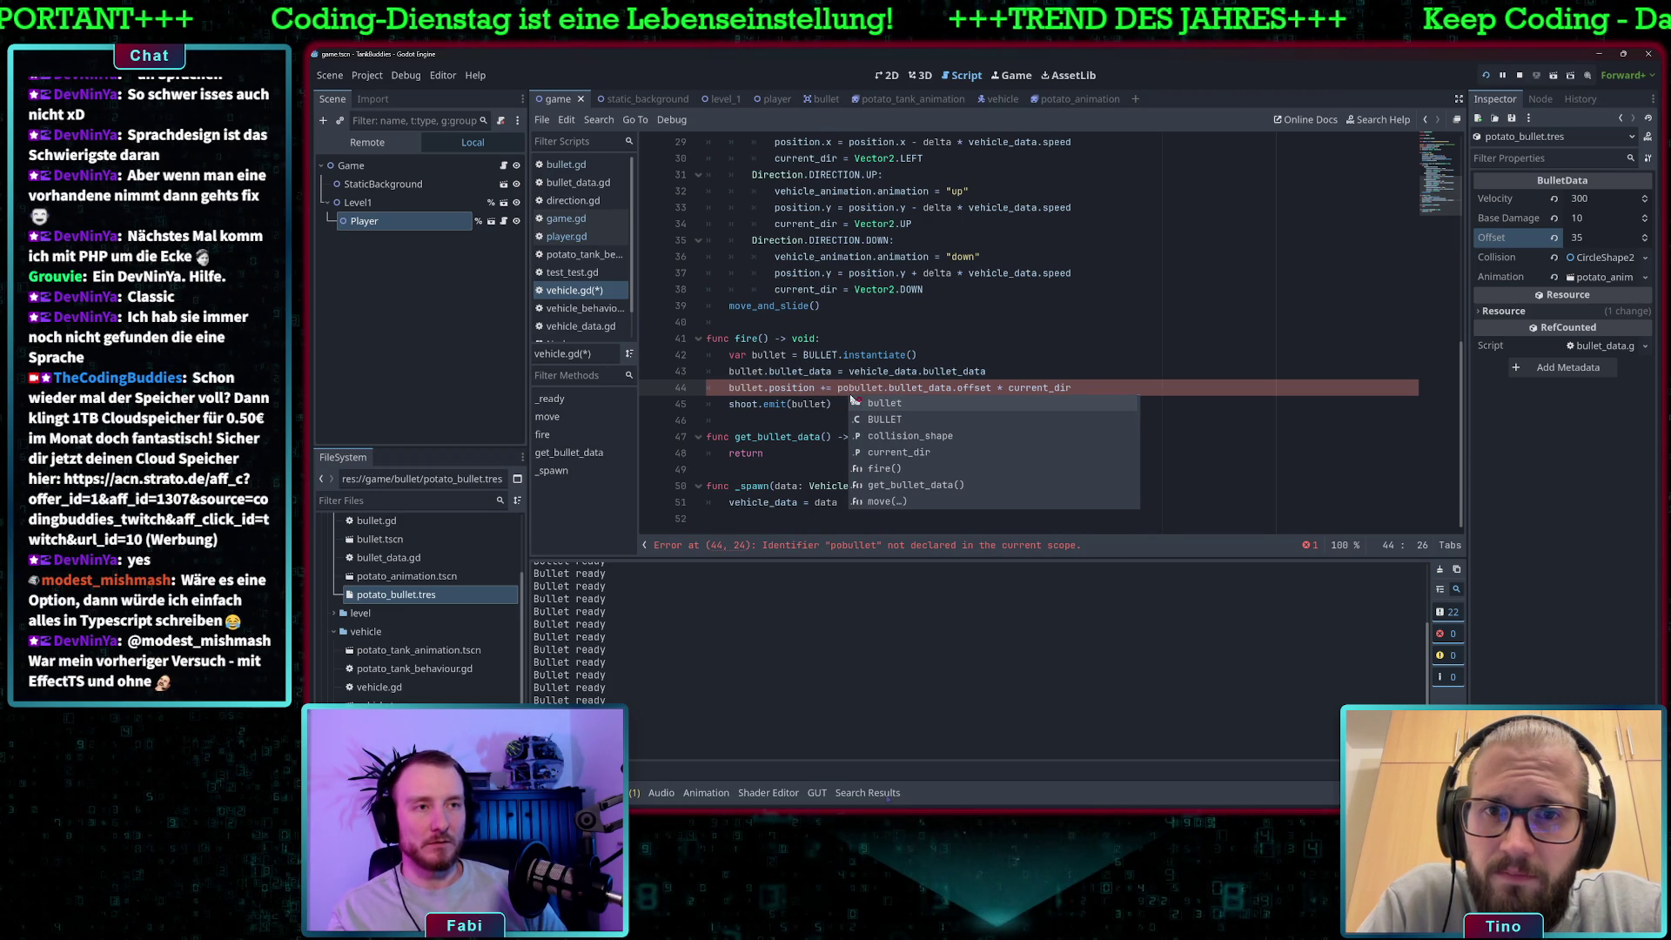
key("BackSpace")
key("BackSpace")
type("position ")
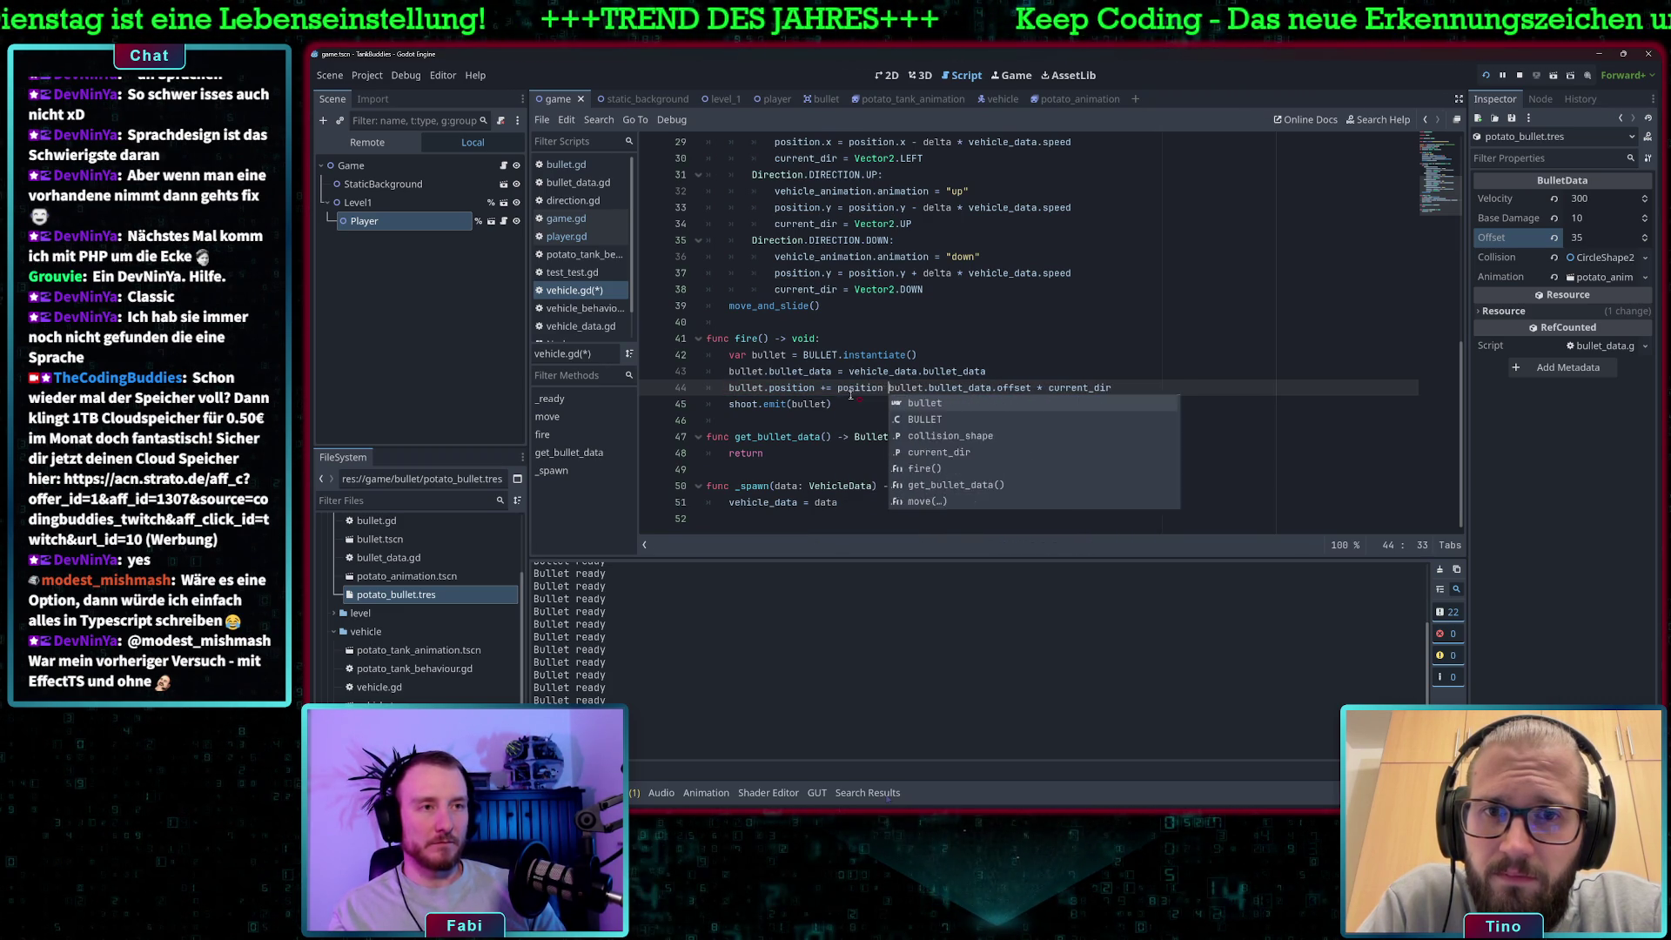
type("+")
left_click(1187, 383)
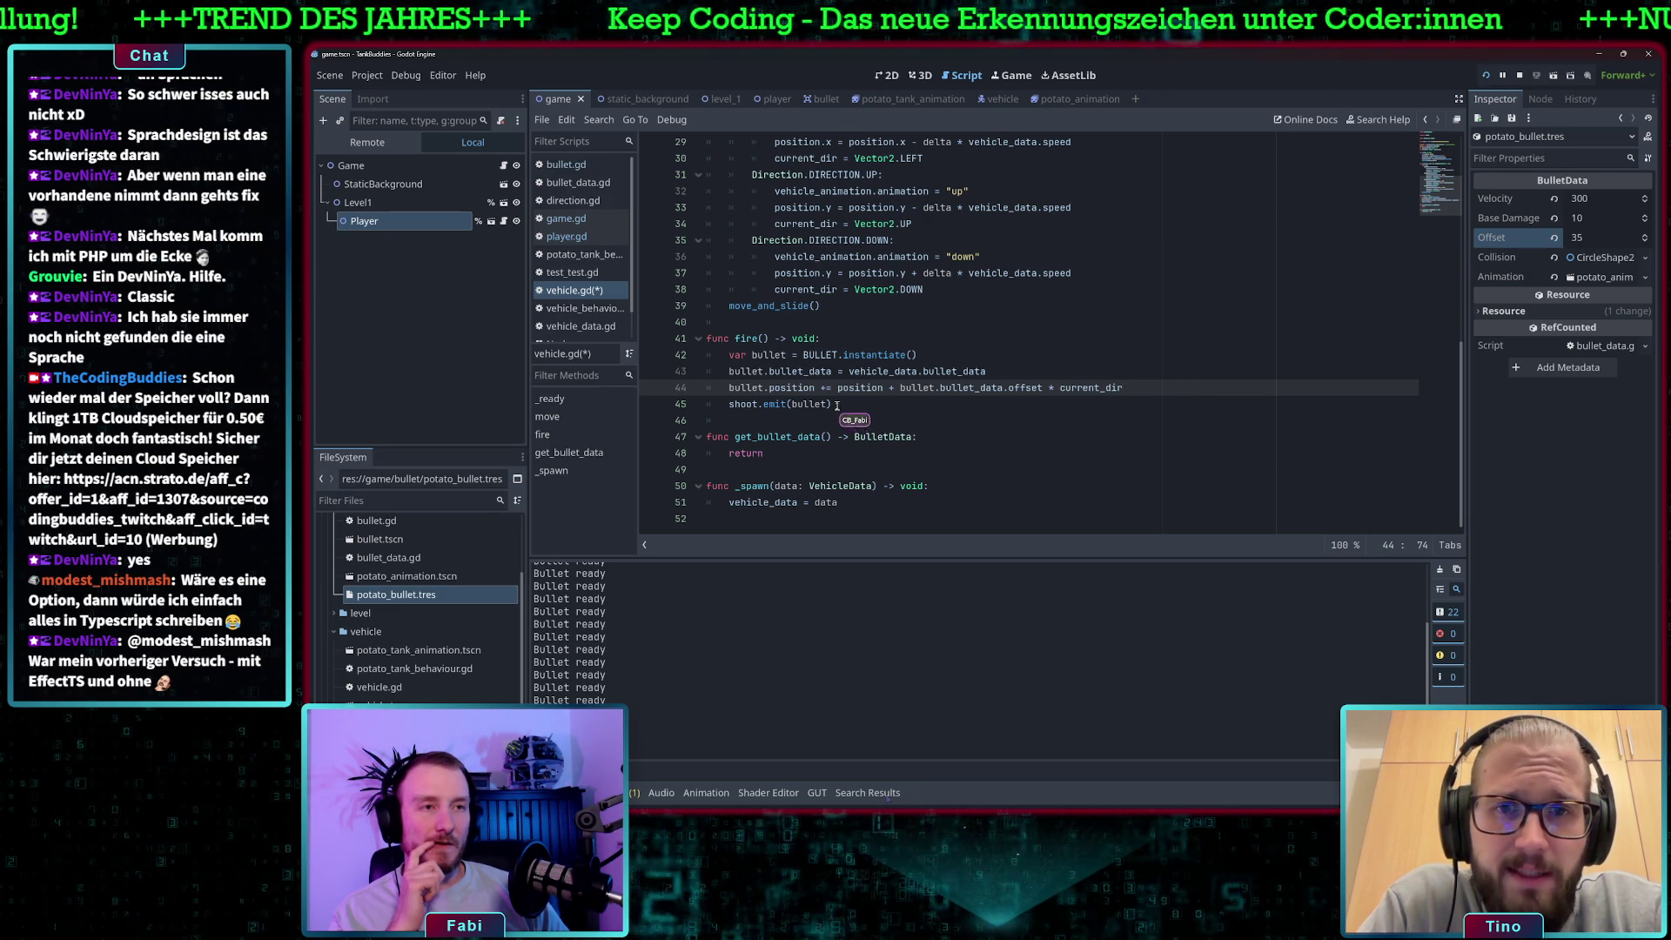
left_click(801, 388)
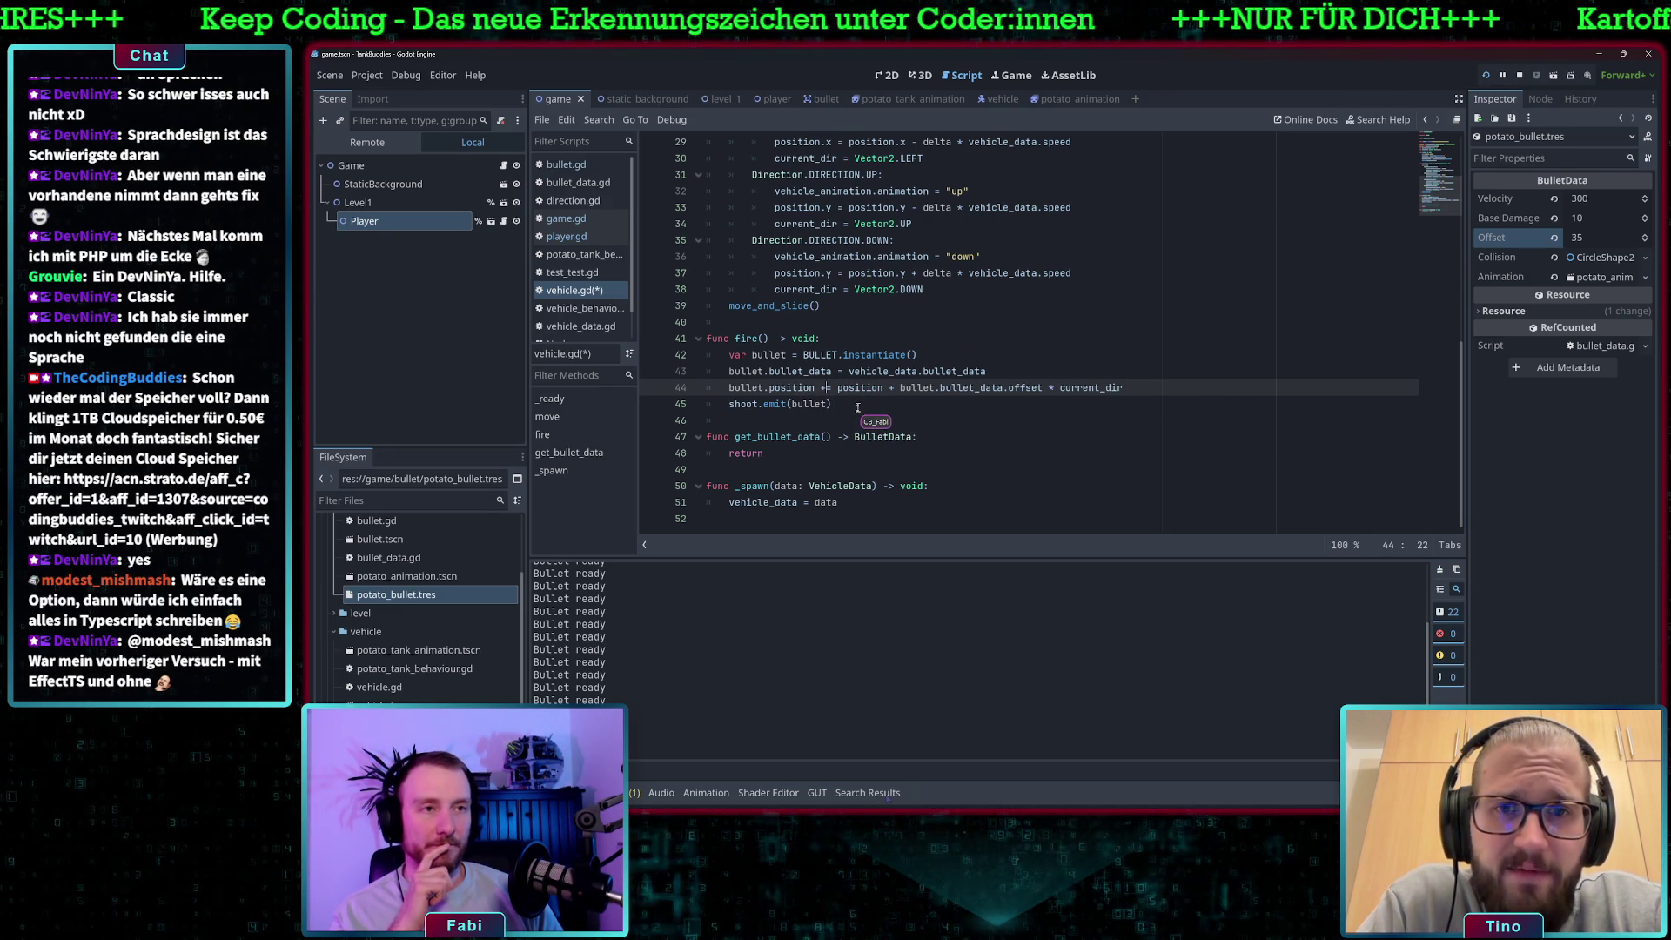
type("=")
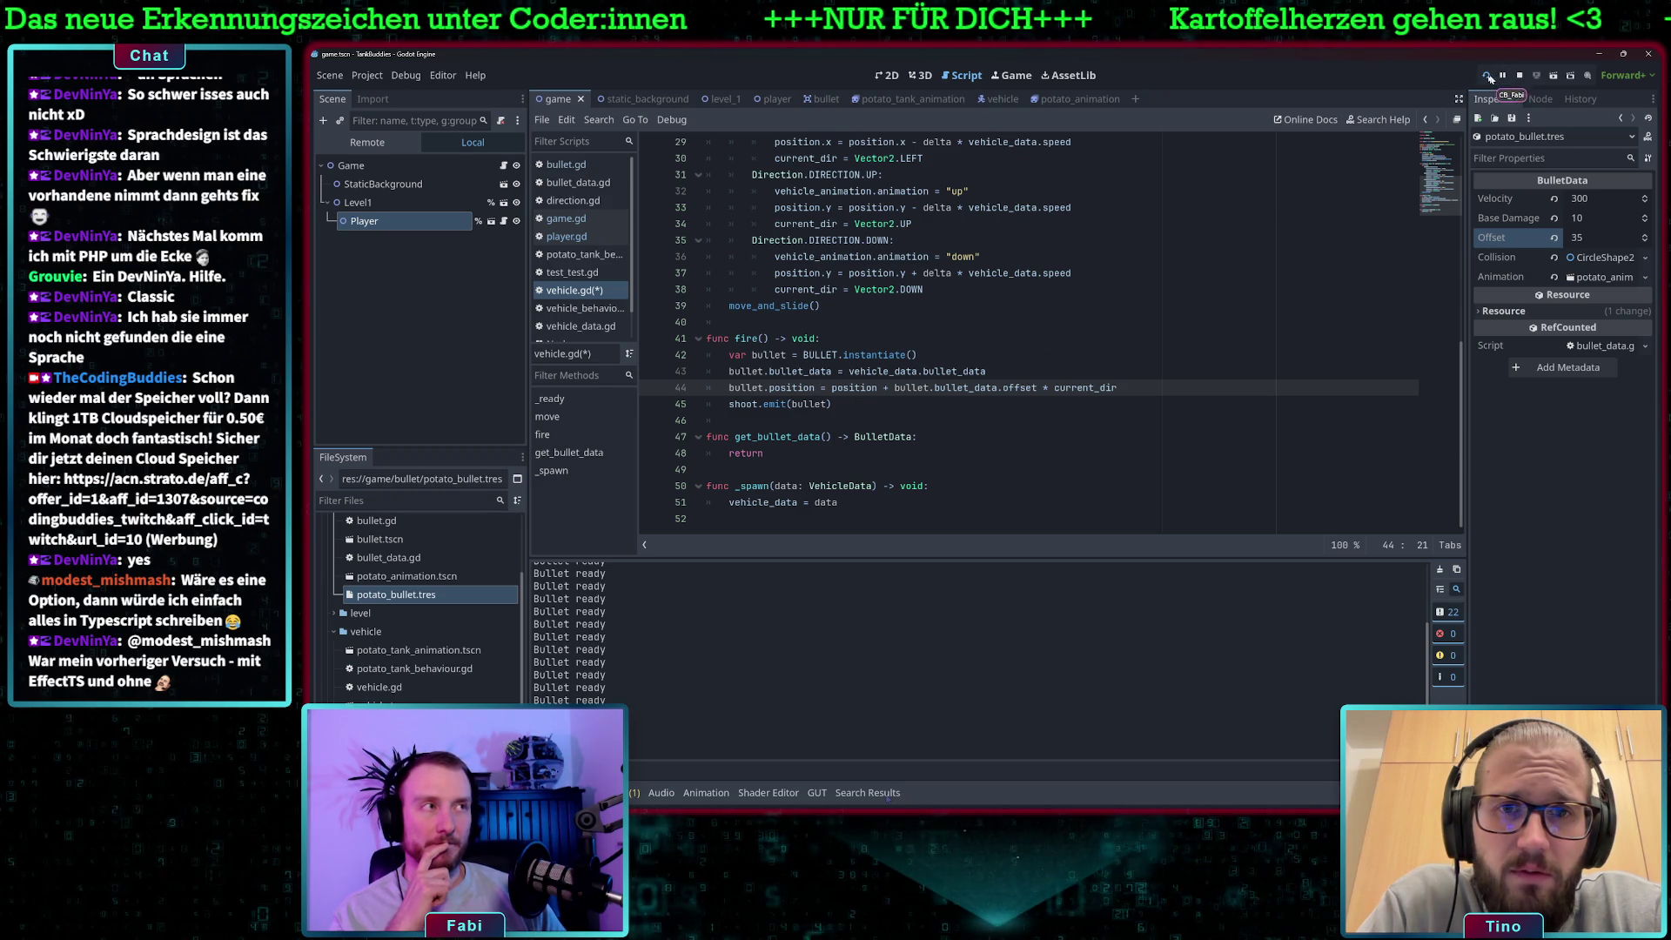
Play-test the bullet spawn position by driving the tank right.
left_click(1486, 75)
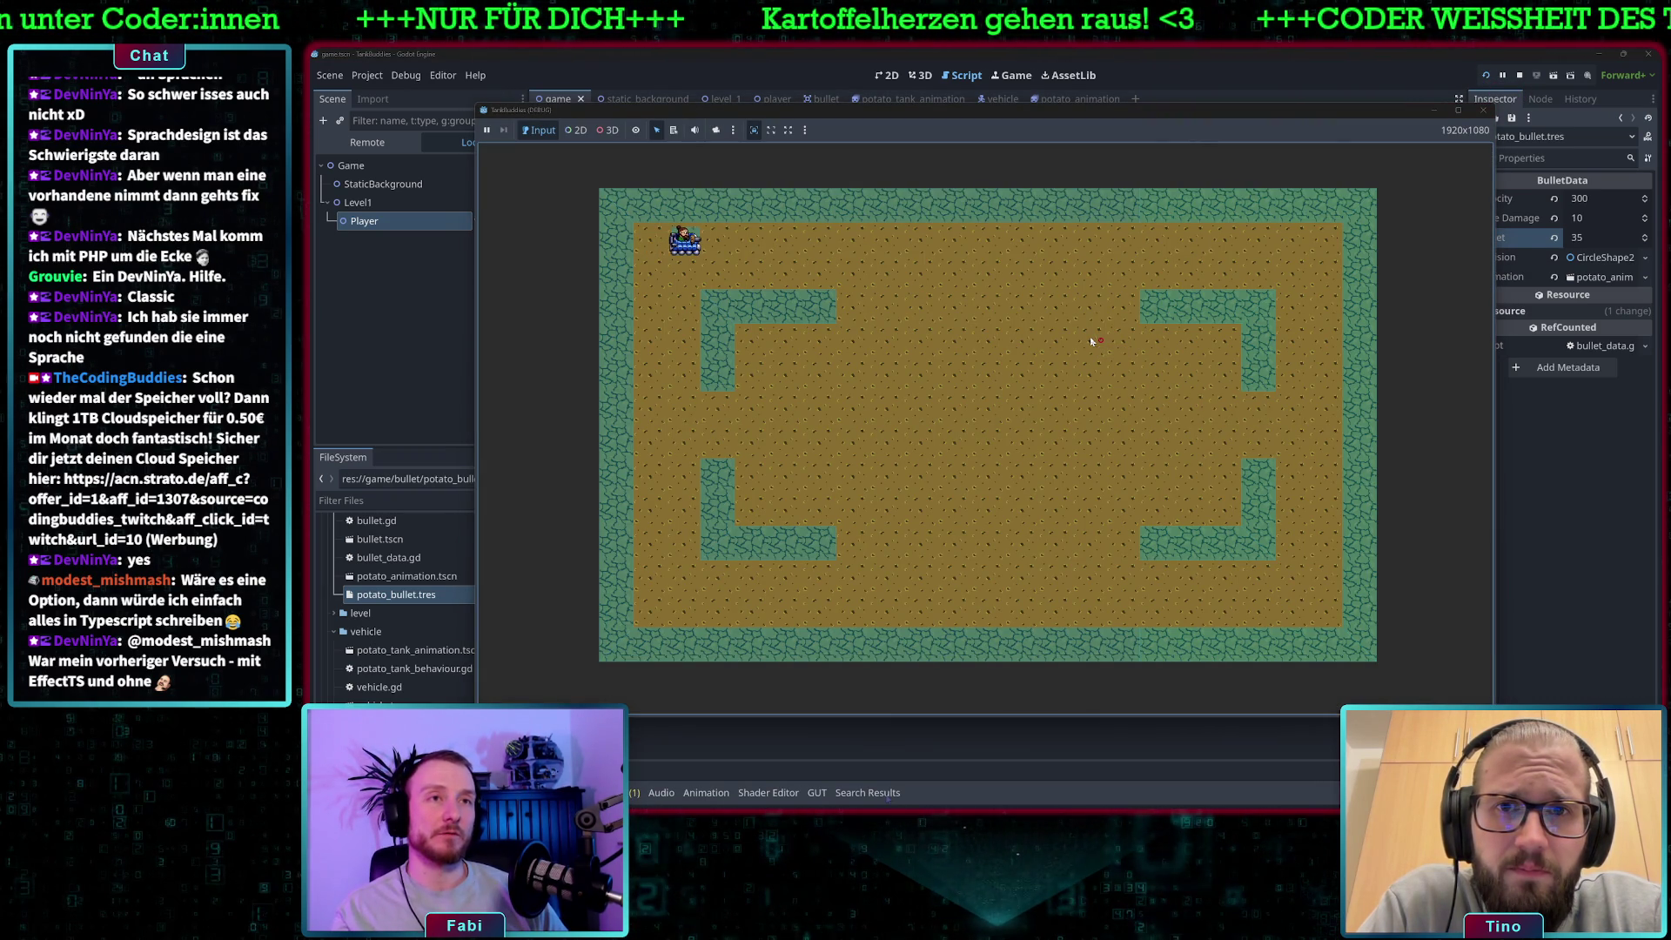
key("Right")
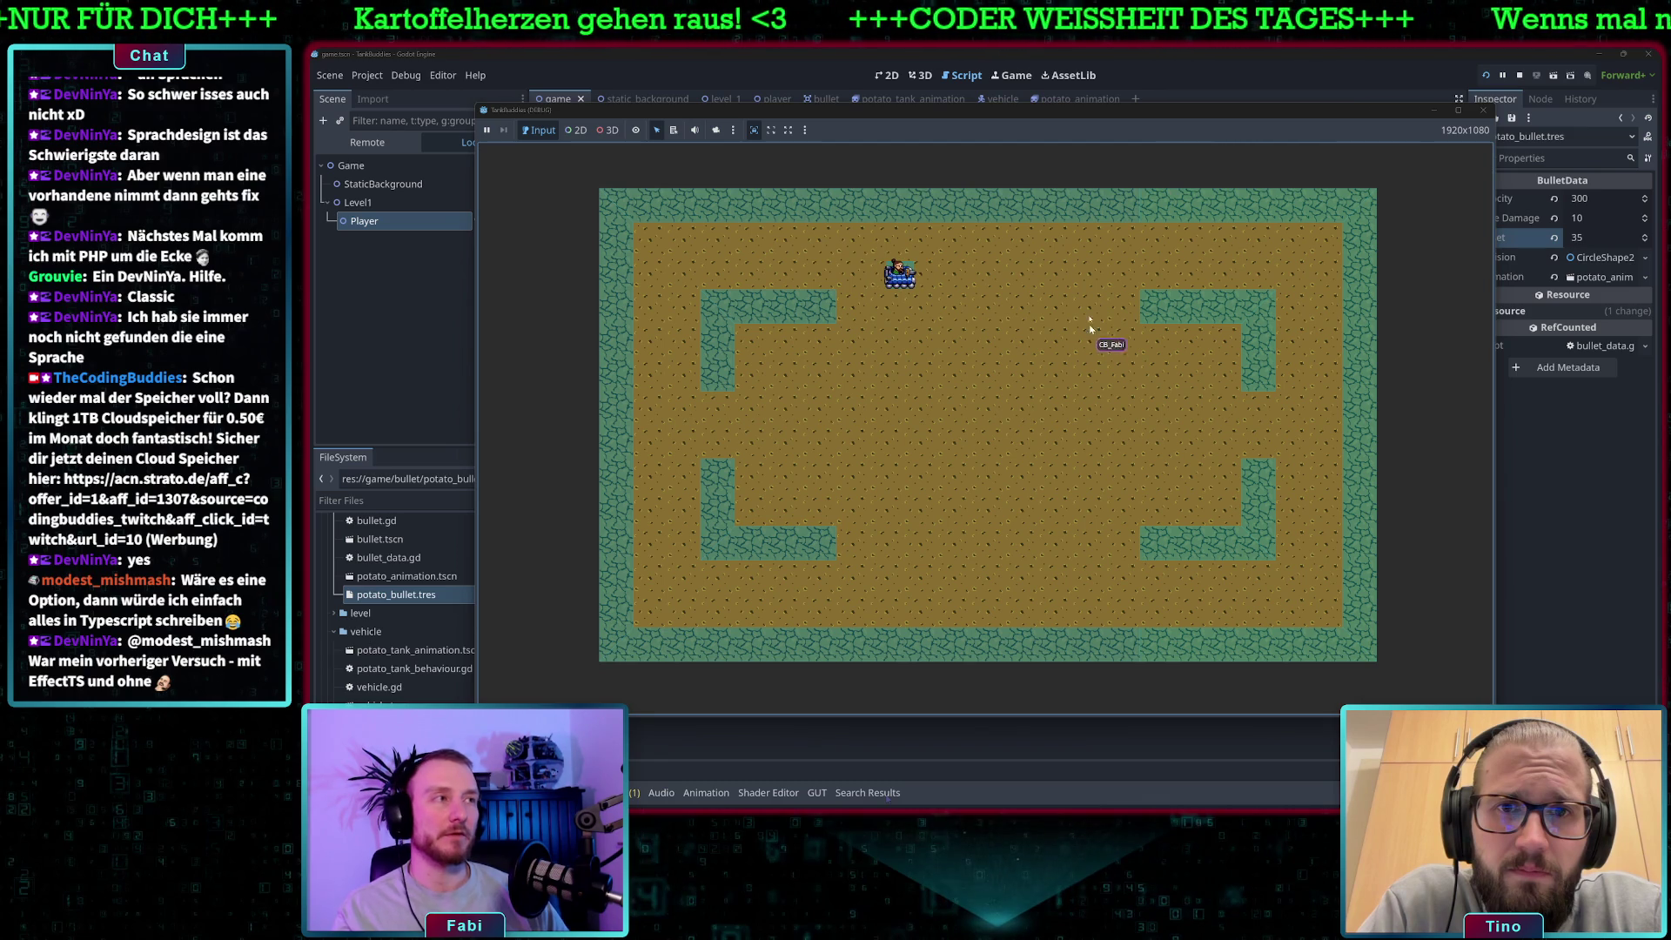
key("F8")
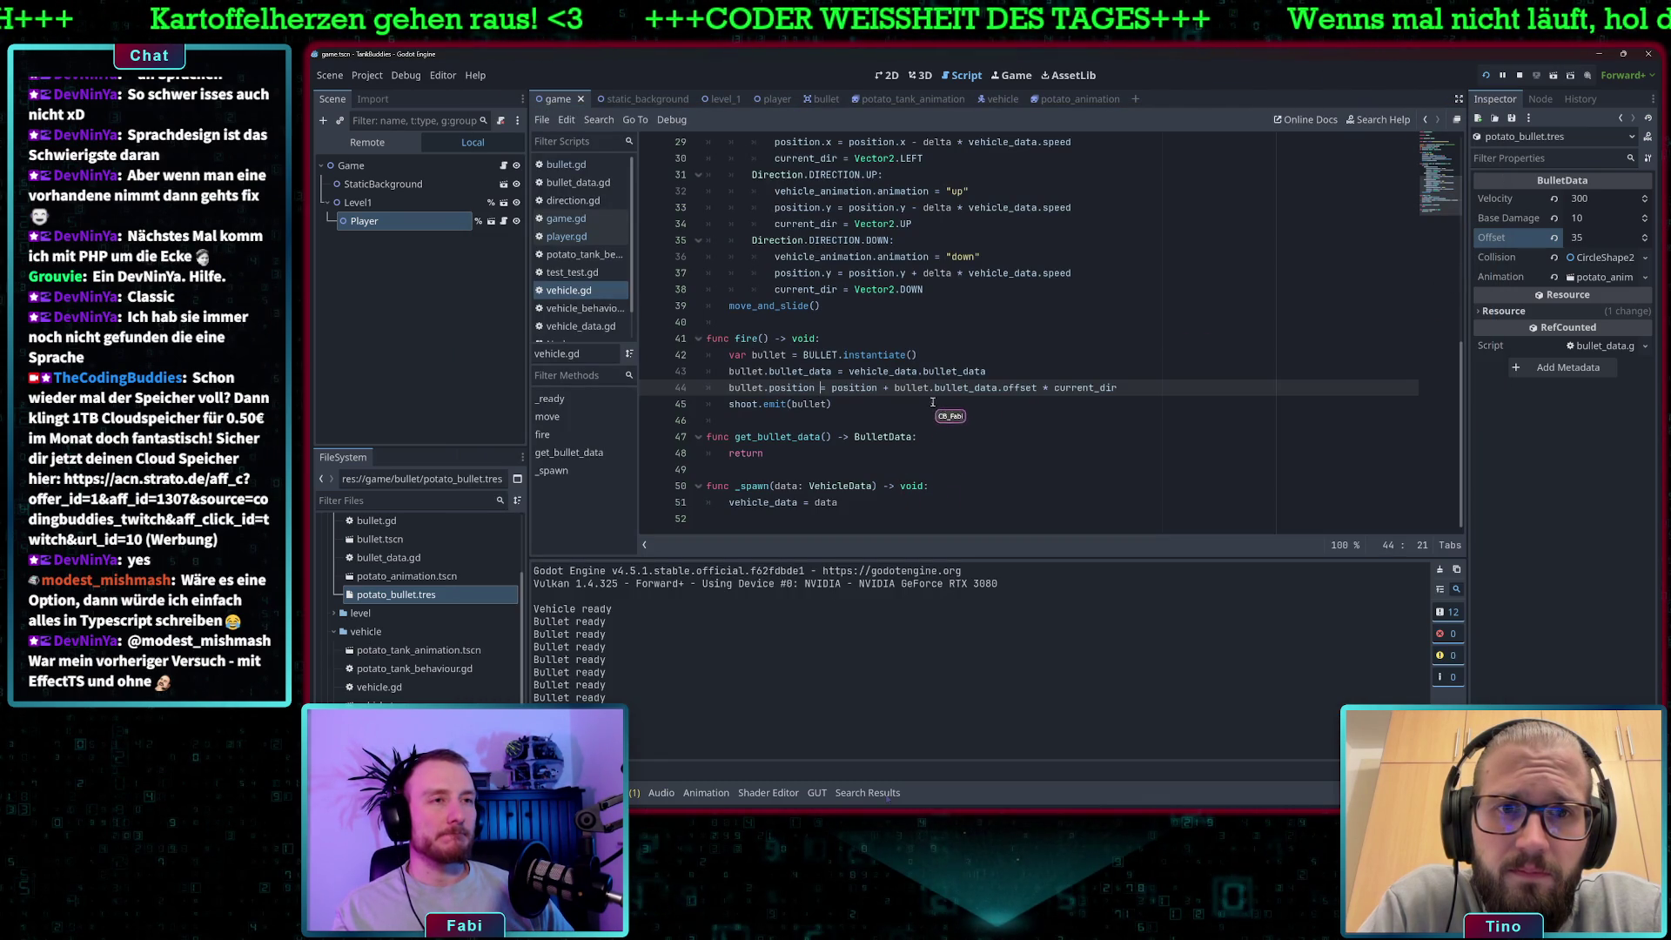
Set the potato bullet's Offset to 40 and save the resource.
left_click(1589, 238)
type("-20")
left_click(1597, 241)
type("40")
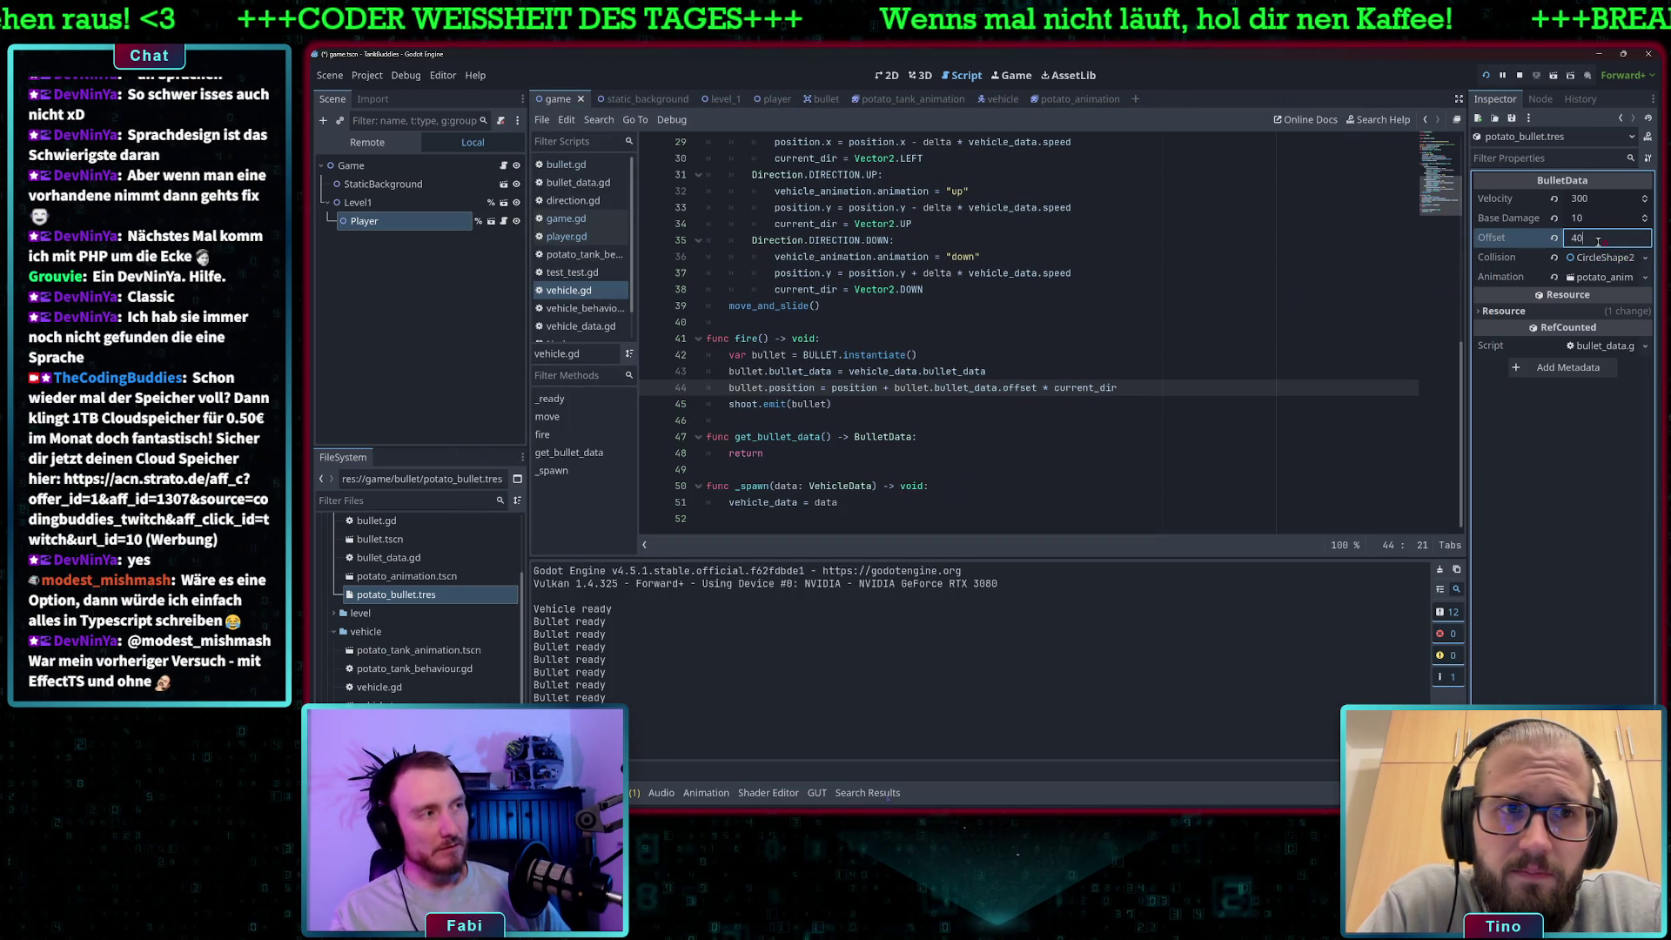
key("ctrl+s")
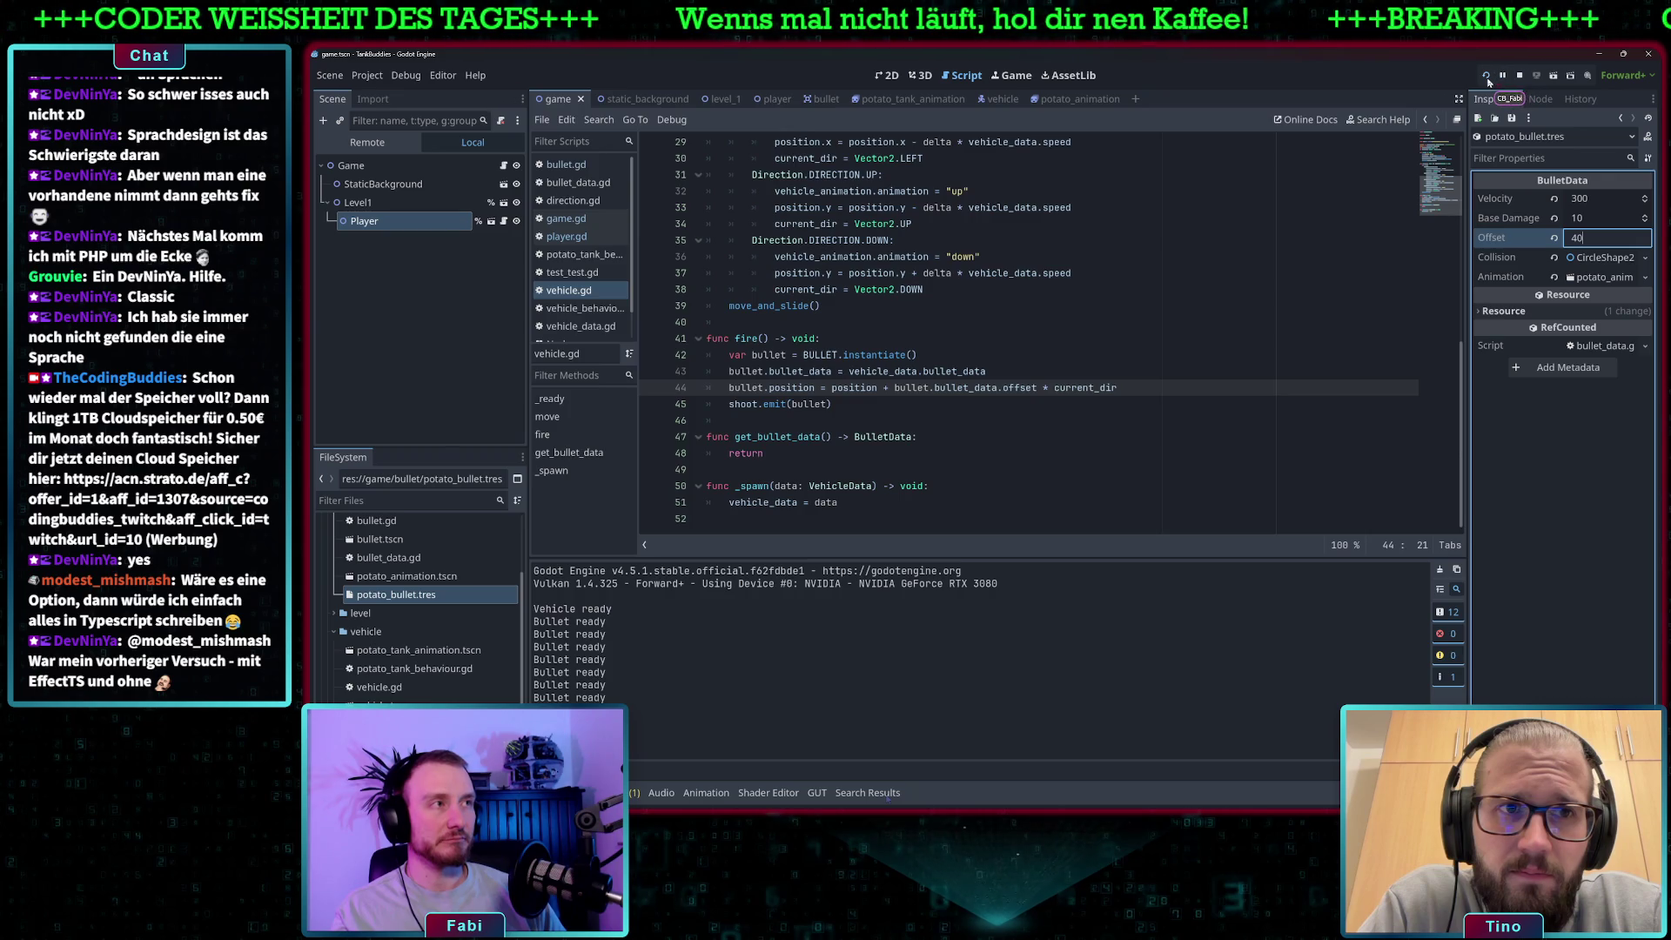
Play-test again with Offset 40, driving the tank right and down.
left_click(1486, 77)
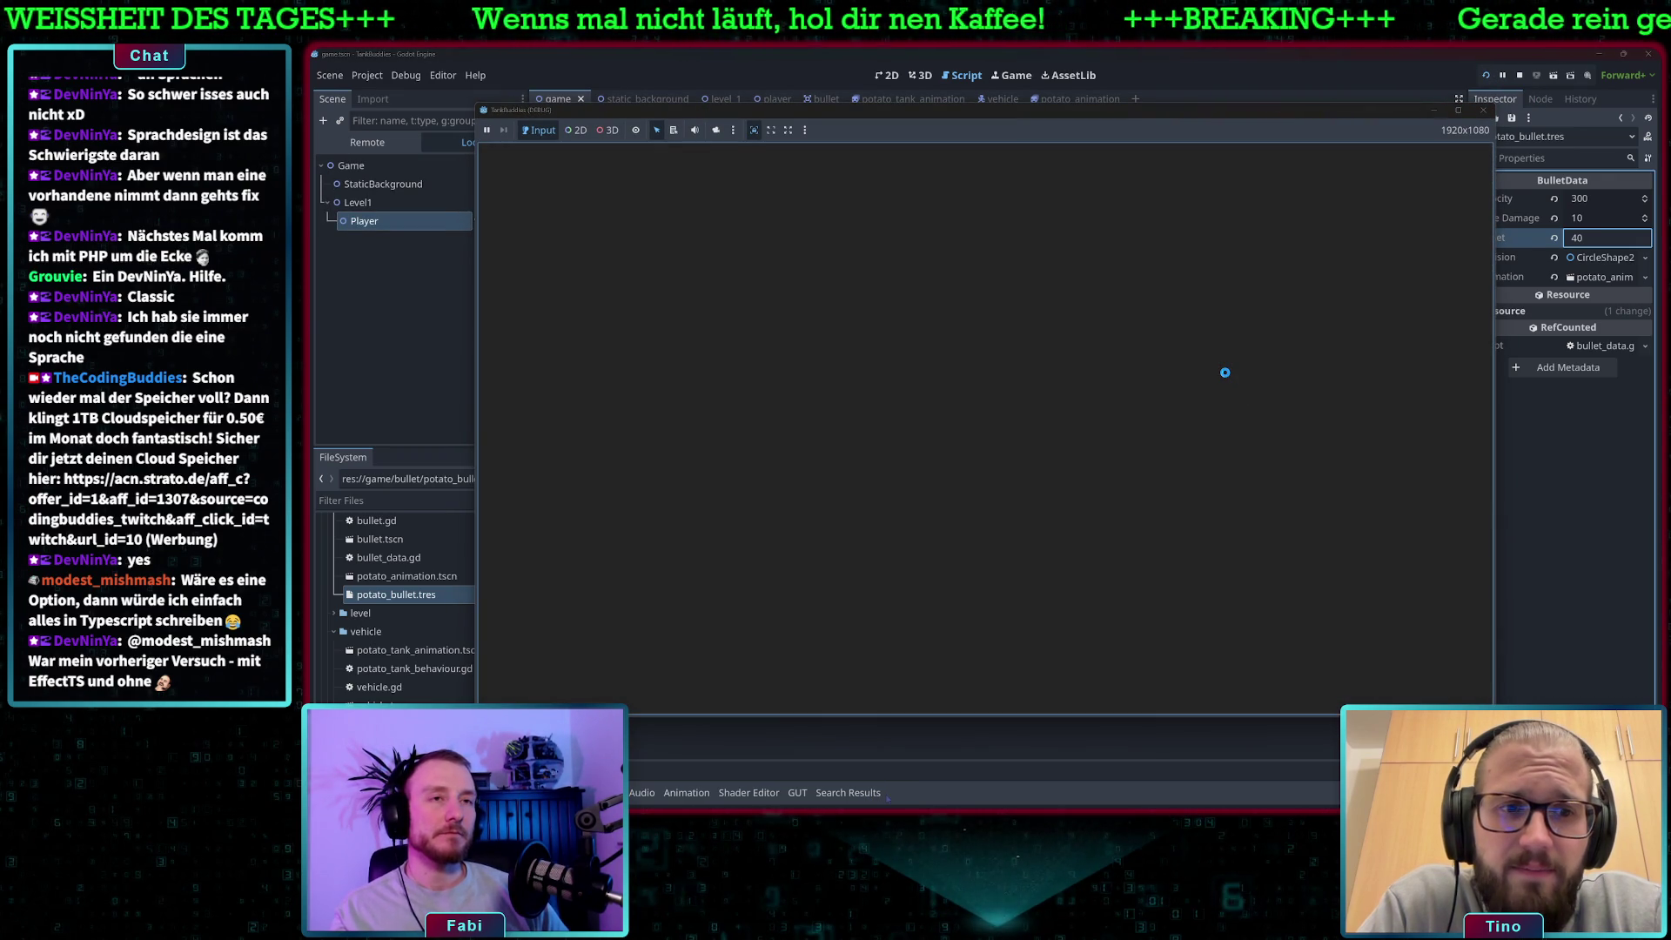
key("Right")
key("Right")
key("Right")
key("Down")
key("Right")
key("Right")
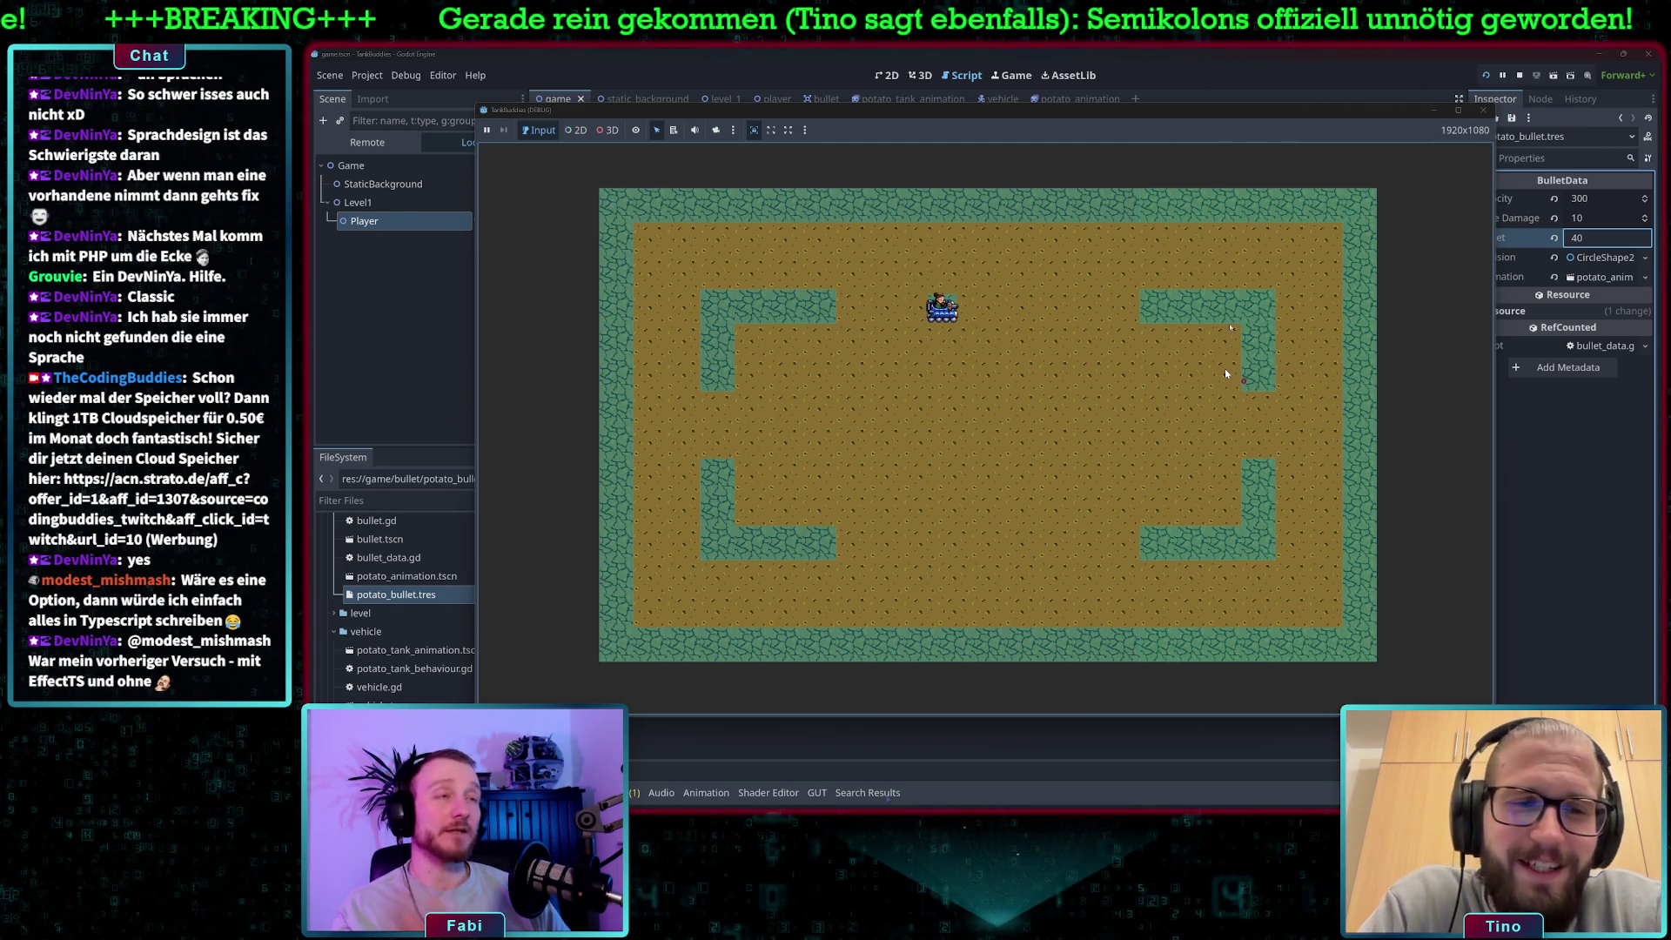
key("F8")
left_click(1083, 387)
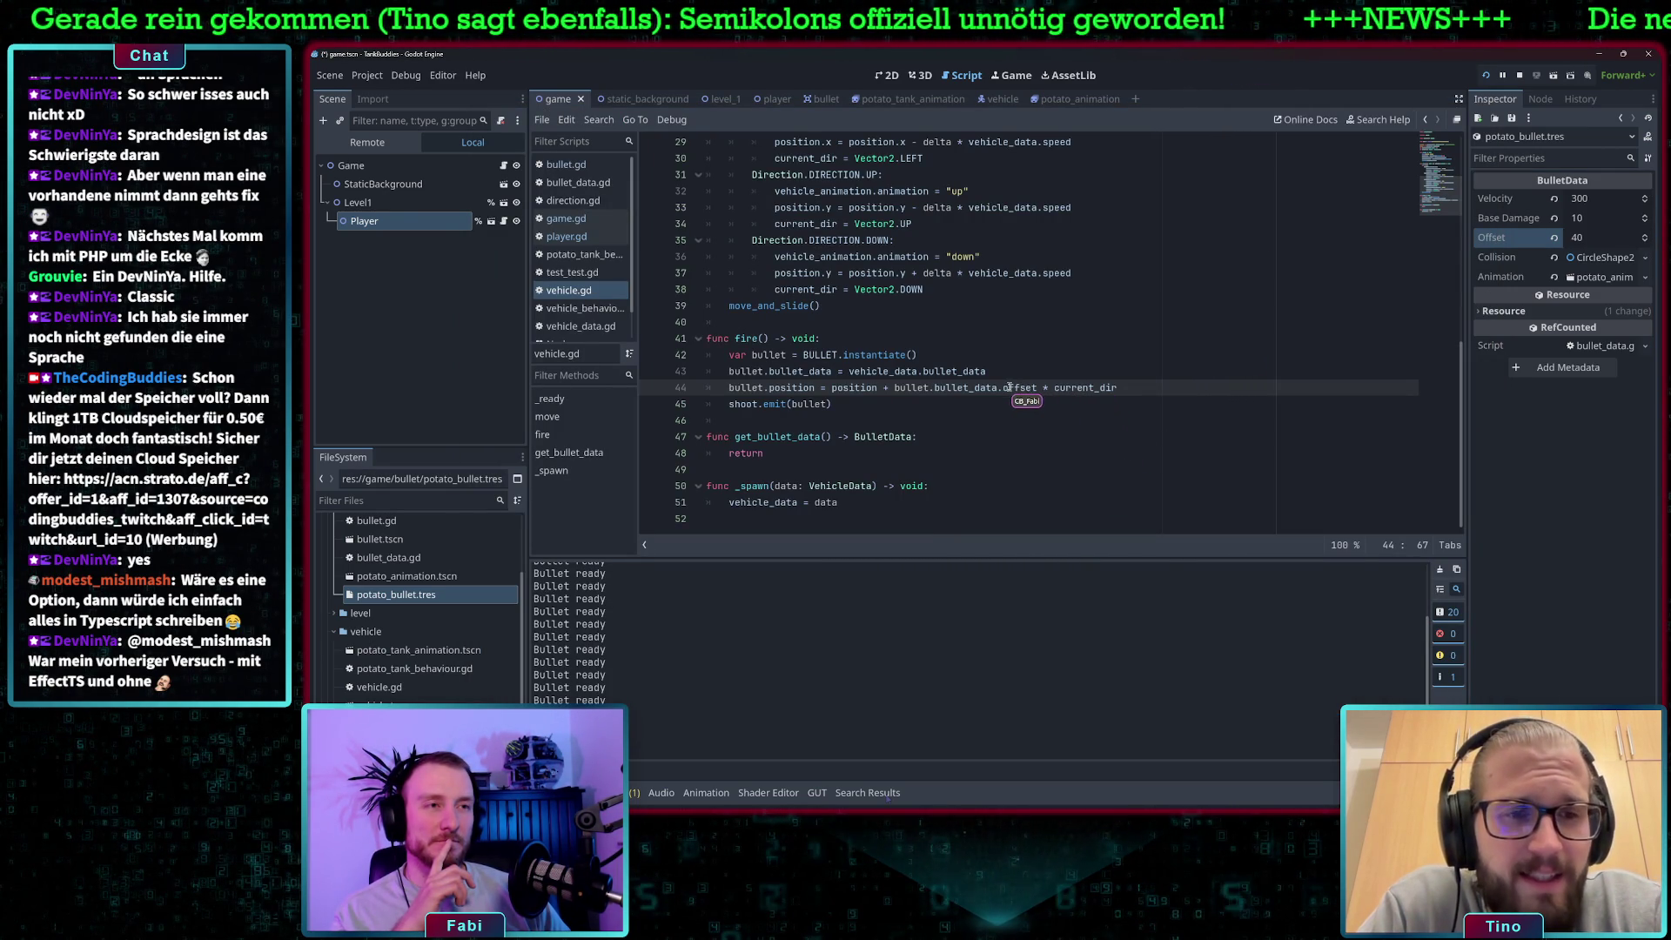
Change the potato bullet's Offset from -100 to 100.
left_click(1593, 237)
type("-265")
double_click(1591, 237)
type("-100")
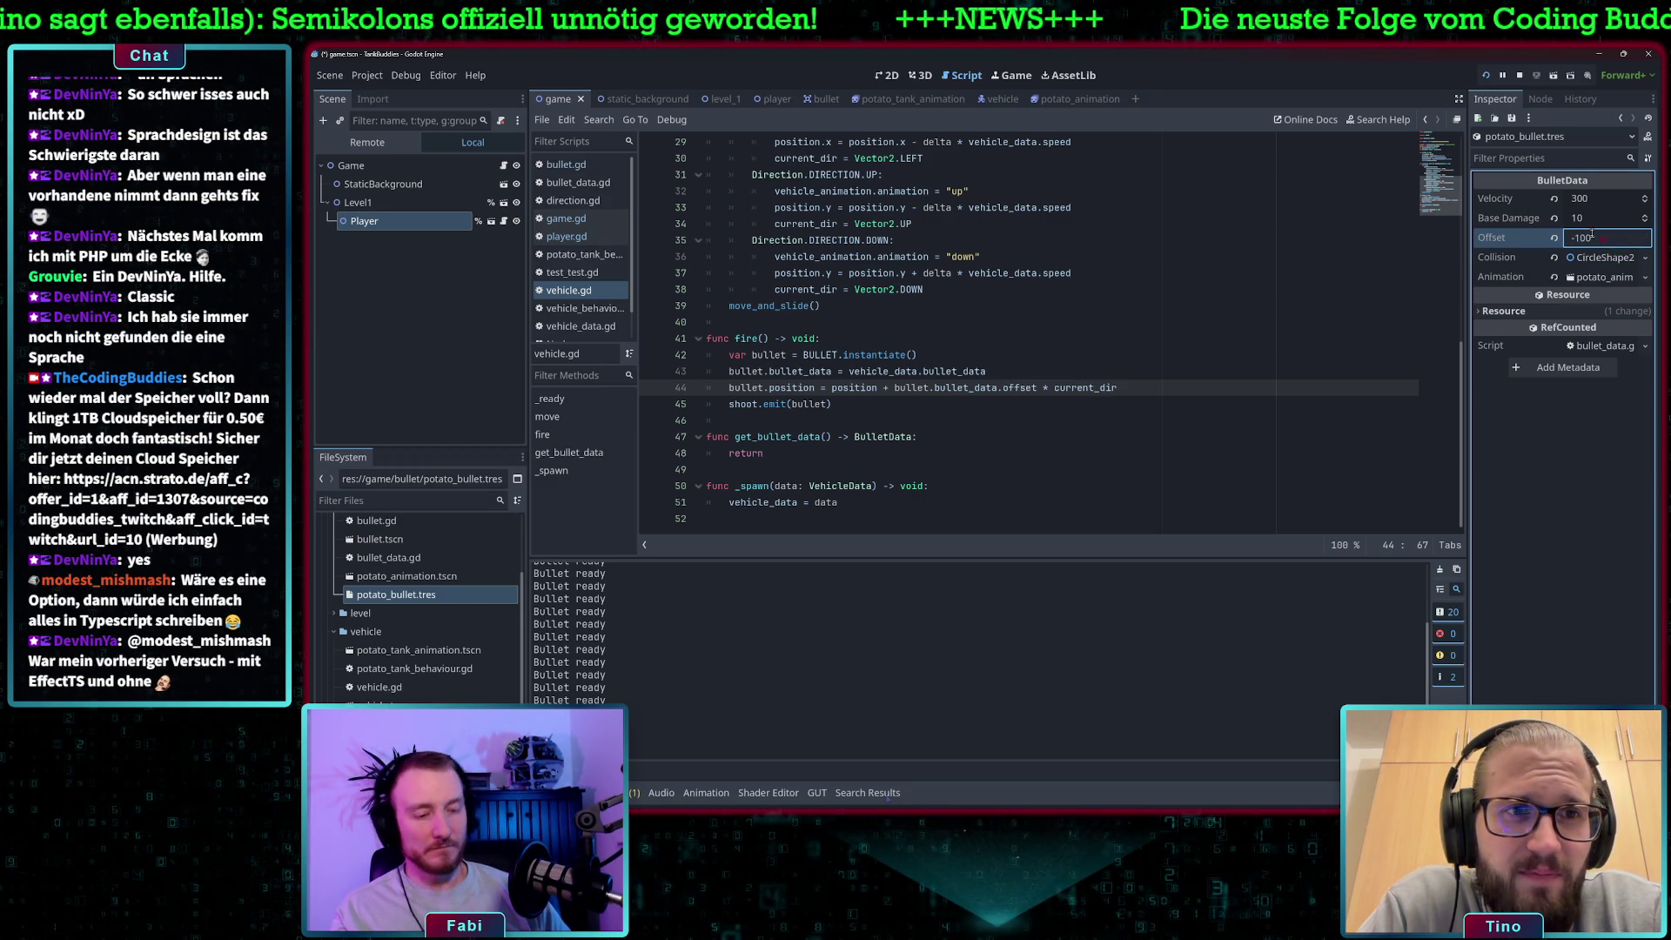
double_click(1570, 238)
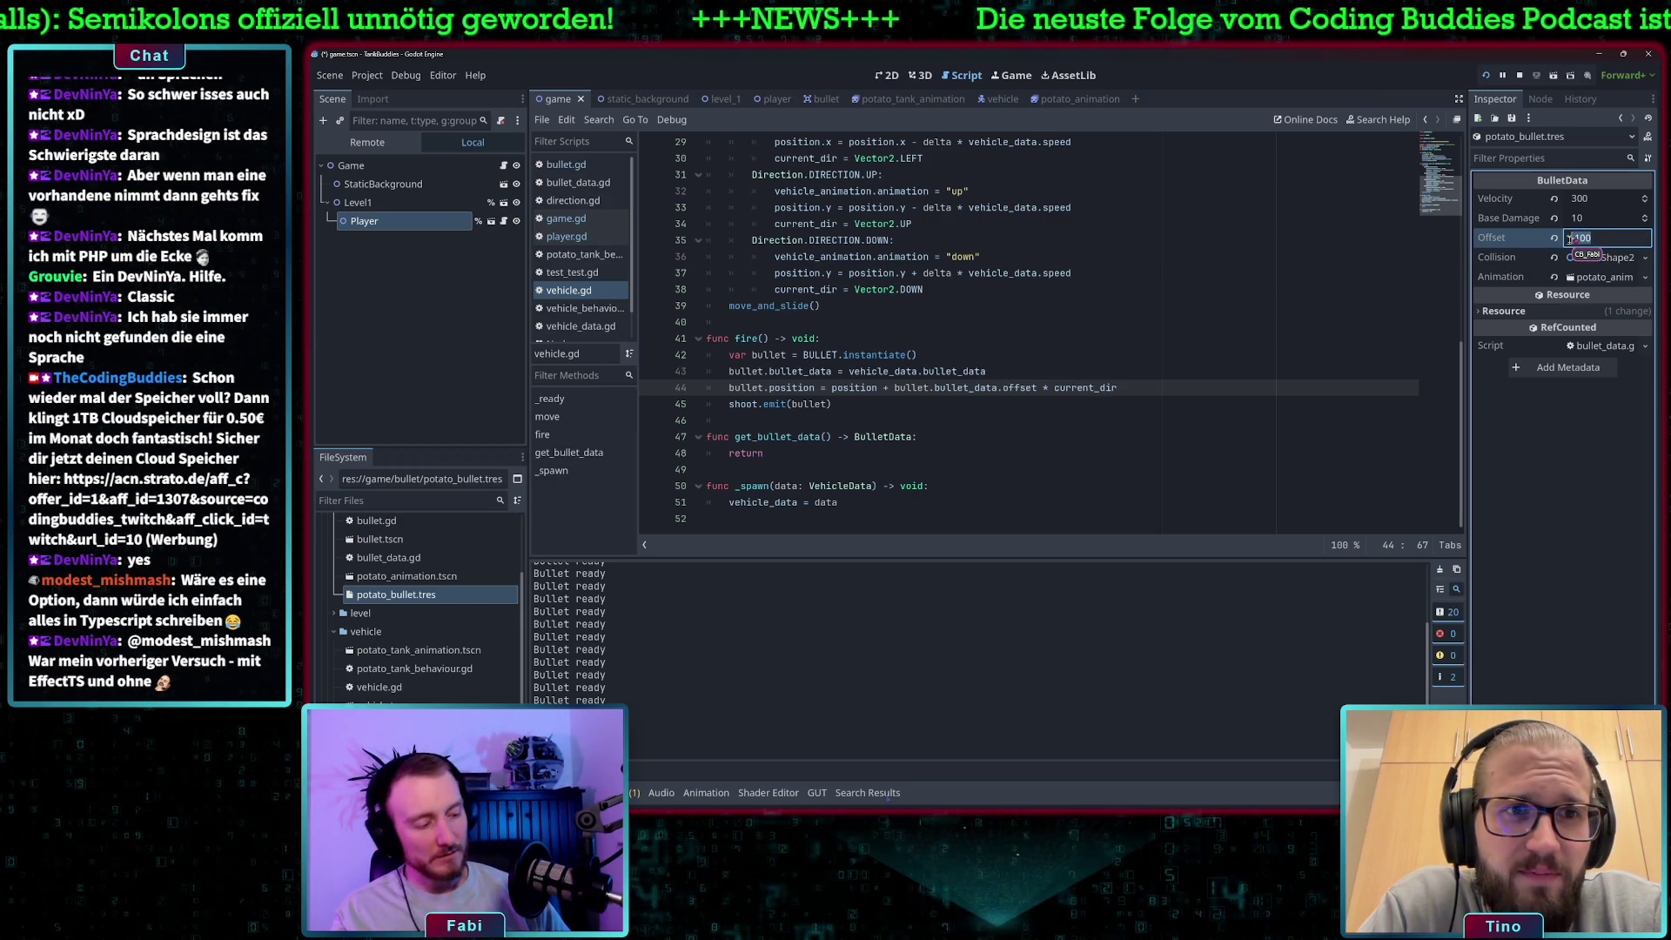
type("100")
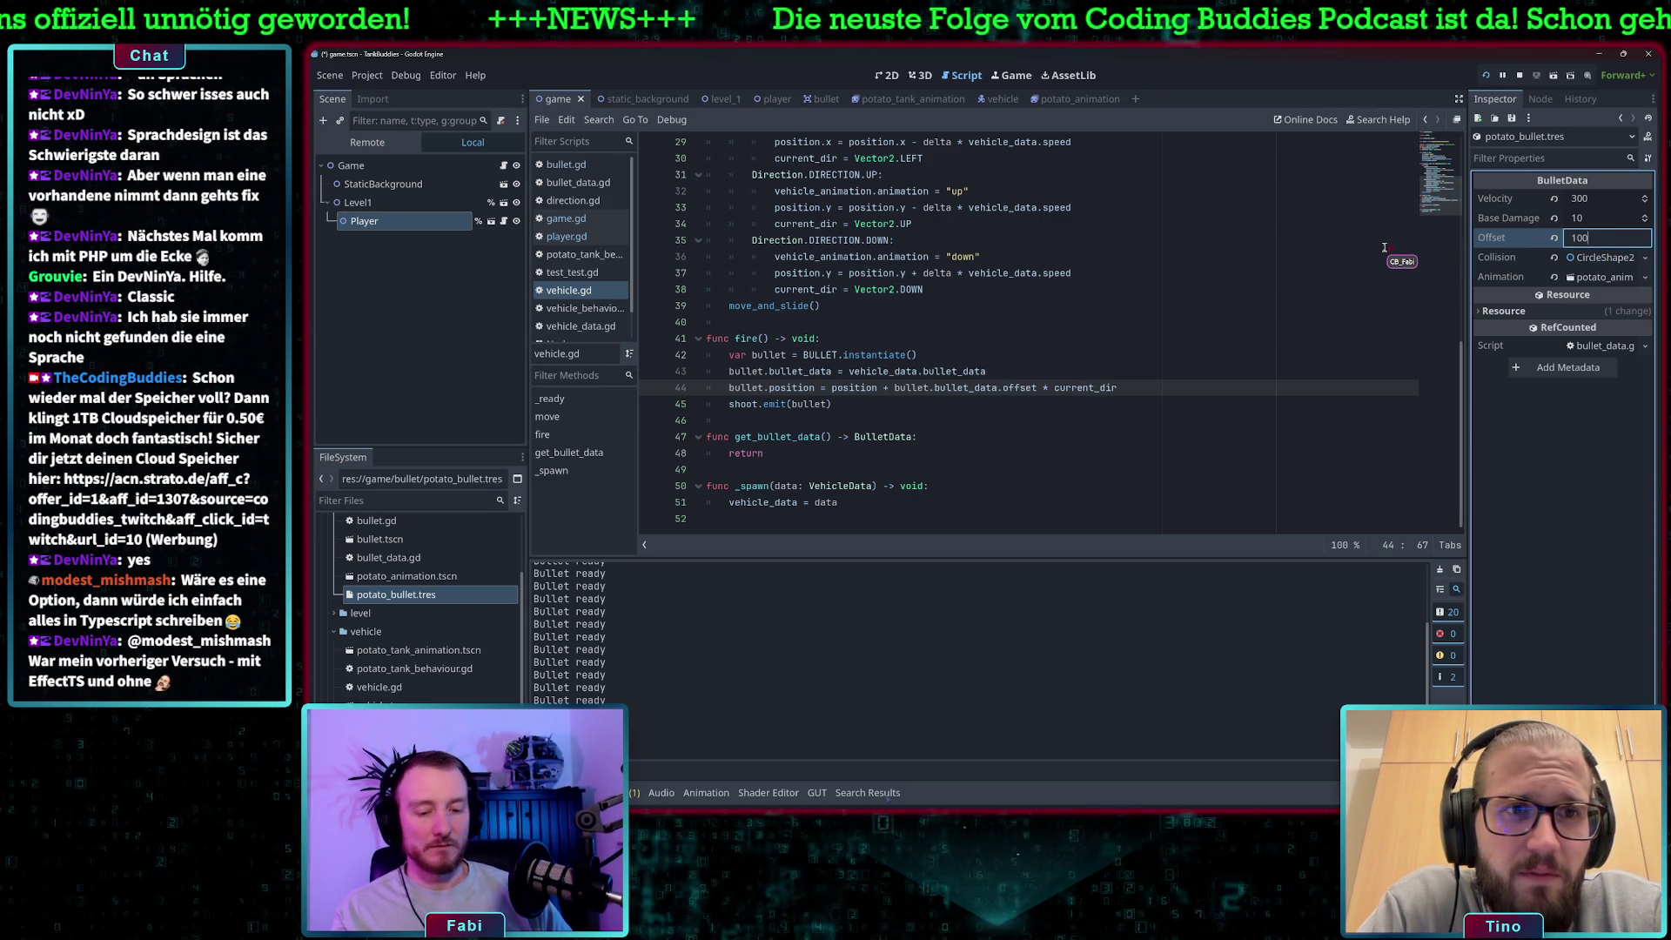
Play-test the game, driving the tank right, left and down, then stop it.
left_click(1486, 76)
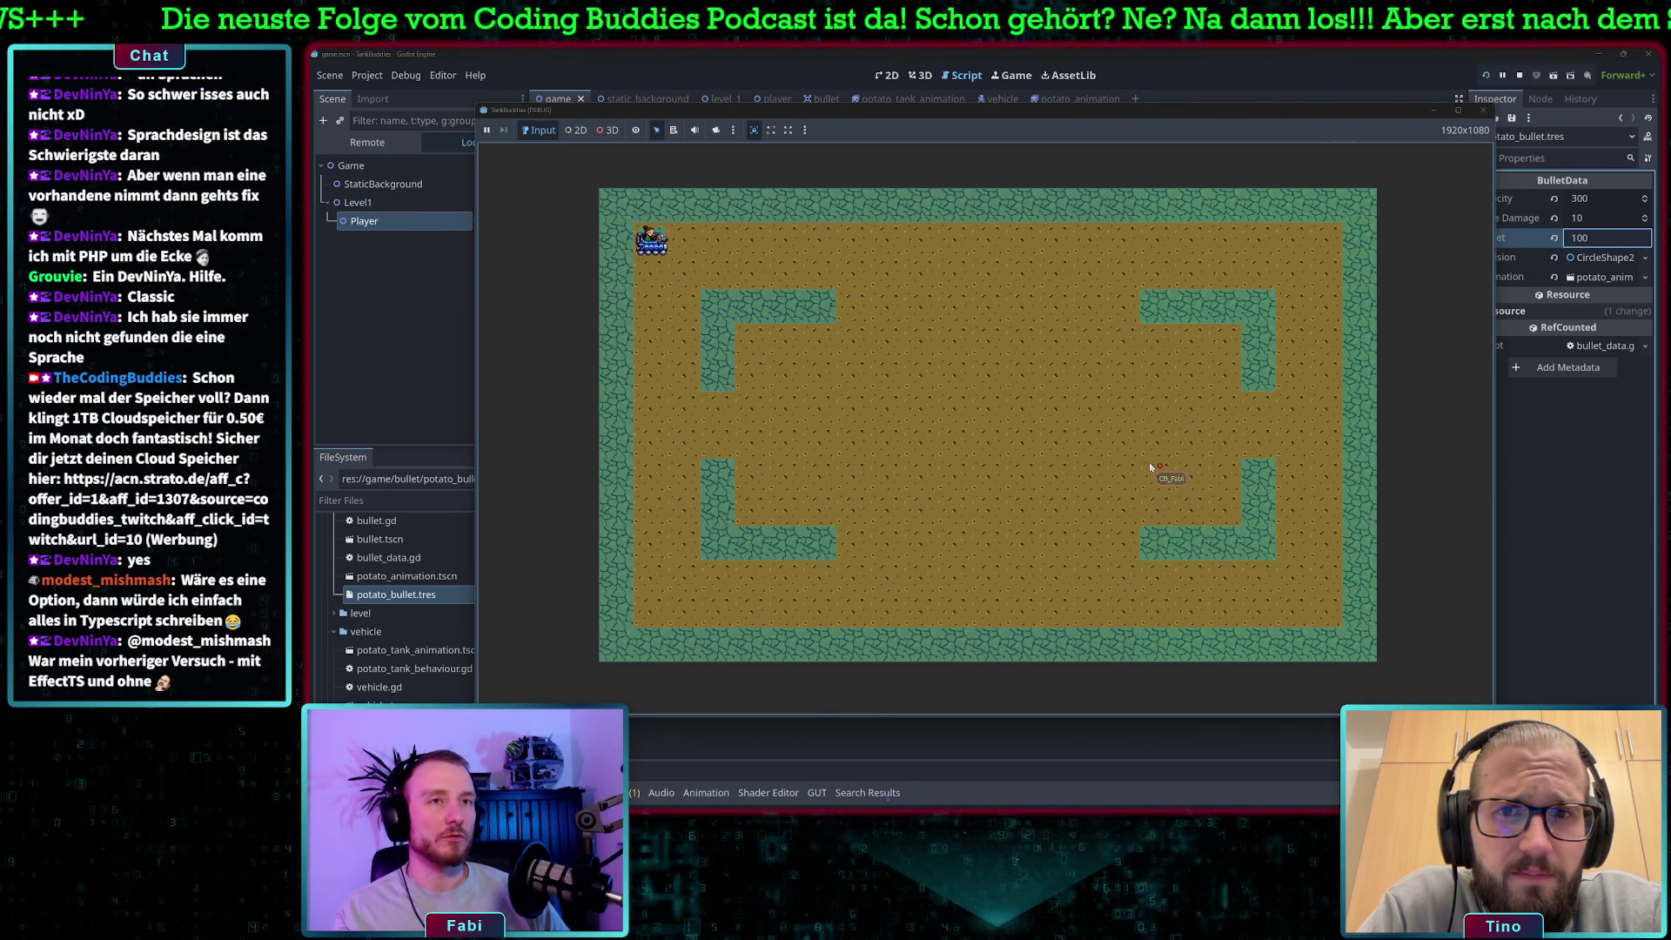
key("d")
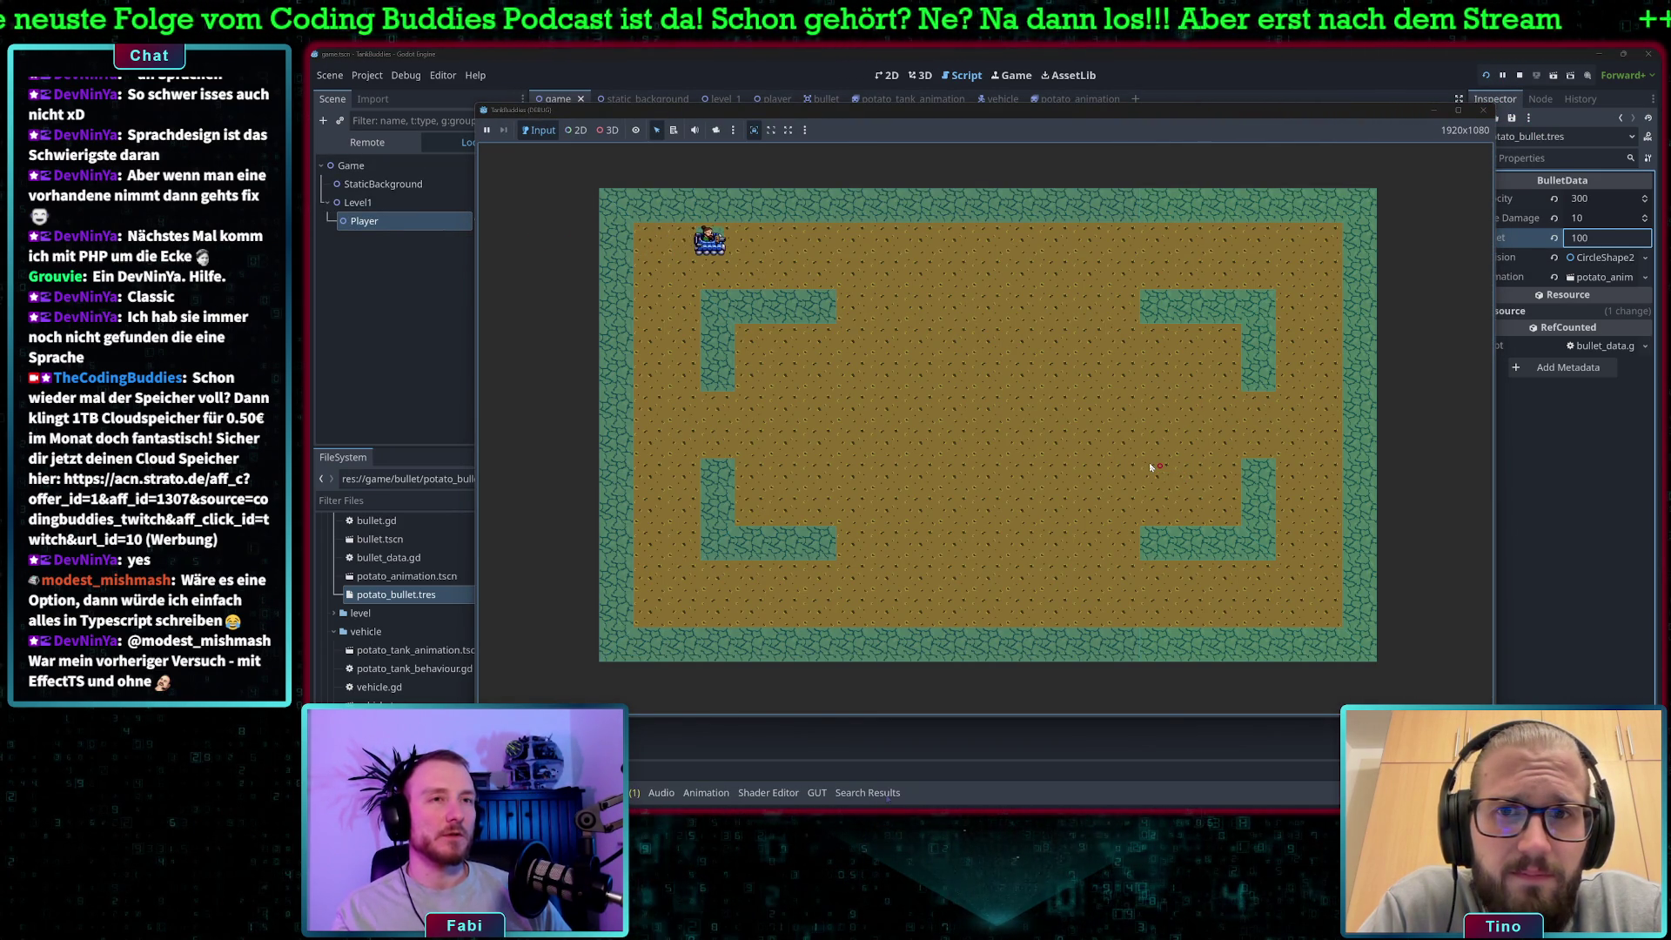
key("d")
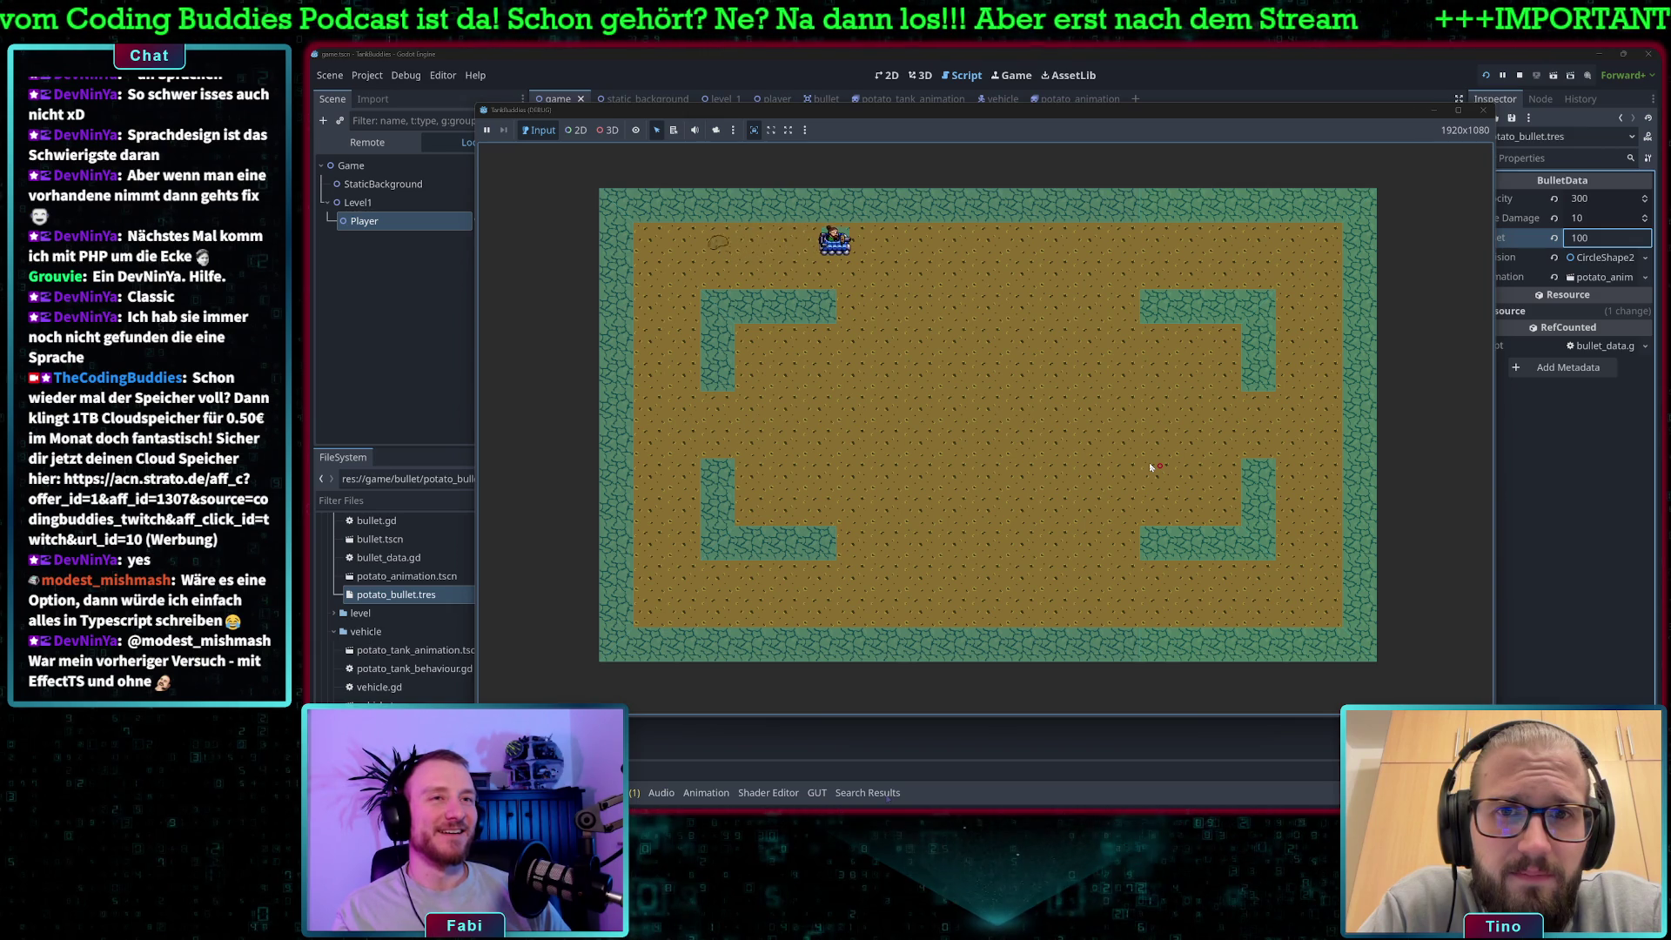
key("d")
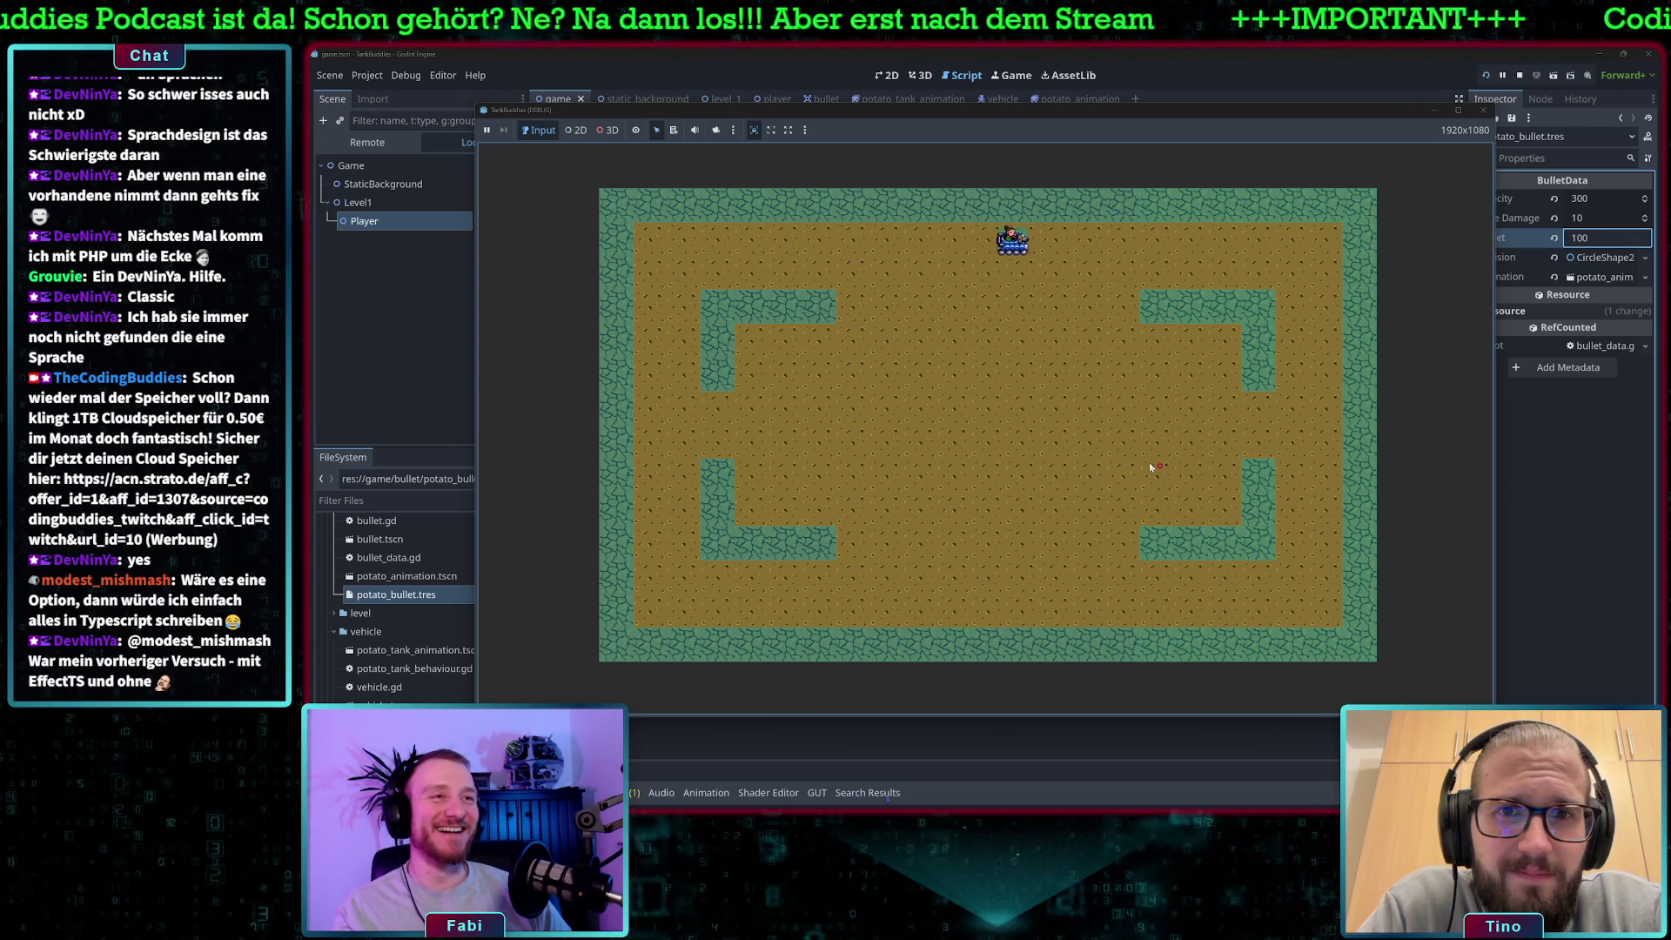
key("a")
key("s")
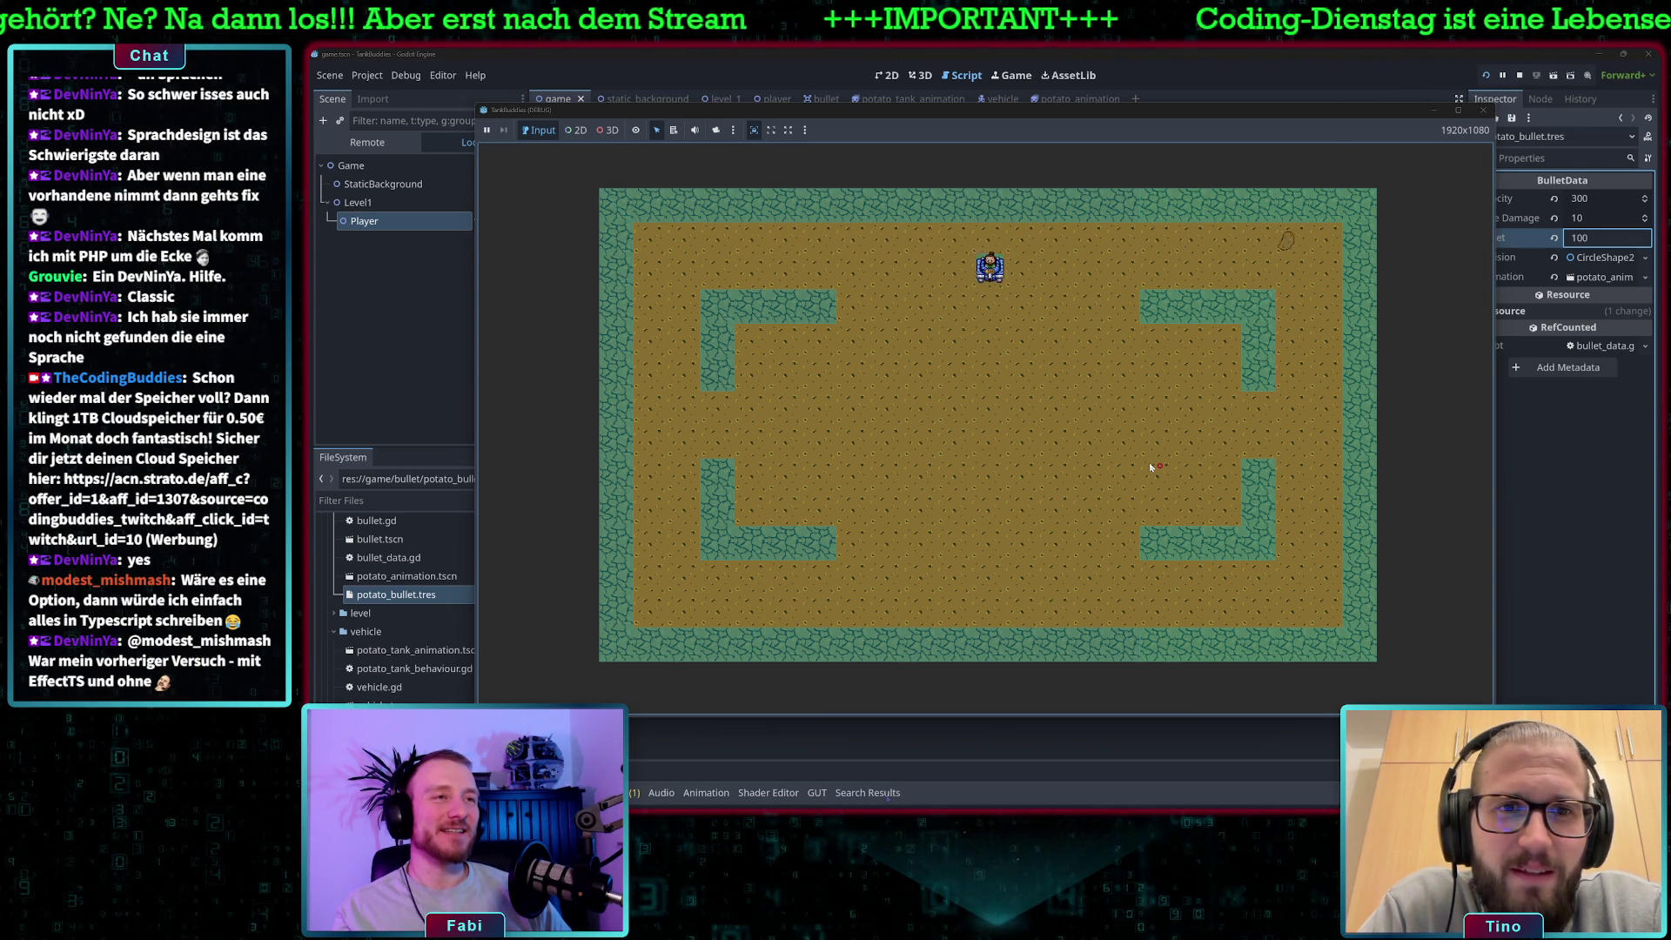
key("s")
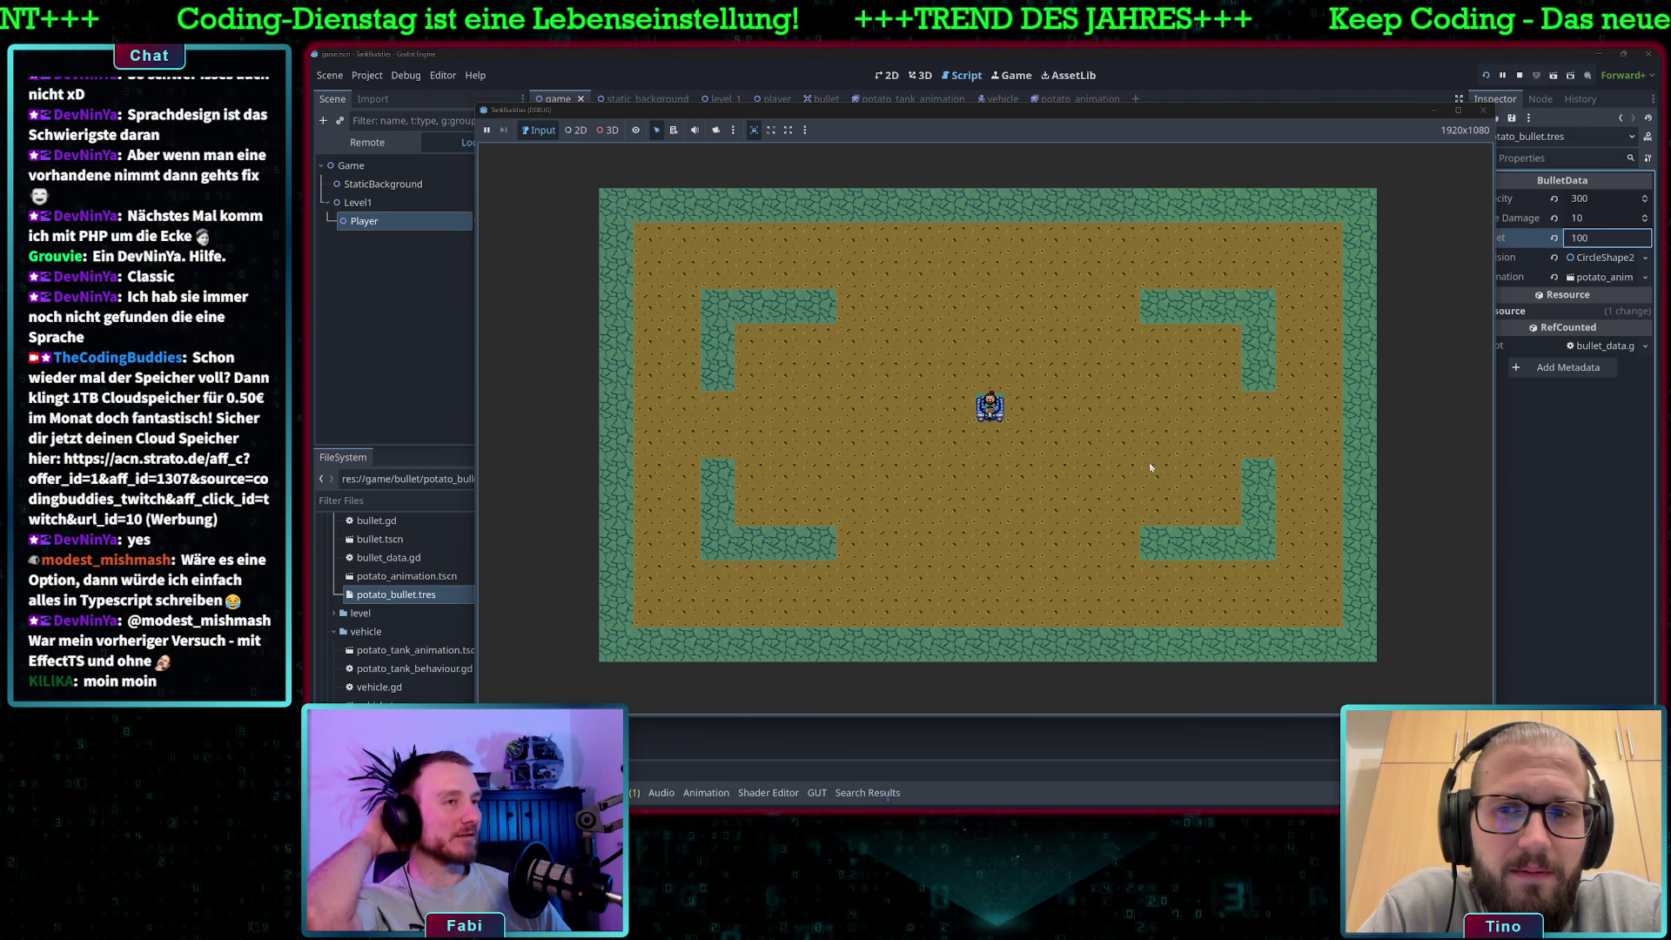
key("F8")
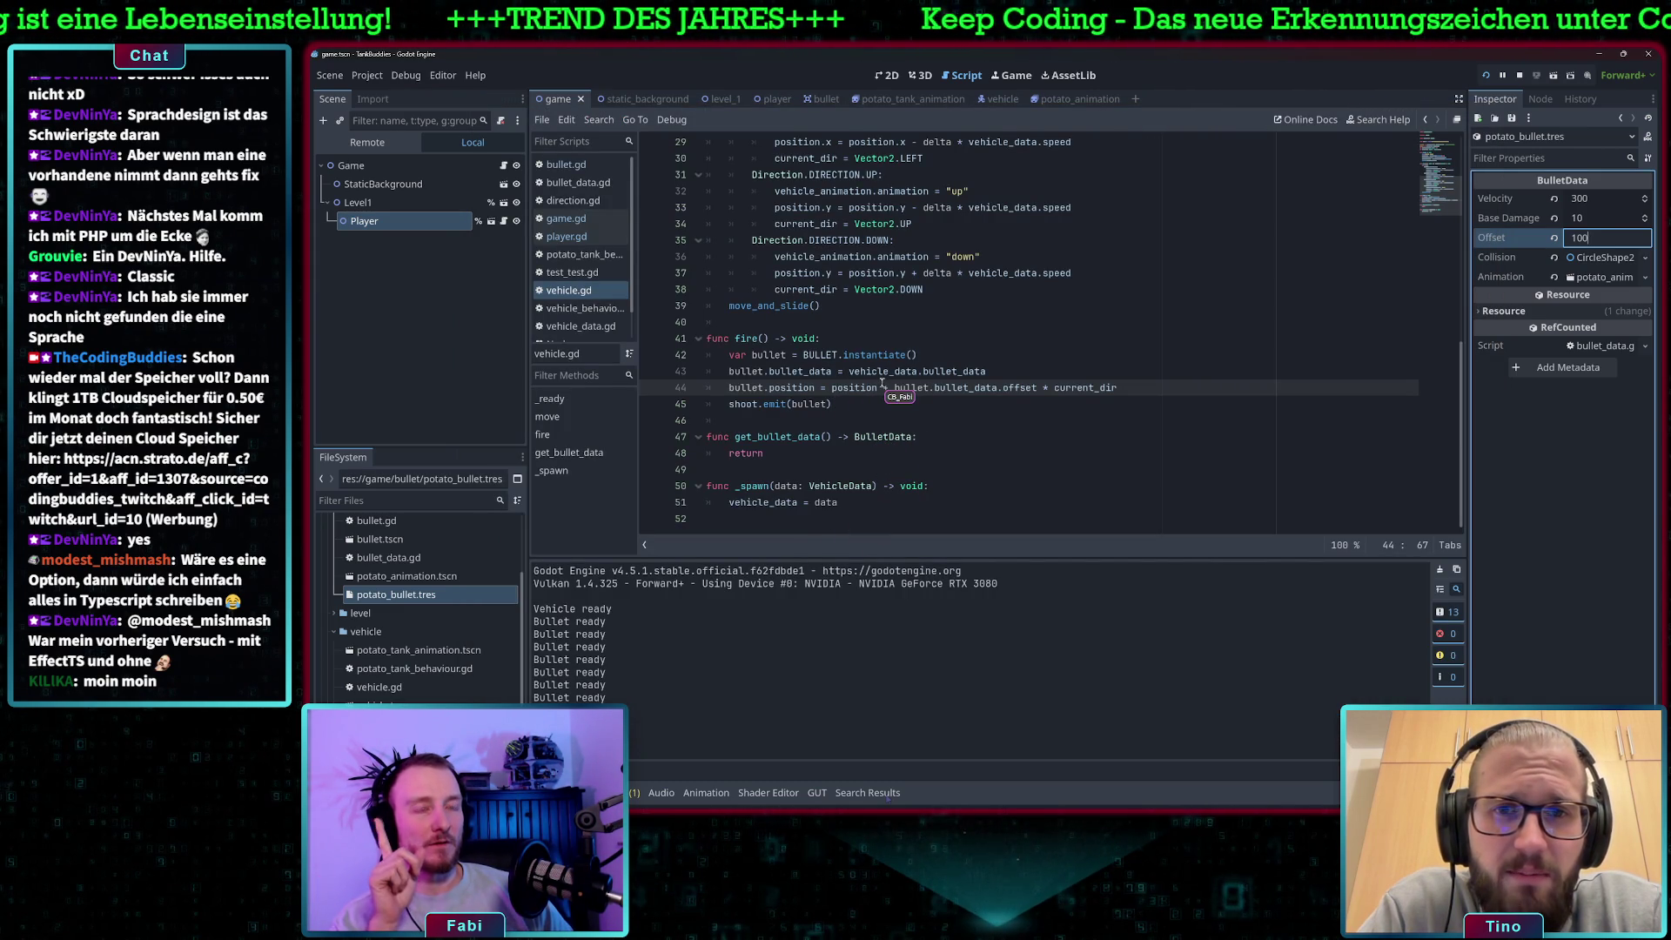
Commit the offset change and return to the bullet instantiation line in vehicle.gd.
scroll(929, 389, "up", 1)
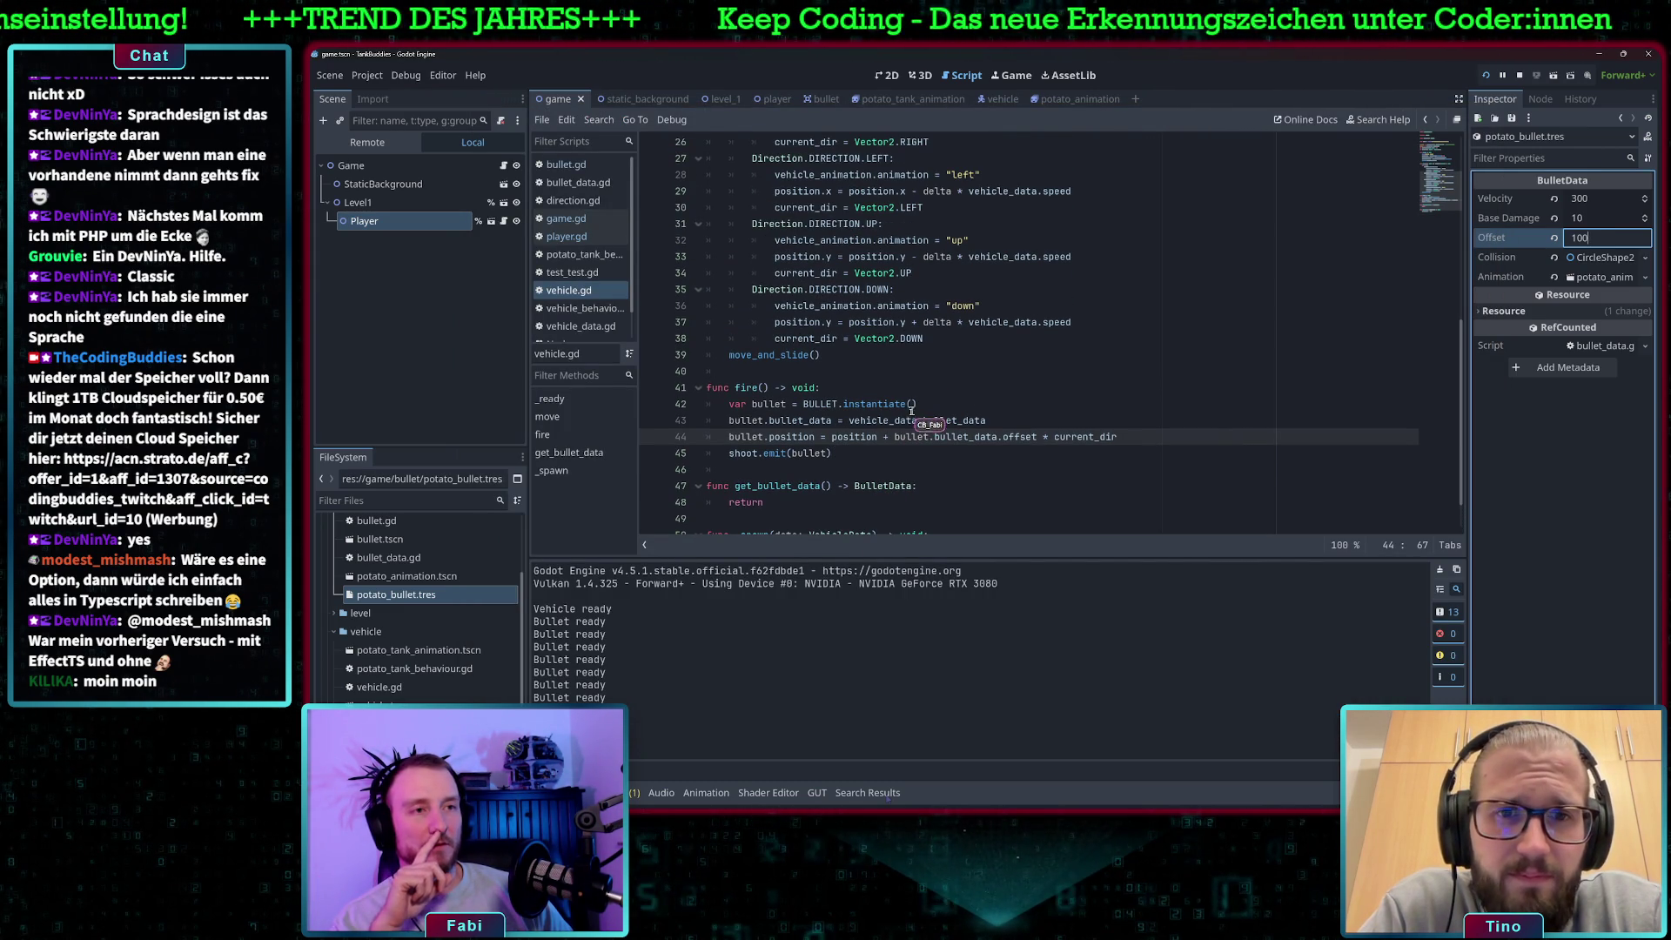
left_click(819, 421)
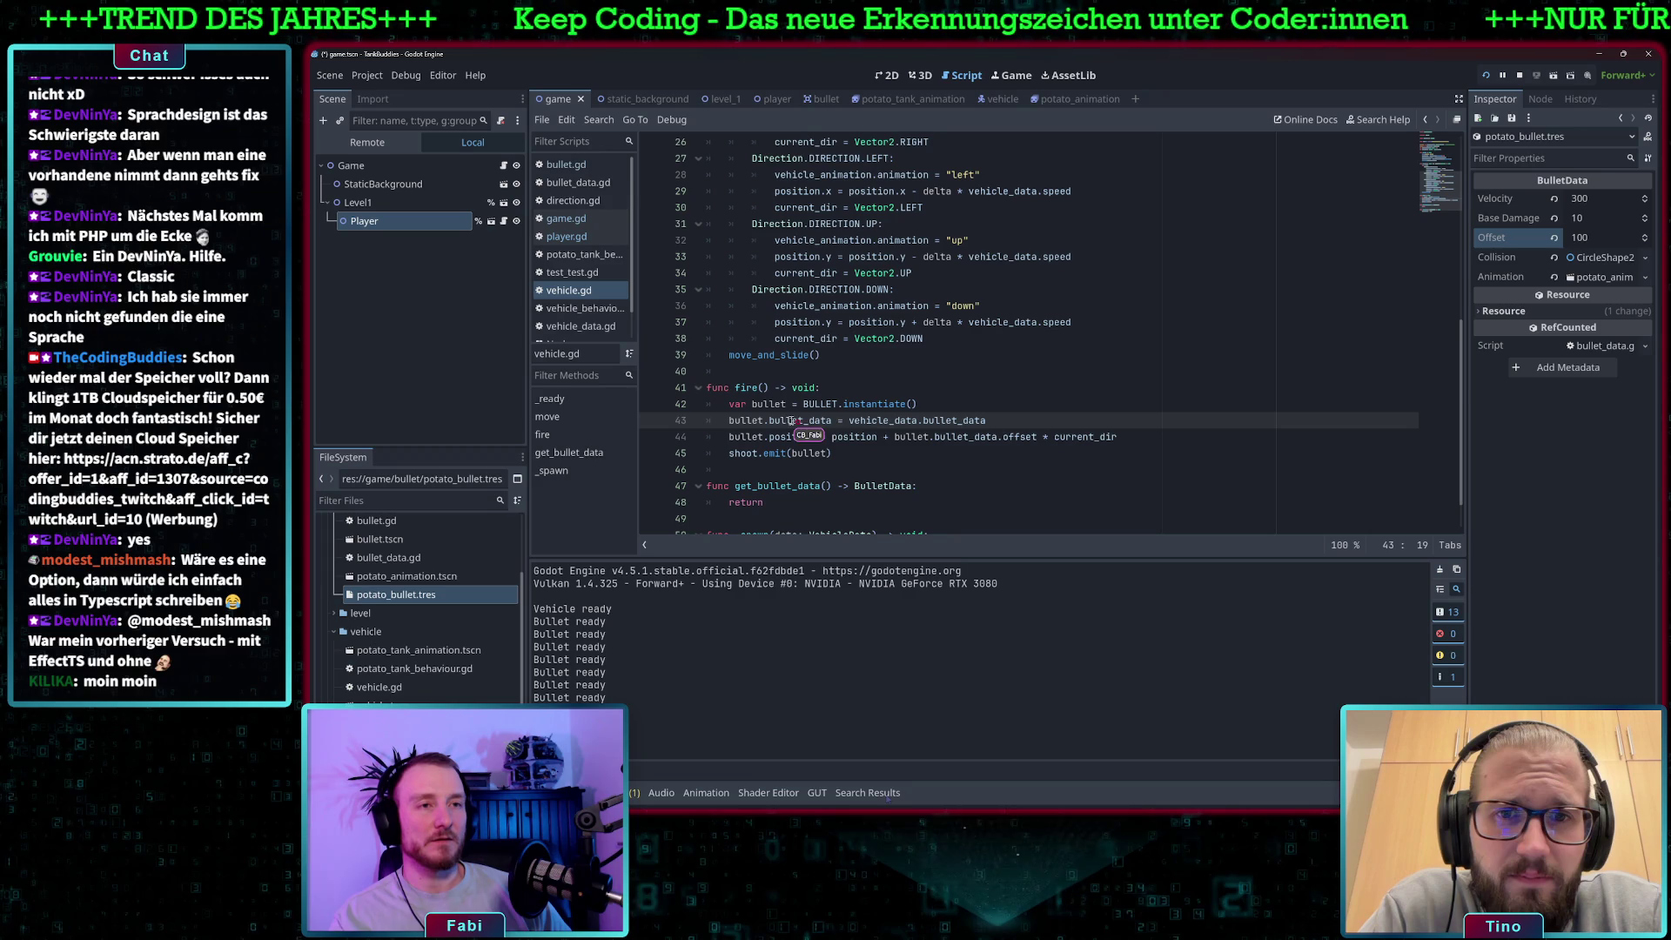
left_click(782, 406)
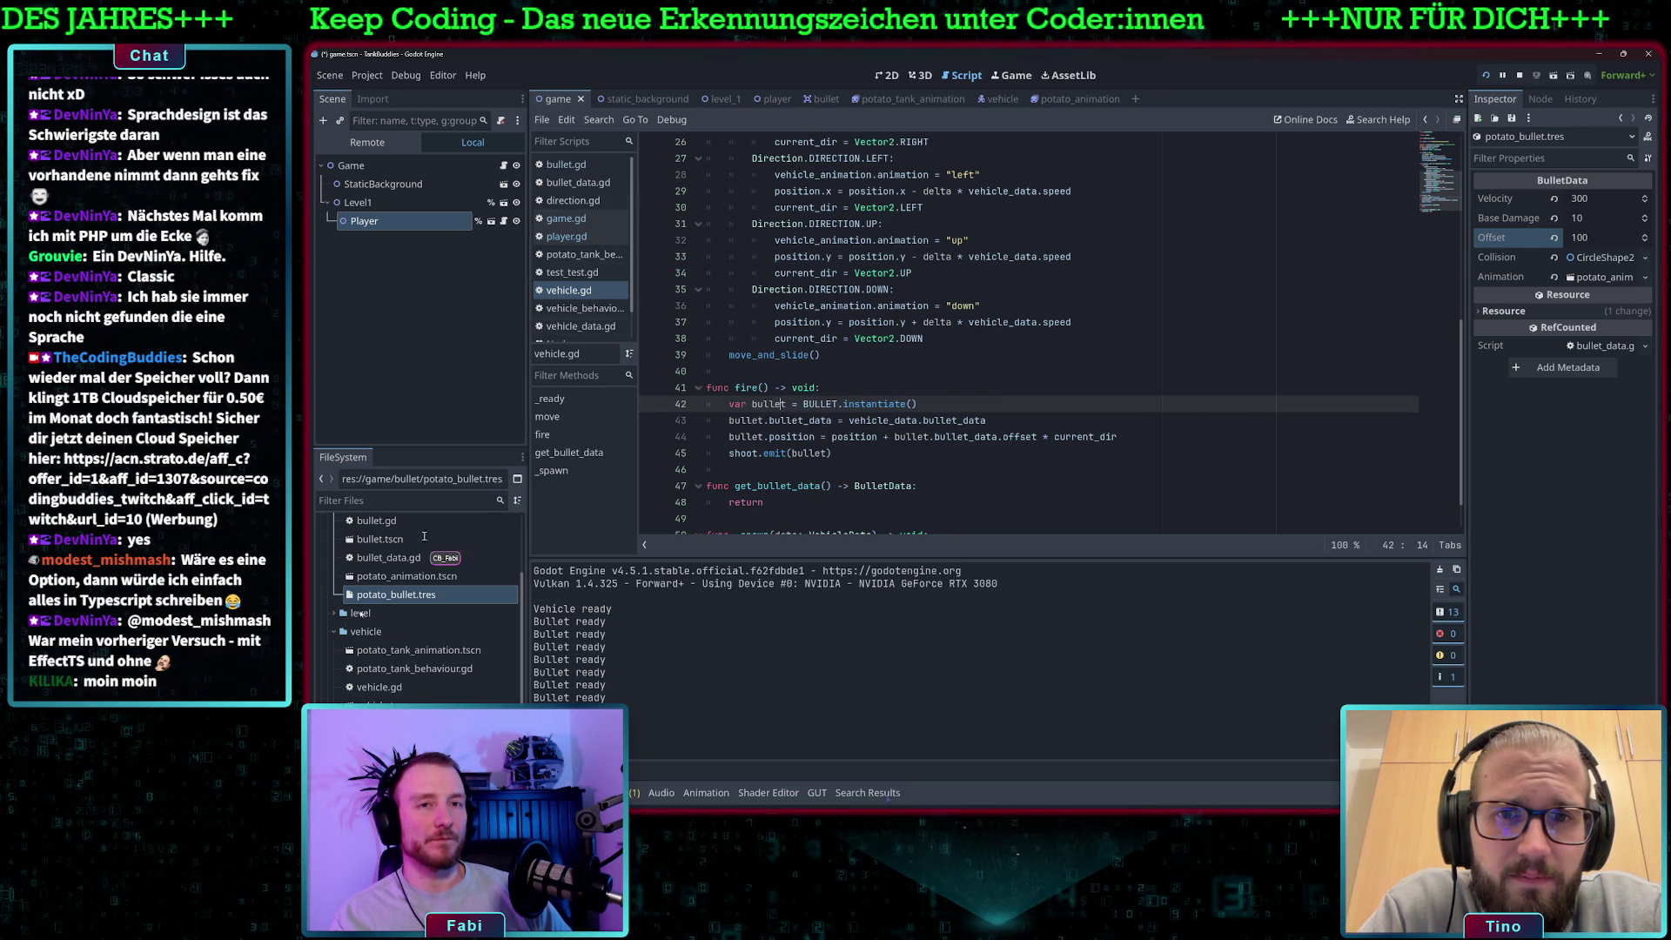
Open bullet.gd, select the direction declaration on line 9, and read its movement code.
double_click(383, 522)
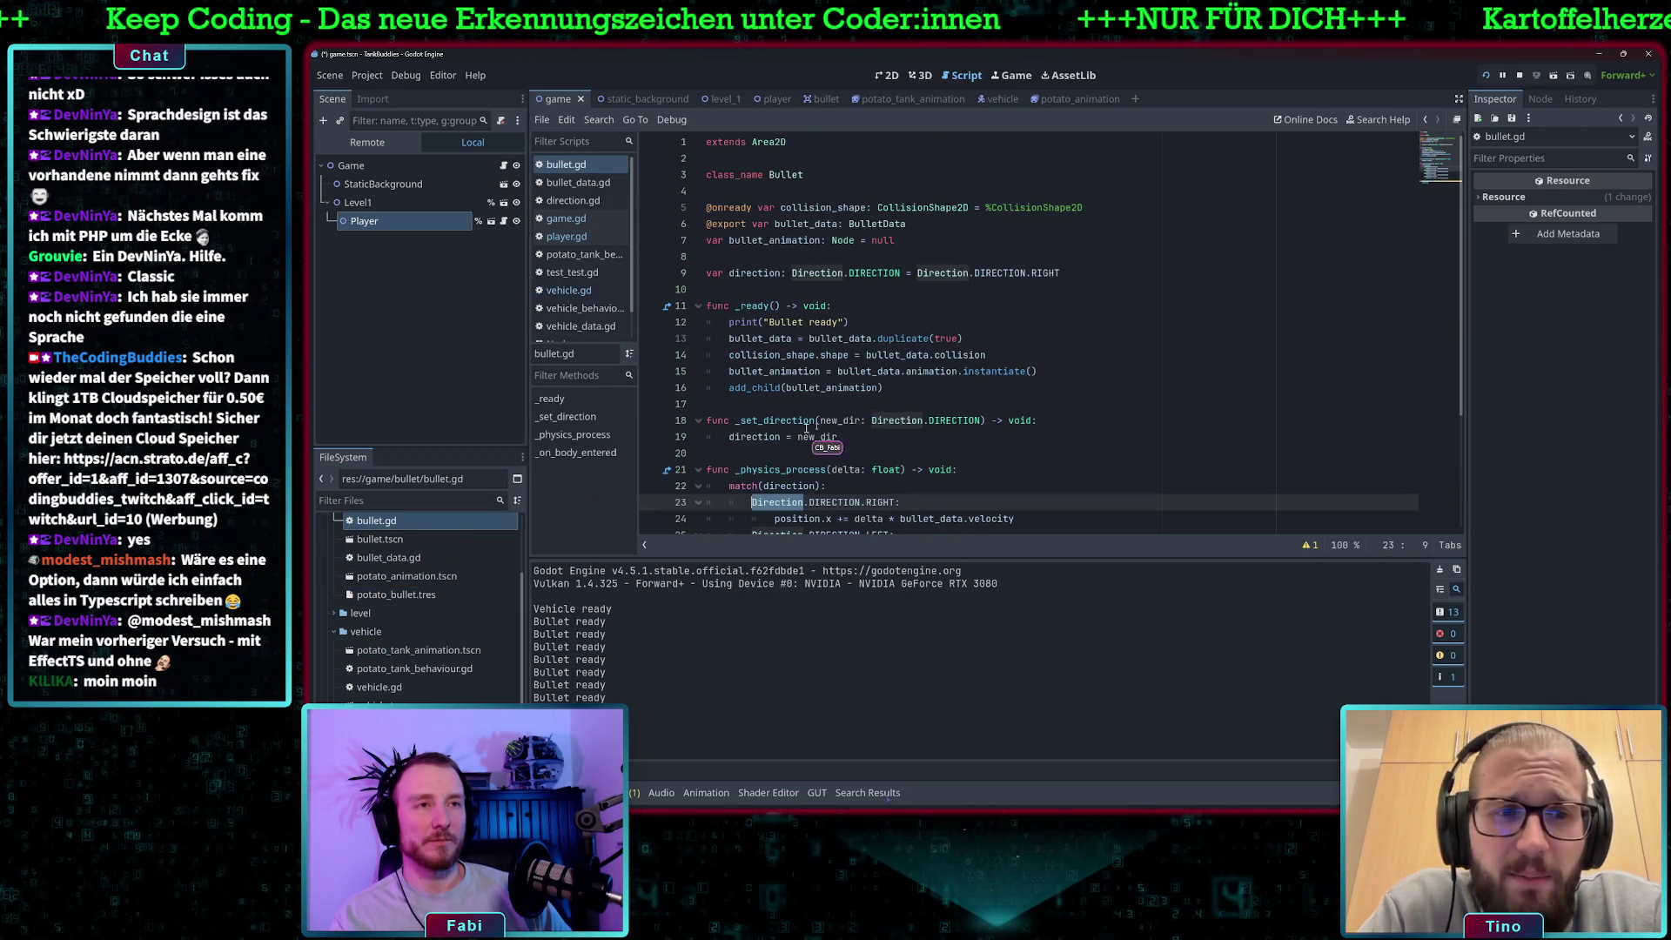
scroll(859, 313, "down", 4)
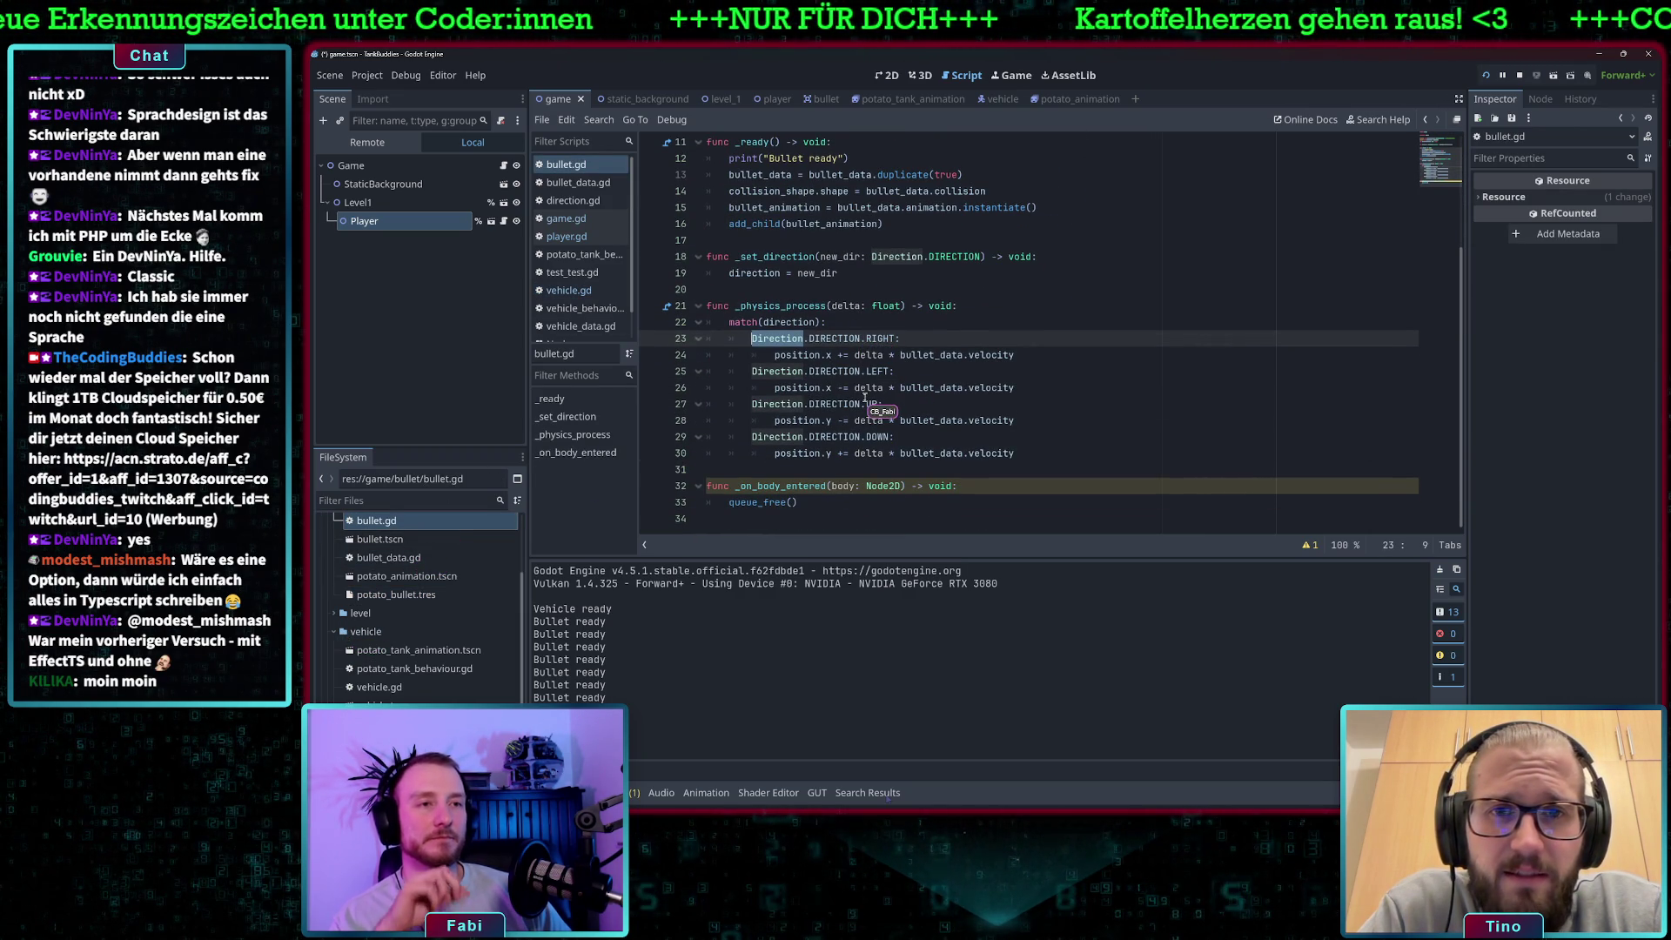
scroll(837, 392, "up", 3)
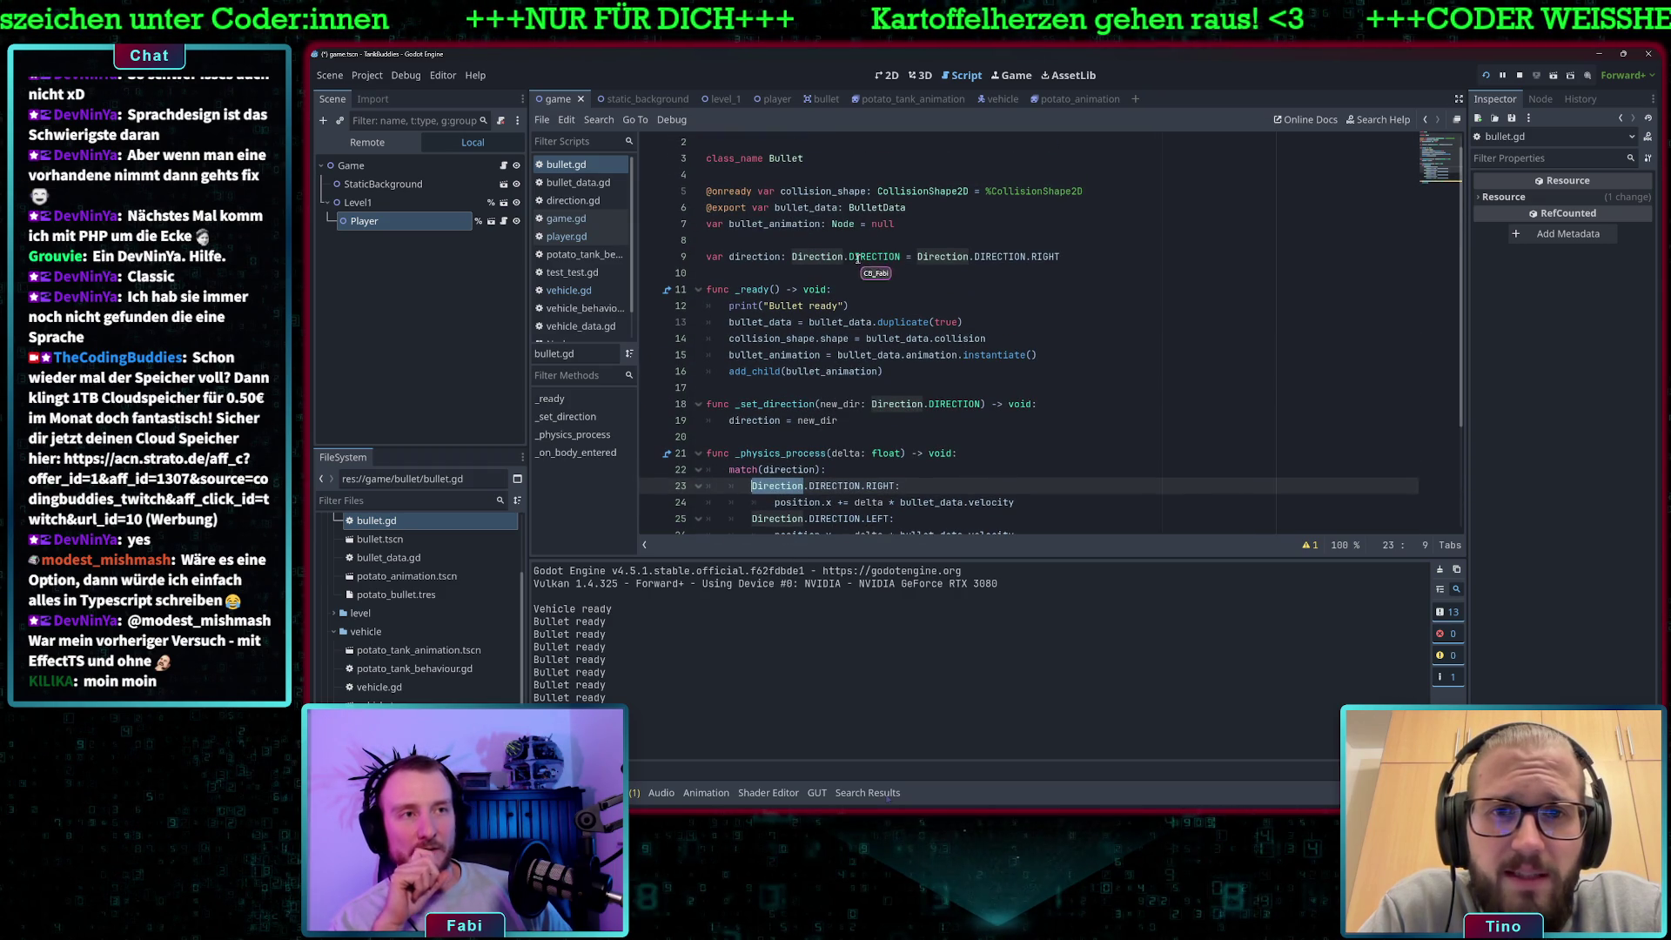
left_click_drag(1060, 256, 740, 259)
scroll(851, 271, "down", 3)
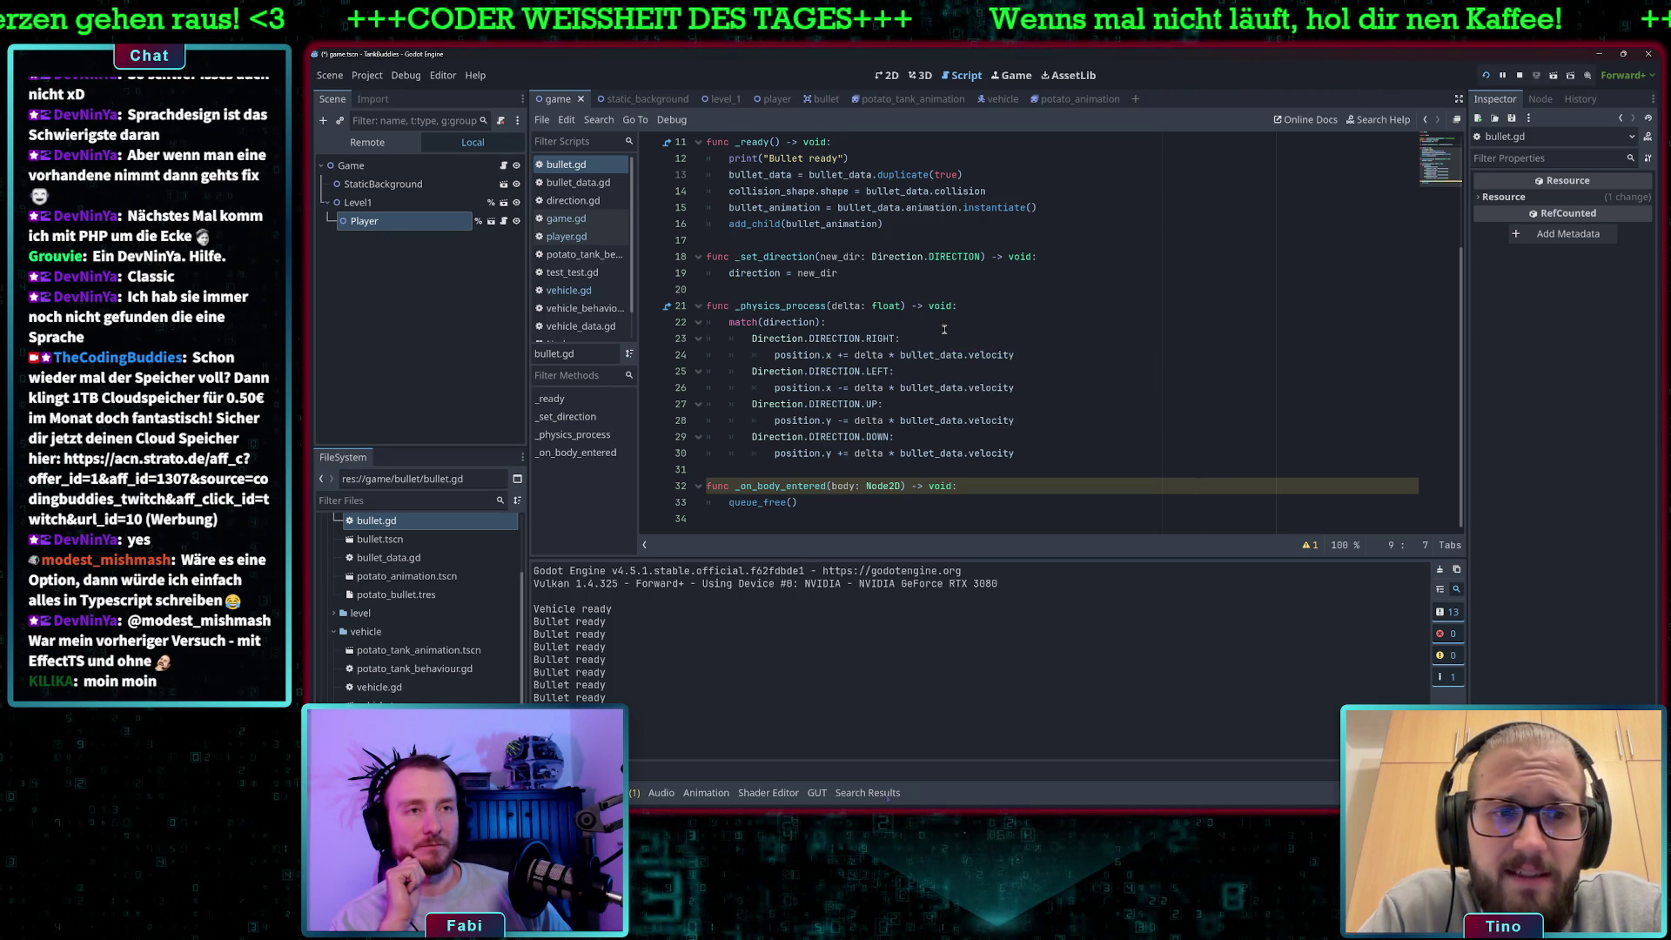
scroll(945, 329, "up", 1)
scroll(944, 329, "up", 1)
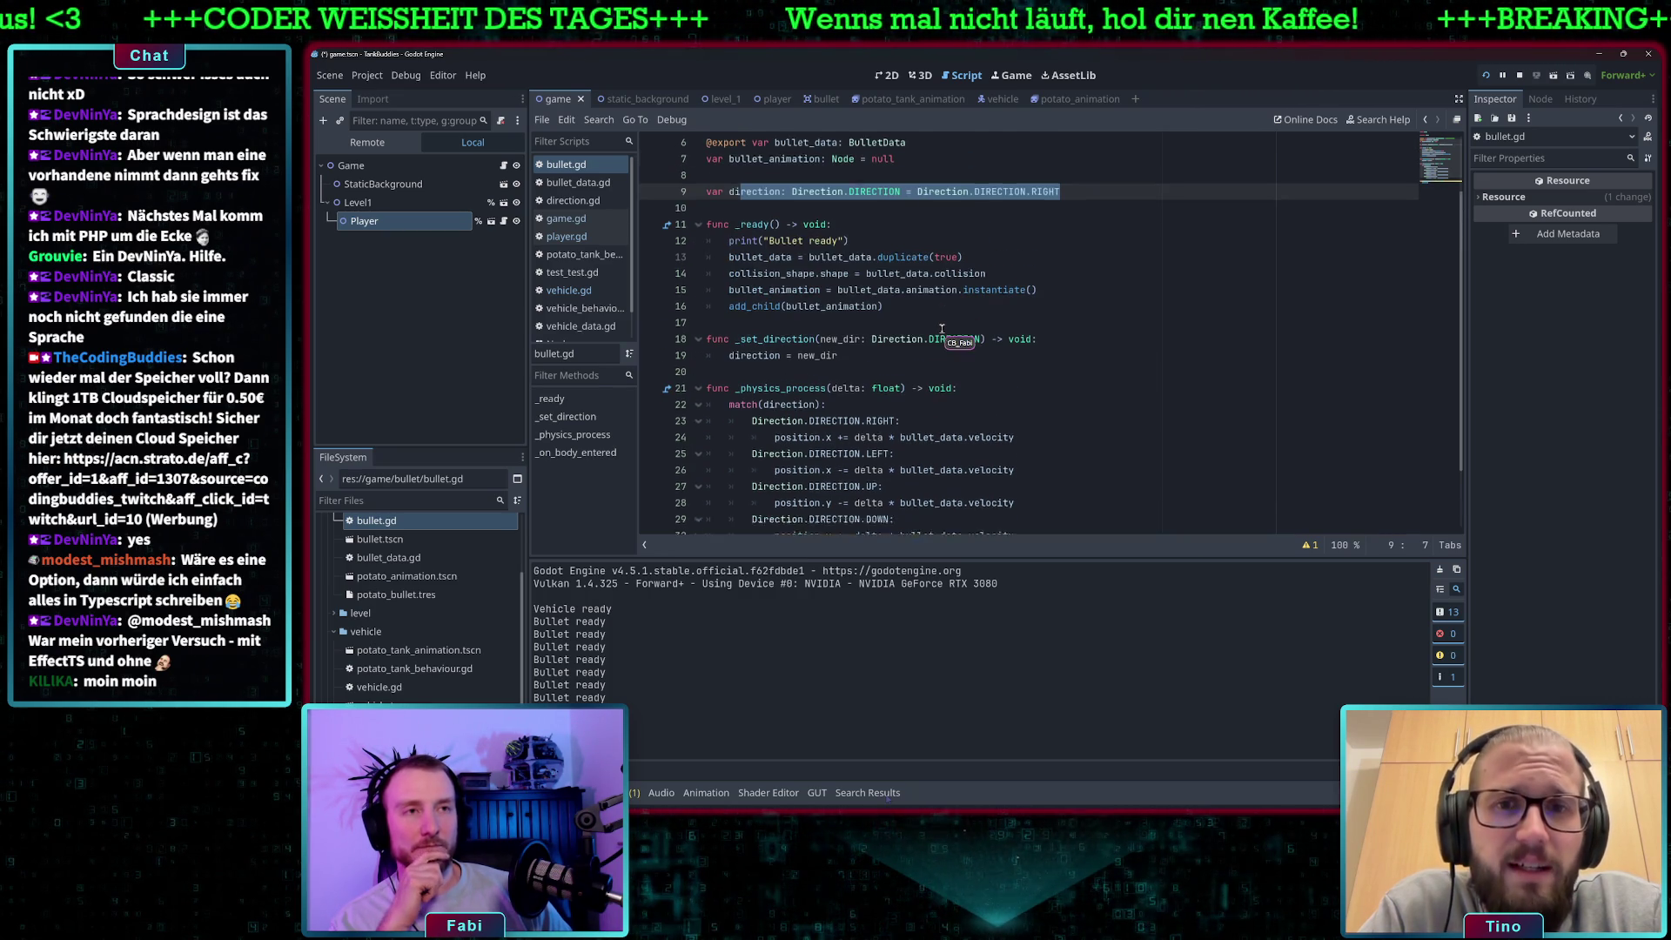
scroll(931, 334, "down", 1)
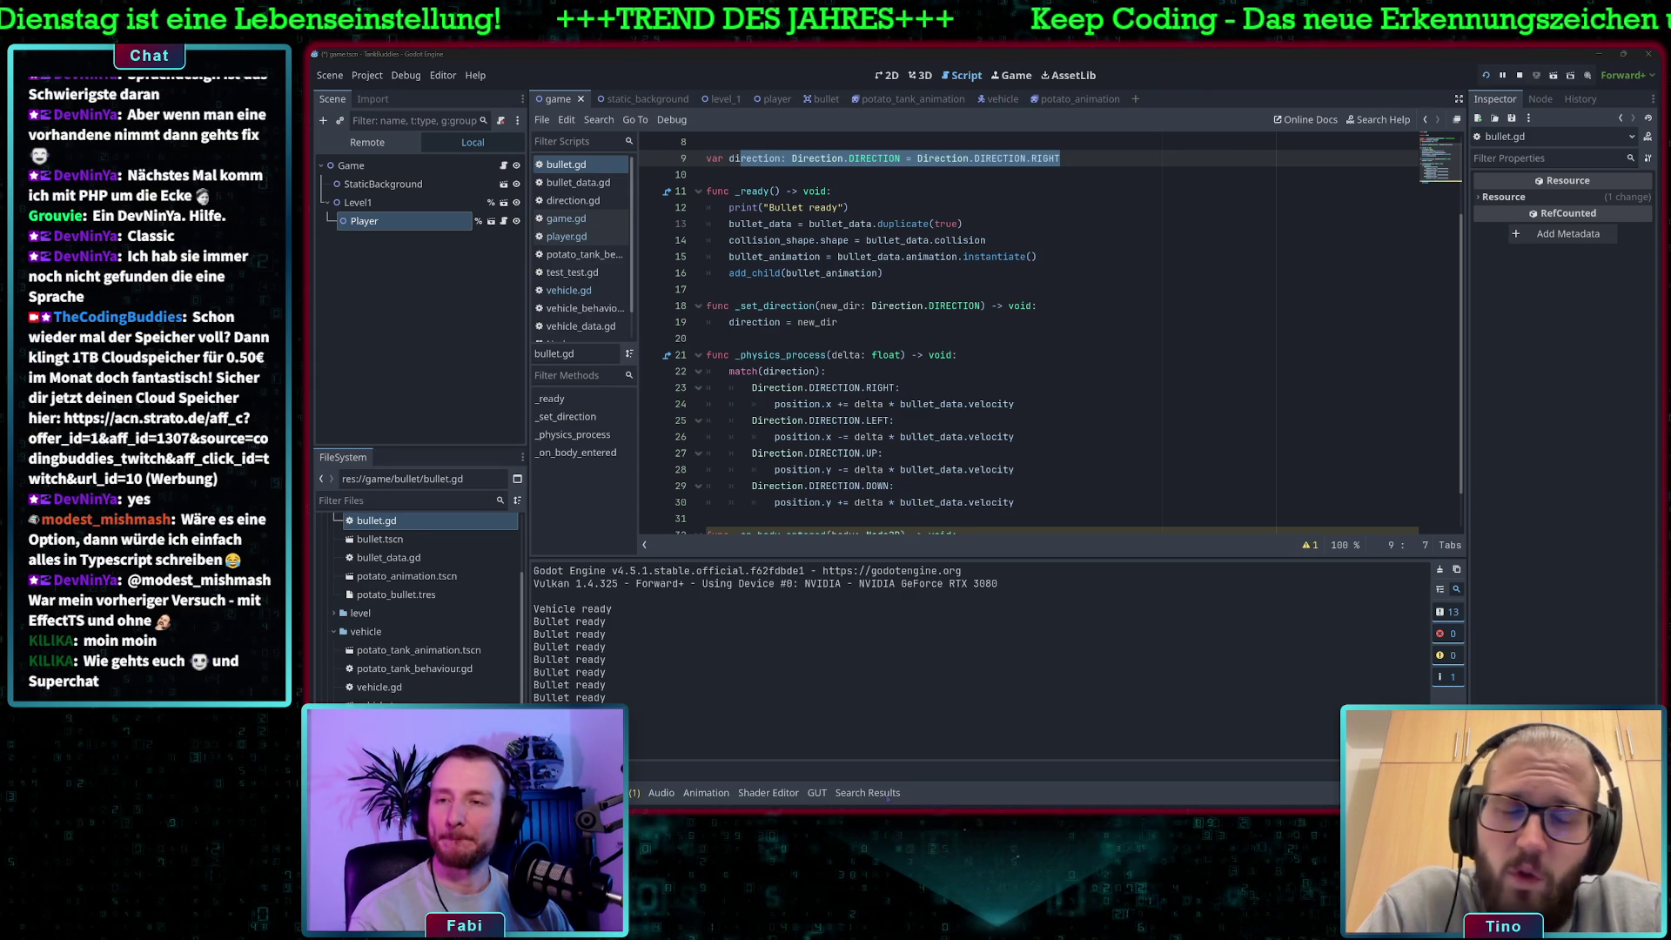
Delete the print("Bullet ready") line from bullet.gd's _ready function.
left_click(971, 273)
scroll(816, 216, "up", 1)
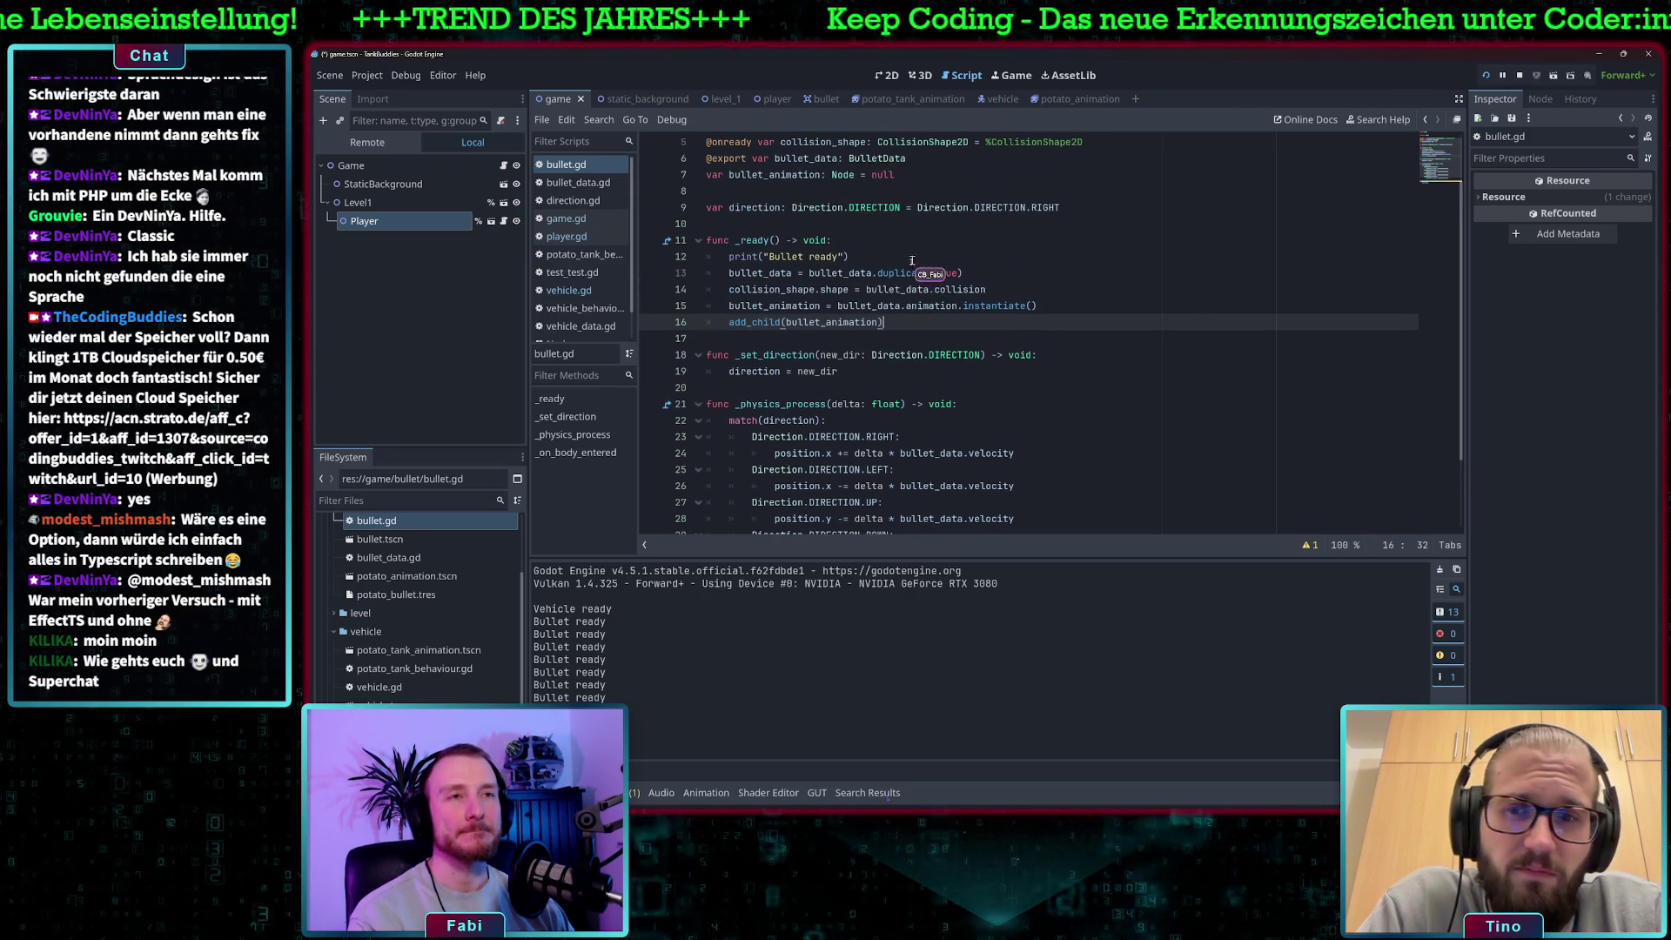
left_click(844, 257)
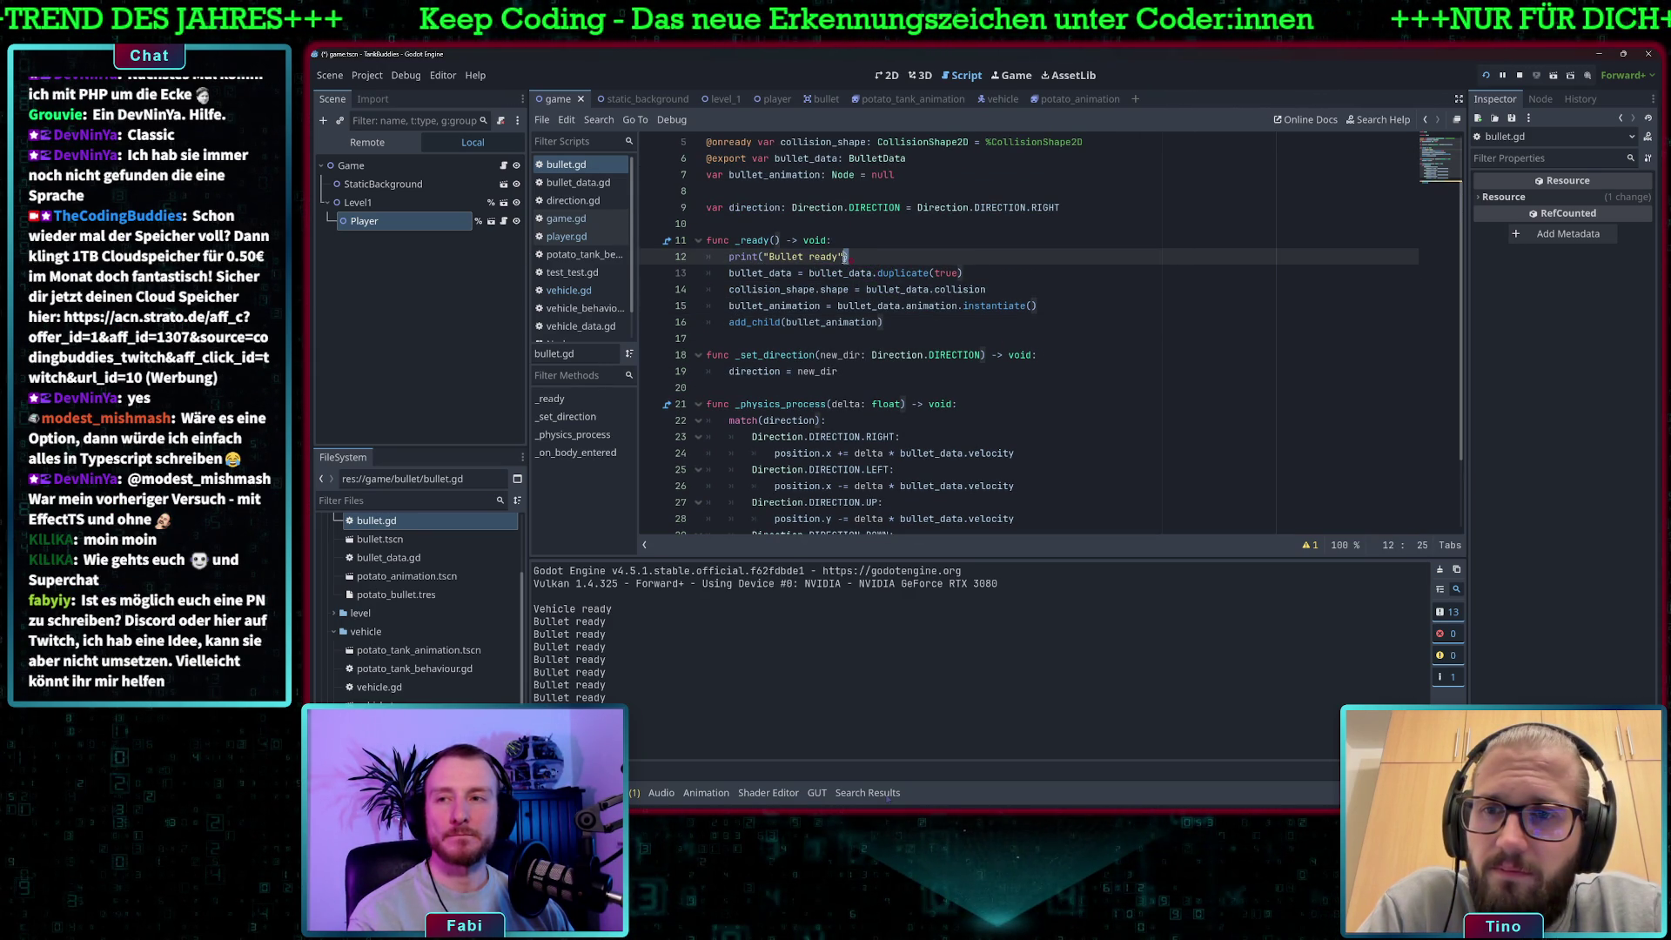
left_click_drag(844, 257, 707, 260)
key("BackSpace")
key("BackSpace")
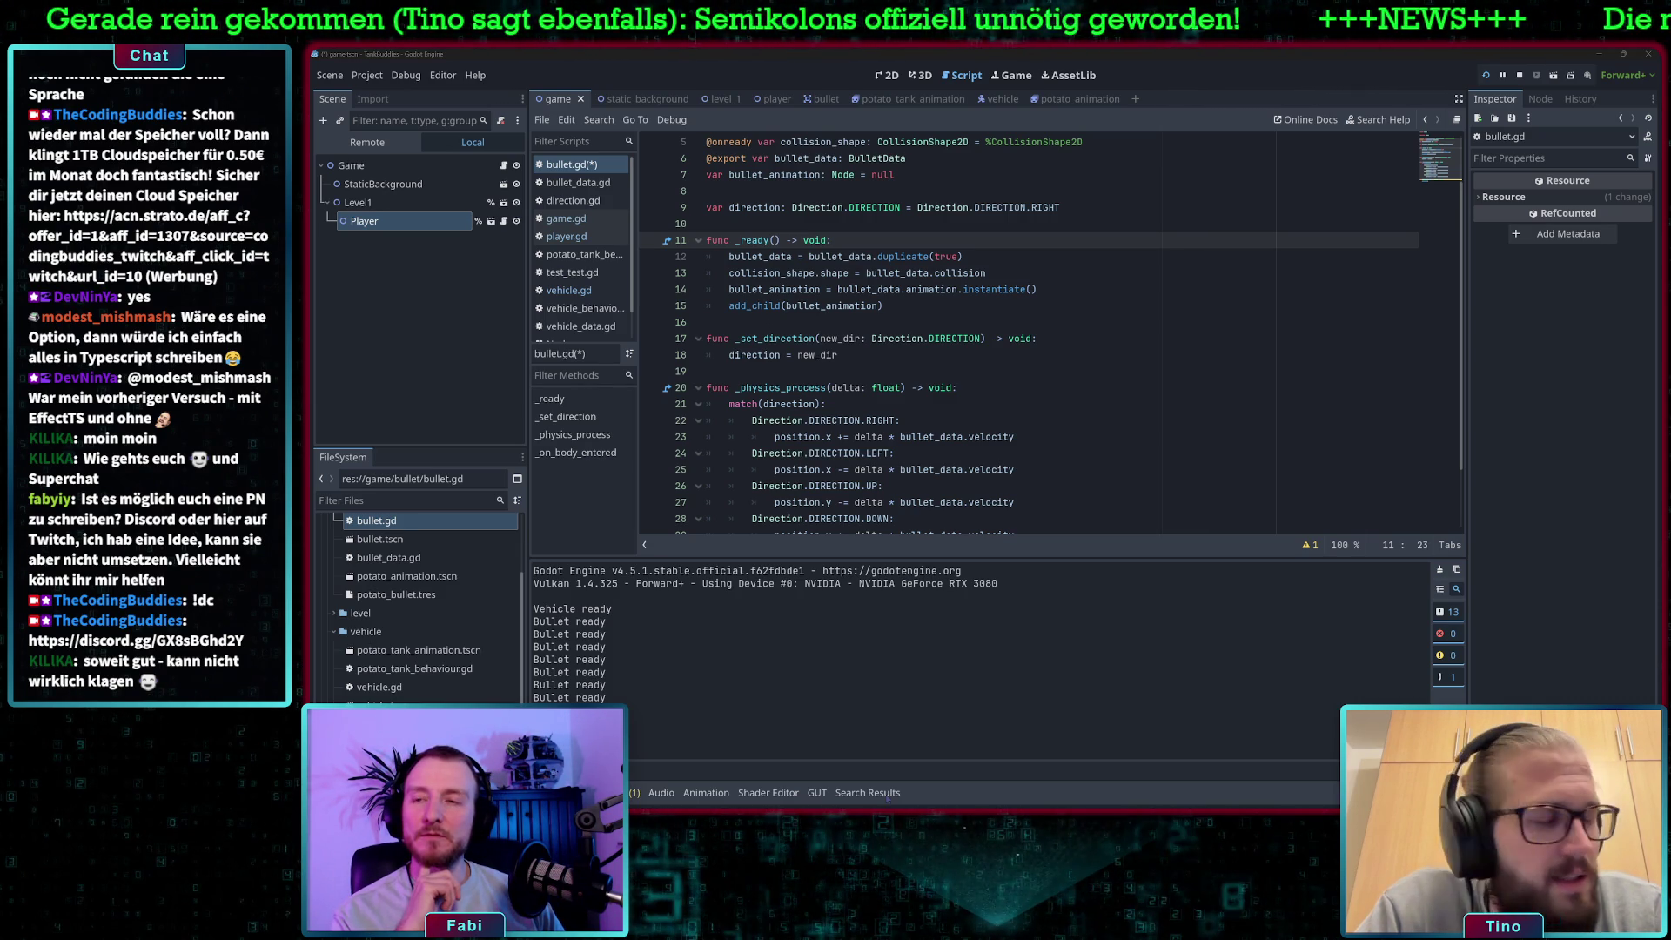
Save bullet.gd and switch back to vehicle.gd.
left_click(990, 261)
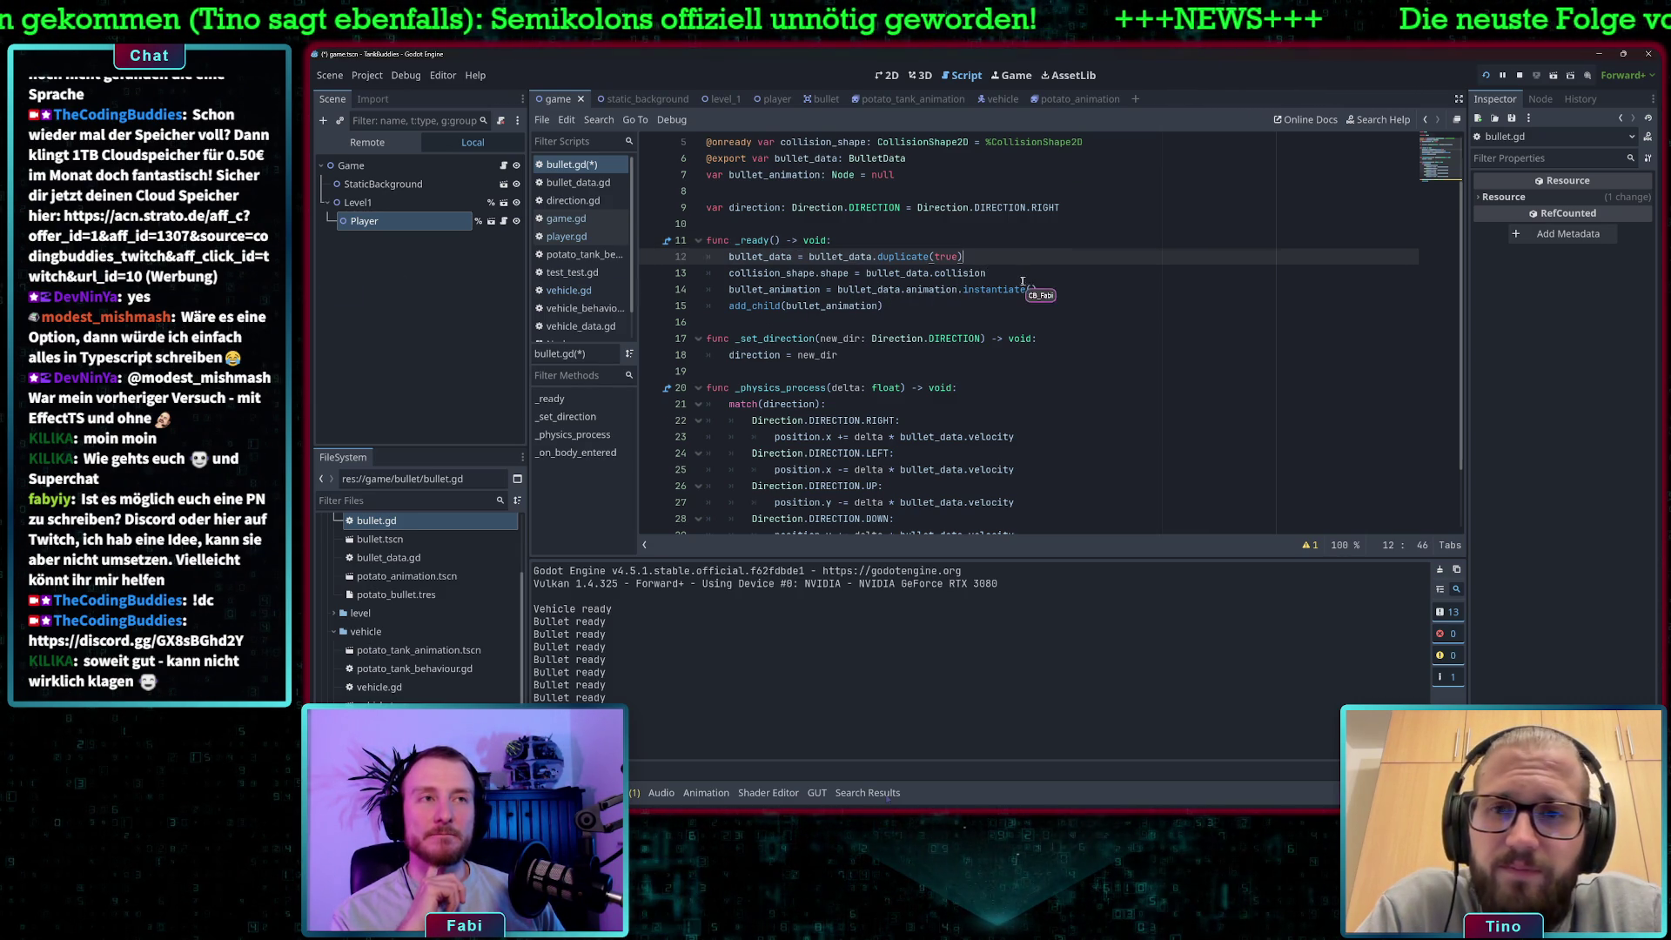
scroll(1015, 283, "up", 2)
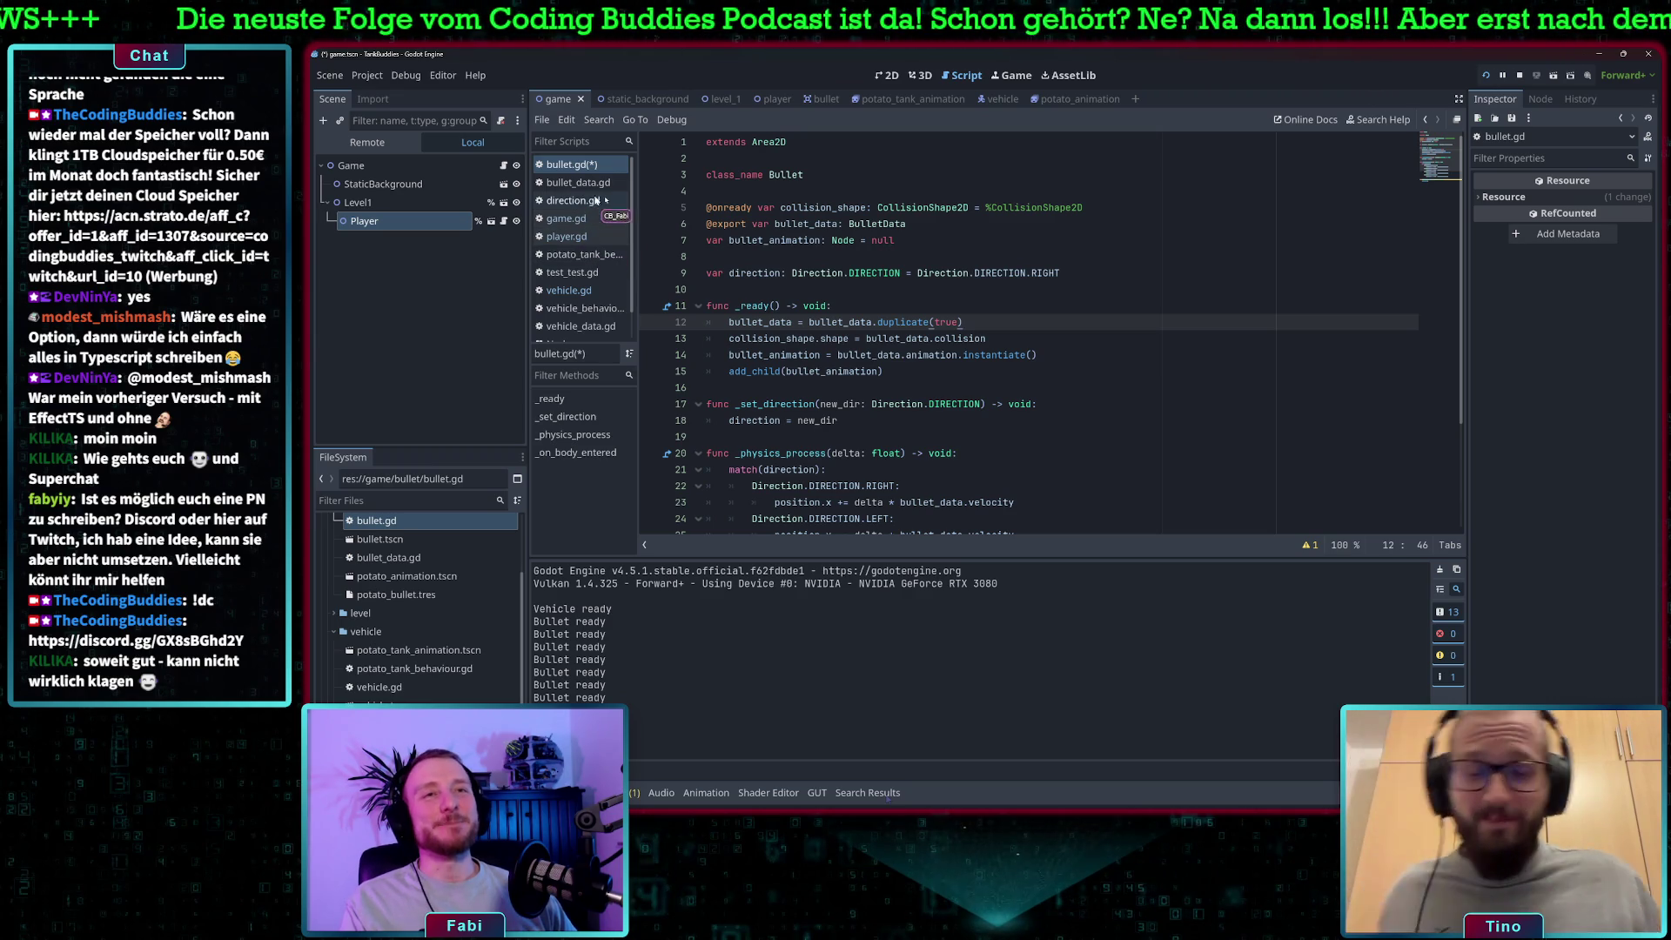
key("ctrl+s")
left_click(573, 289)
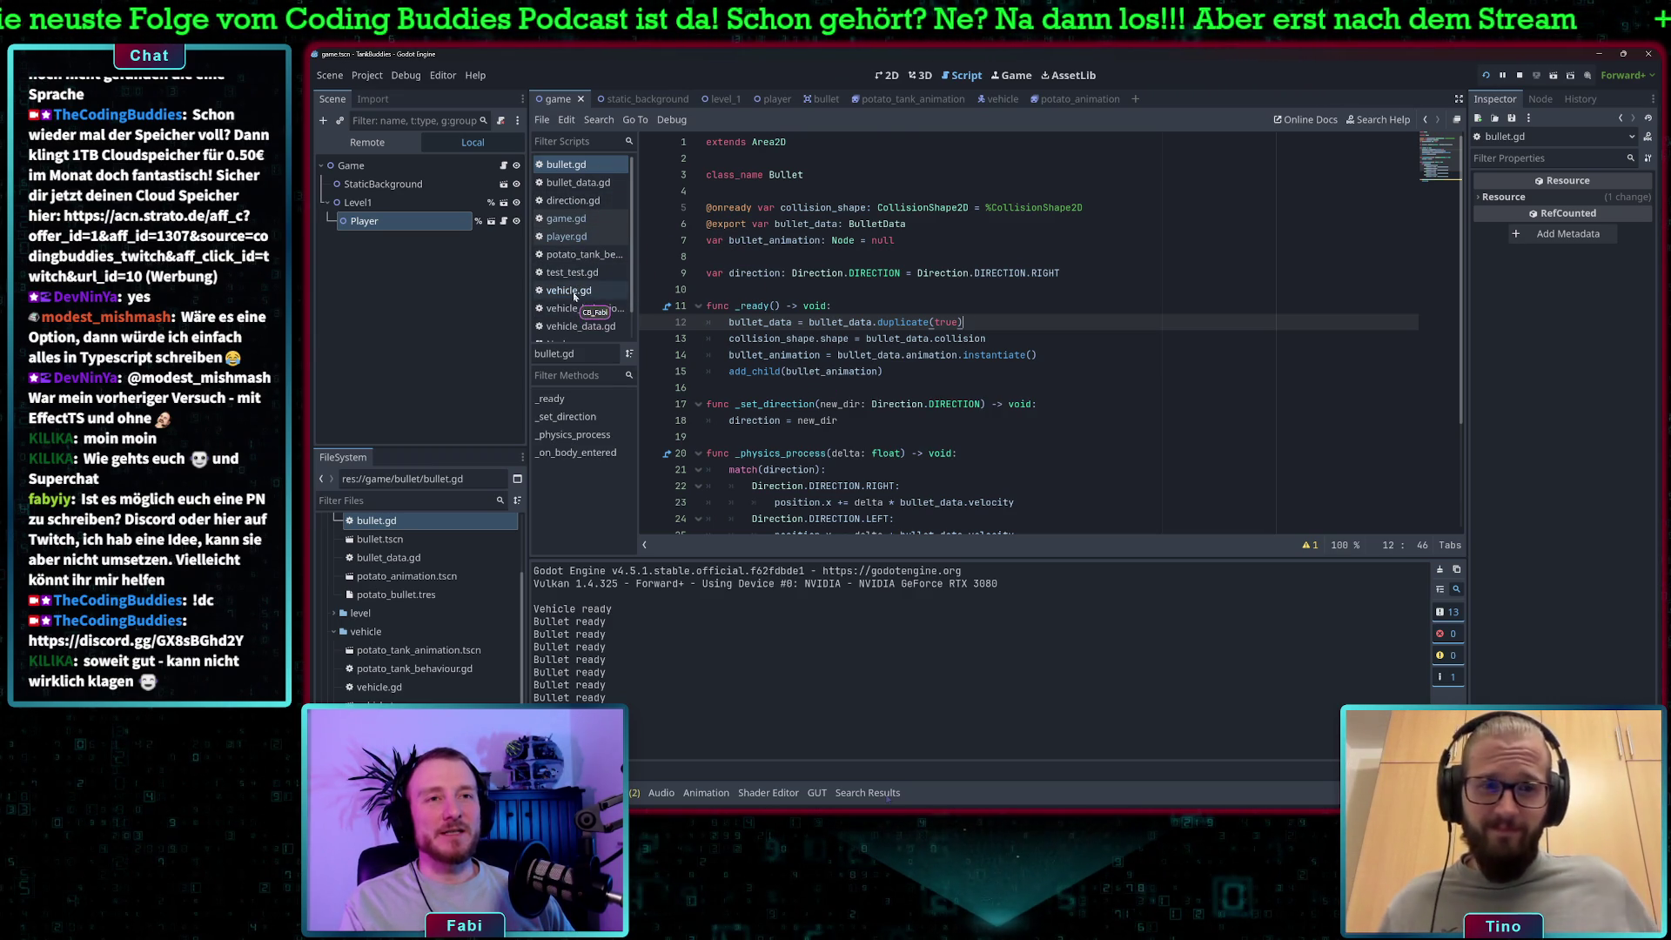
left_click(981, 387)
left_click_drag(887, 389, 1118, 389)
left_click(1122, 389)
scroll(1146, 350, "up", 2)
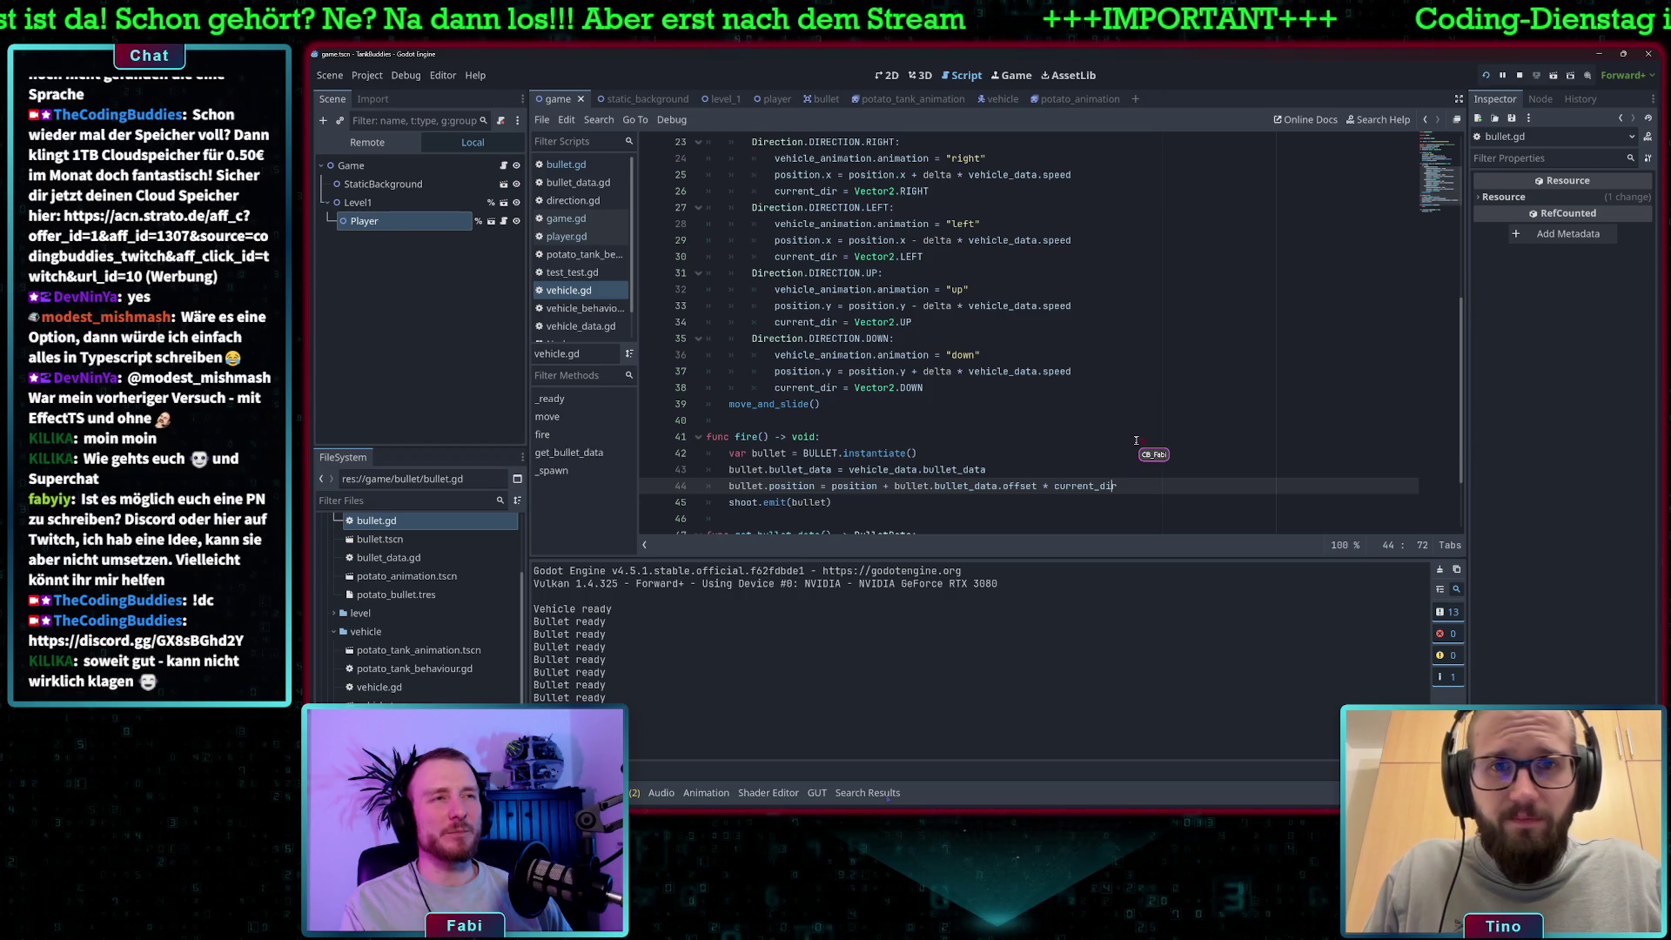
scroll(1136, 440, "down", 1)
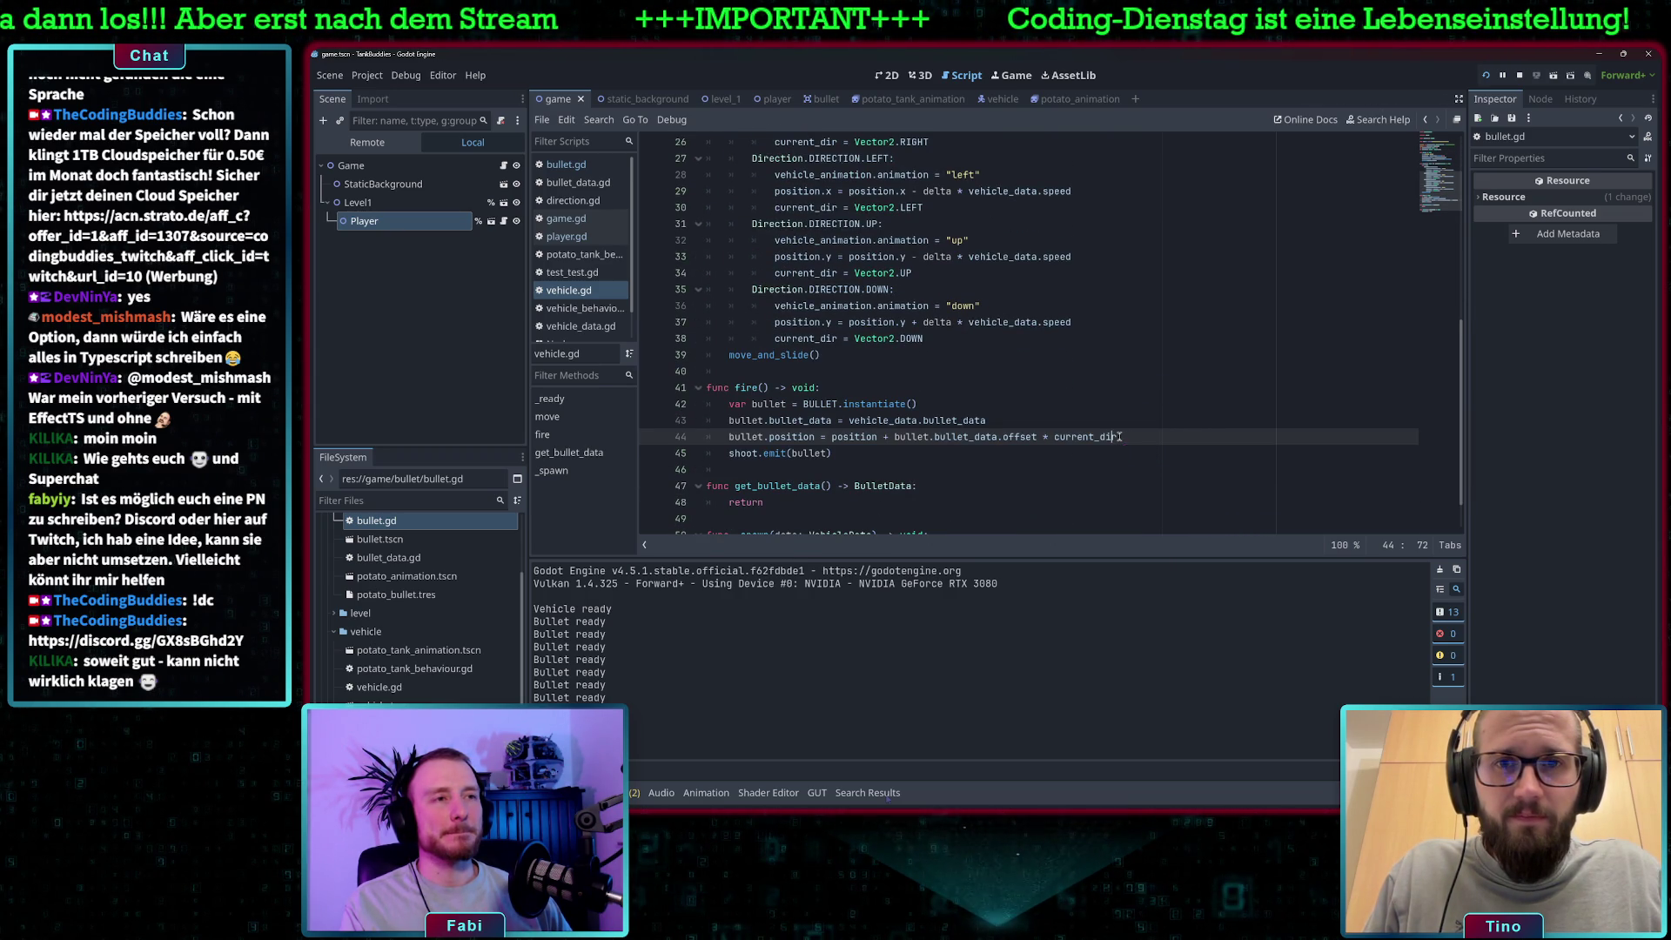
left_click(1007, 436)
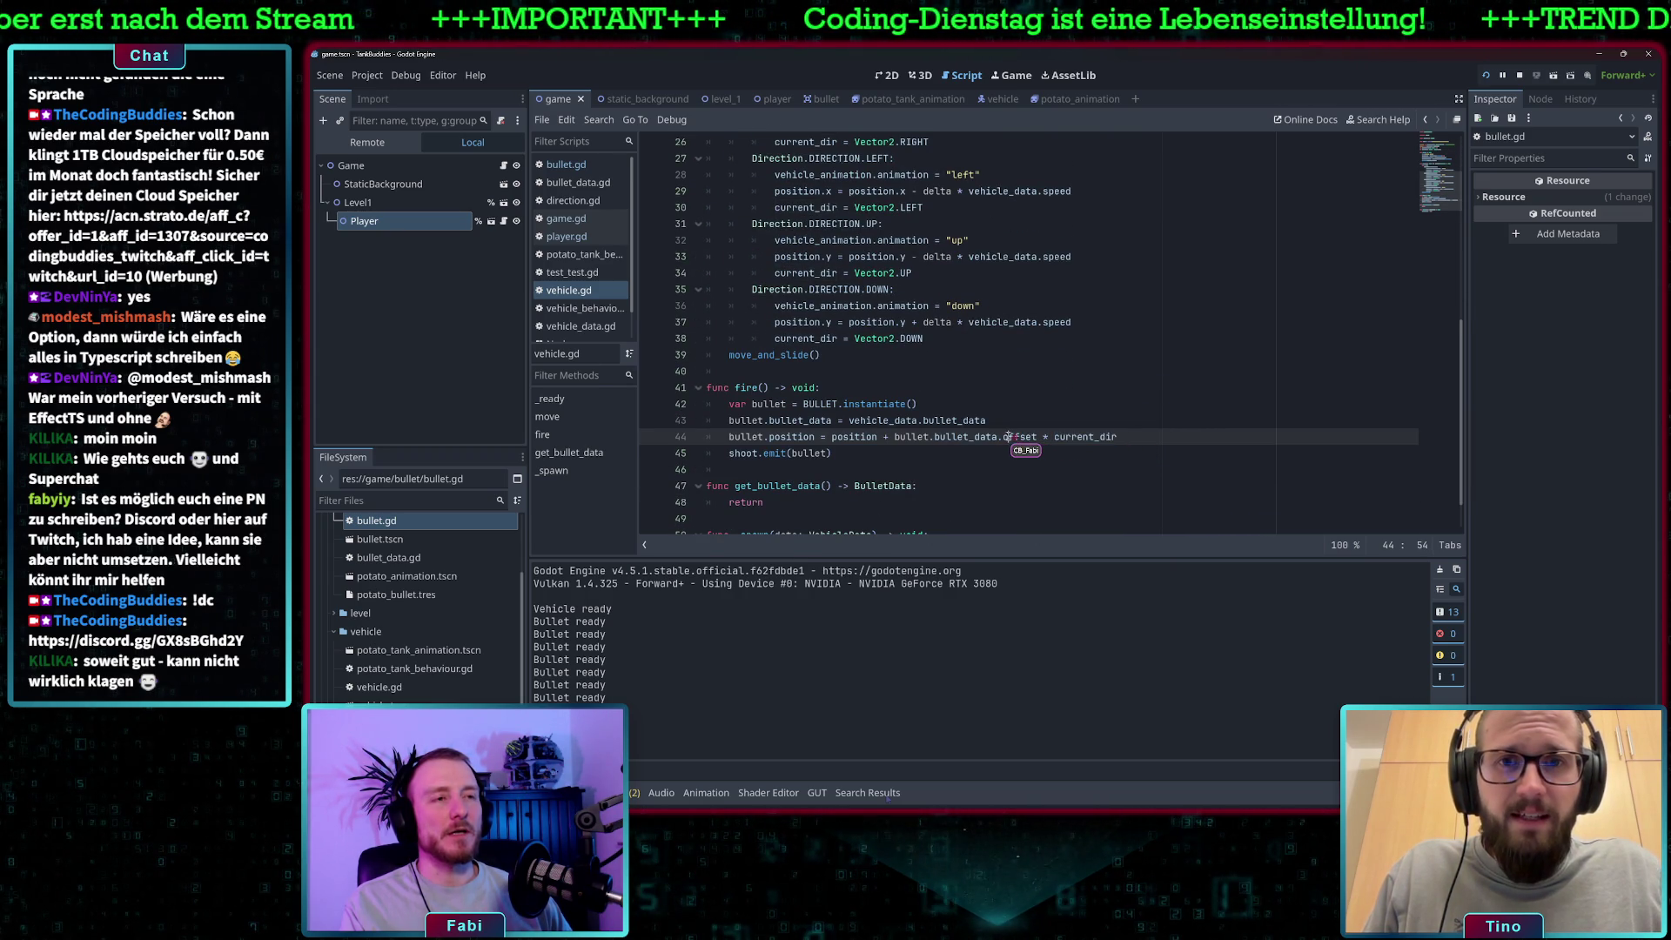
left_click(1144, 437)
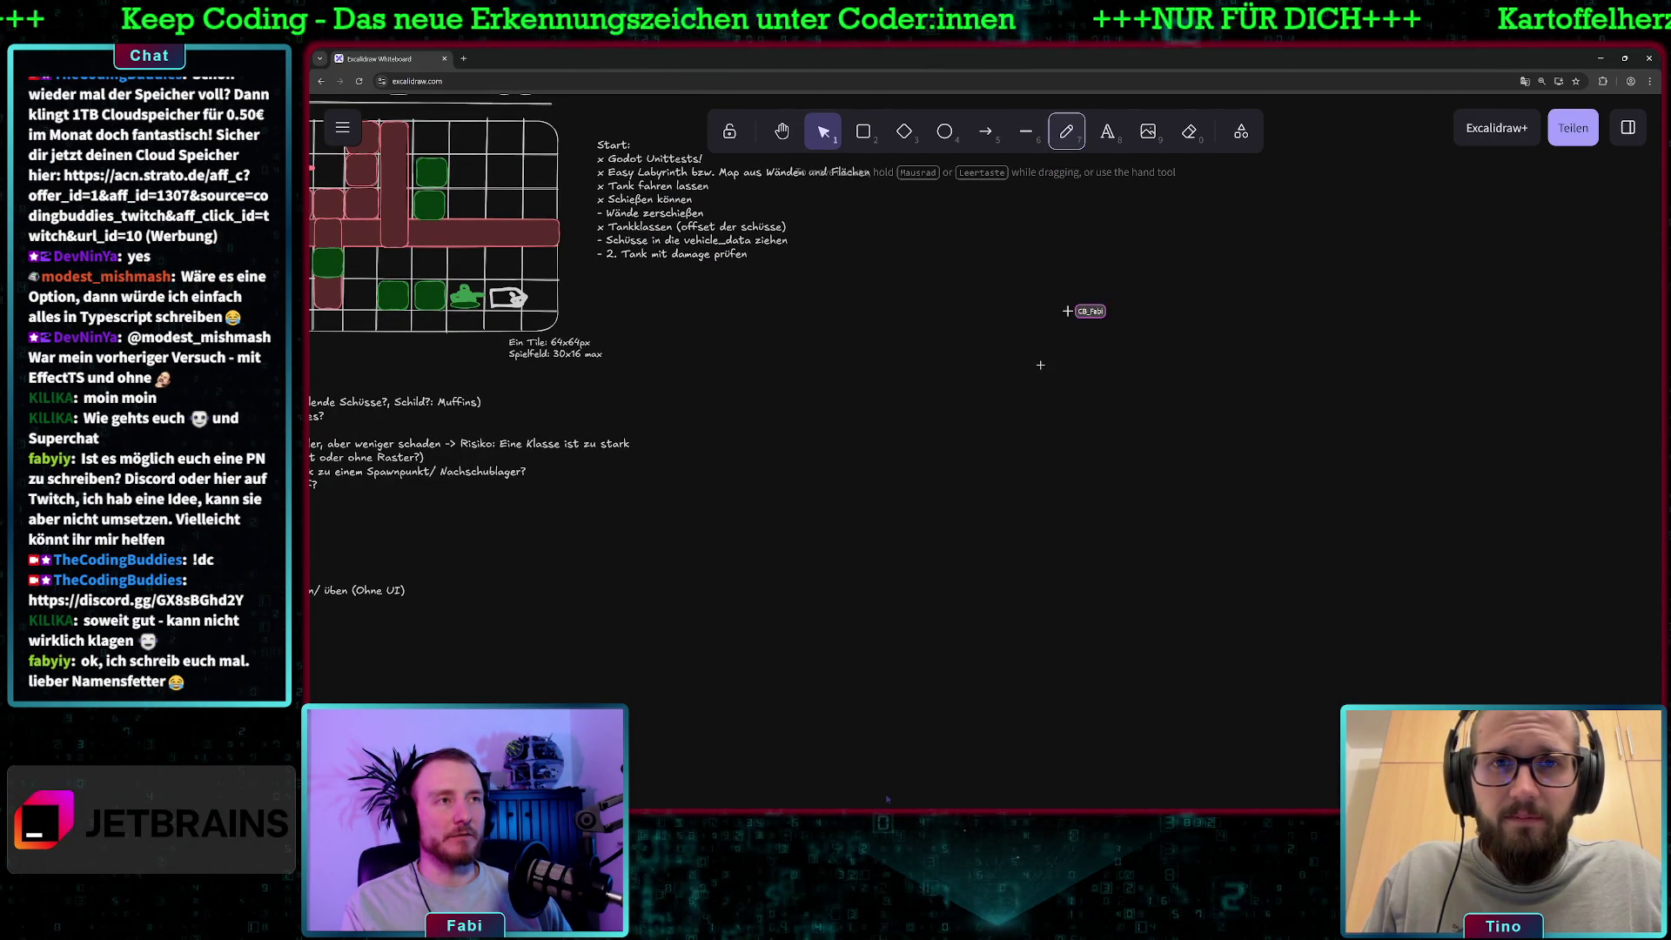
left_click(1066, 131)
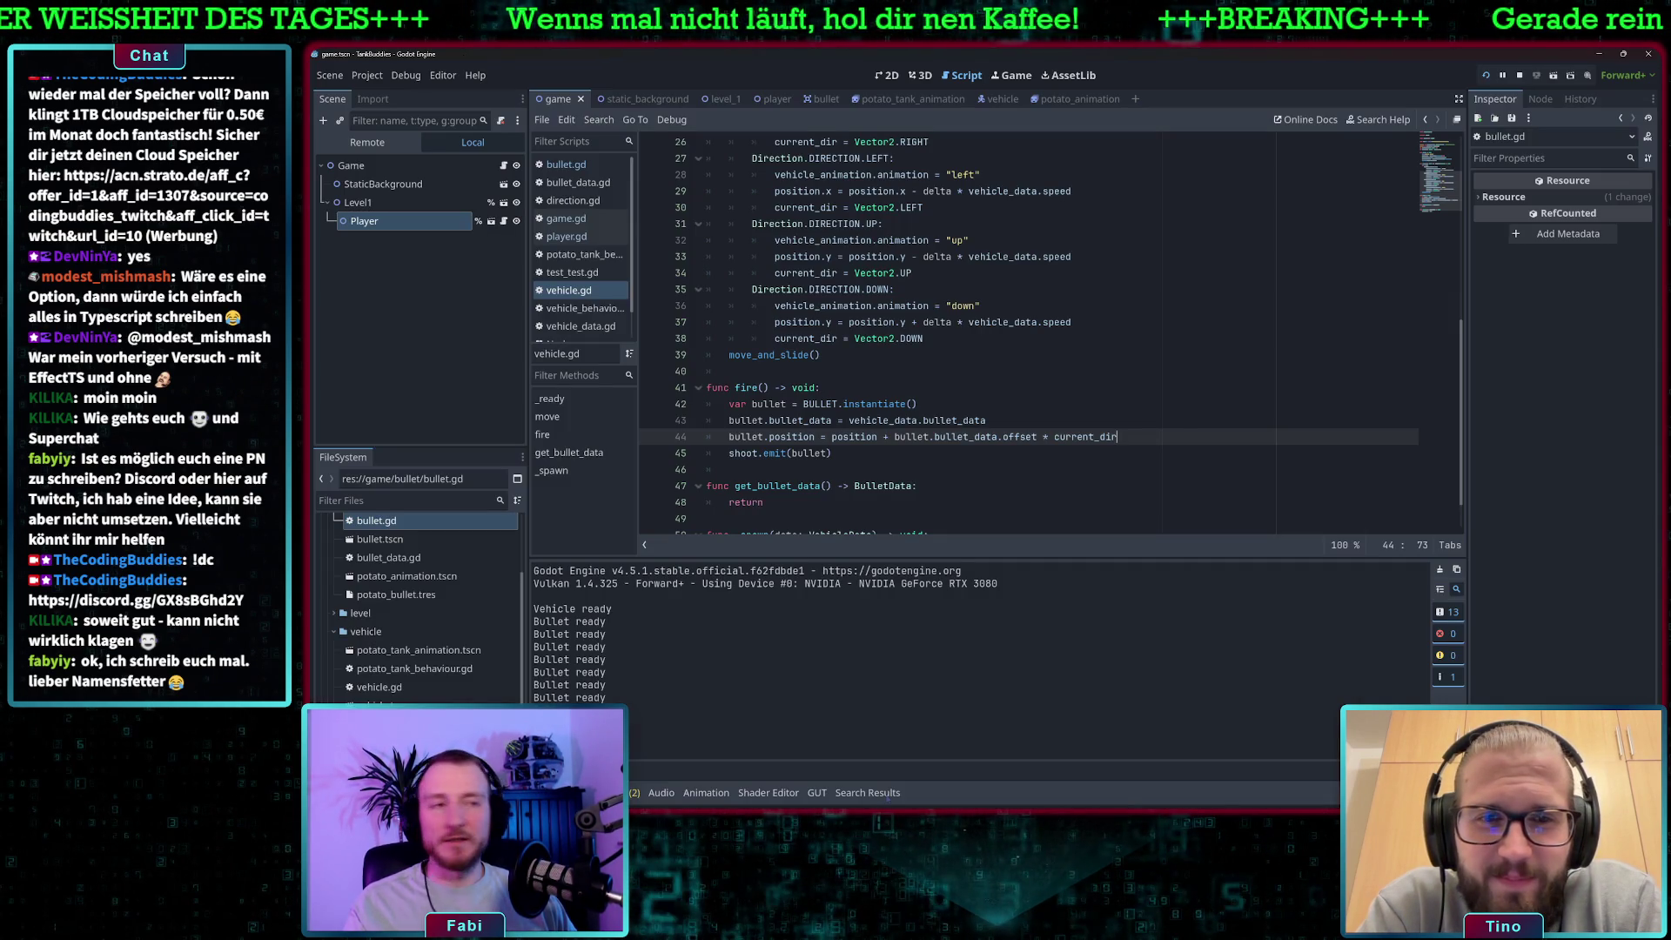
Run the game with F5 and drive the tank right along the corridor, firing potato bullets.
left_click(1060, 421)
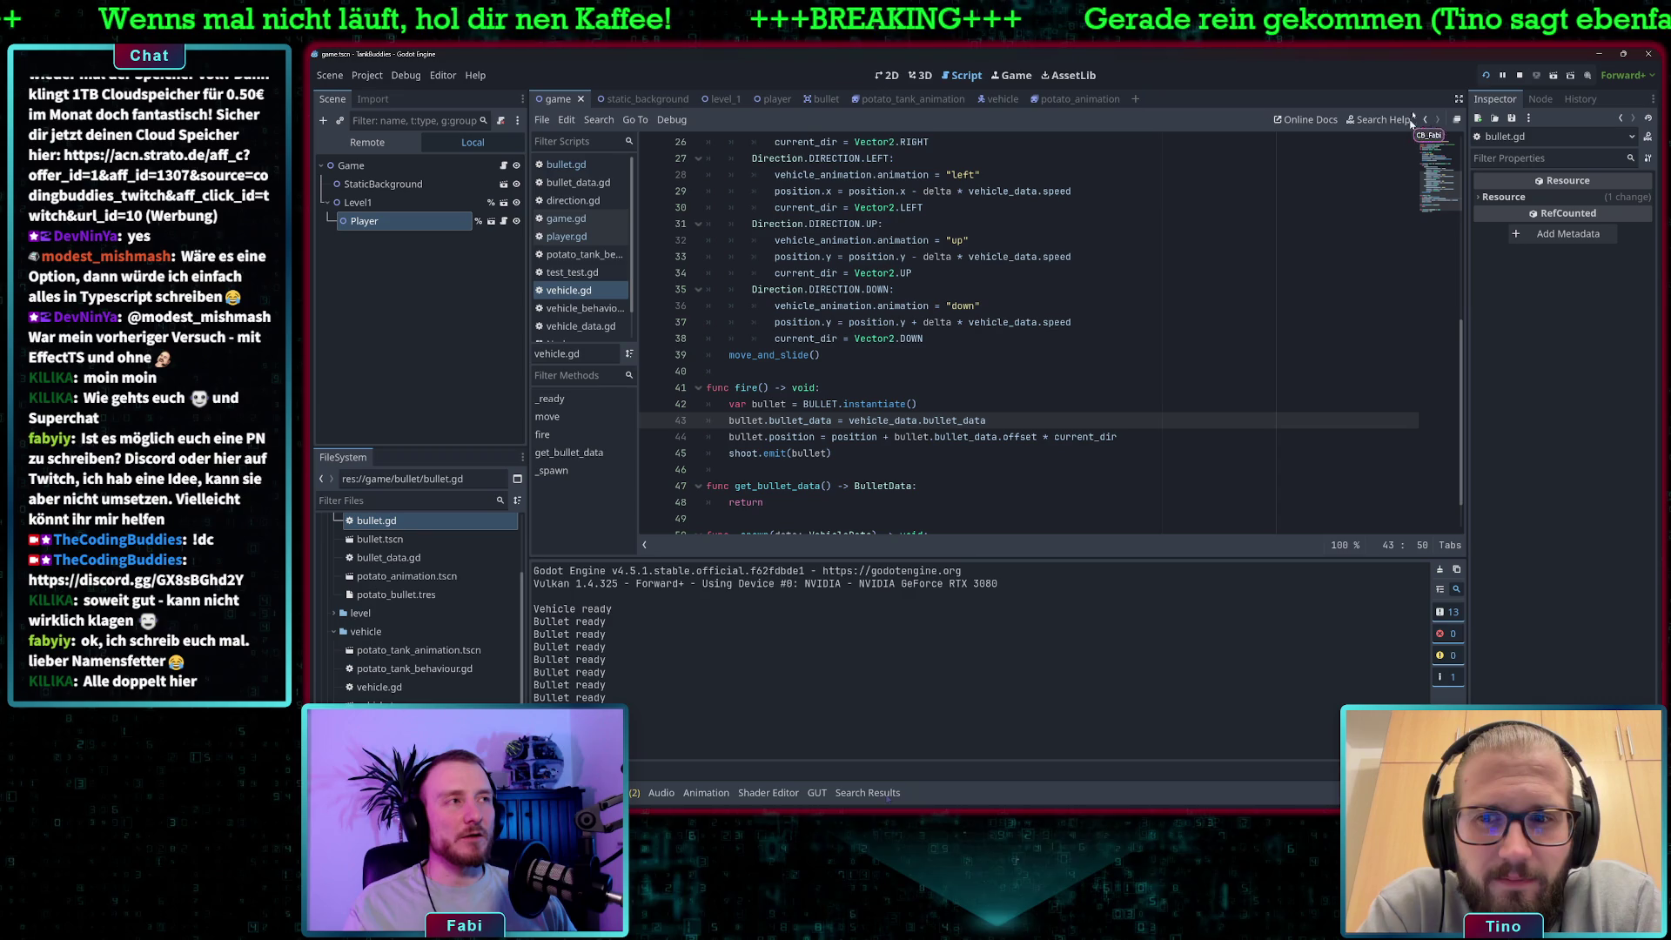
key("F5")
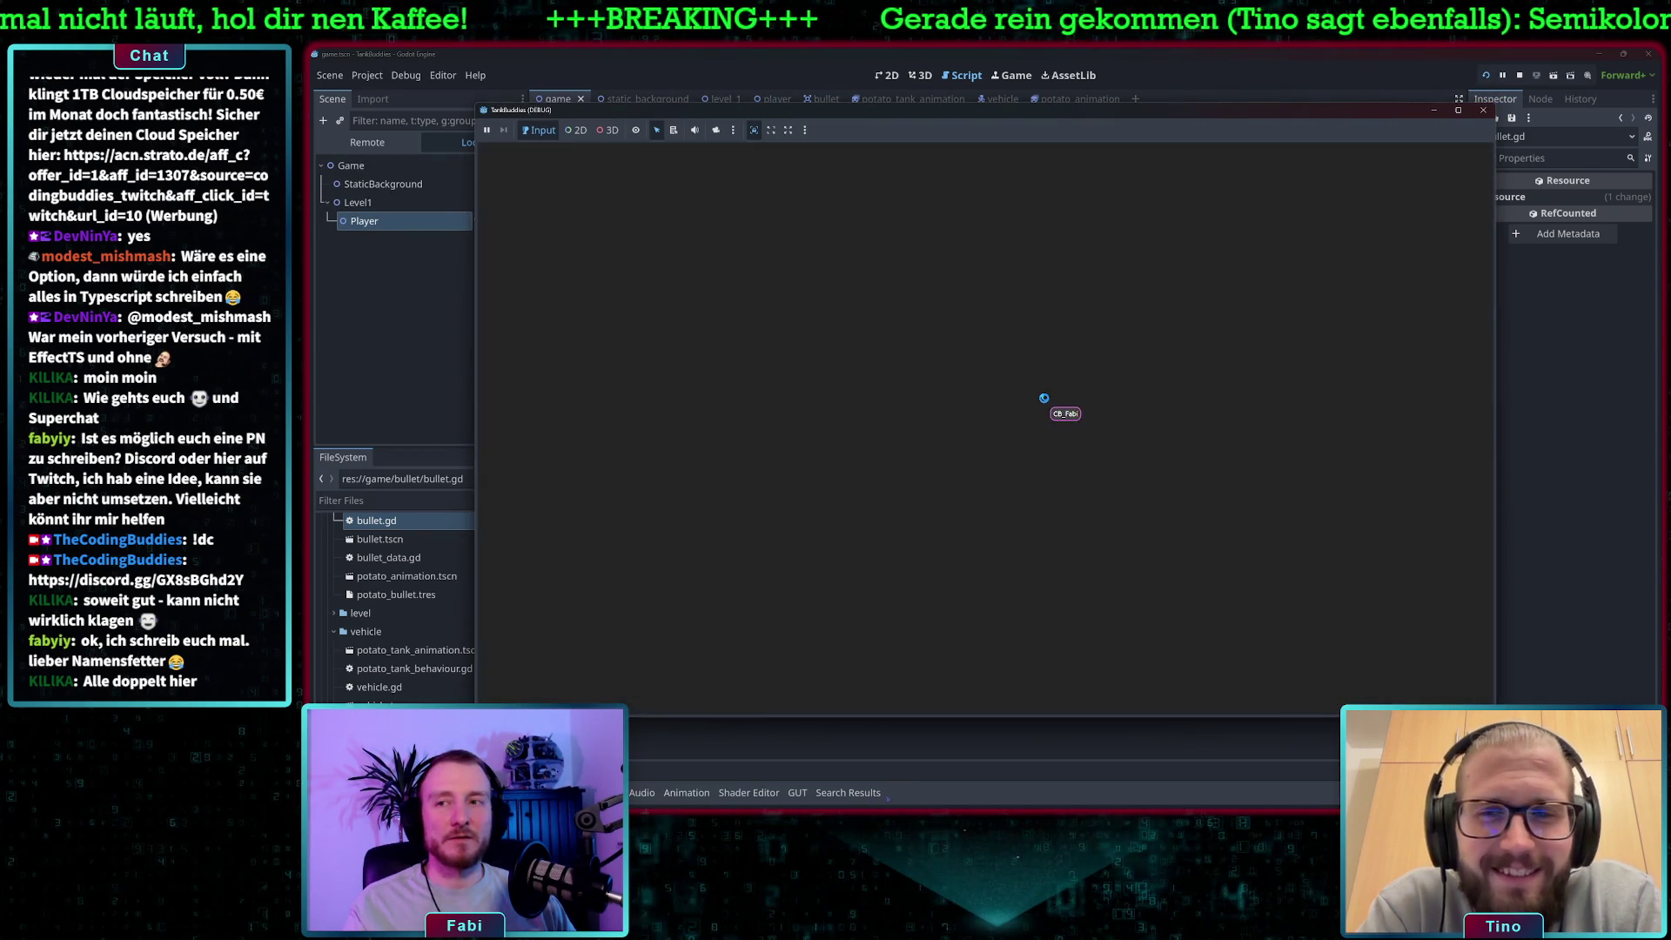
key("d")
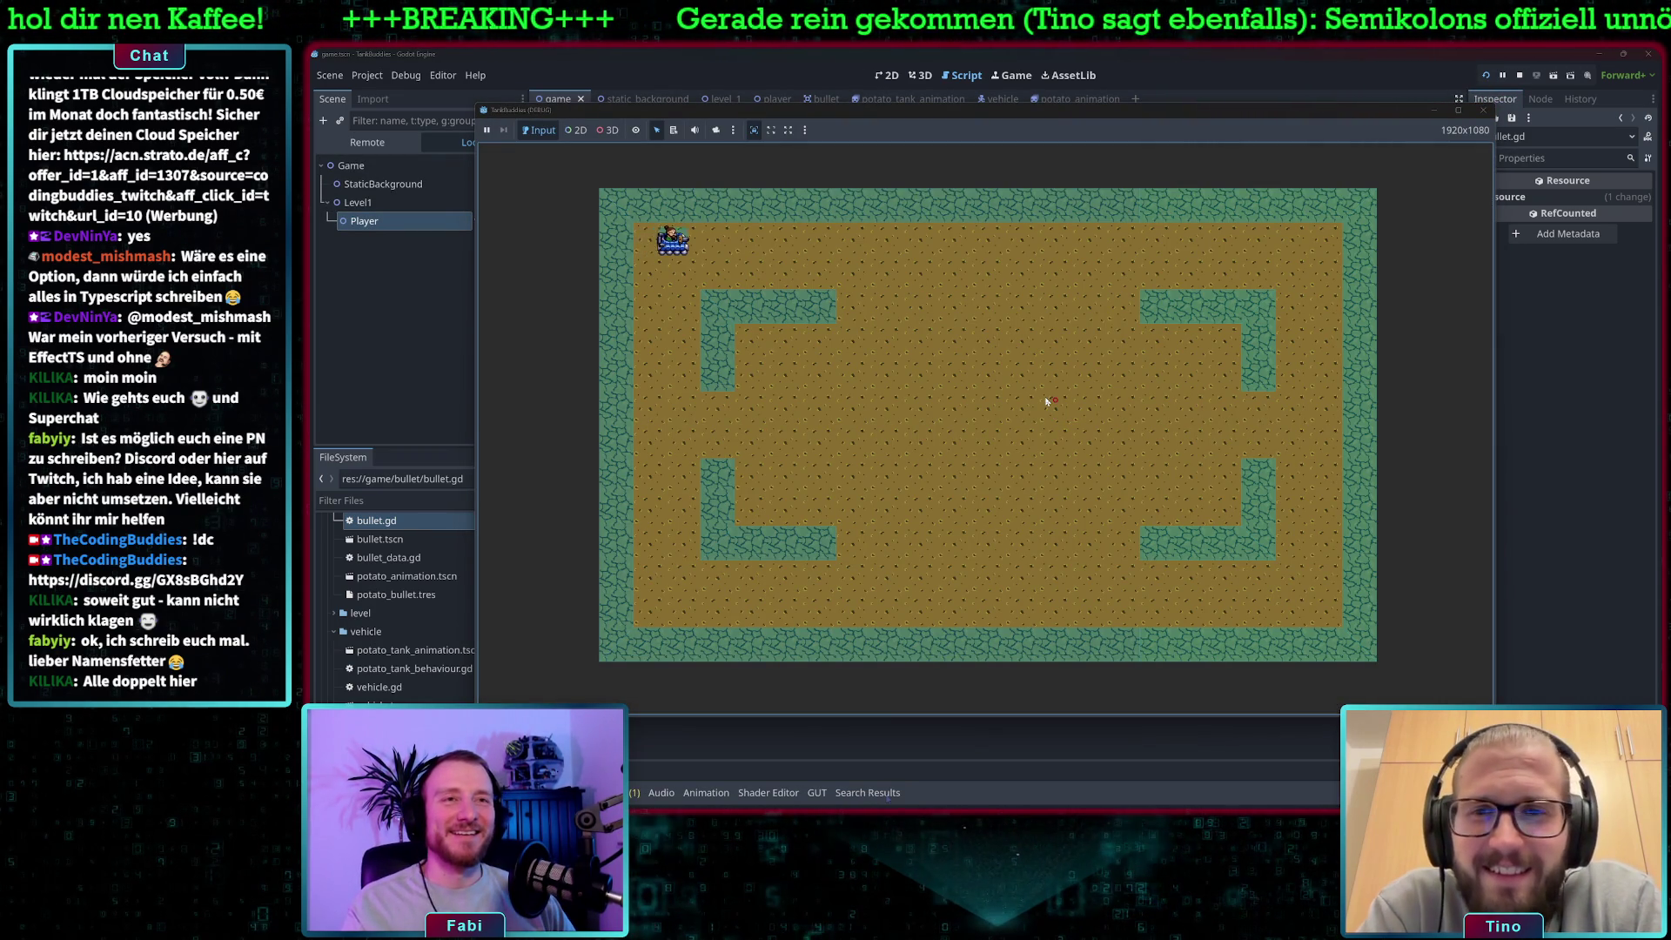
key("space")
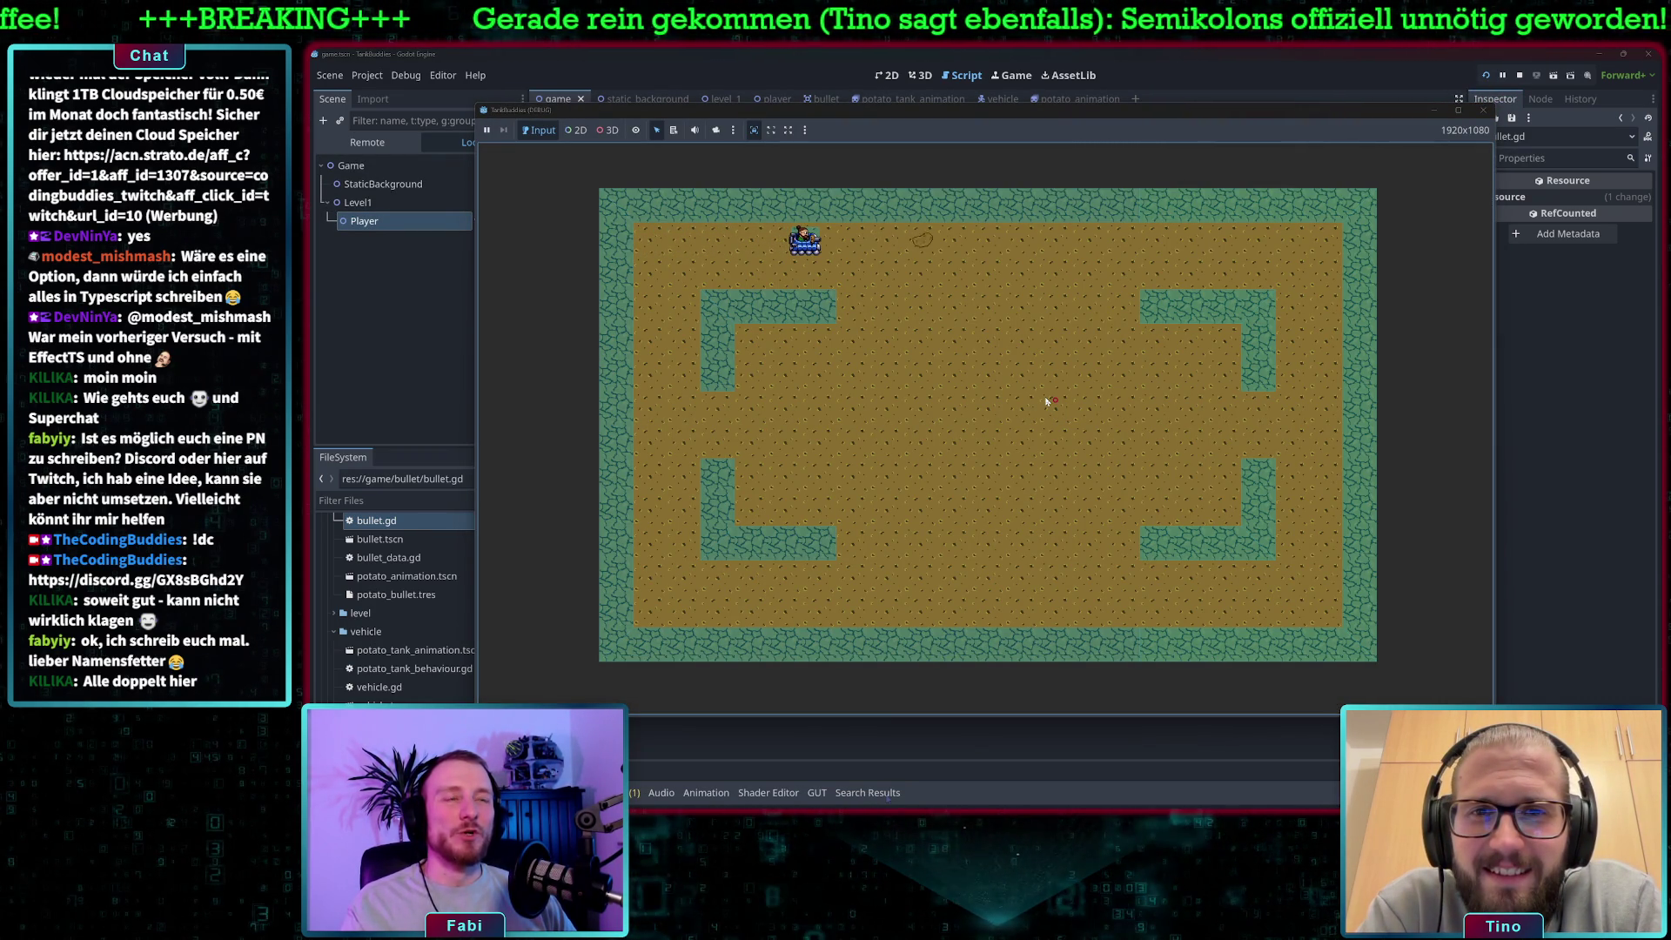
key("d")
key("space")
key("d")
key("s")
key("space")
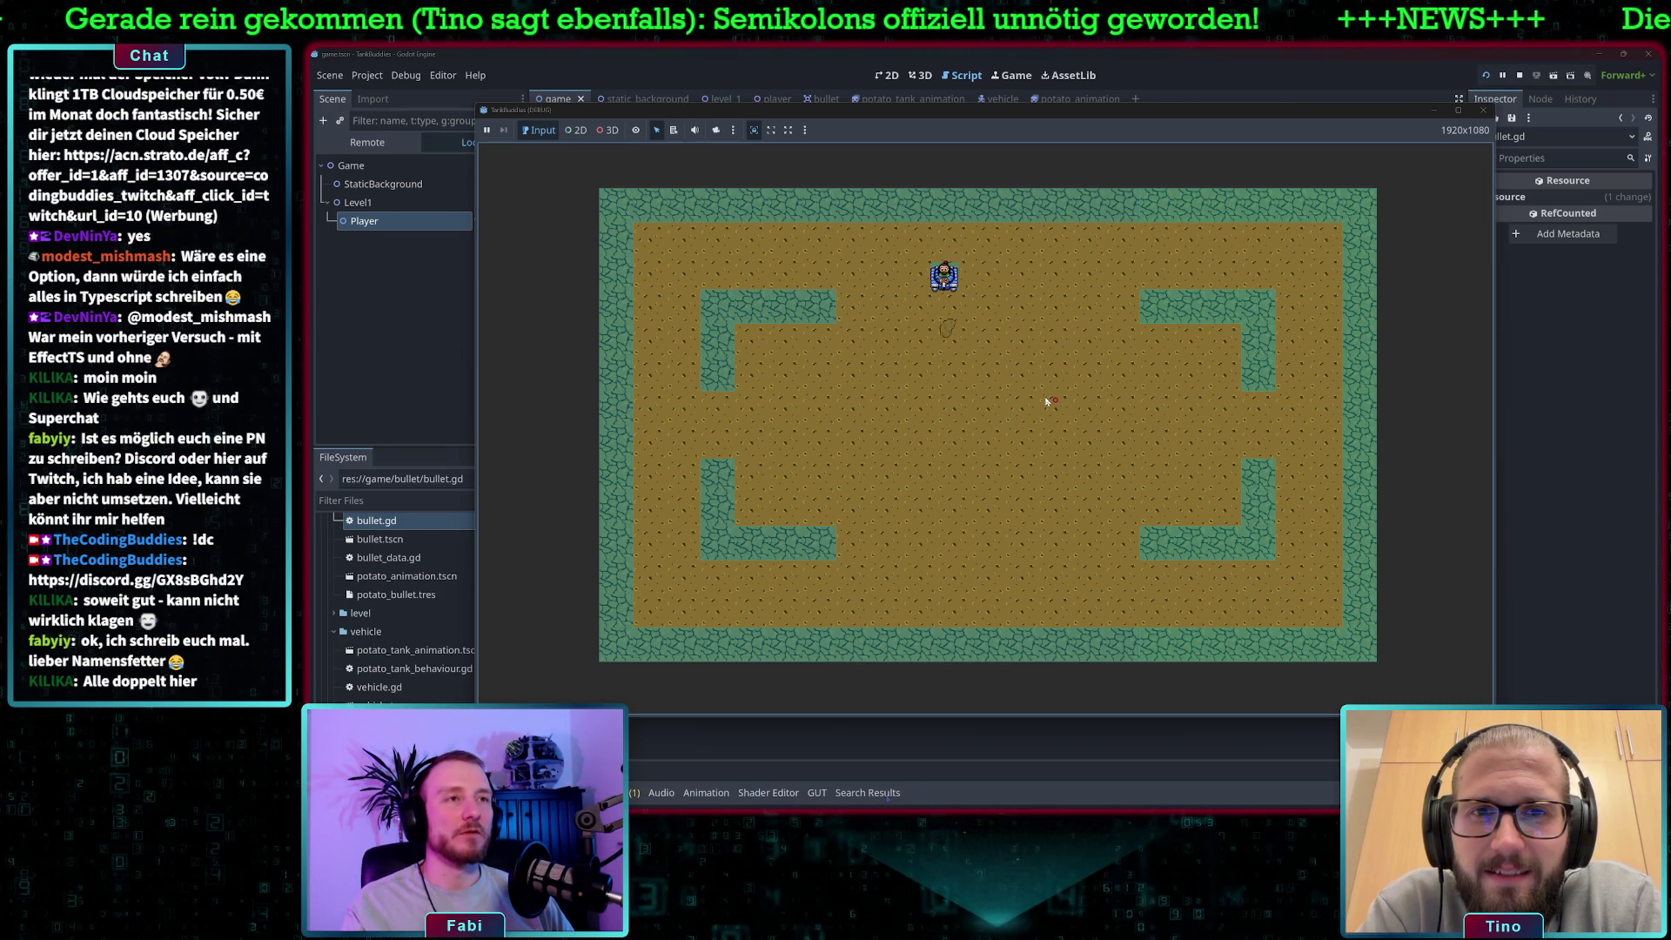
Drive the tank around the arena, shoot at the wall, then stop the game with F8.
key("a")
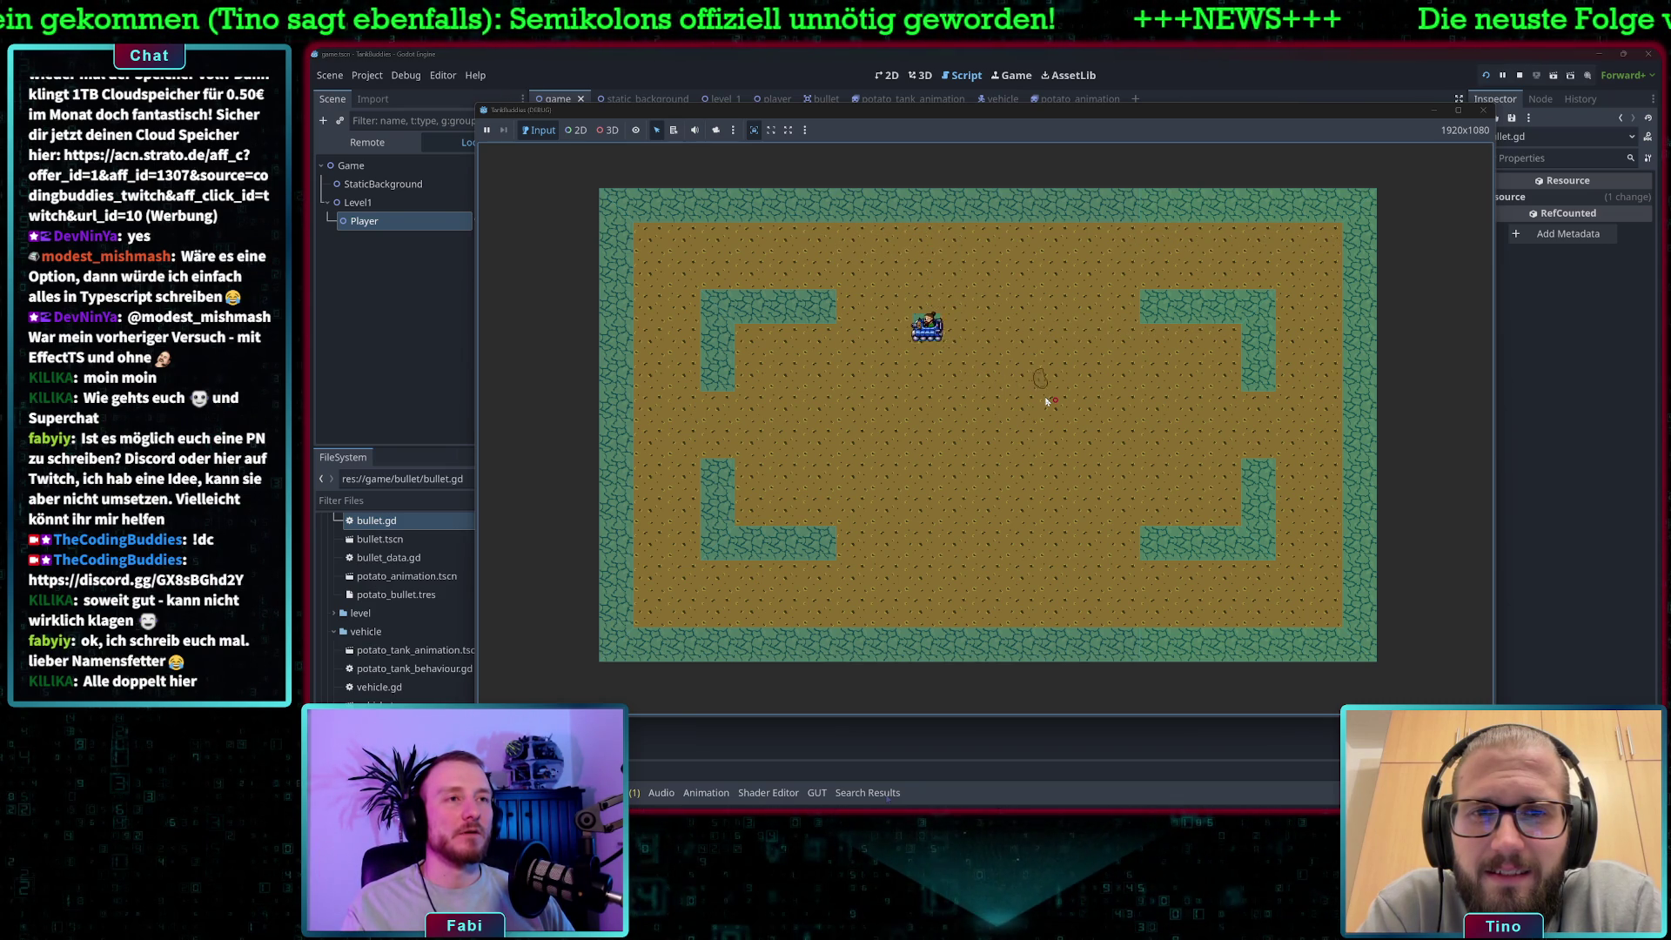
key("s")
key("d")
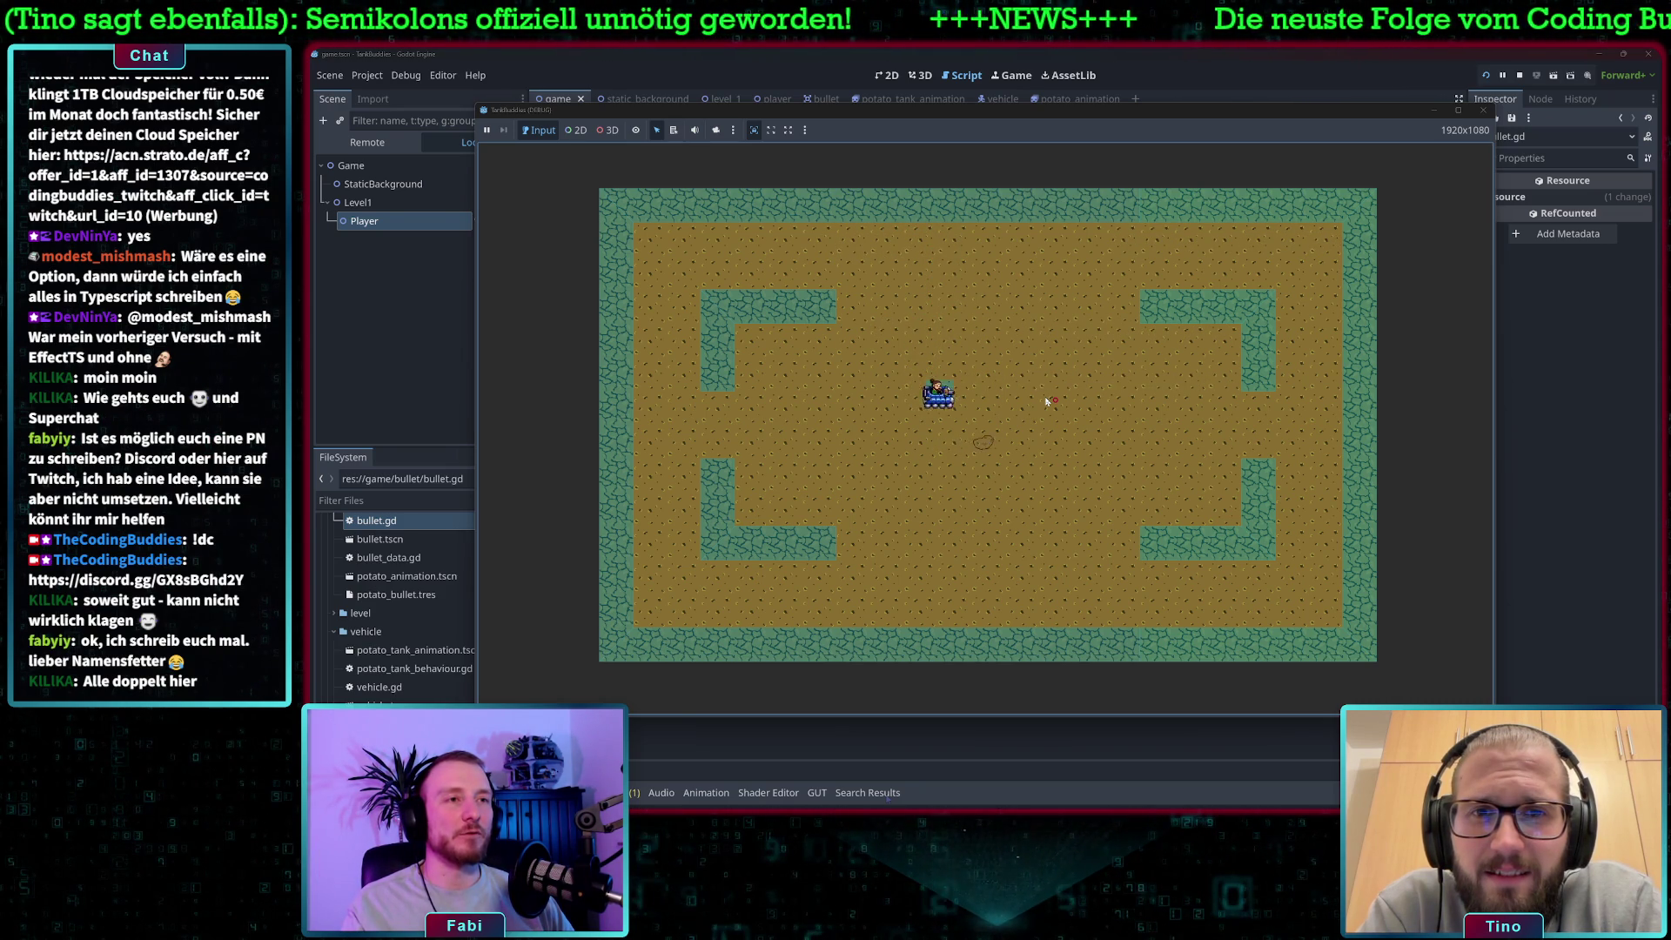
key("w")
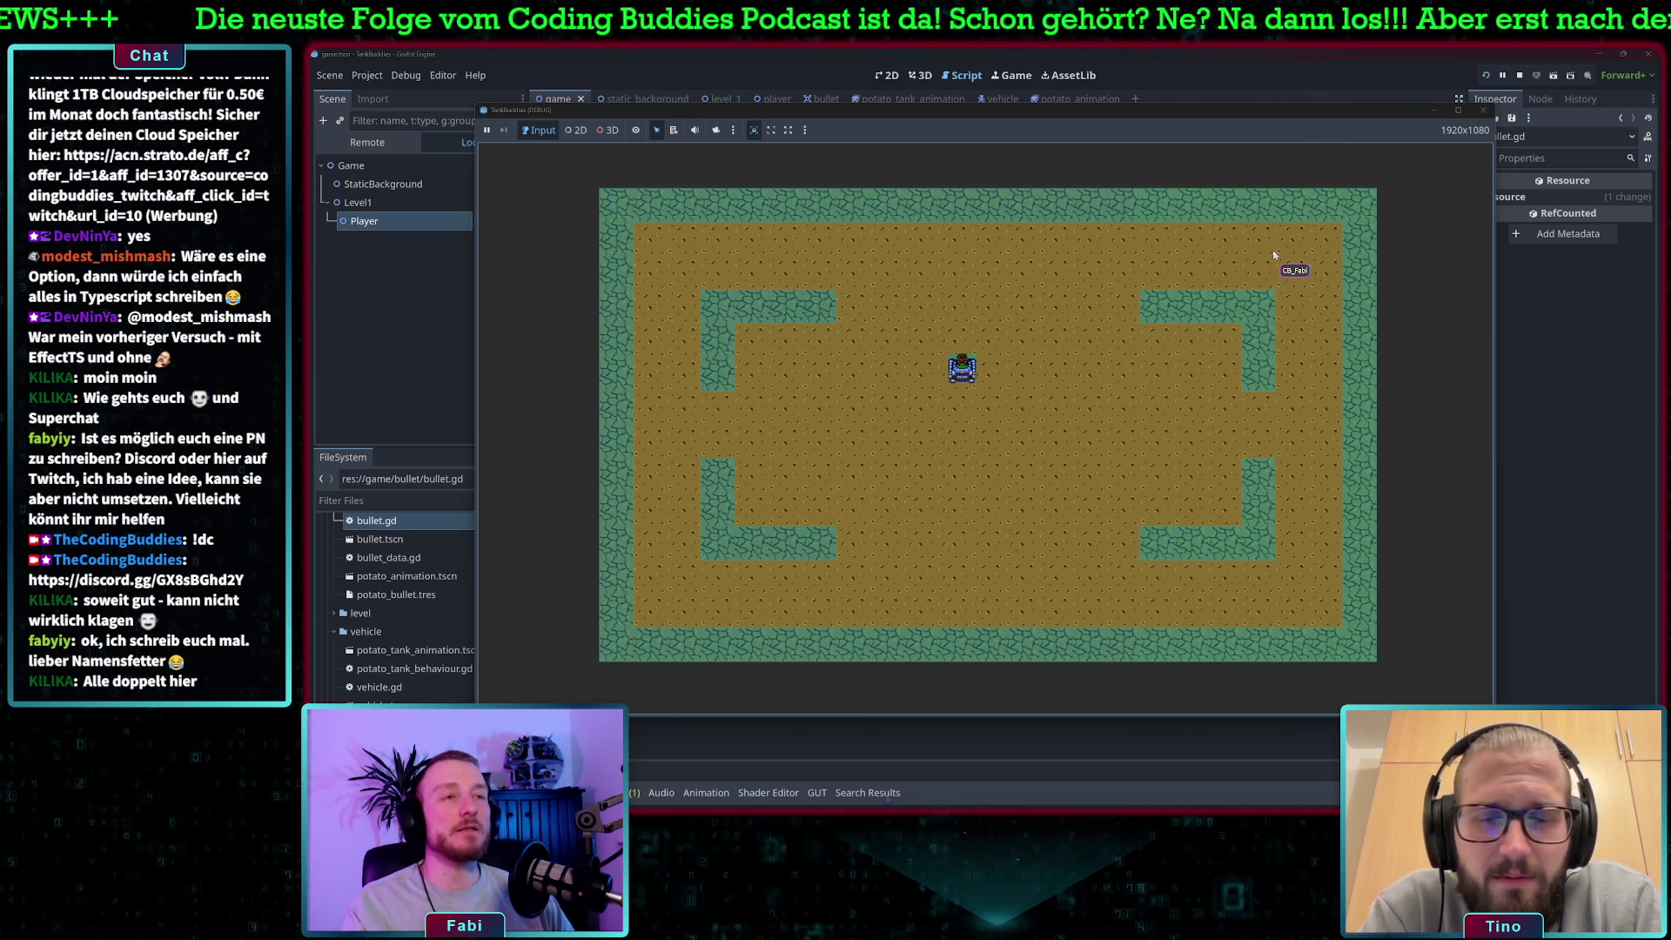
key("w")
key("d")
key("s")
key("w")
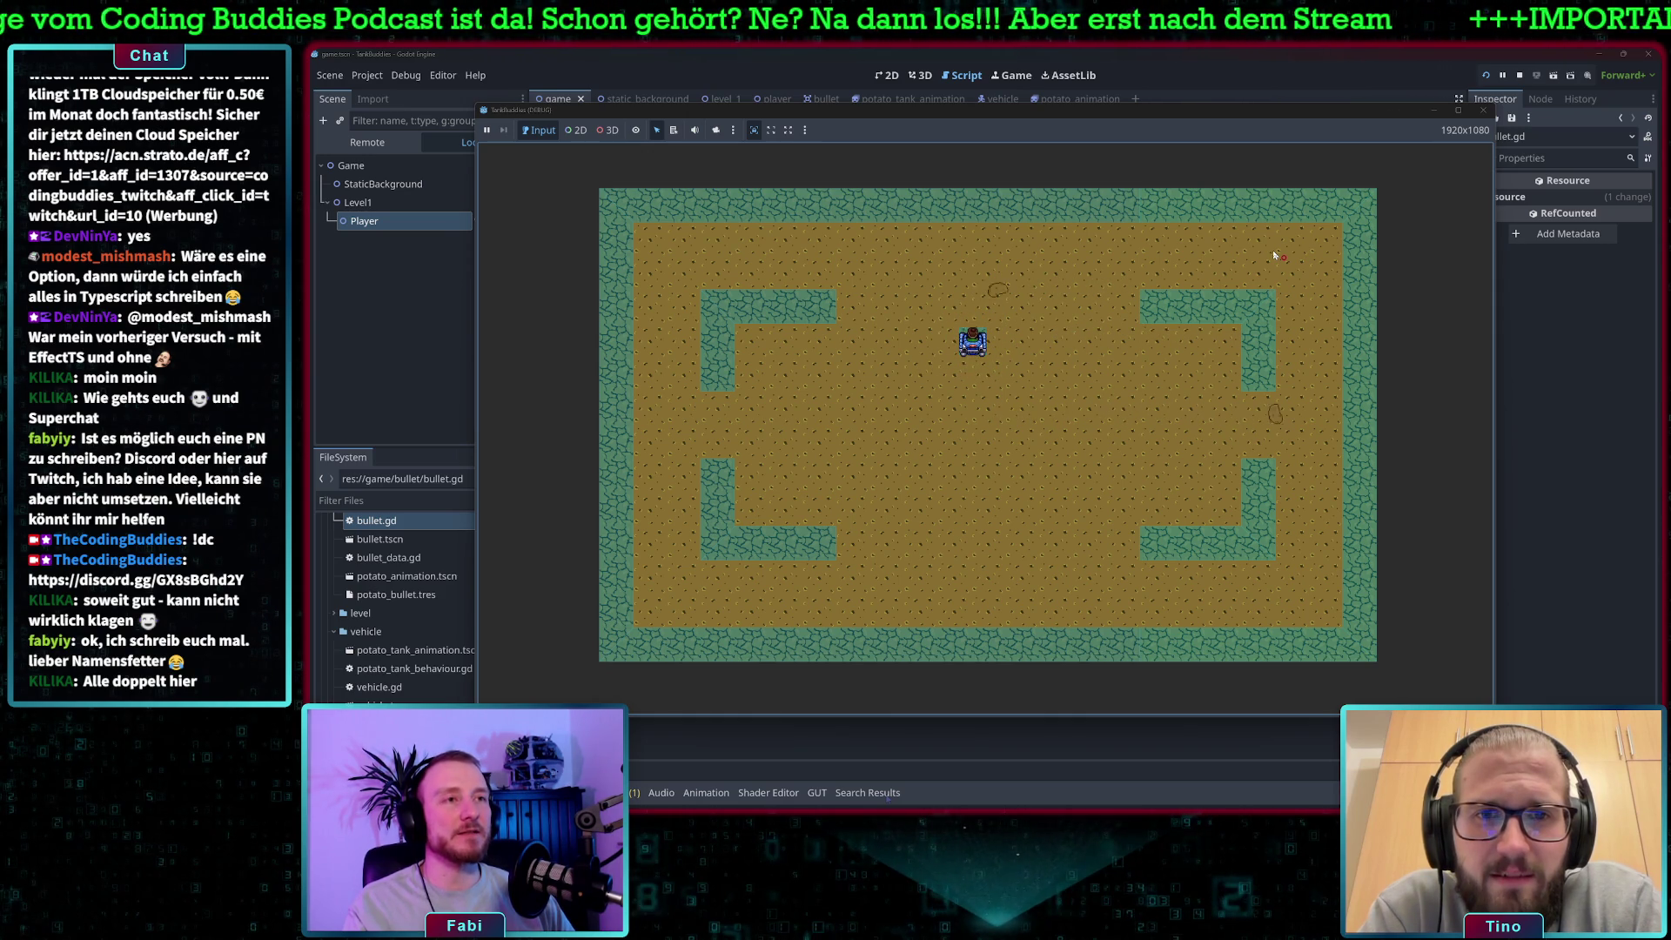
key("d")
key("space")
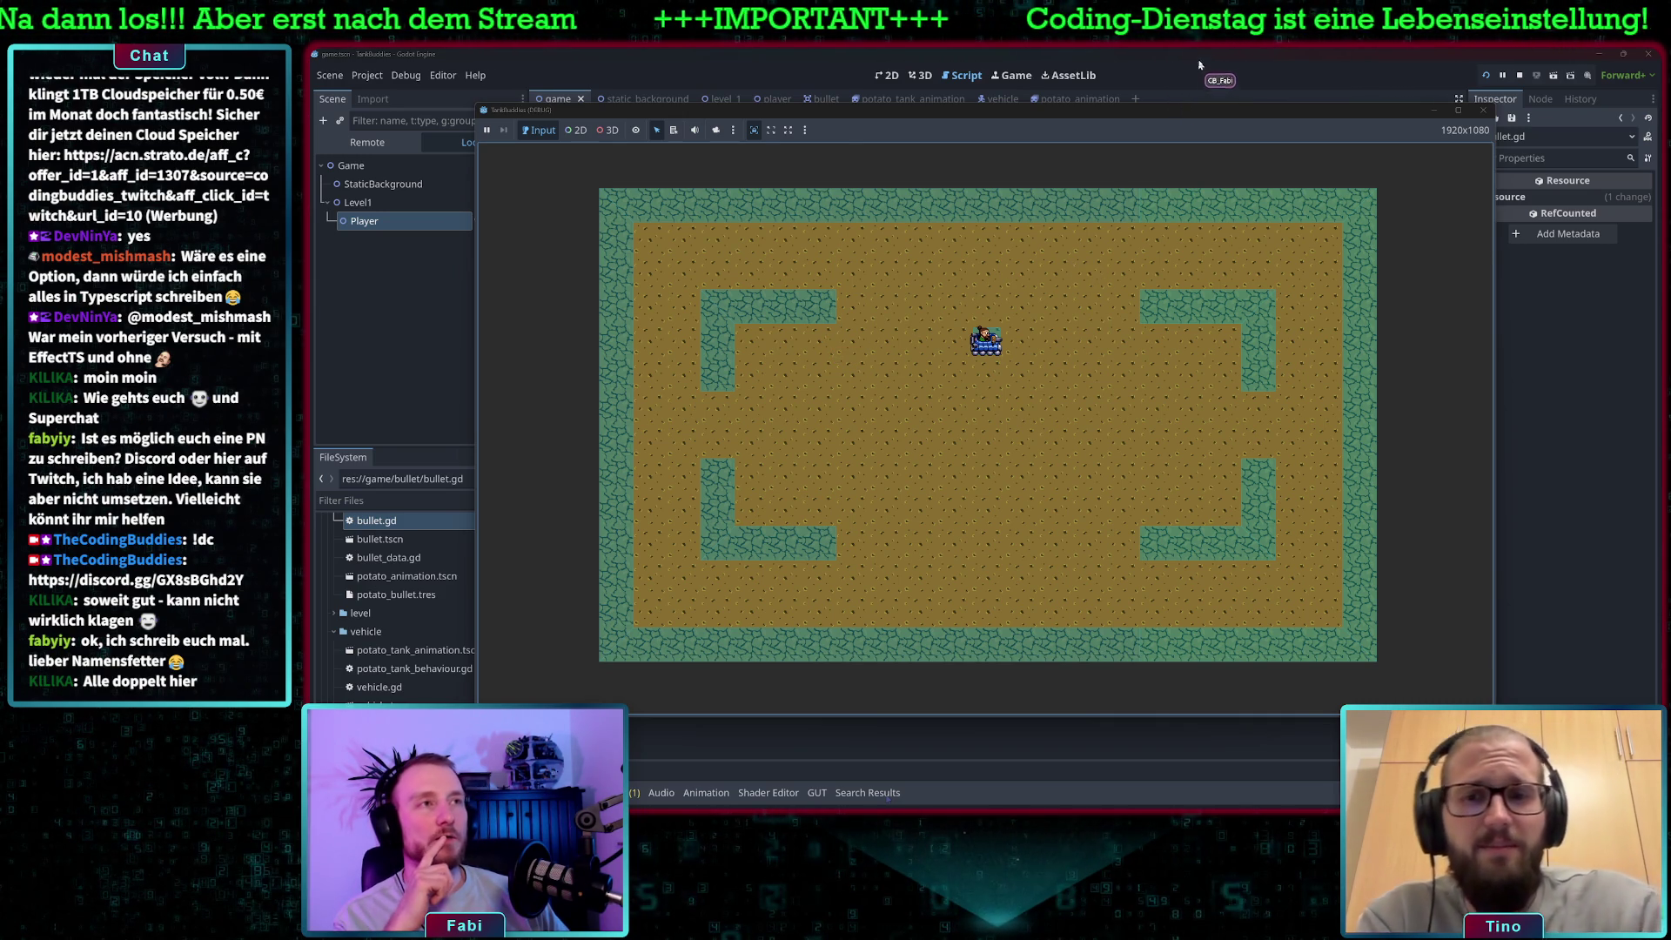
key("F8")
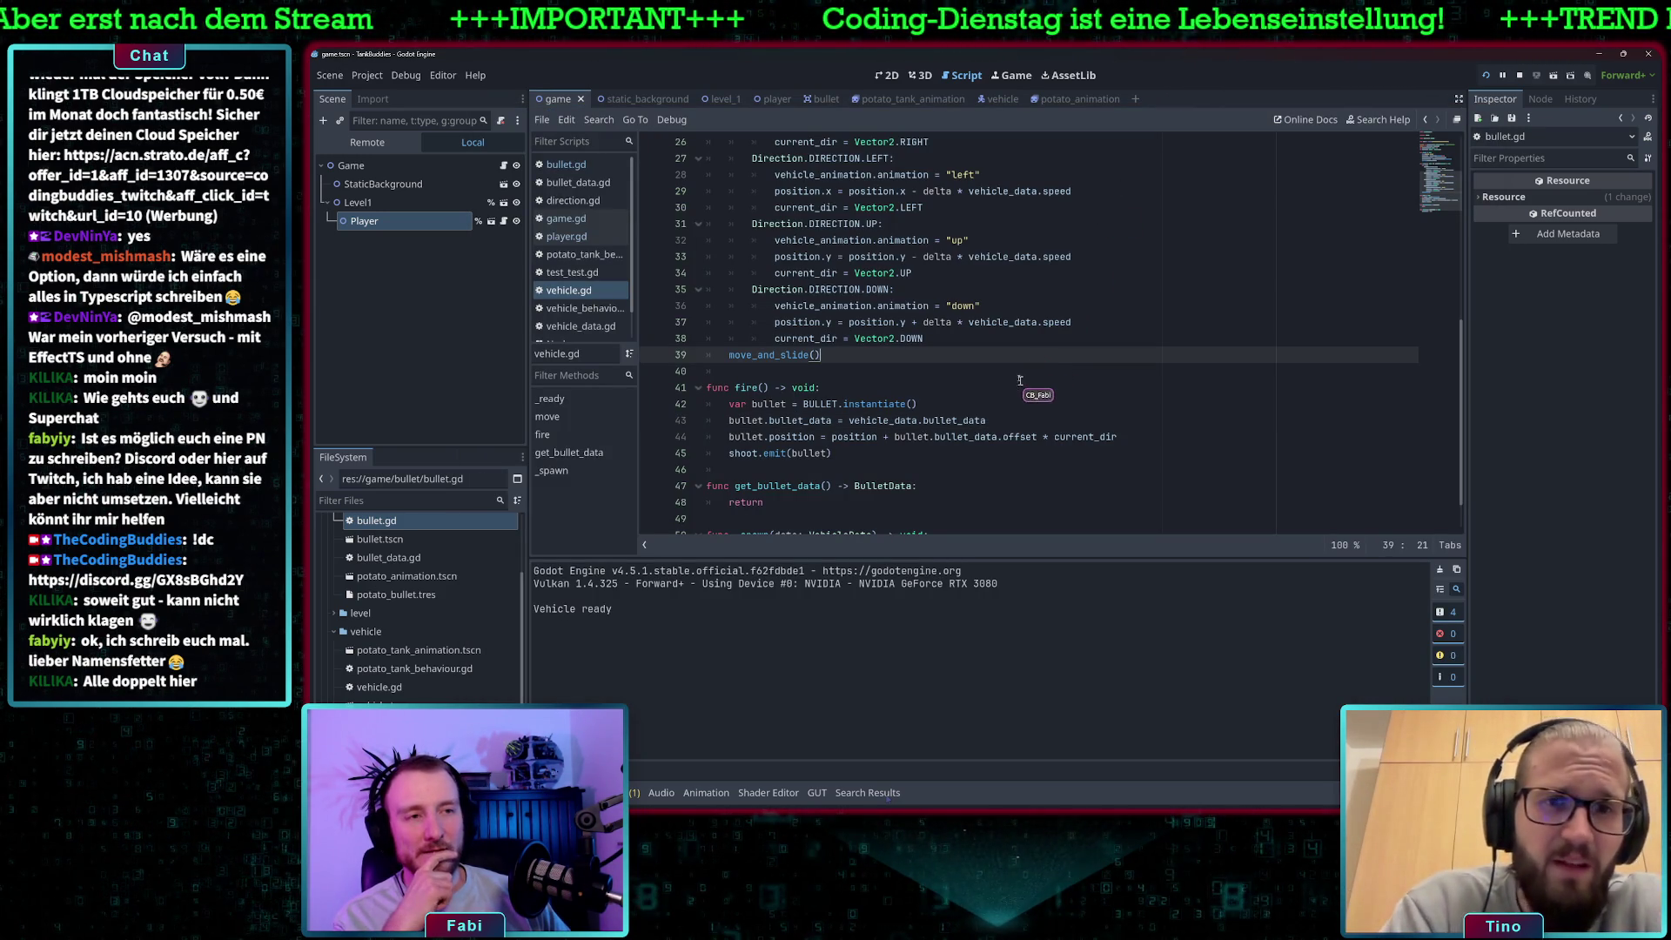
Add 'bullet.direction = current_dir' as line 44 after the bullet_data line in fire().
left_click(1001, 421)
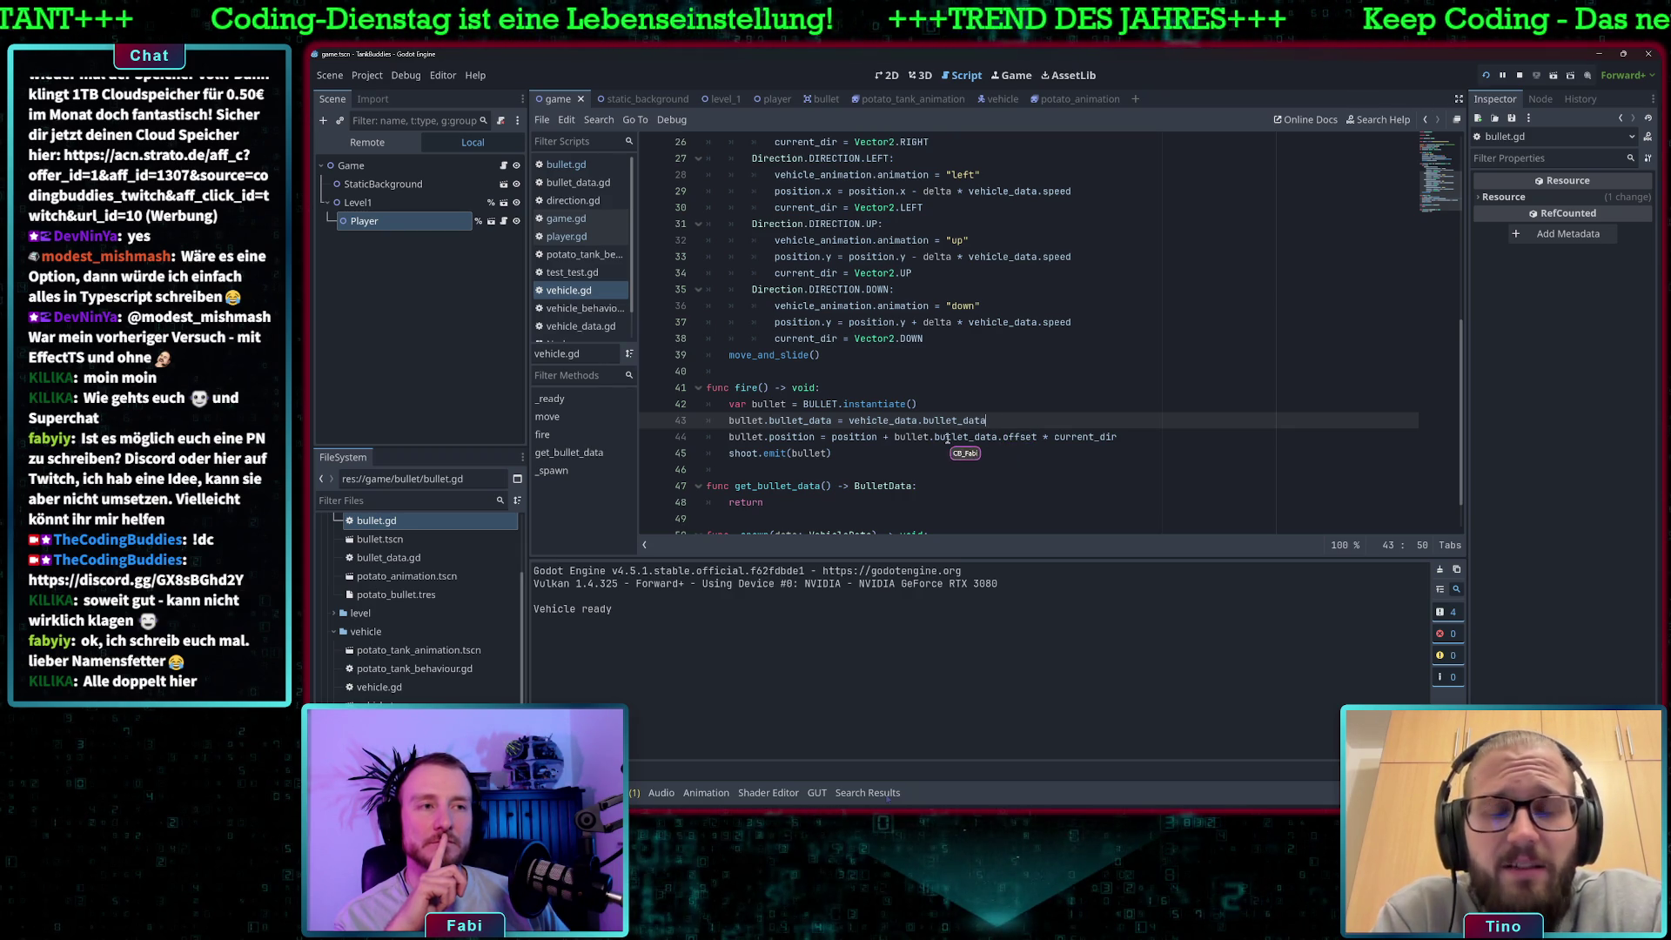
double_click(1083, 437)
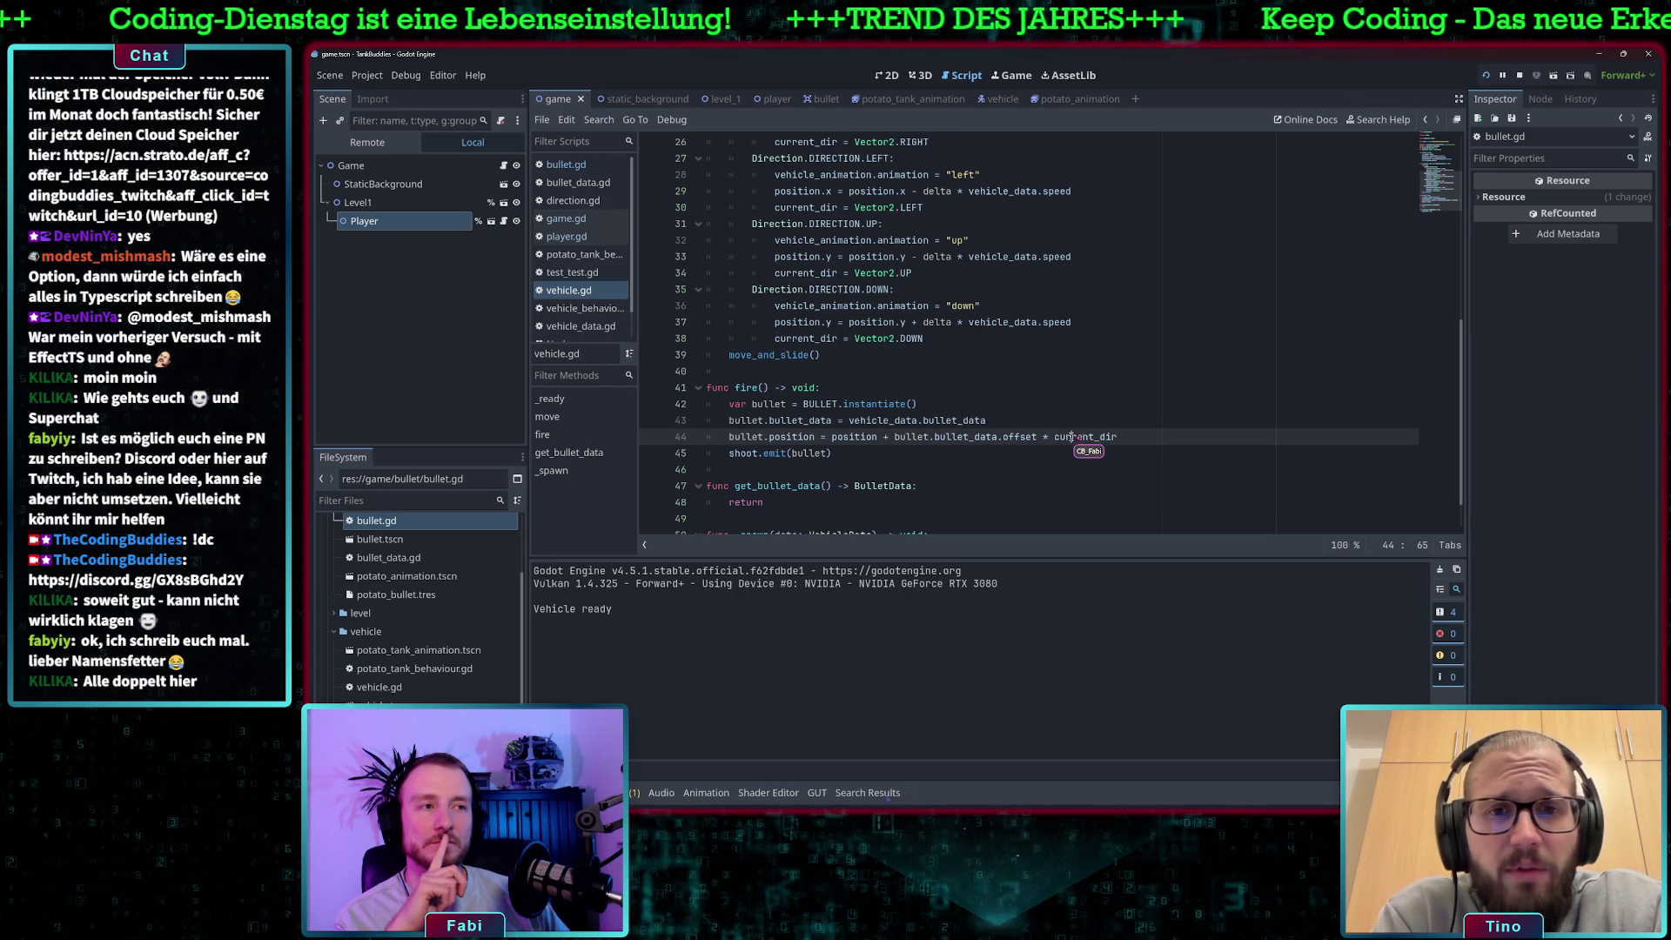
left_click(1014, 421)
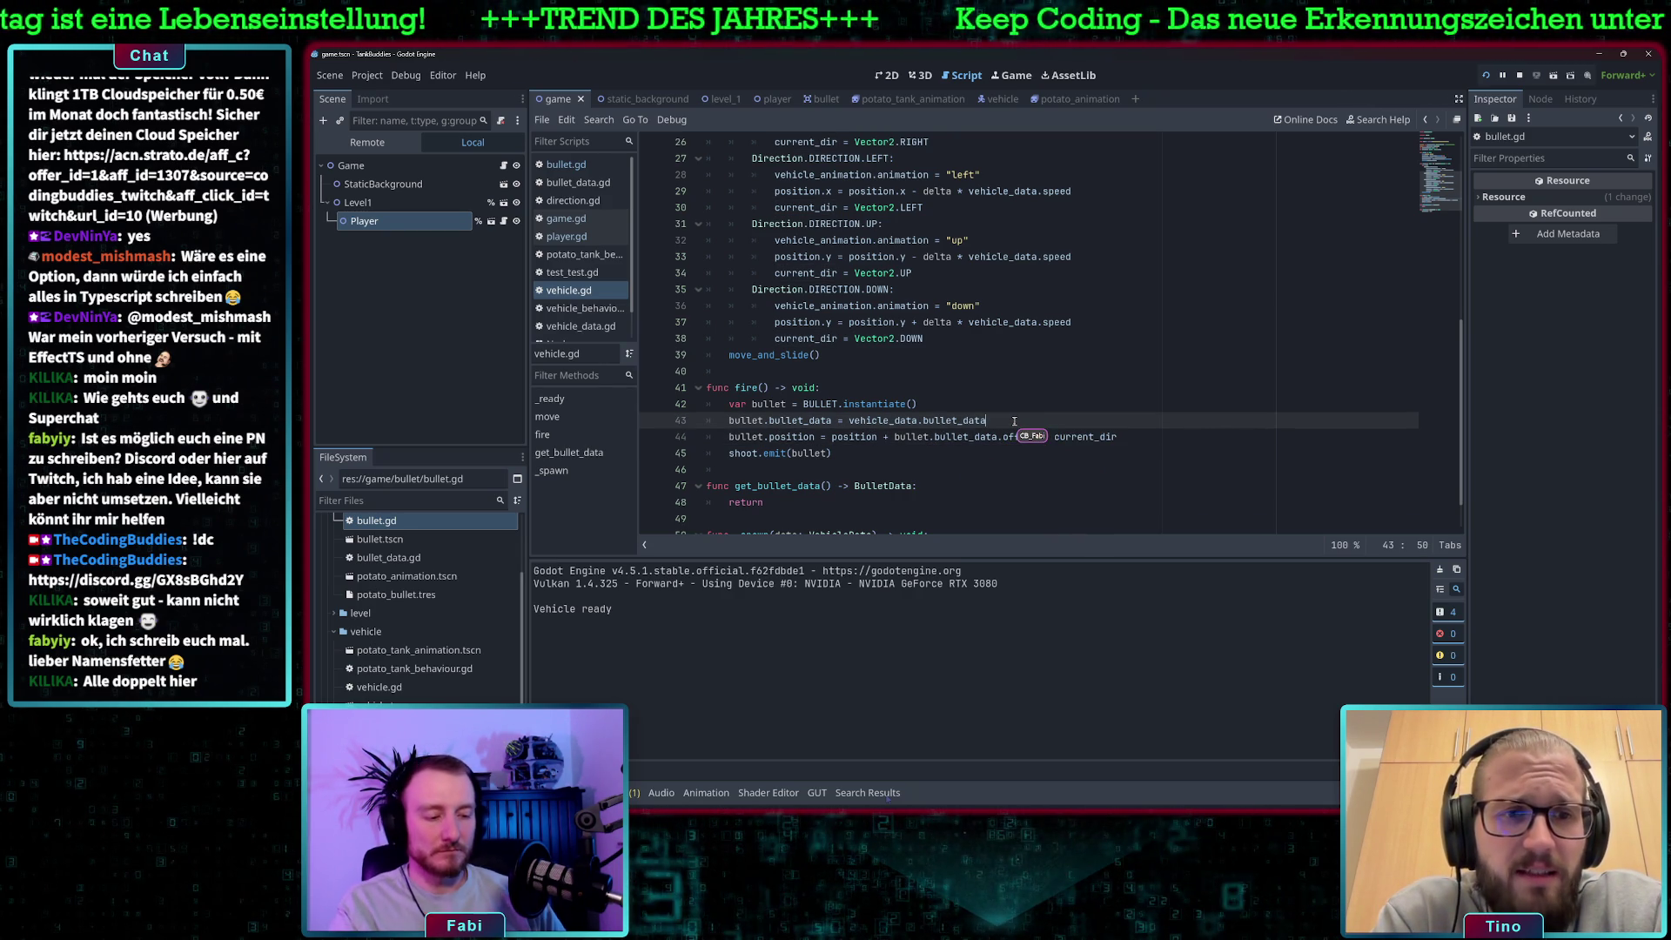
key("Return")
type("bullet.dirc")
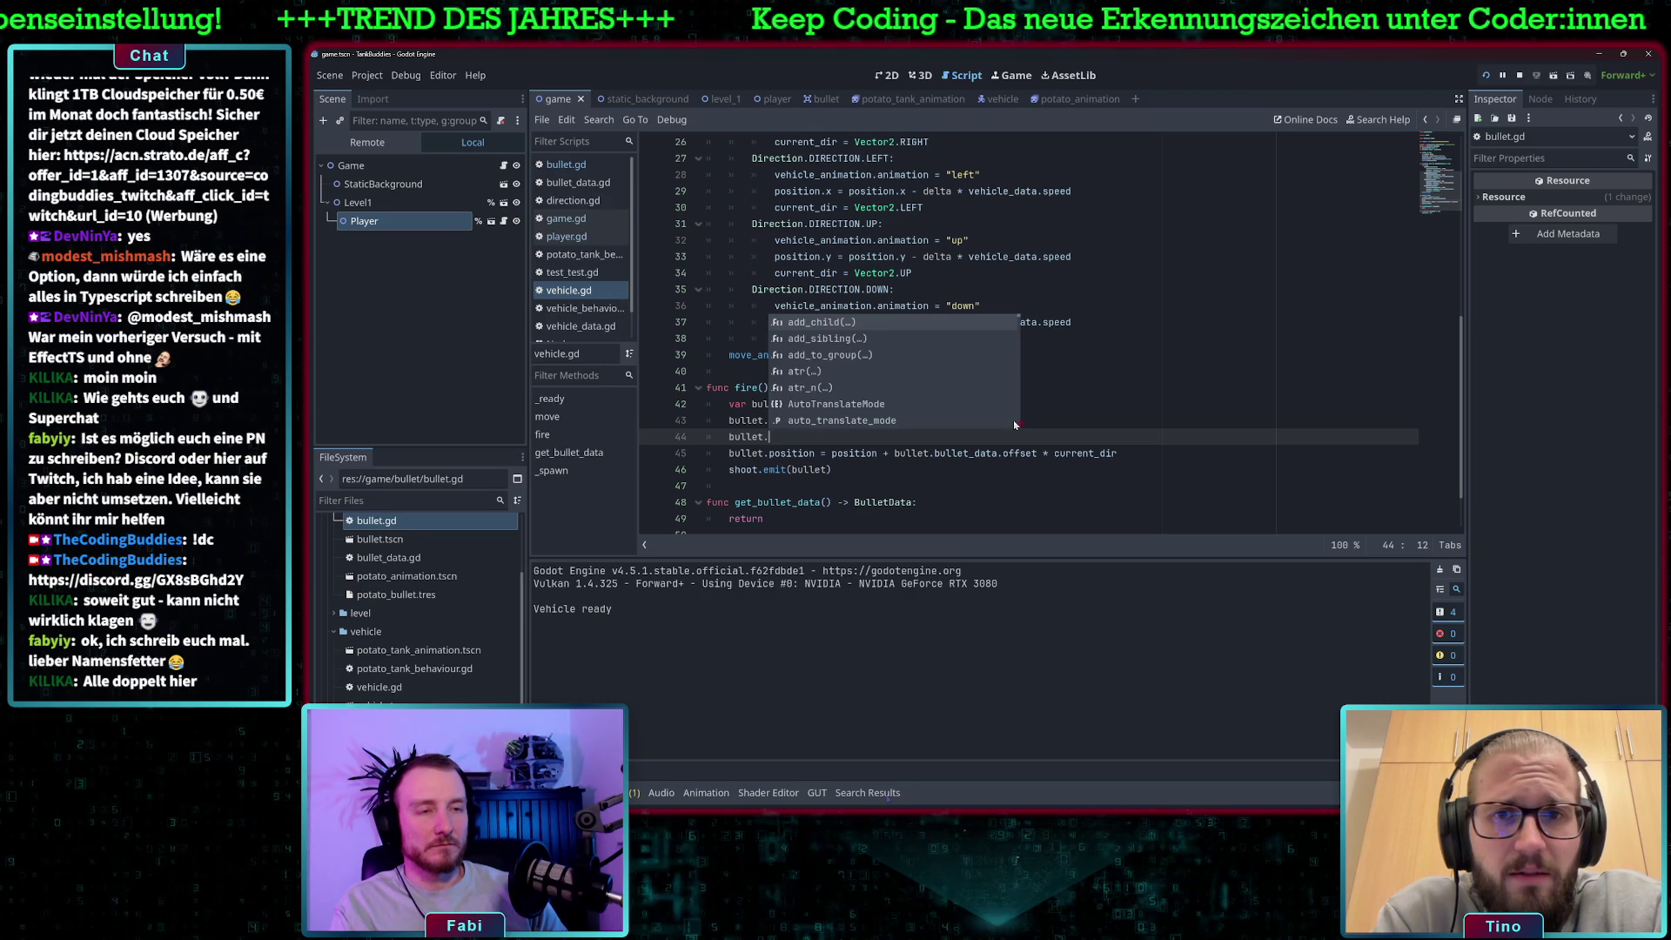
key("BackSpace")
type("ection")
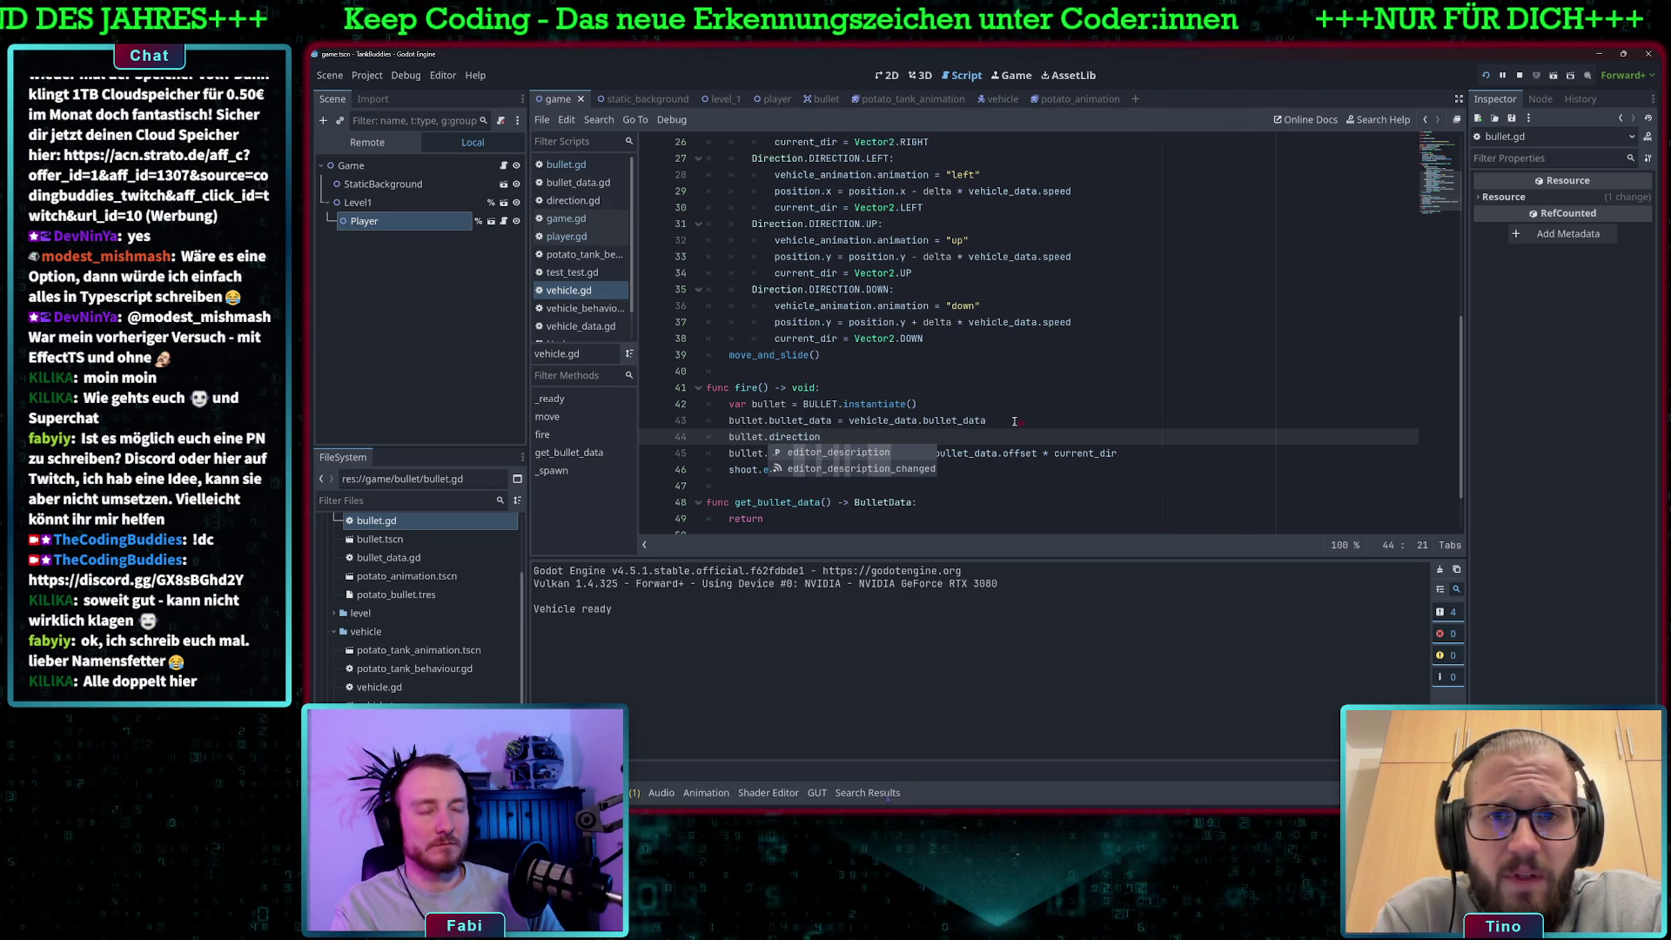
type(" = ")
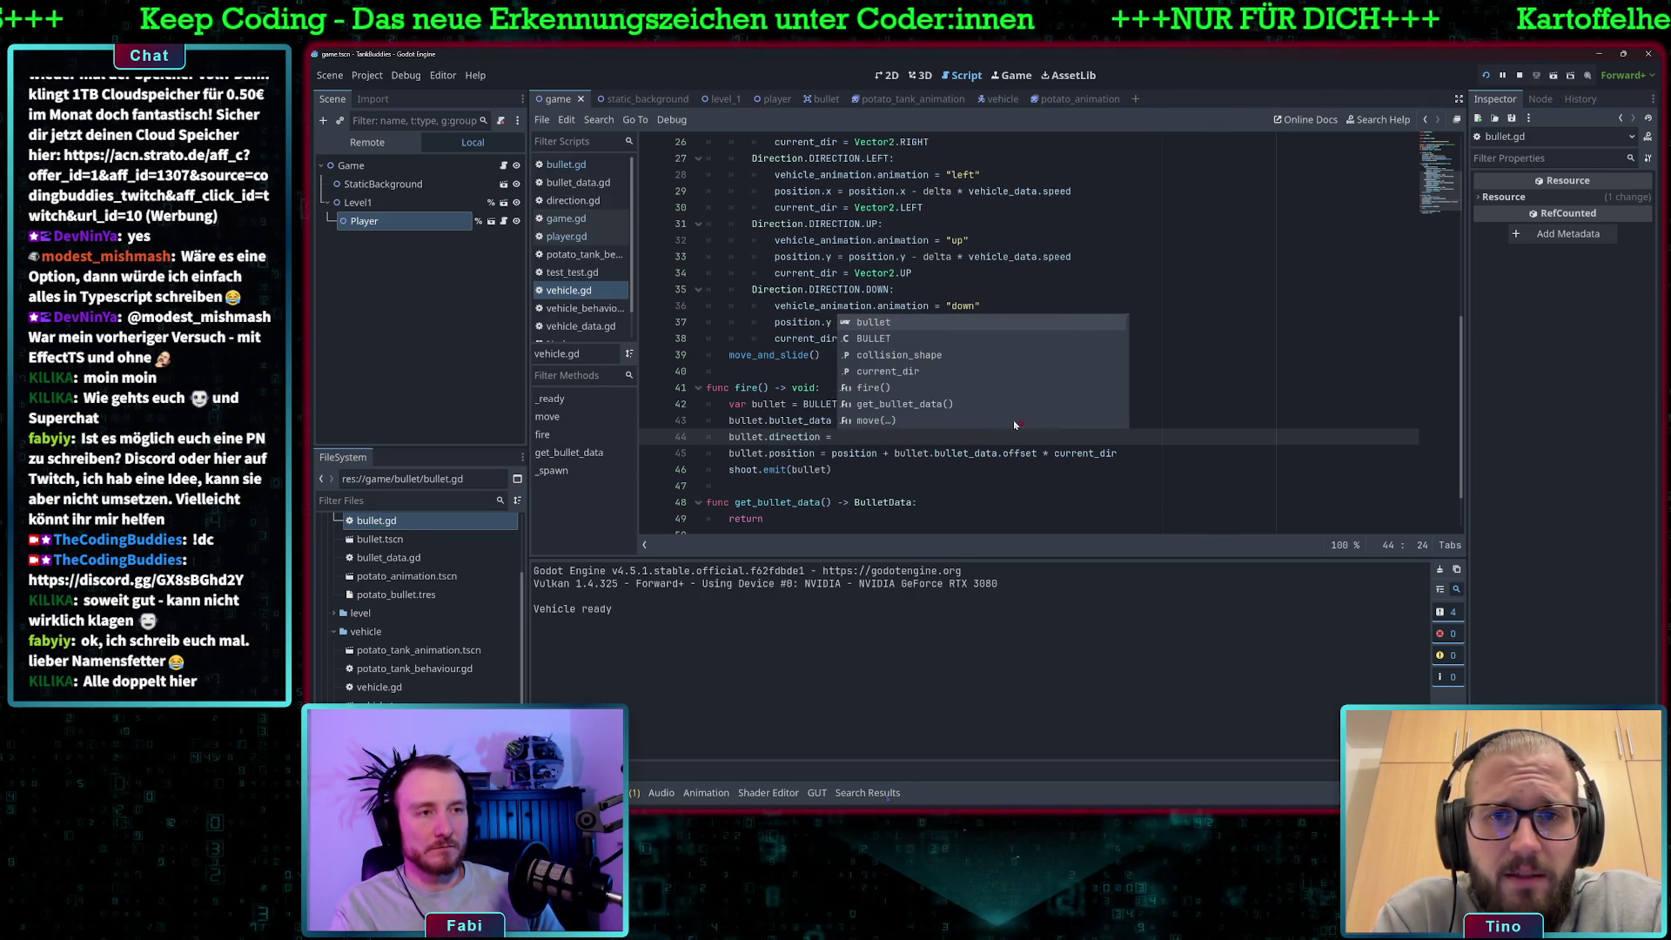
type("current_dir")
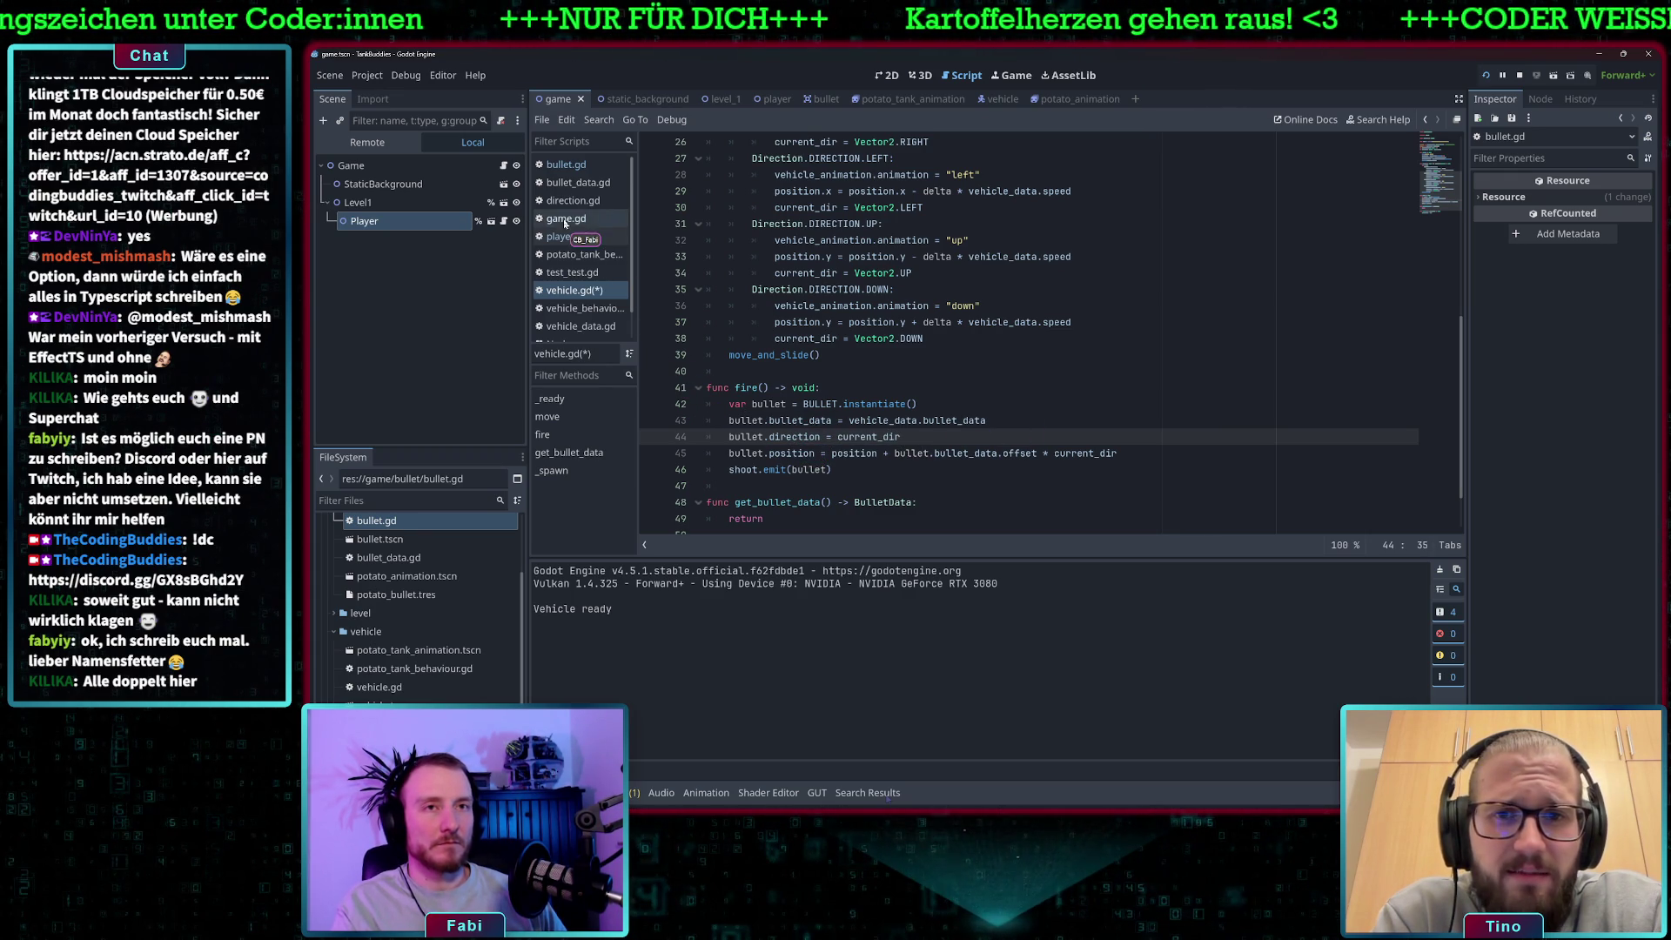
left_click(566, 165)
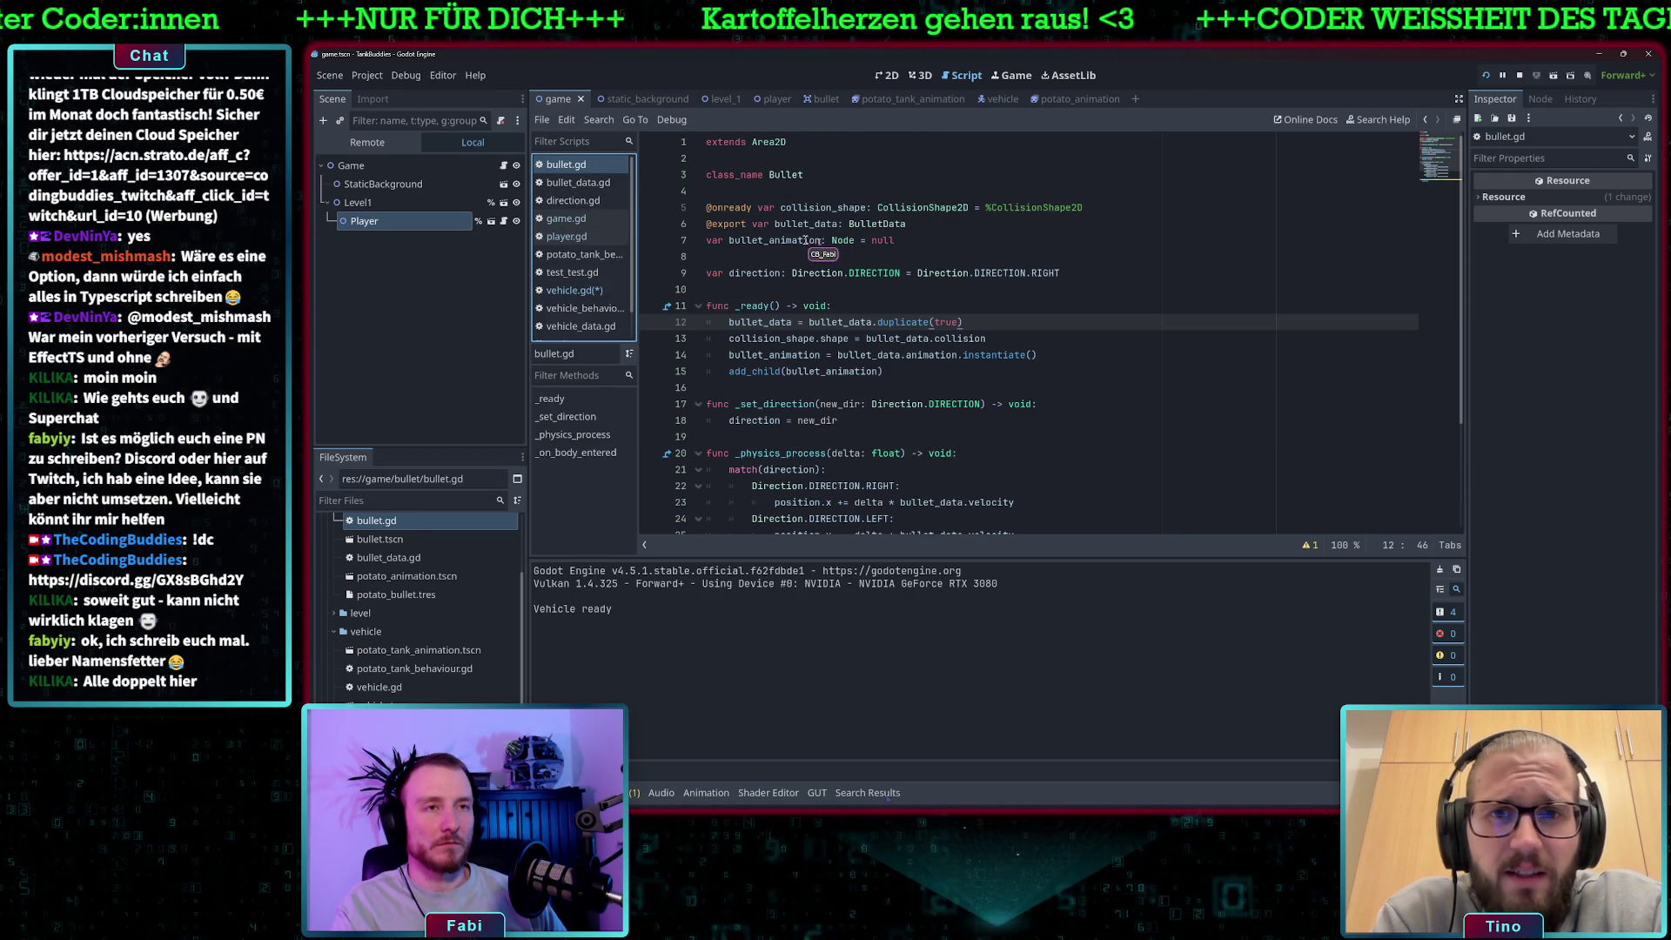
Make bullet.gd's direction variable on line 9 default to Vector2.RIGHT.
left_click(919, 240)
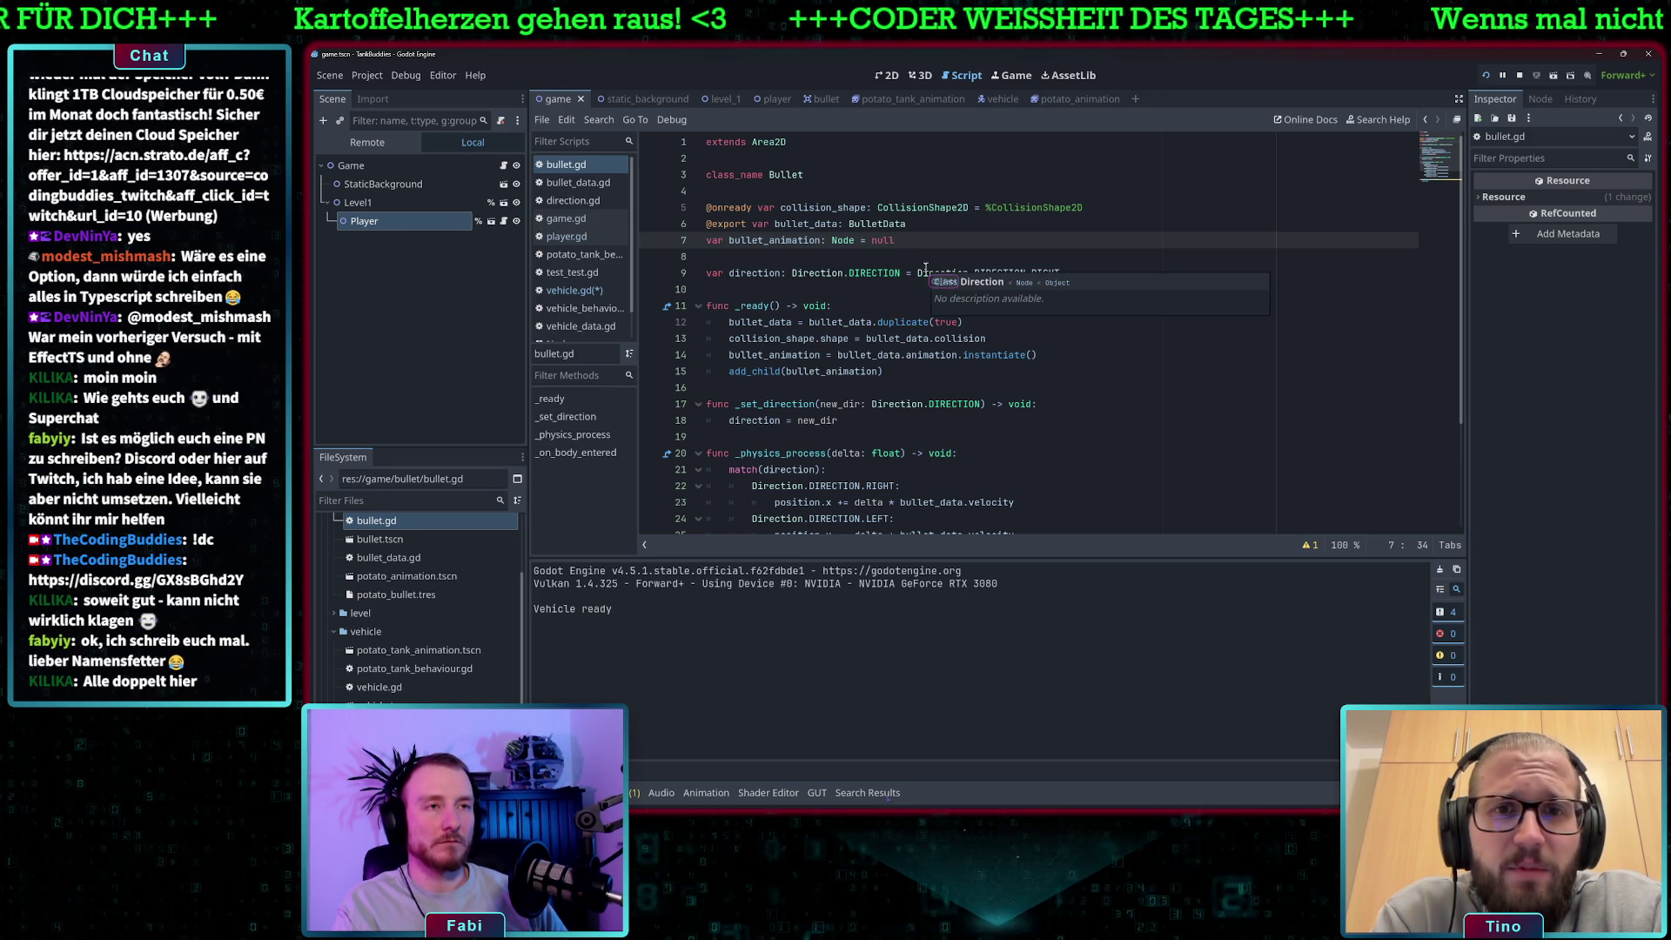
left_click(768, 273)
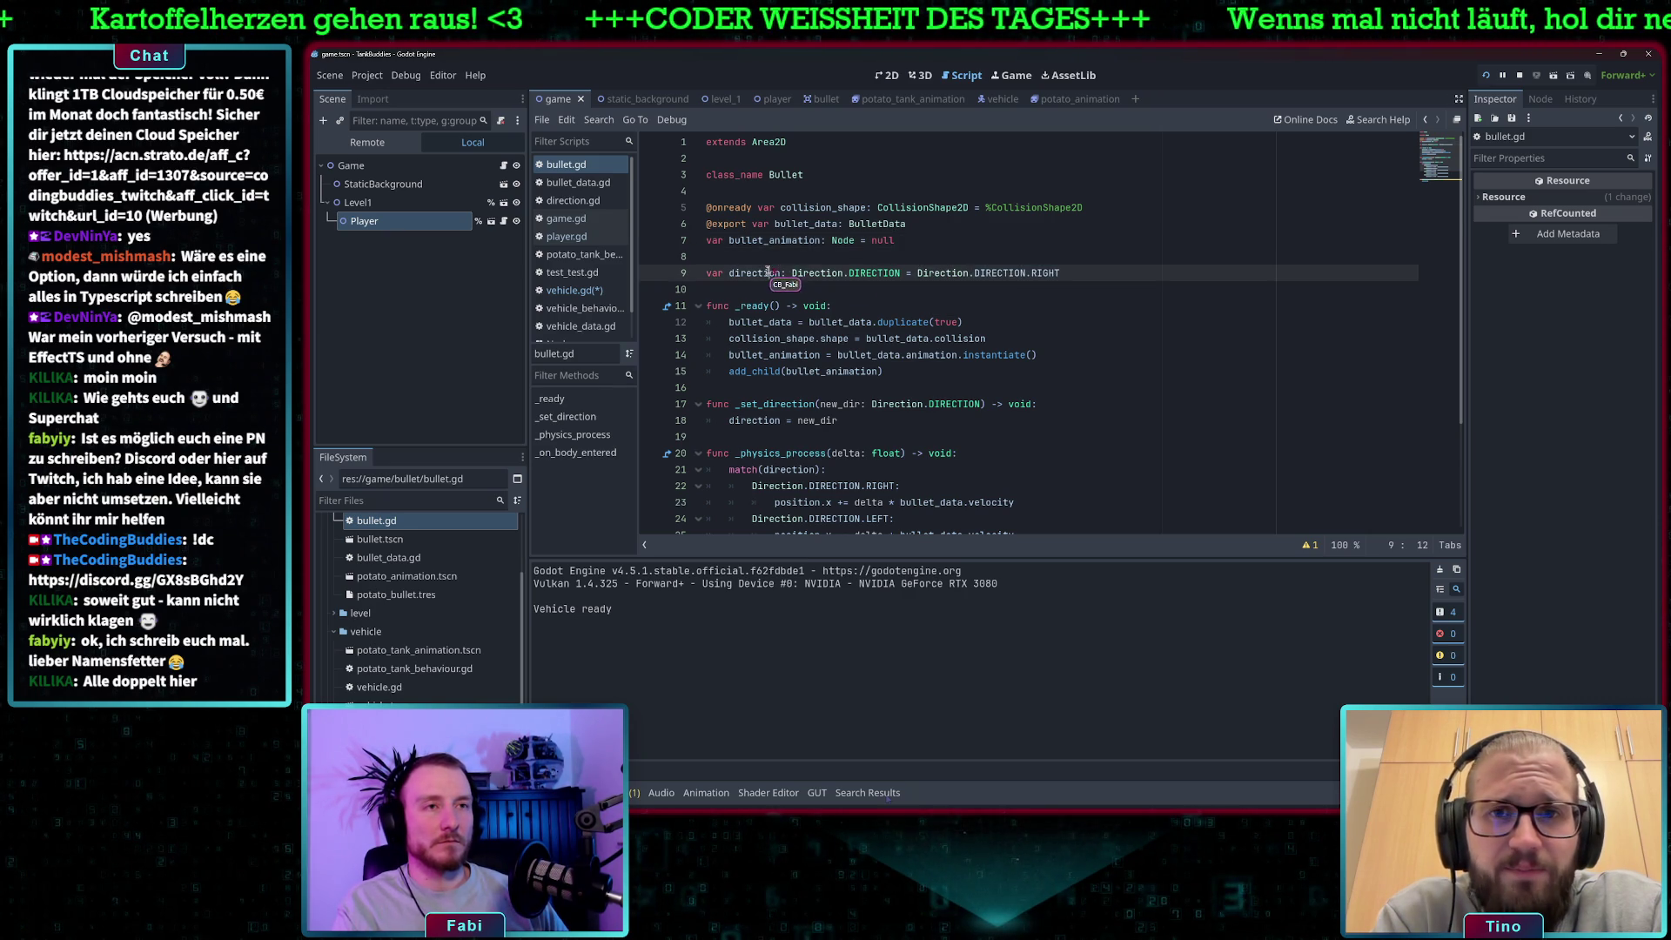
left_click_drag(1069, 272, 792, 274)
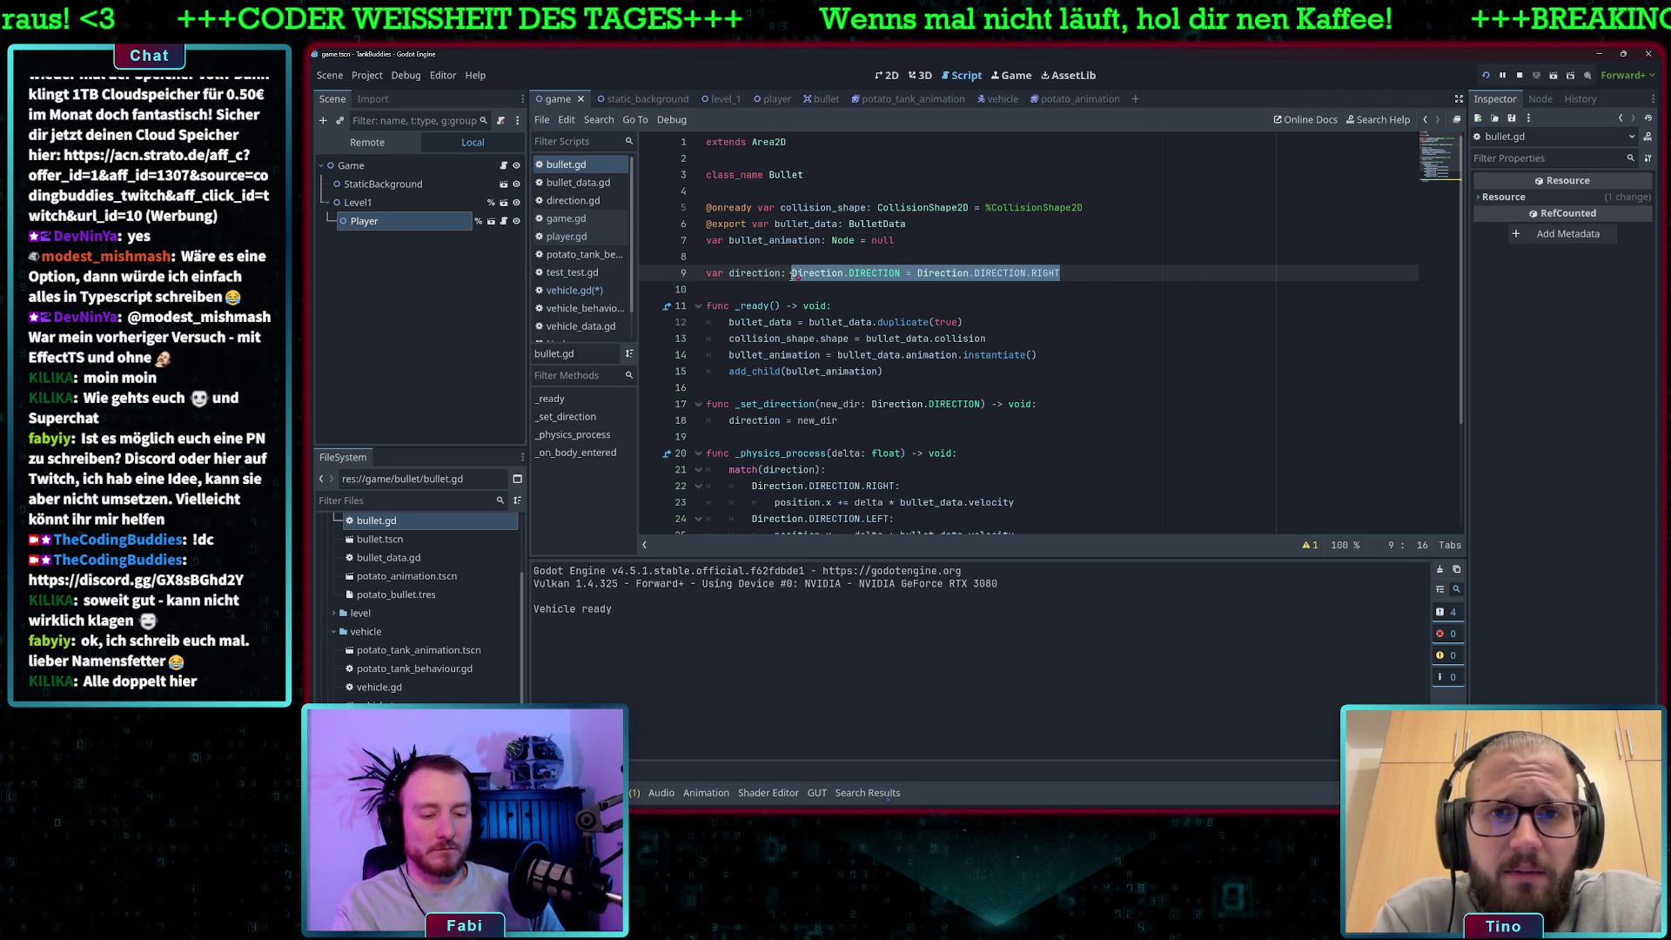
type("Vector2()")
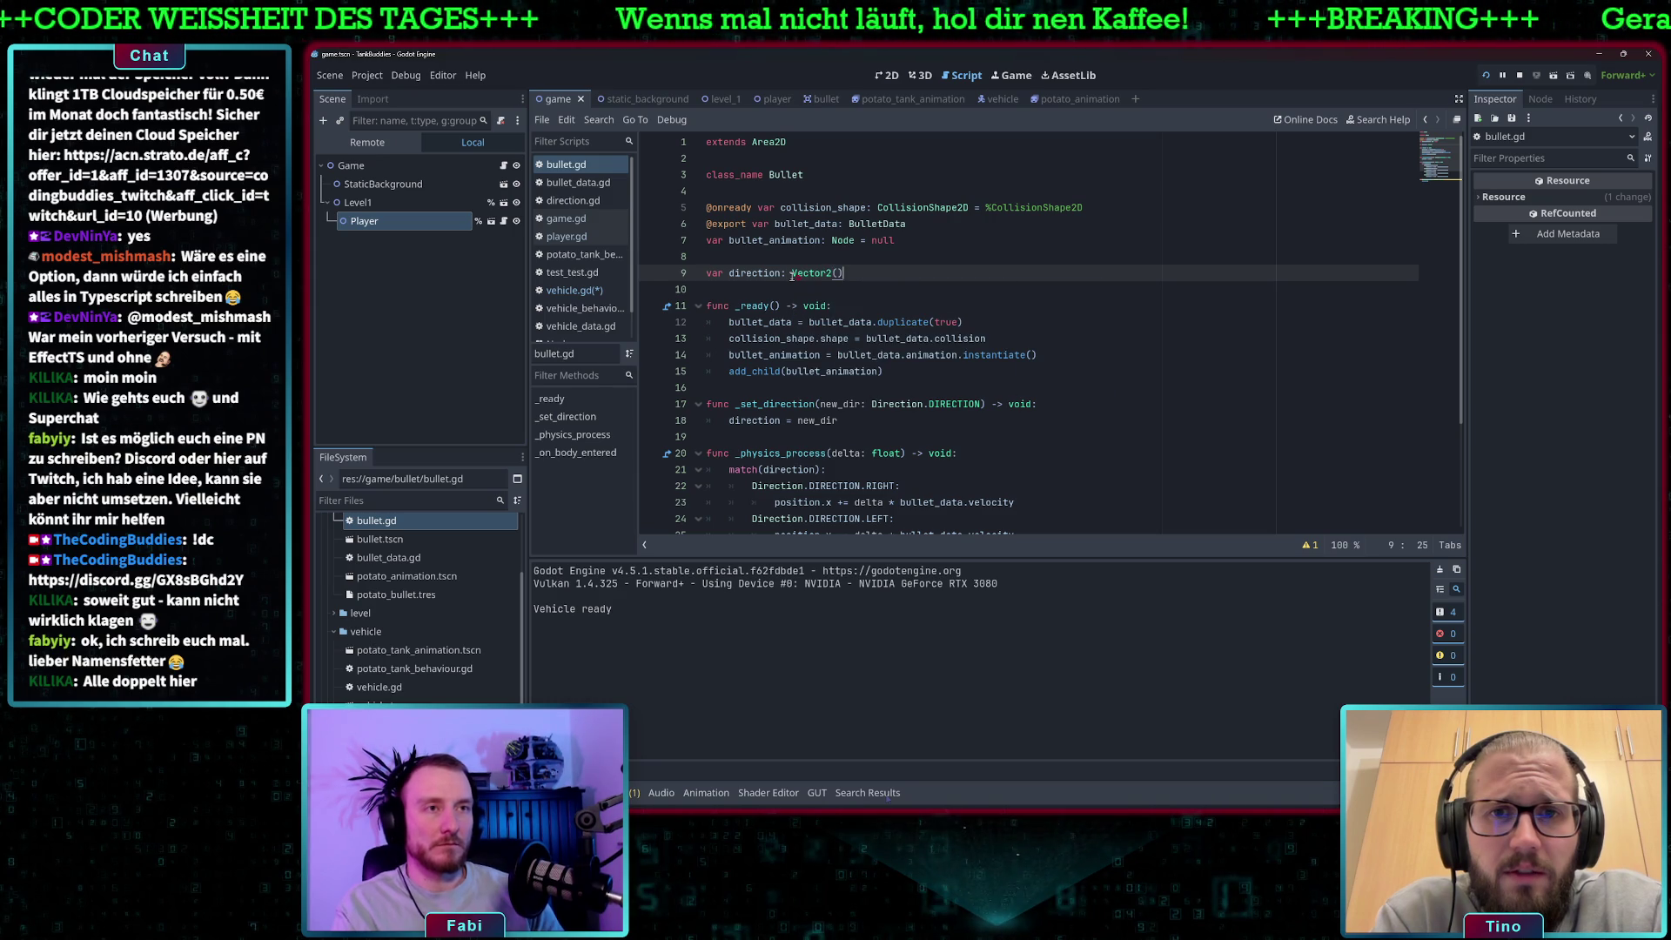
key("BackSpace")
key("BackSpace")
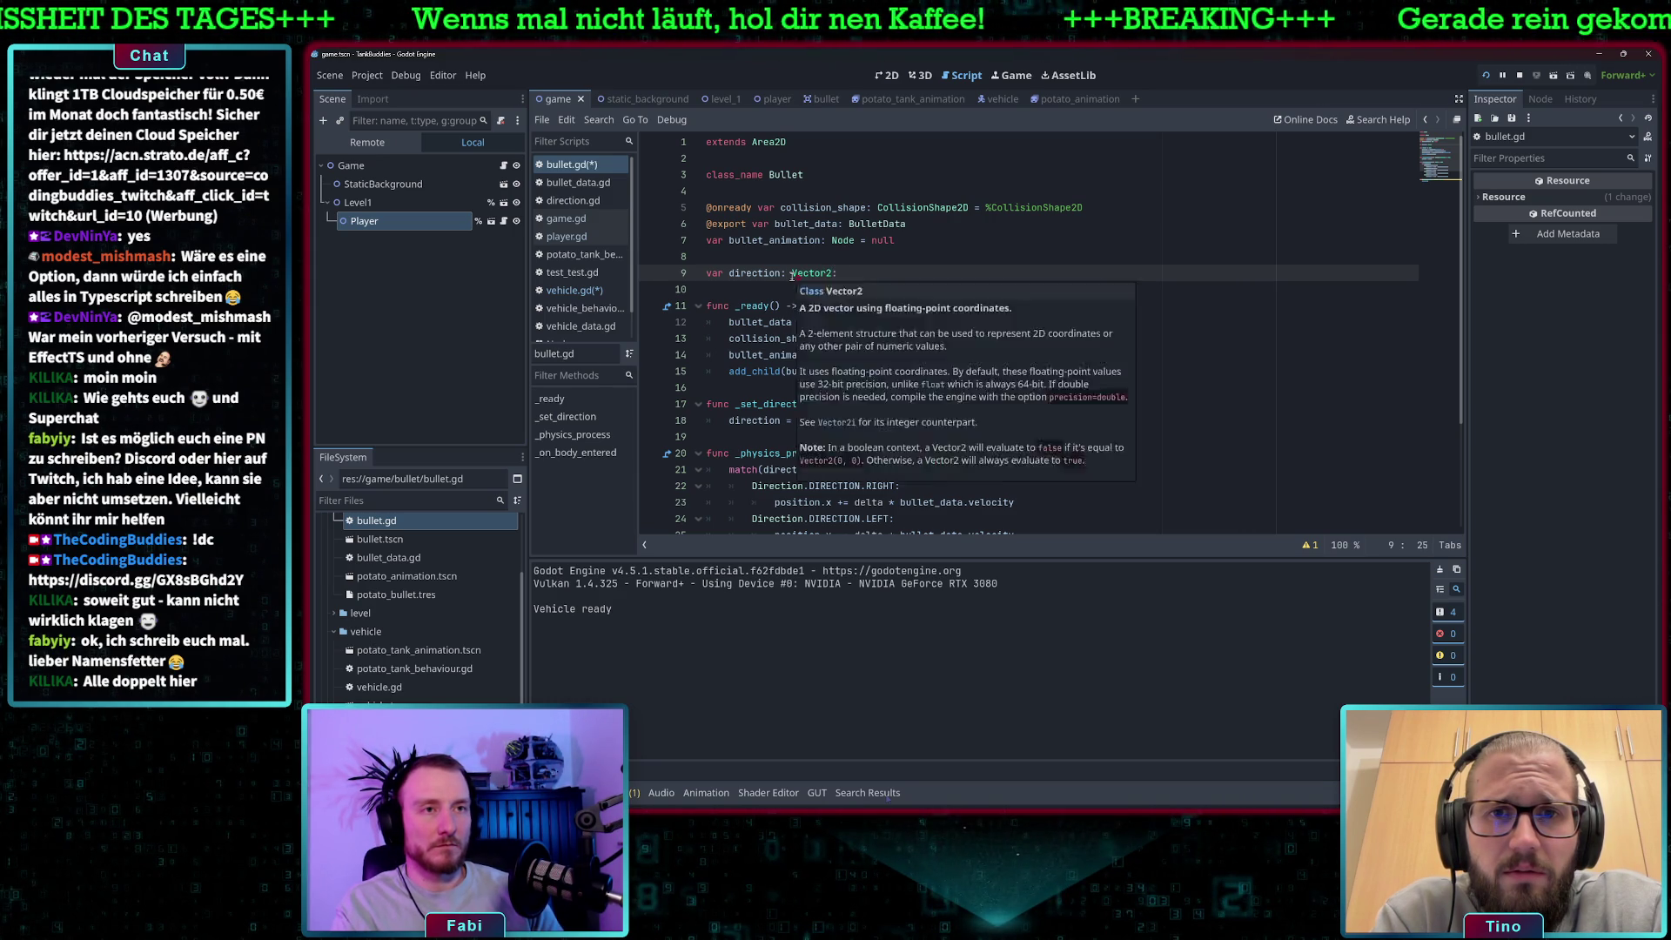
type("Vec")
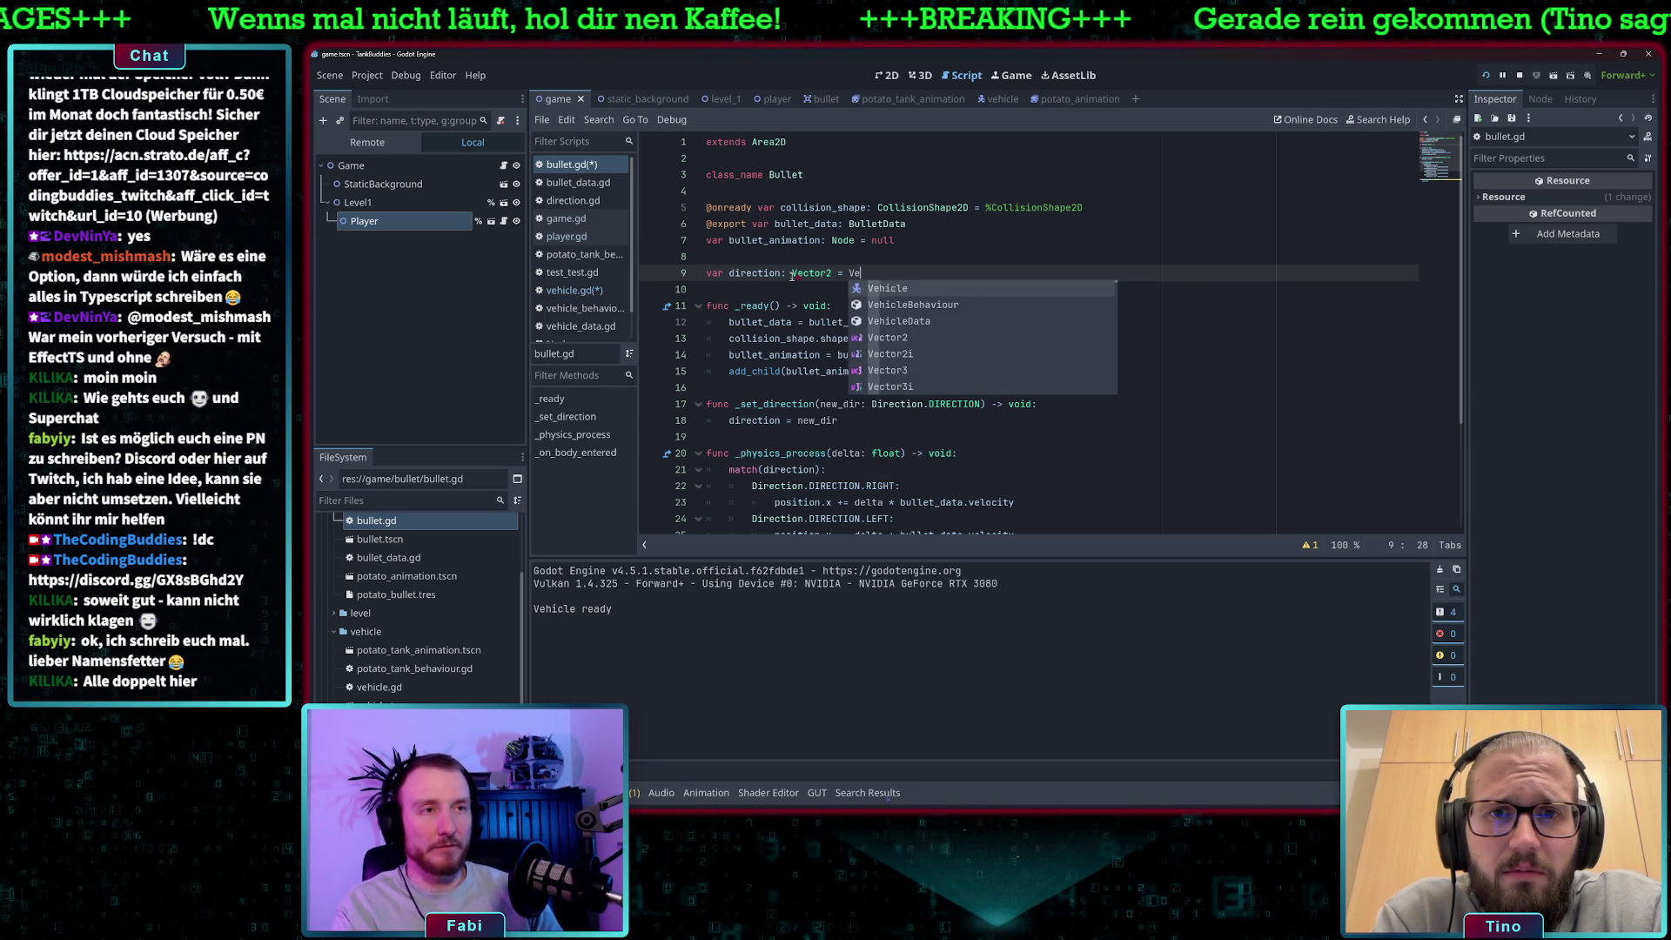
key("Return")
type(".RIGHT")
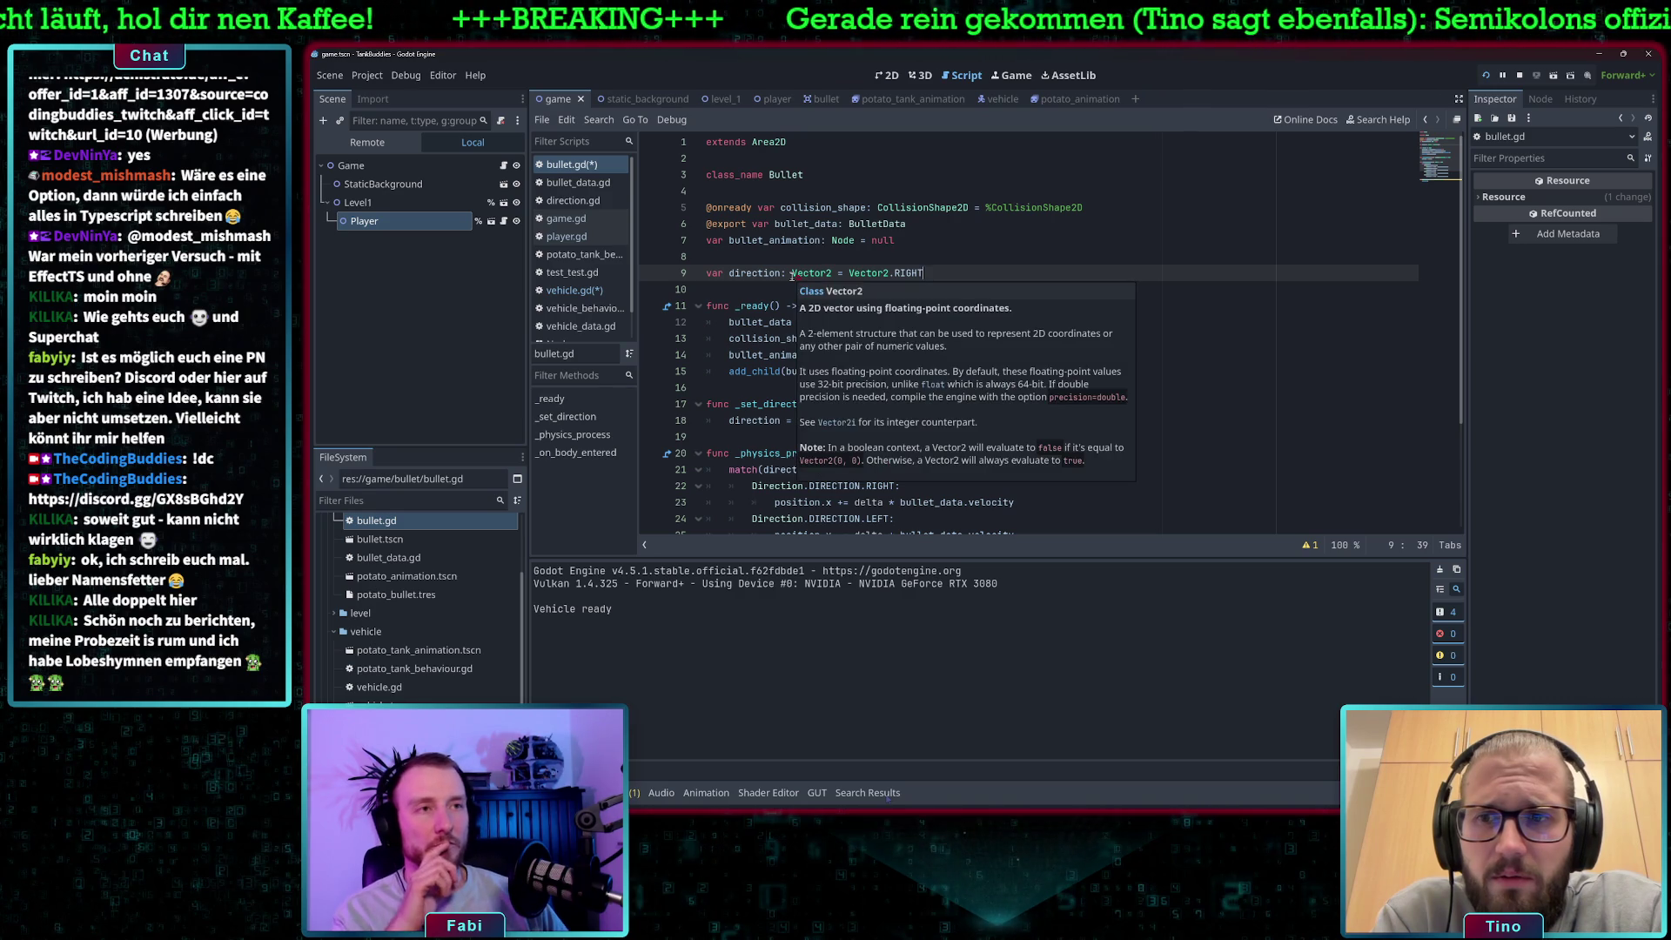
key("Return")
scroll(950, 330, "down", 1)
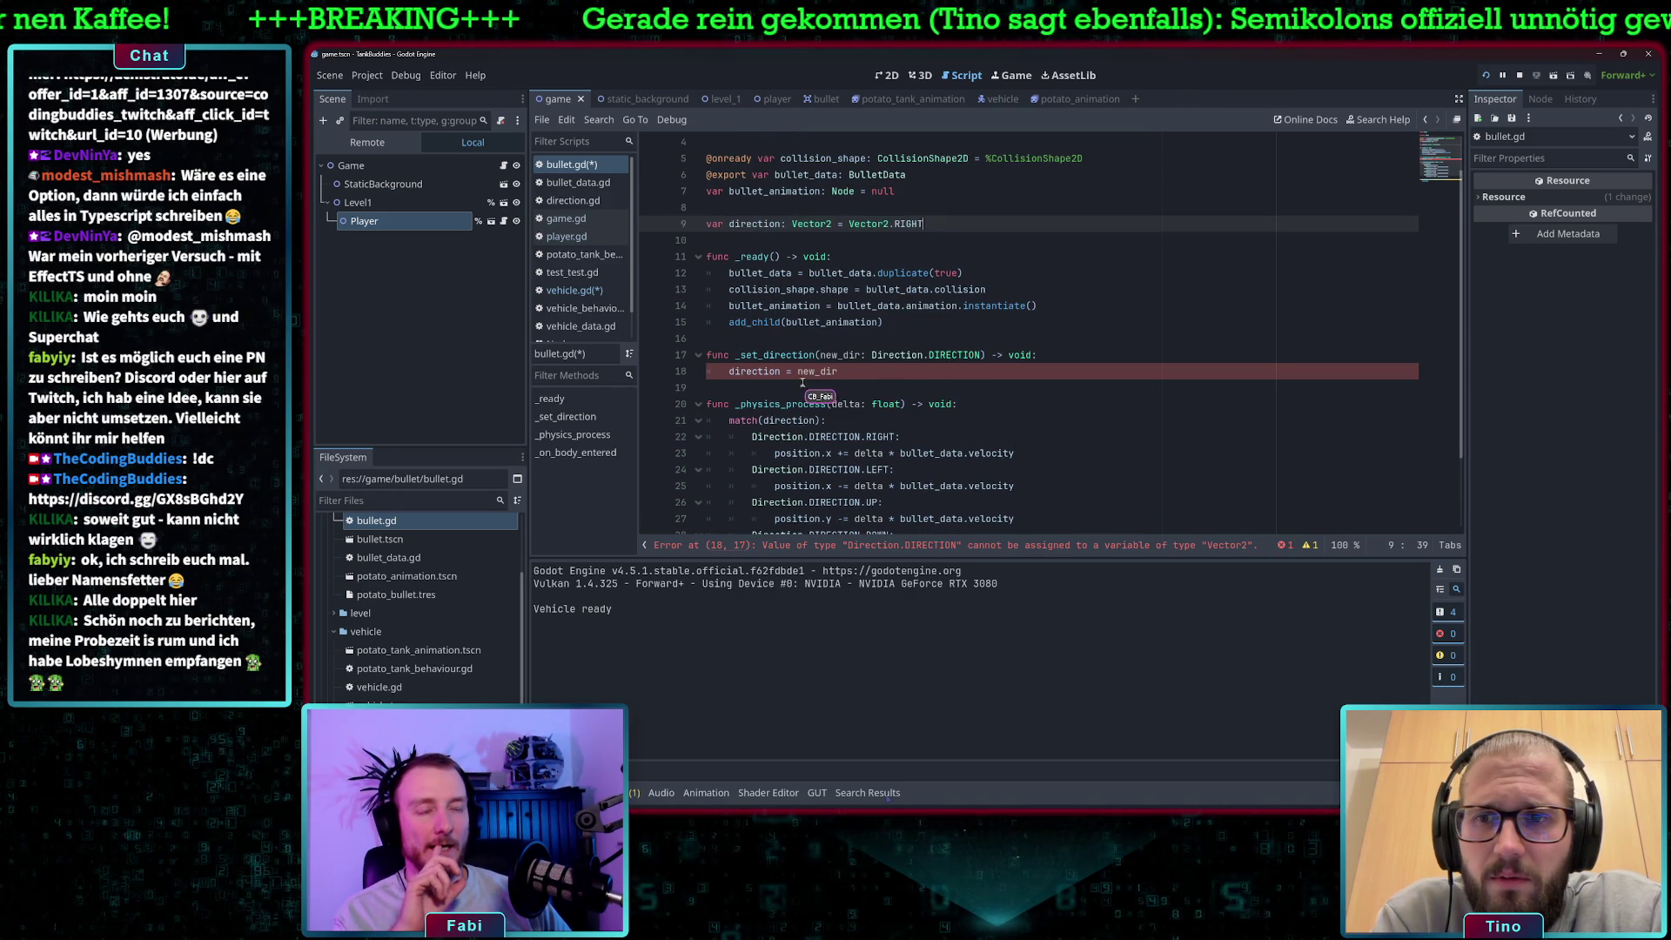
Rename _set_direction to set_direction with a Vector2 parameter, and save all scripts.
left_click(845, 374)
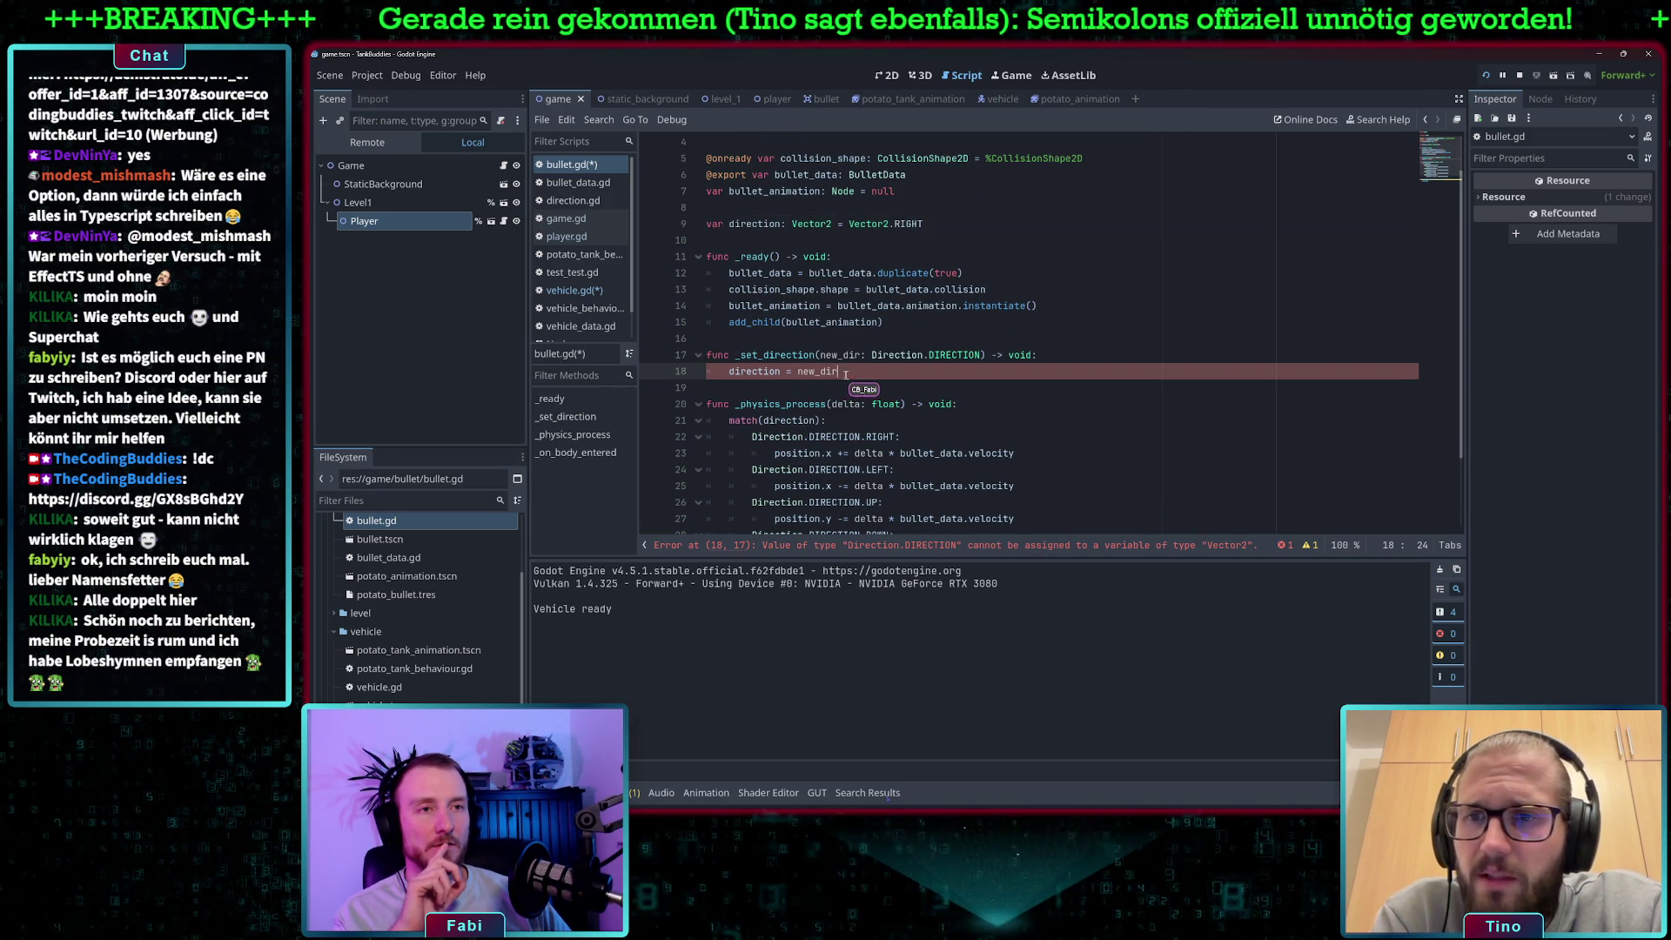
left_click(740, 355)
key("BackSpace")
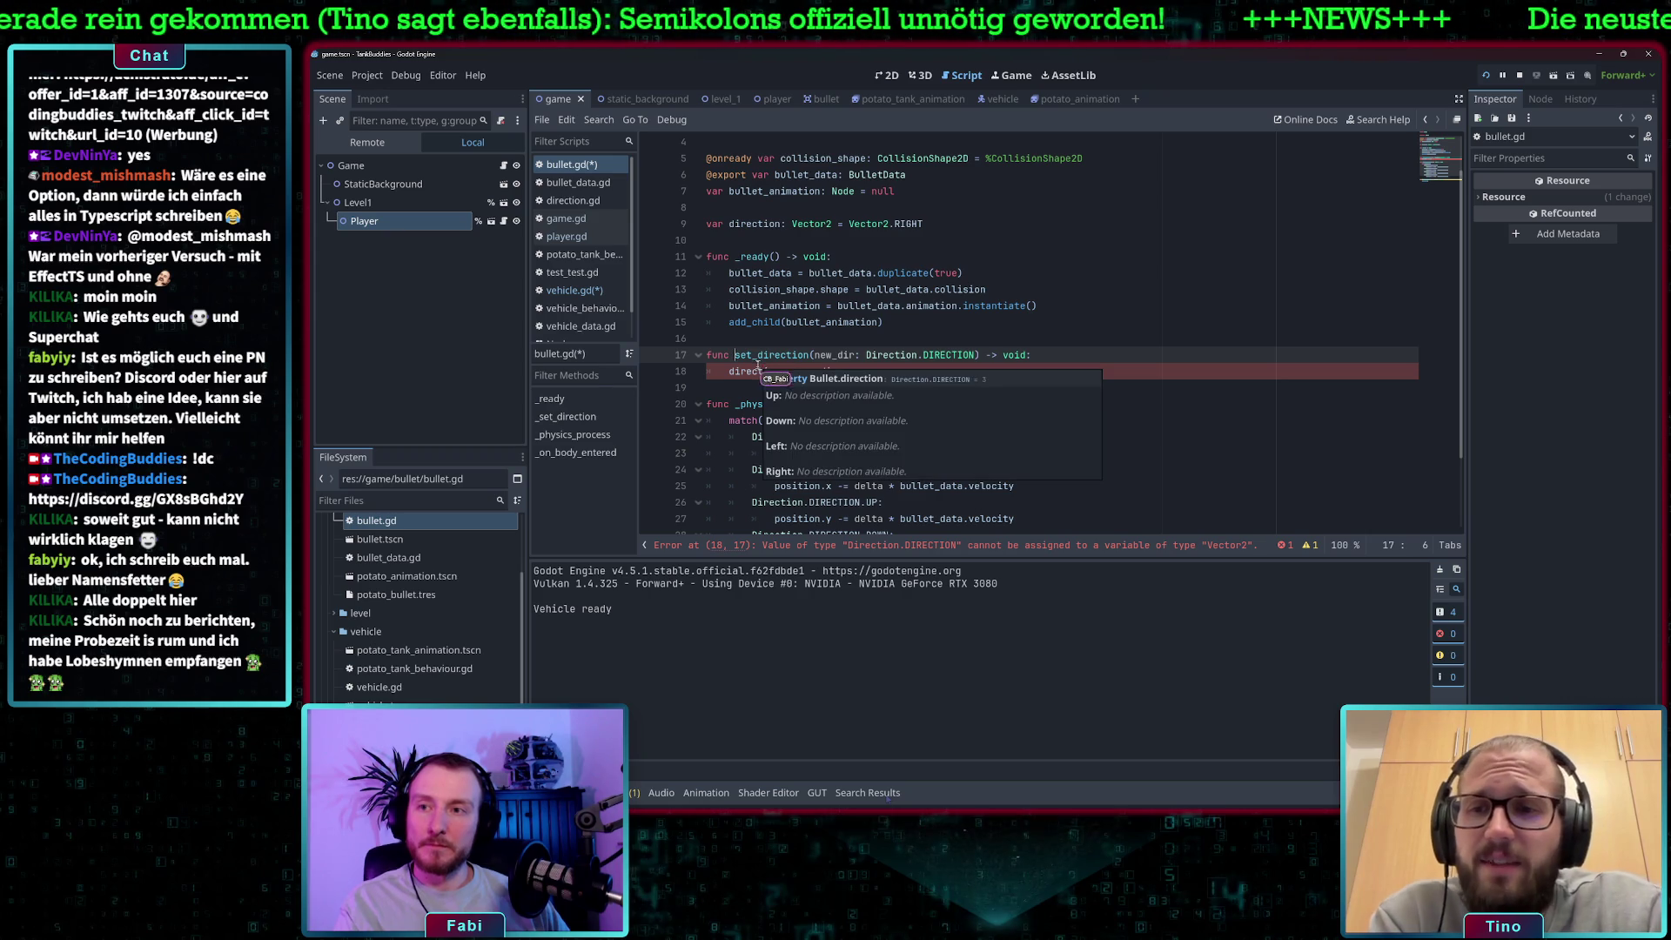
double_click(767, 358)
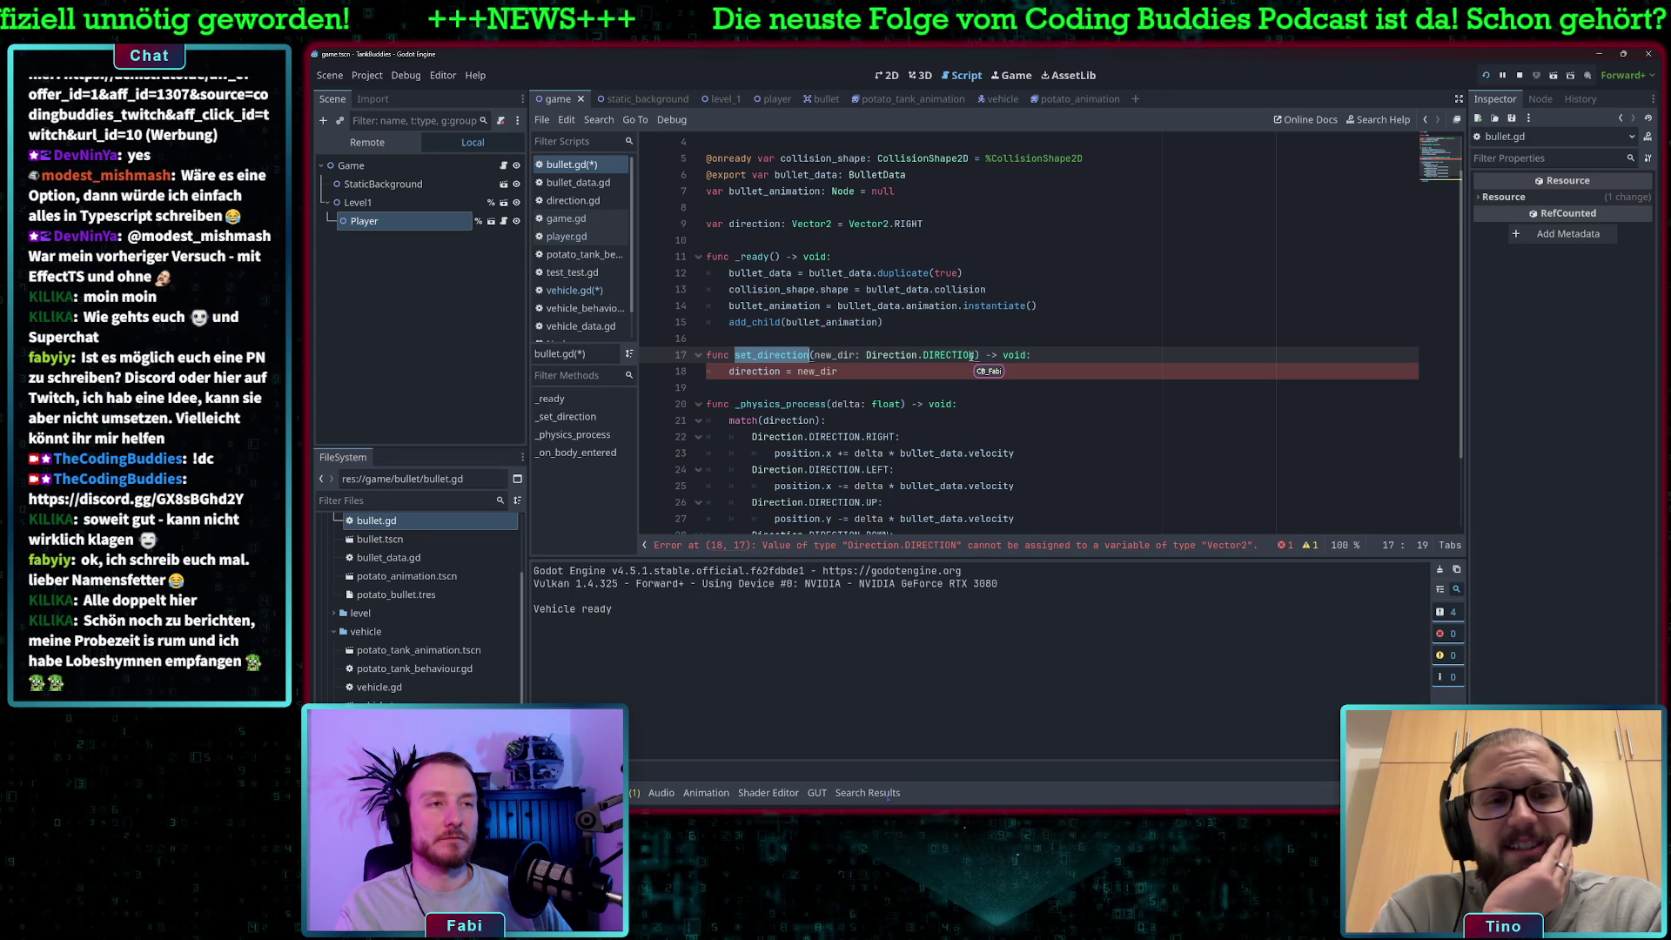
left_click_drag(975, 354, 868, 355)
type("Vect")
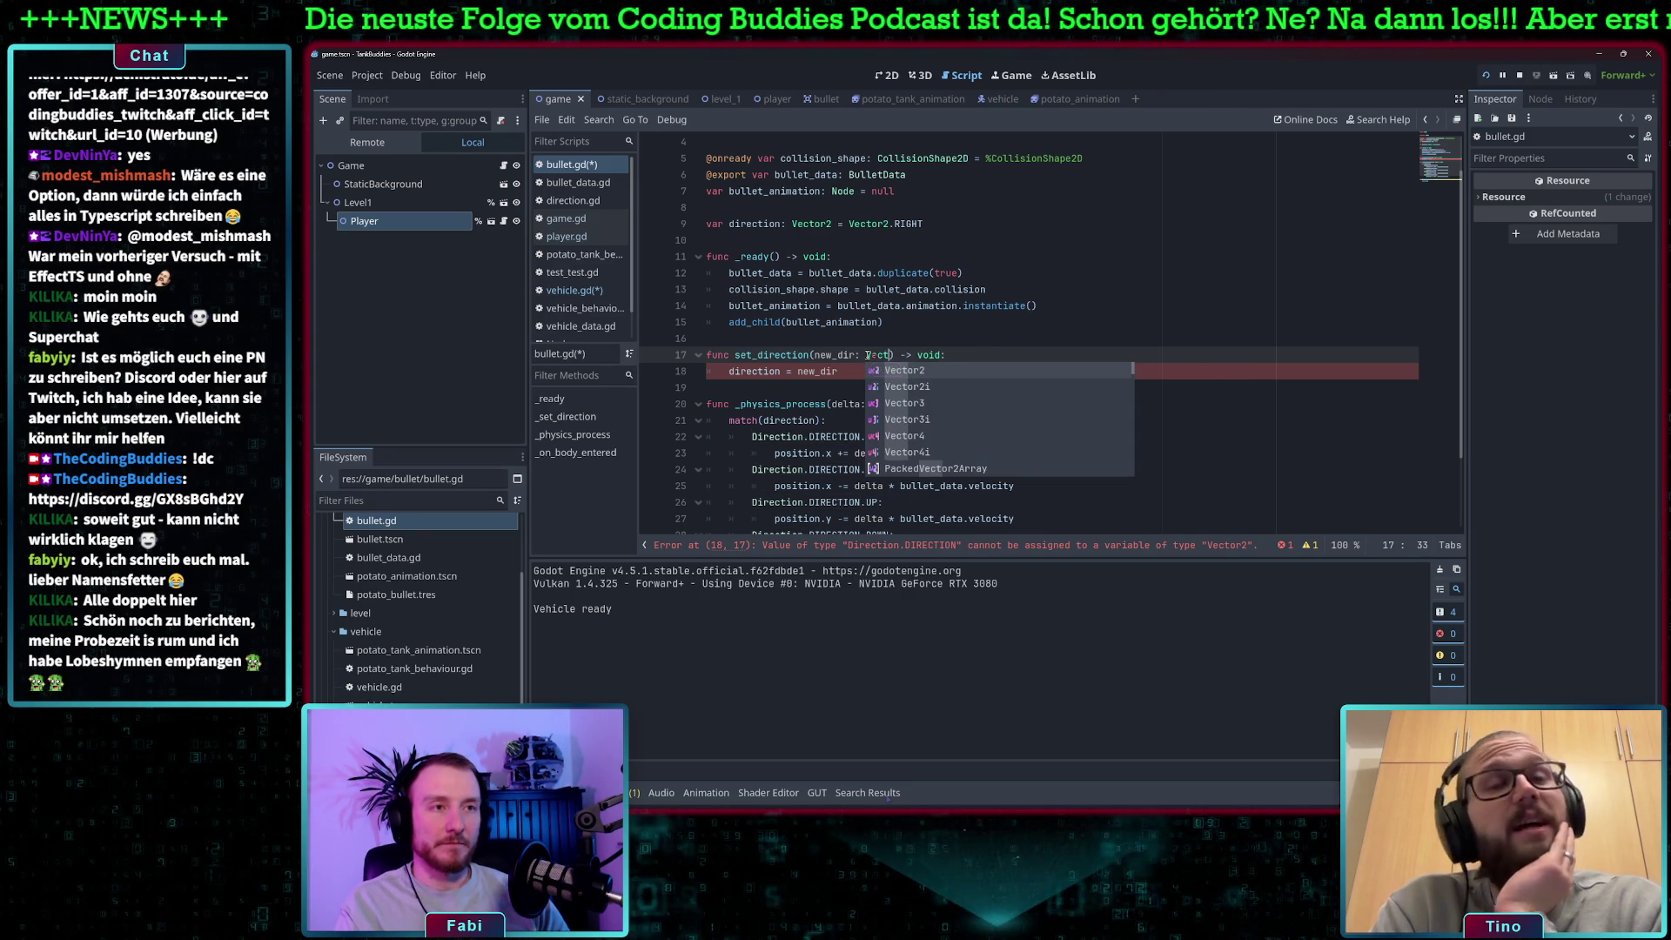
key("Return")
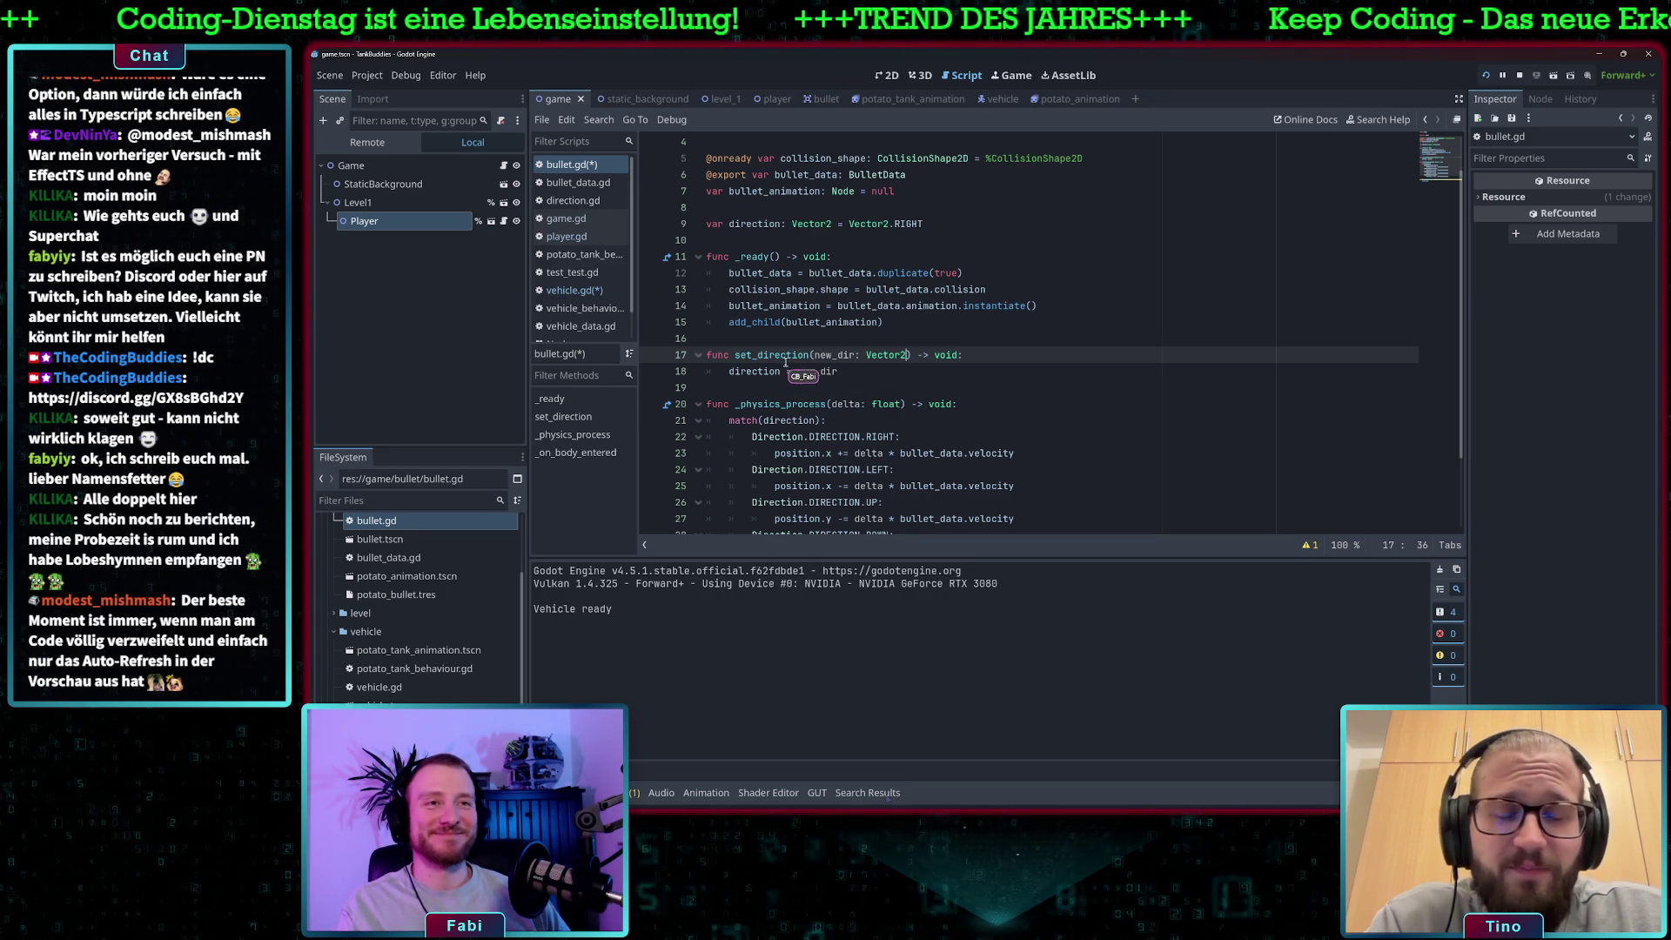
key("ctrl+s")
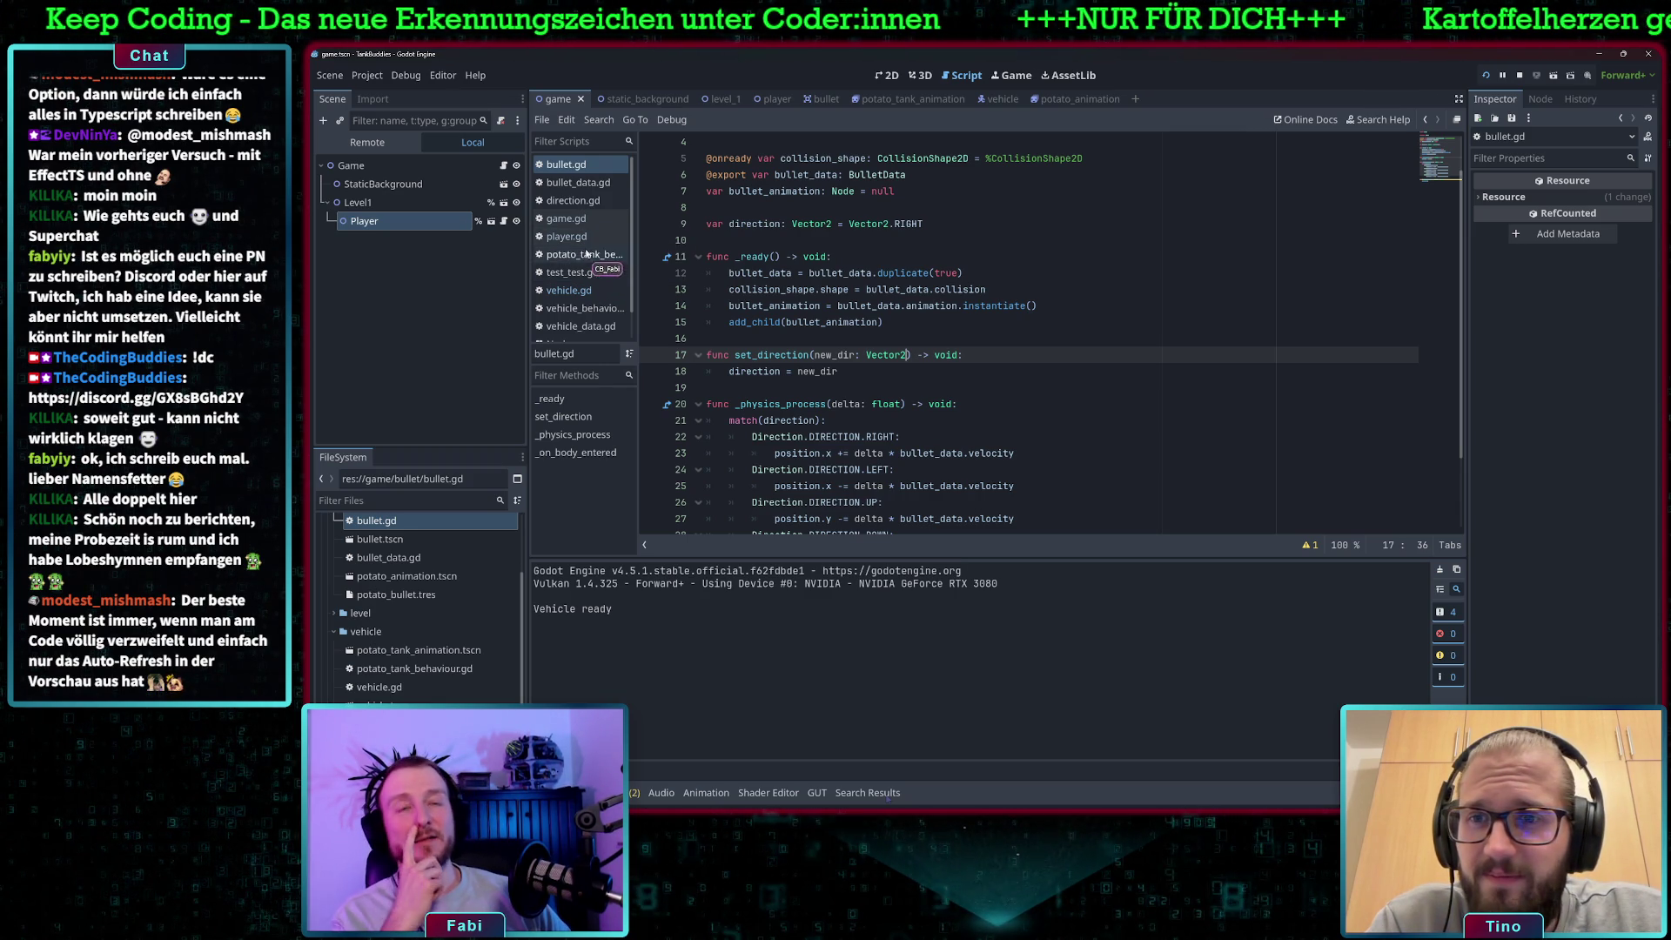
left_click(589, 294)
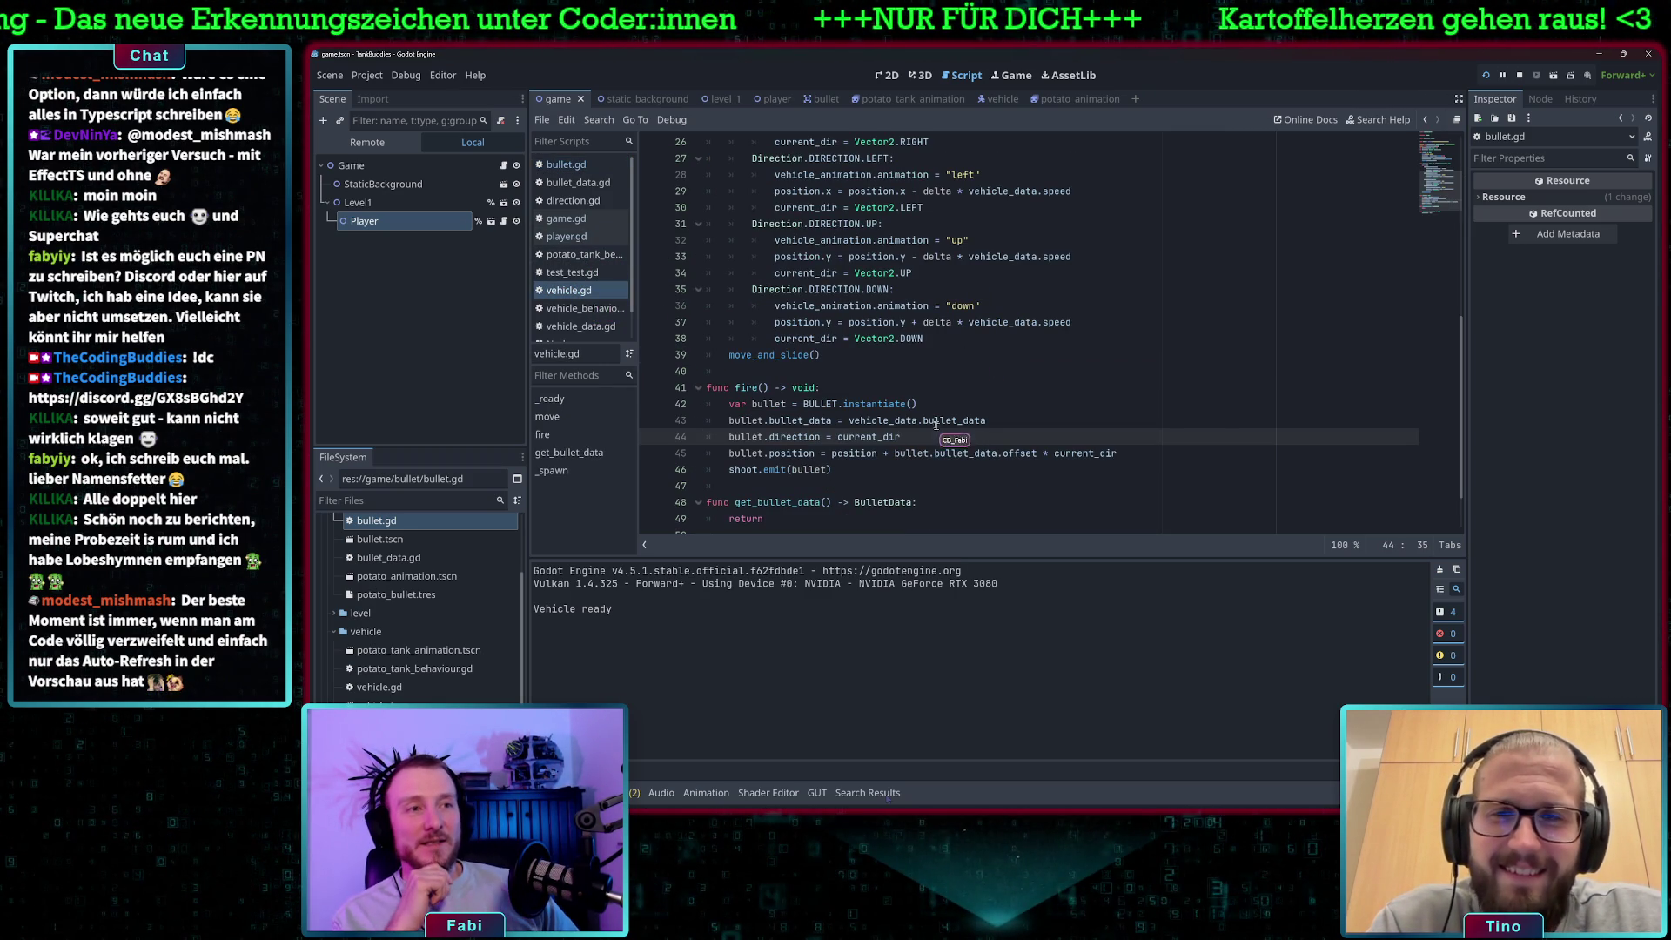
Change line 44 to bullet.set_direction(current_dir) and jump to its definition in bullet.gd.
left_click(786, 437)
left_click(797, 436)
type("set_direction")
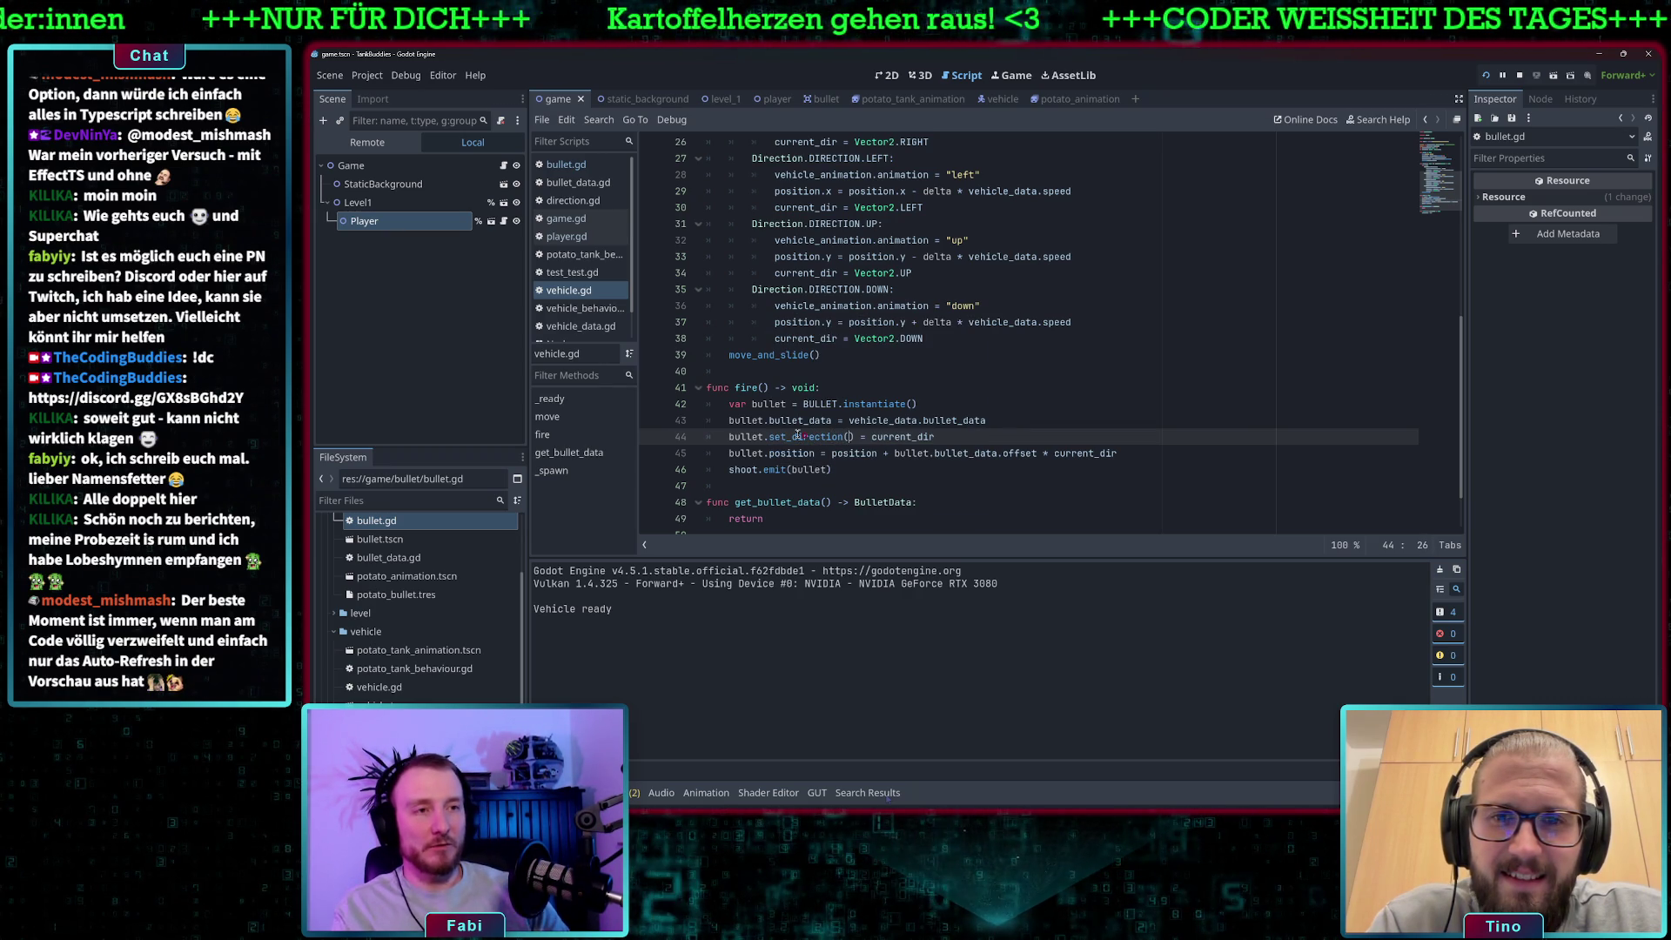
type("(current_dir")
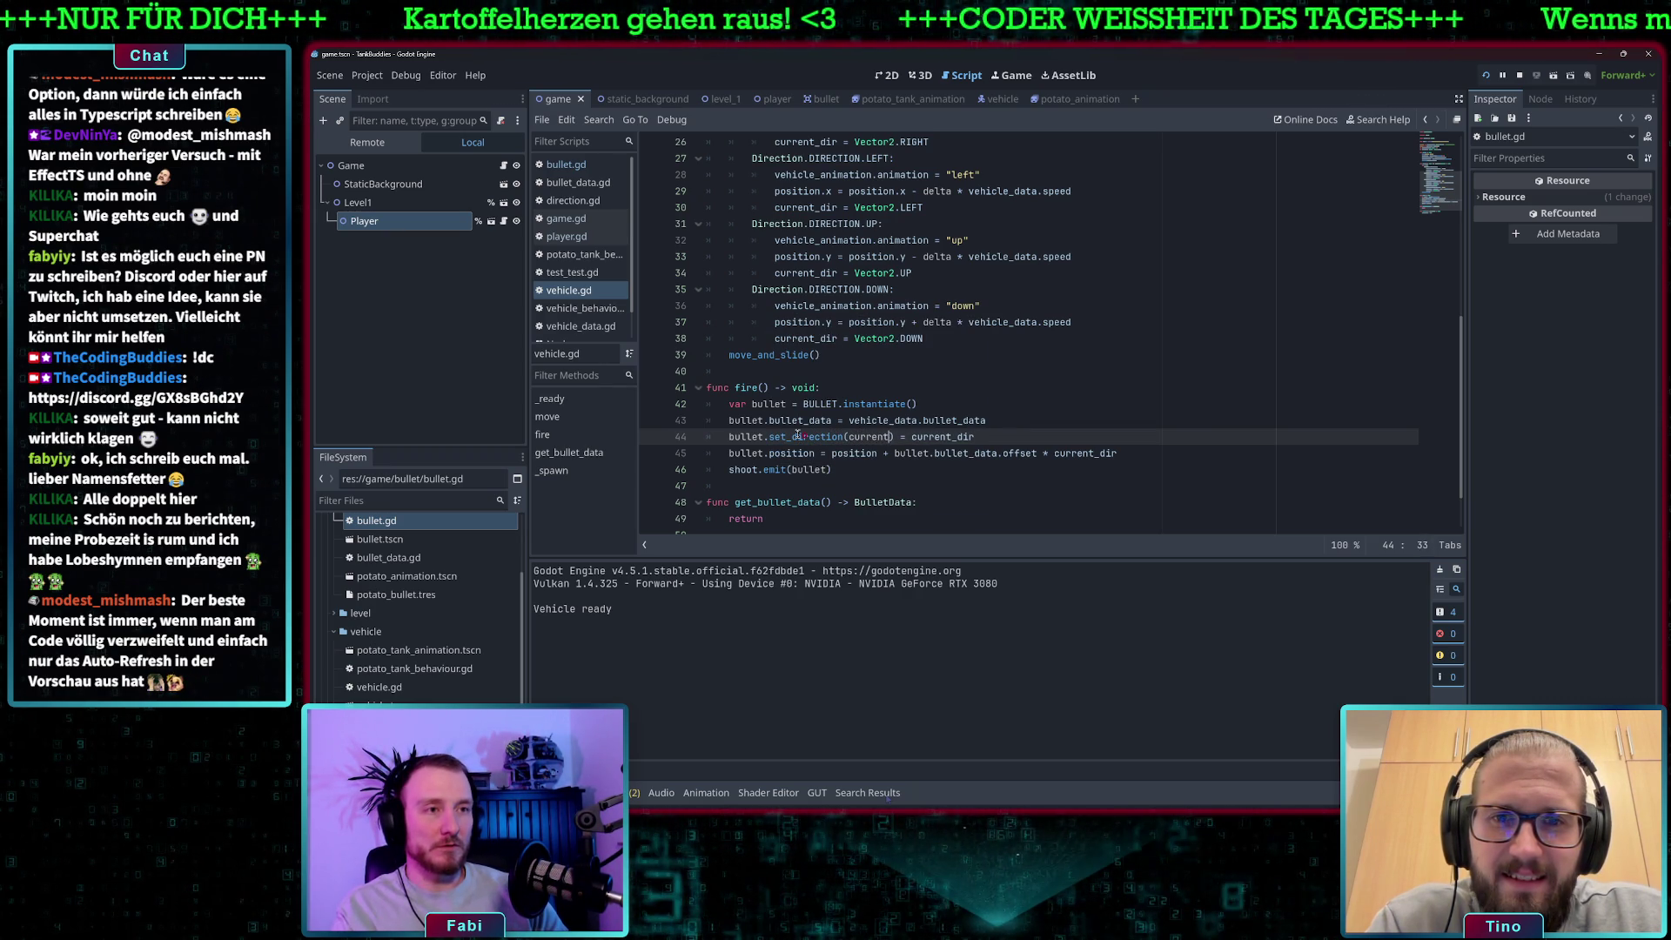
type(")")
key("shift+End")
key("Delete")
left_click(797, 436, "ctrl")
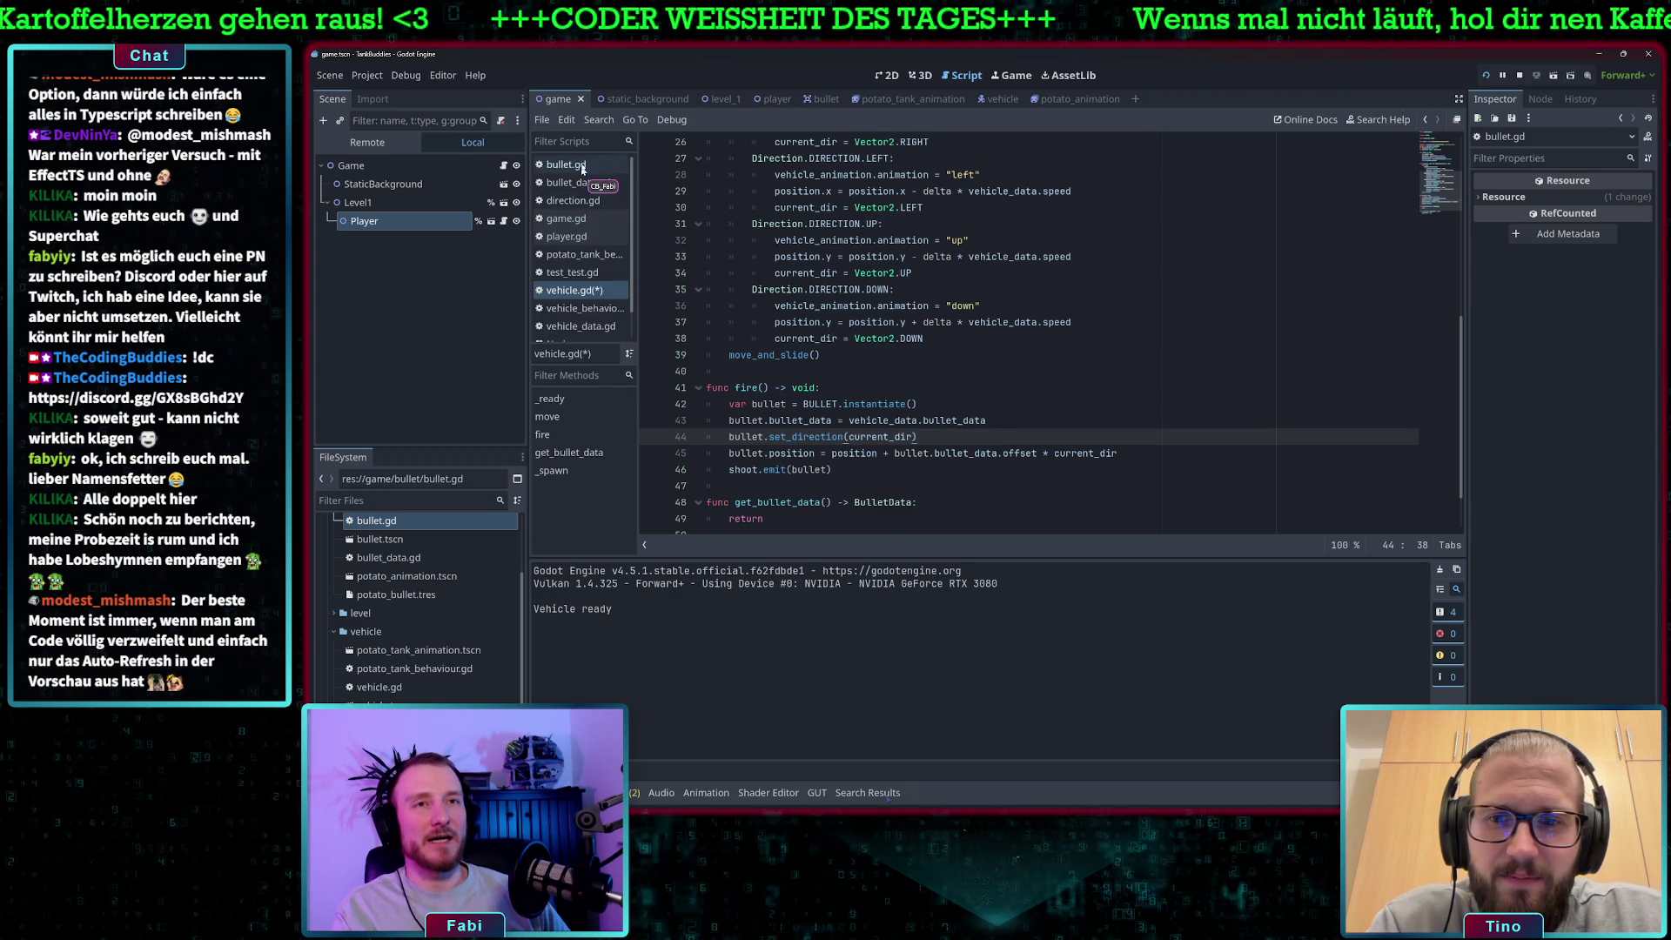
key("Down")
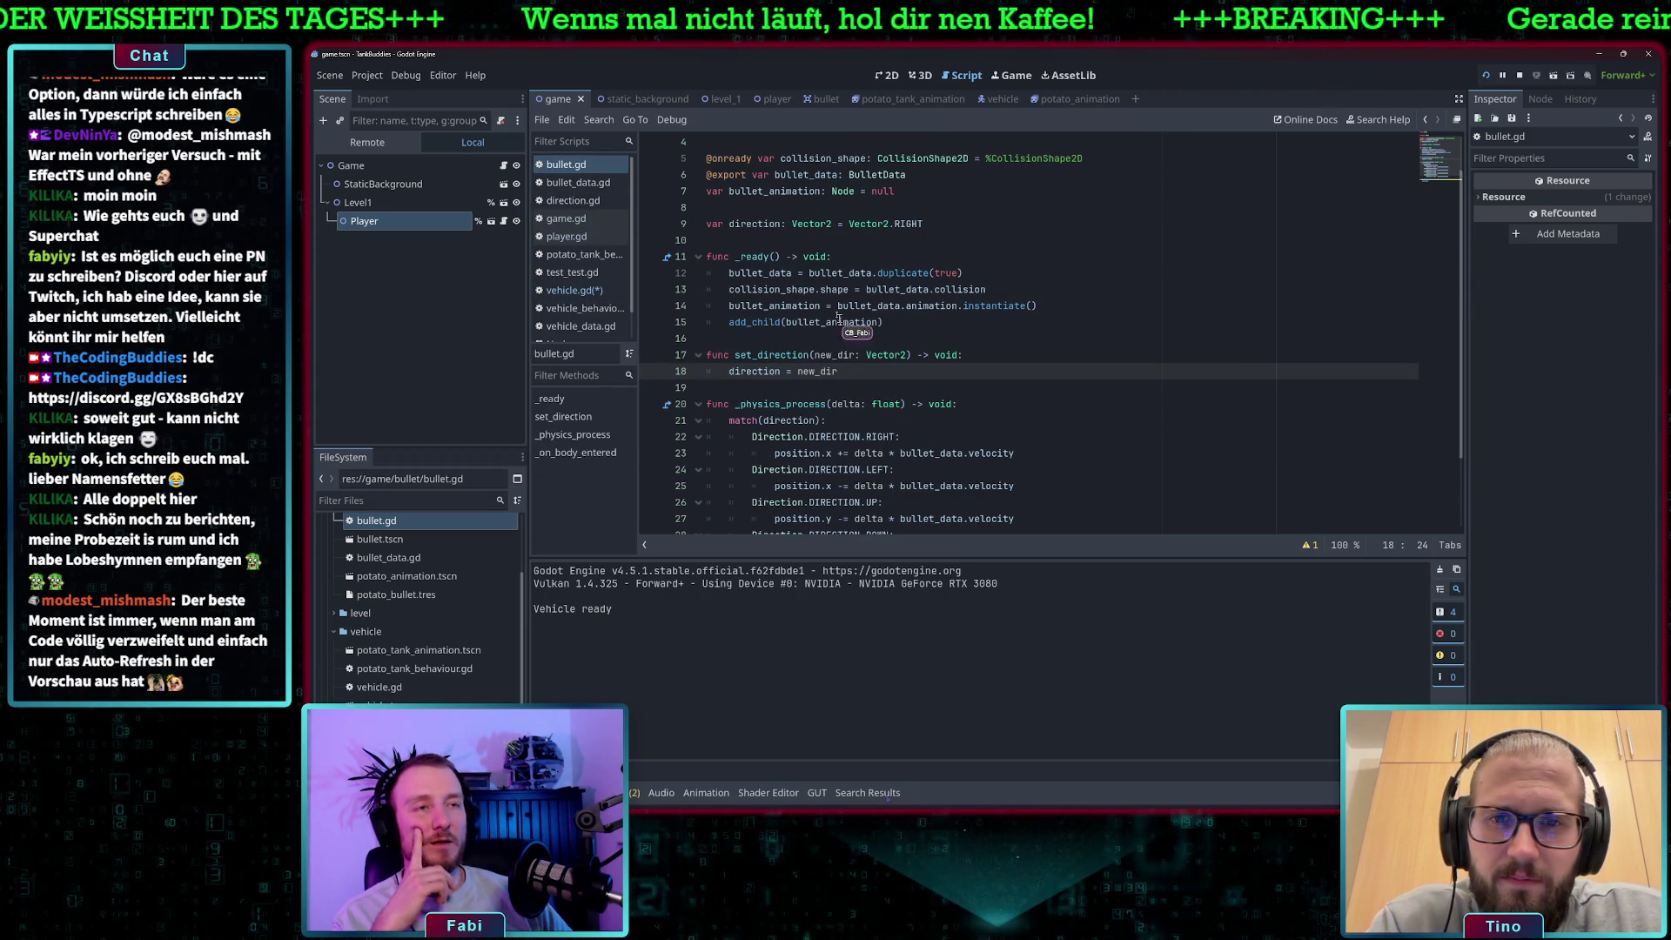
Insert a new first line in _physics_process starting with position.
scroll(840, 322, "down", 1)
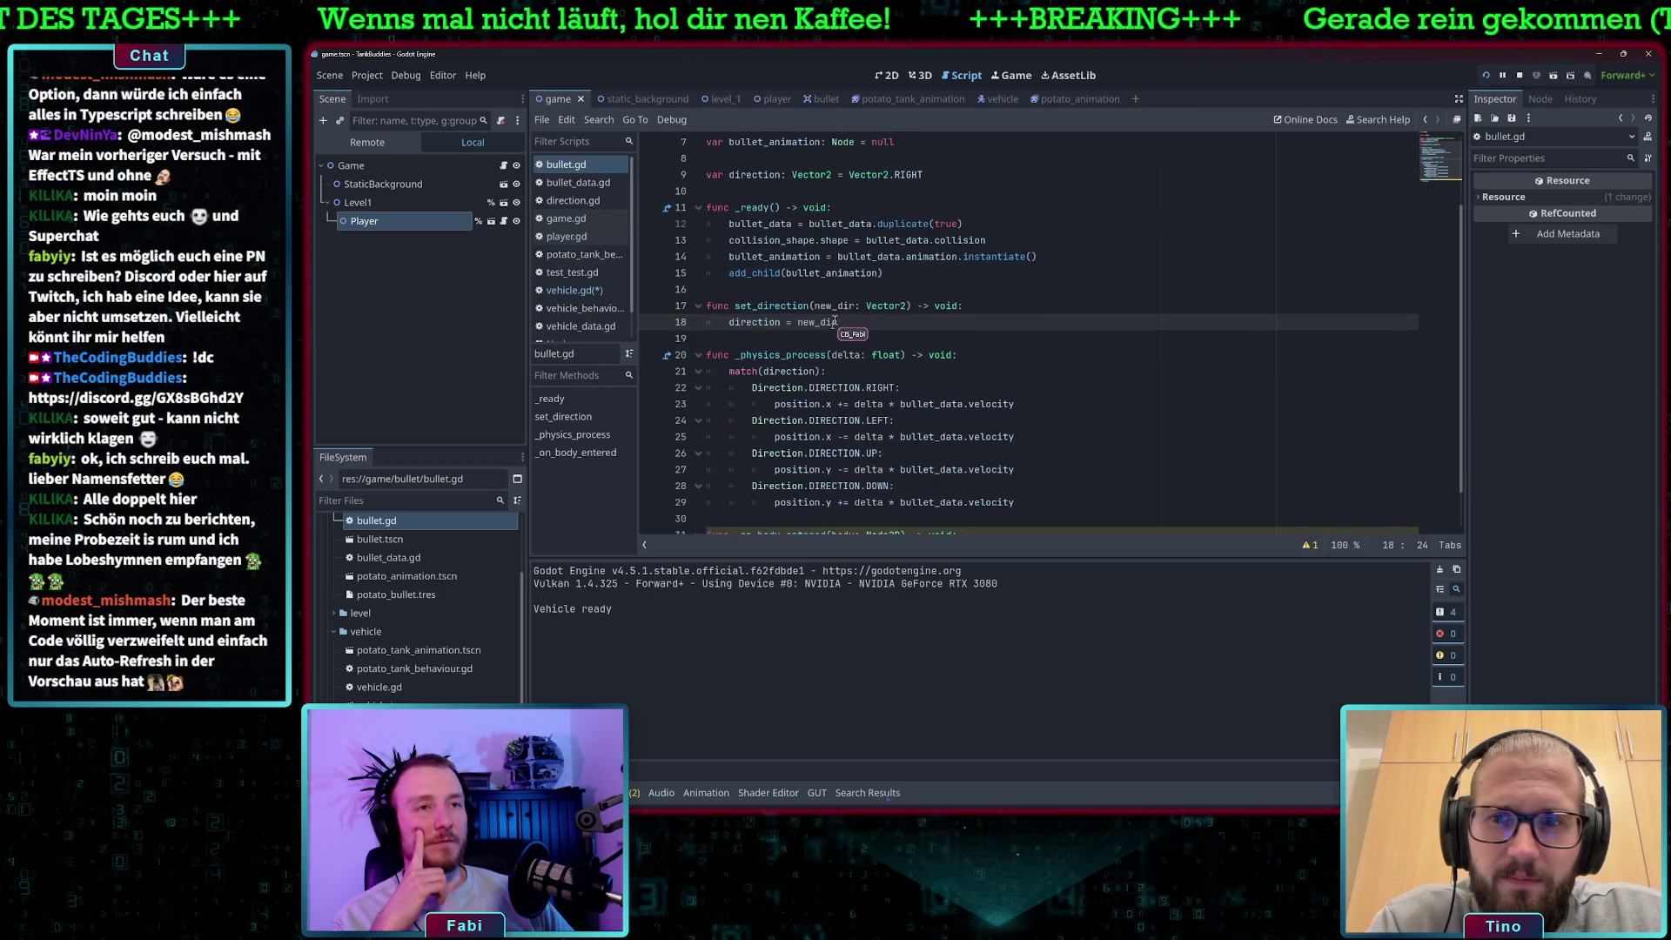
scroll(877, 314, "down", 1)
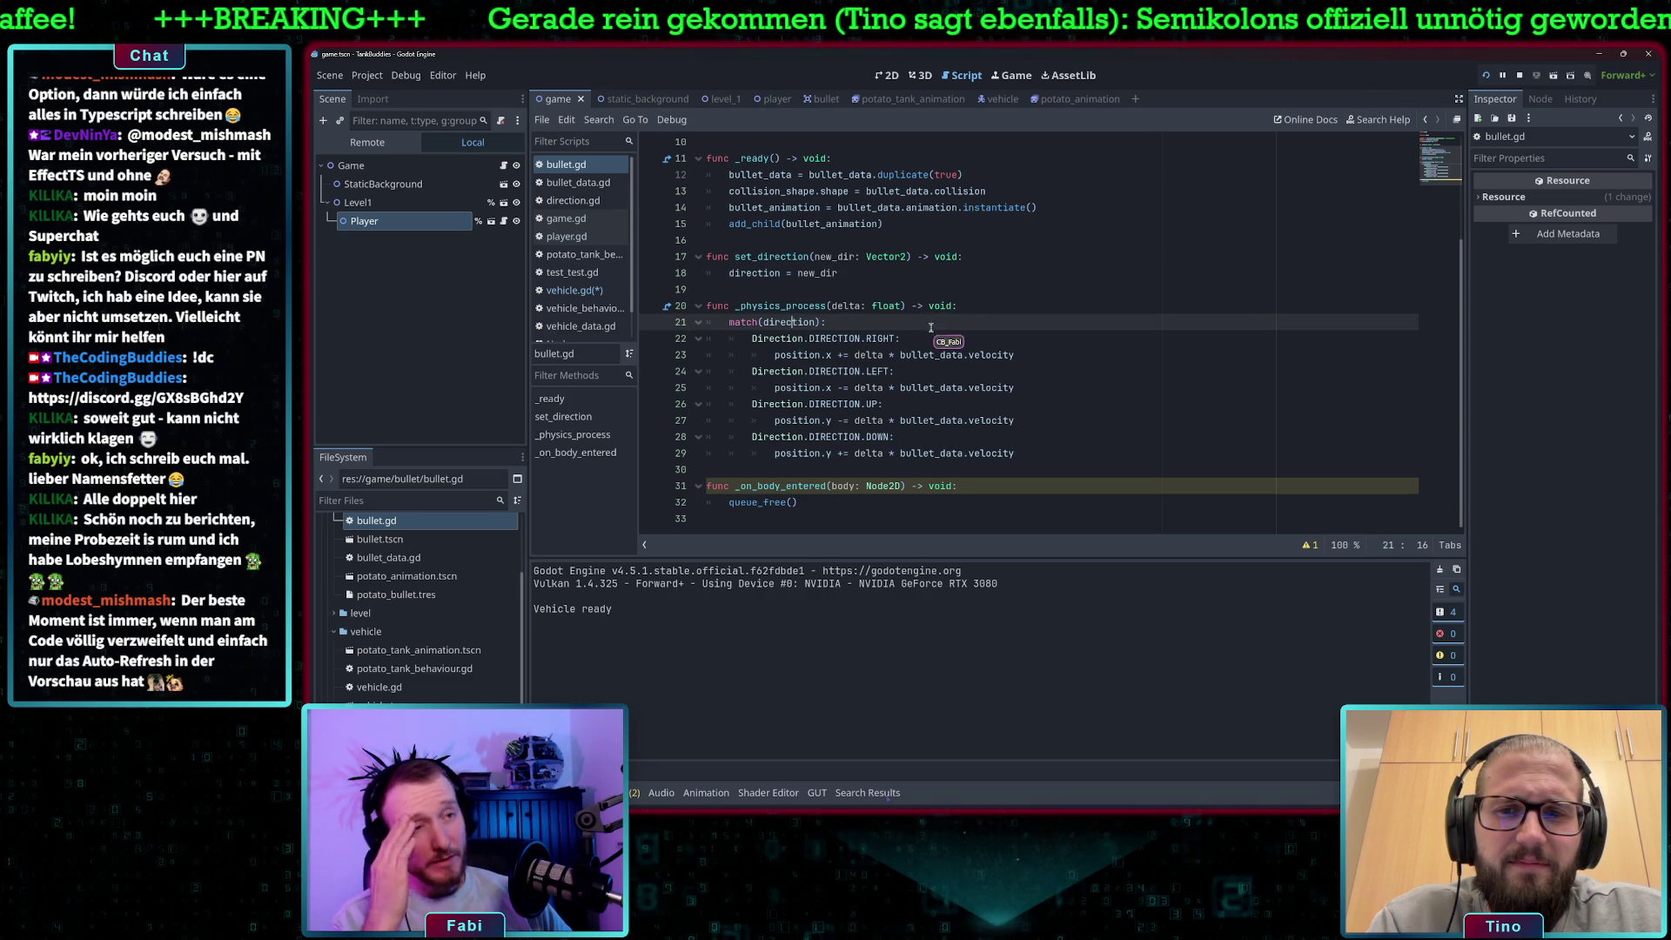
left_click(973, 306)
key("Return")
key("Return")
key("Up")
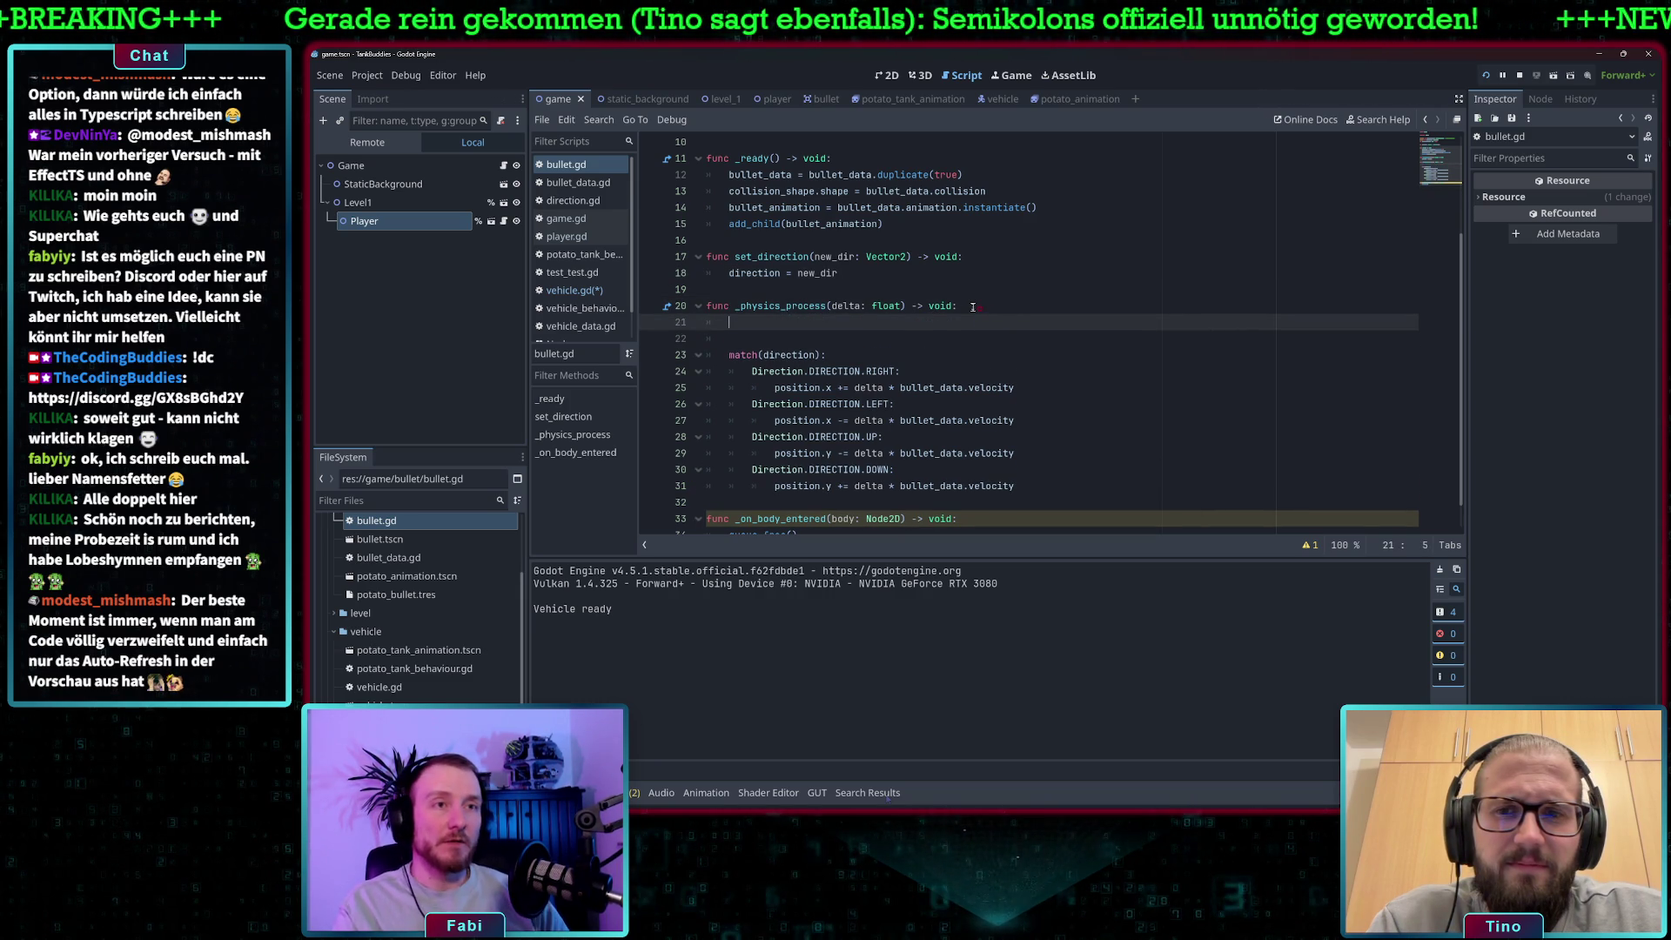
type("pos")
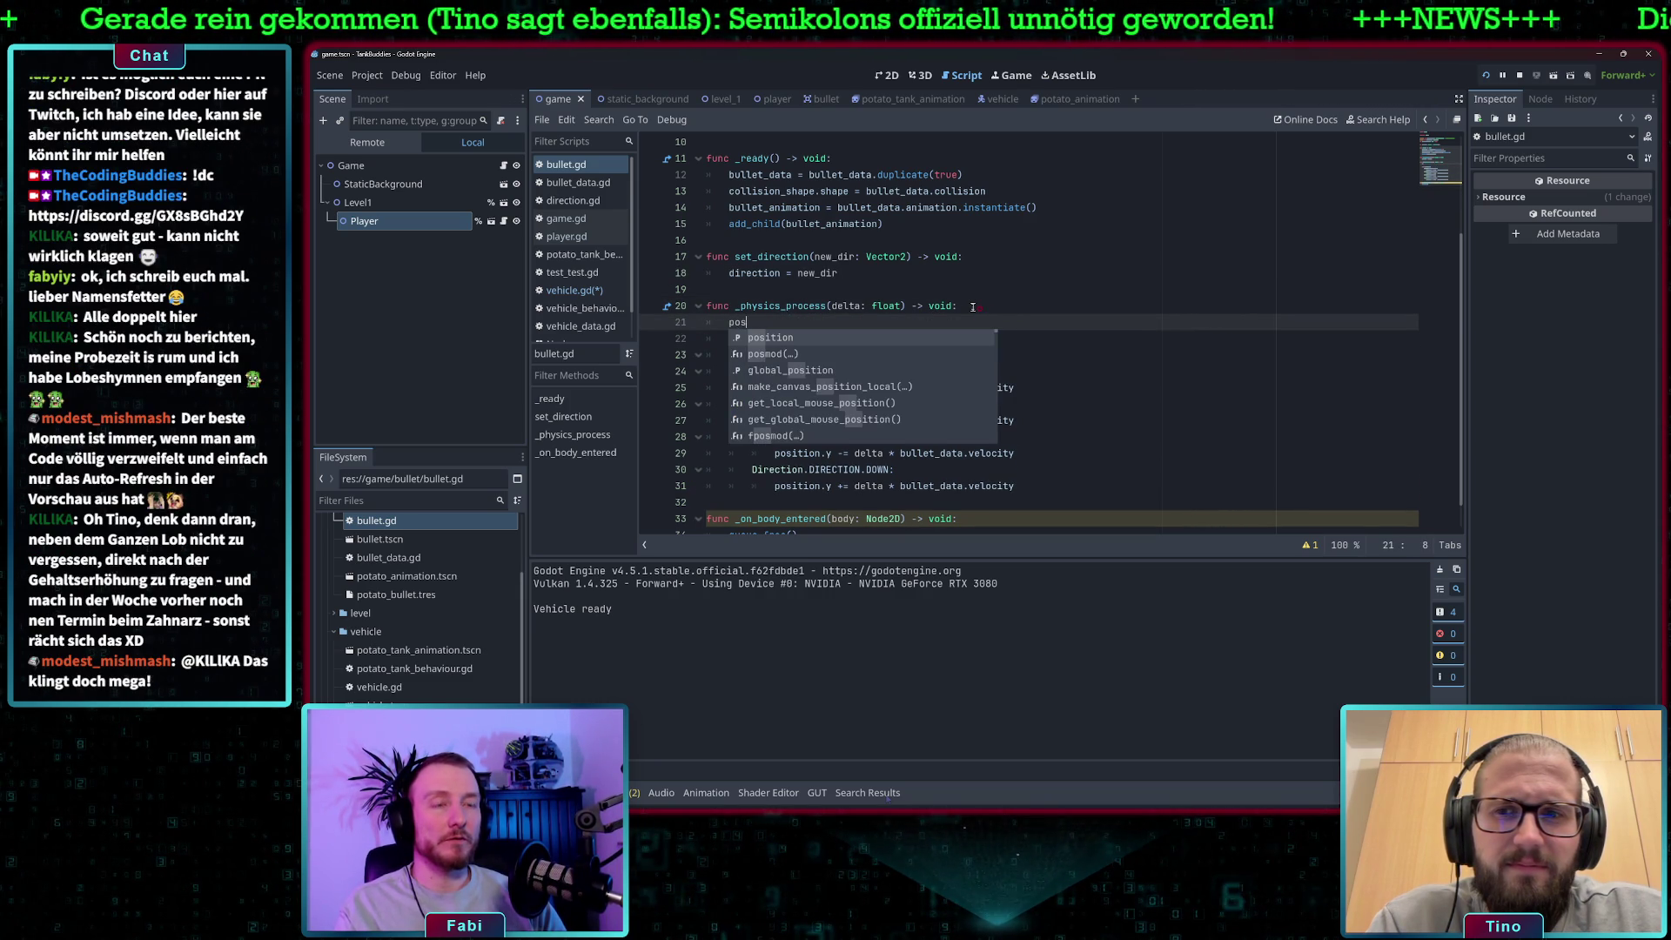
key("Return")
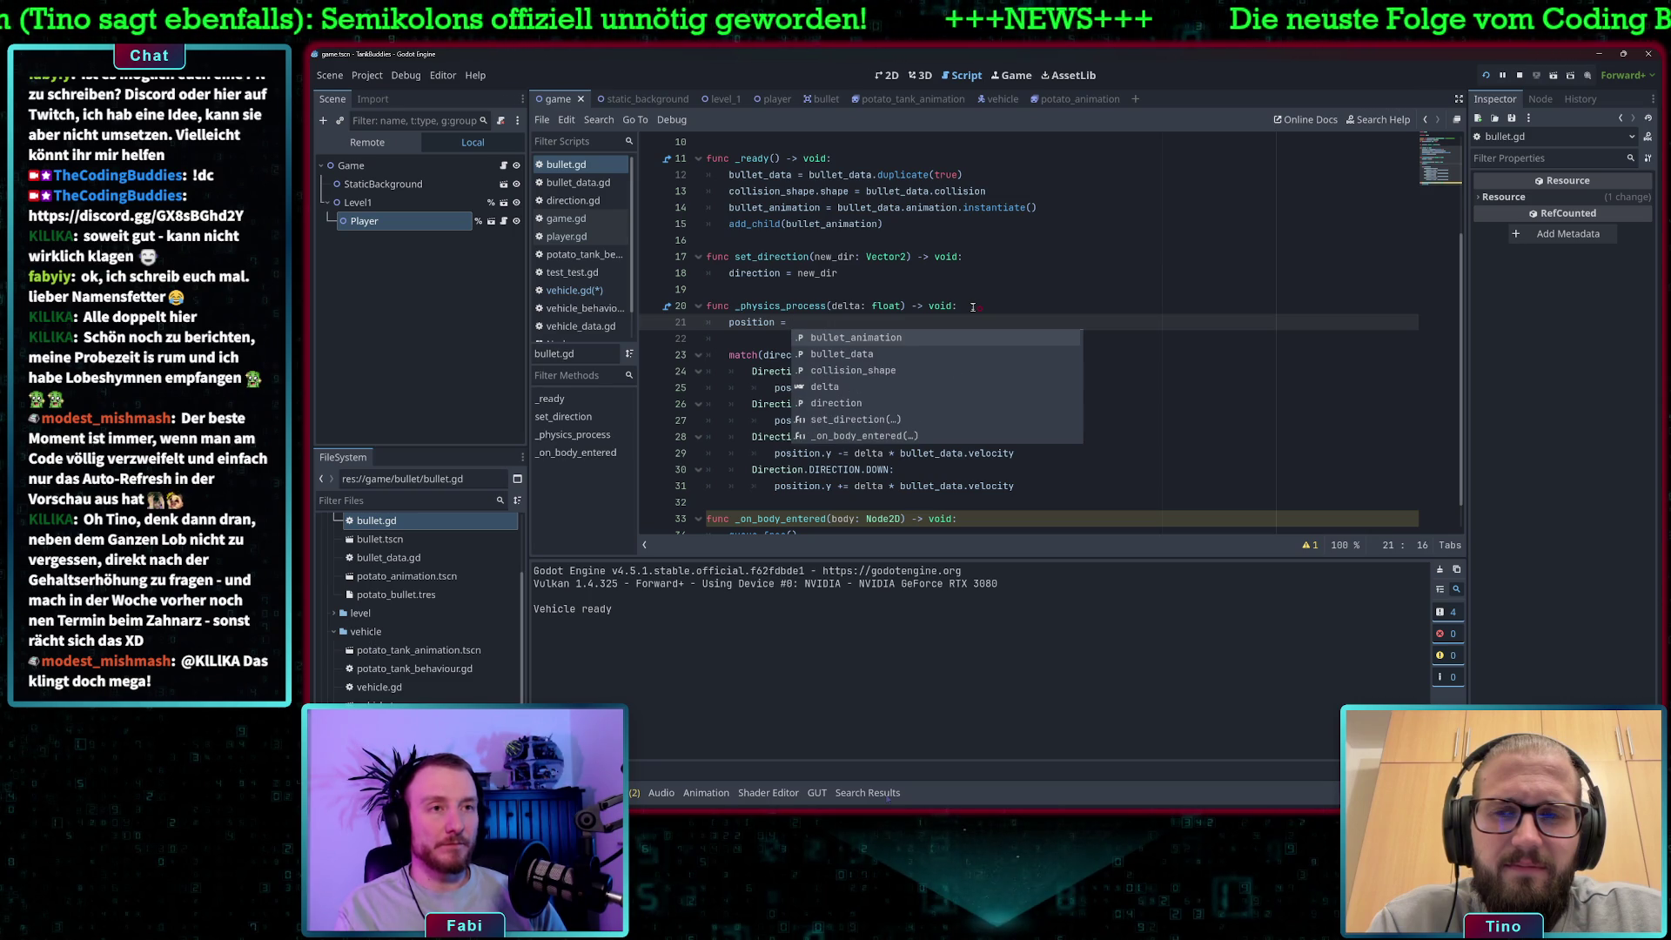
Extend line 21 to read 'position += delta * bullet_'.
type("delta *")
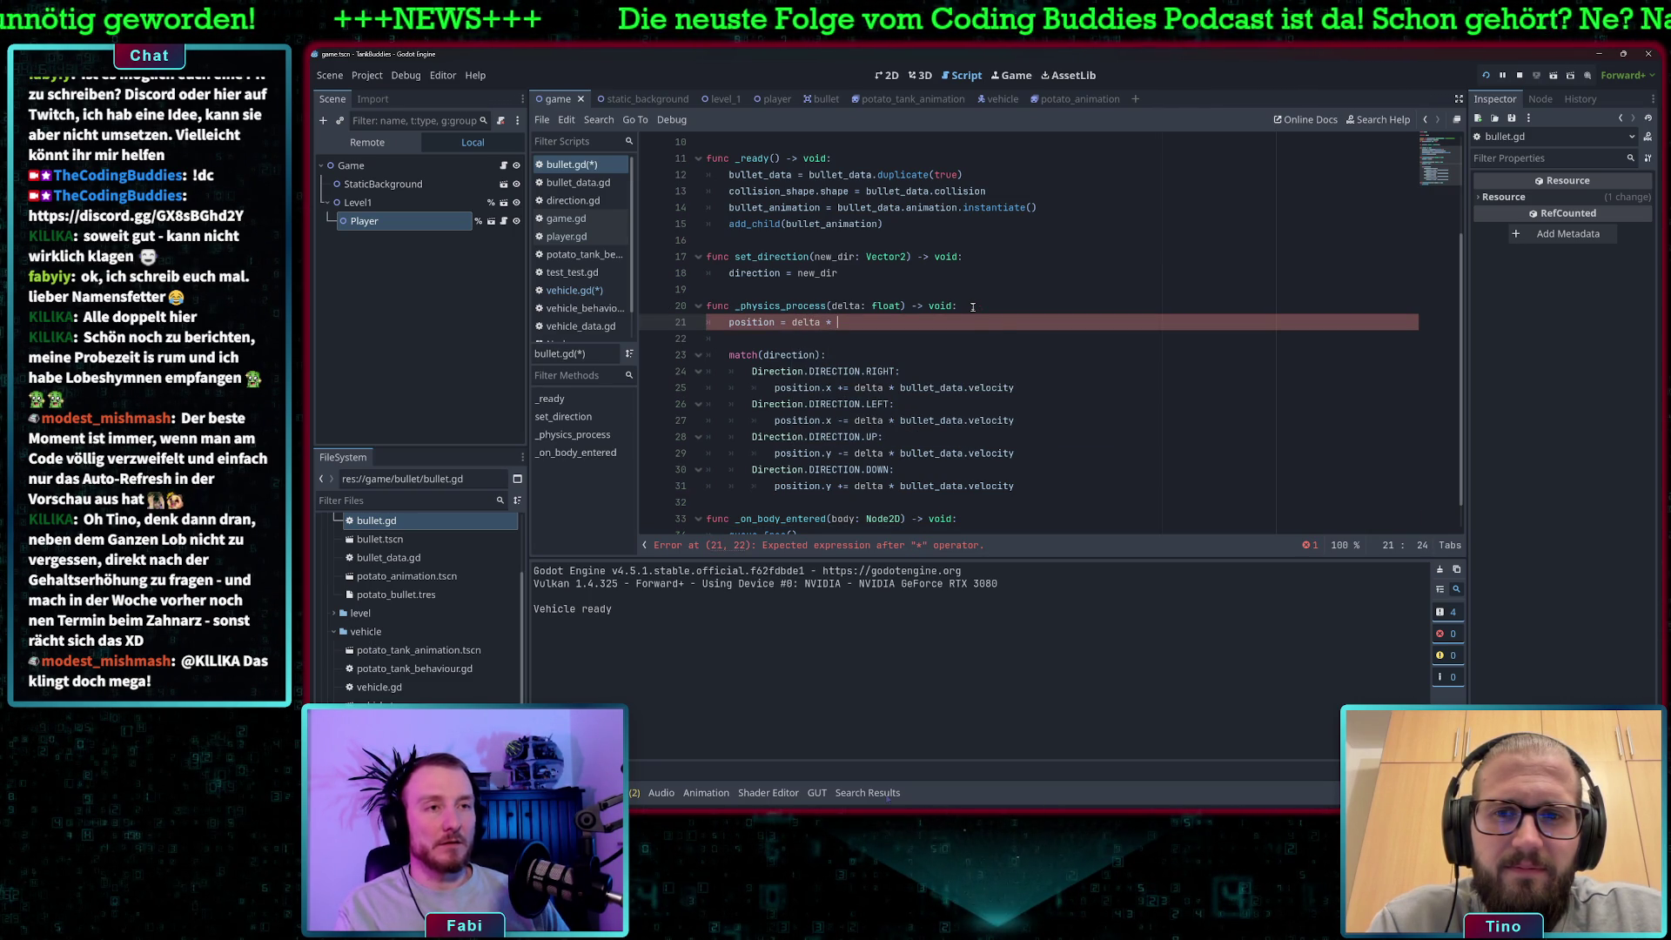
left_click(780, 323)
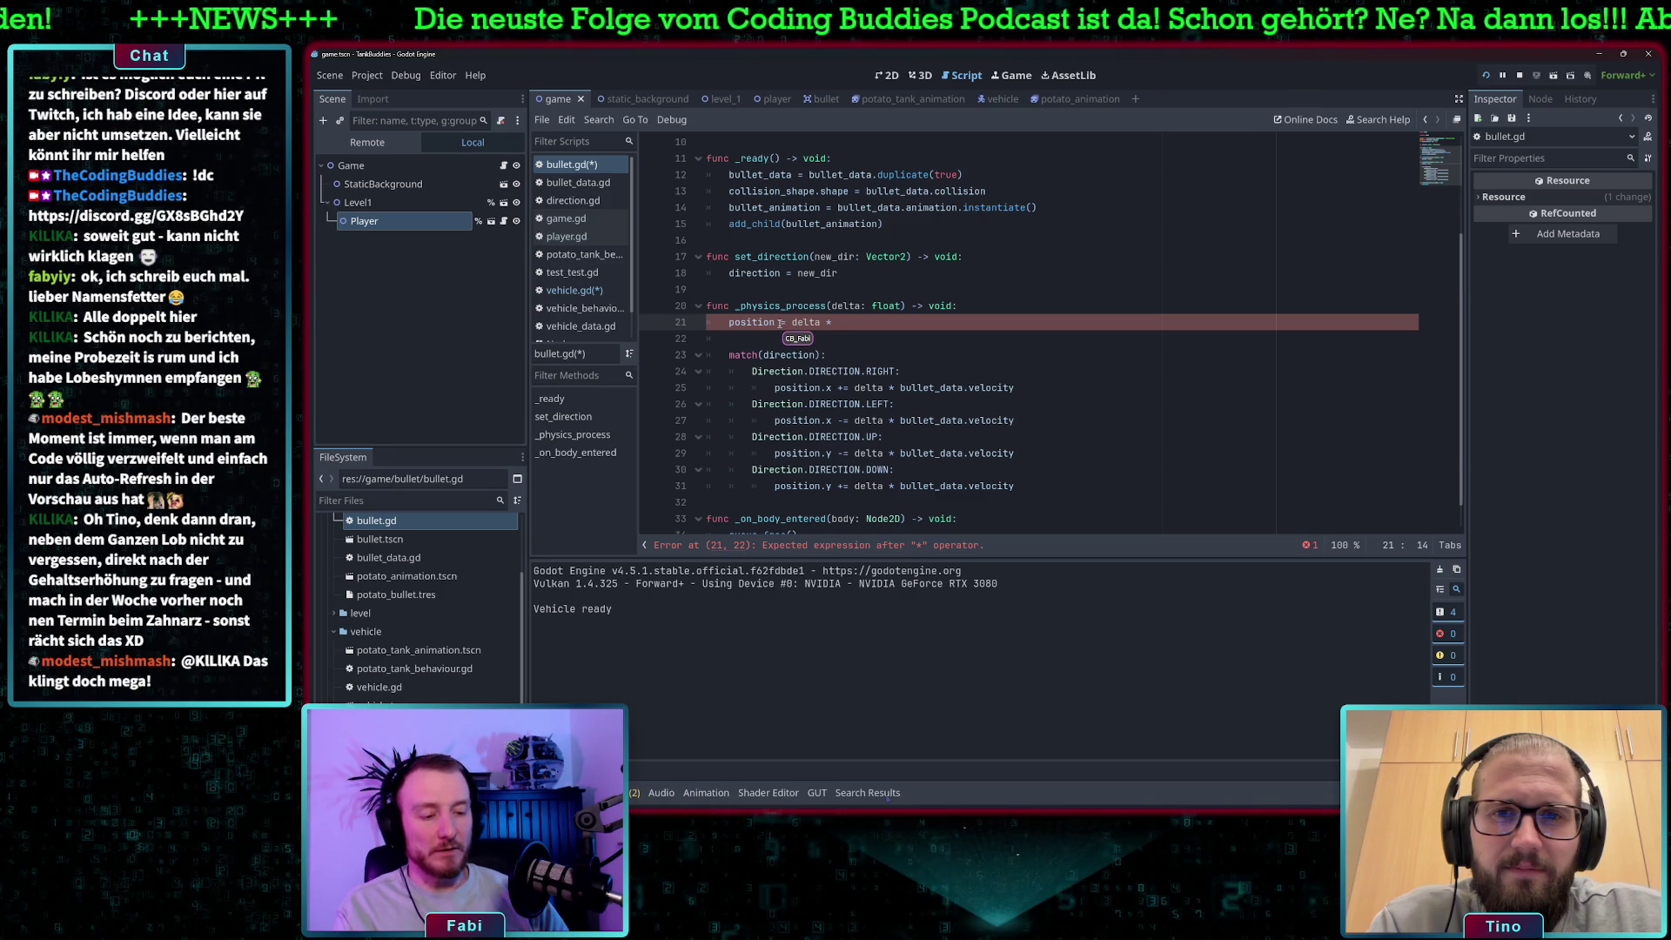
type("+")
left_click(906, 330)
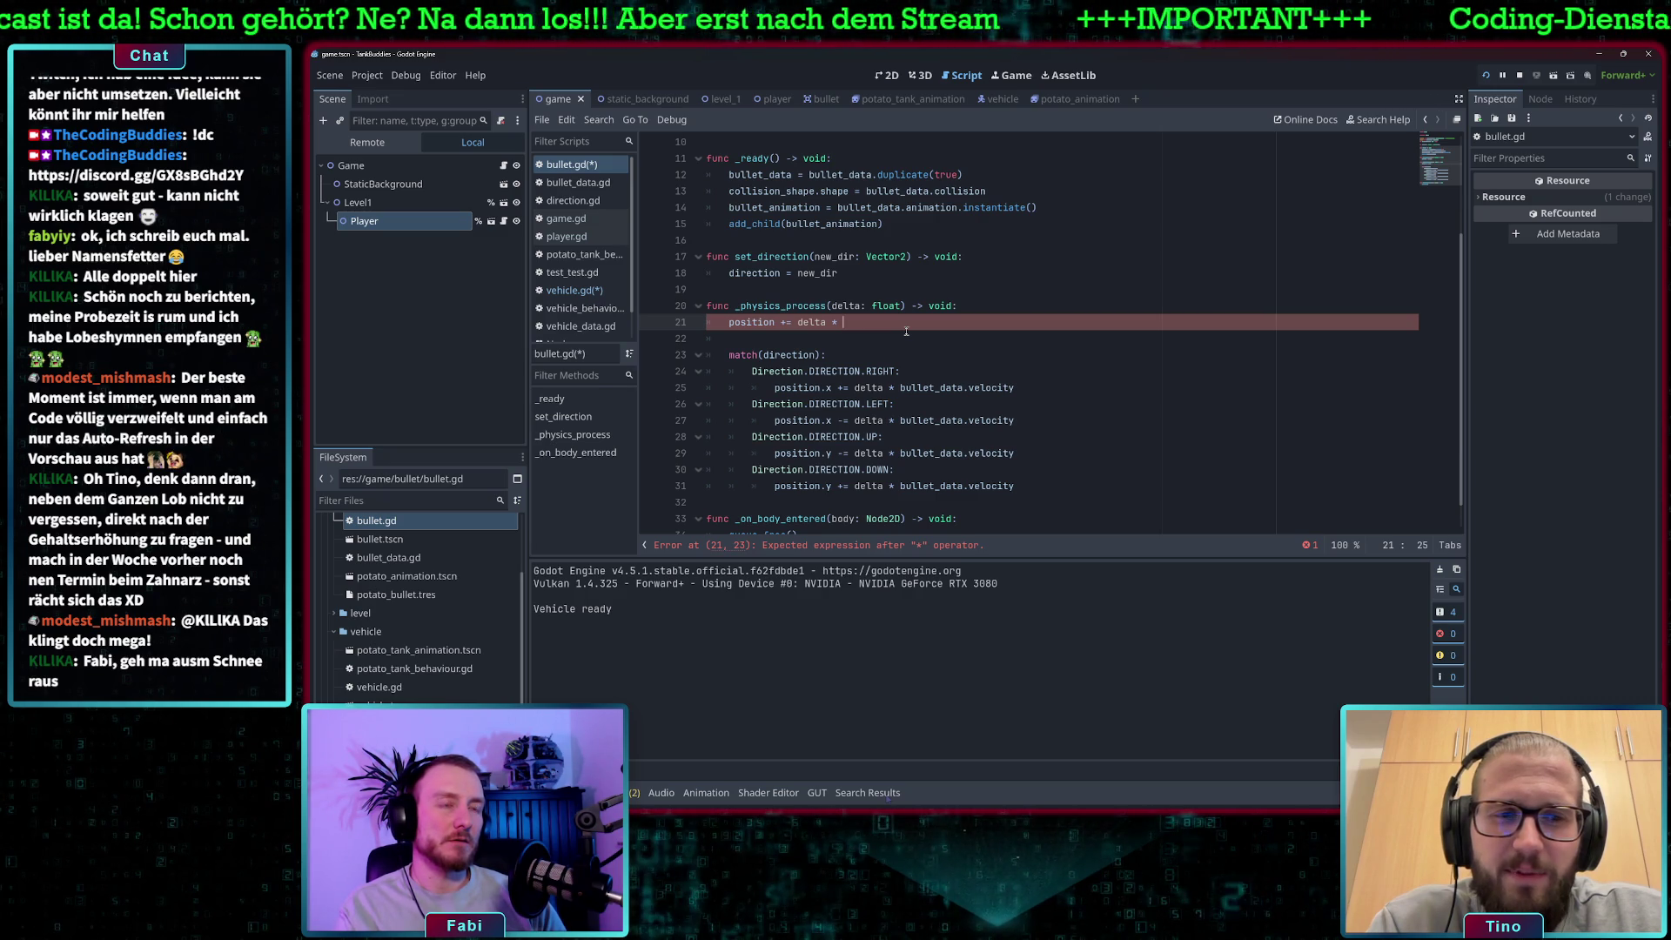
type("bullet")
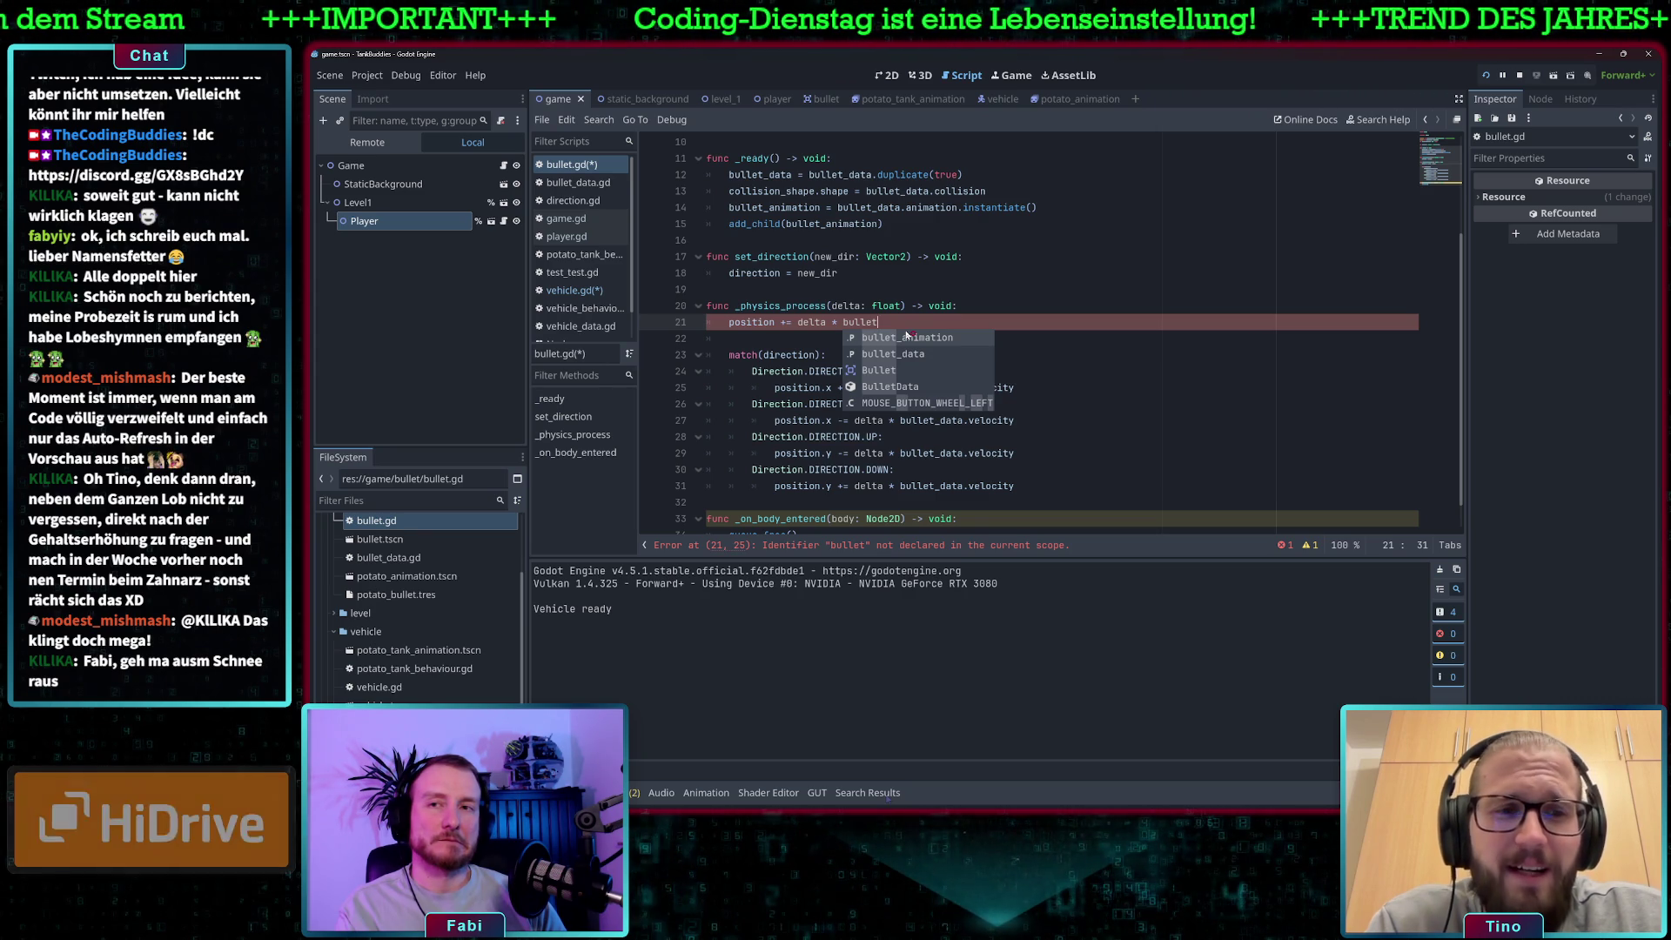
type("_")
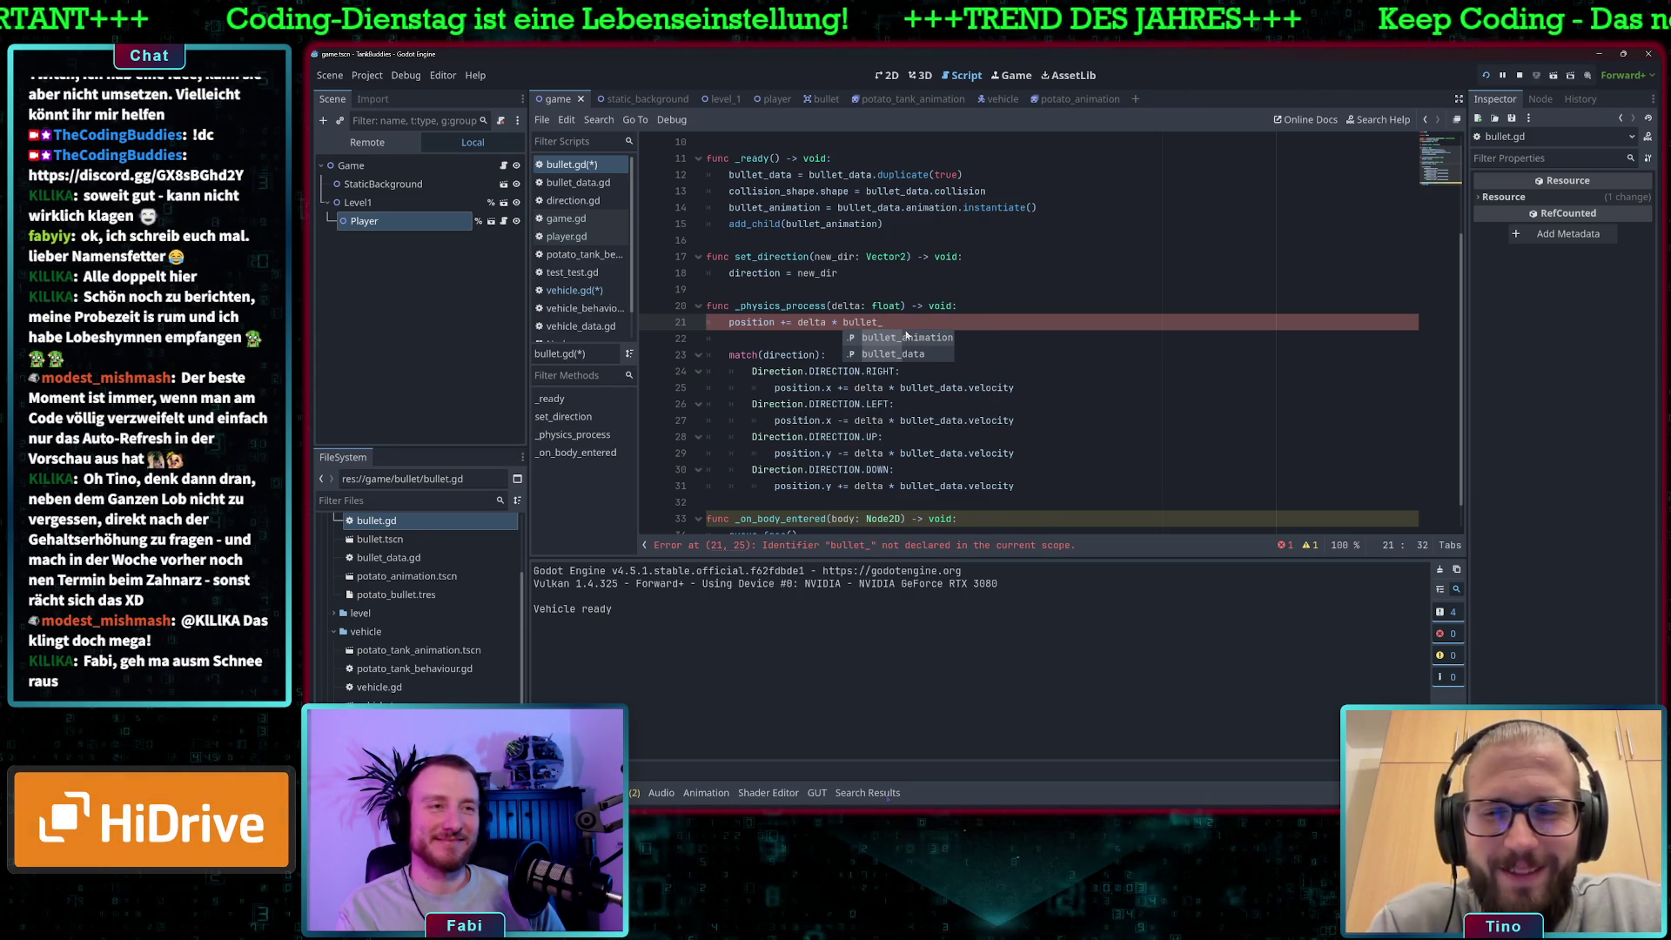
left_click_drag(1015, 388, 997, 387)
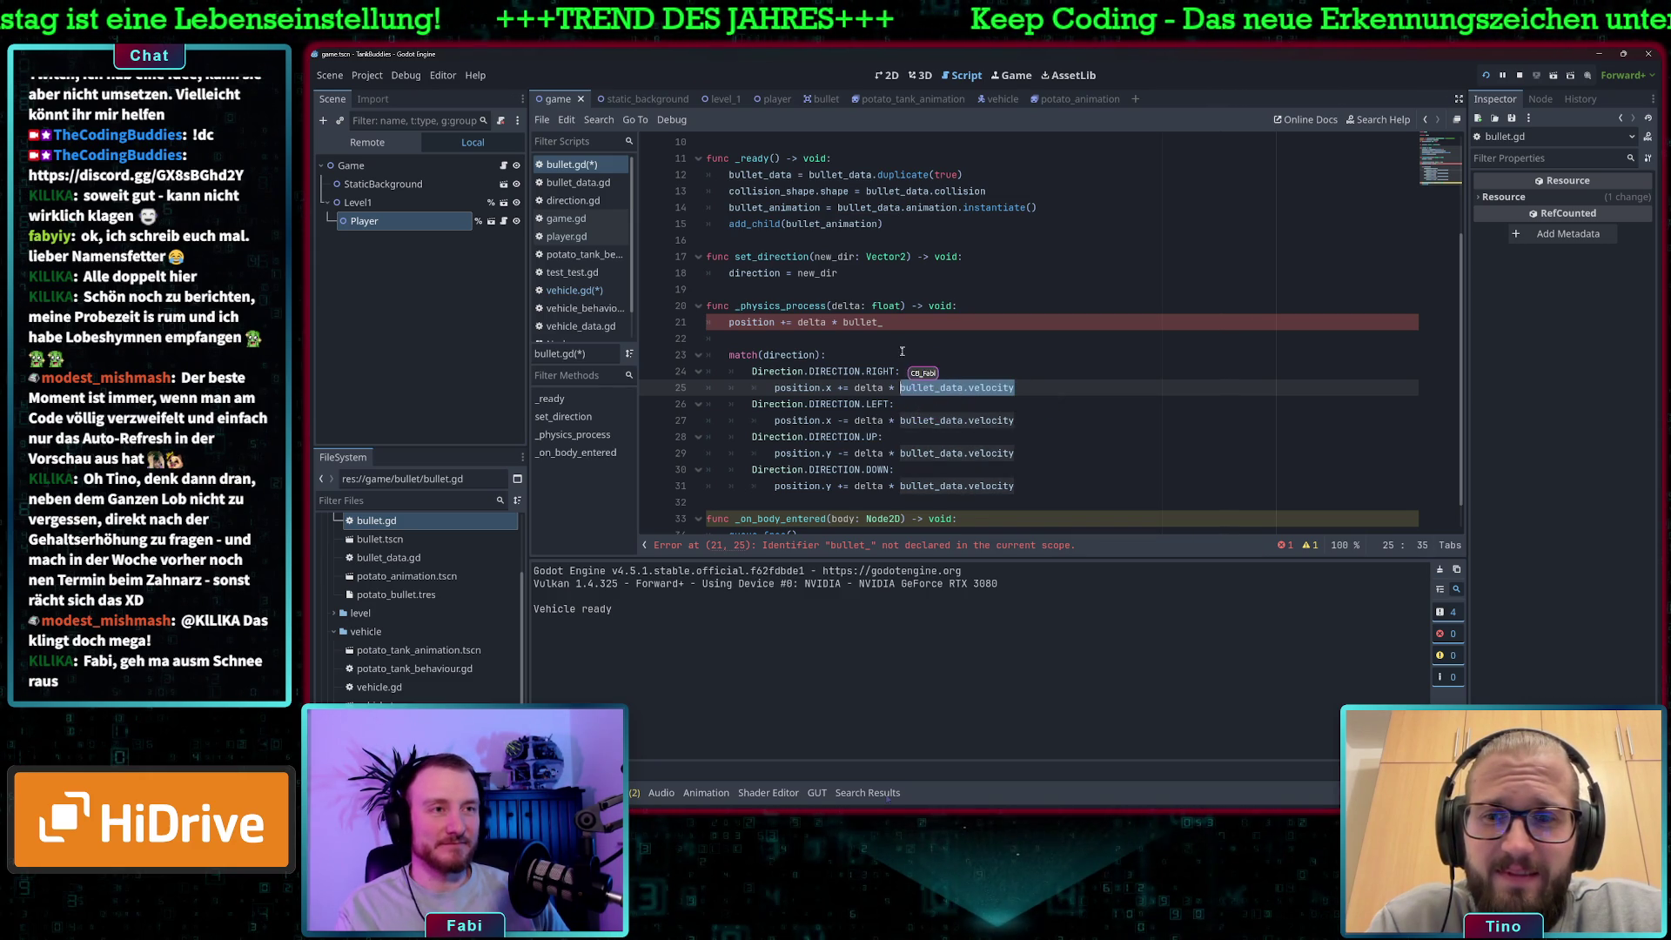
Complete line 21 as 'position += delta * bullet_data.velocity * direction'.
left_click(905, 322)
type("data.velocity")
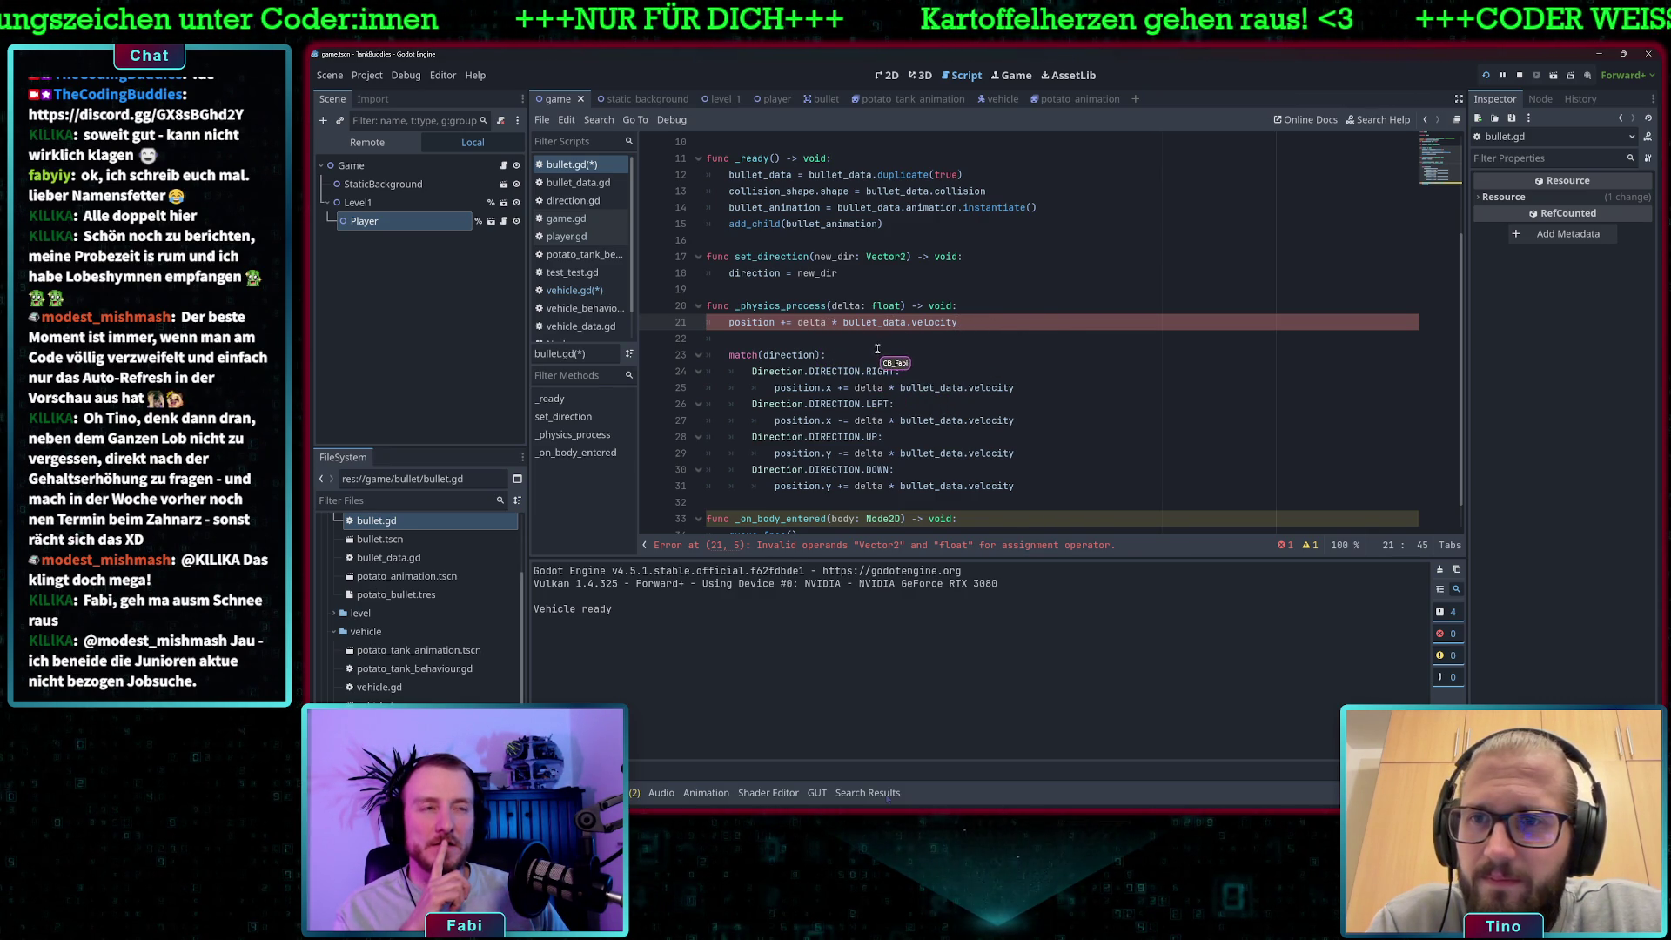
left_click_drag(805, 324, 966, 326)
left_click(984, 325)
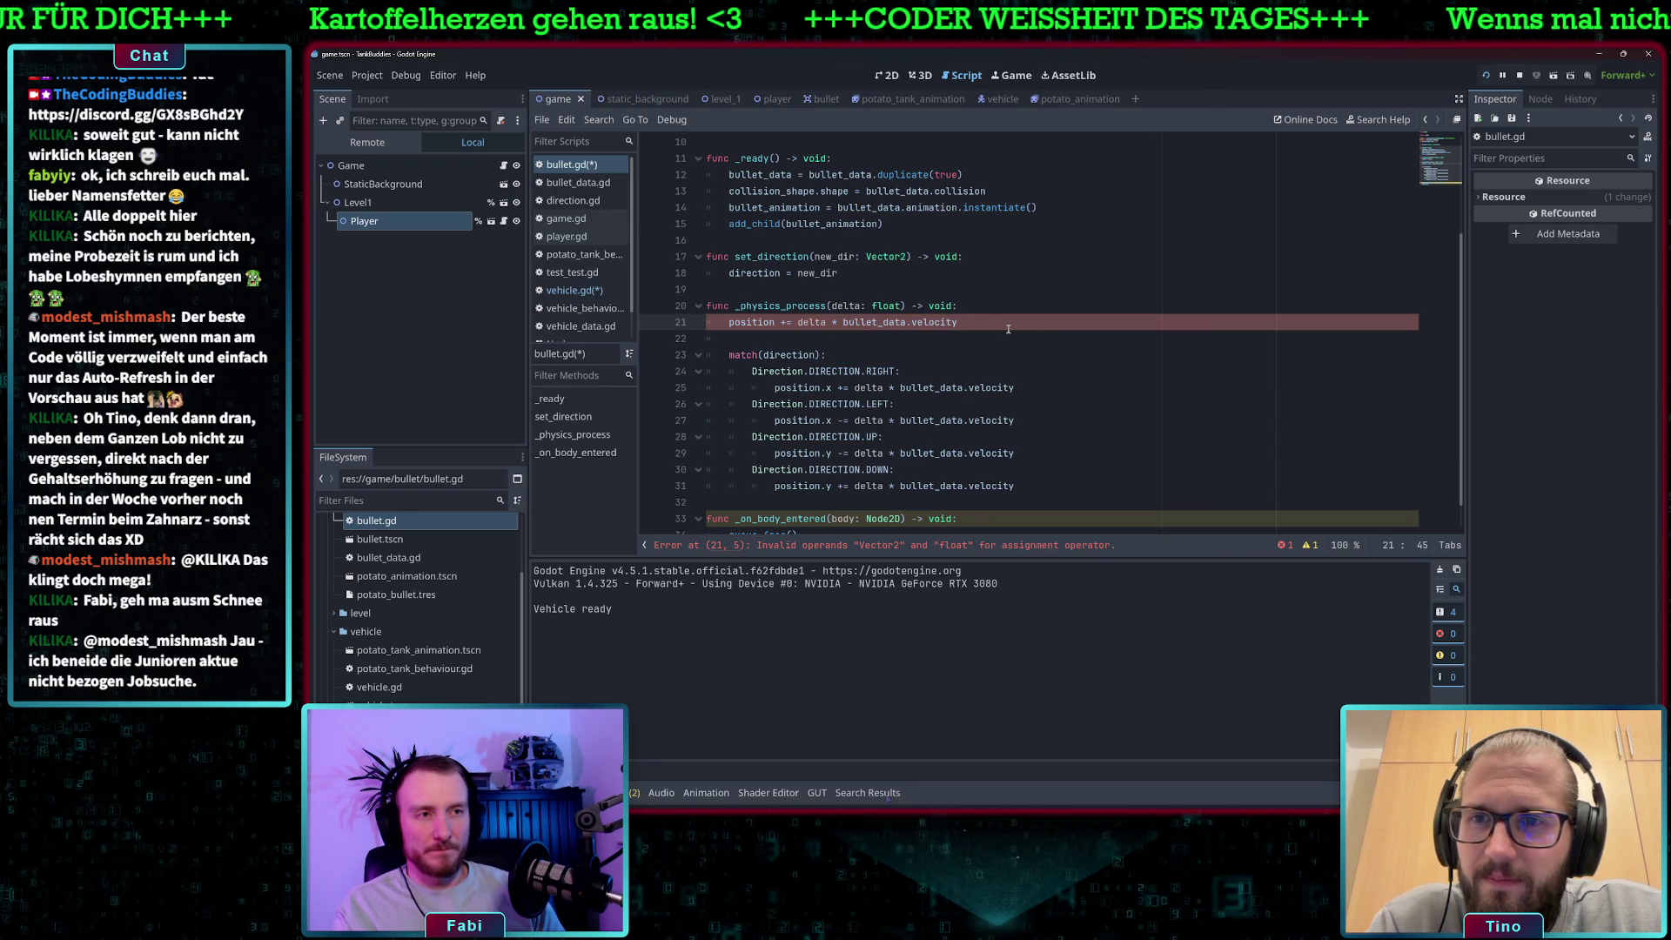
type("dir")
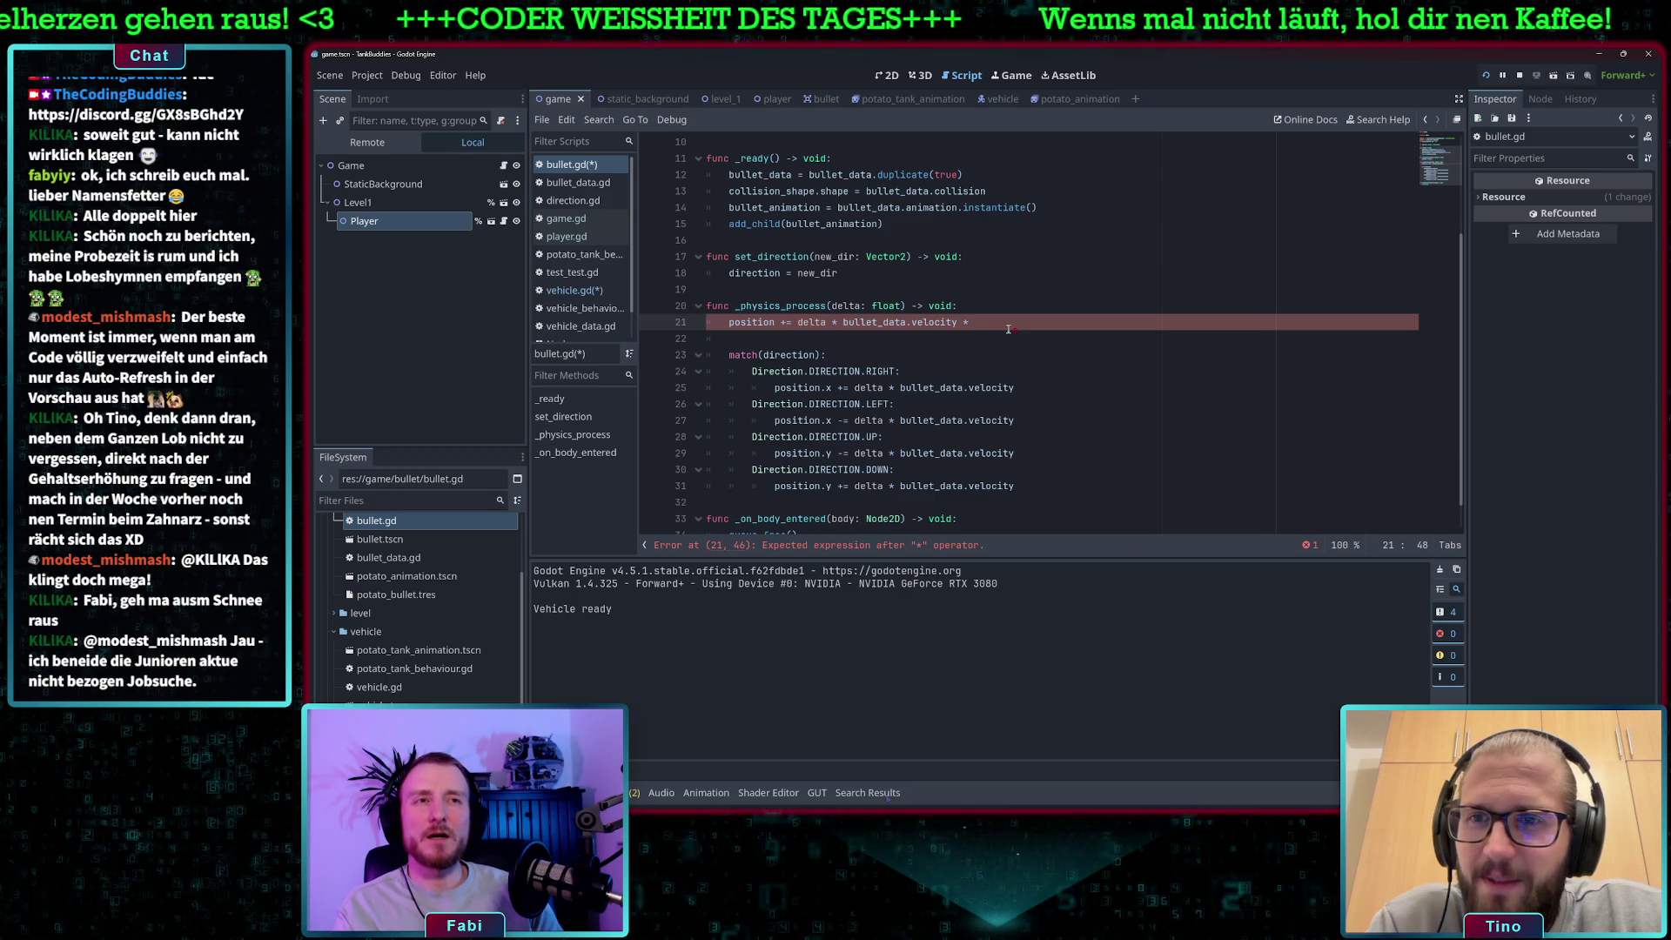
type("ection")
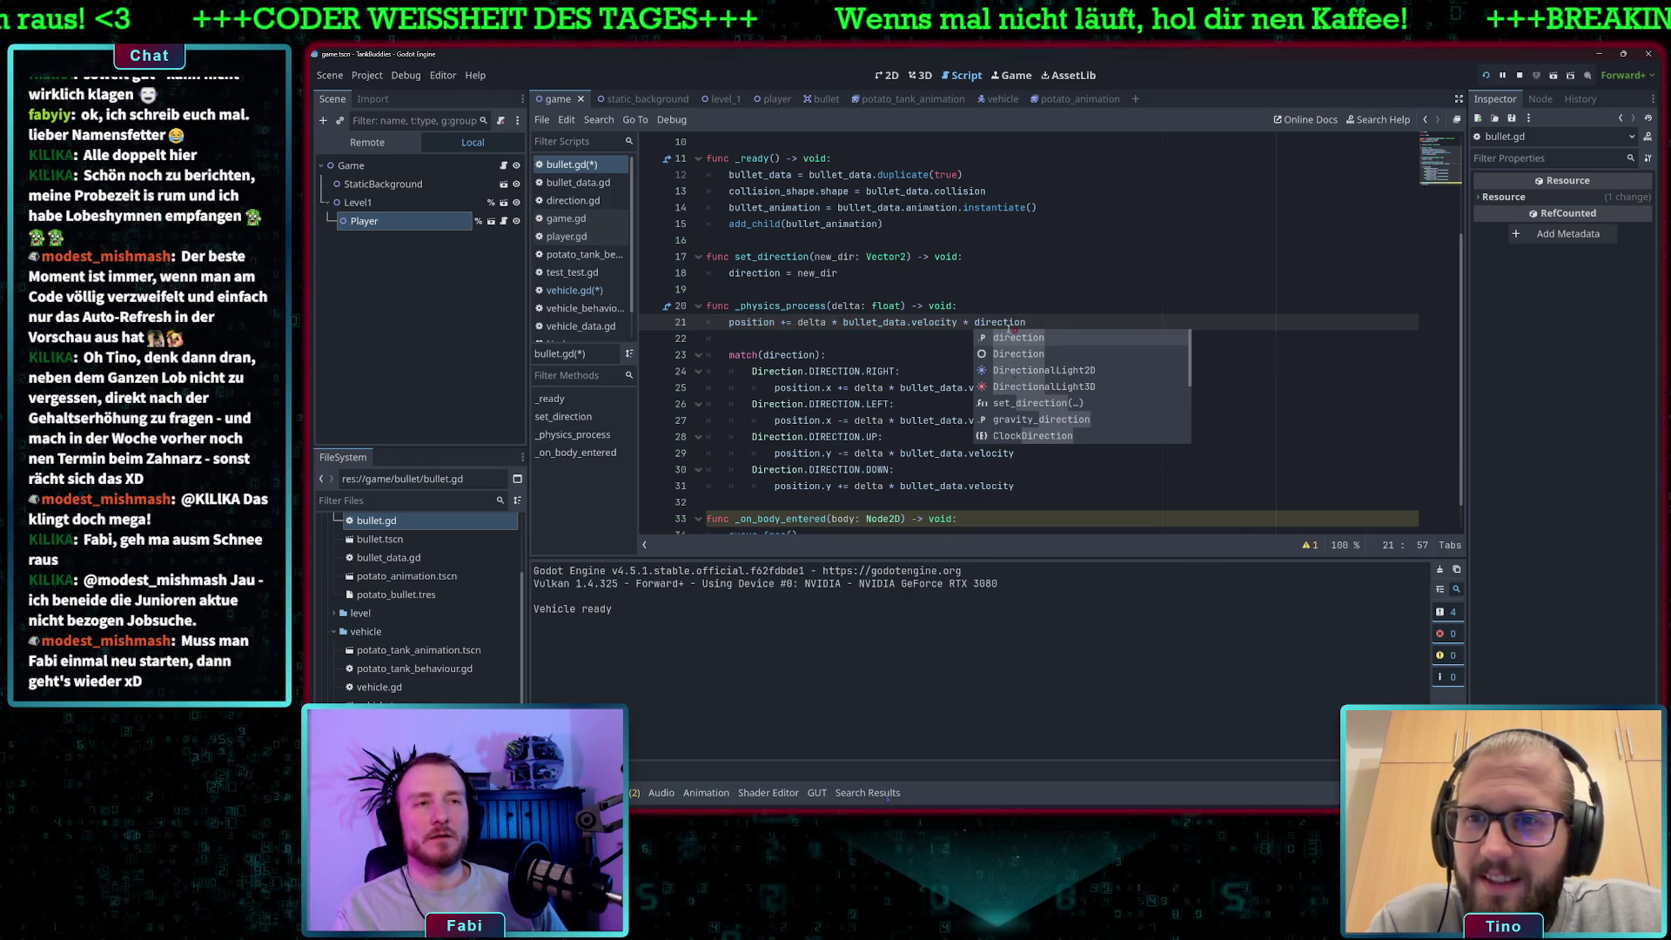
key("Escape")
Delete the old match(direction) block and save the scripts.
mouse_move(1016, 485)
left_mouse_down()
mouse_move(761, 393)
mouse_move(706, 356)
left_mouse_up()
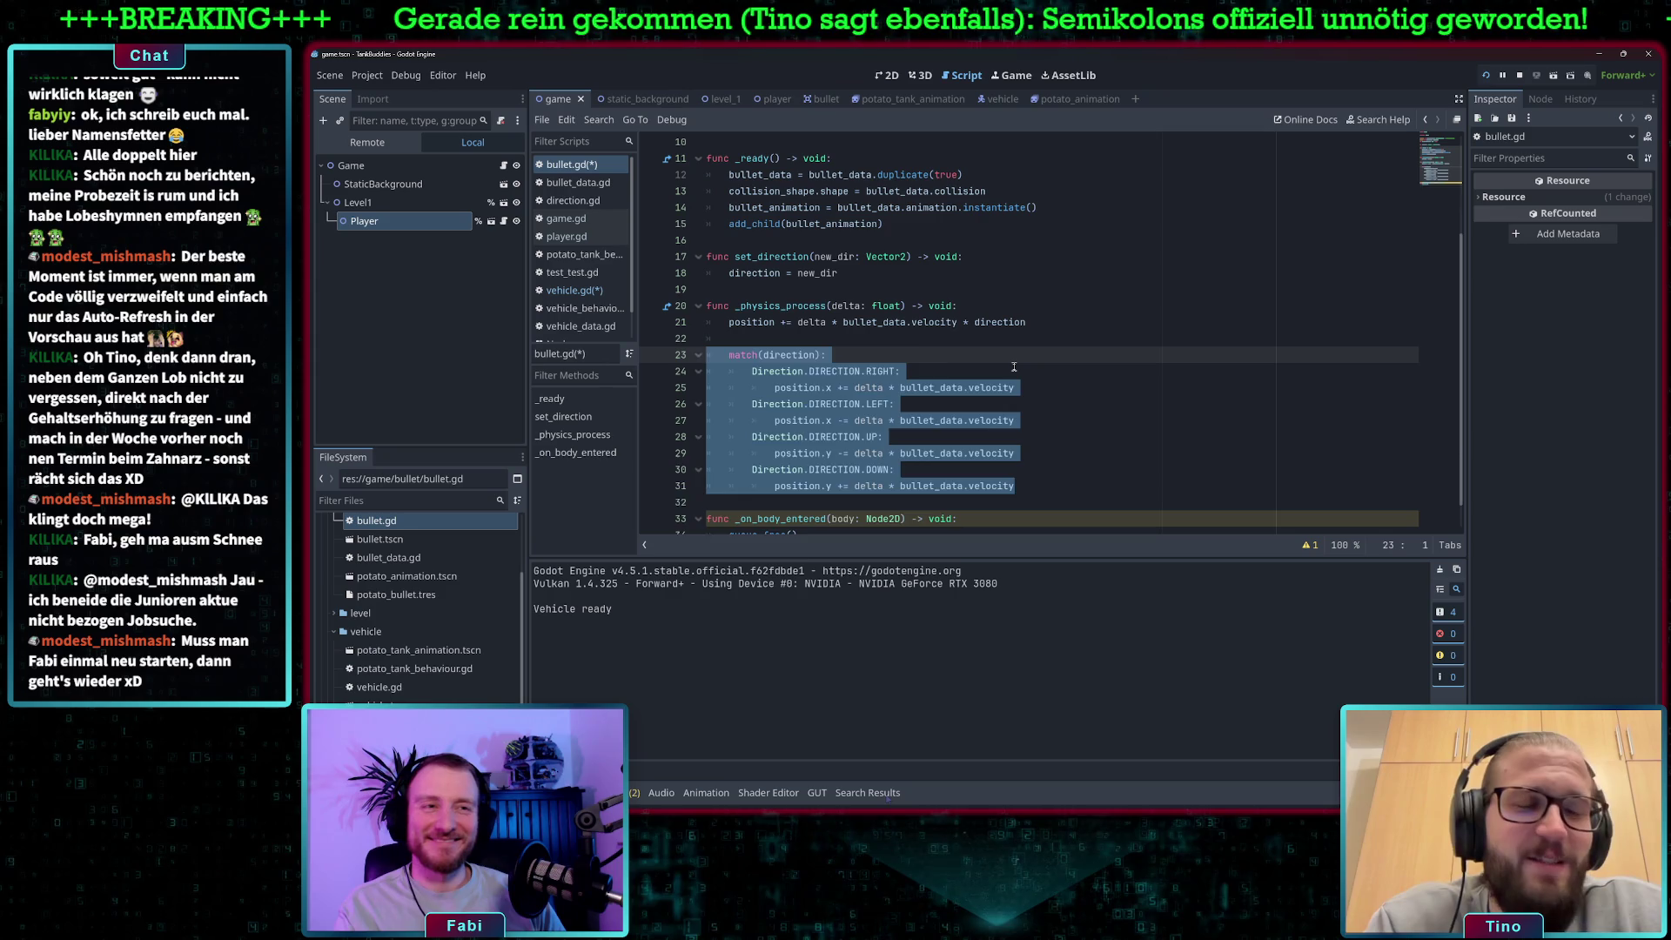
key("BackSpace")
key("BackSpace")
key("BackSpace")
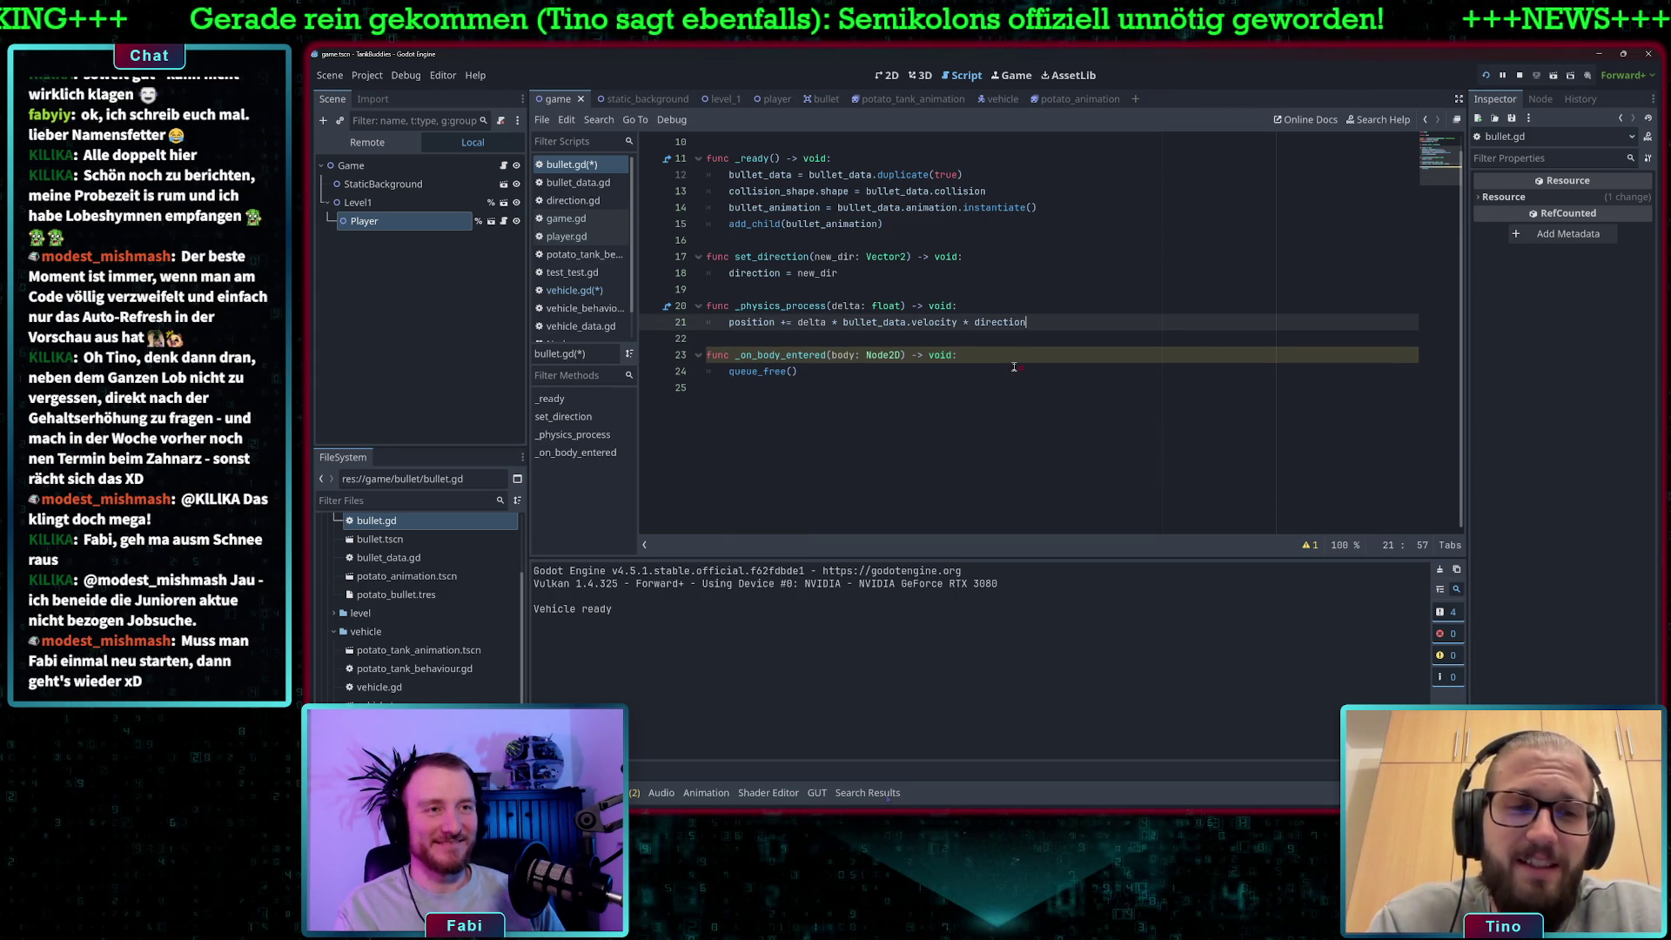
key("ctrl+s")
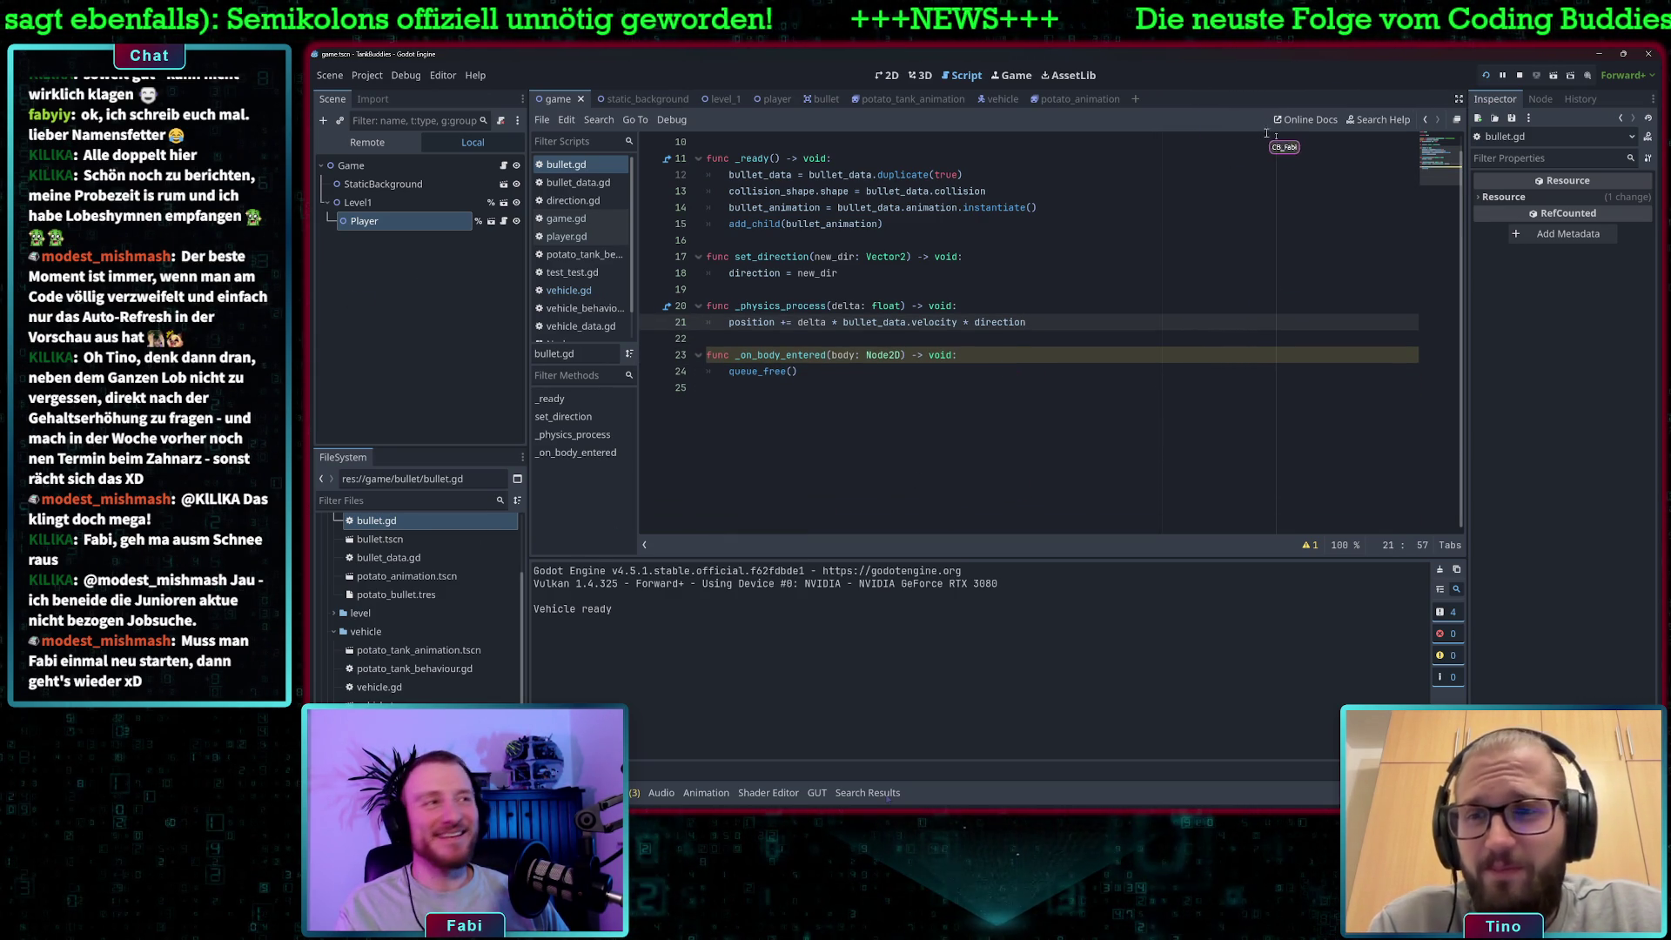
Launch the game, close it, return to bullet.gd, and launch it again.
left_click(1485, 74)
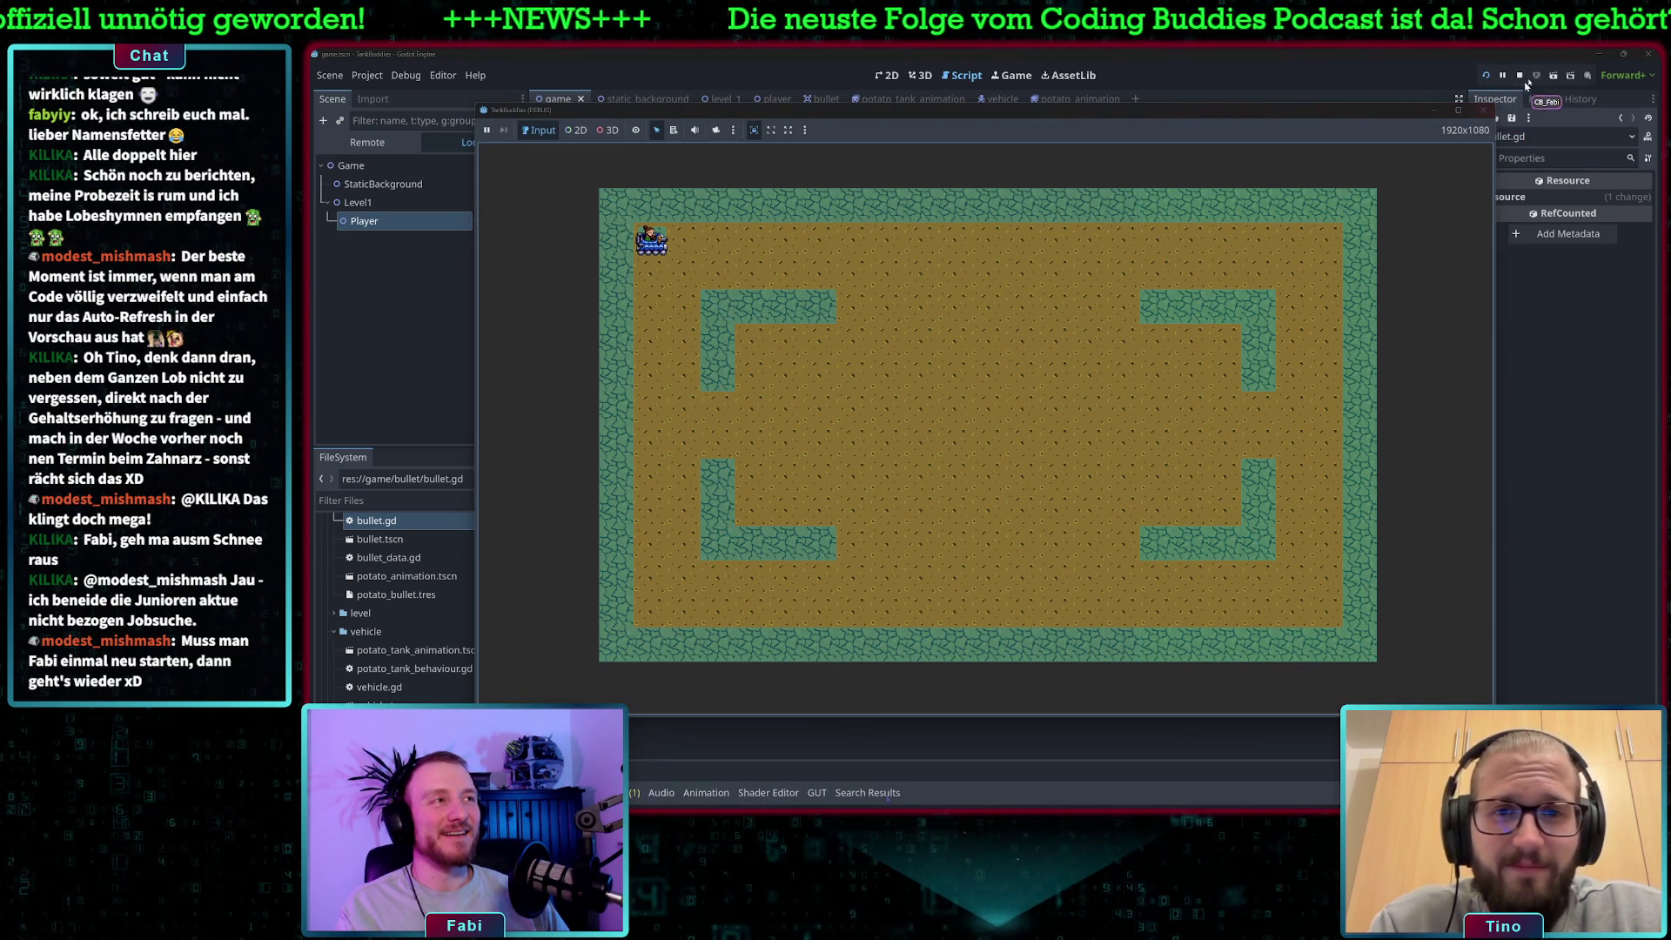
left_click(1484, 112)
left_click(1022, 400)
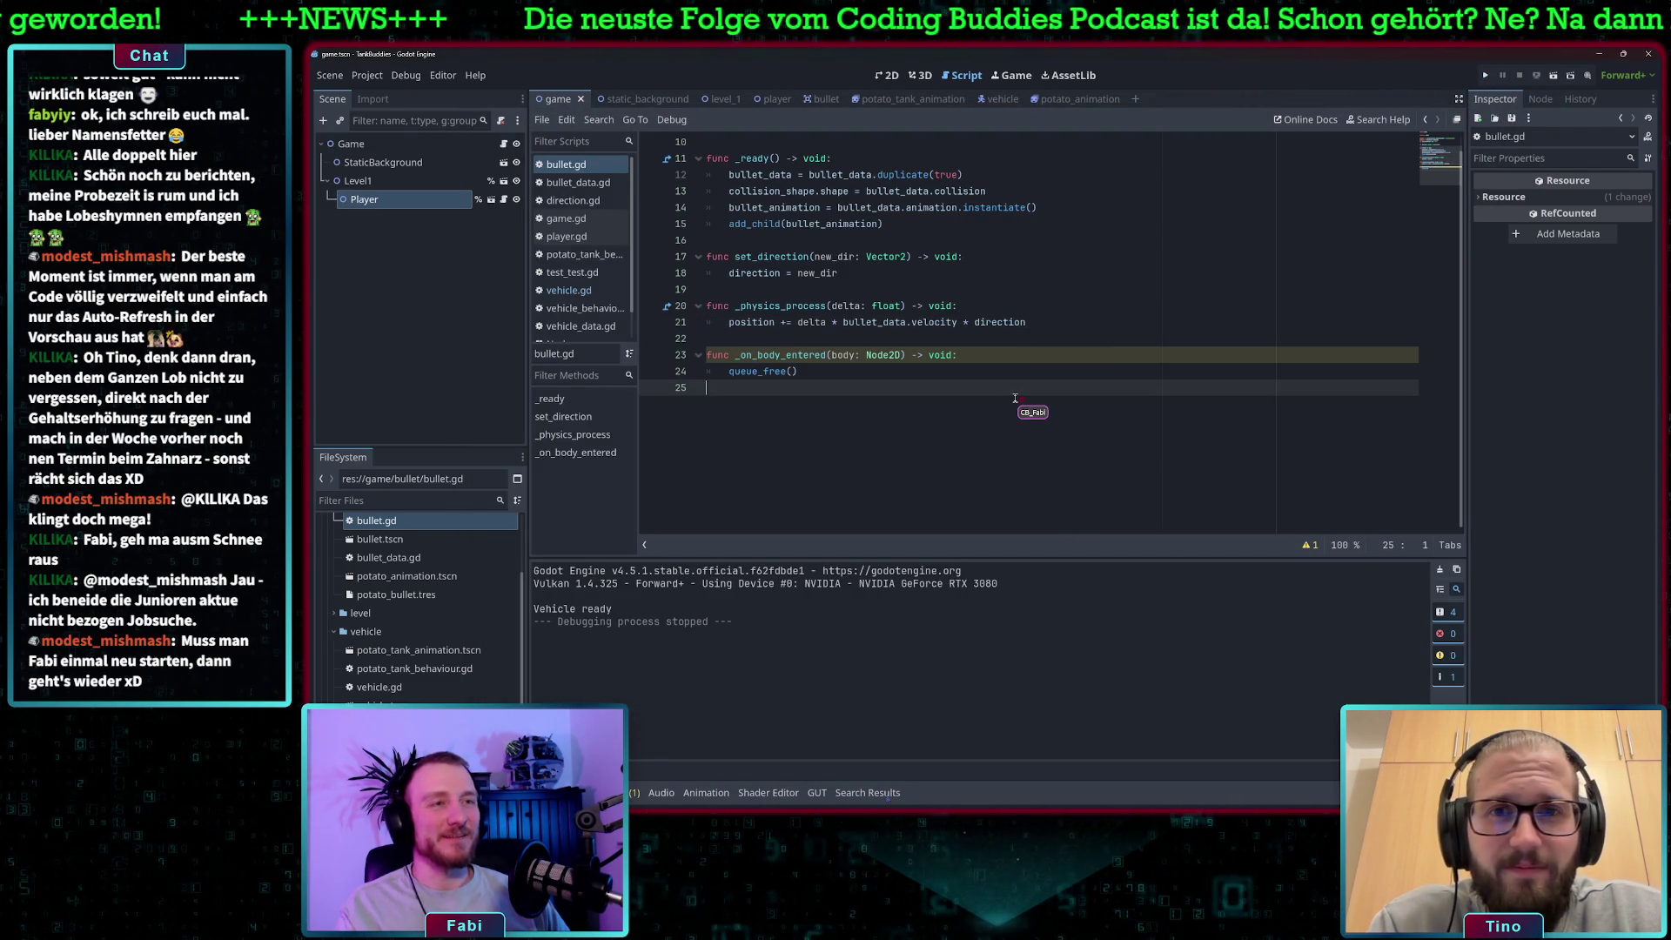
left_click(1486, 75)
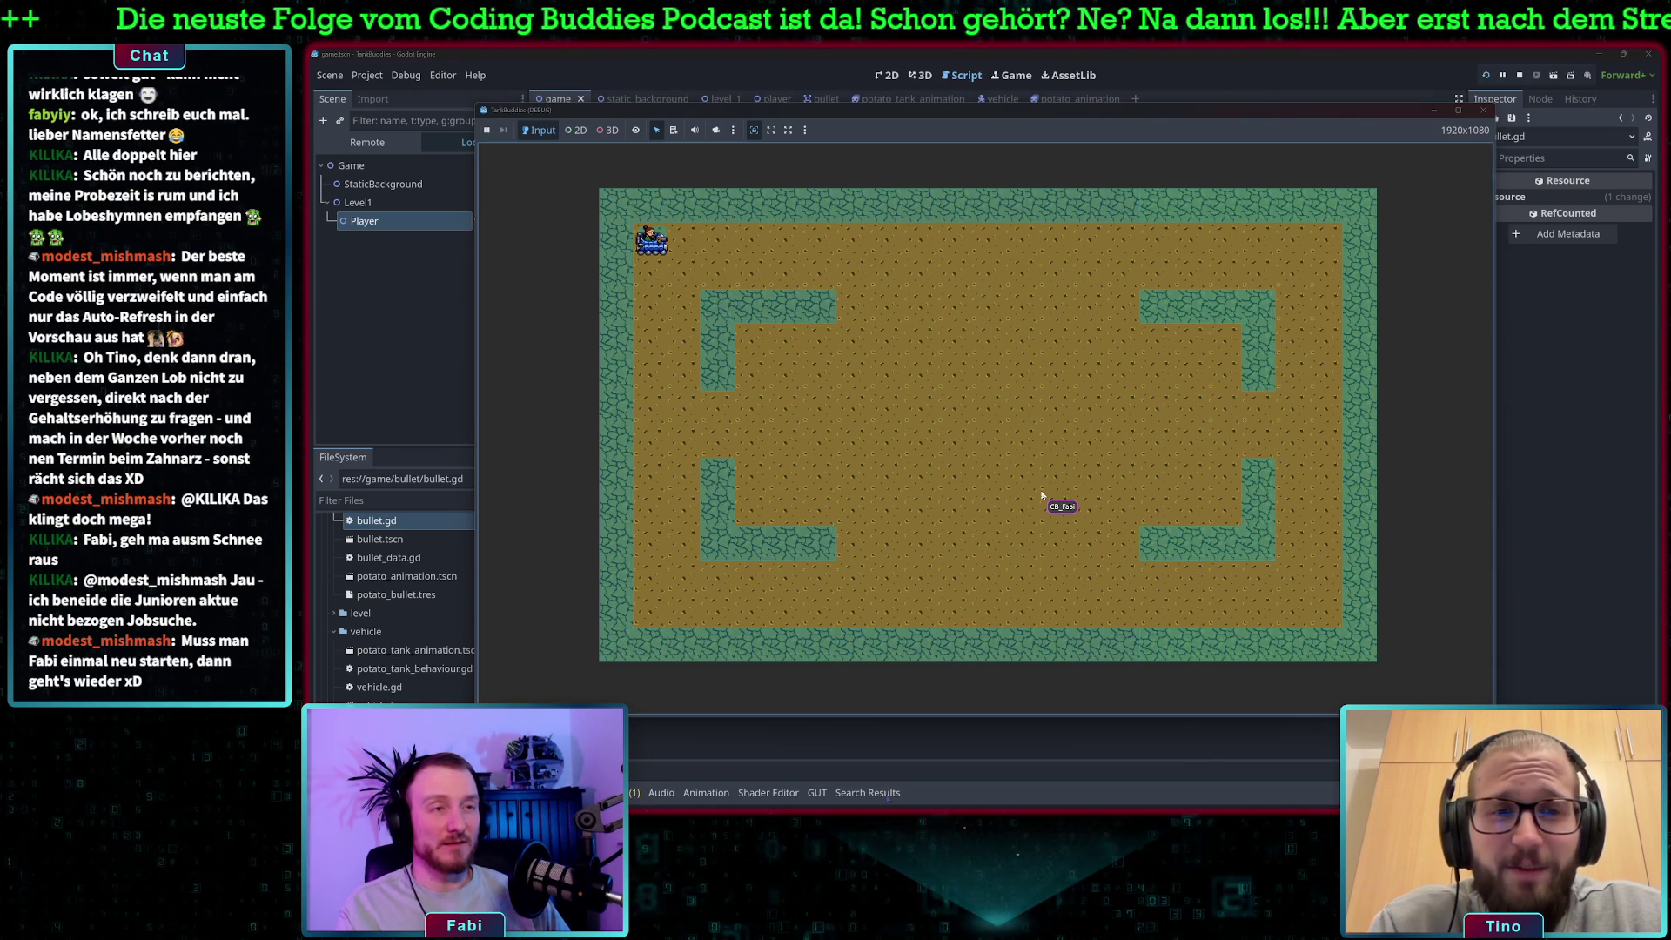
Drive the tank across the map, firing potatoes left, right and upward.
key("d")
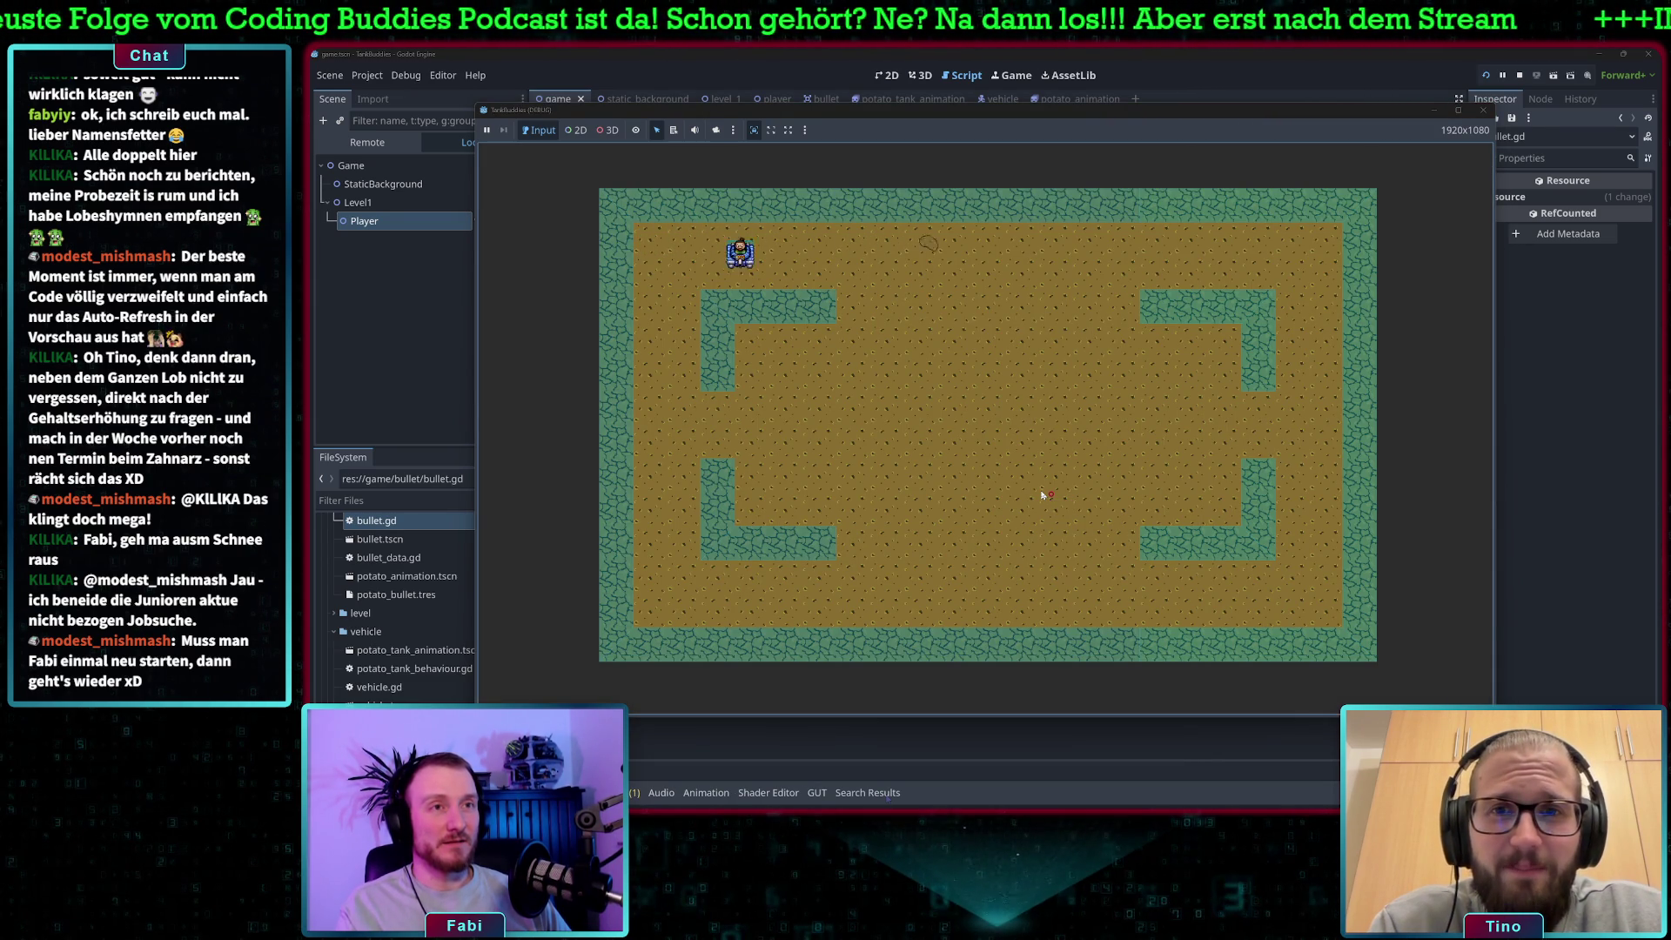
key("s")
key("space")
key("a")
key("space")
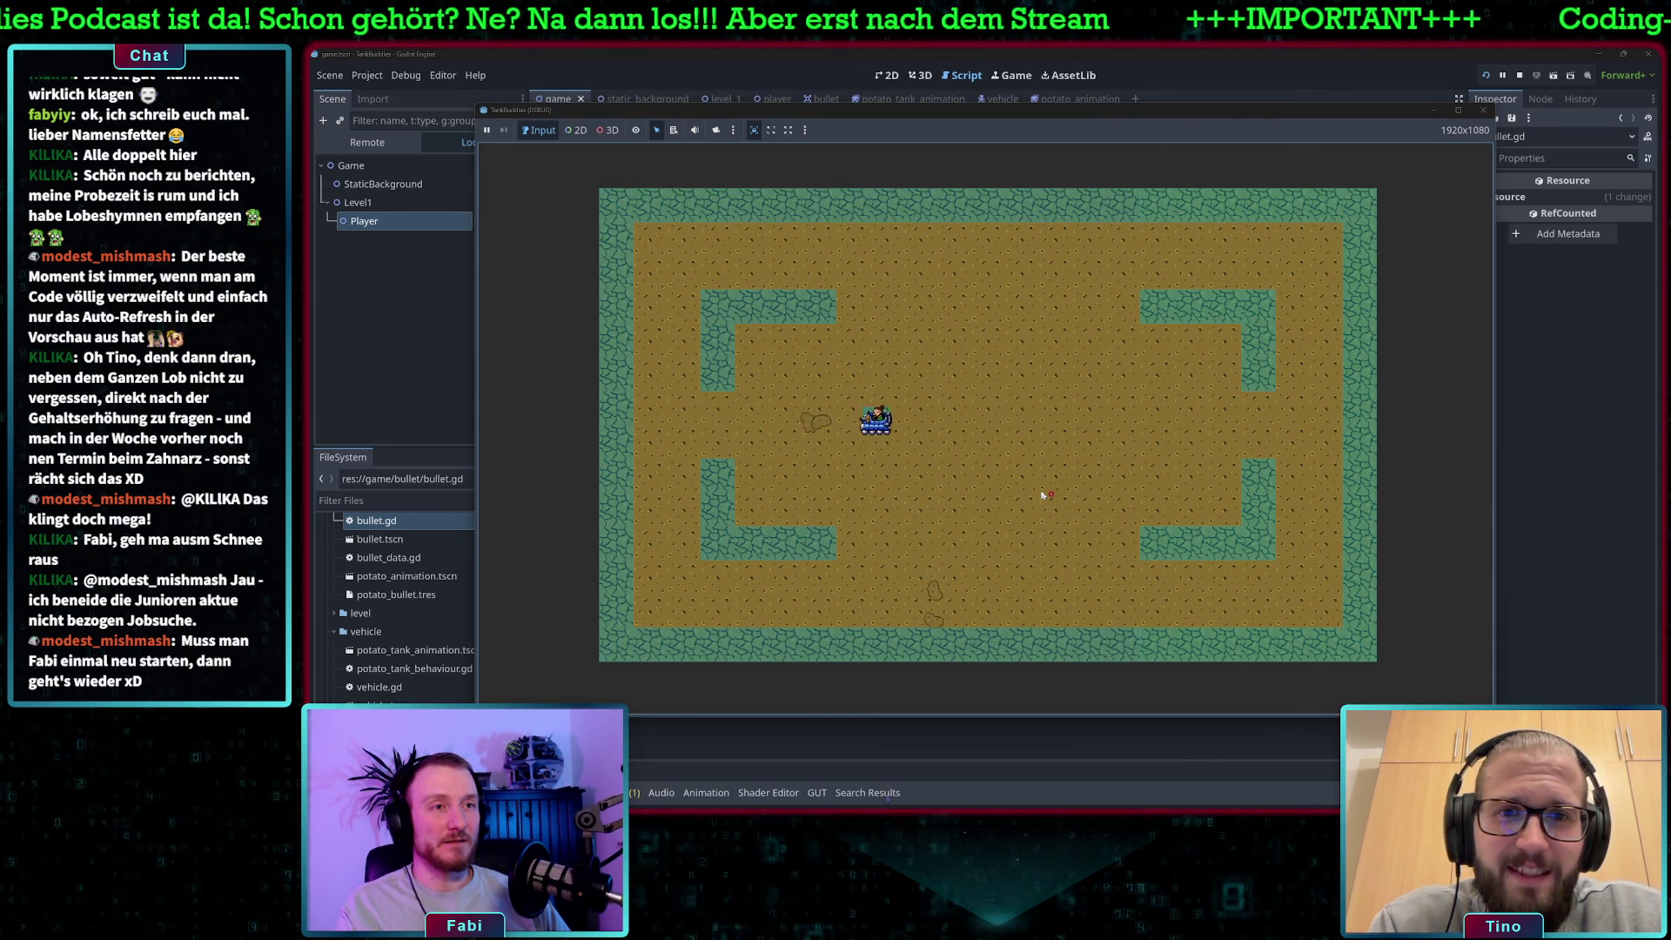
key("d")
key("space")
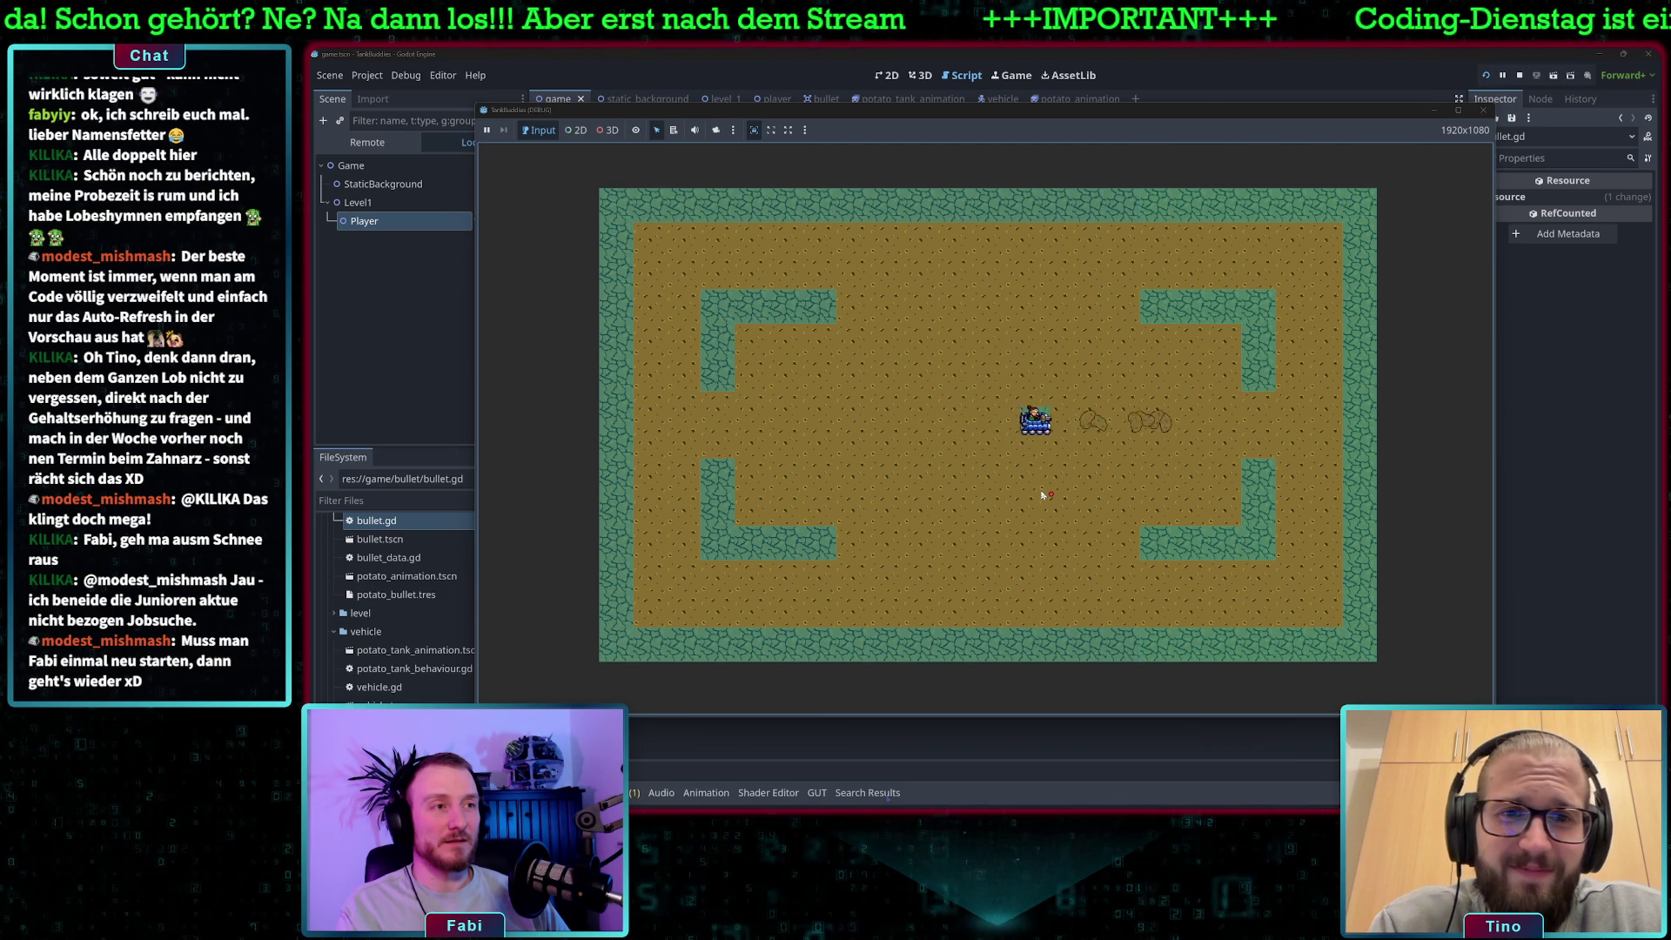
key("w")
key("space")
Fire potatoes left and downward, then stop the game with F8 and open vehicle.gd.
key("a")
key("space")
key("s")
key("space")
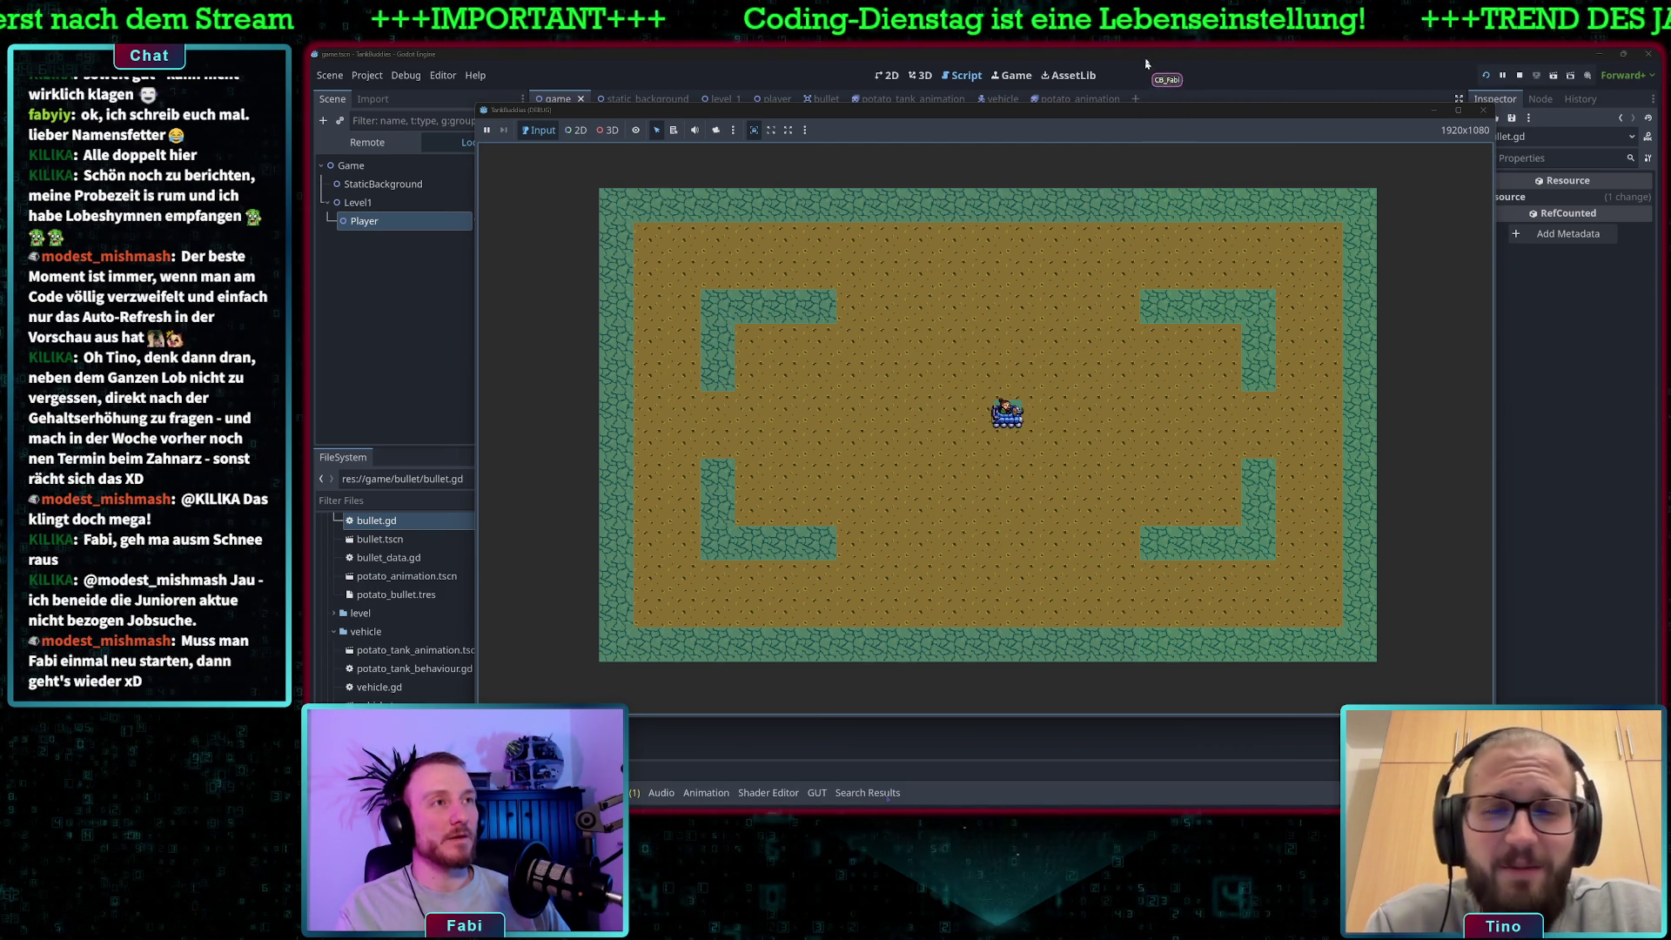
key("F8")
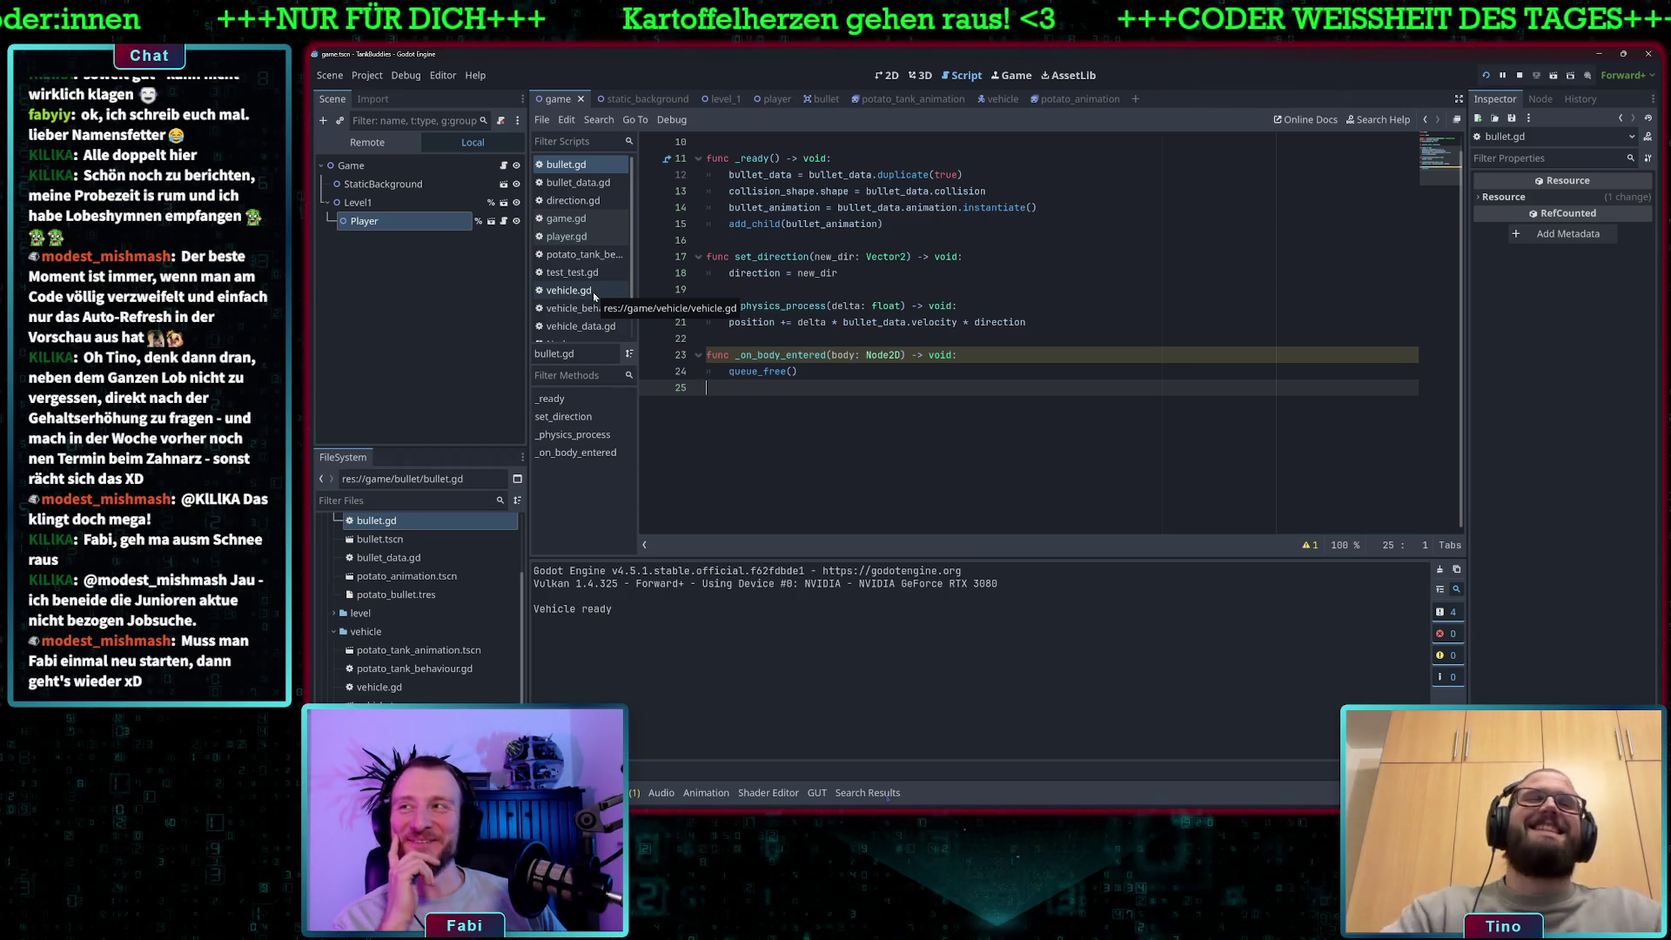
left_click(592, 291)
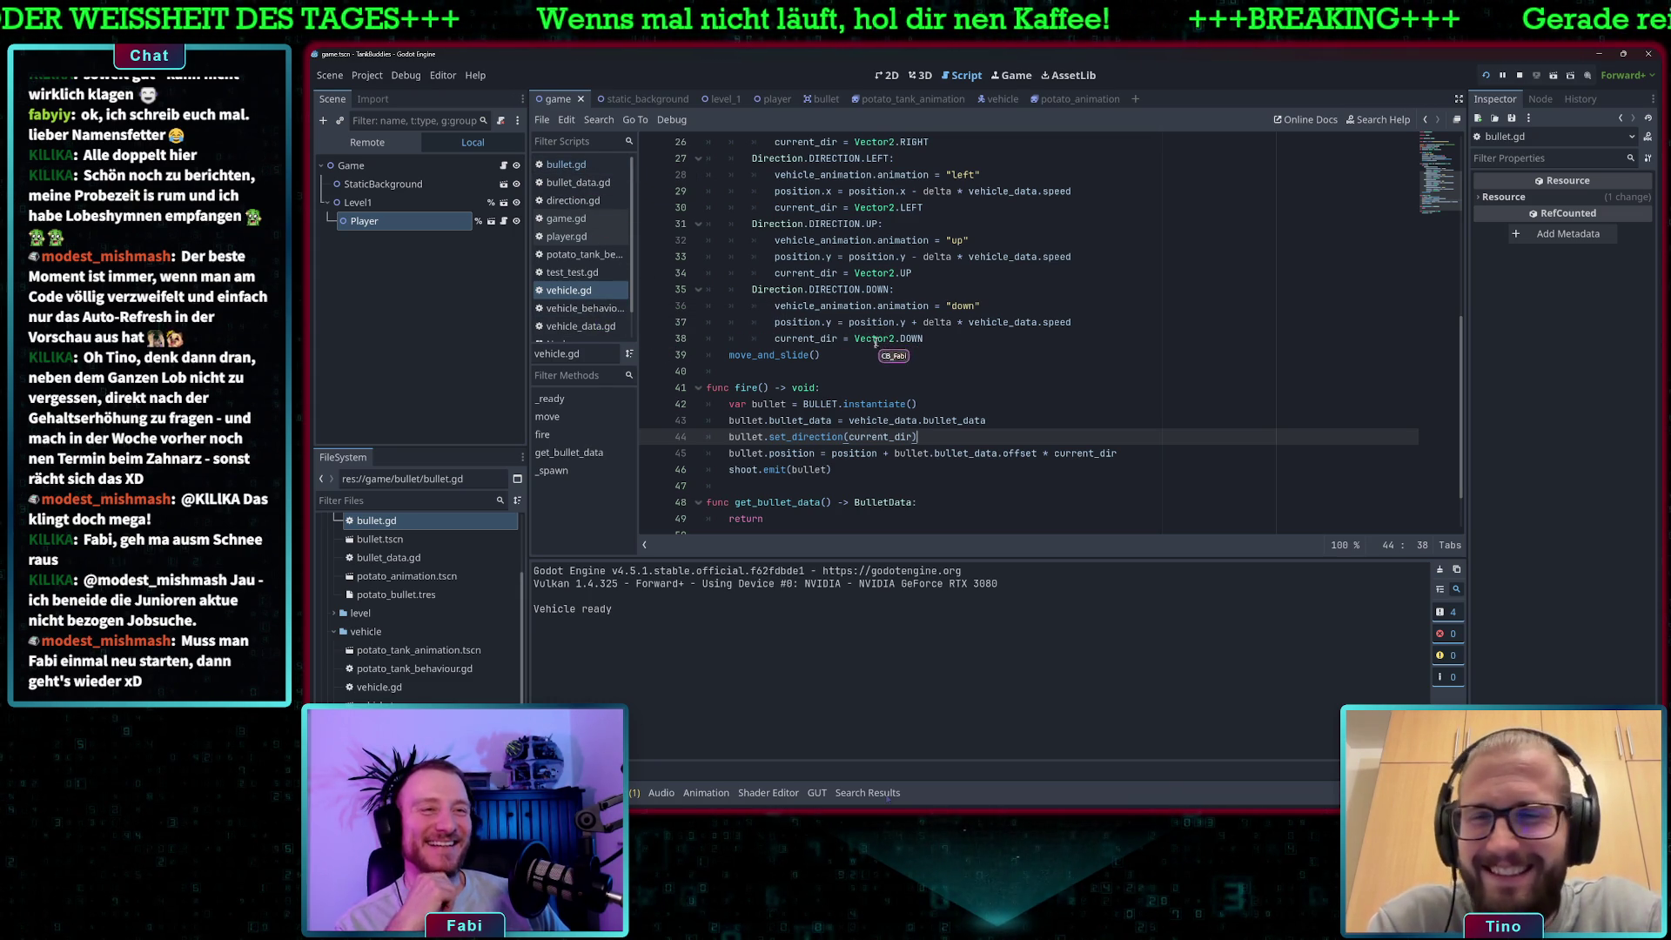
Set potato_bullet.tres Offset from 100 to 64 in the Inspector and run the project.
left_click(865, 356)
scroll(799, 354, "up", 6)
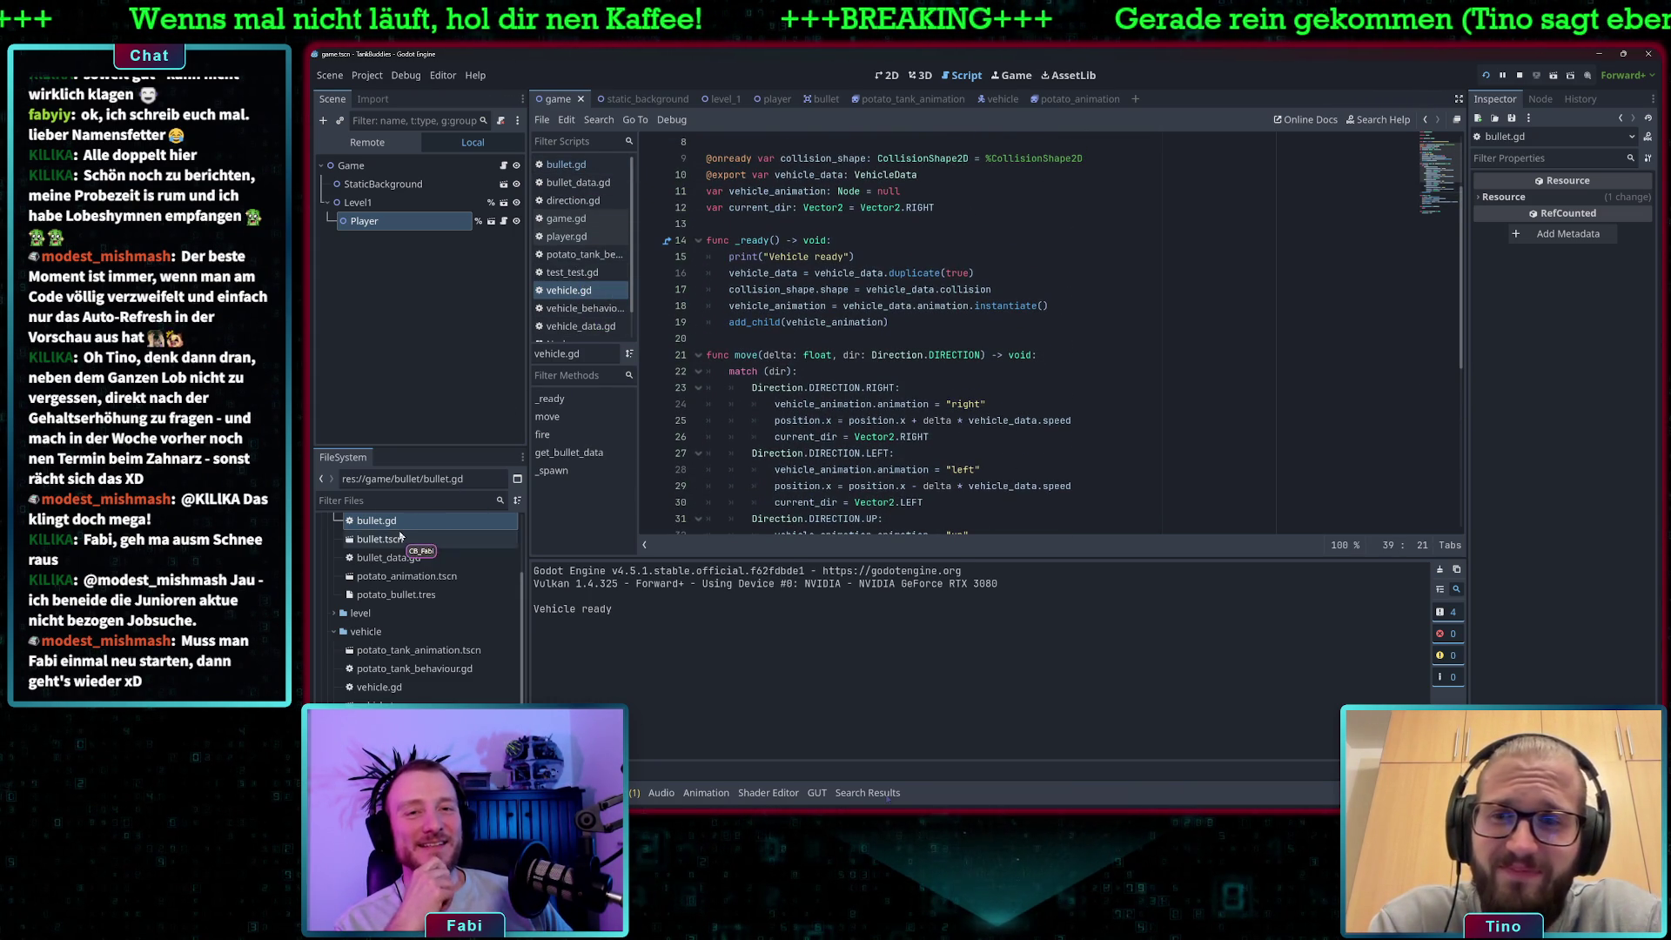
left_click(487, 594)
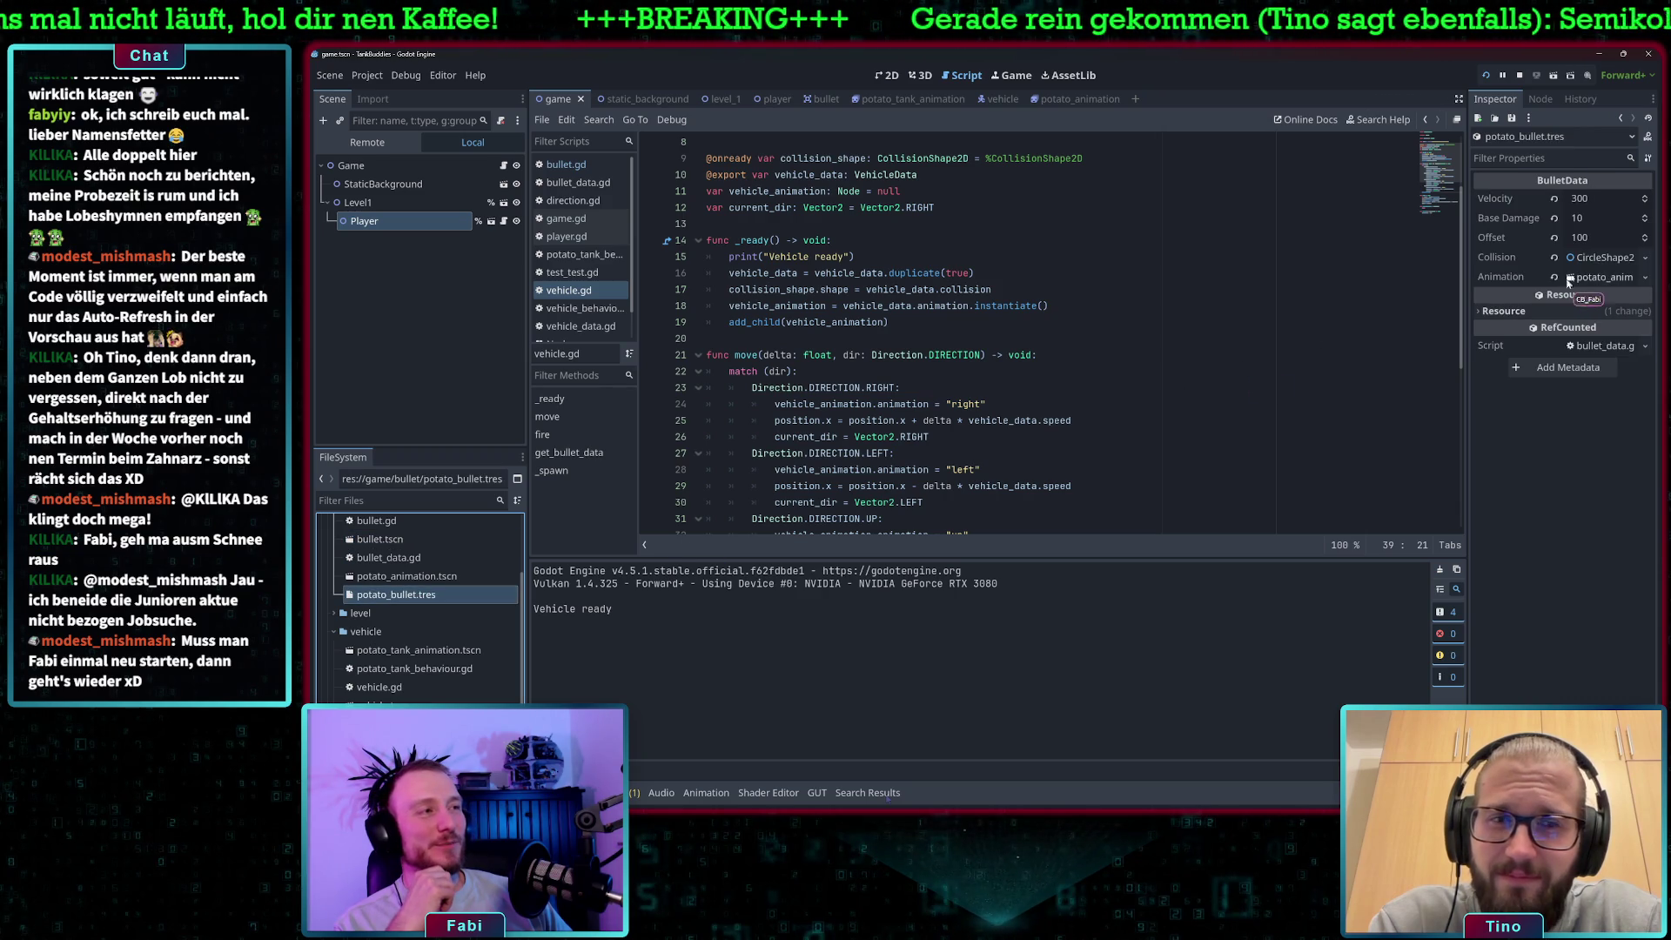
left_click(1600, 237)
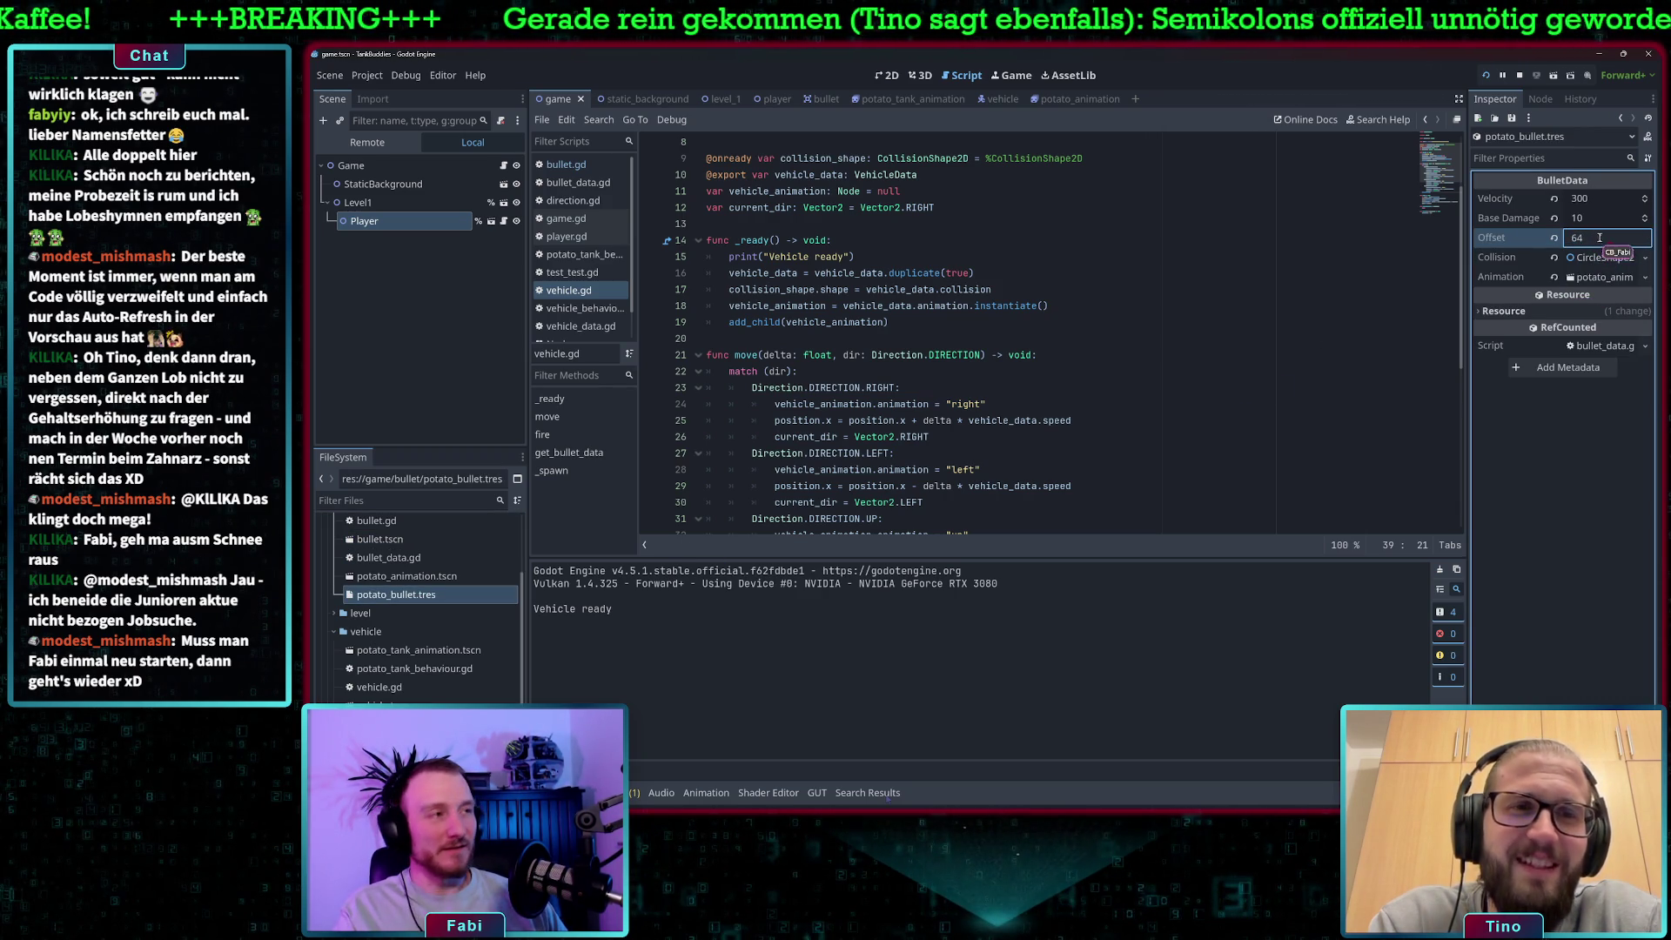
left_click(1193, 353)
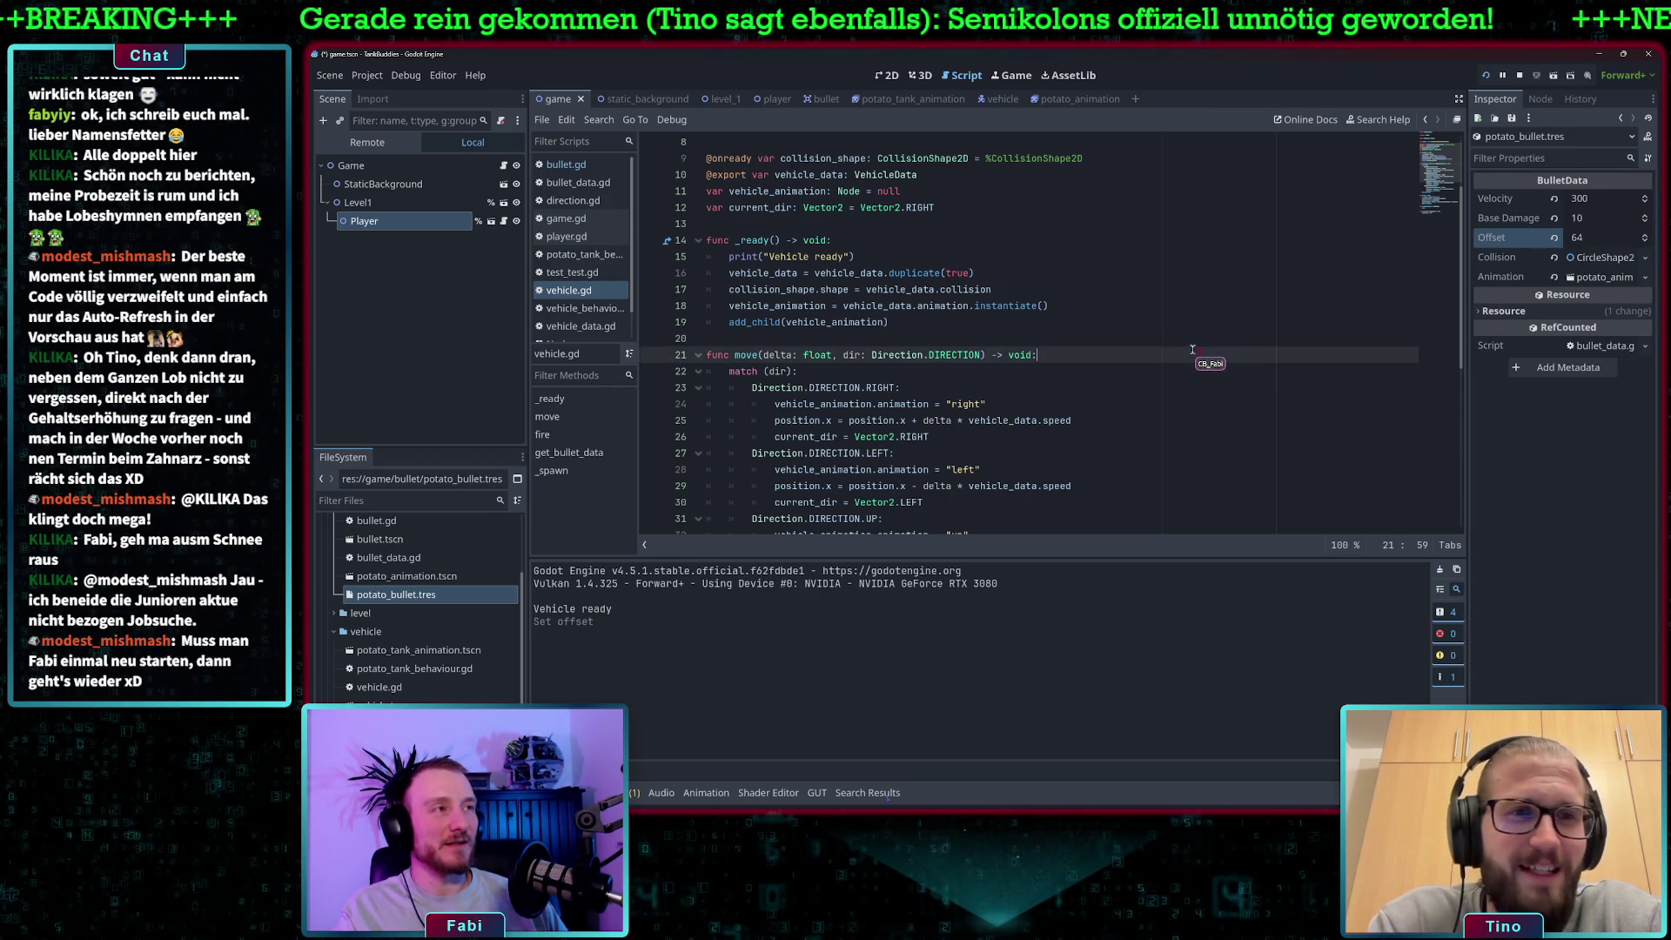
left_click(1487, 77)
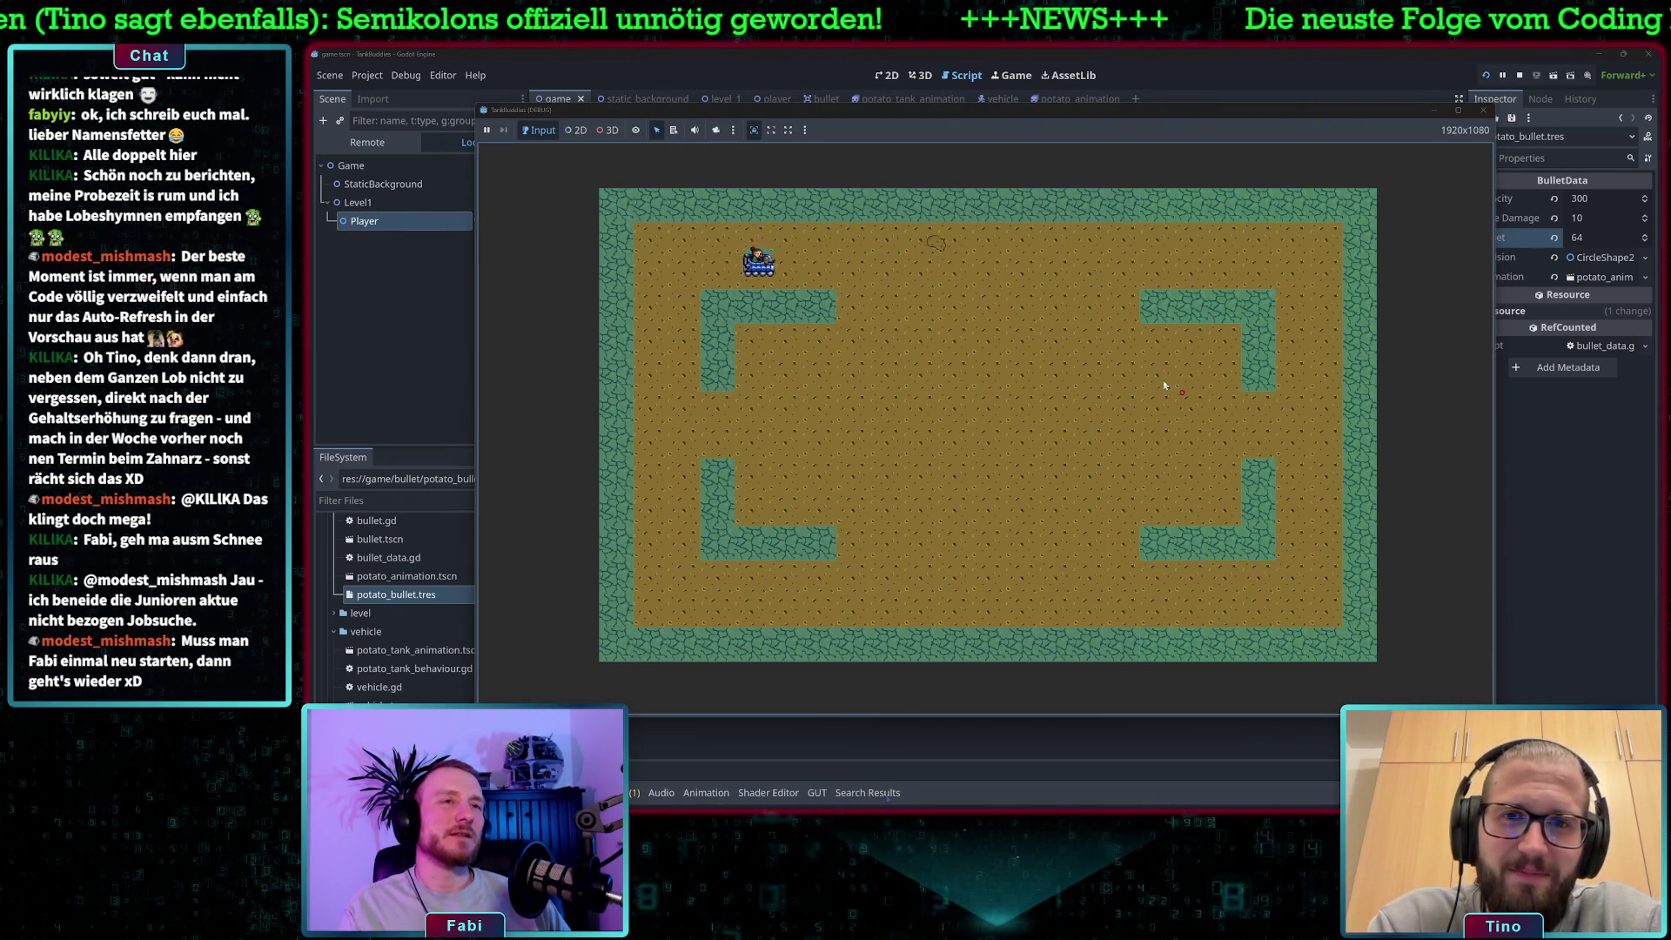
Drive the tank down, right and then left around the arena centre to check bullet positions.
key("Down")
key("Right")
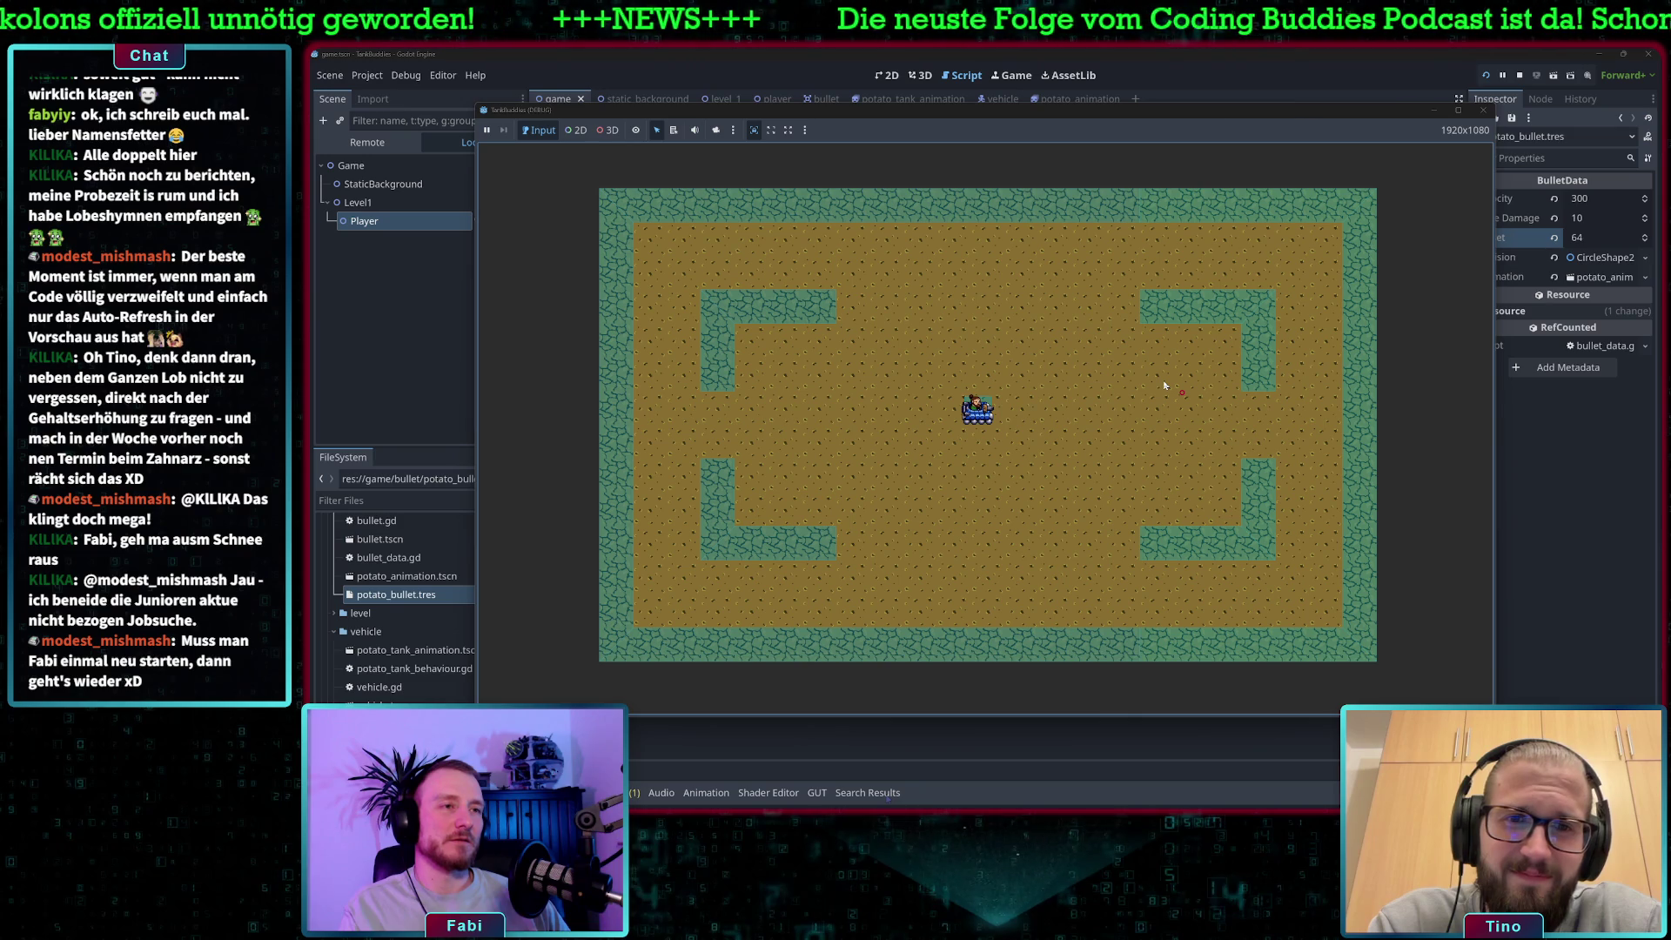
key("Right")
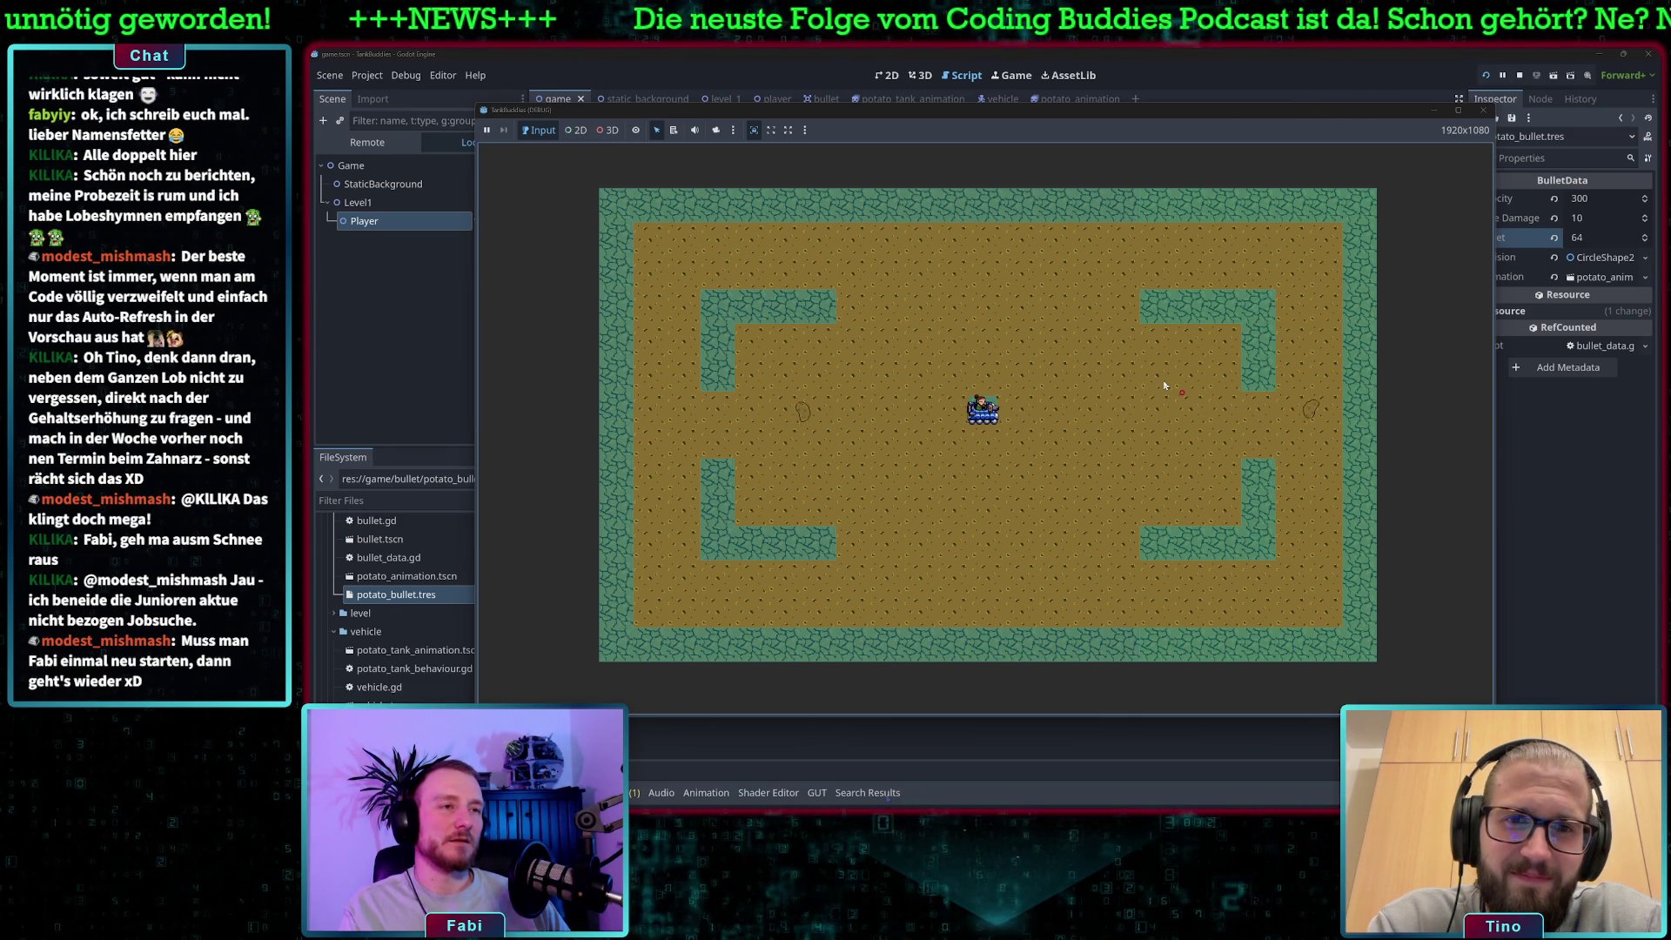
key("Left")
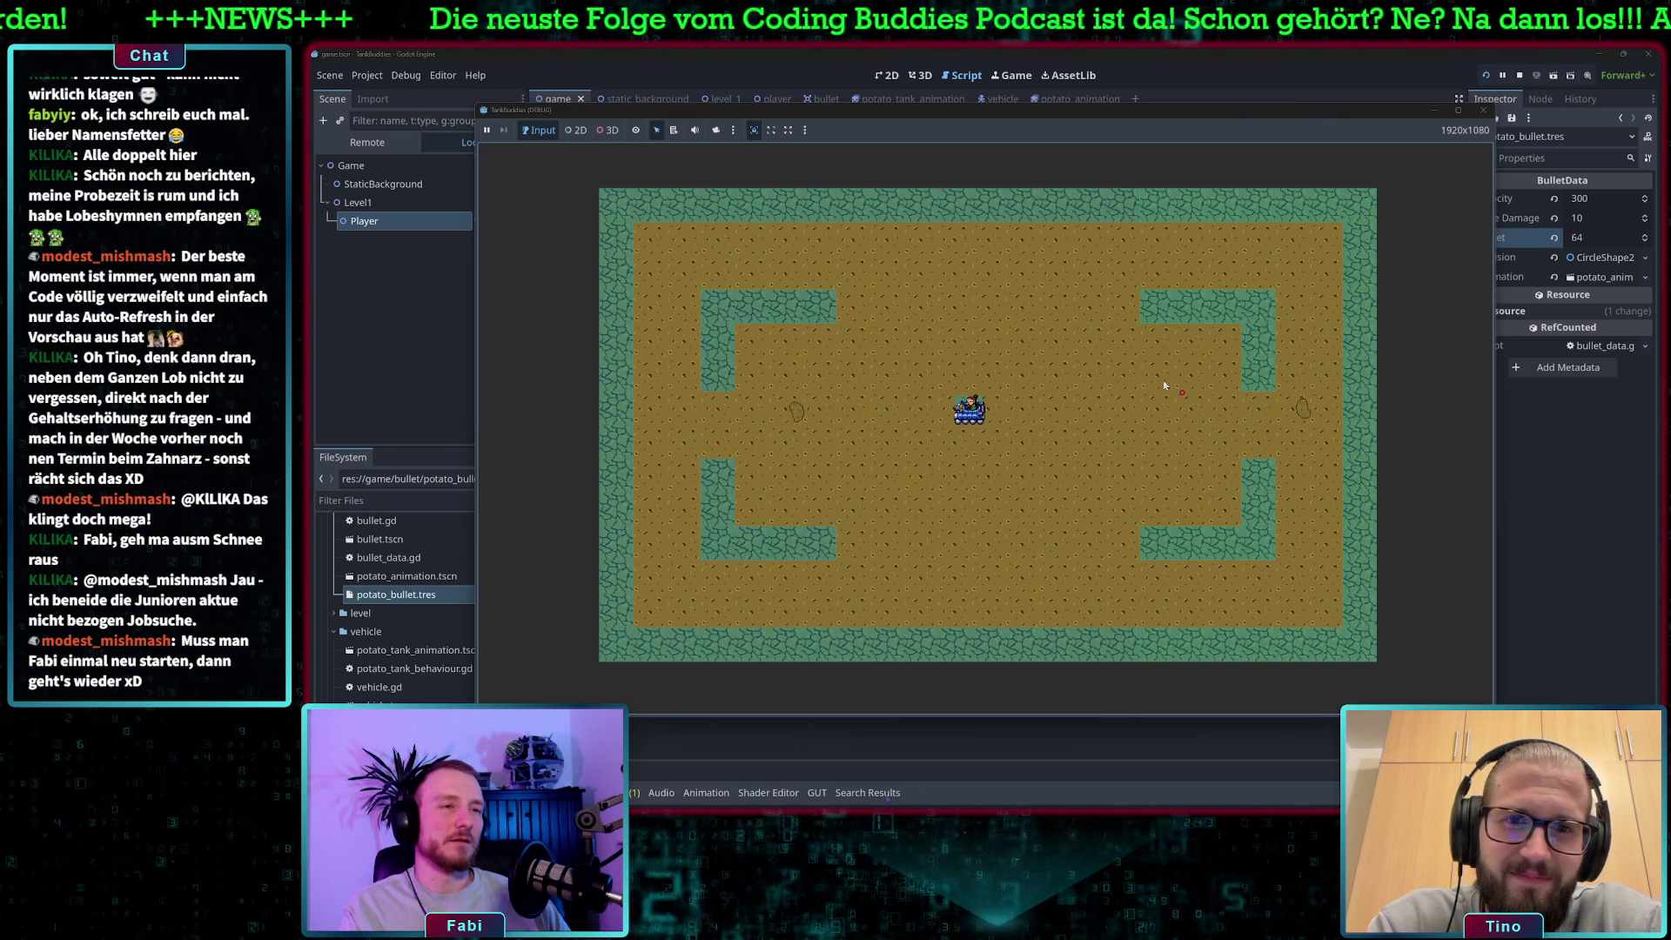
key("Left")
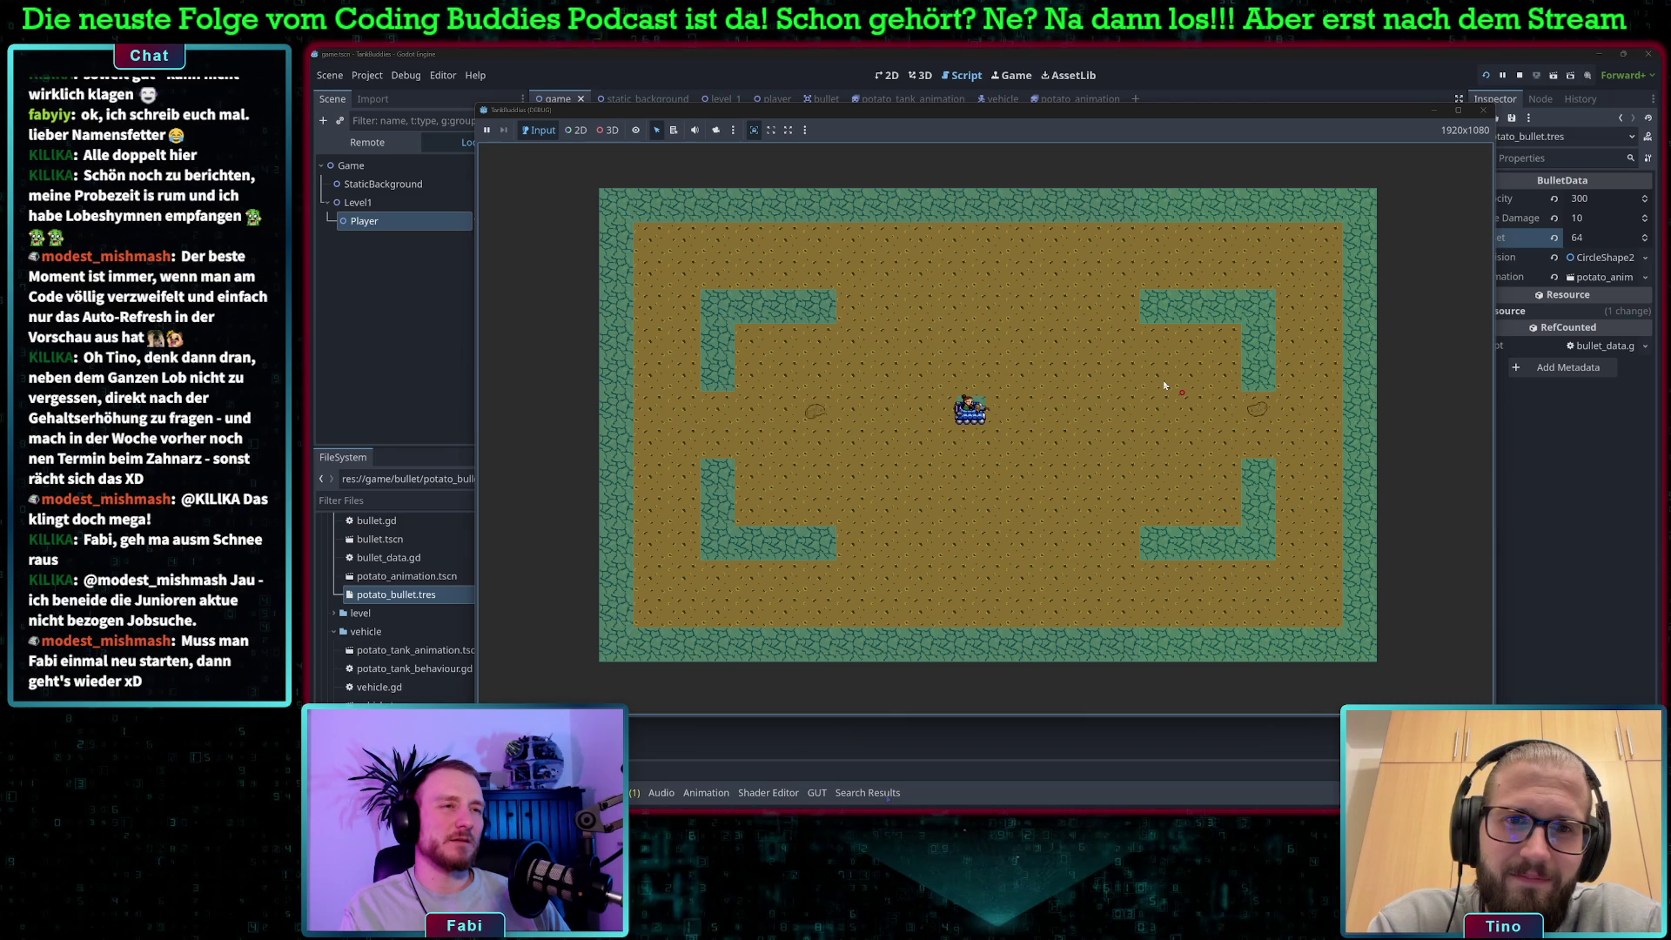
key("Left")
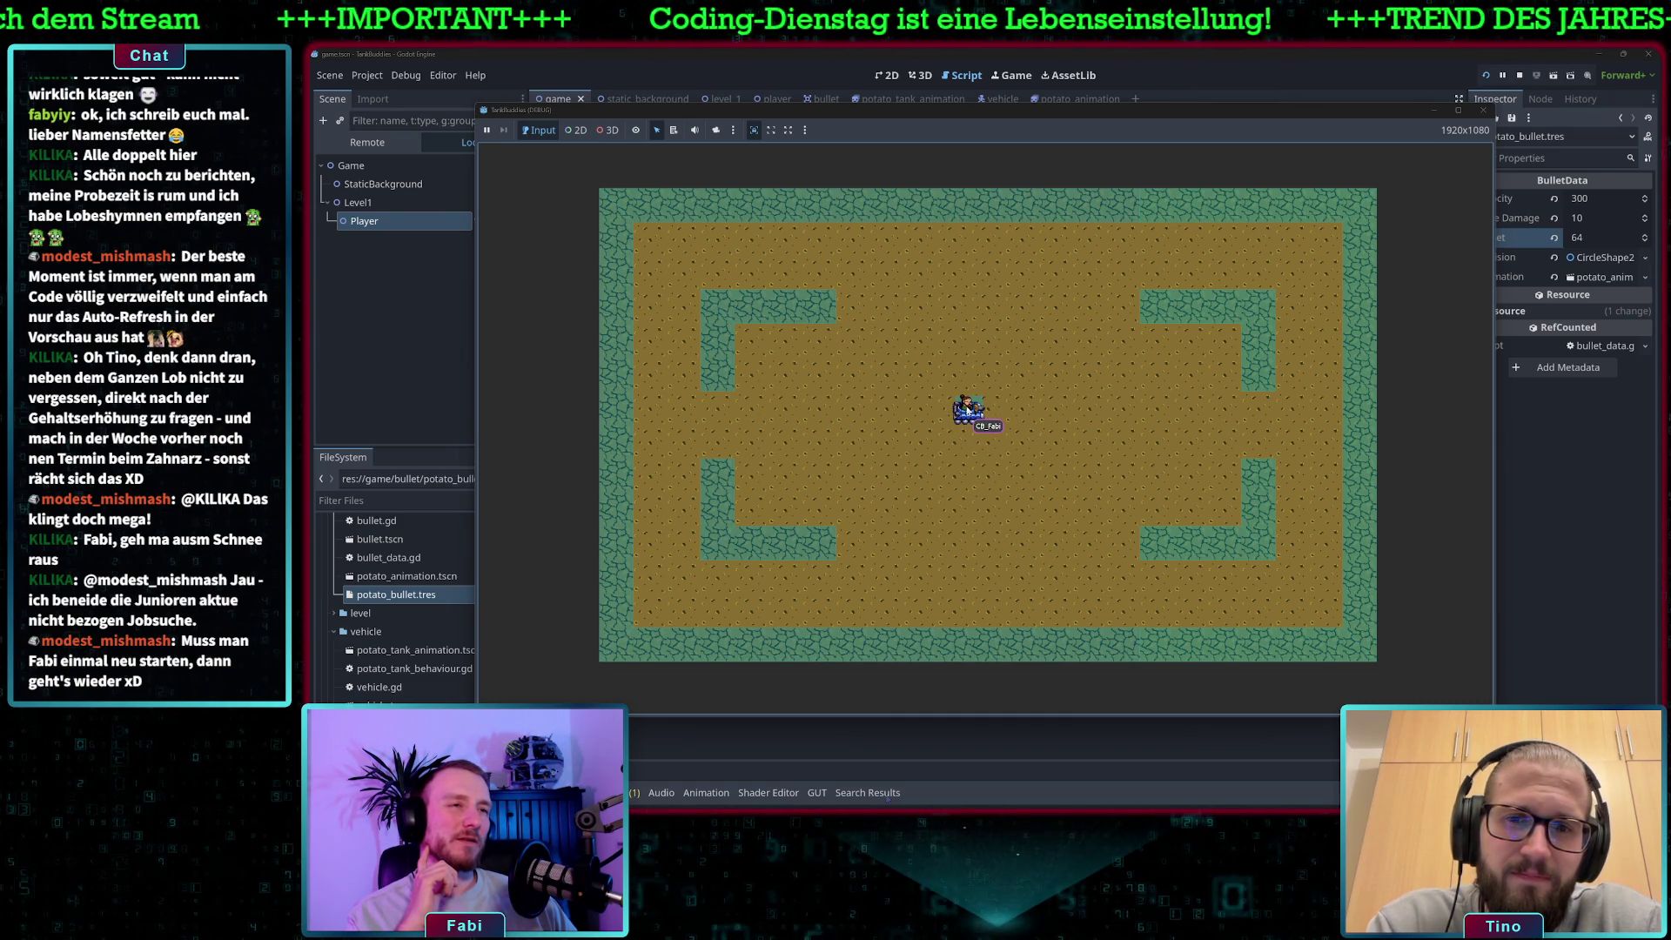
left_click(892, 98)
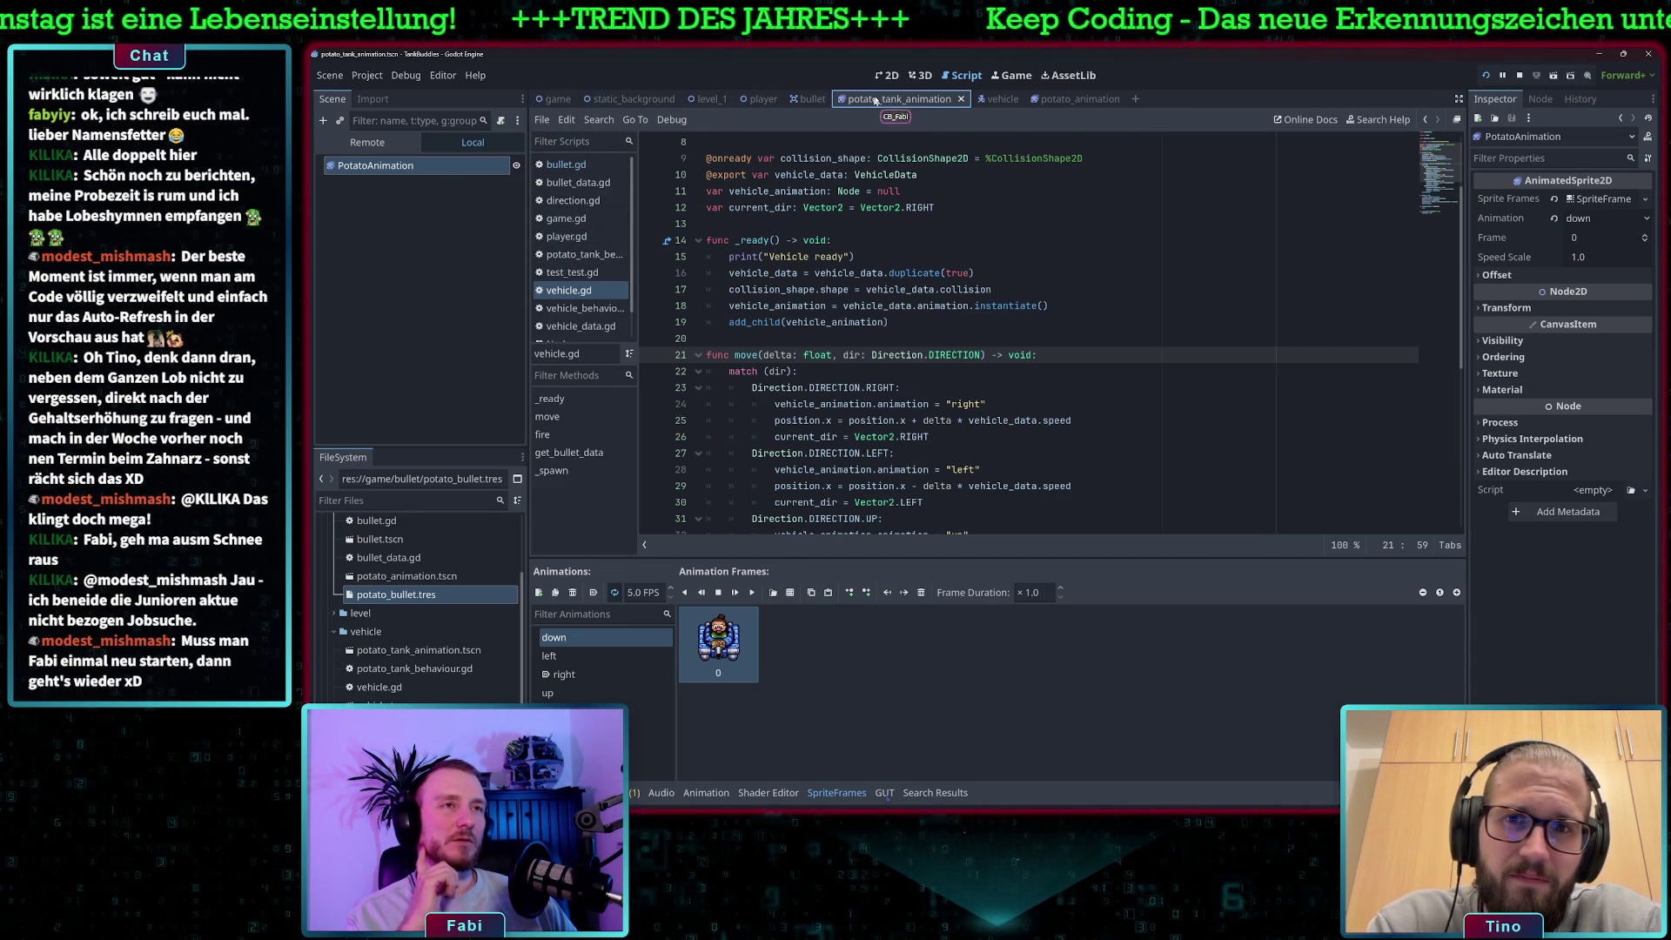
Show the potato_tank_animation tank sprite in the 2D workspace.
left_click(898, 78)
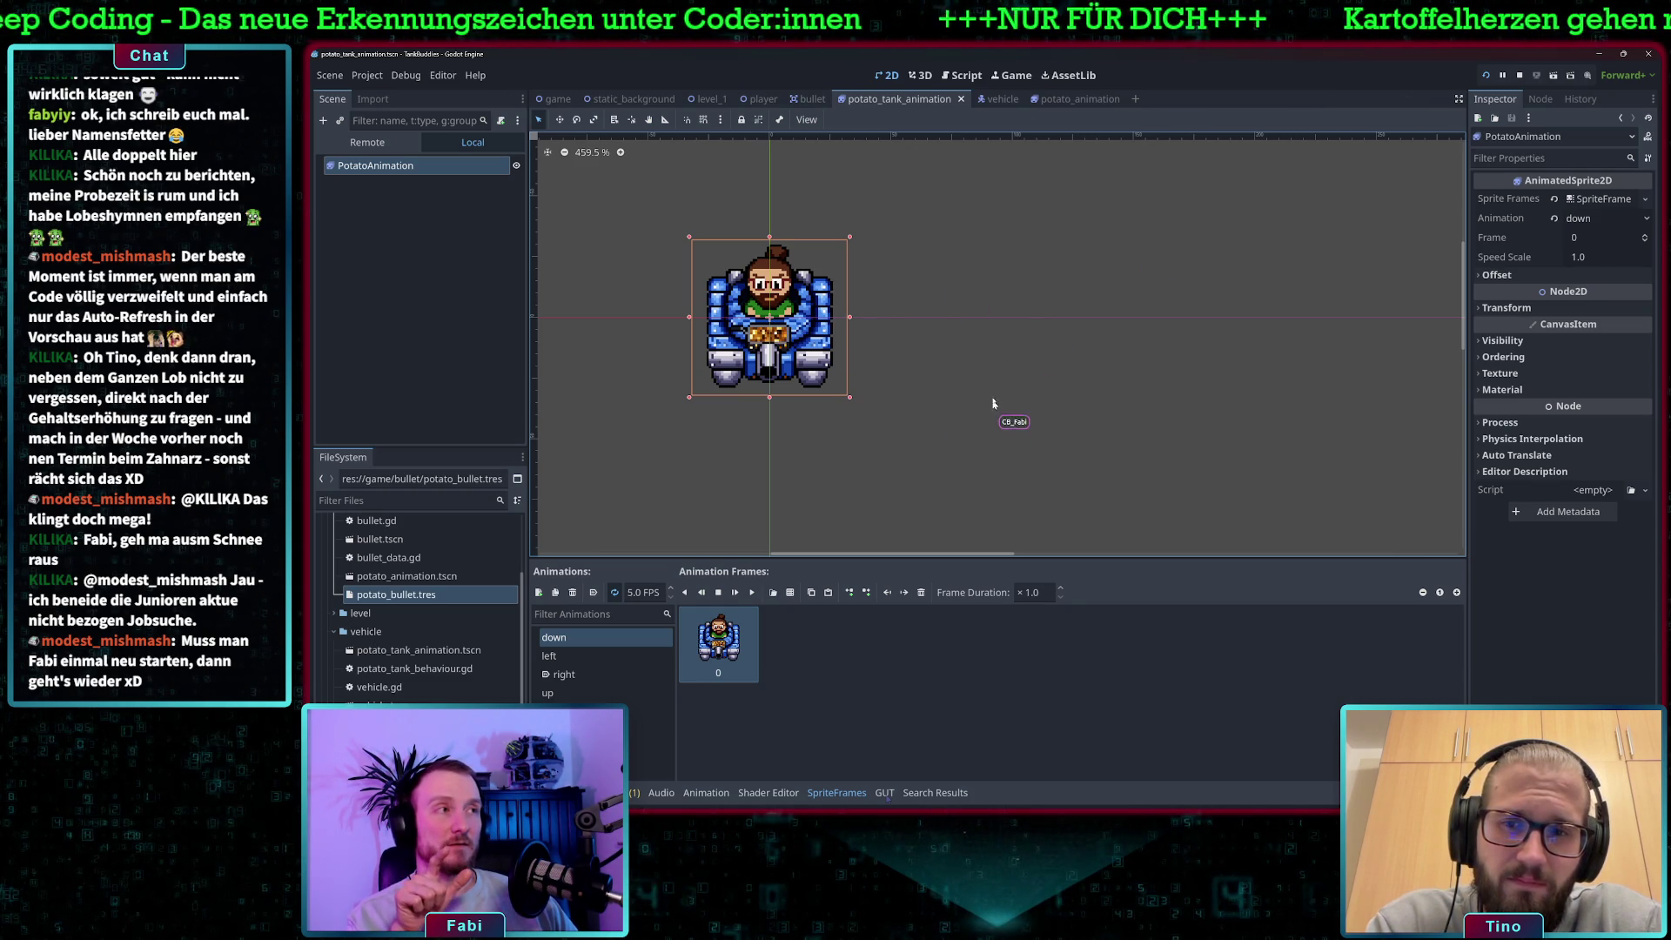
Change potato_bullet.tres Offset from 64 to 32 and save.
left_click(396, 594)
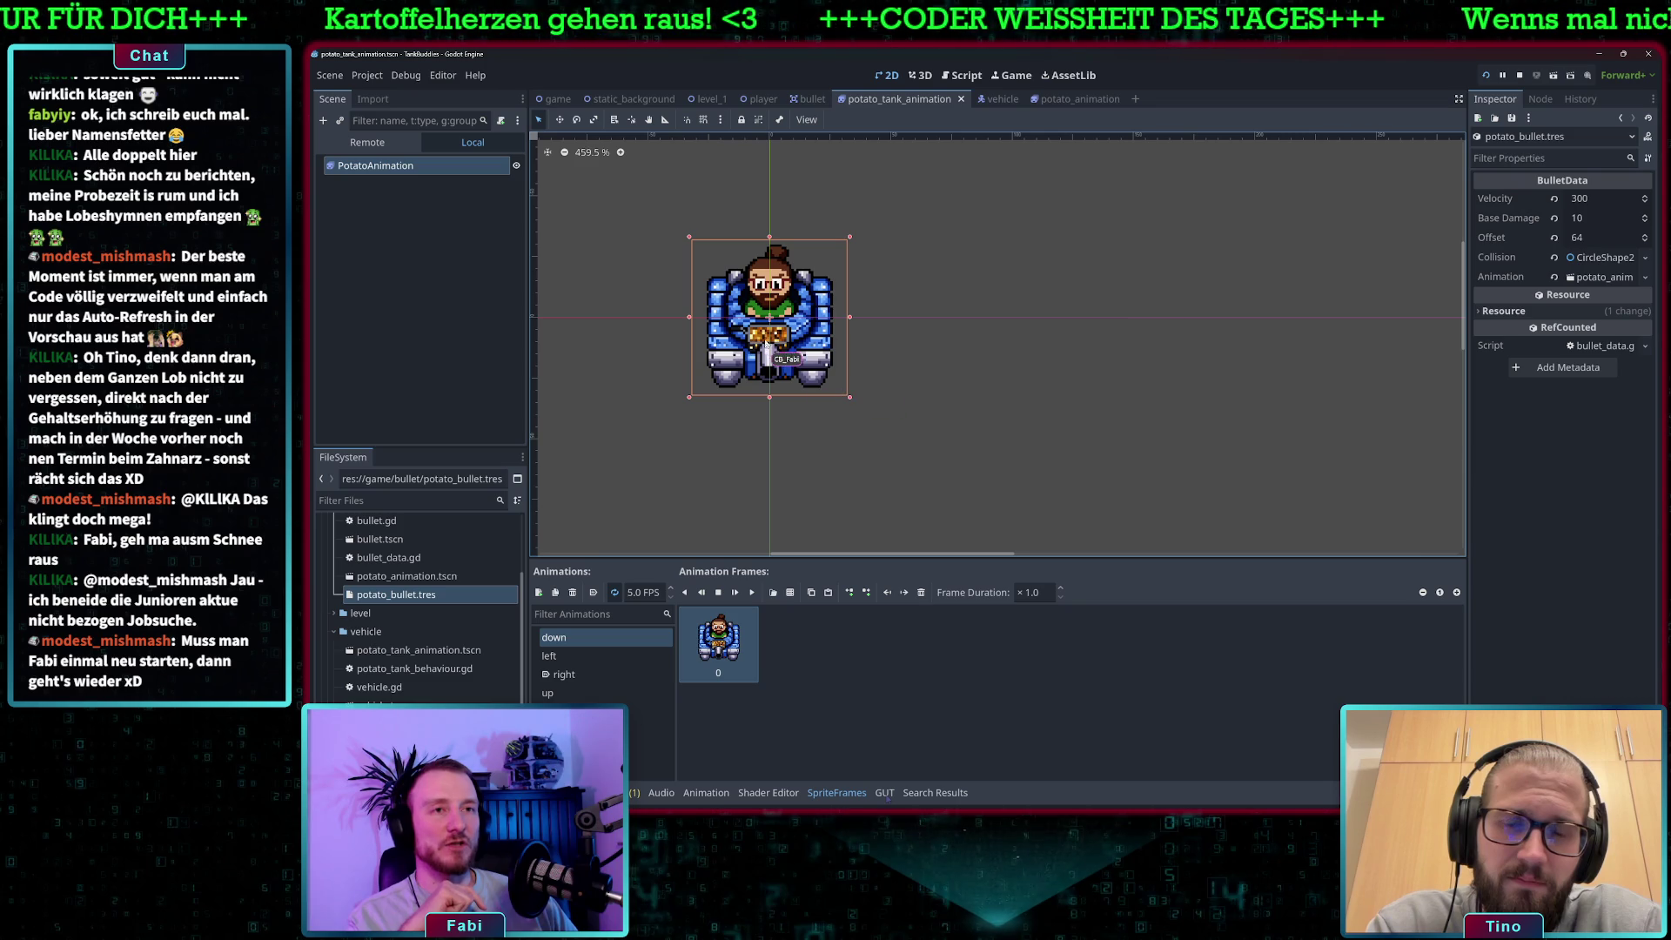
left_click(1592, 238)
type("32")
key("ctrl+s")
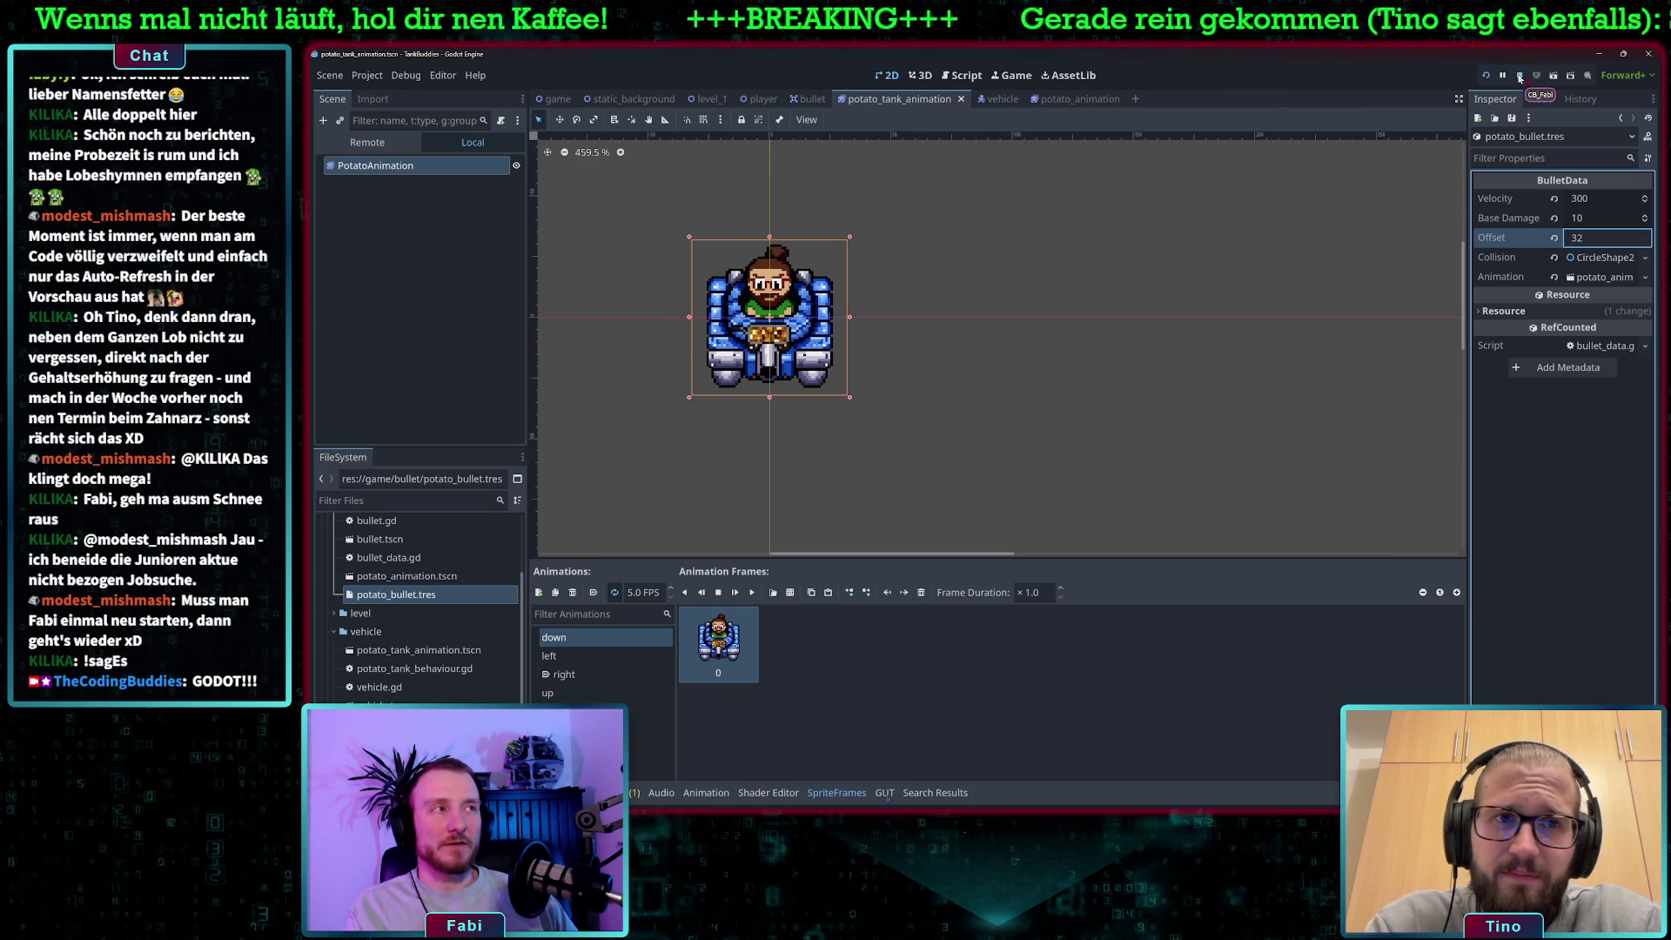
Run the game, drive the tank around with S, W and D, fire a potato, then close it.
left_click(1485, 75)
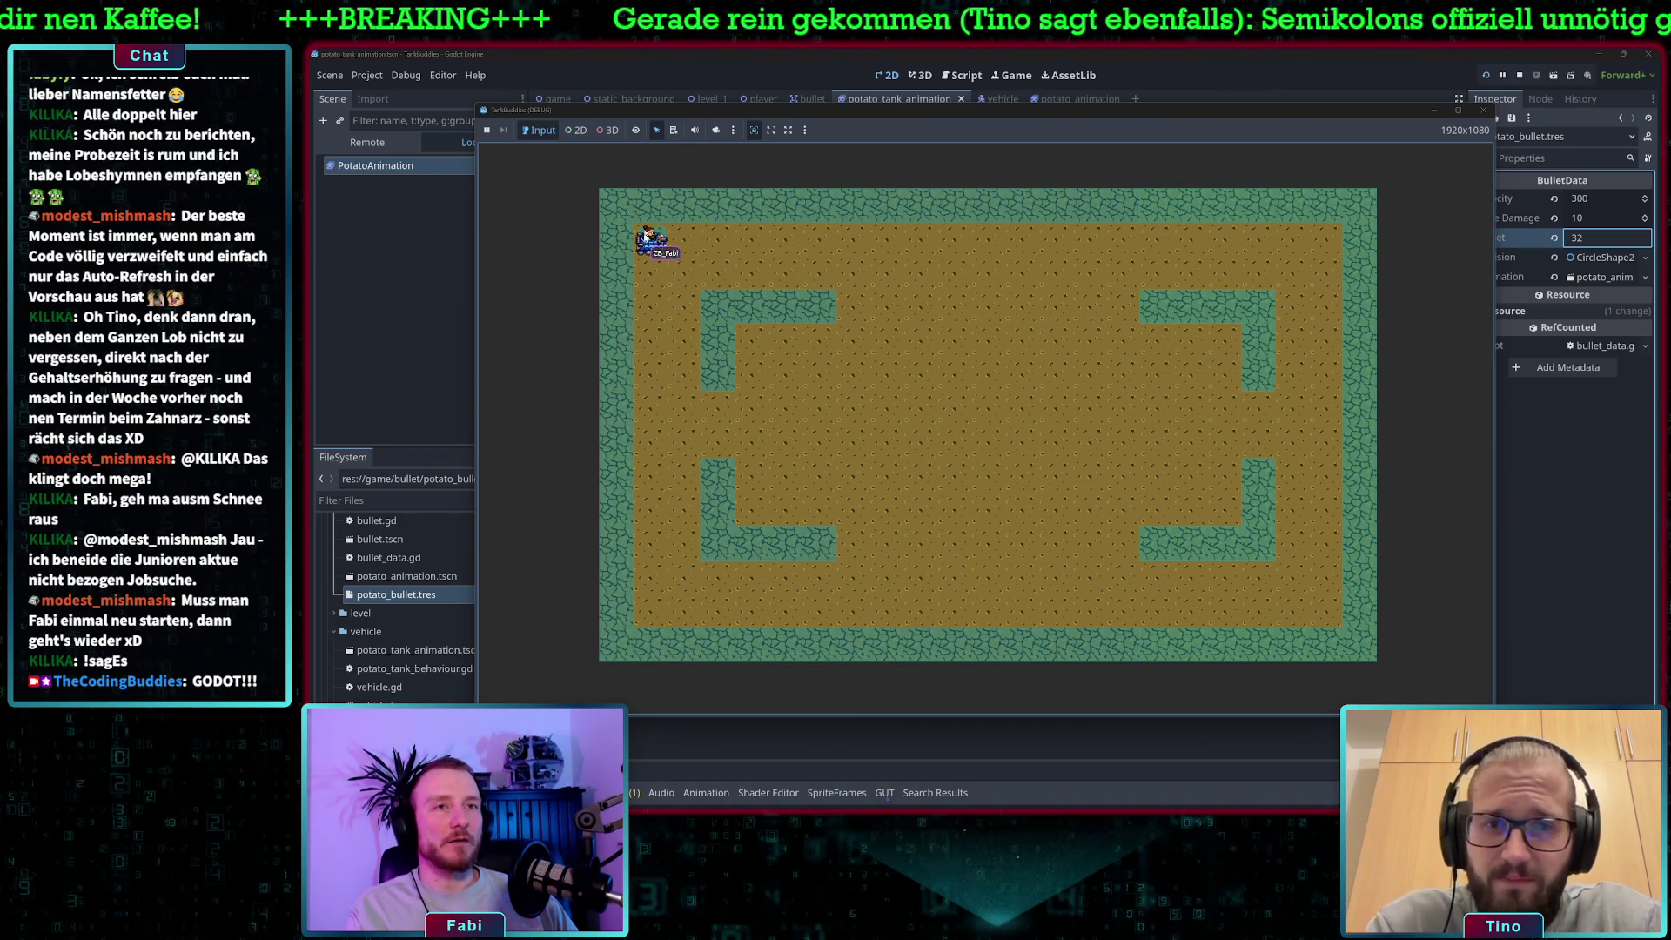
key("s")
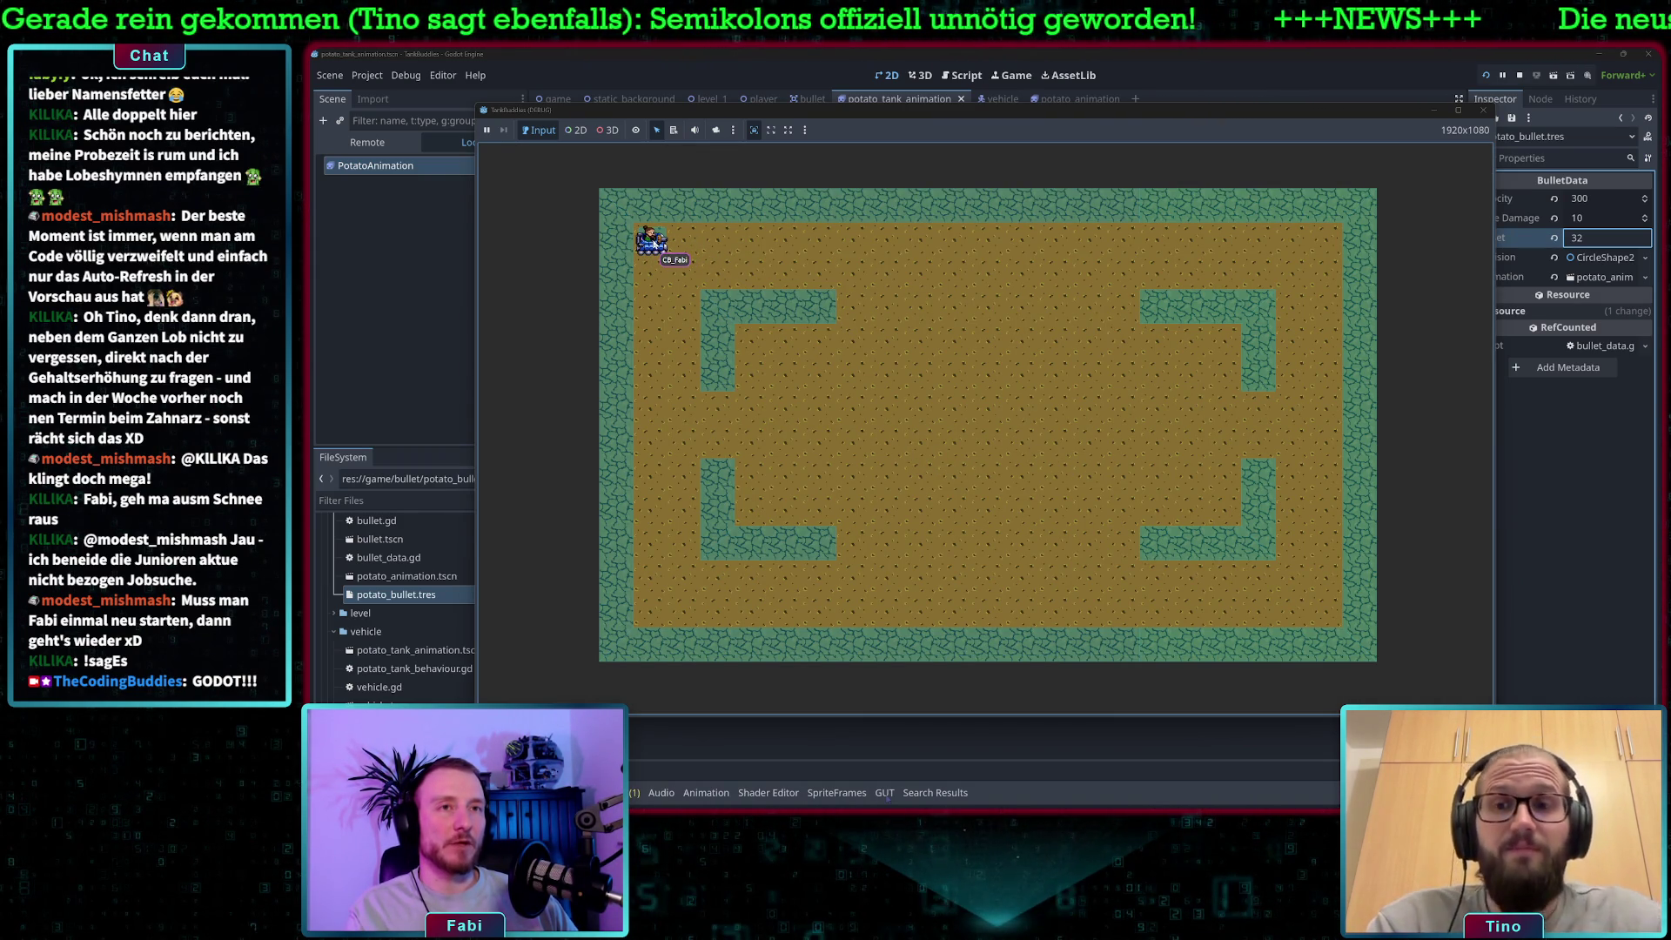
key("w")
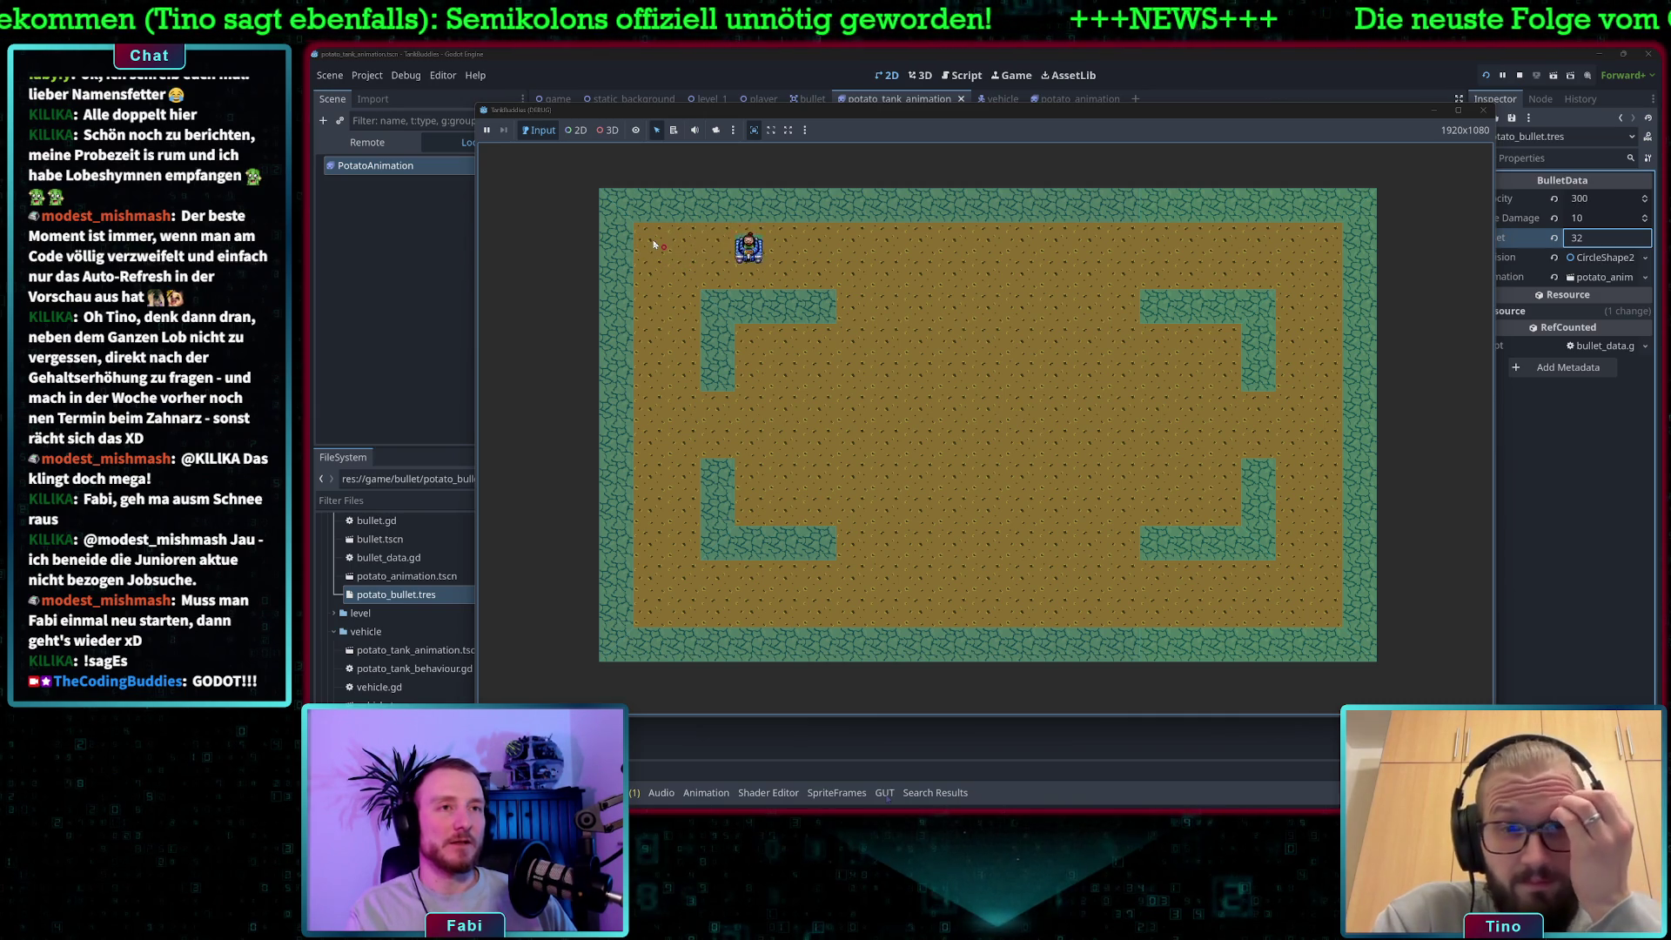
key("d")
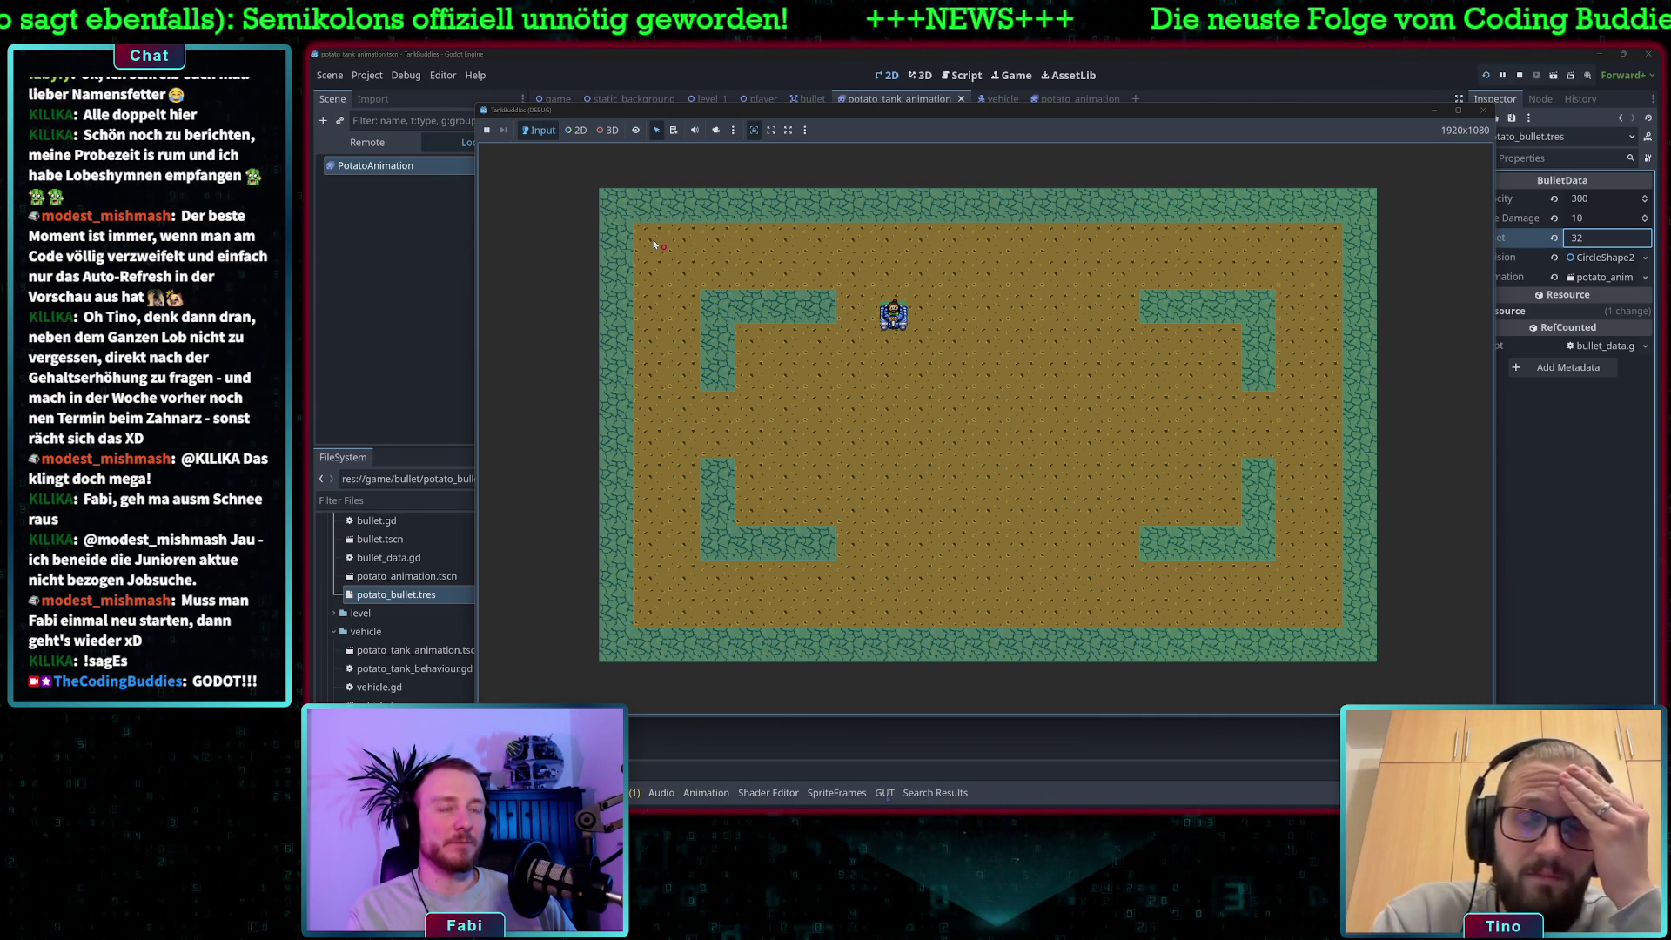
key("w")
key("space")
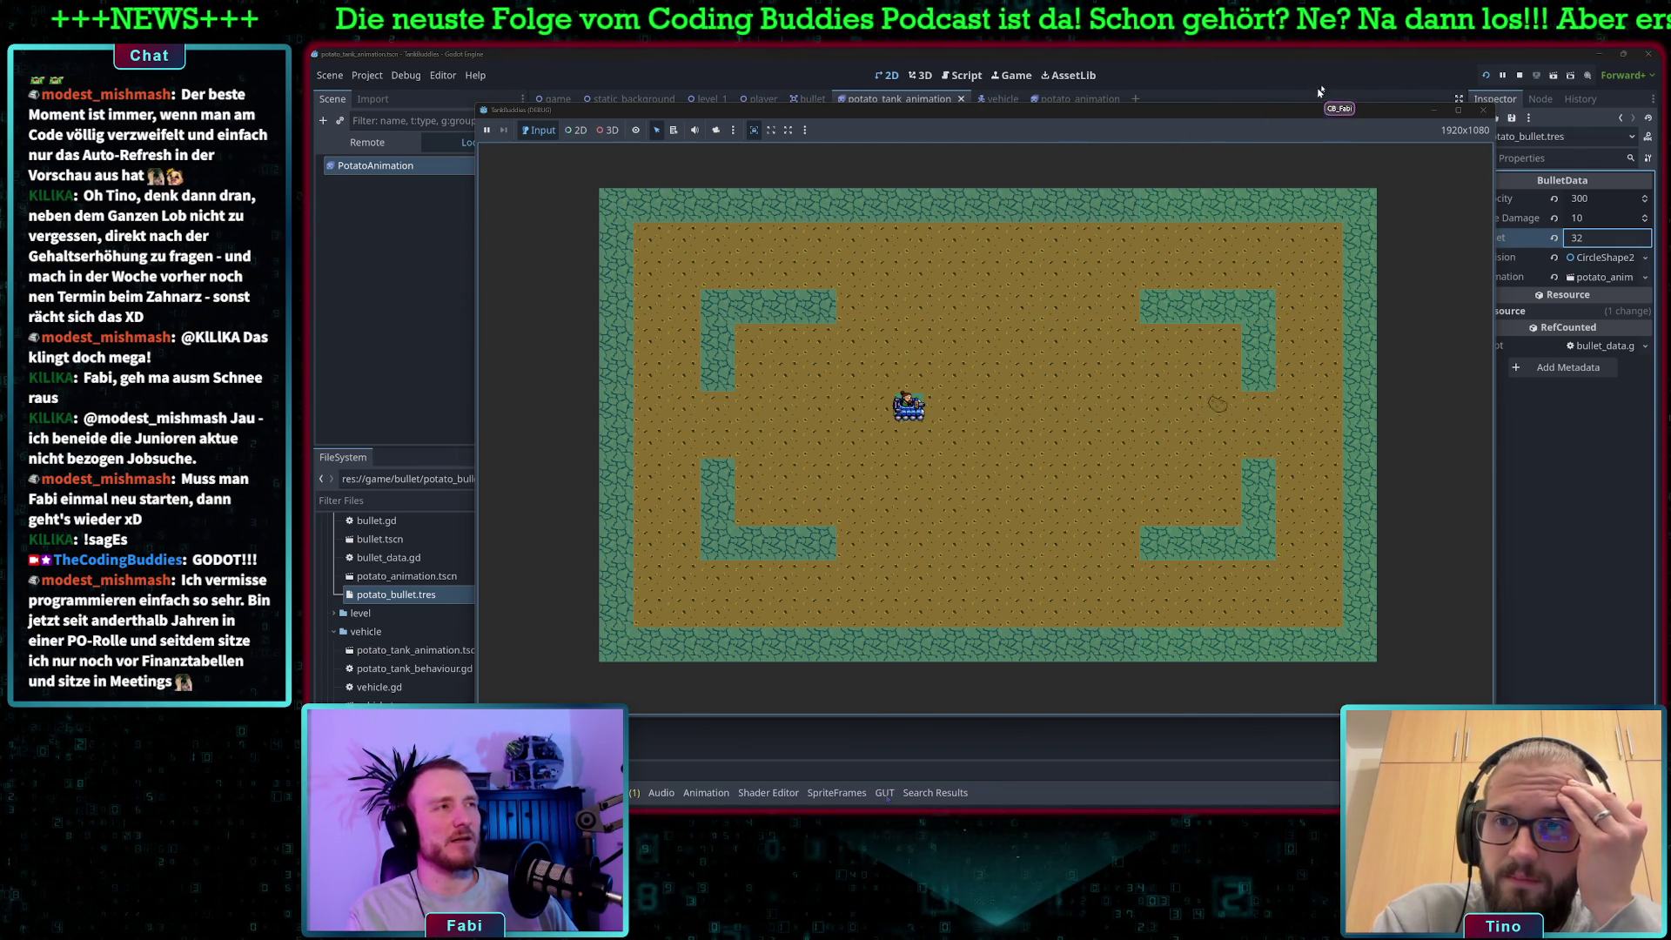
key("F8")
Save the Offset 32 change, relaunch the game, and select the Offset field again.
left_click(1134, 359)
key("ctrl+s")
left_click(1490, 76)
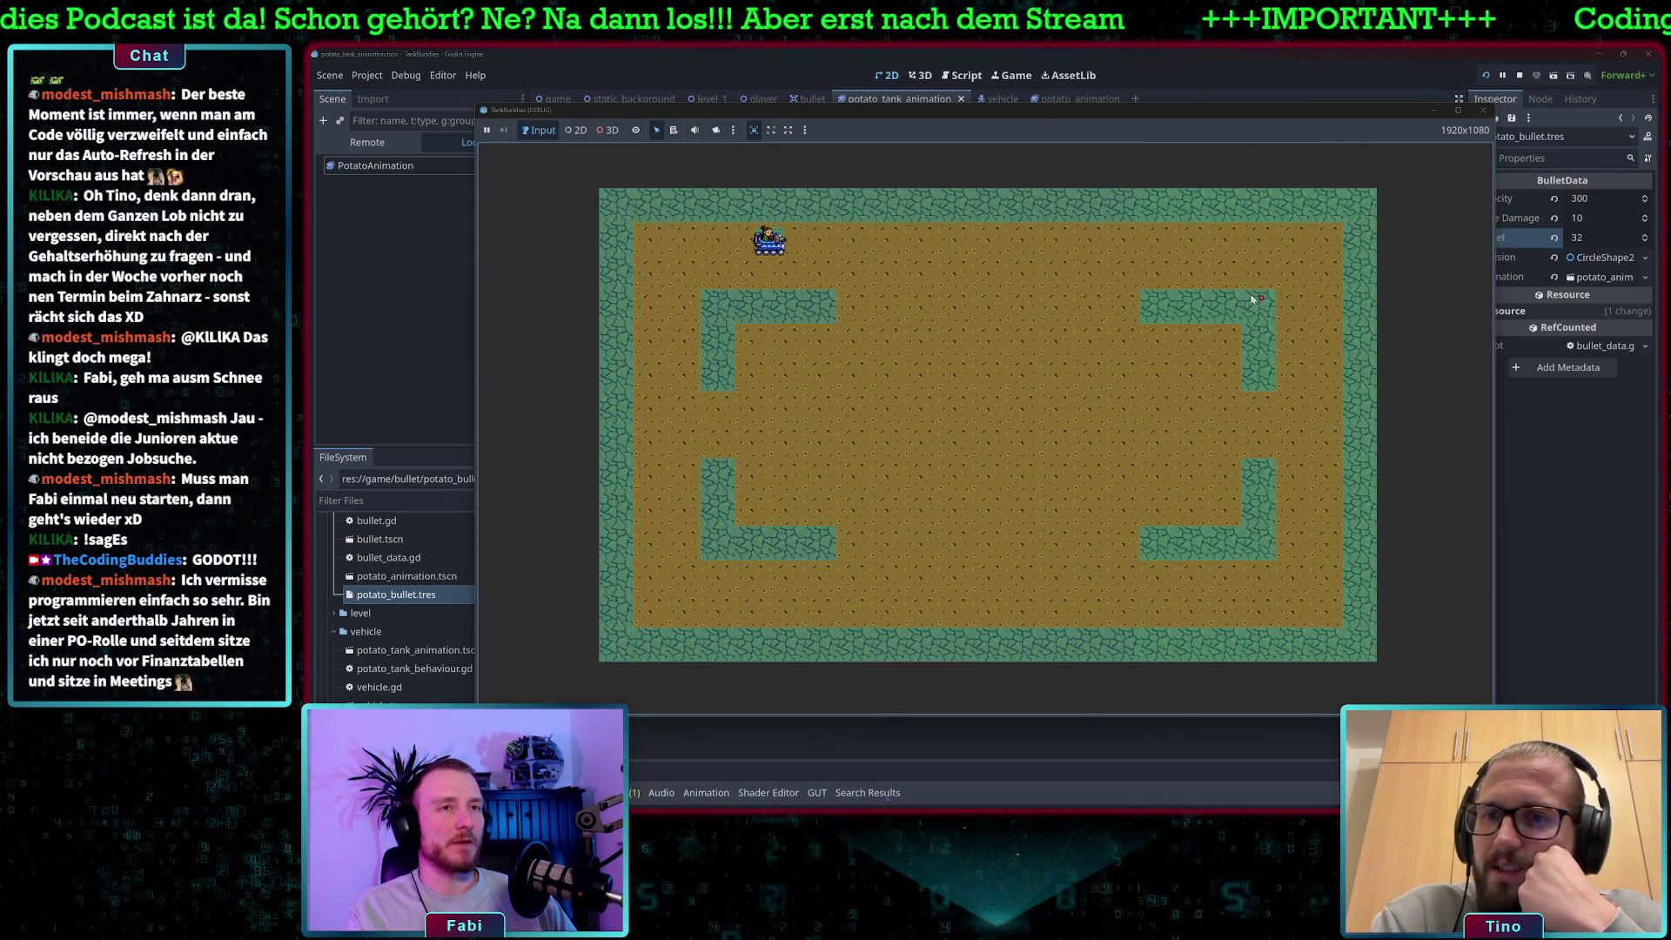
left_click(1593, 236)
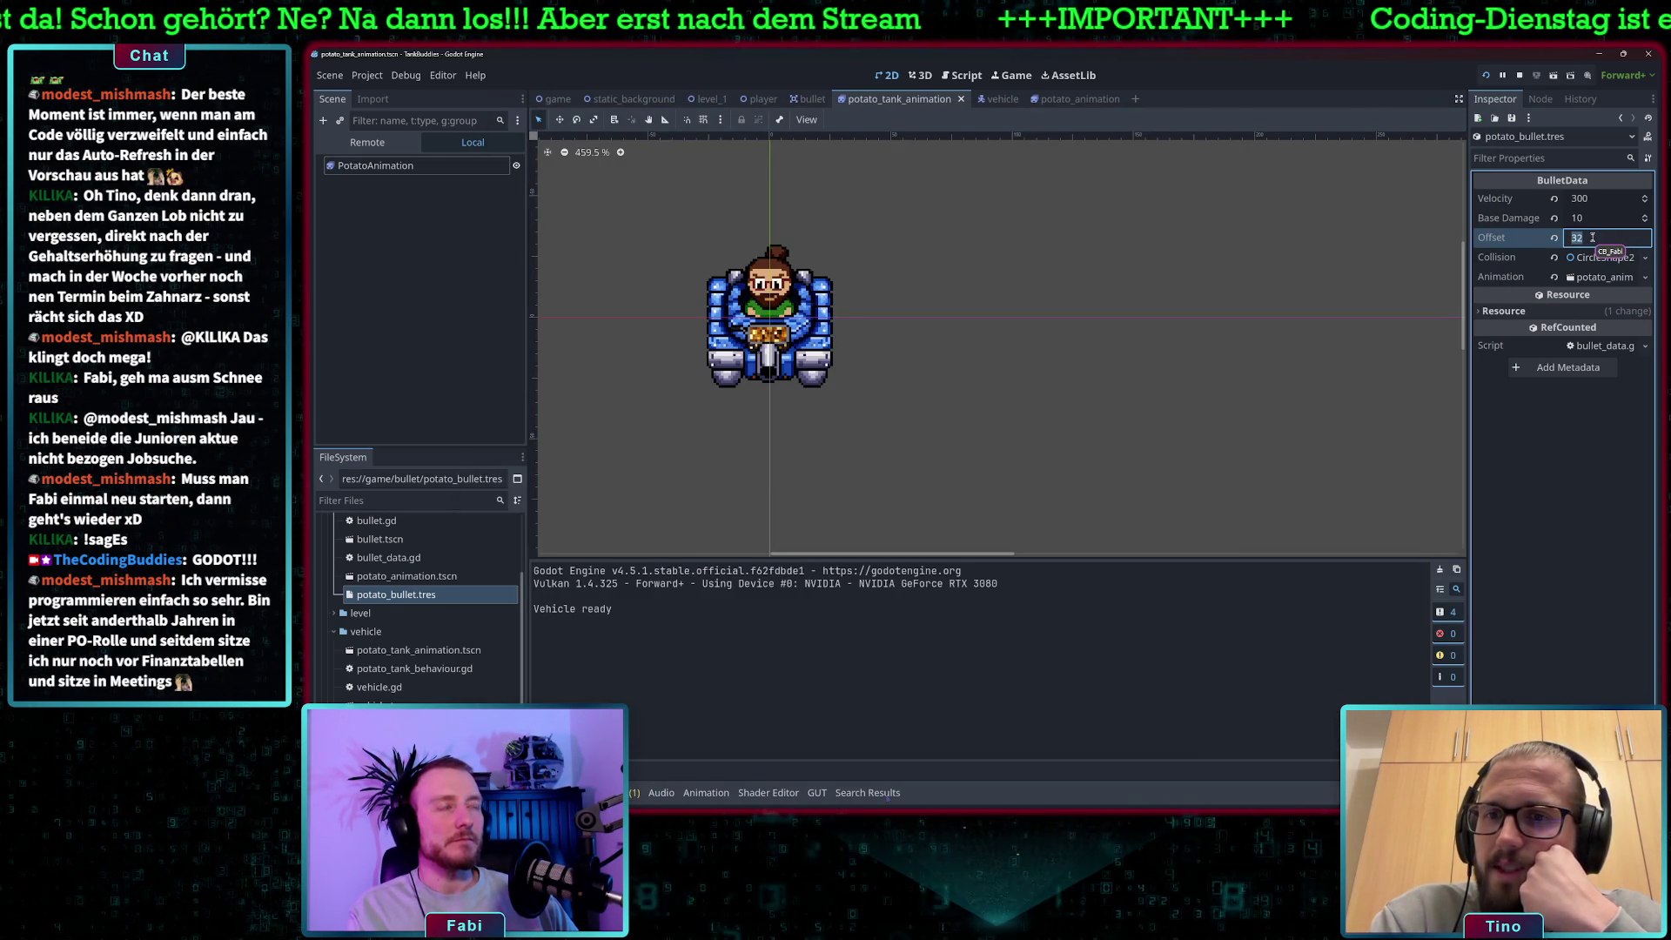
Set the bullet Offset to 40, save, and restart the game to test it.
type("40")
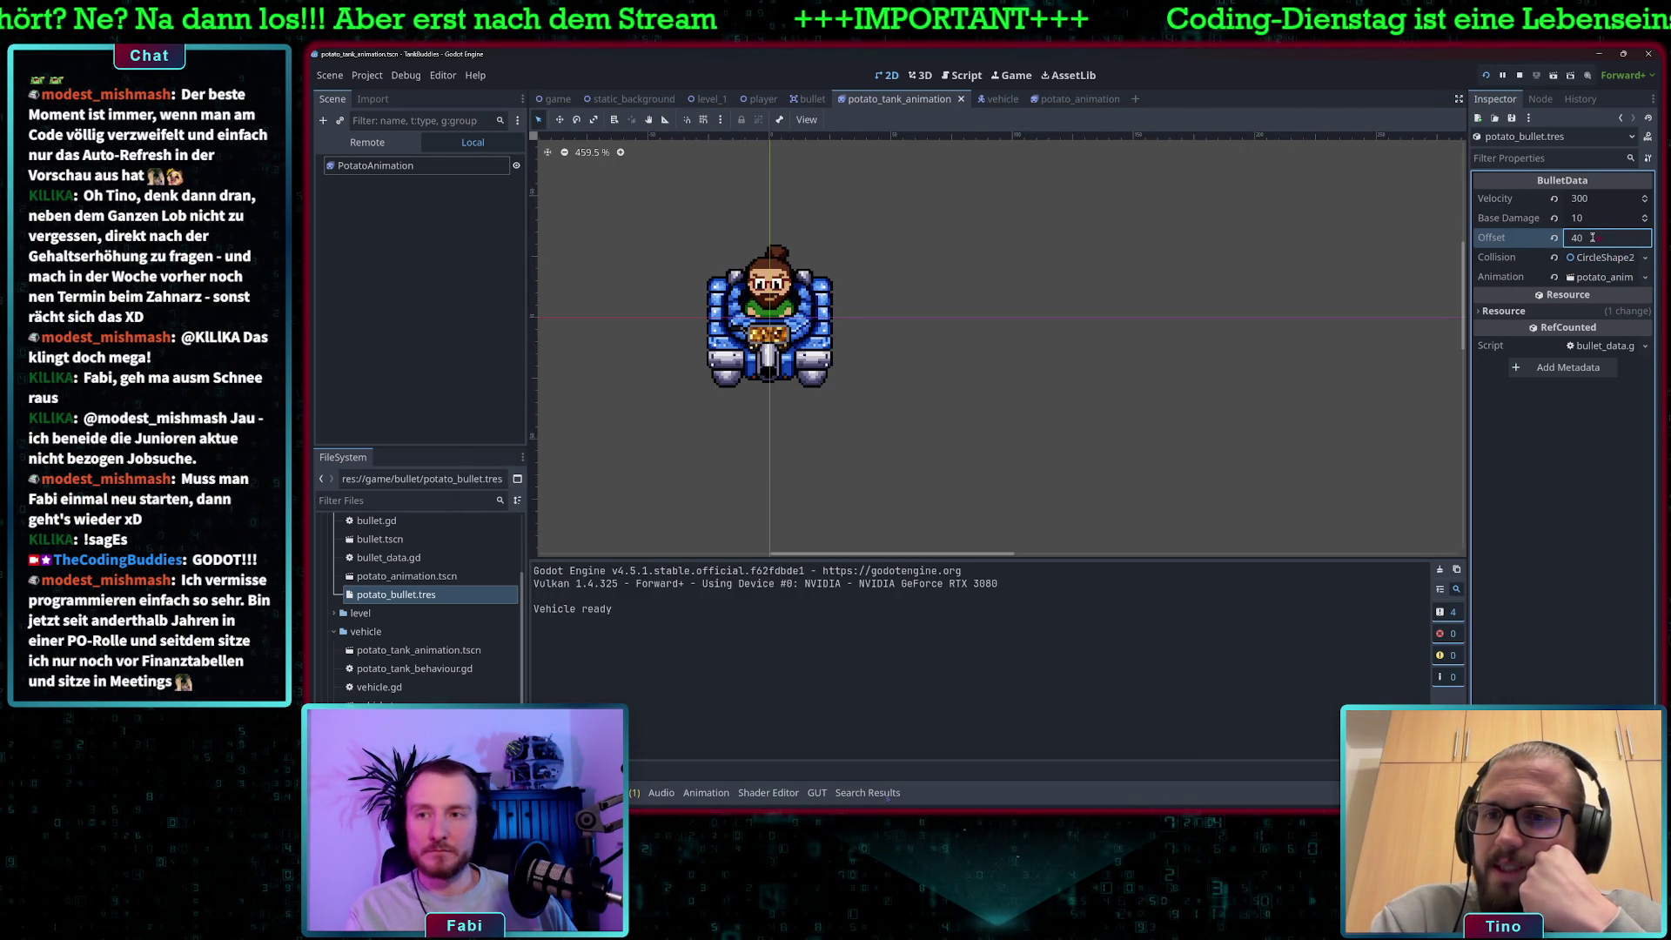
key("ctrl+s")
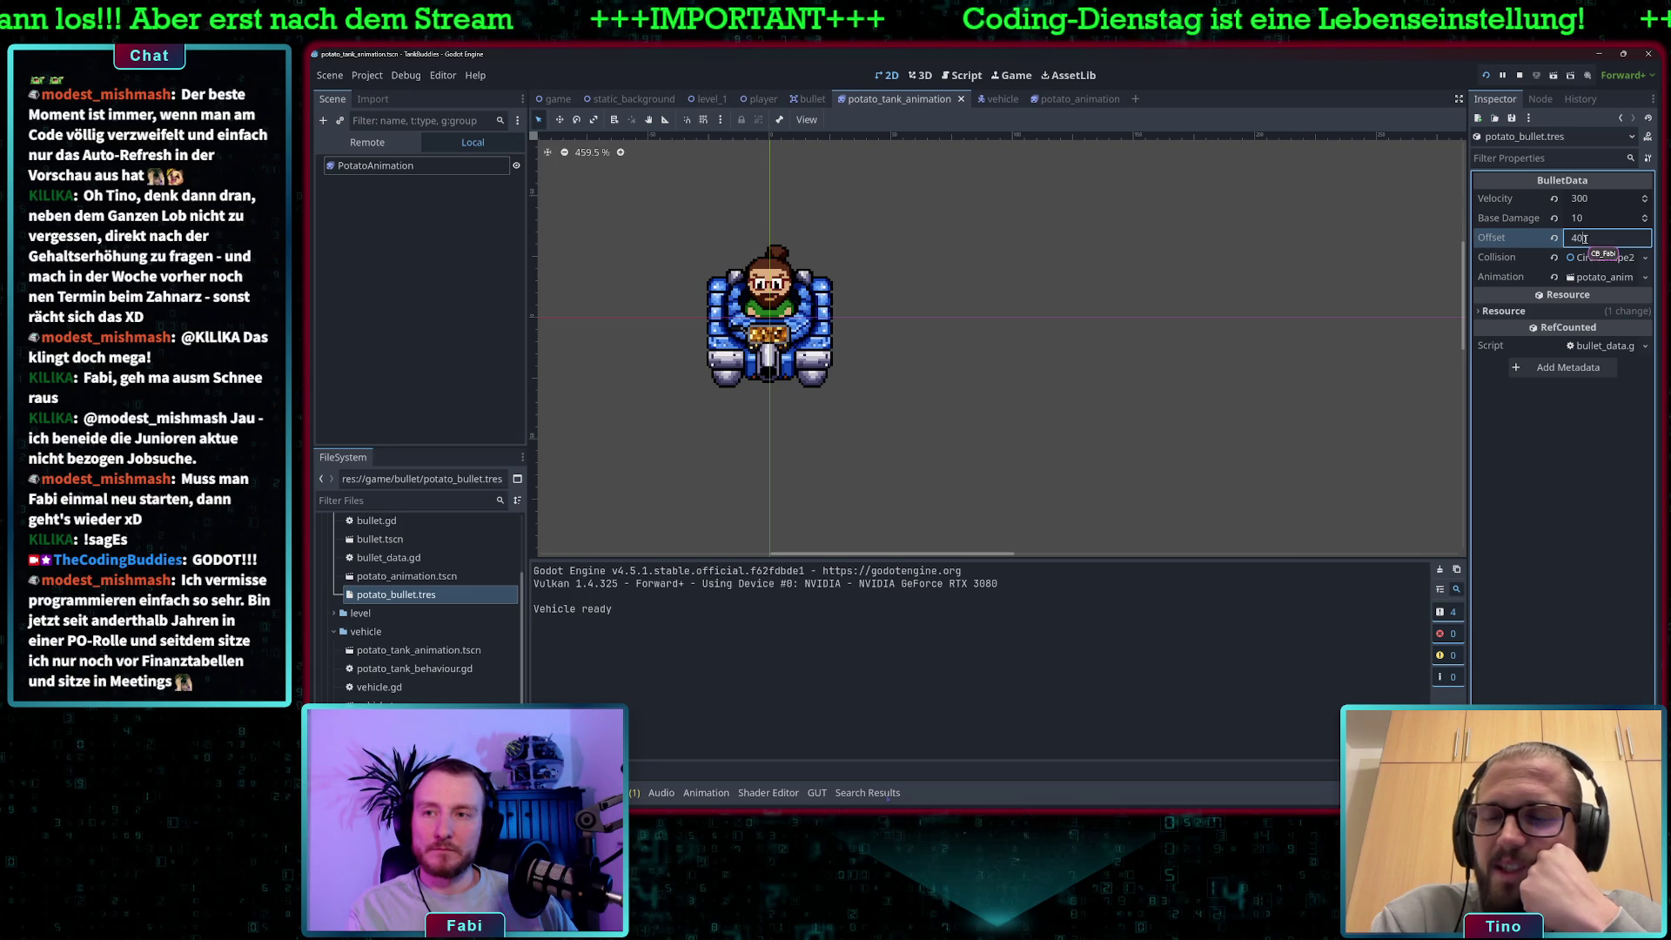
left_click(1486, 75)
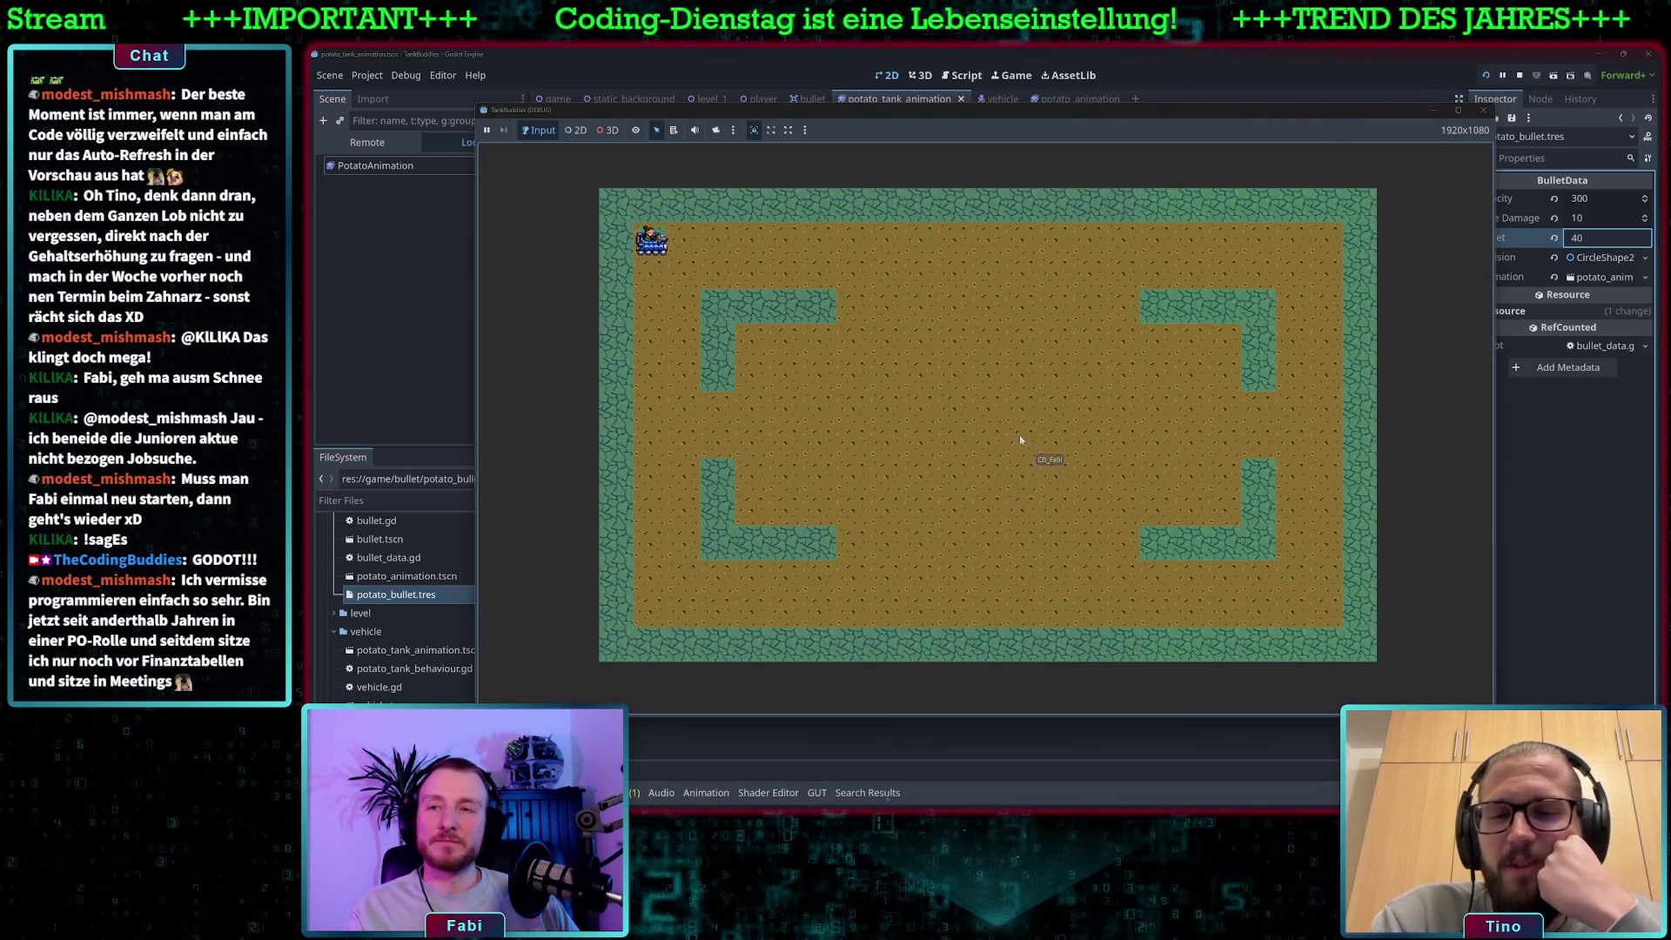
key("d")
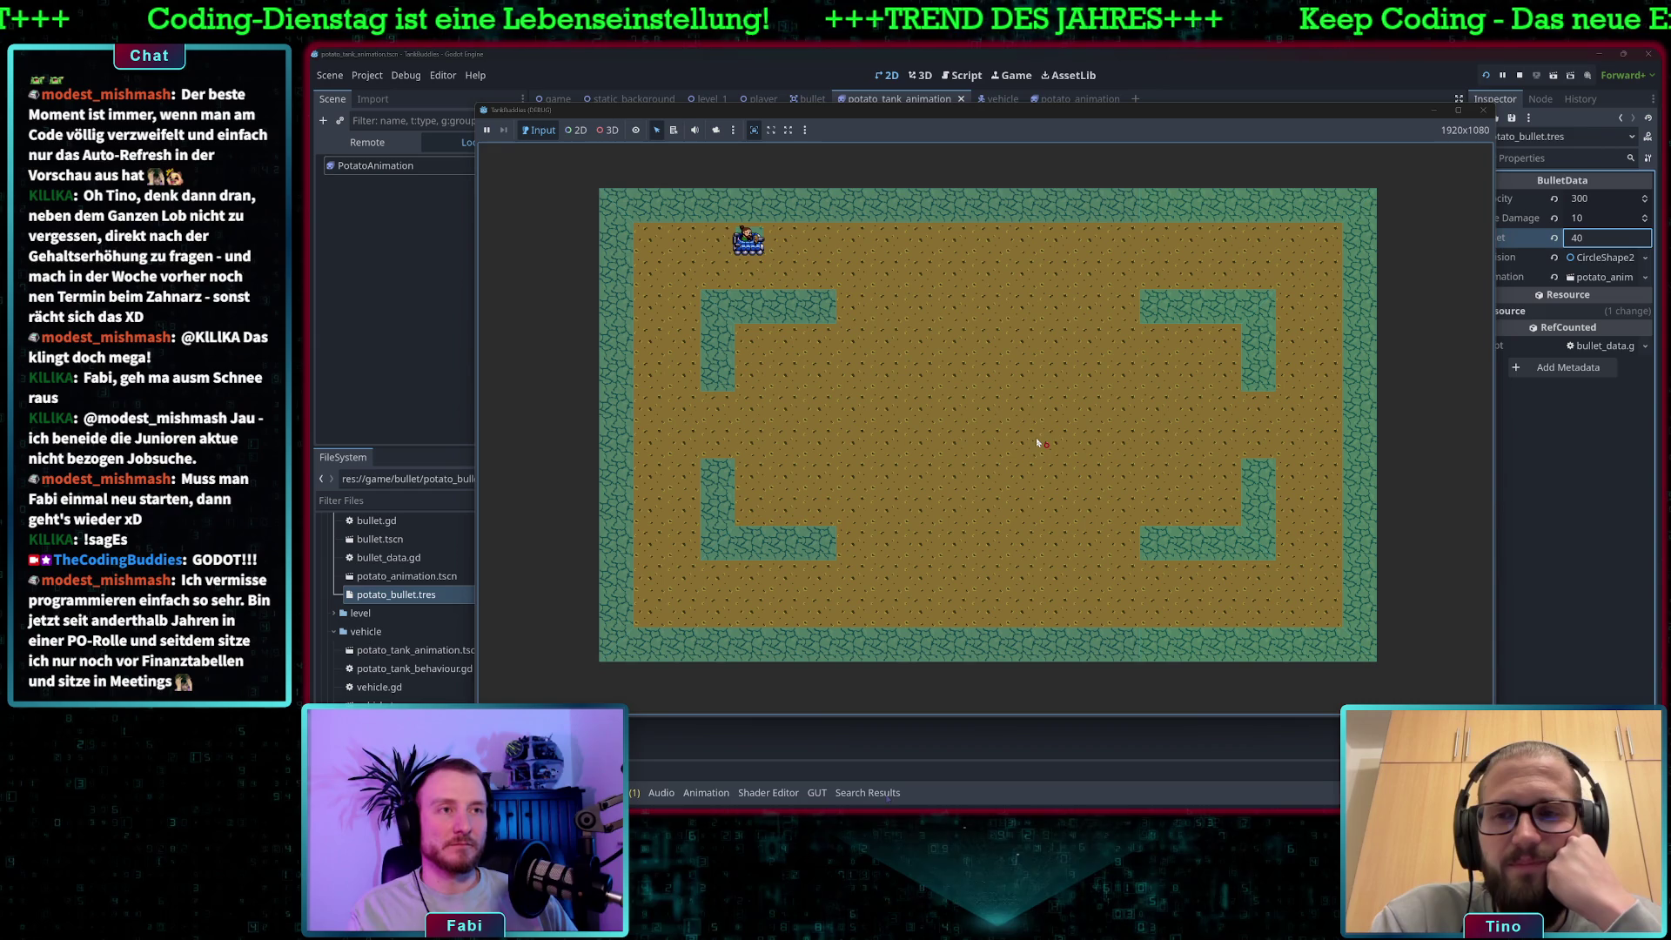
left_click(1410, 84)
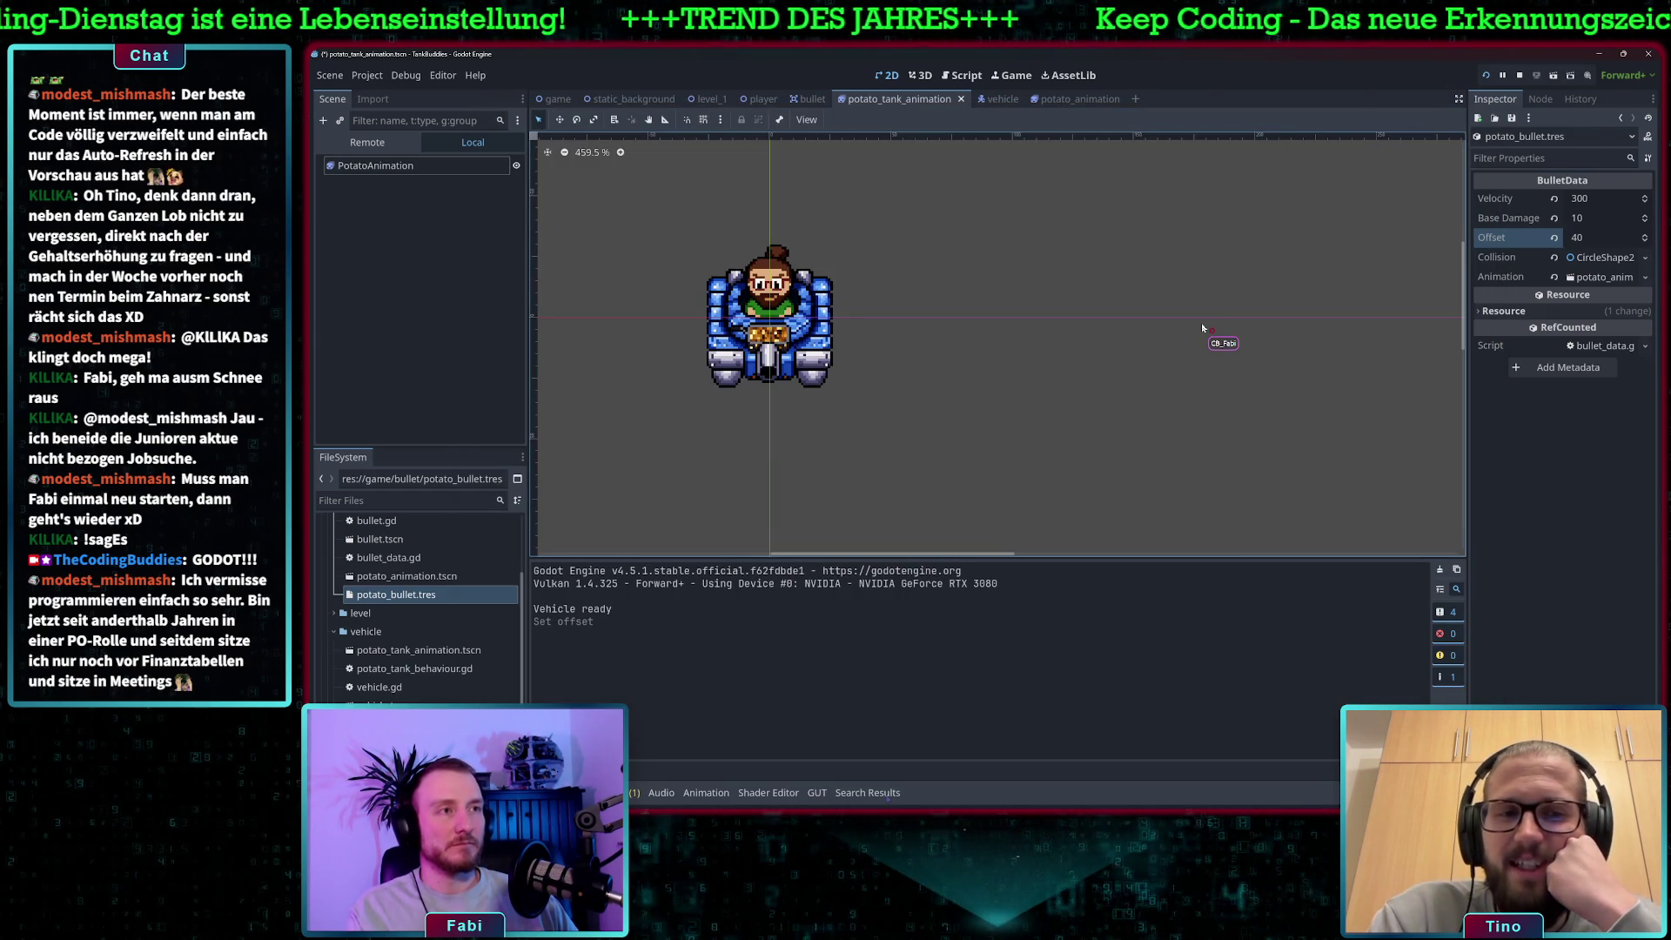
key("ctrl+s")
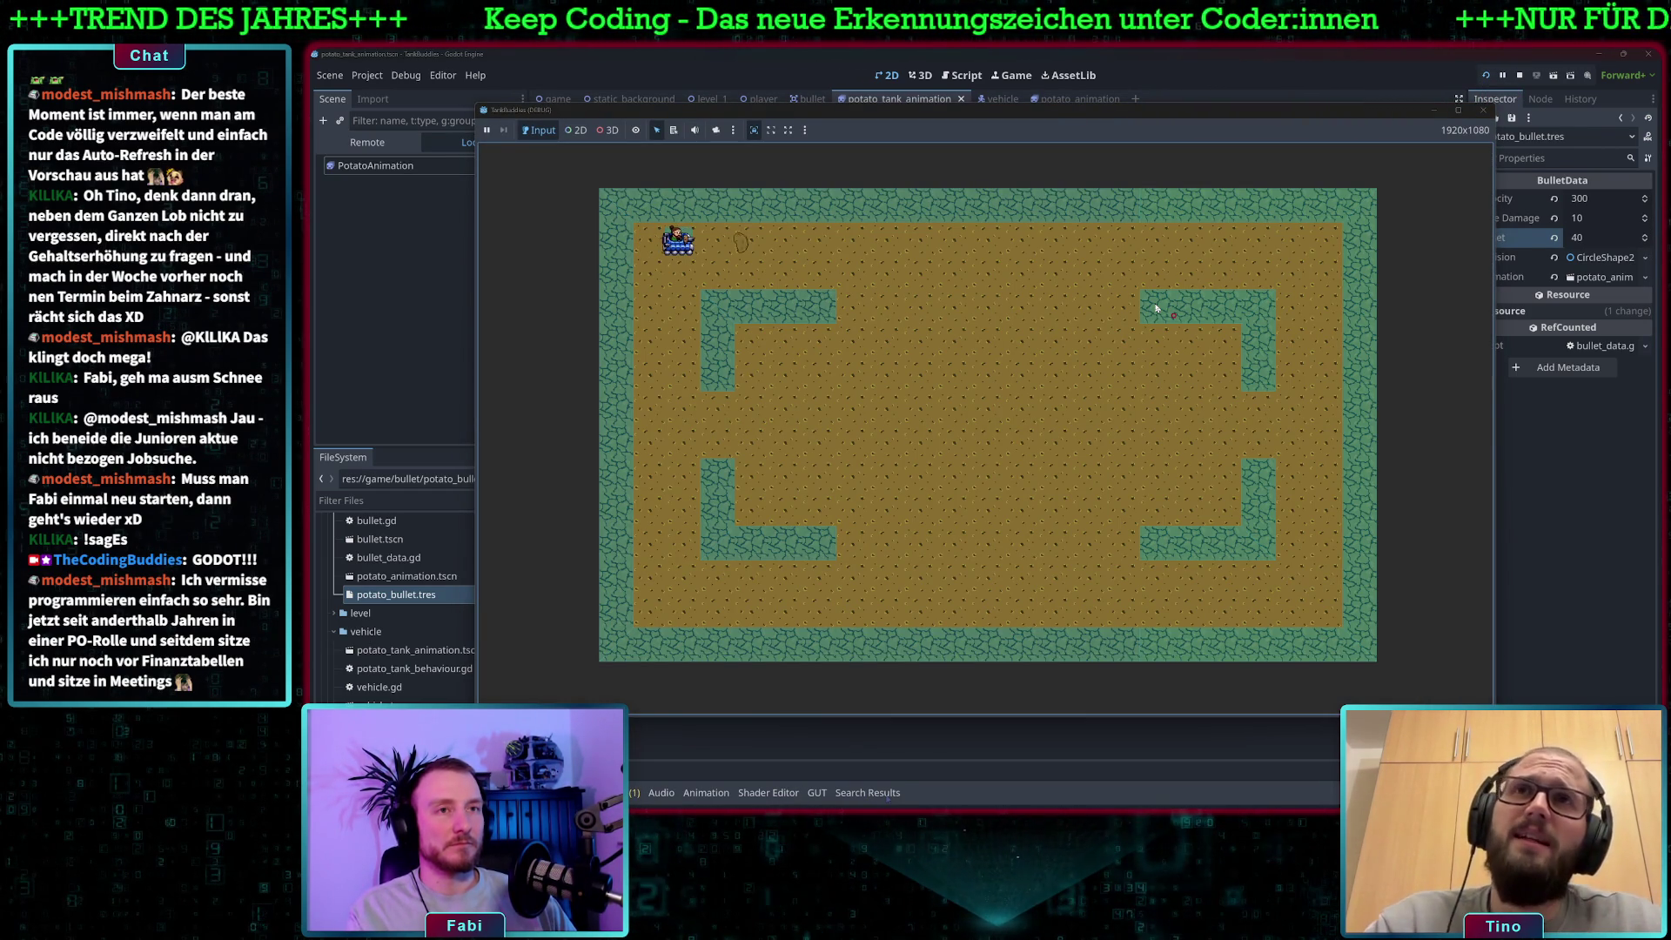
Drive the tank right, down and up while firing two potato bullets, then stop the game.
key("Right")
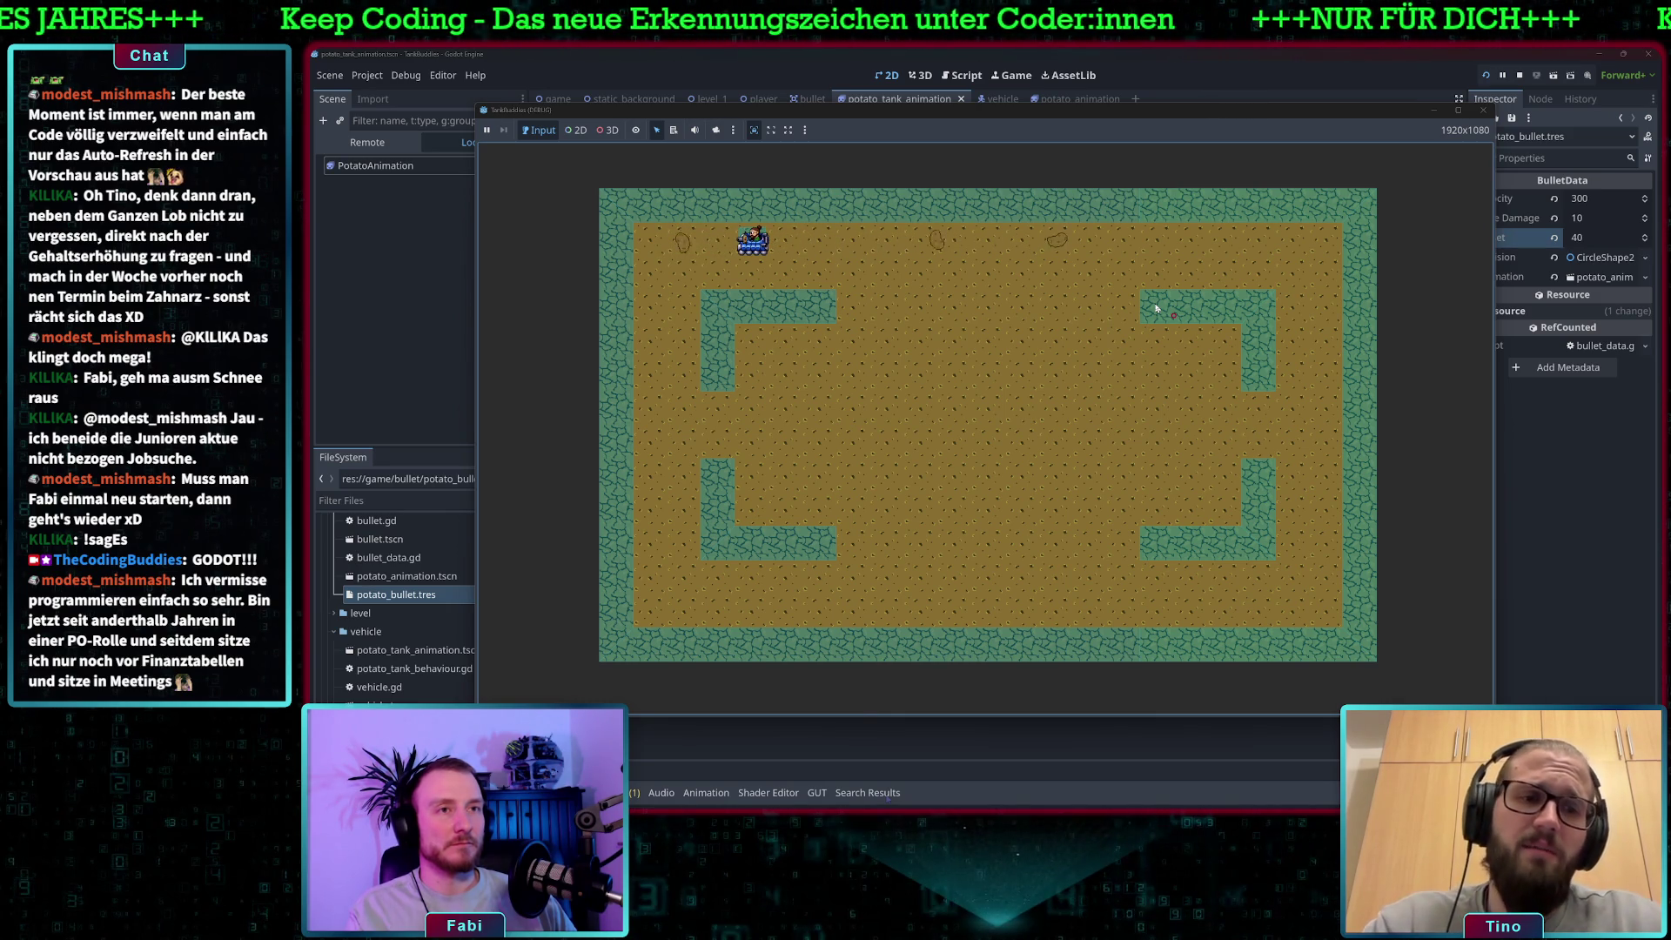
key("Down")
key("space")
key("Down")
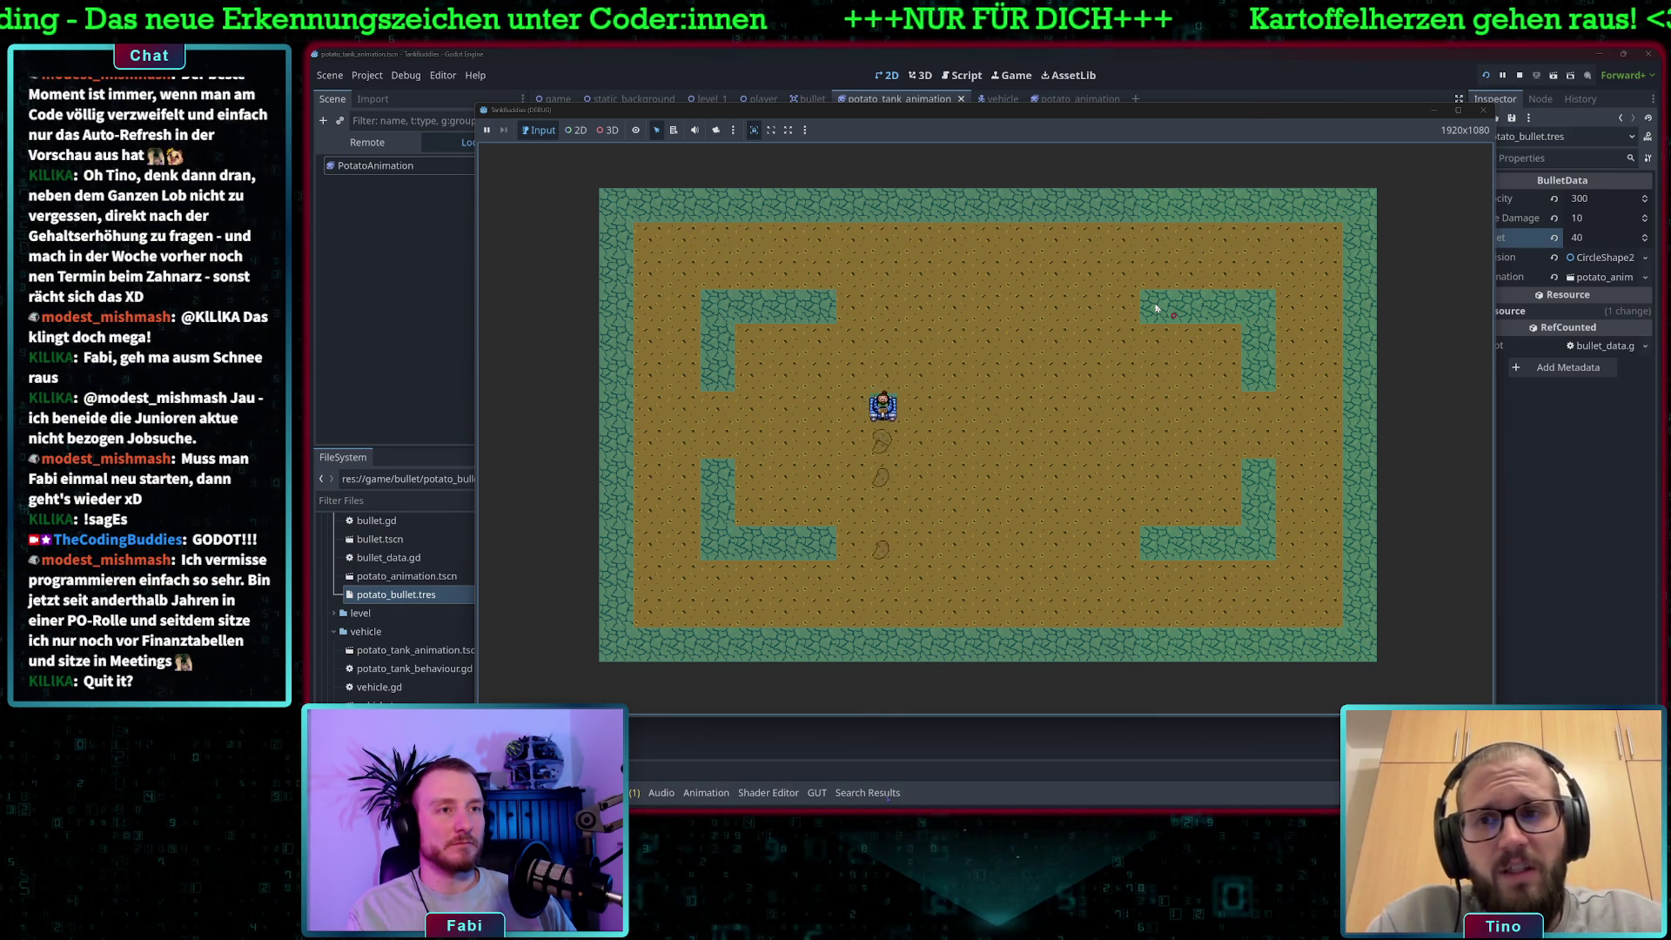
key("Up")
key("Down")
key("space")
key("Down")
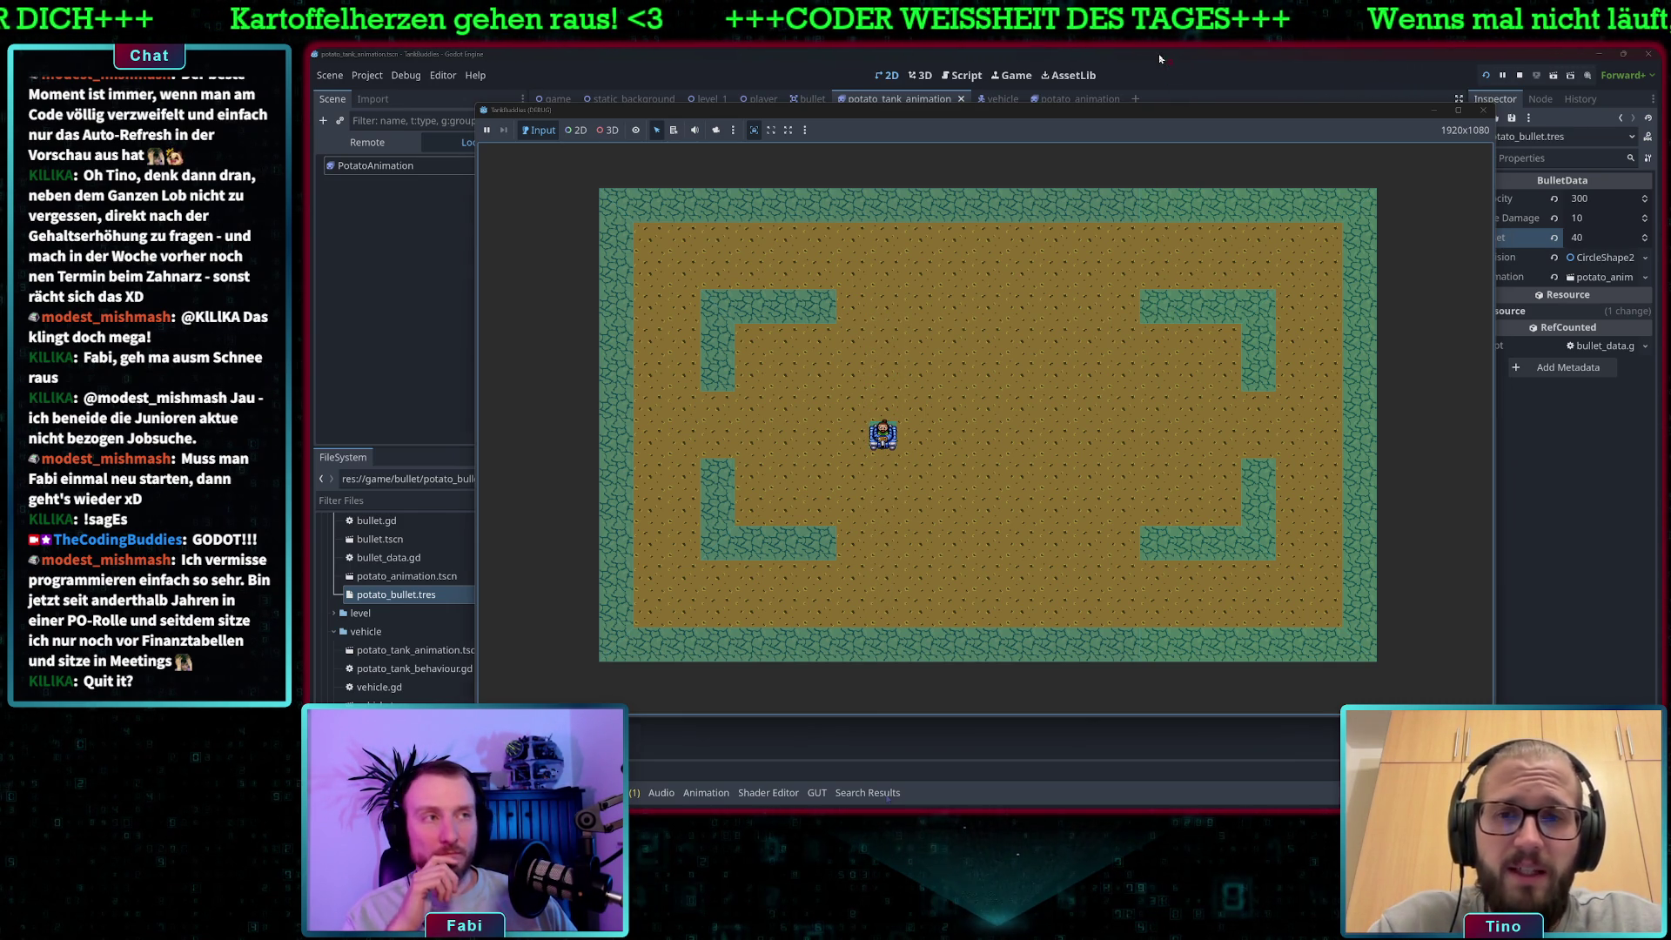
key("F8")
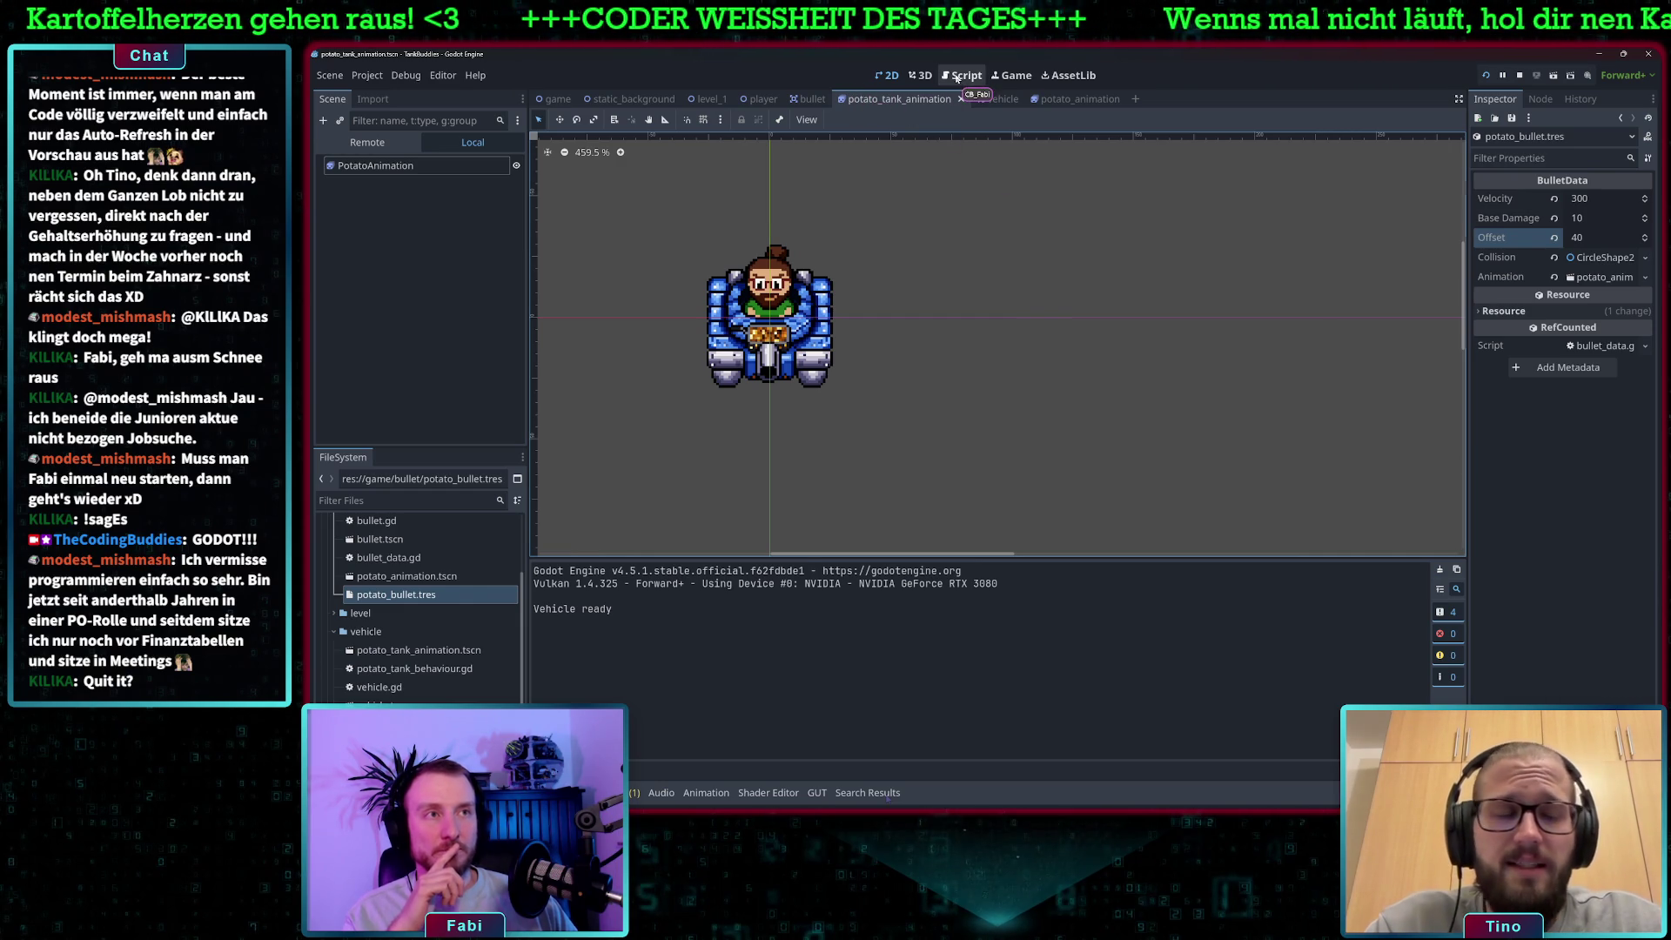
Open vehicle.gd in the script editor and read through its code below line 18.
key("ctrl+F3")
left_click(940, 308)
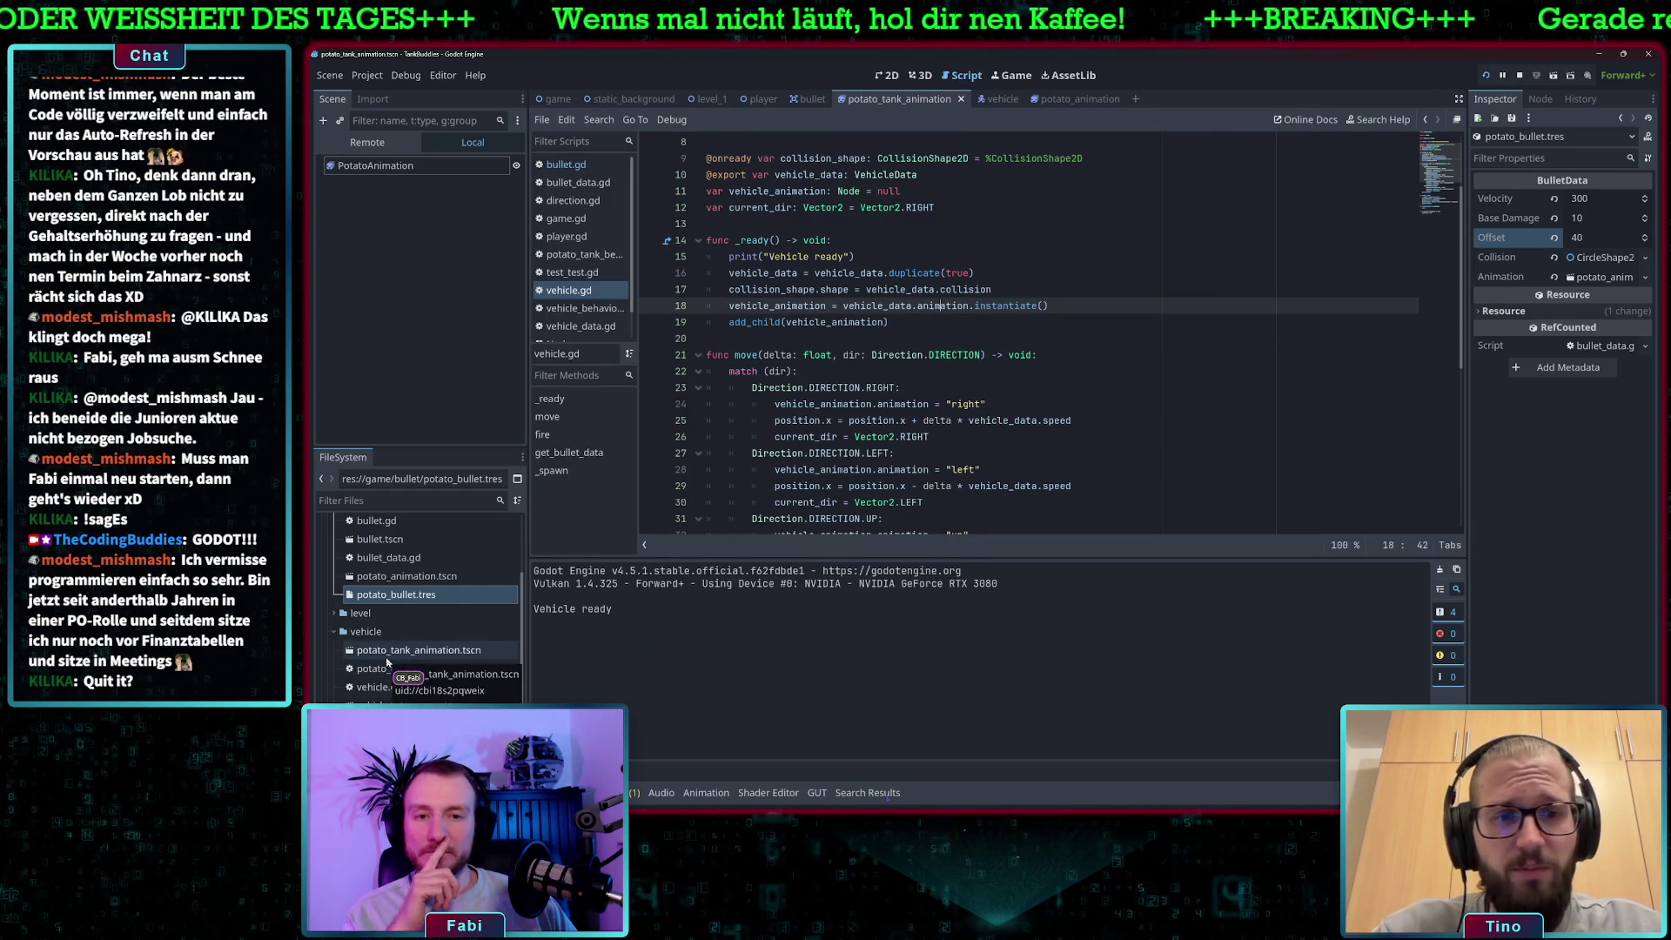
scroll(400, 669, "down", 2)
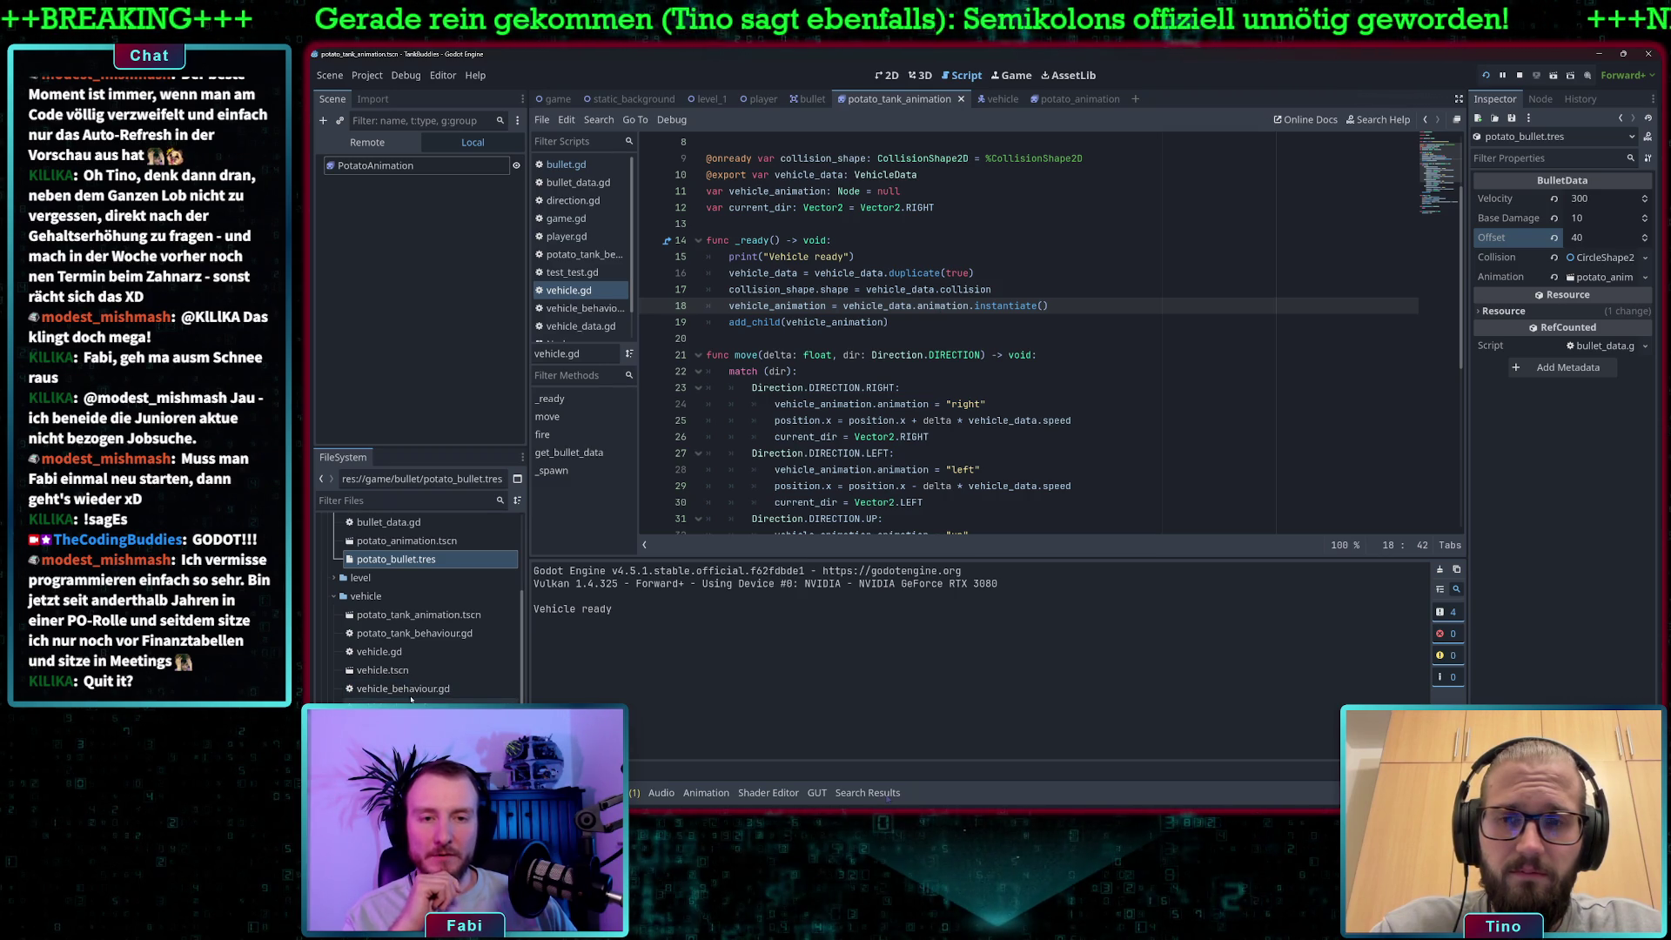
right_click(376, 599)
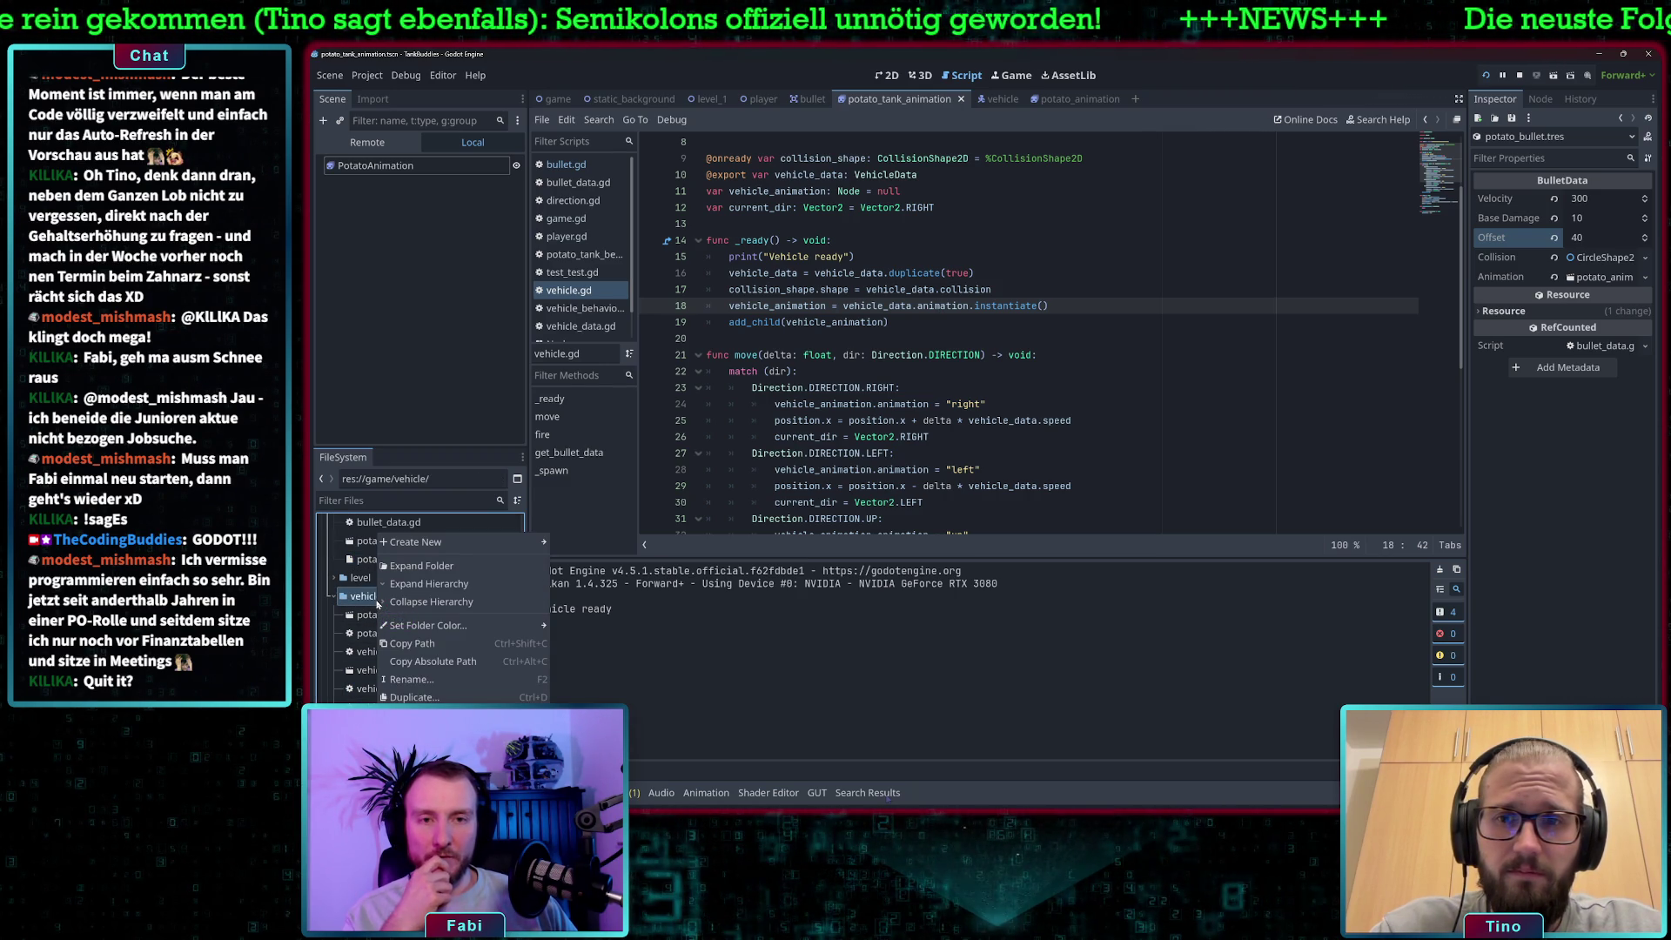
left_click(815, 486, "shift")
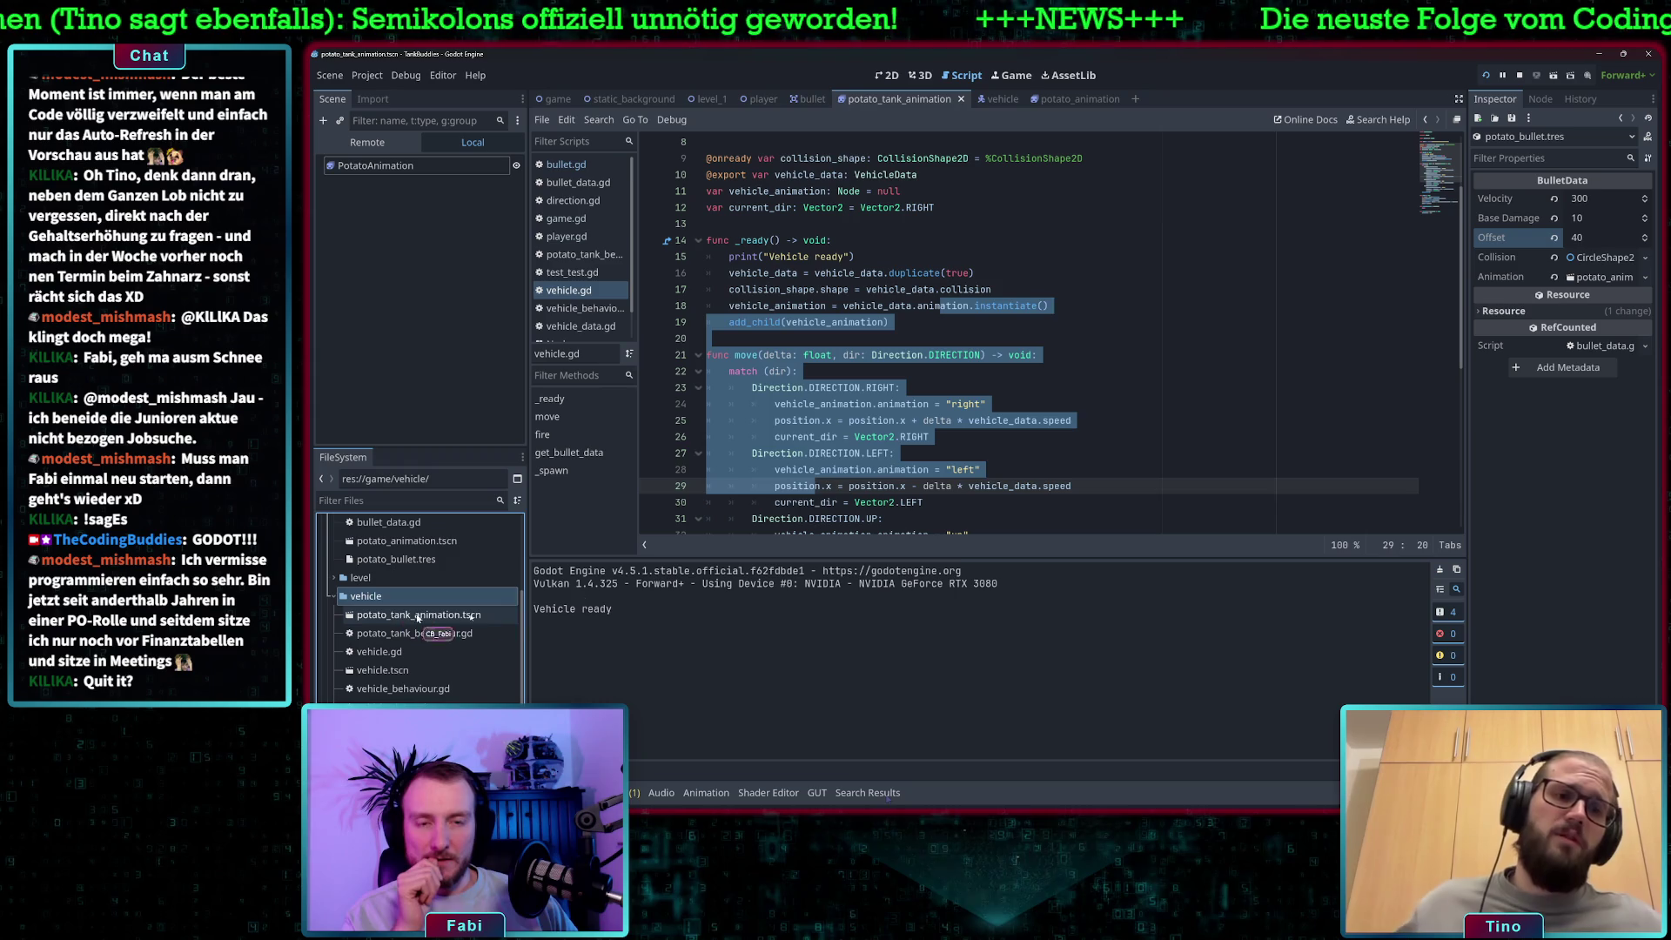
left_click(957, 453)
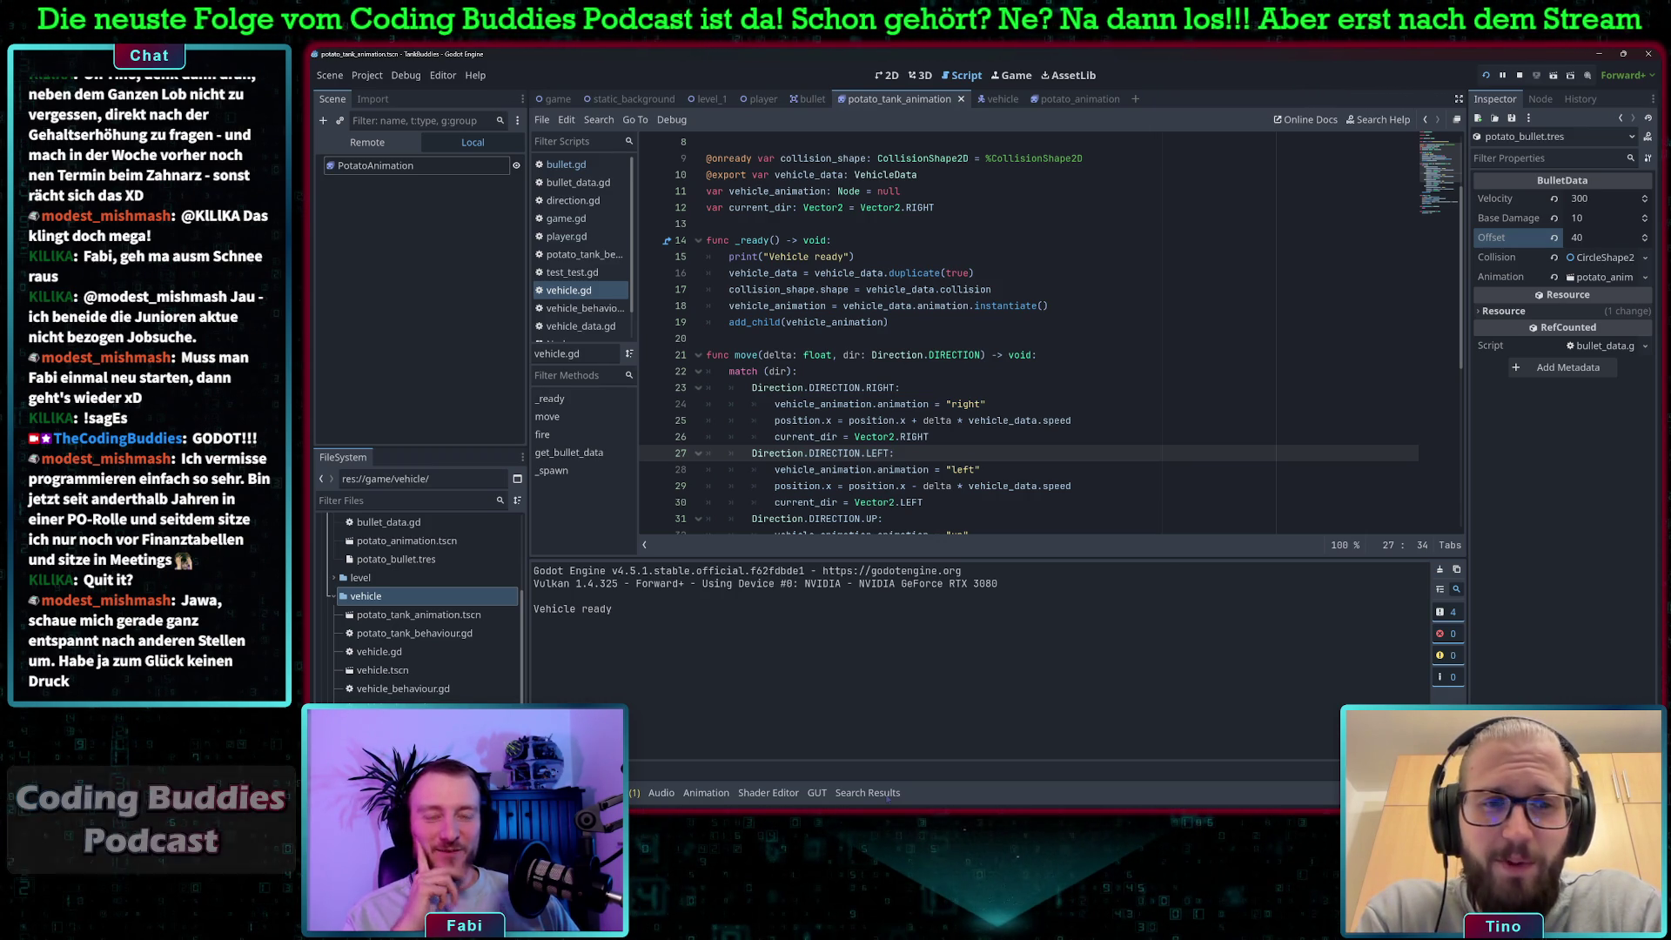
Create a VehicleData resource in res://game/vehicle named vehicle_duck_tank.tres.
right_click(396, 596)
mouse_move(501, 547)
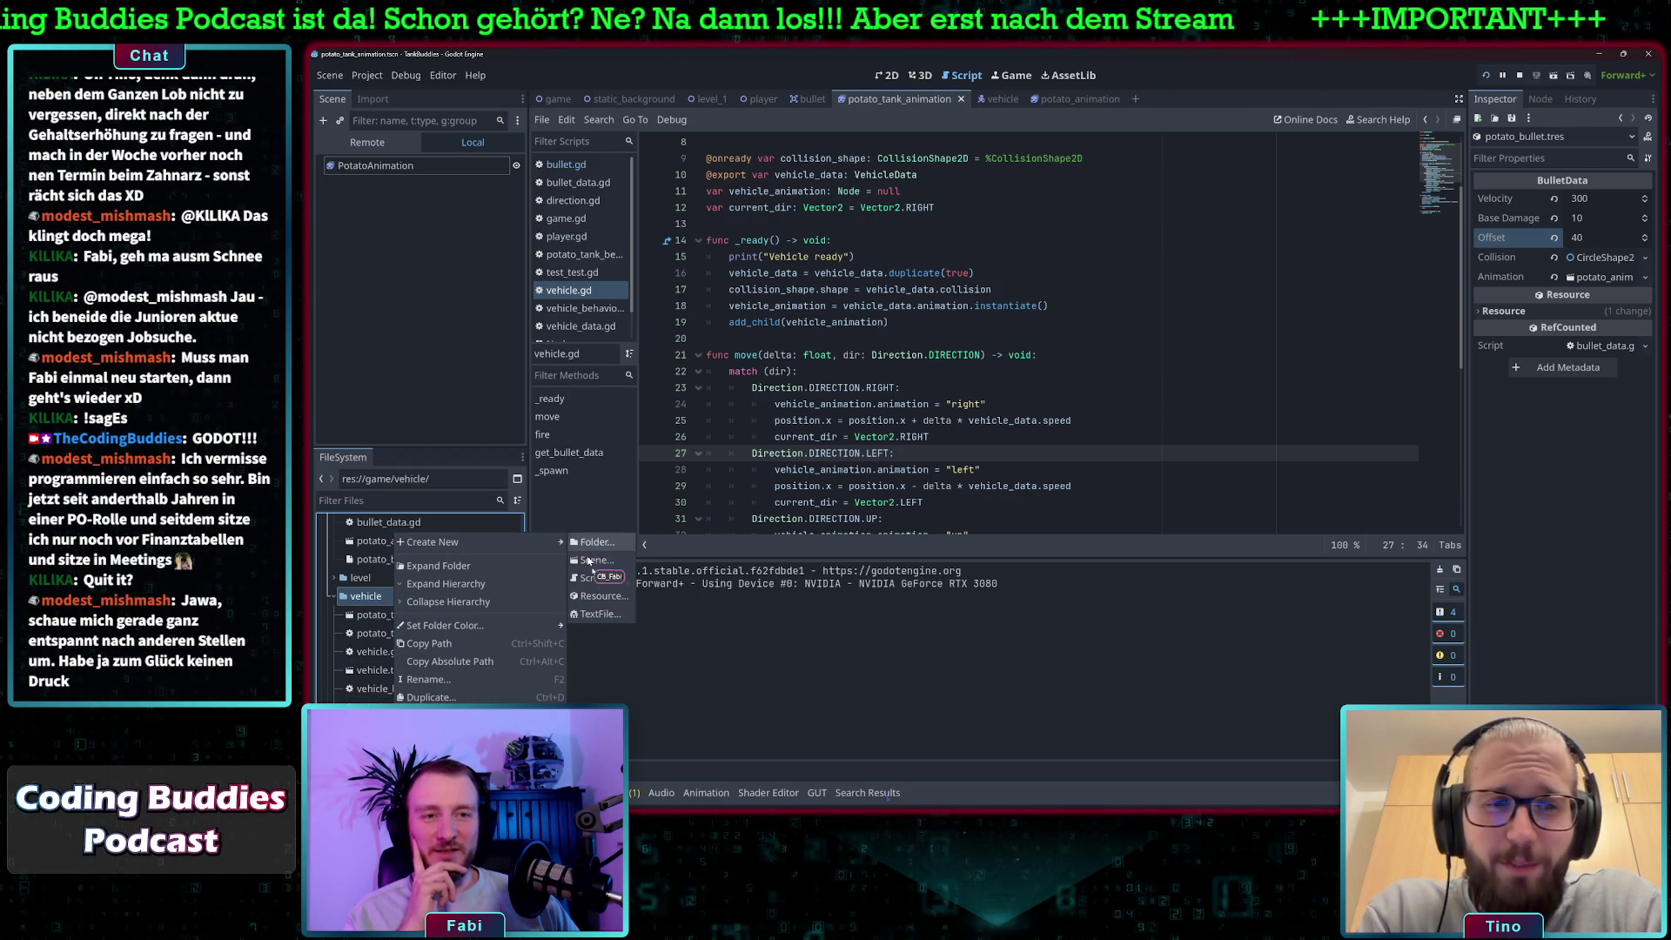
left_click(600, 596)
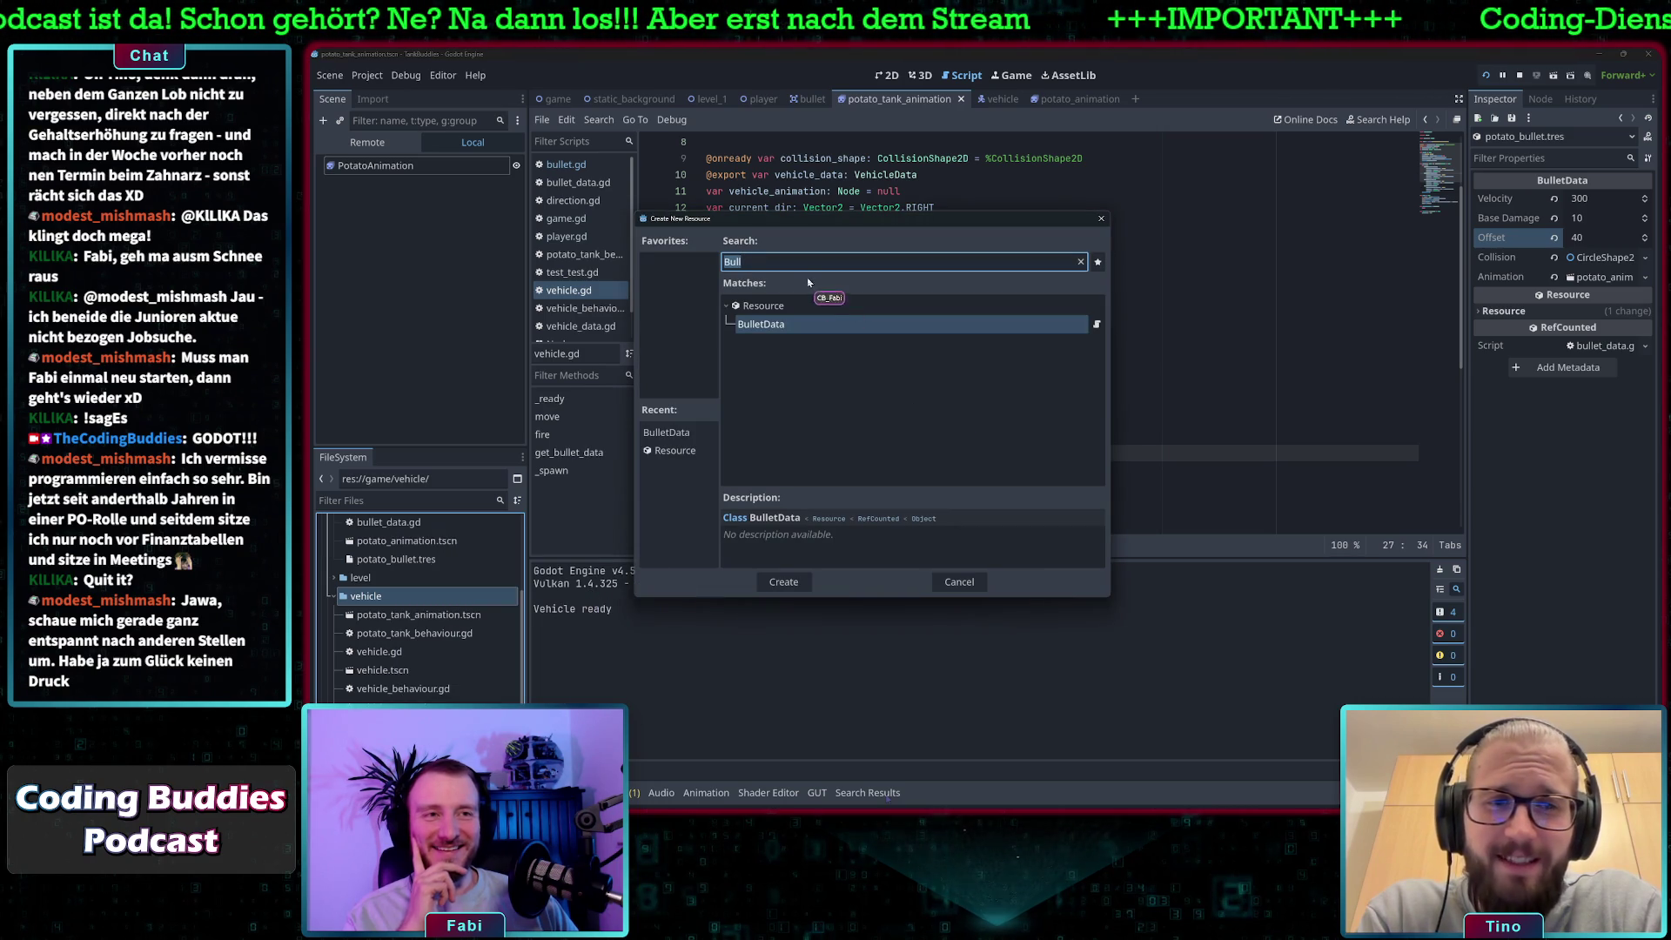
type("Vehi")
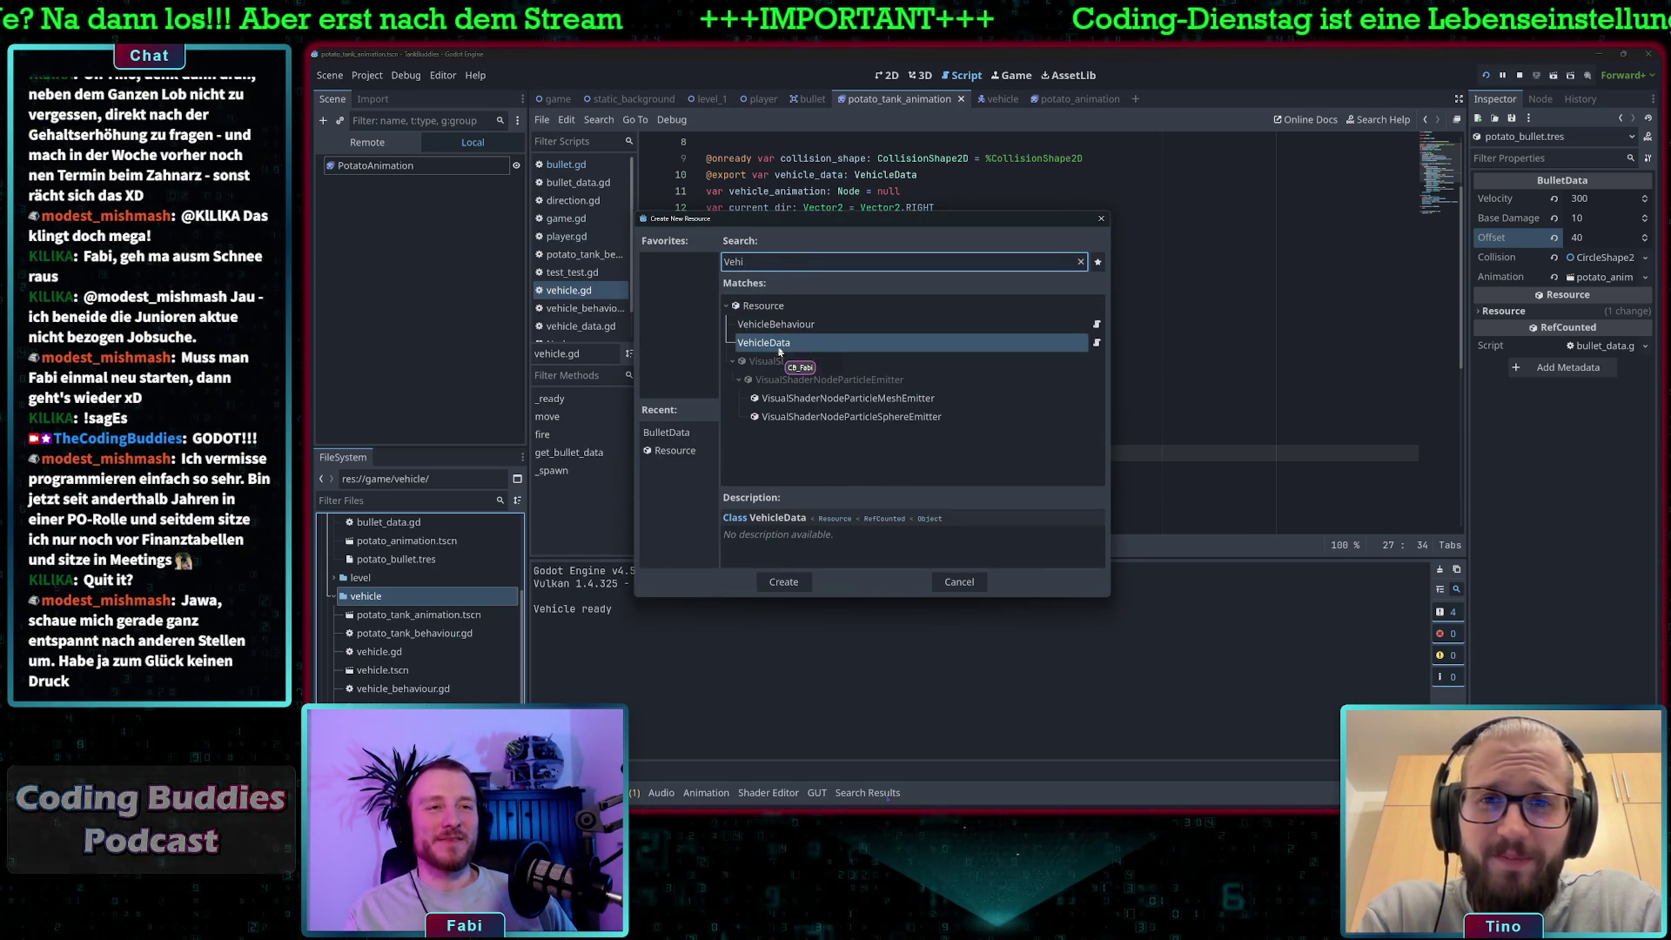
double_click(778, 348)
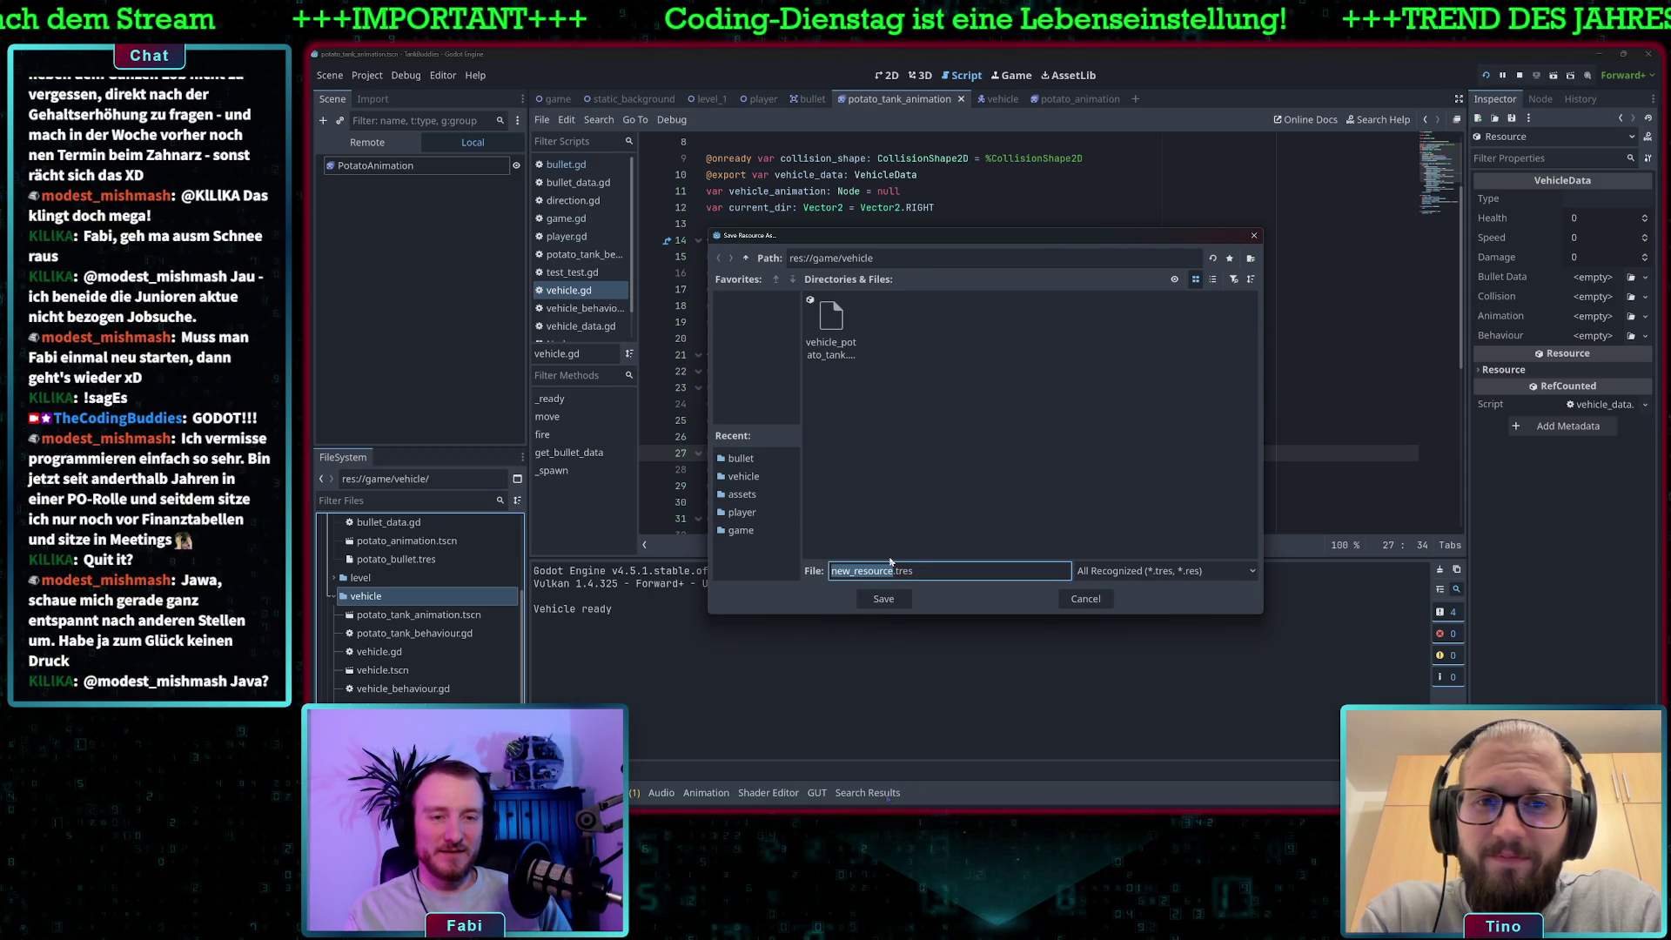
type("vehicle_duck_tank")
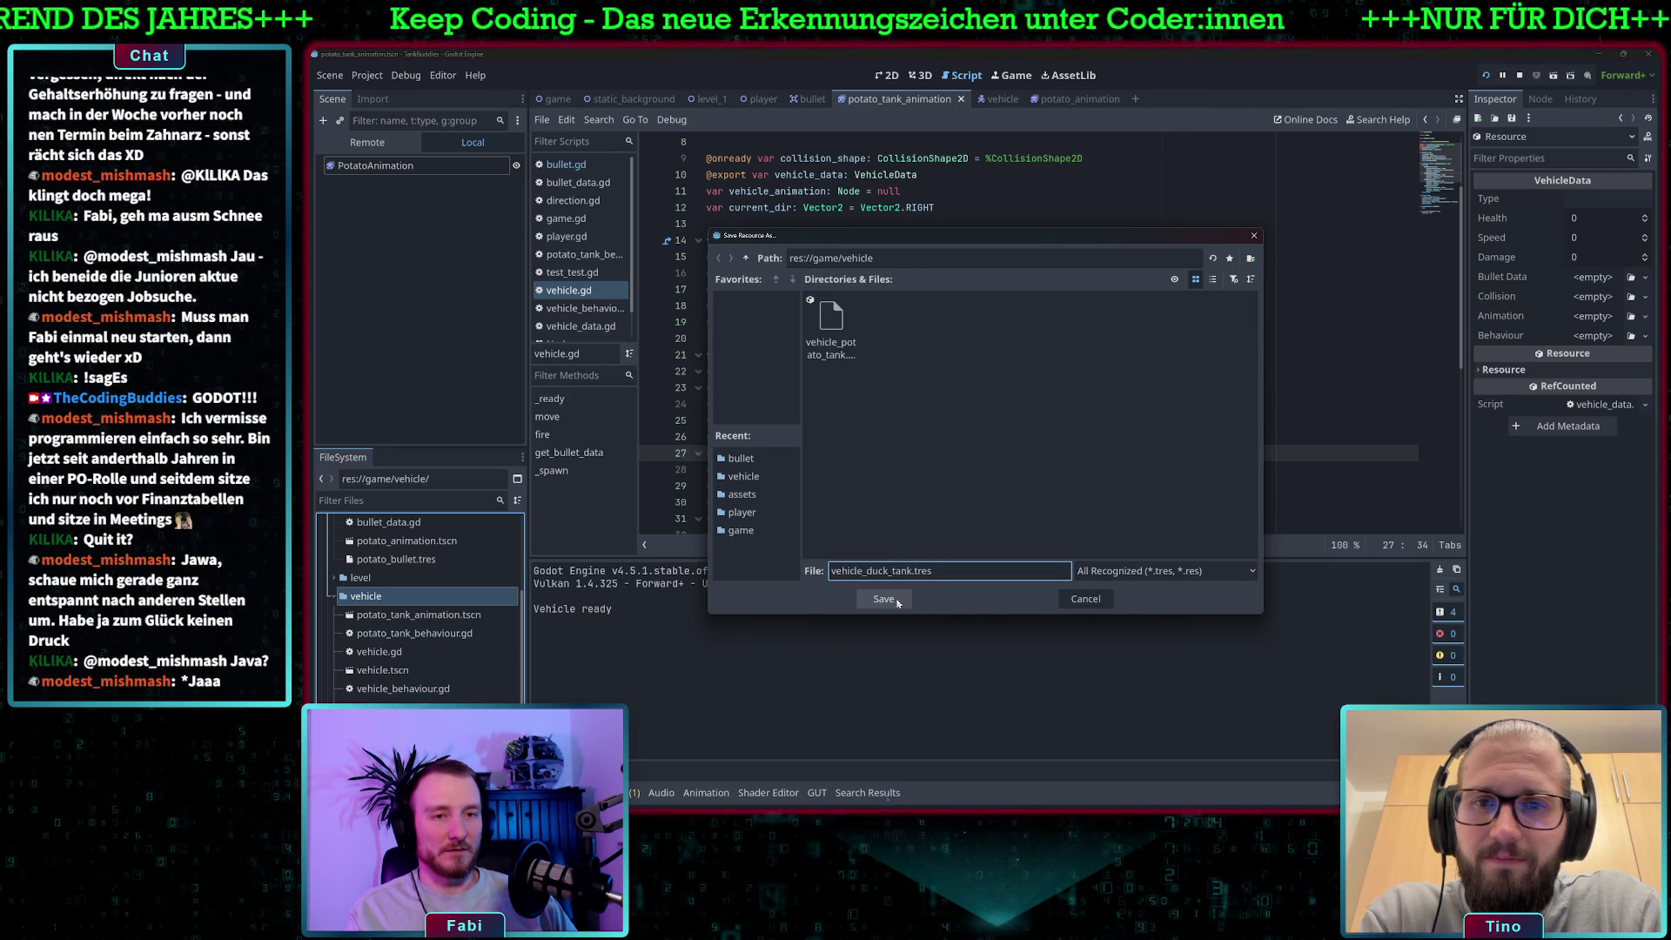
left_click(897, 603)
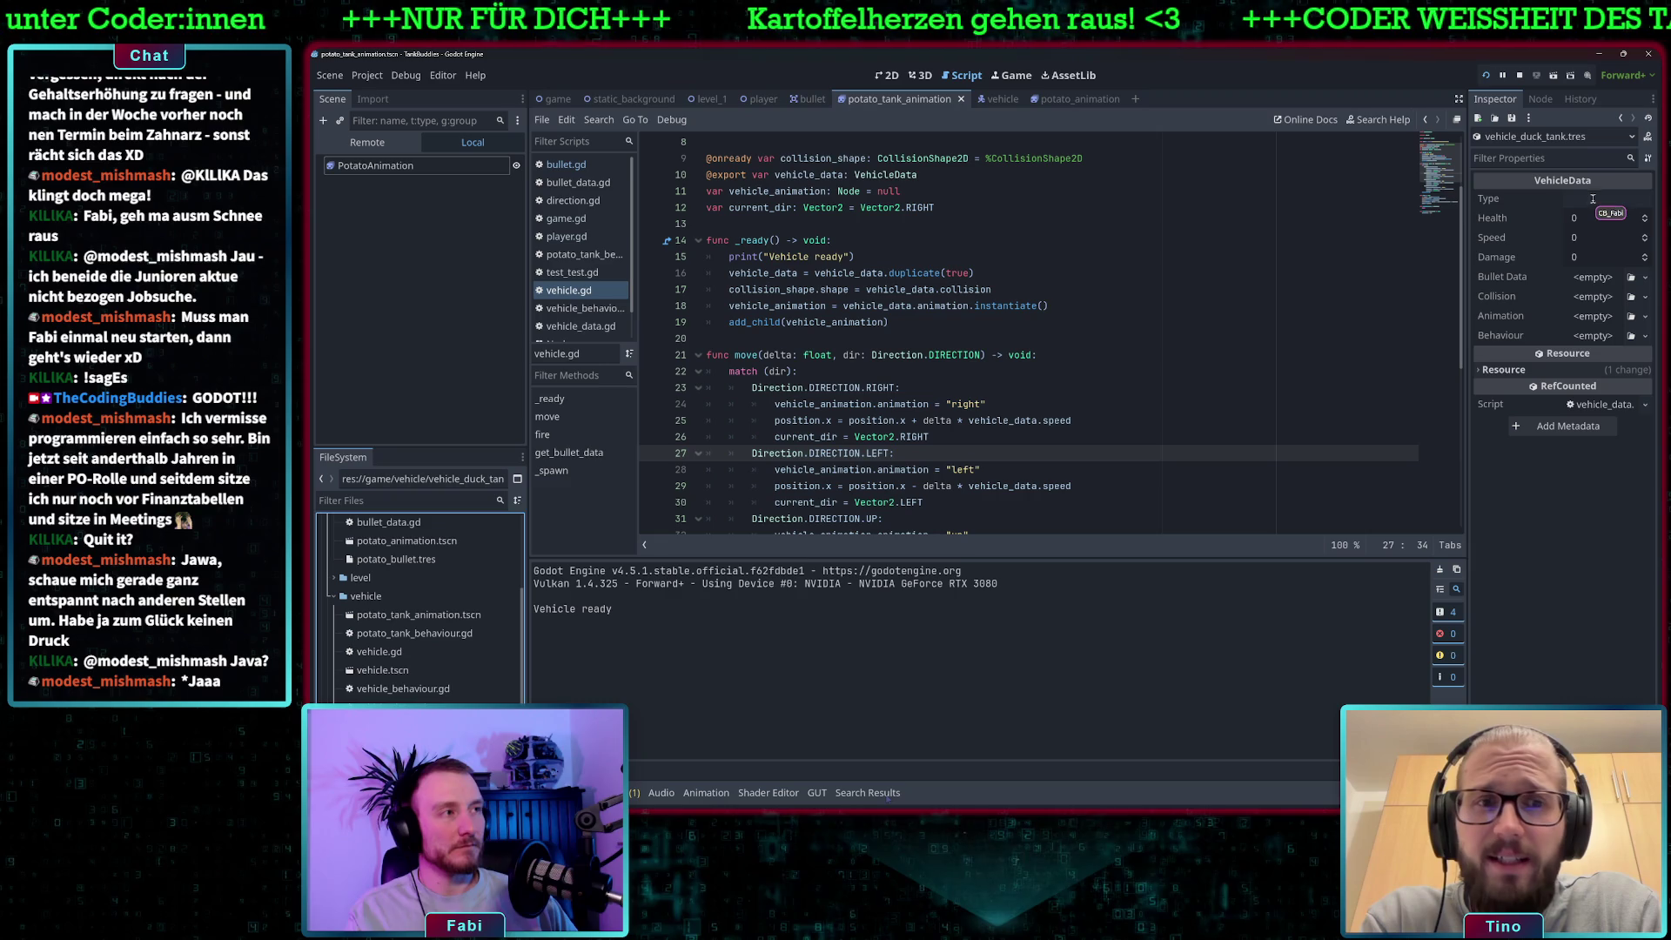
Set the duck tank resource's type to Bulte and health to 100.
type("Bulte")
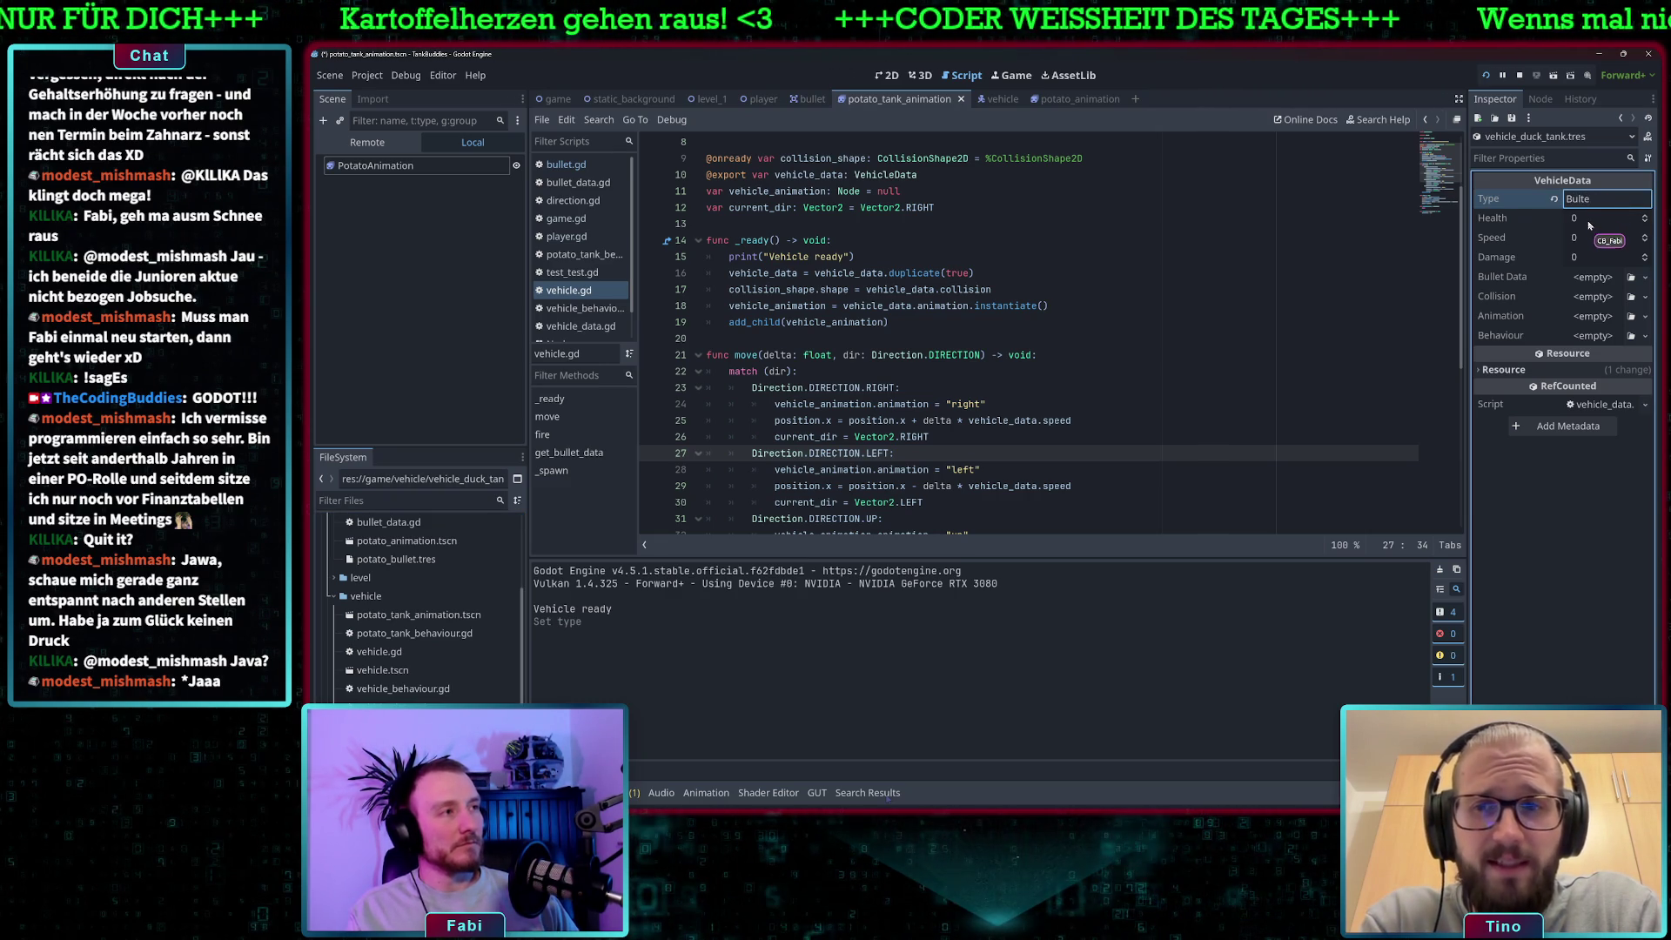
left_click(418, 614)
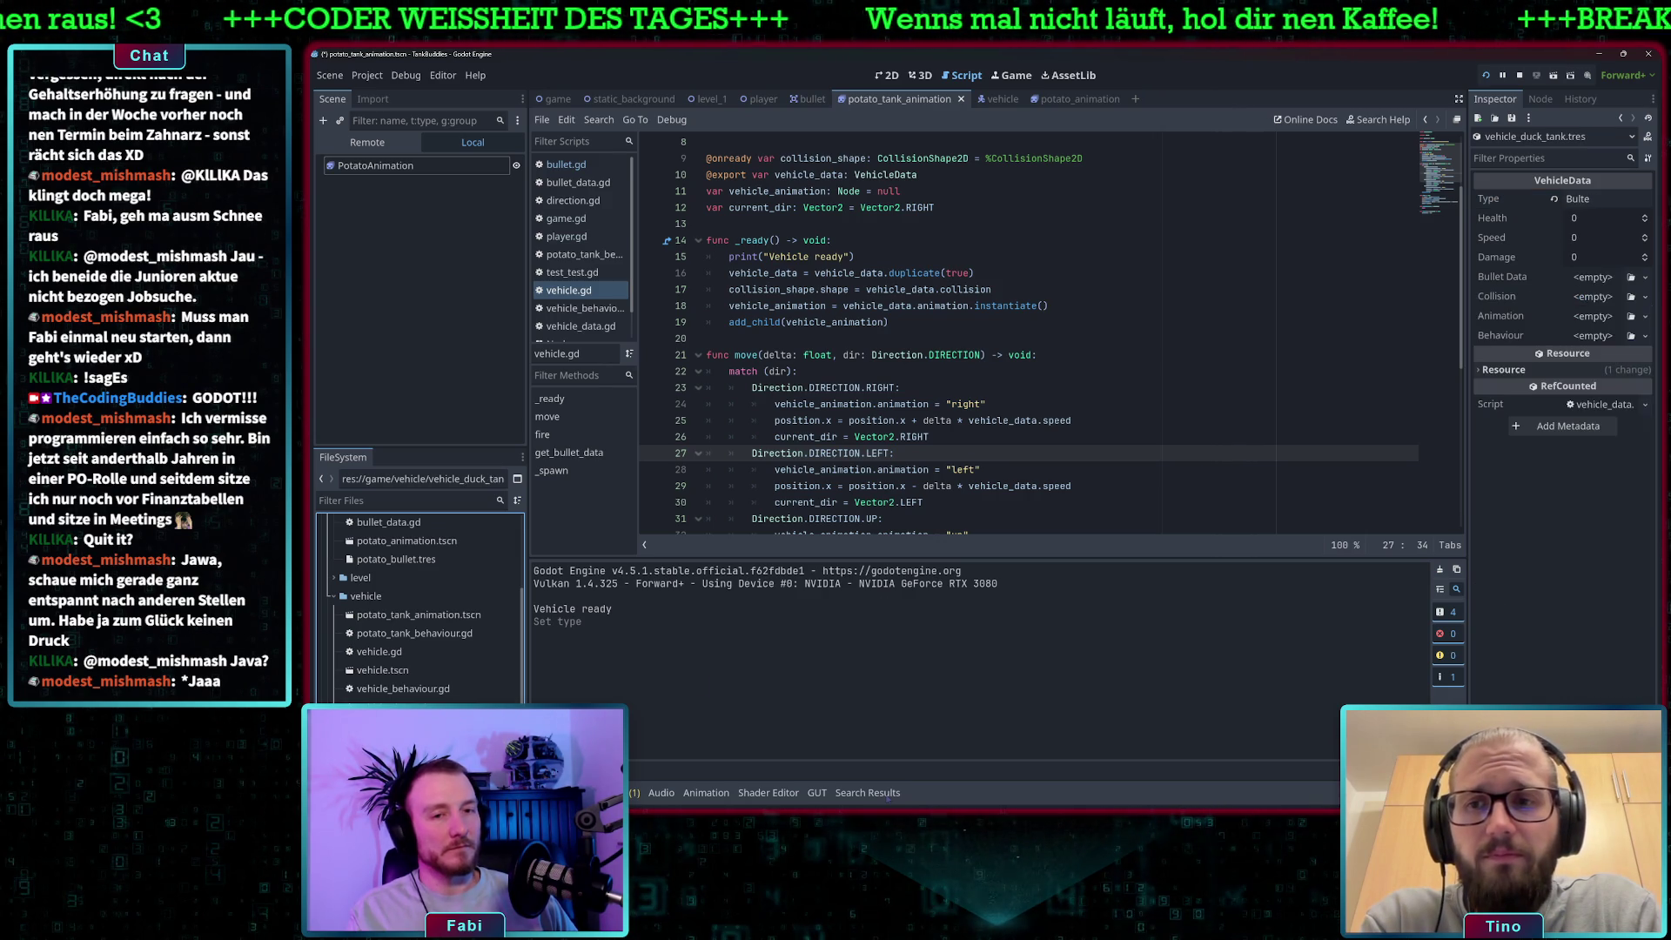
left_click(1586, 218)
type("100")
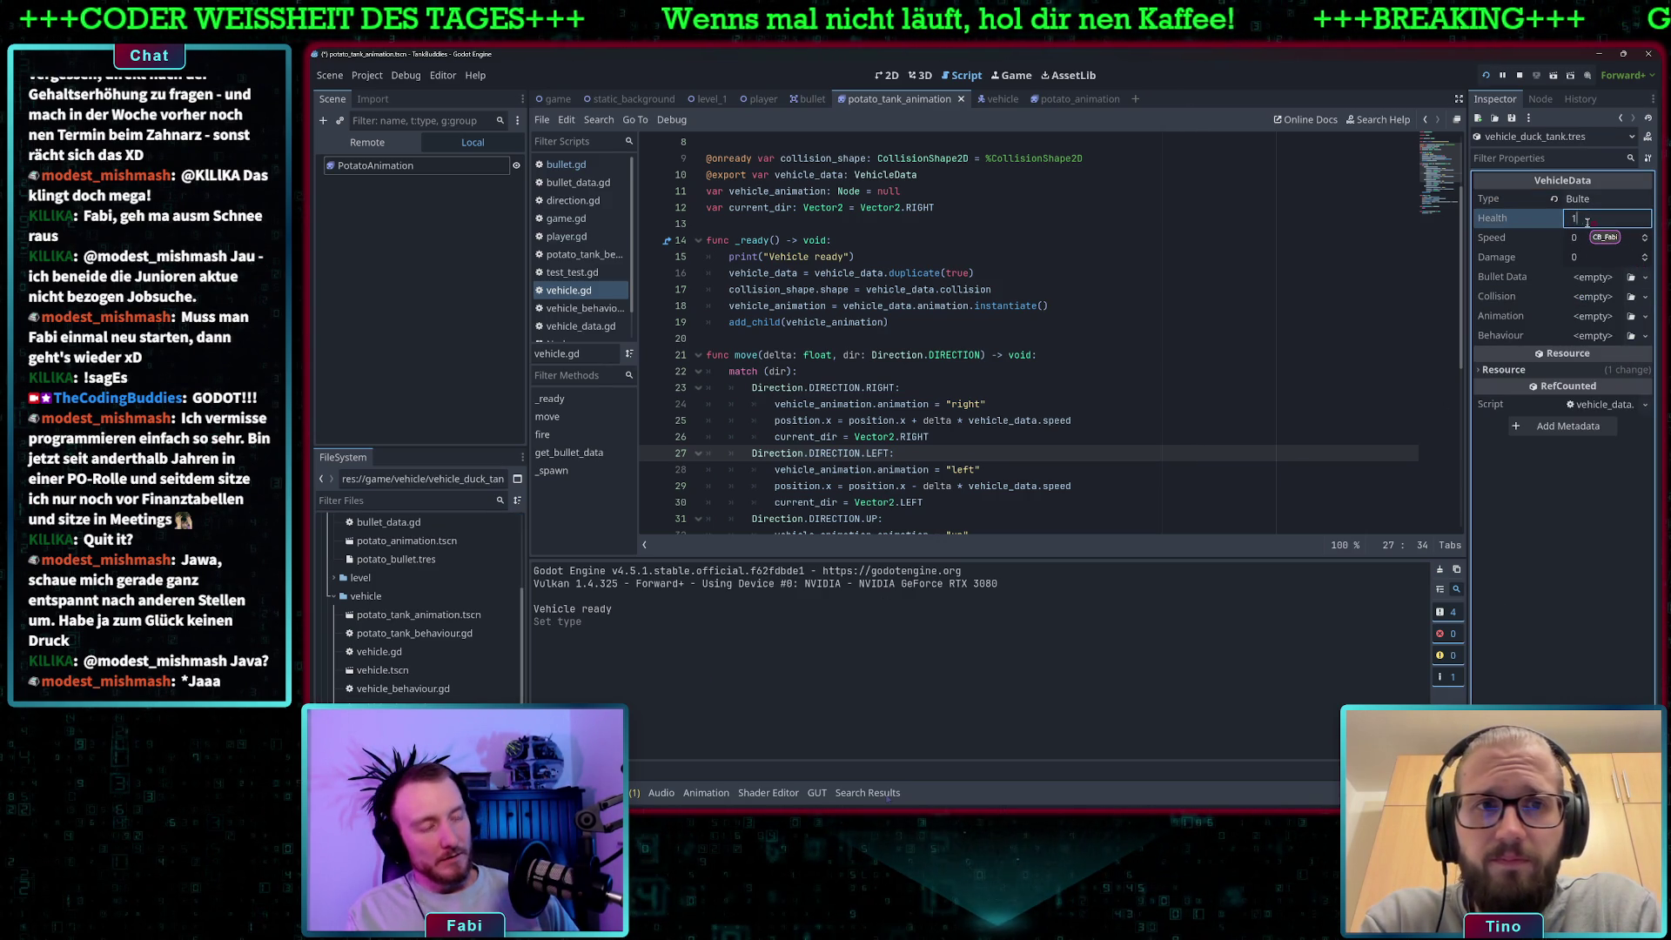
key("Return")
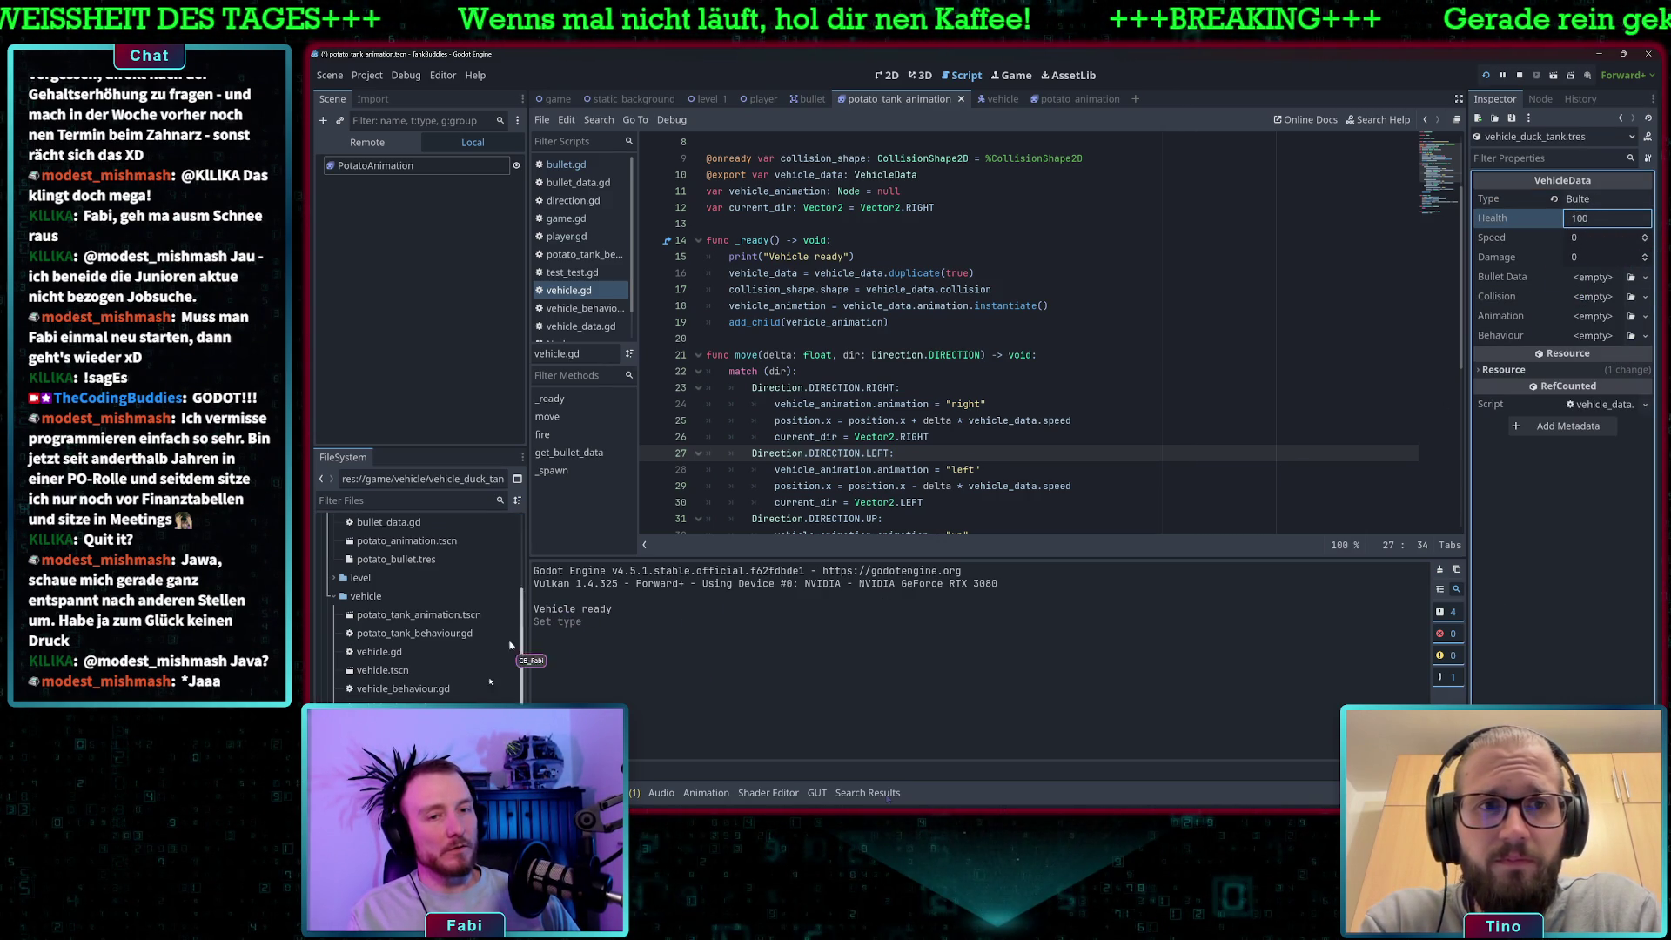
Set its speed to 300 and bring up vehicle_potato_tank.tres for comparison.
key("Up")
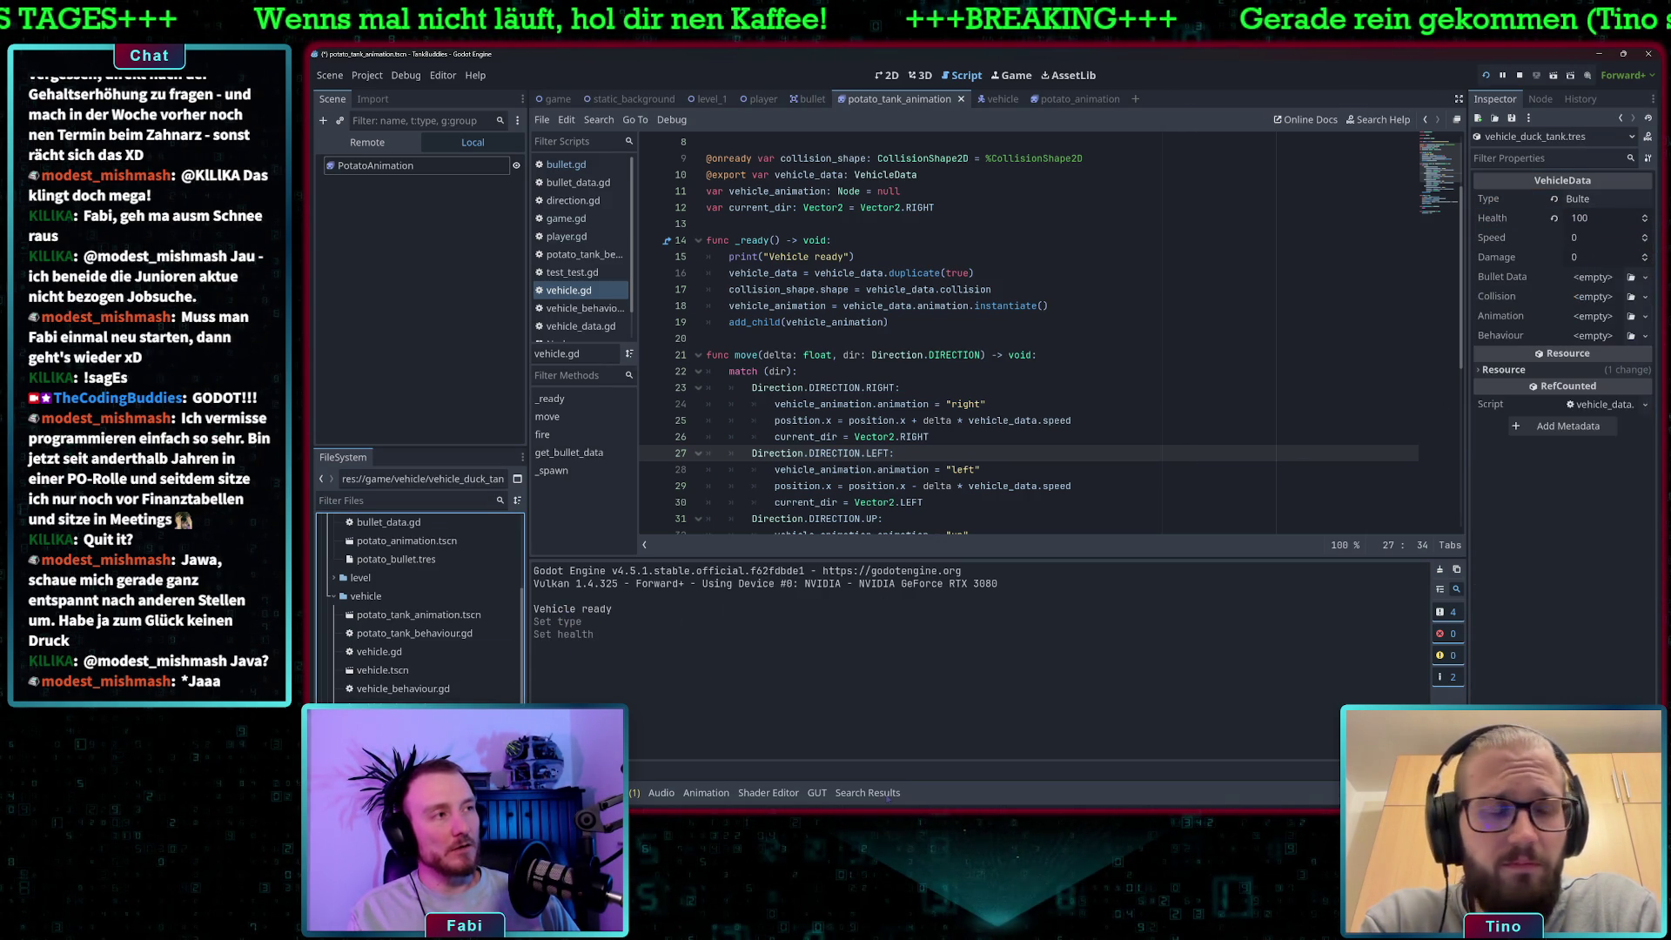
left_click(1581, 237)
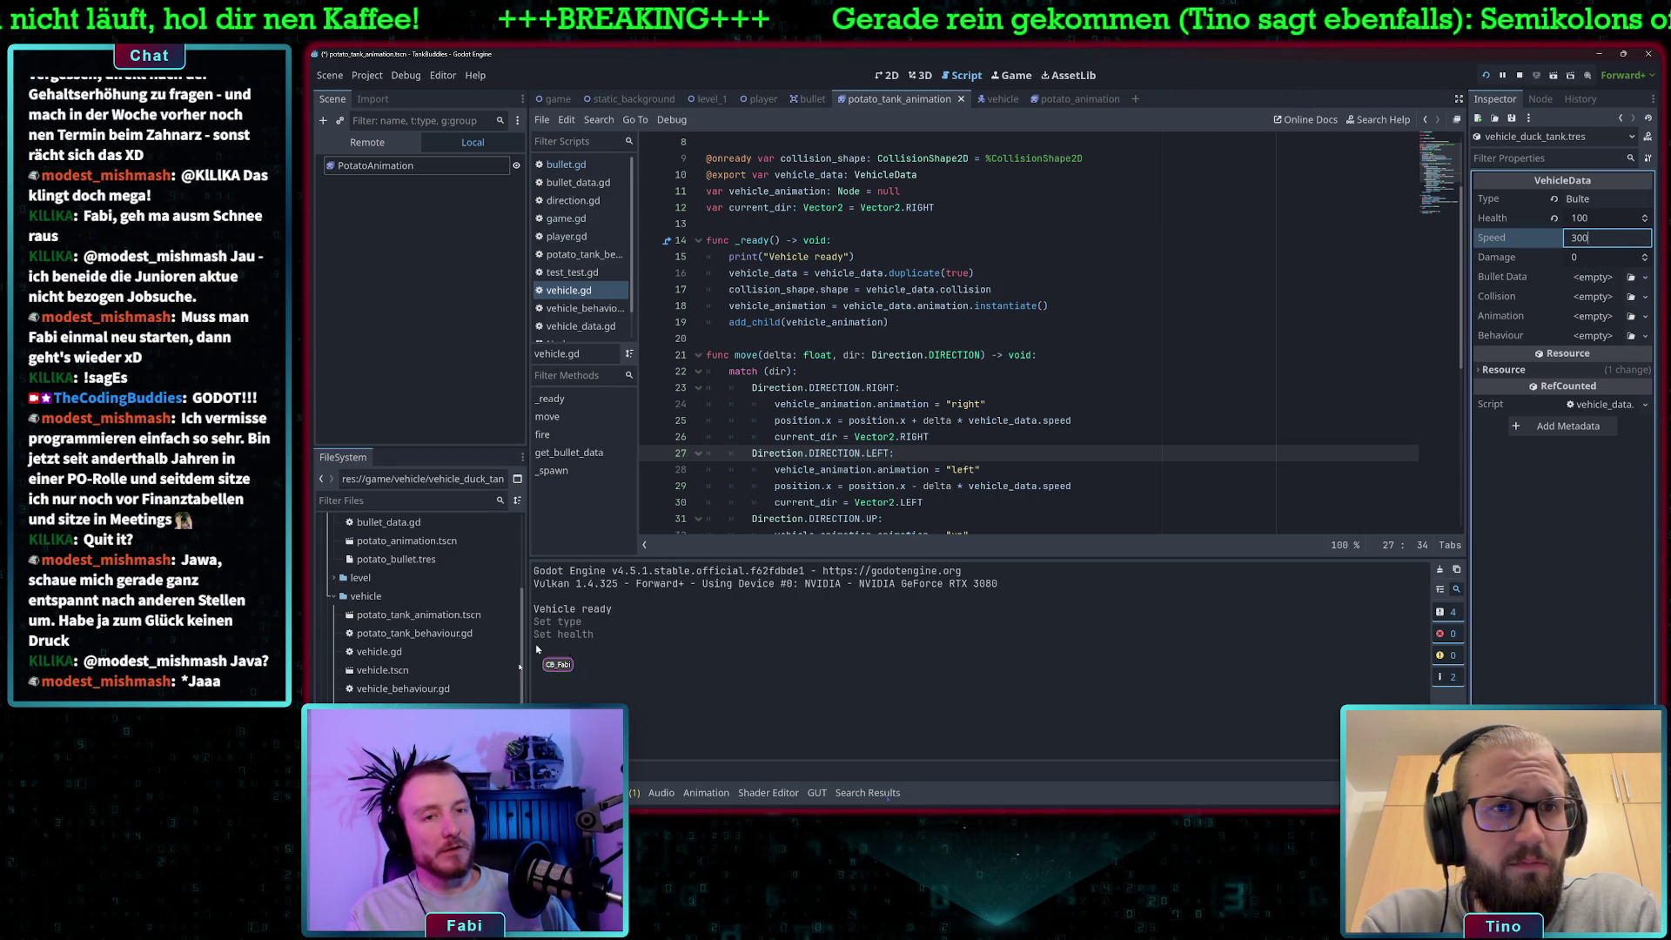
key("Down")
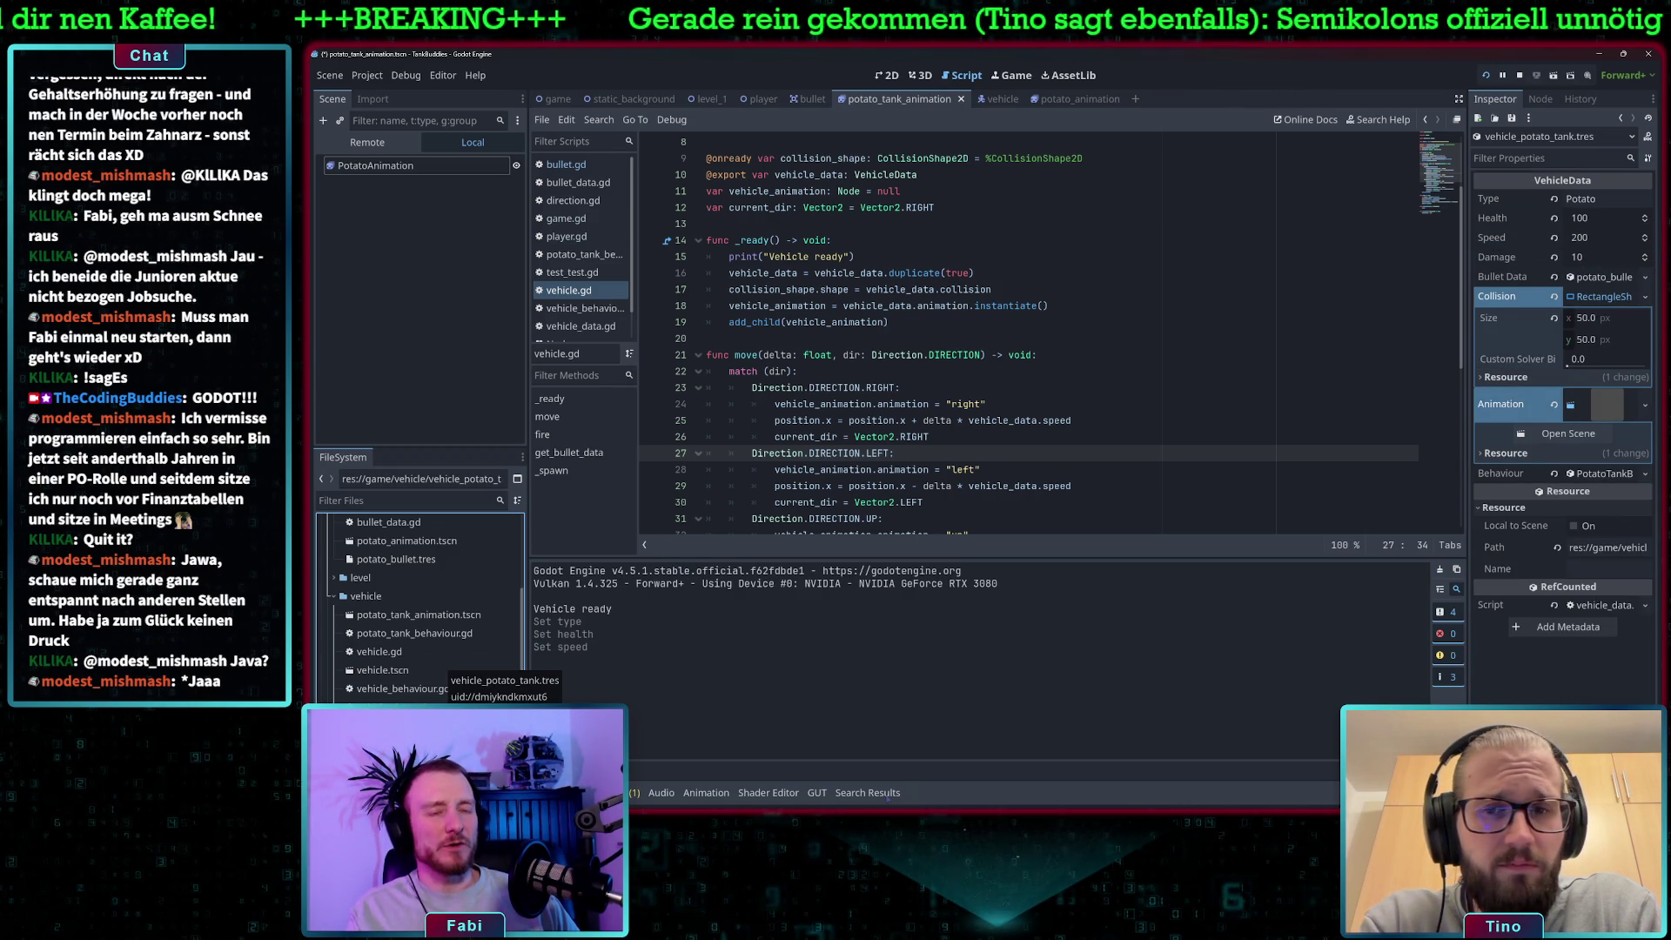
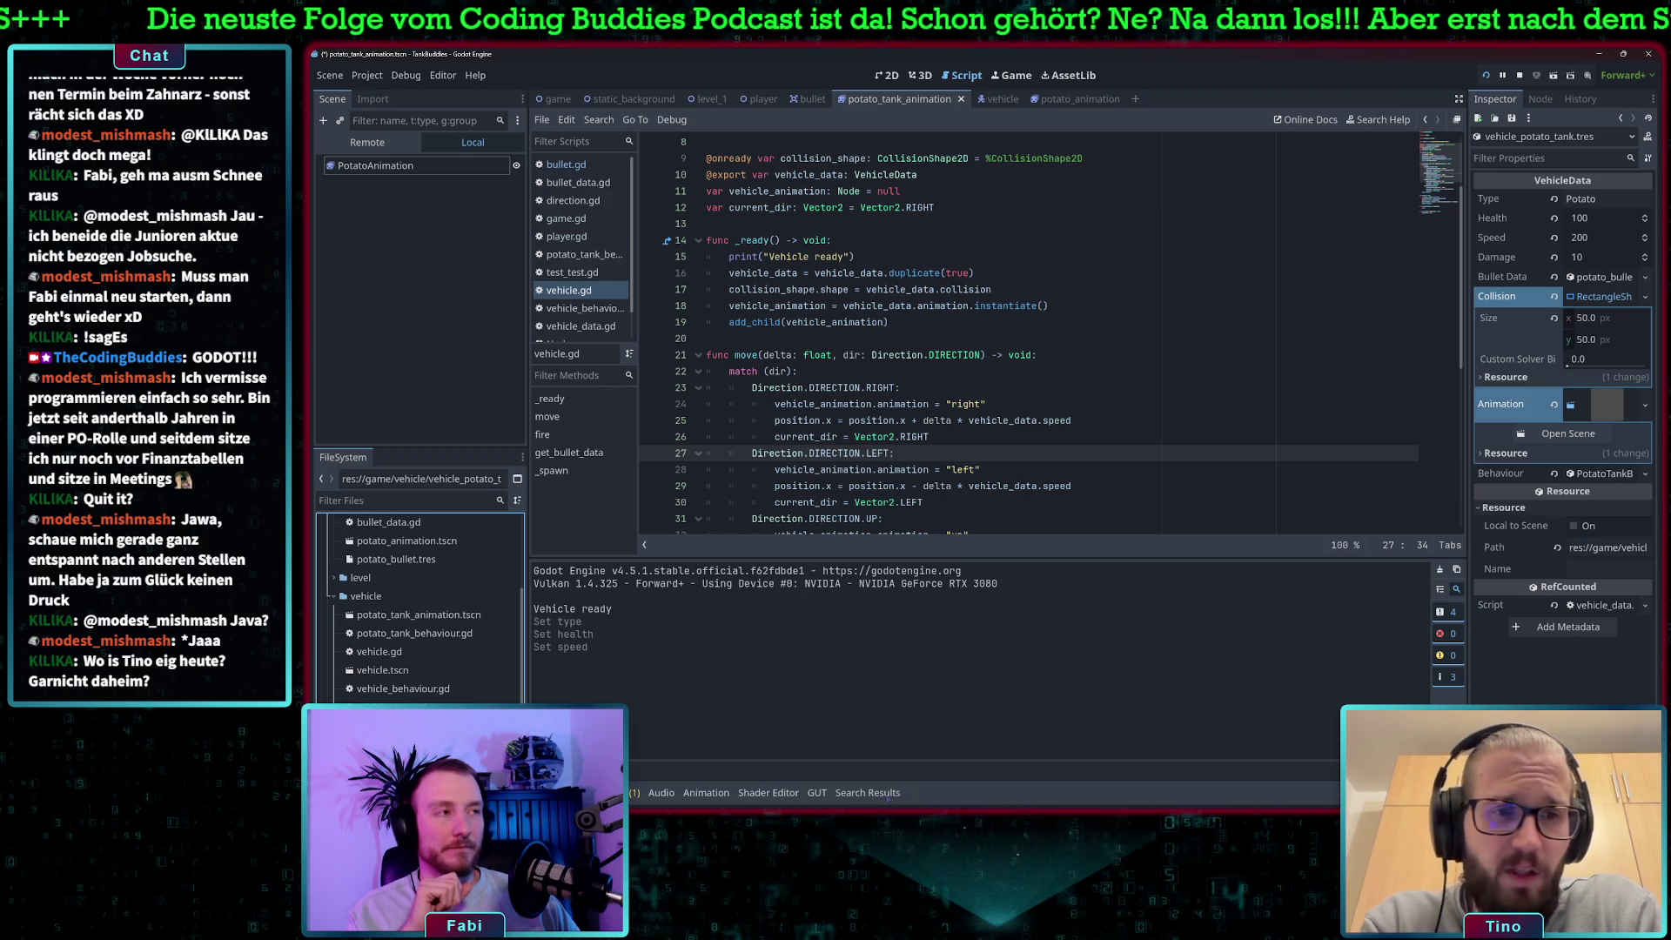
Open vehicle_duck_tank.tres and set its Damage to 9001 in the Inspector.
left_click(1586, 257)
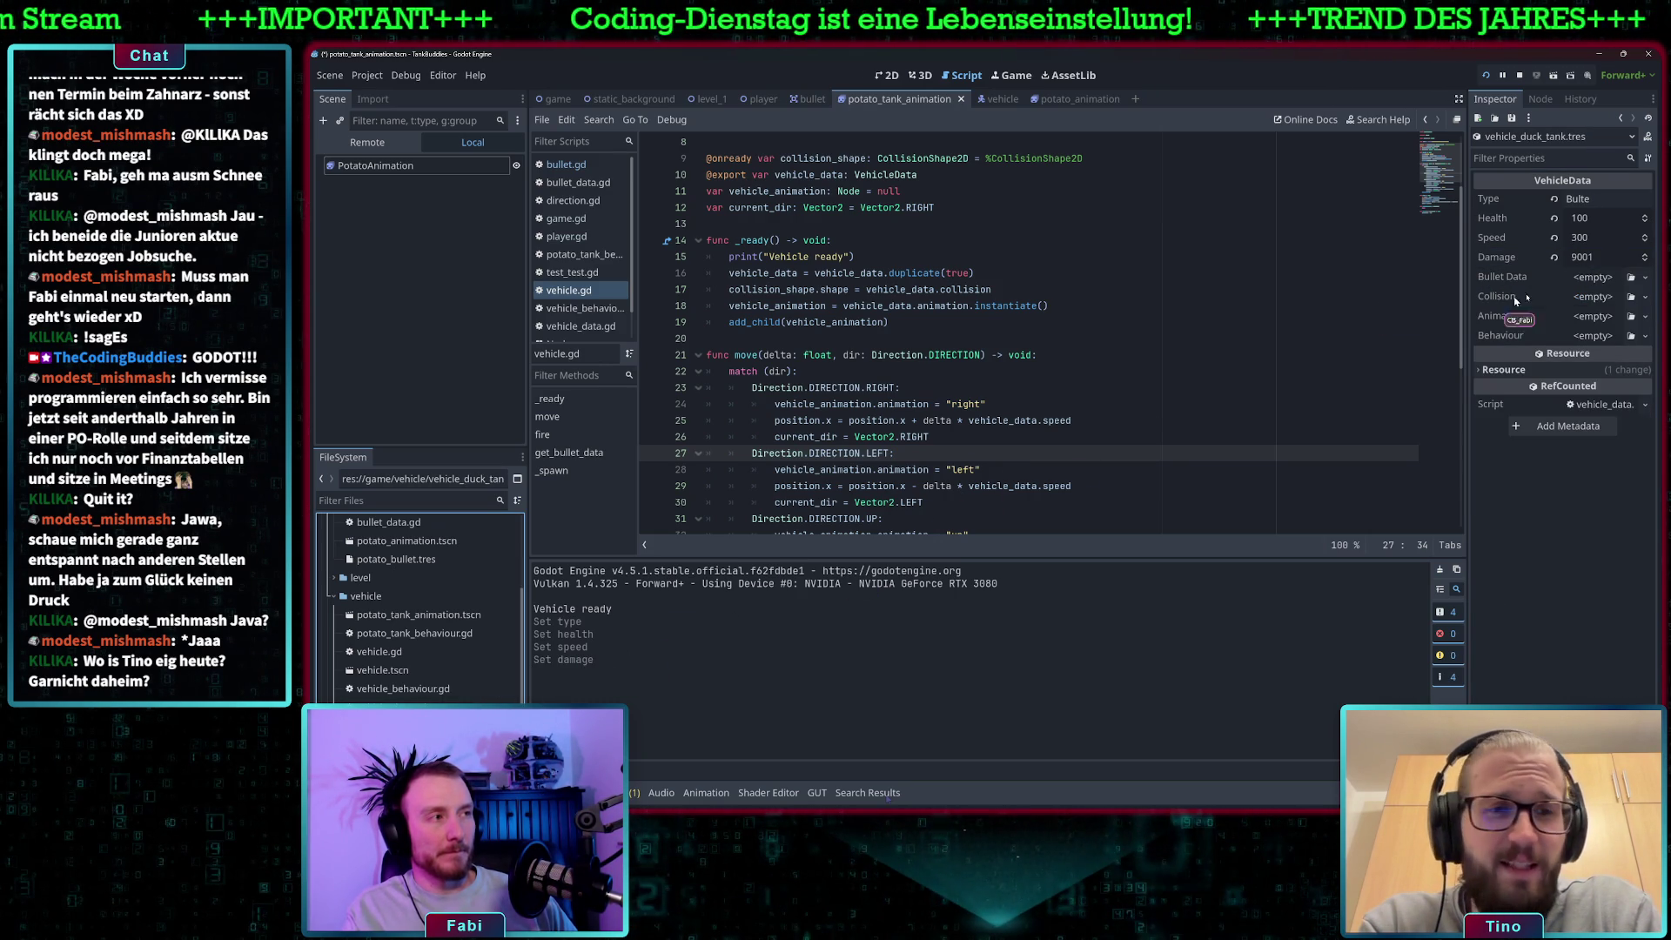
type("9001")
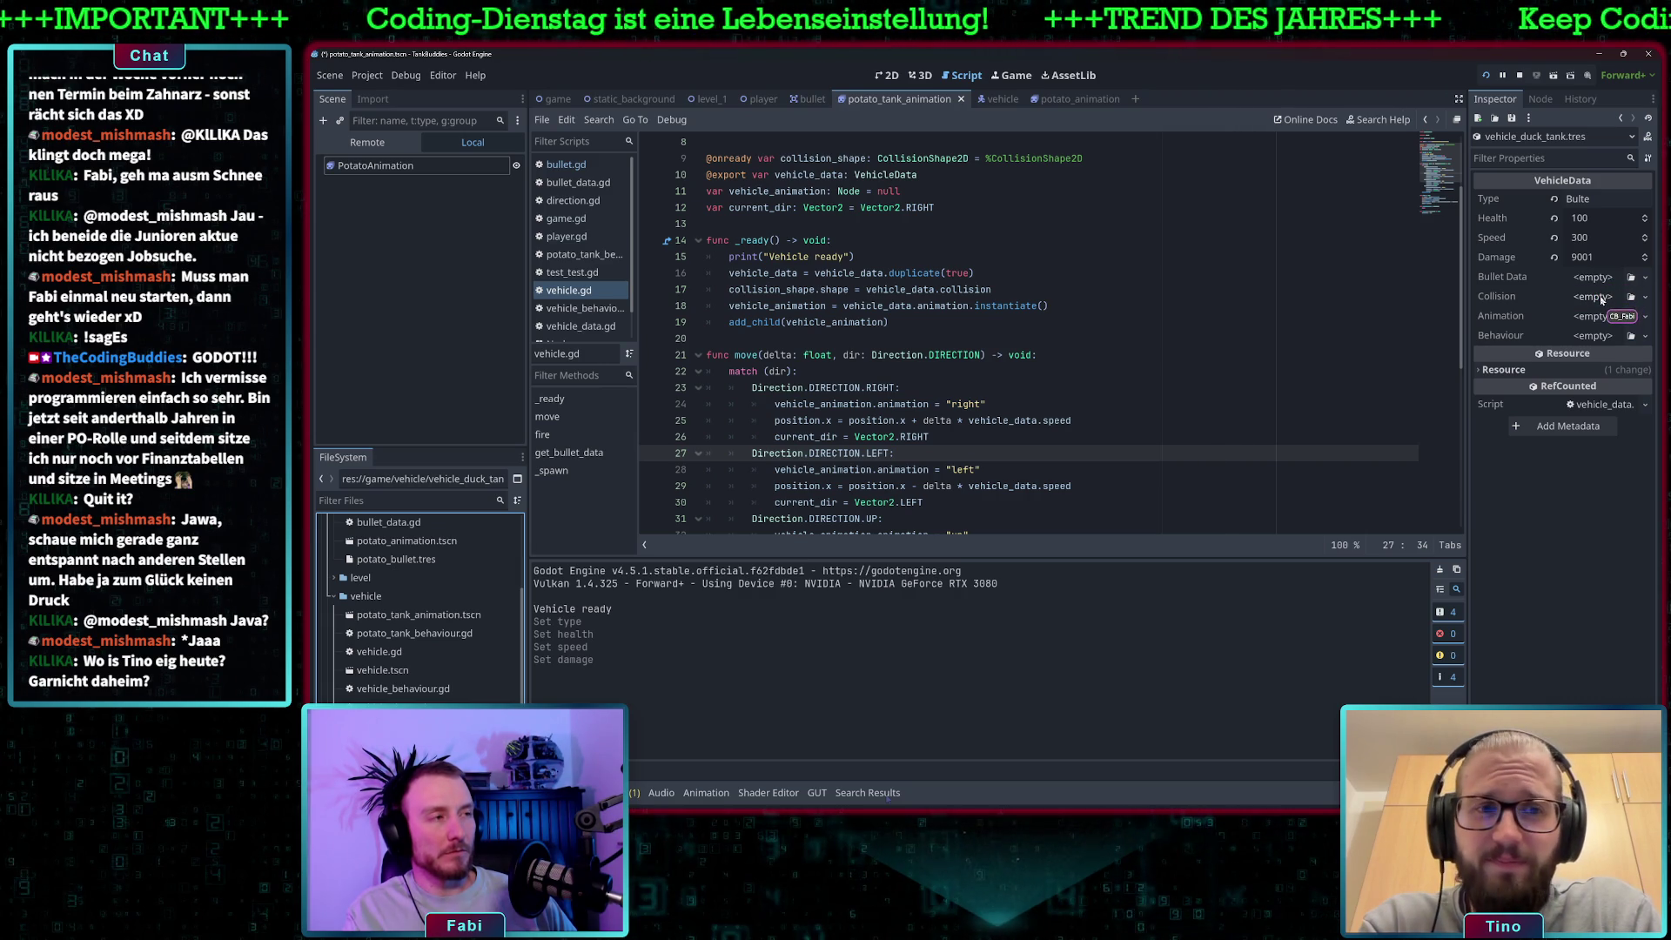
left_click(1645, 297)
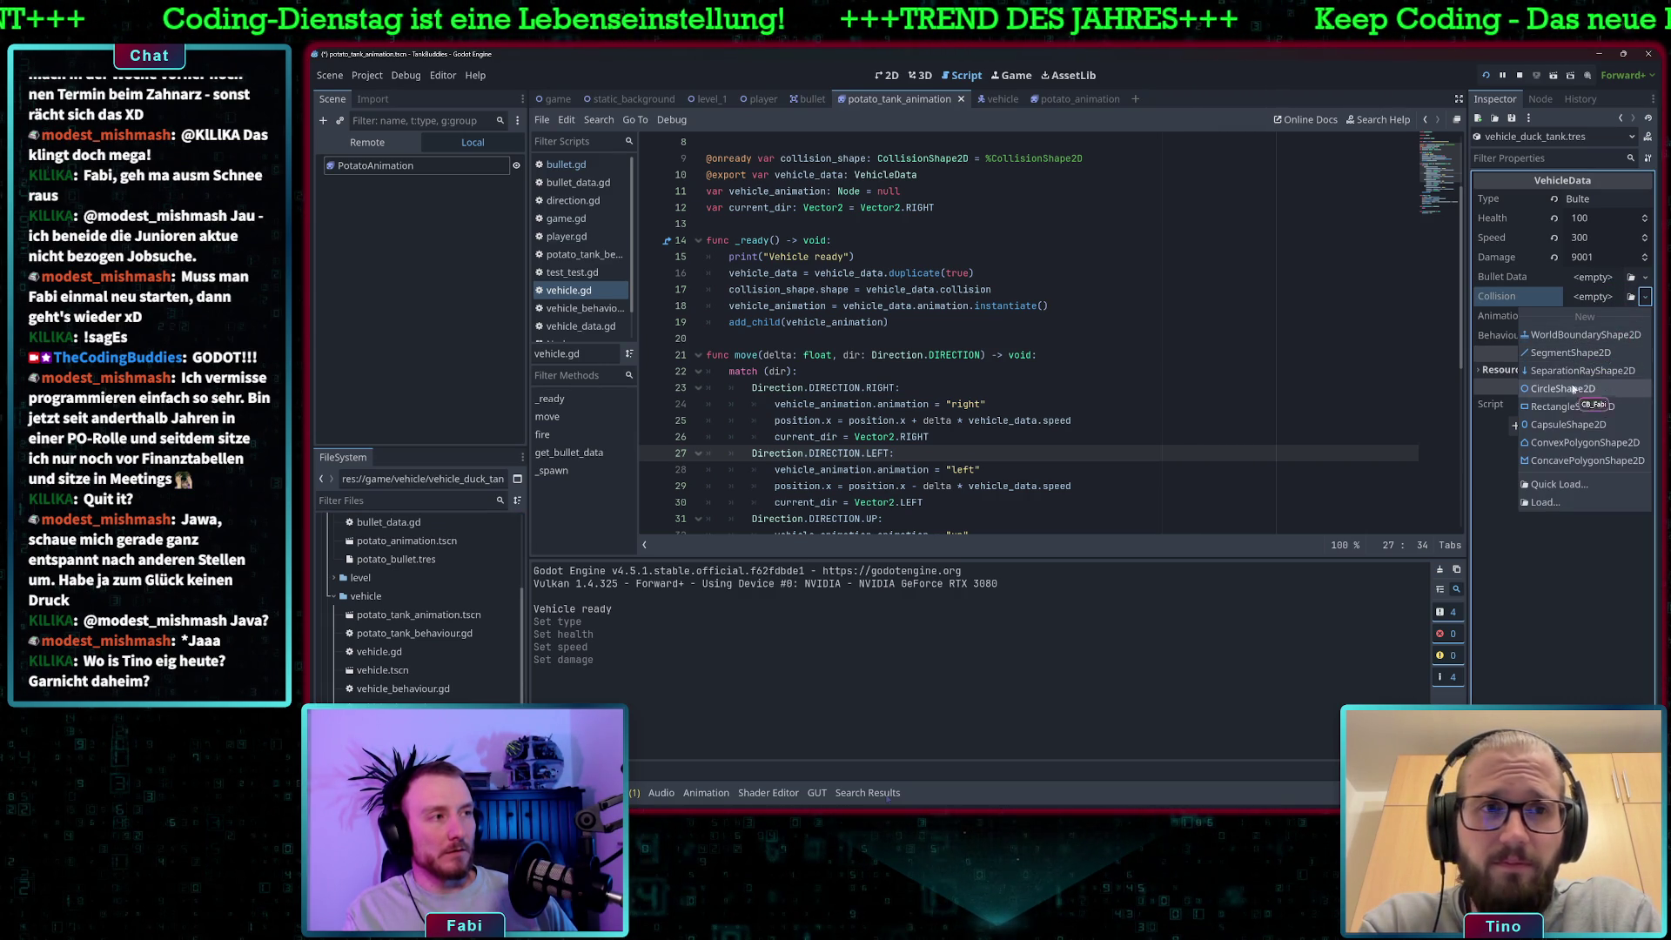
Give the duck tank a new RectangleShape2D collision sized 50 × 50.
left_click(1574, 407)
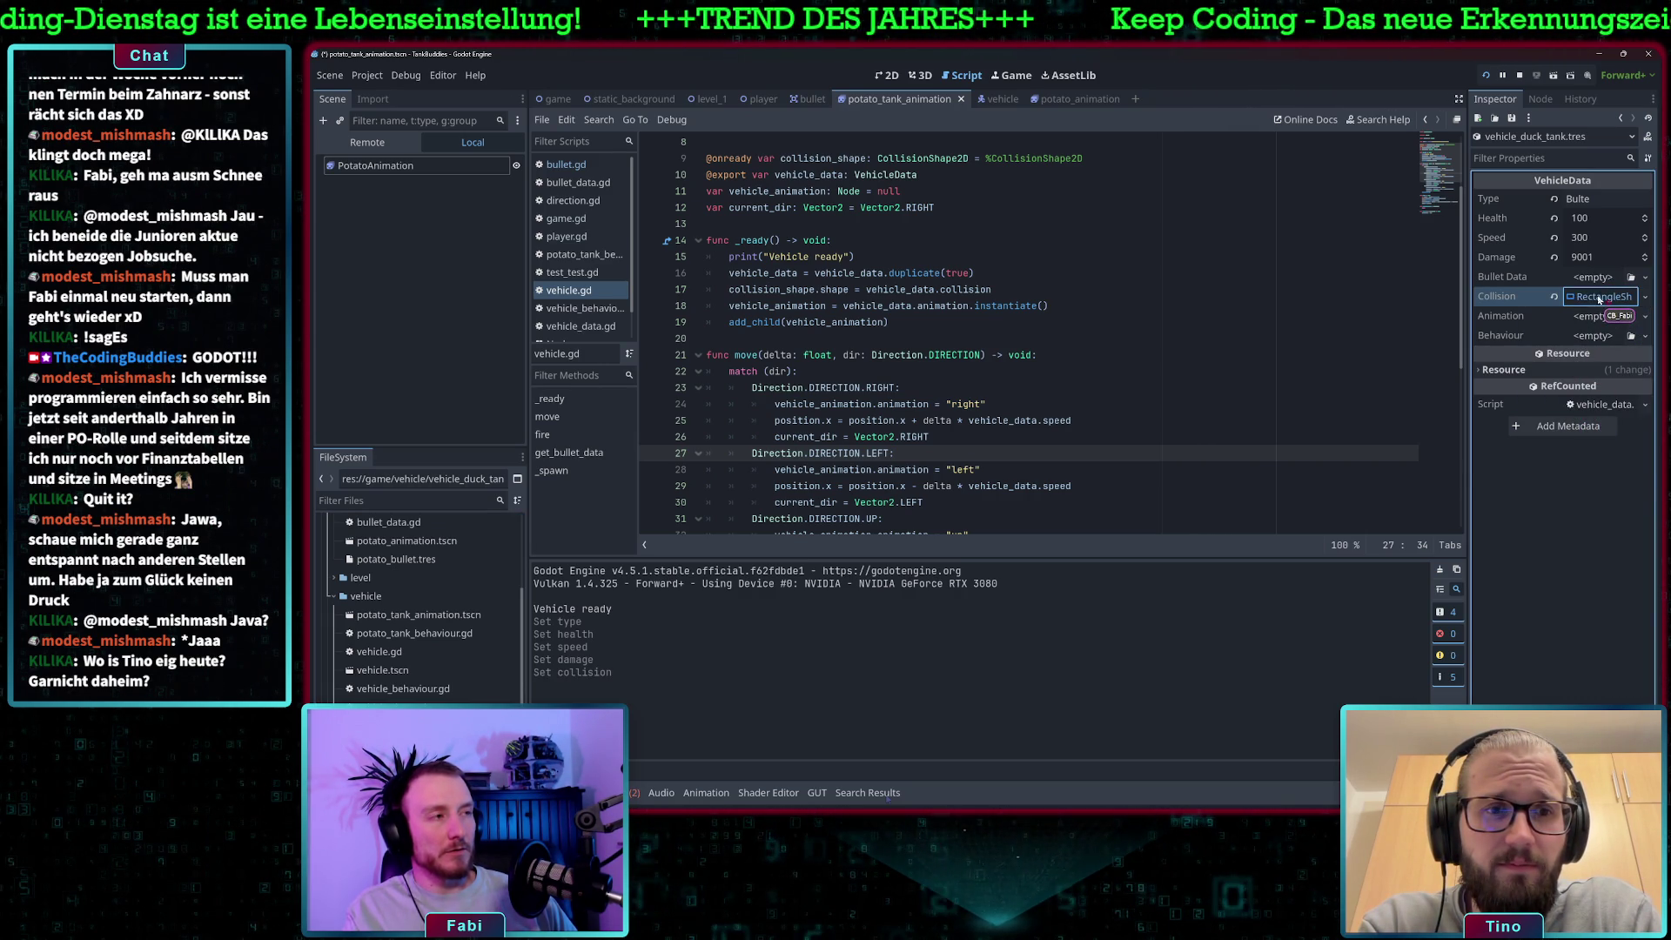
left_click(1598, 299)
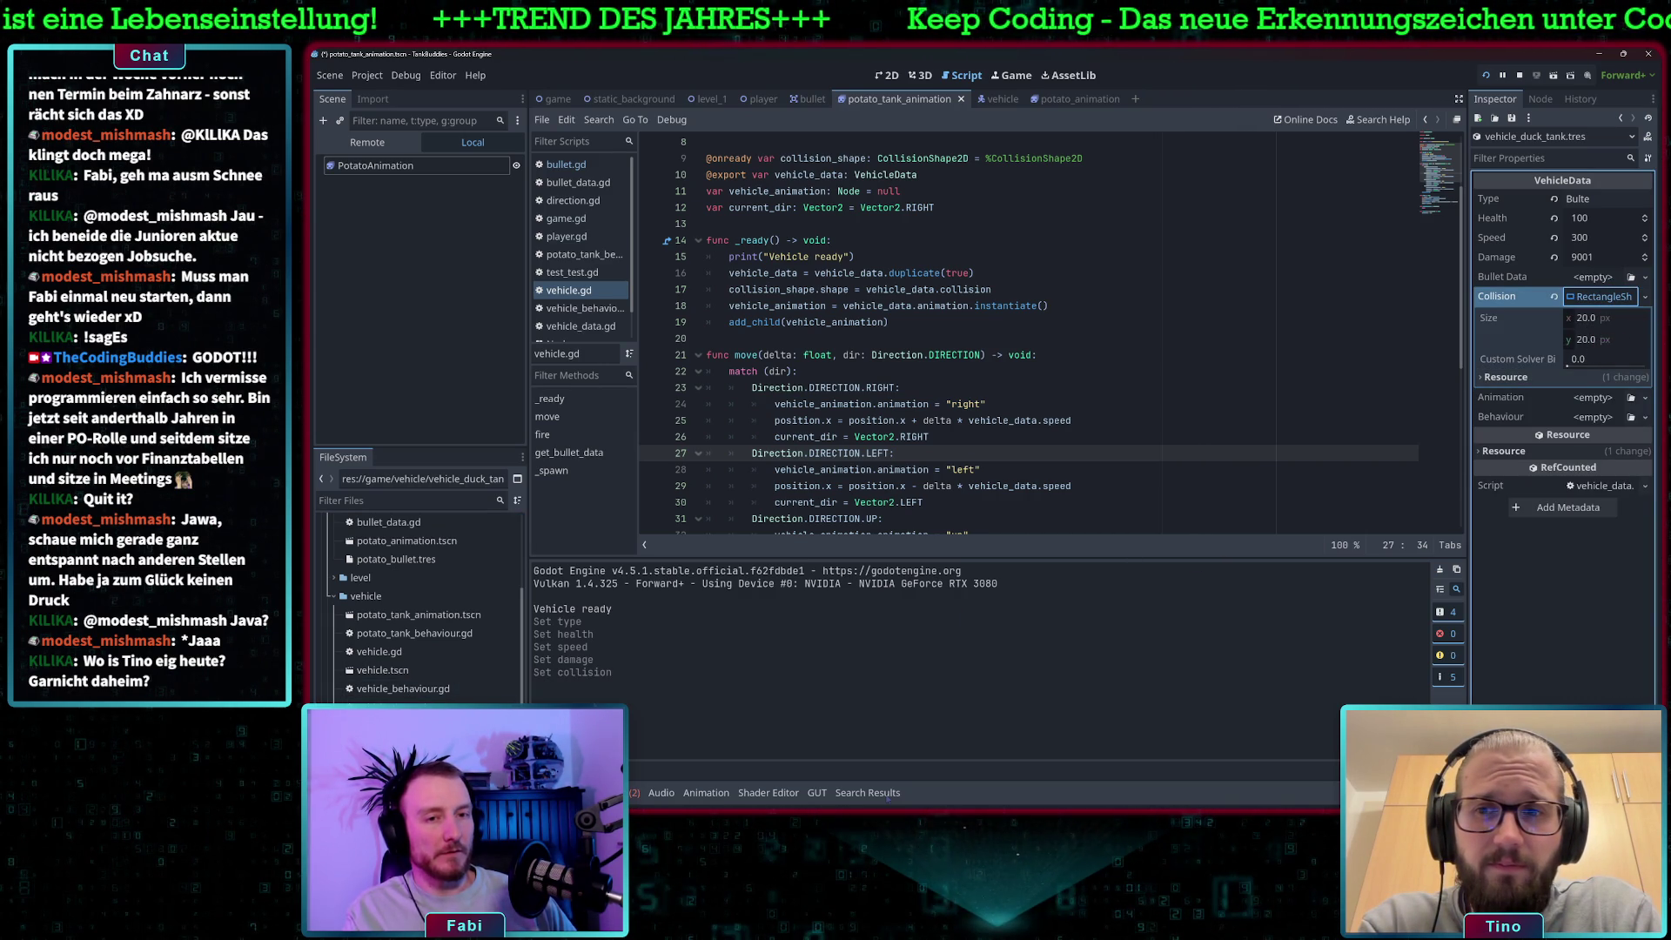
left_click(1597, 318)
left_click(409, 725)
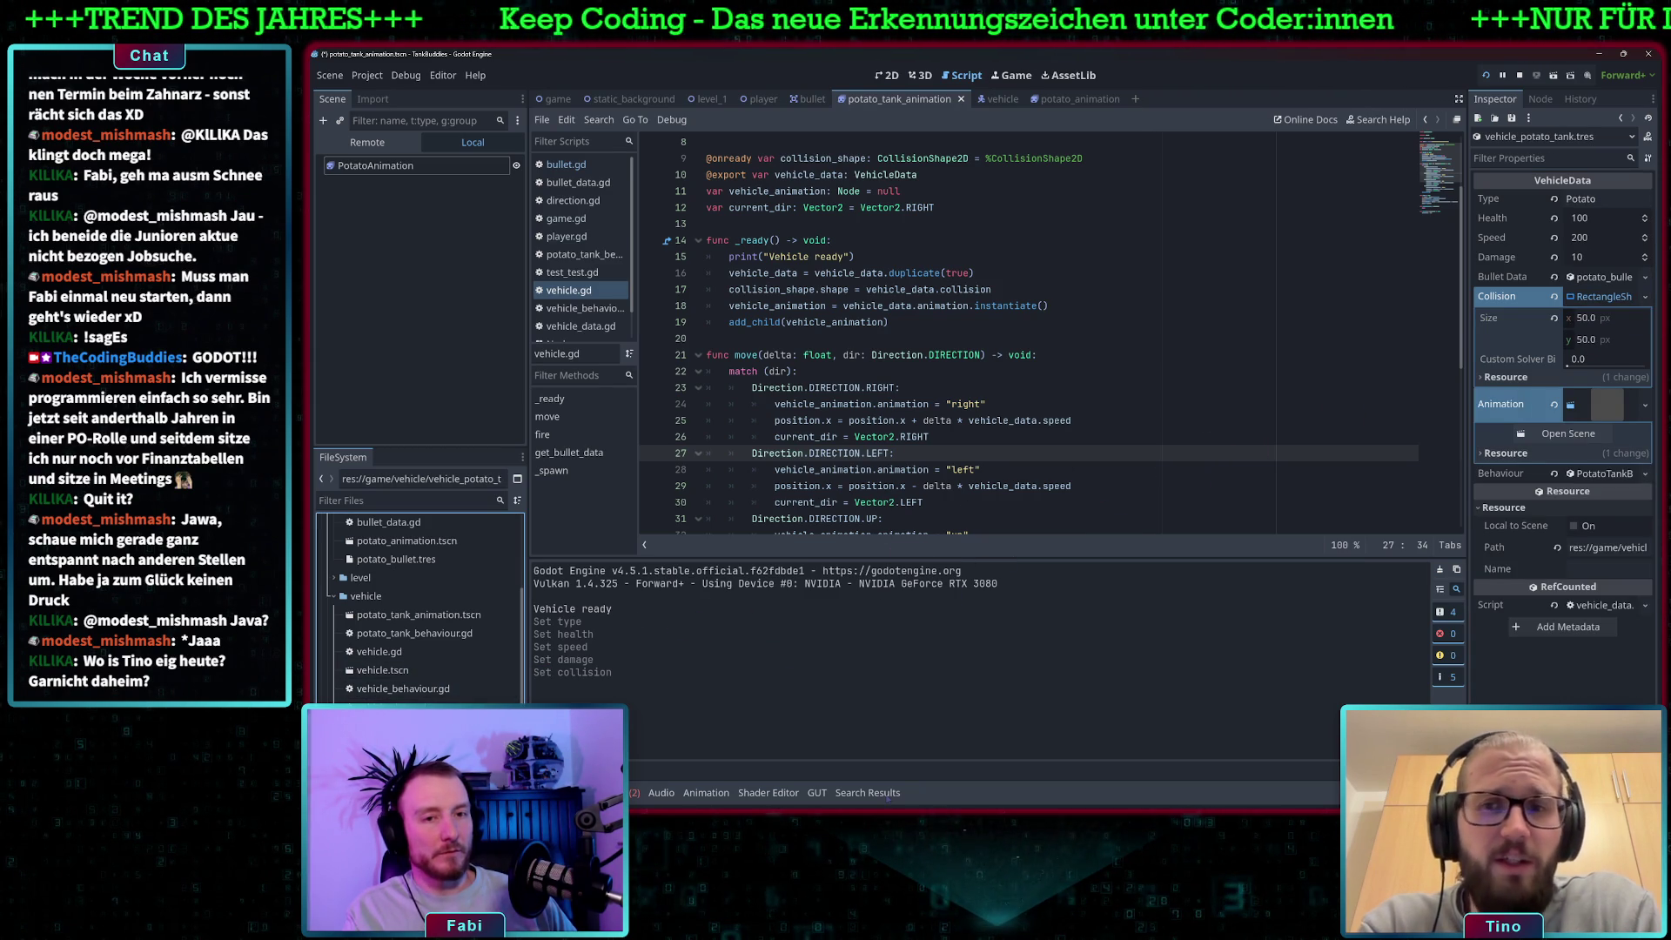
key("Up")
left_click(1592, 318)
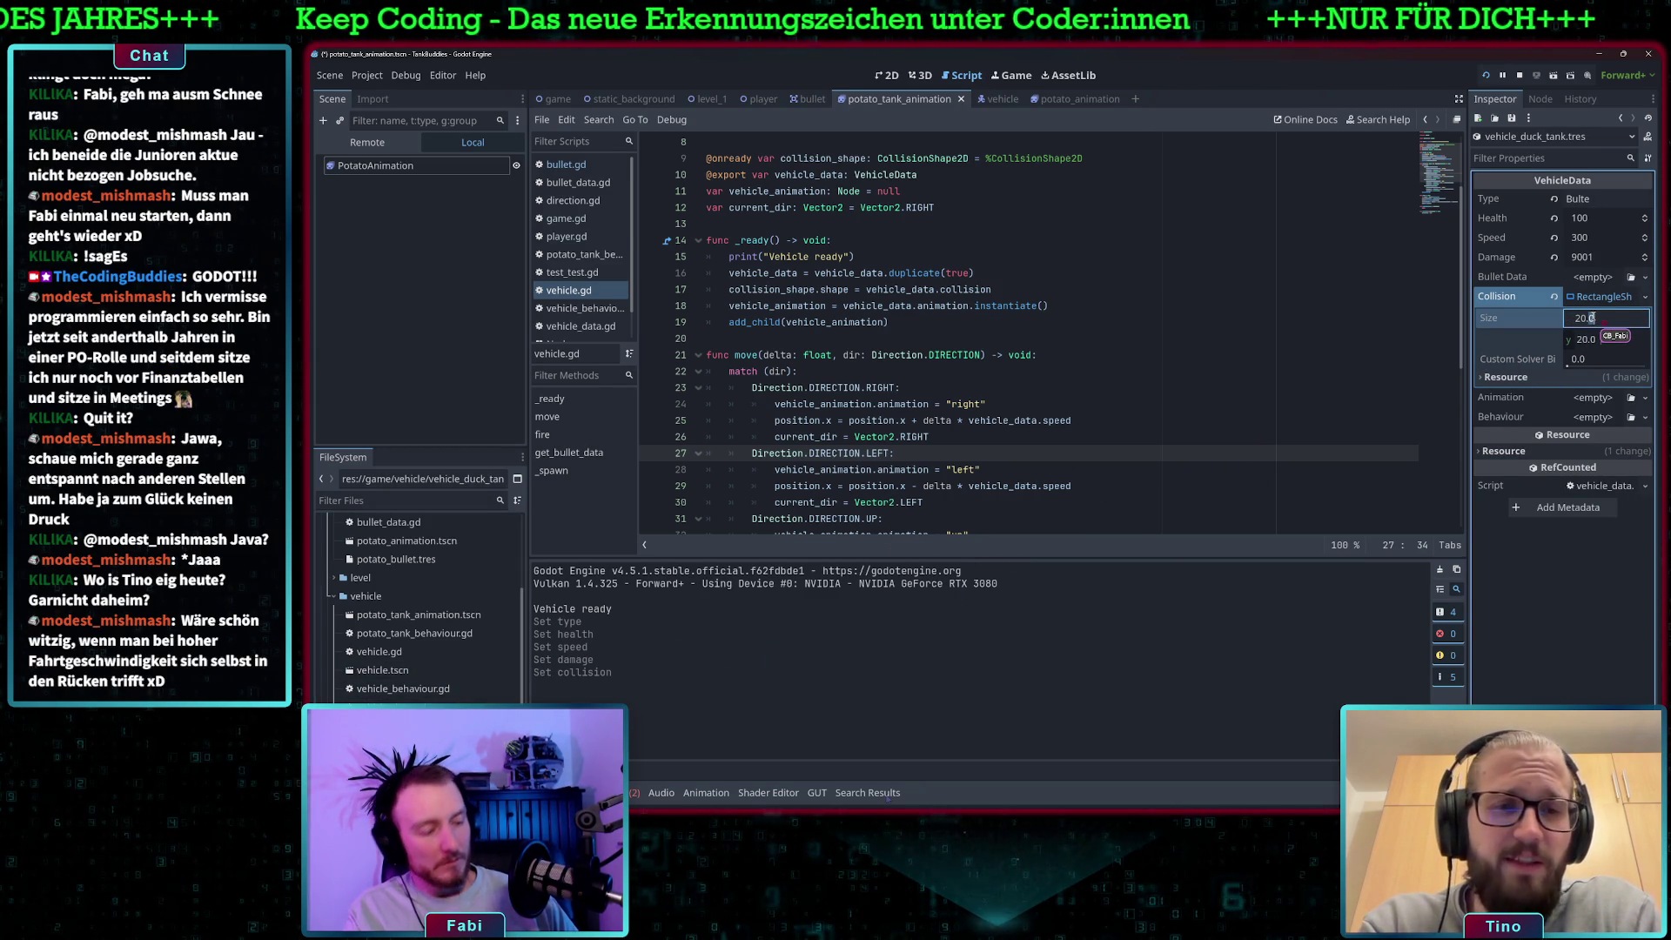
type("50")
key("Tab")
type("5")
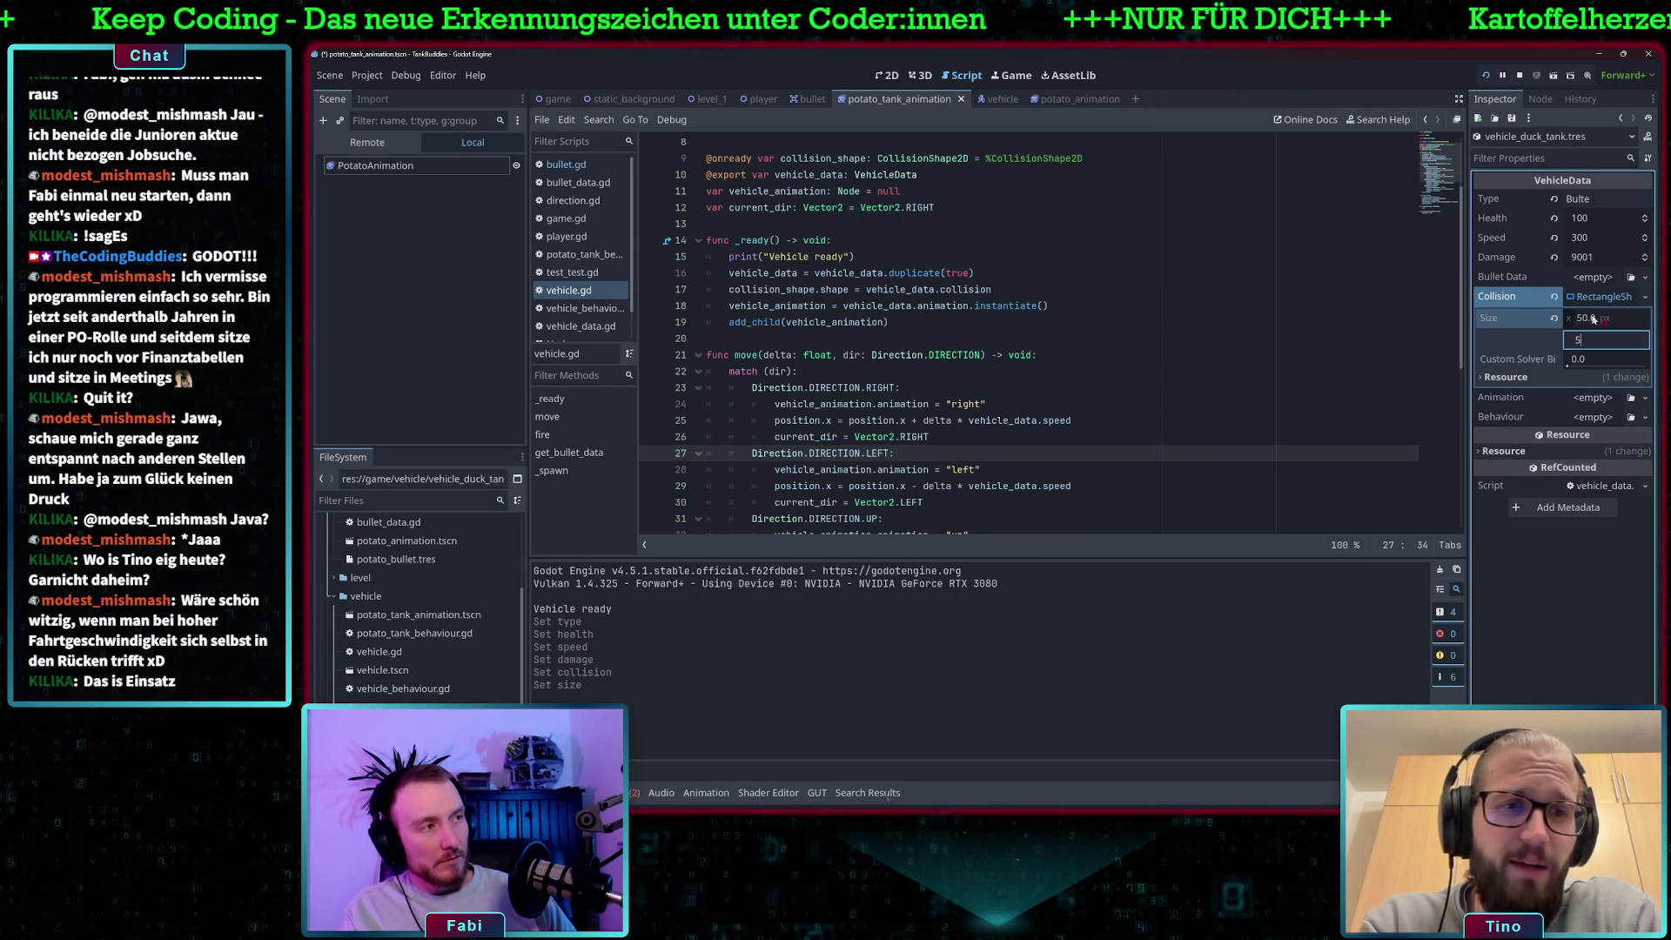
type("0.0")
key("Tab")
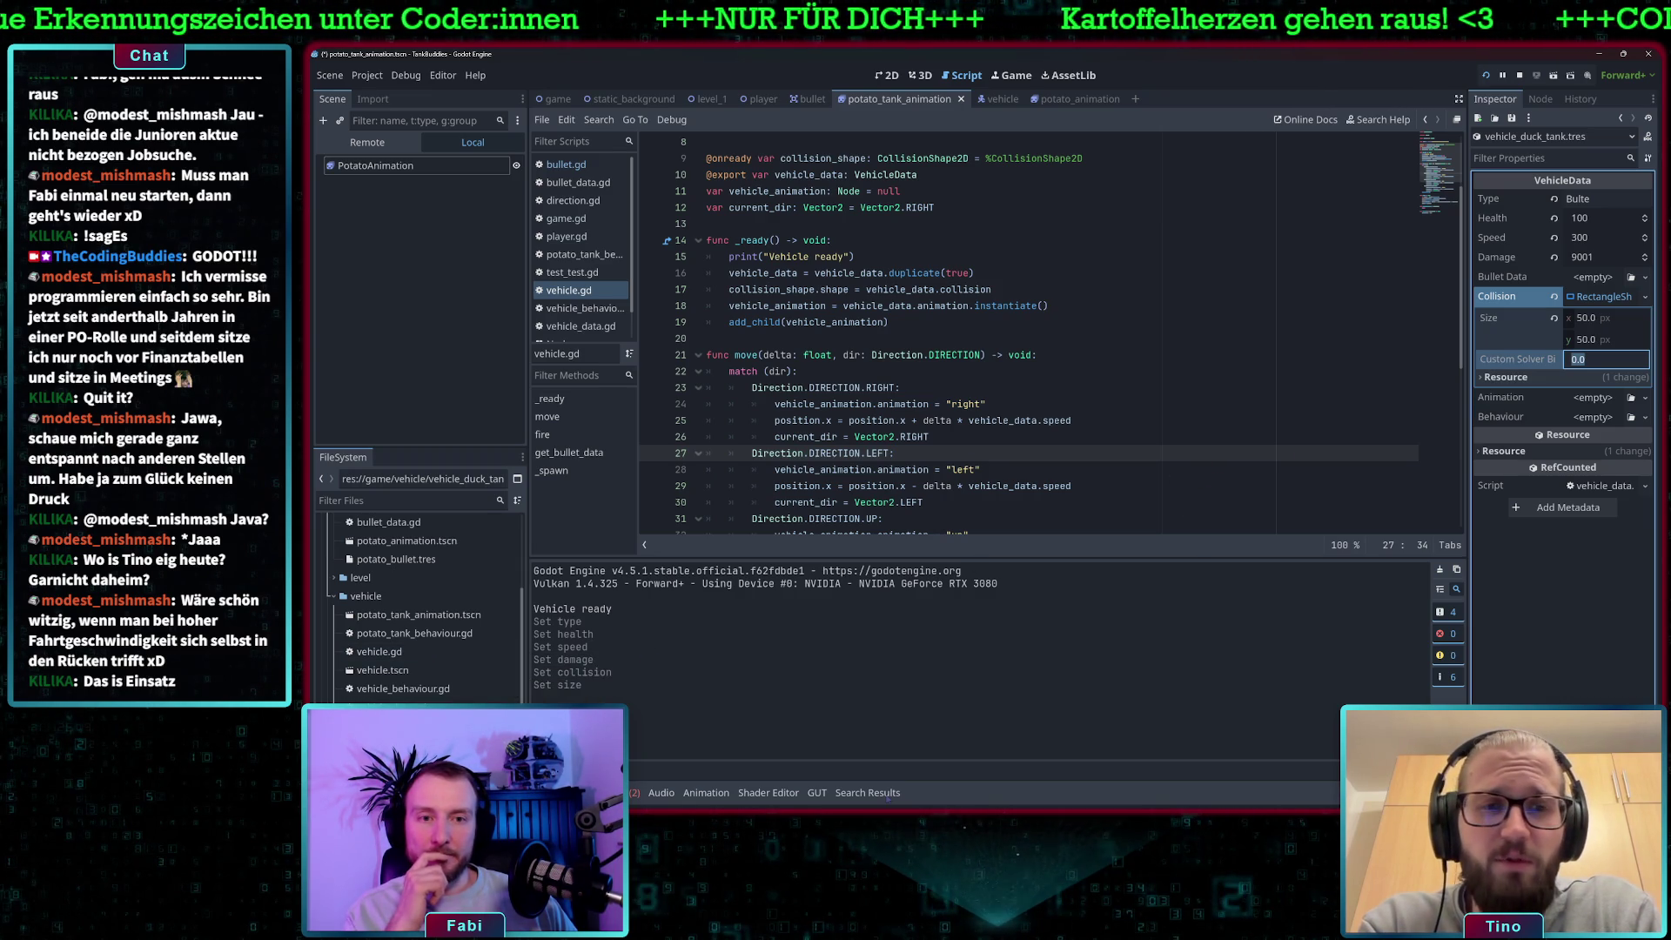
Compare the duck tank's collision with vehicle_potato_tank.tres and collapse both shape settings.
left_click(392, 725)
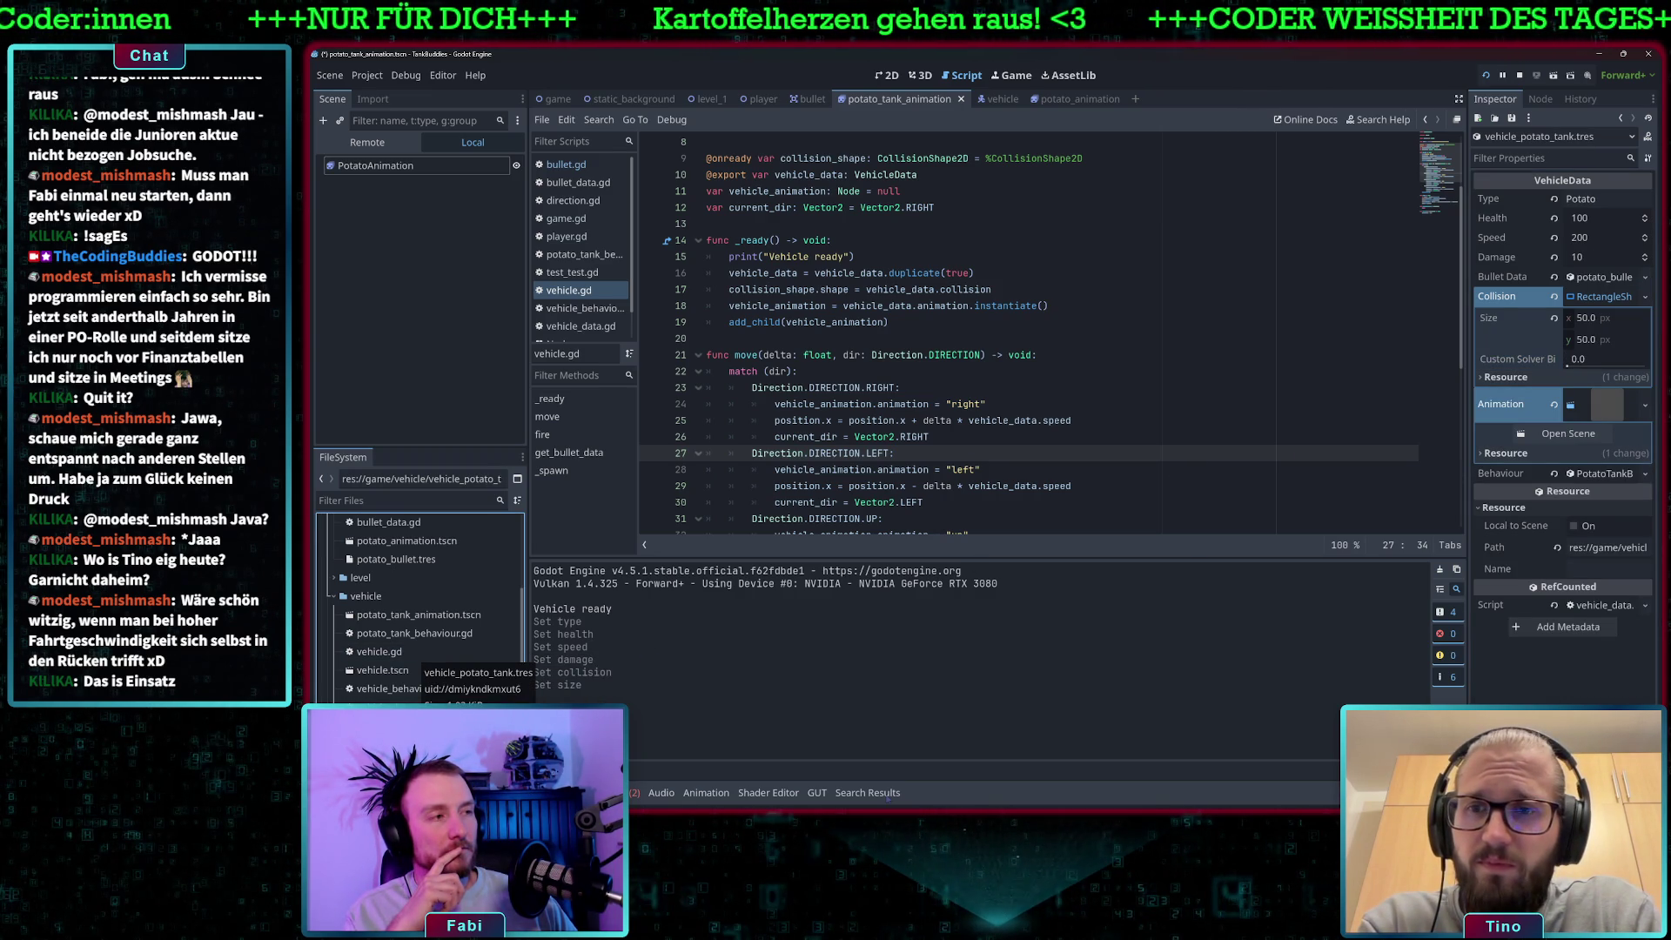
left_click(392, 707)
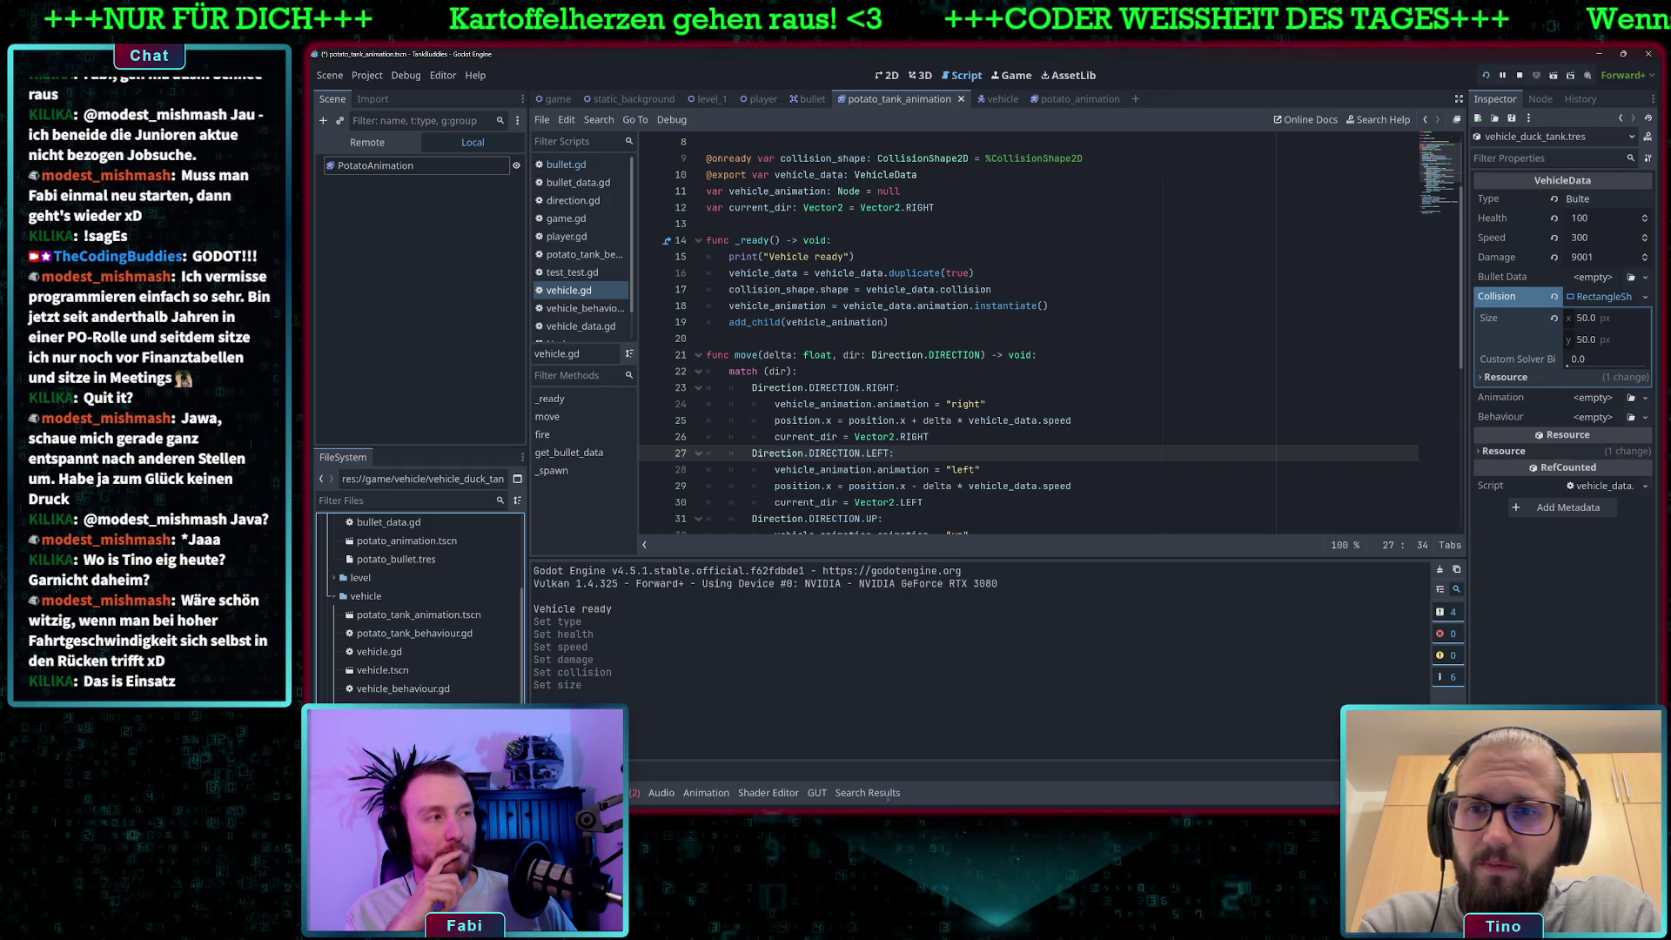
left_click(1645, 297)
left_click(1610, 301)
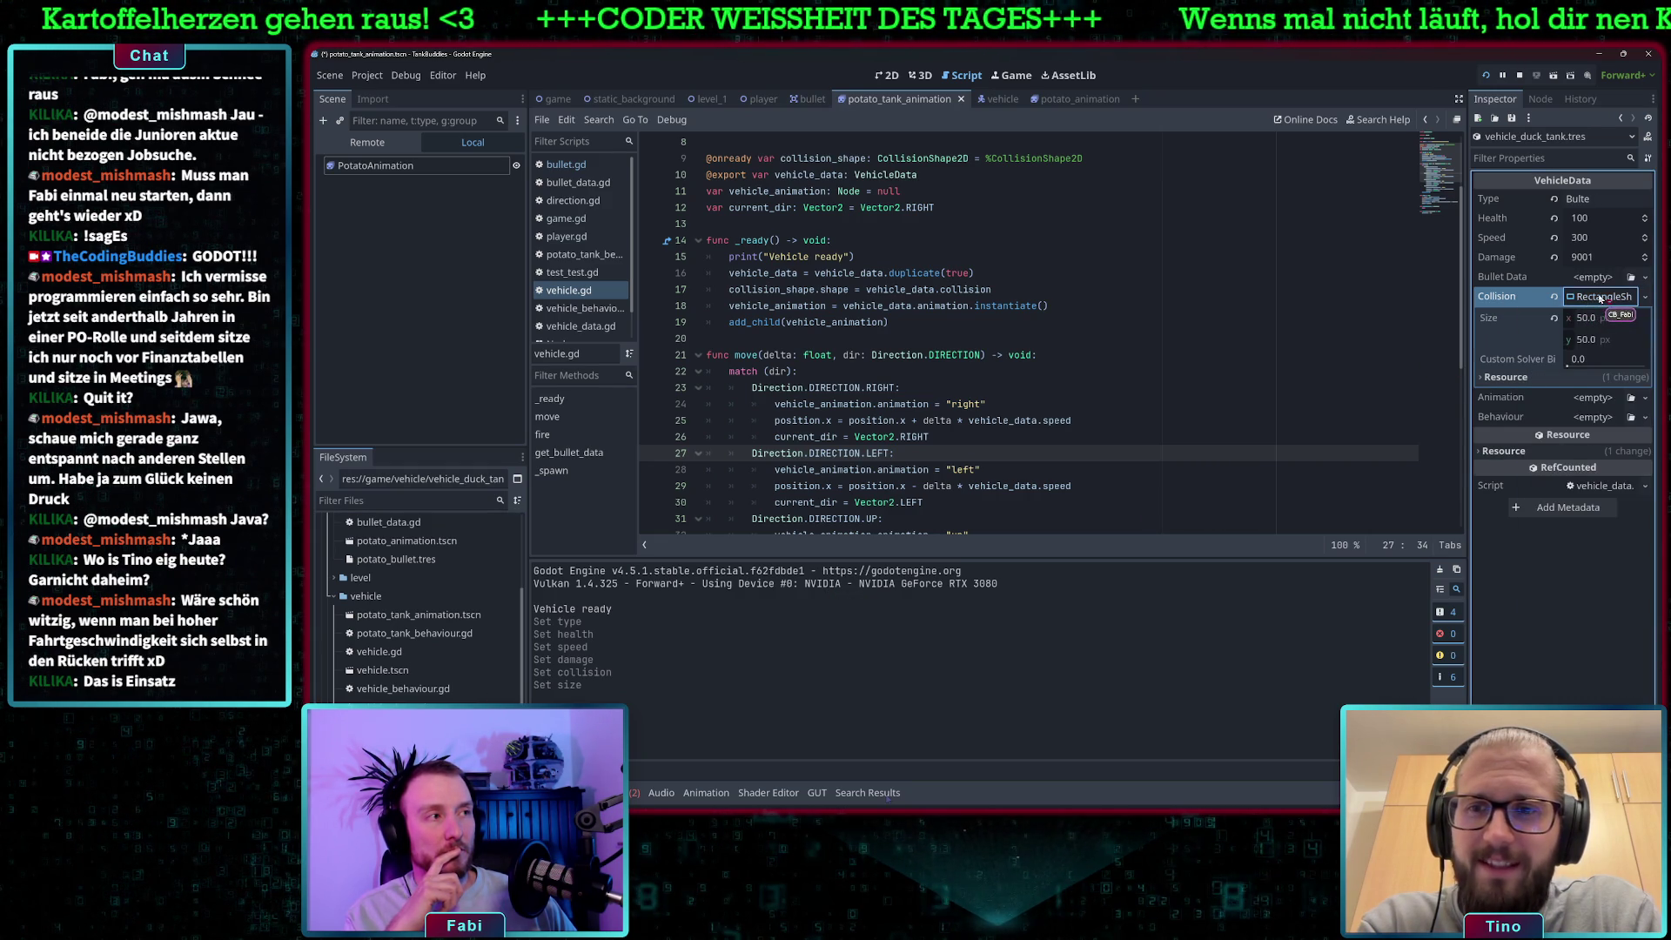
left_click(1592, 300)
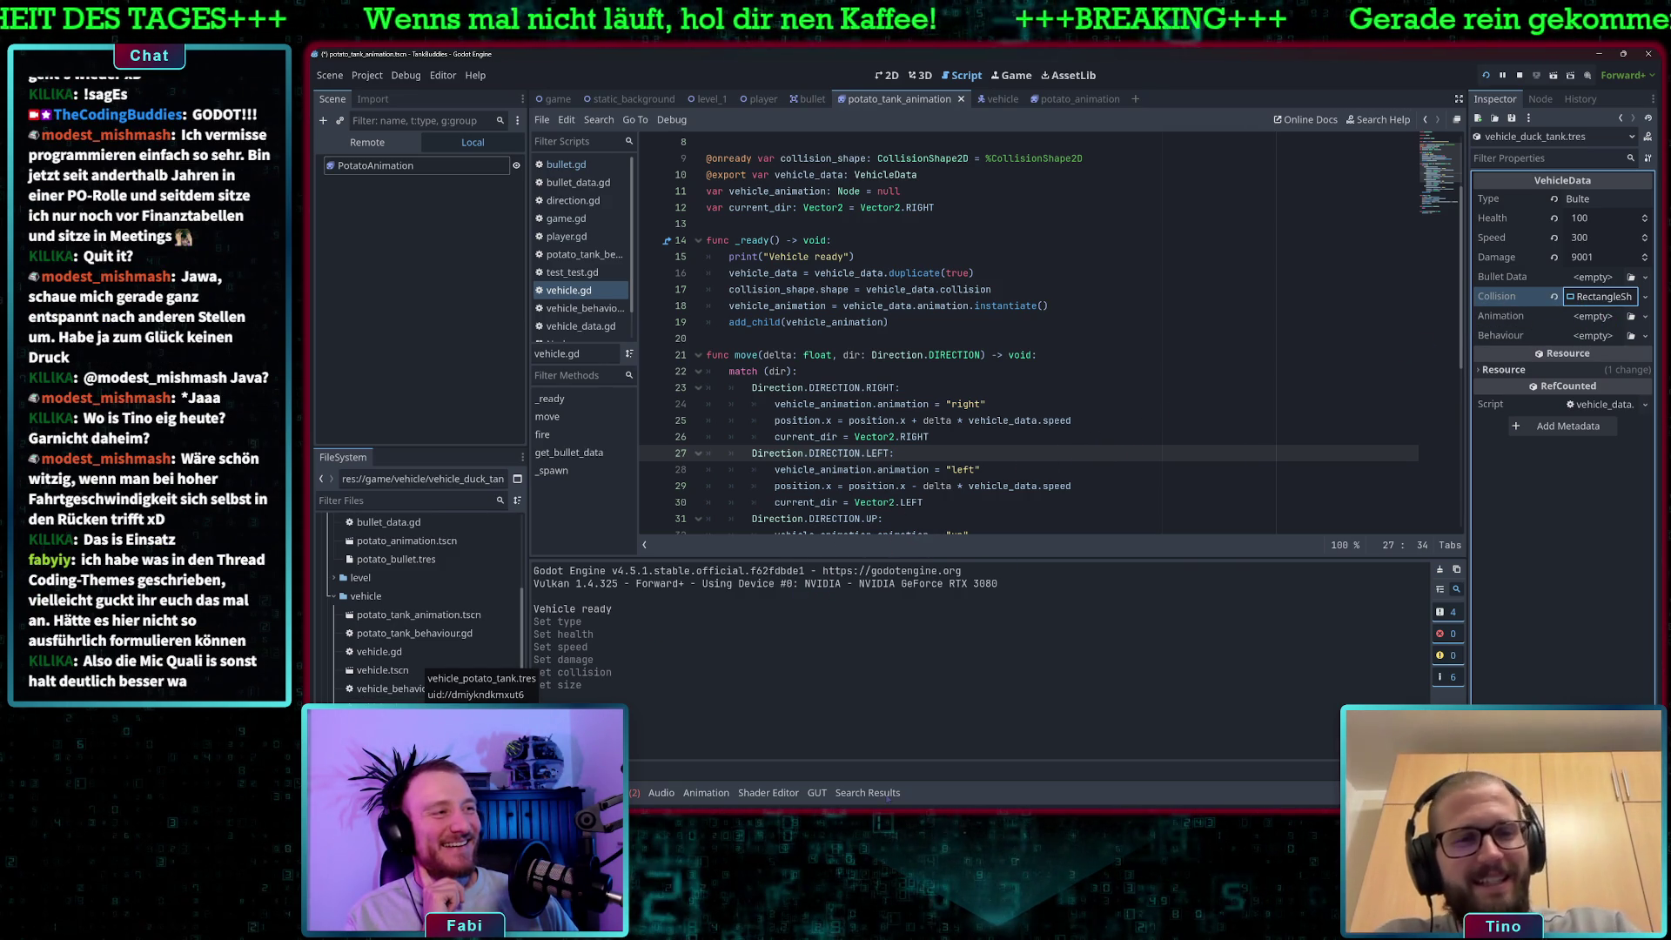
left_click(401, 706)
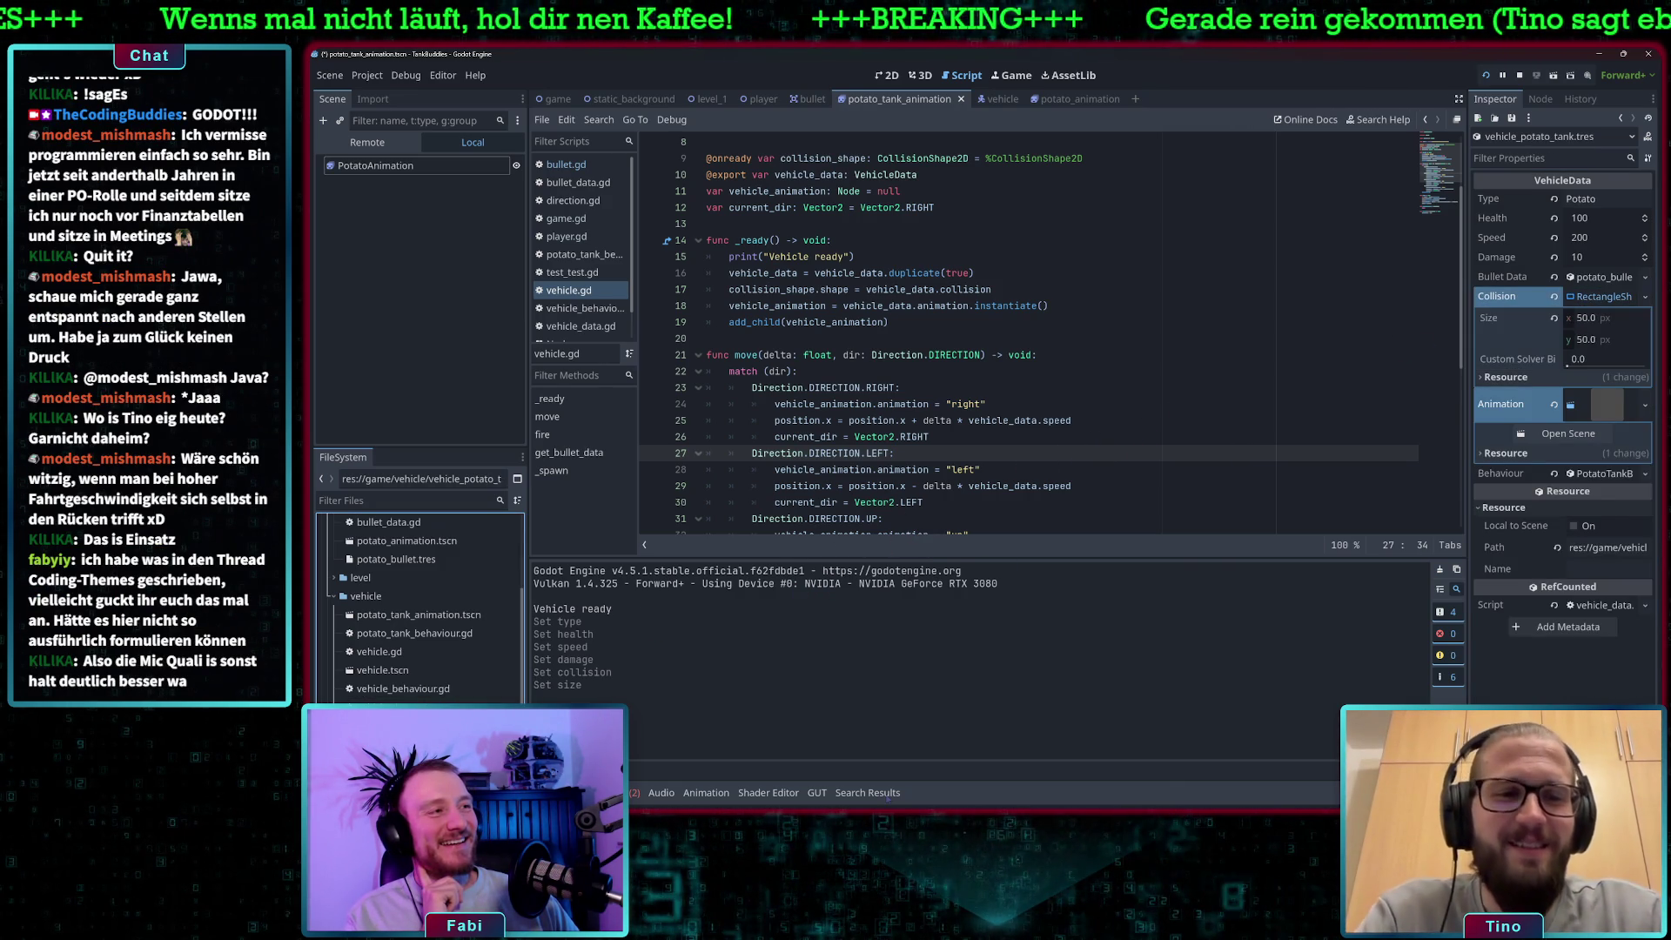
left_click(1602, 297)
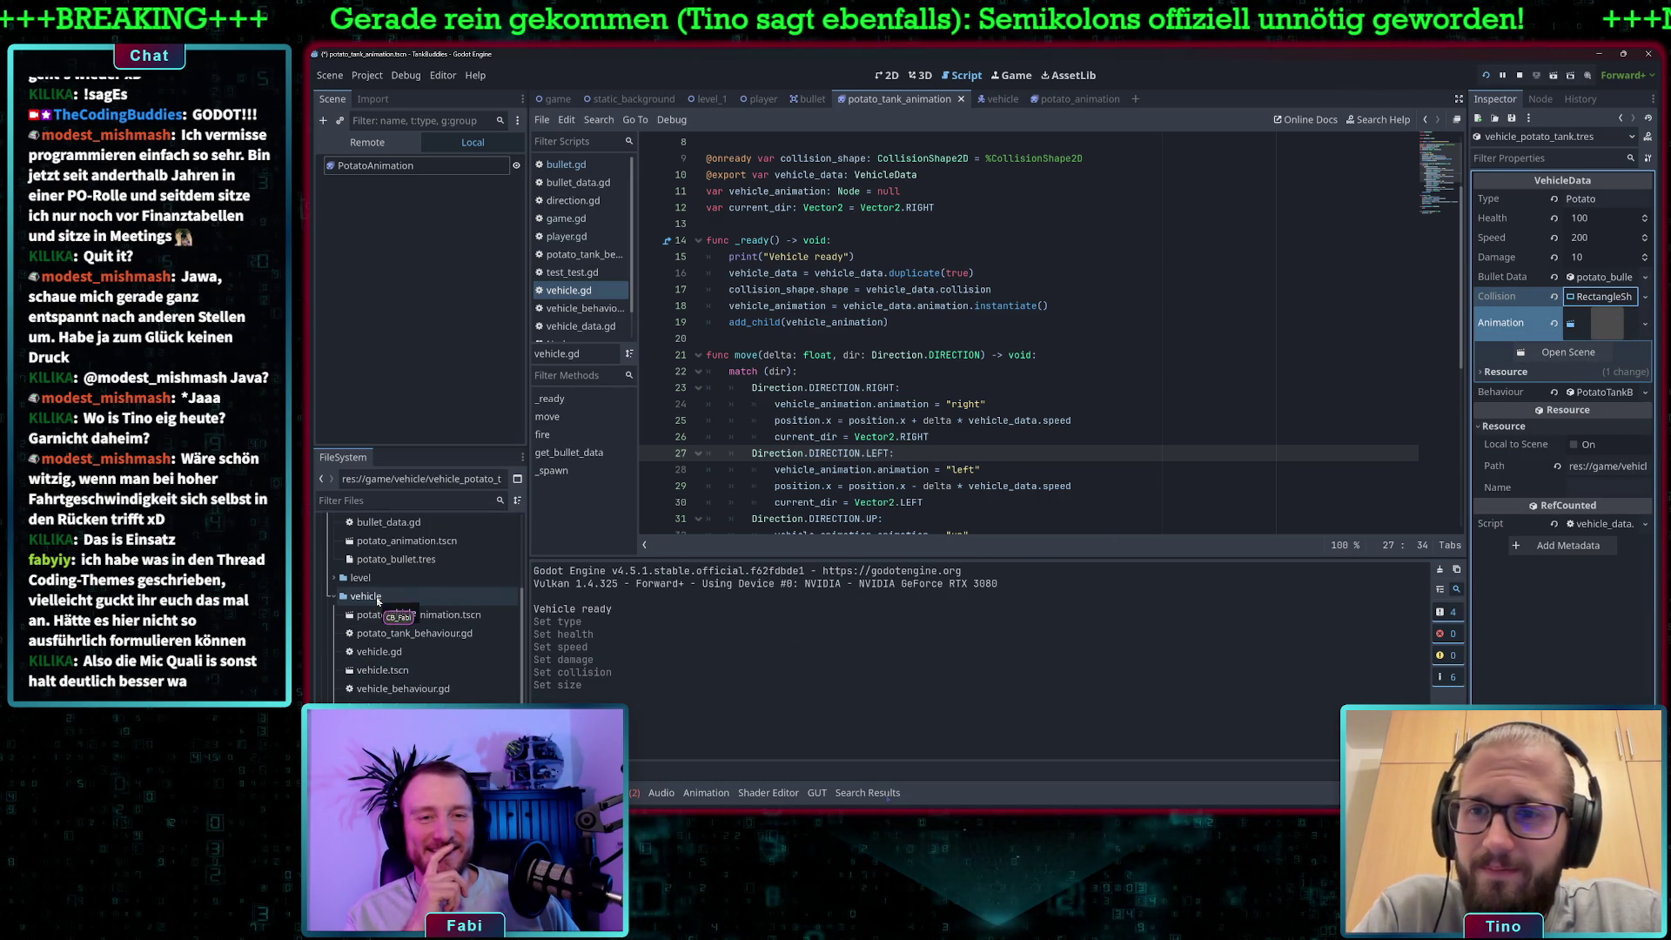
Create DuckTankBehaviour.gd in the vehicle folder via Create New > Script and open it.
double_click(438, 634)
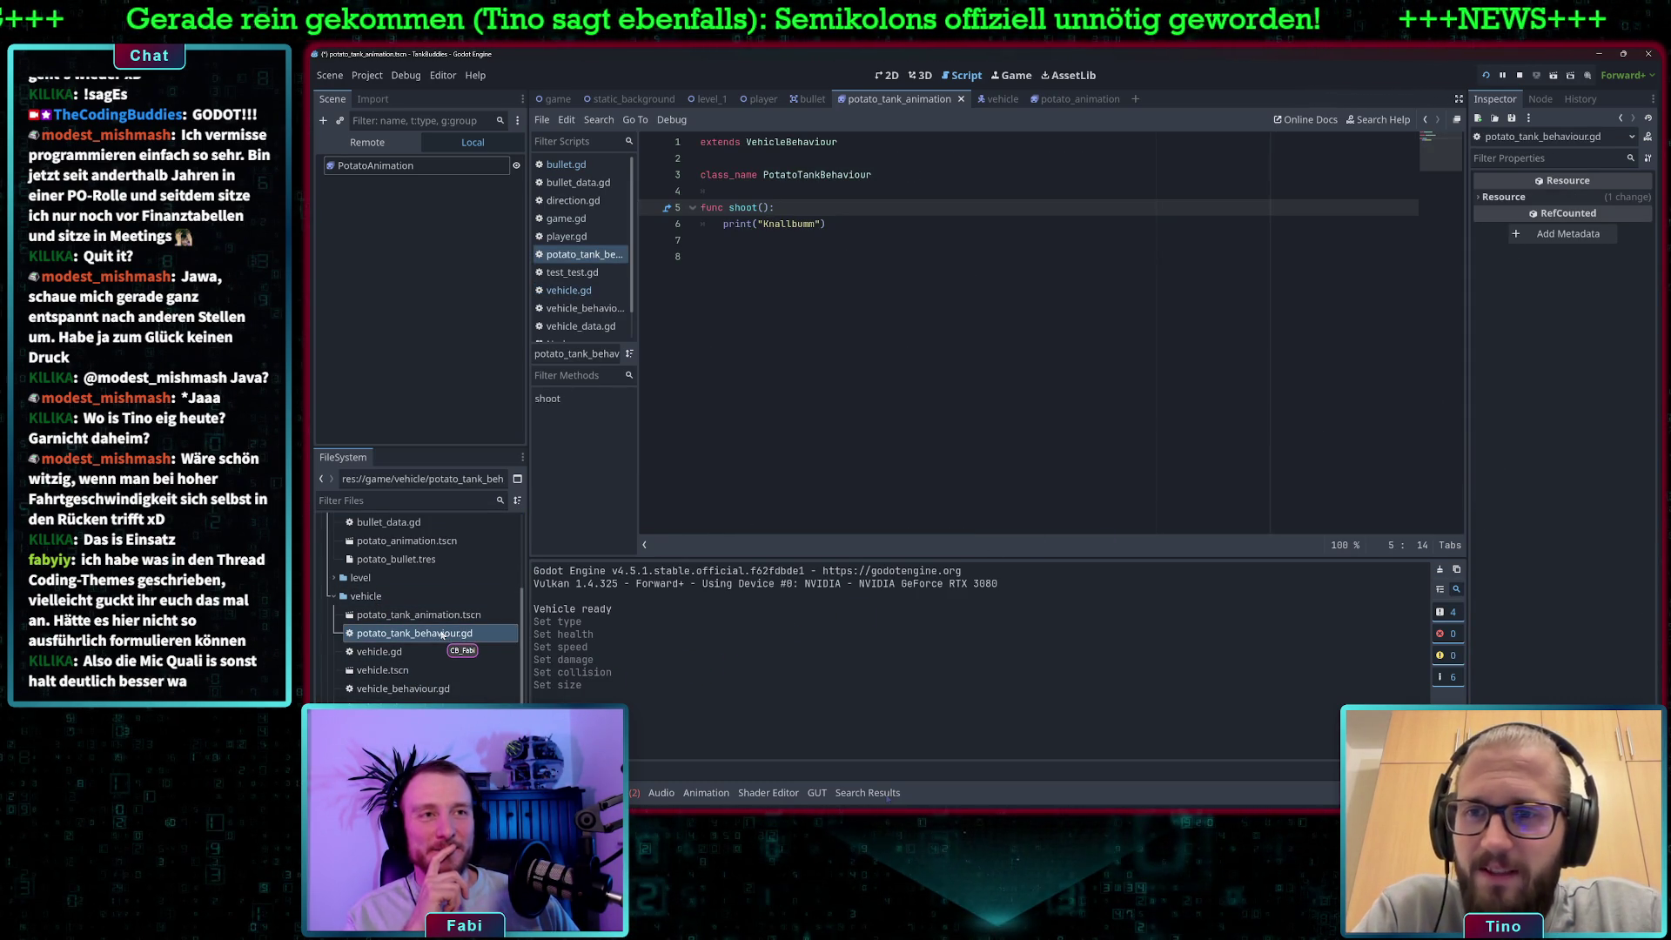
right_click(374, 596)
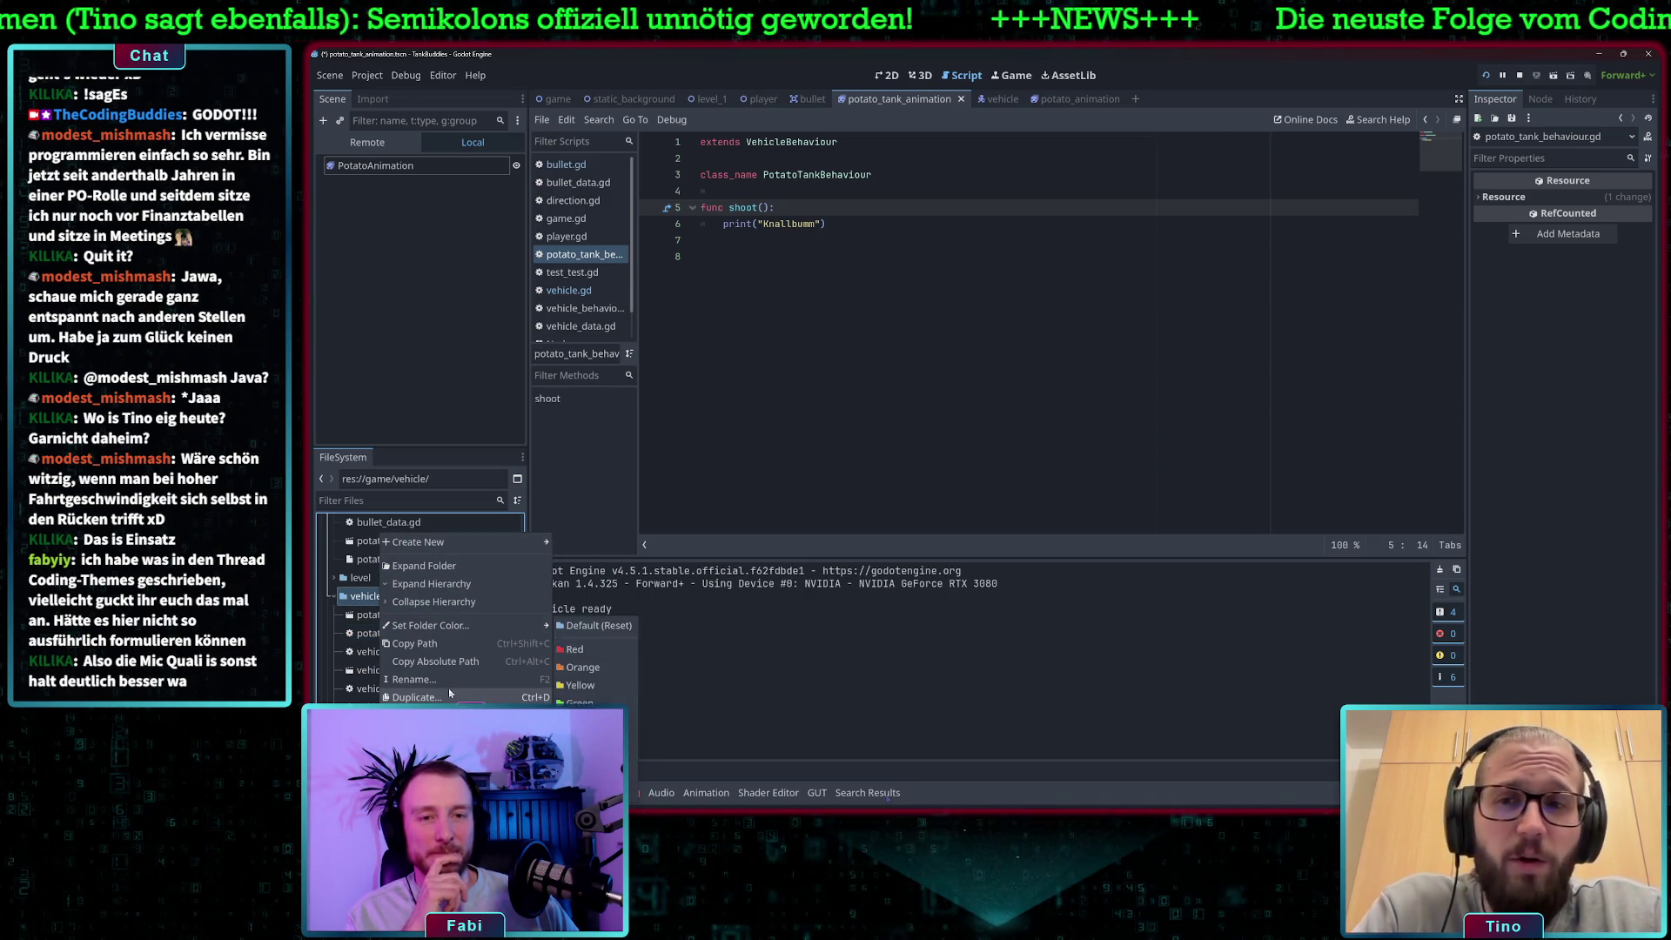
mouse_move(523, 542)
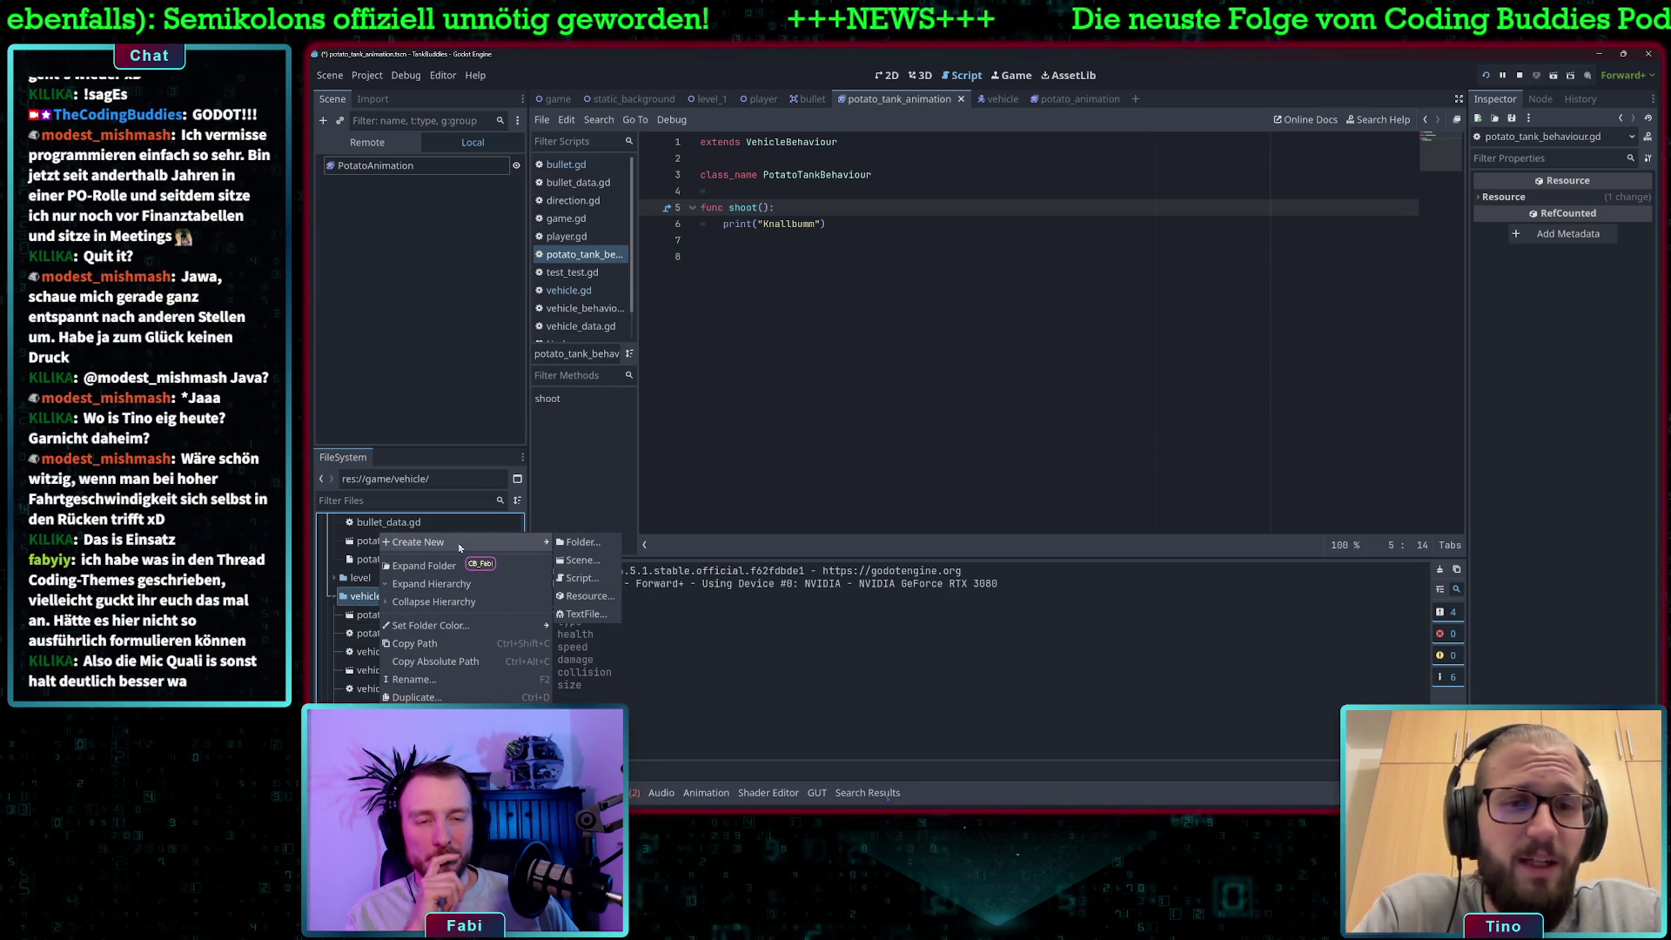
left_click(580, 578)
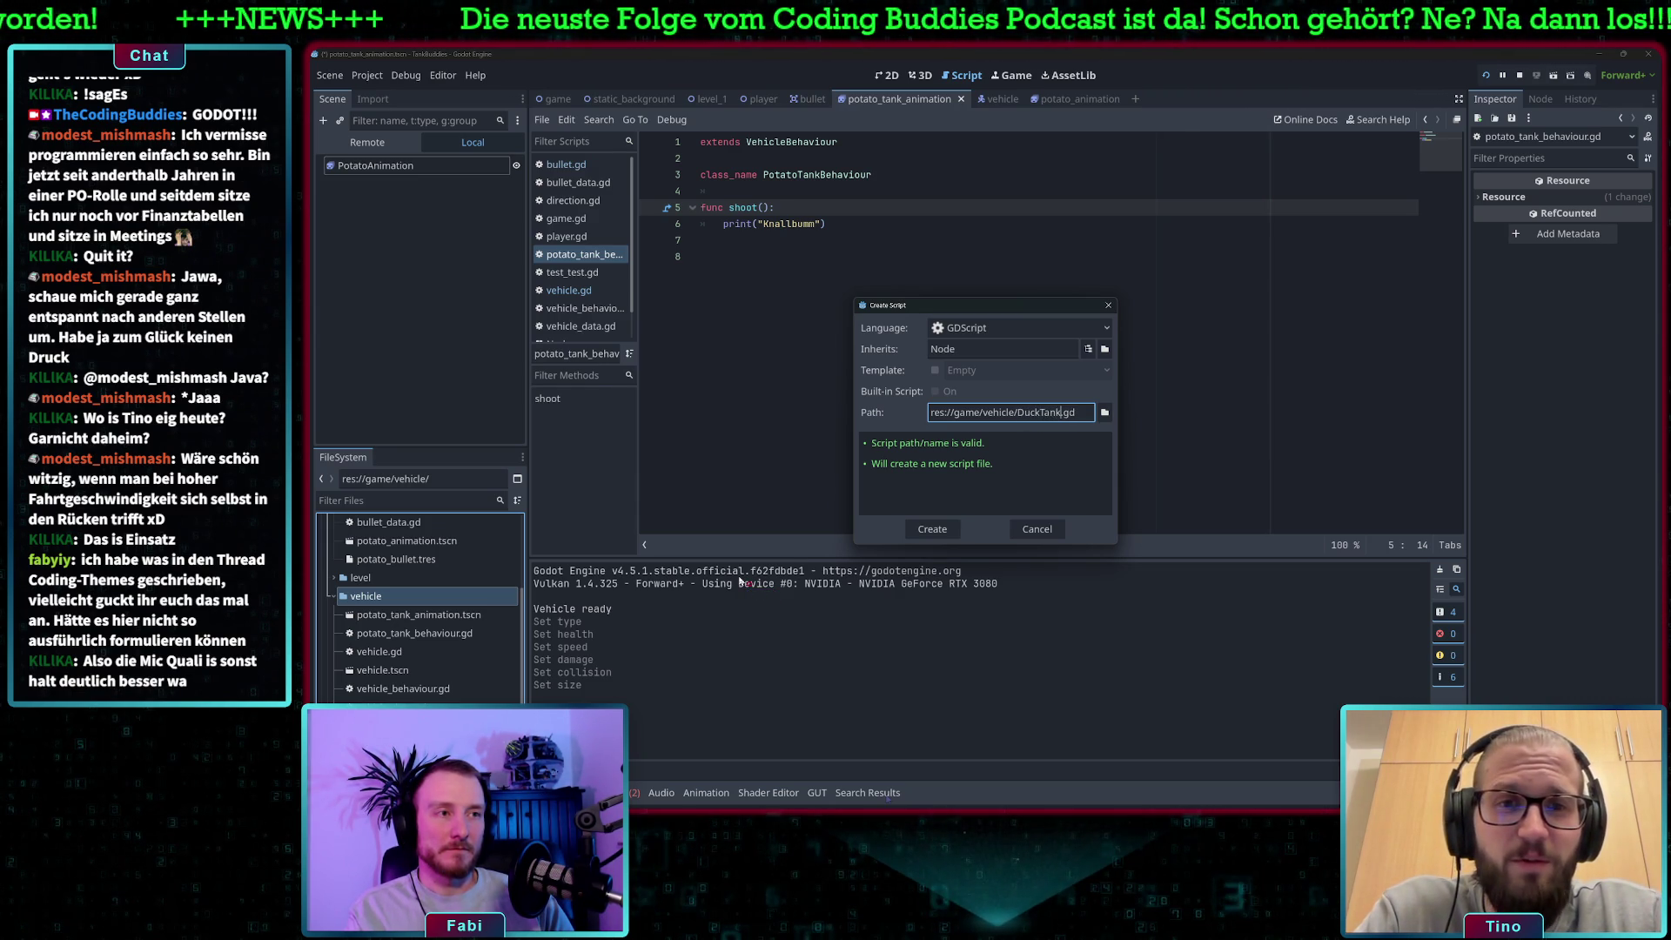
type("iour")
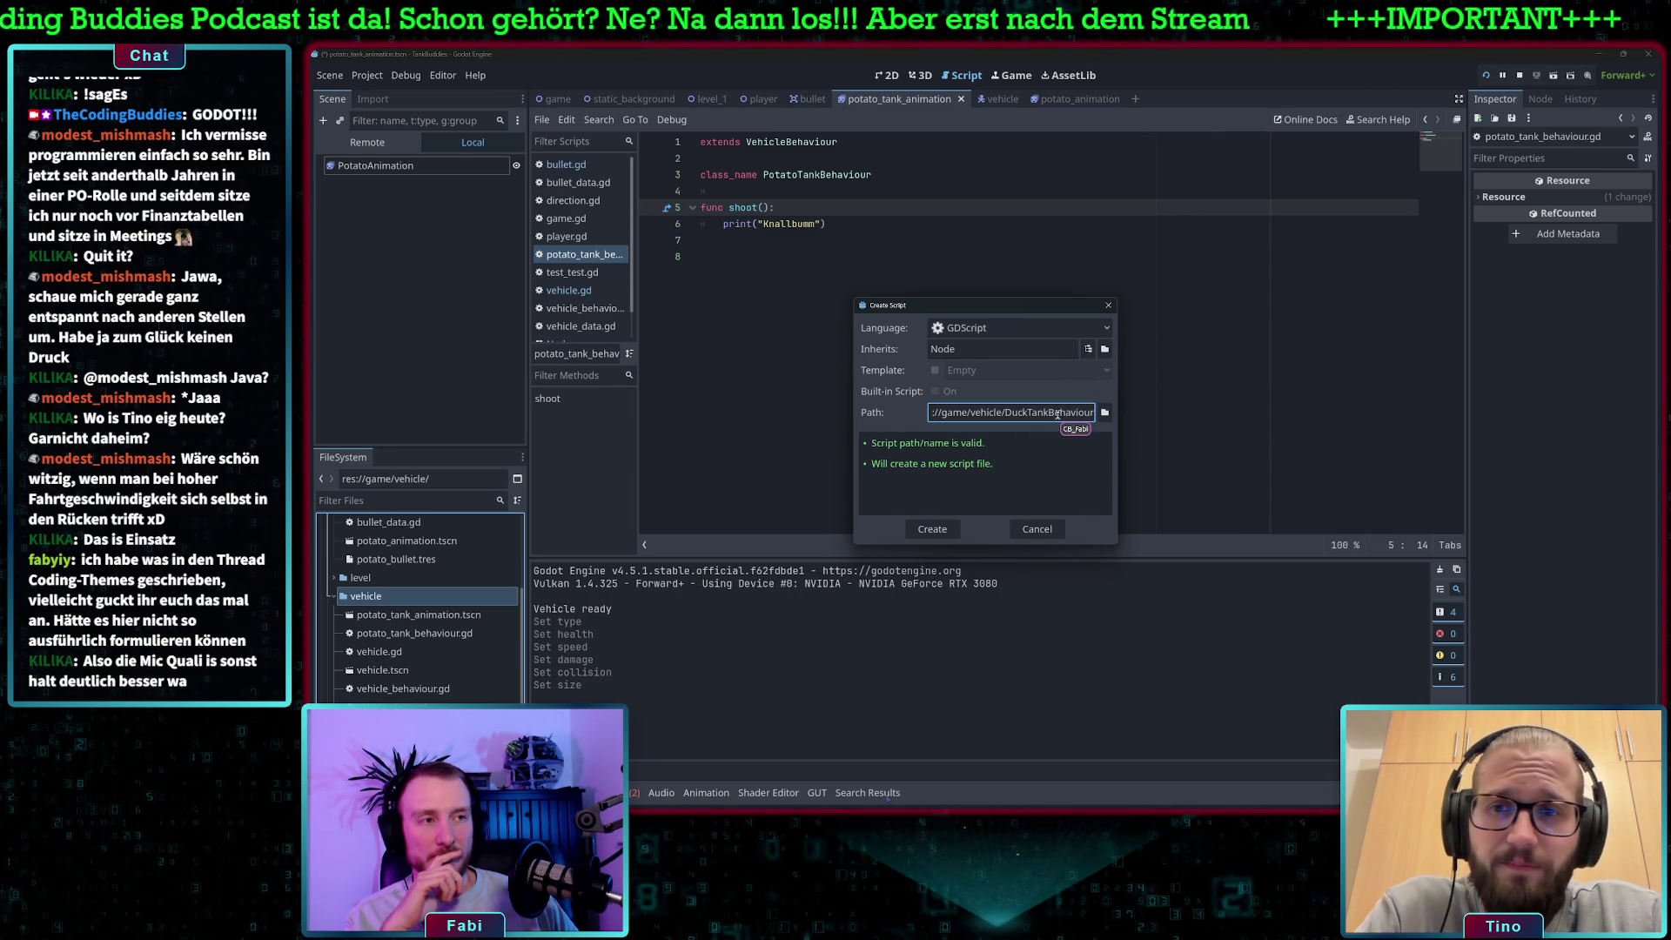
left_click(936, 530)
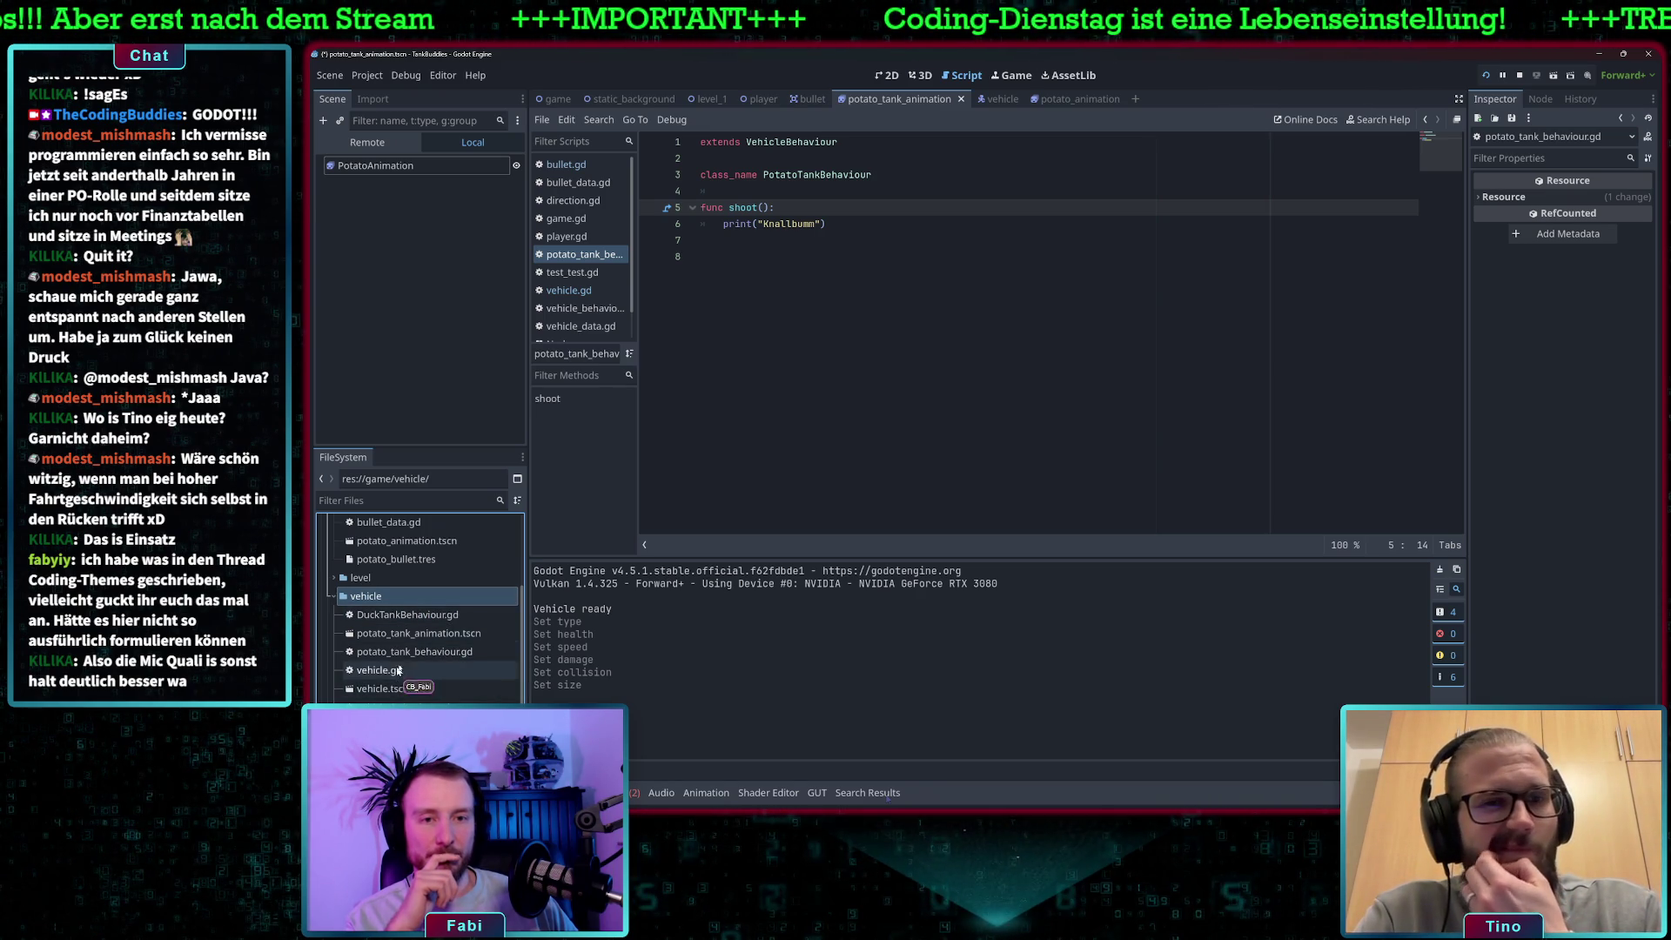
double_click(407, 615)
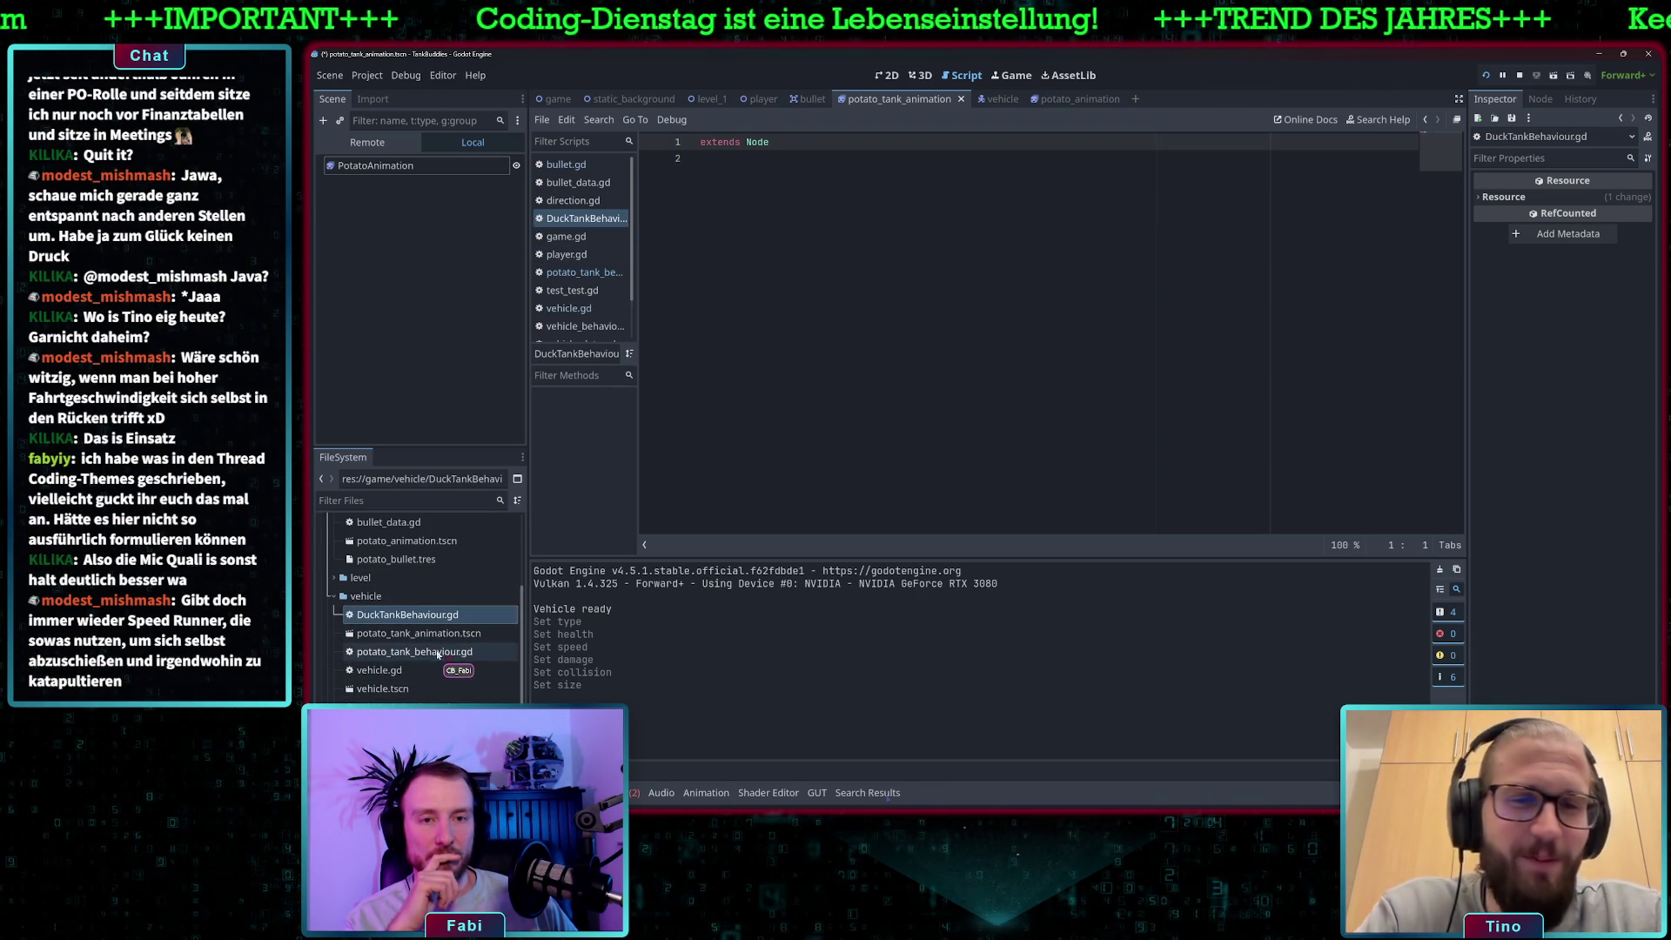
Look over the class_name line in potato_tank_behaviour.gd.
double_click(415, 652)
left_click_drag(871, 175, 694, 185)
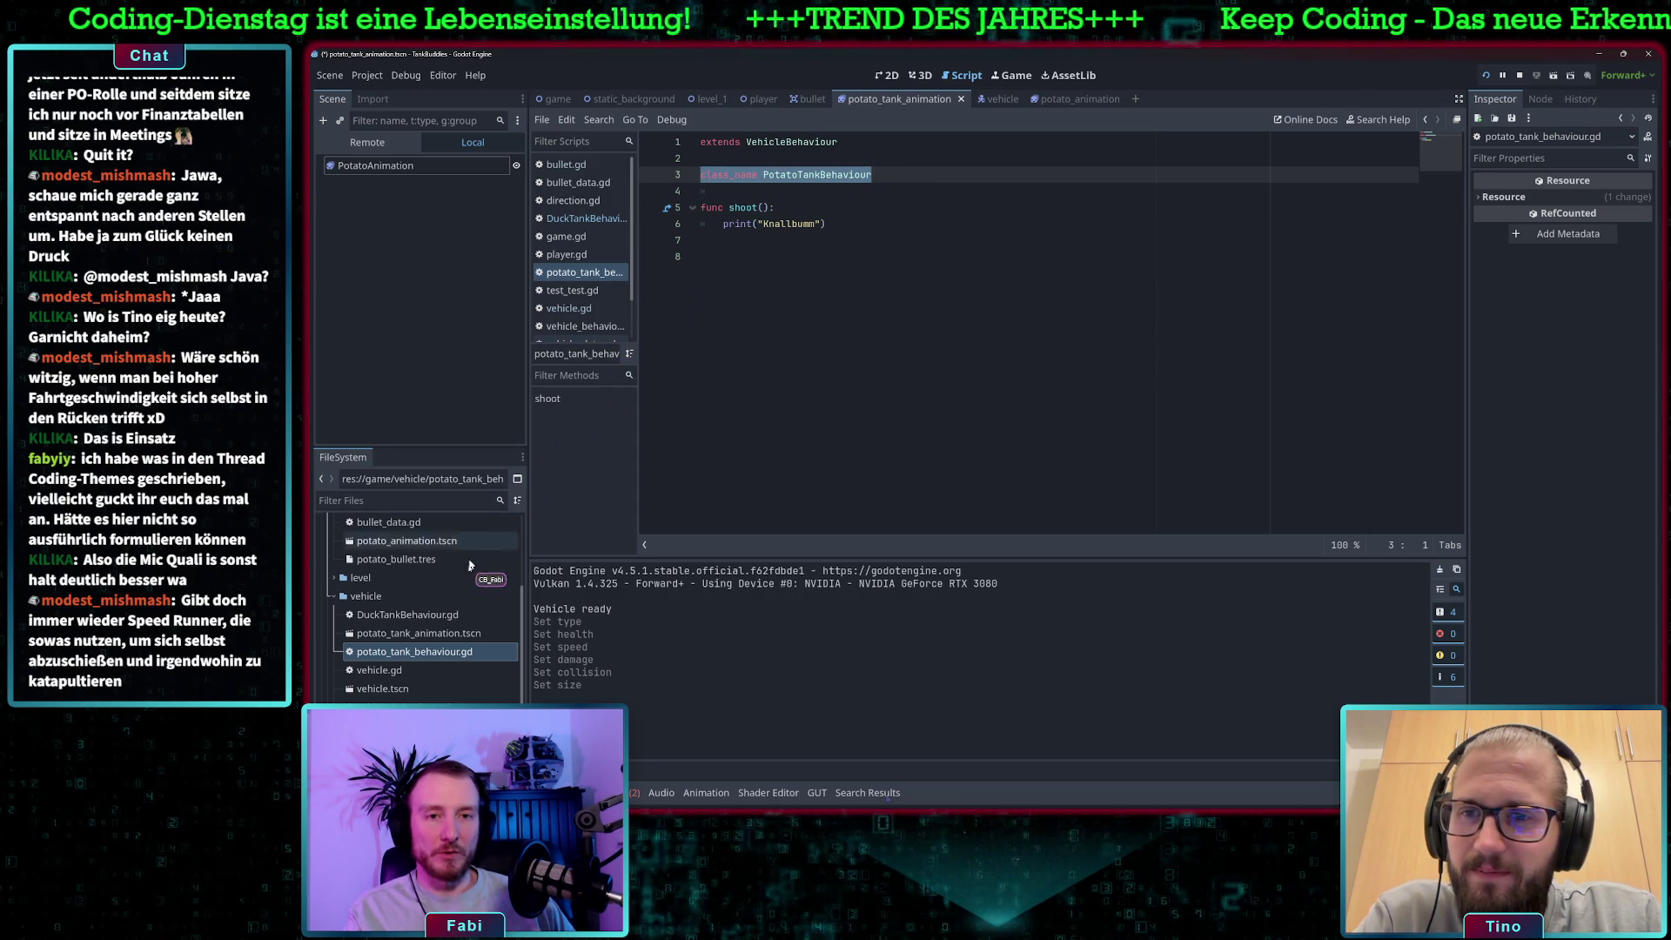
left_click(447, 634)
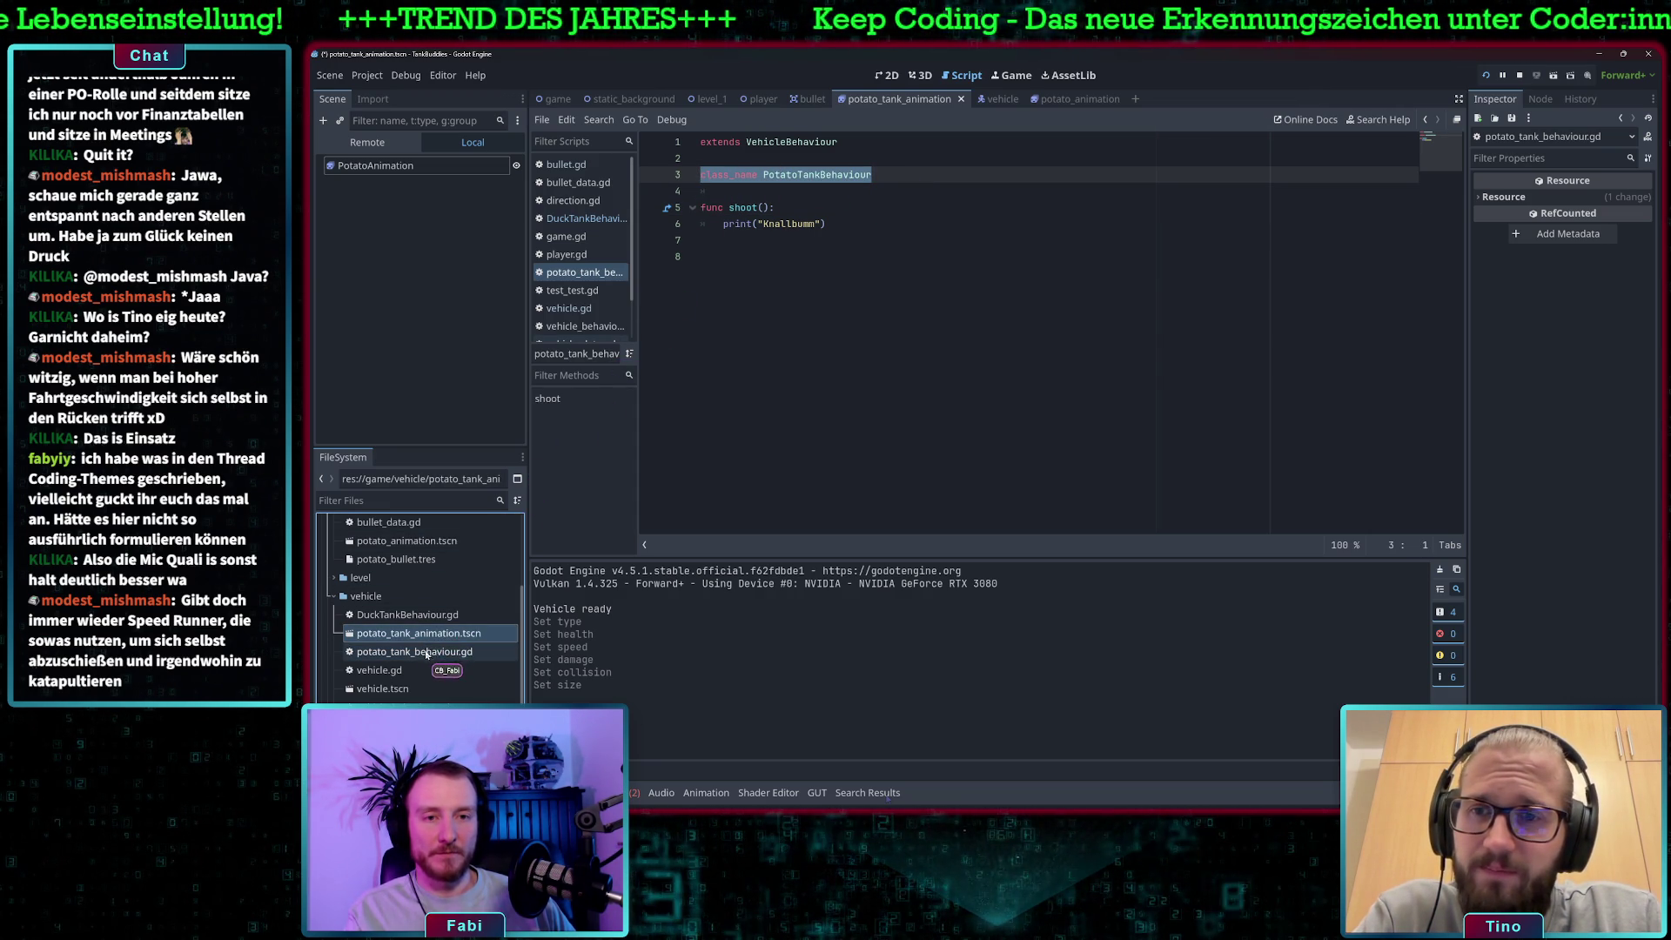
Rename DuckTankBehaviour.gd to duck_tank_behaviour.gd and open it in the Script editor.
left_click(413, 616)
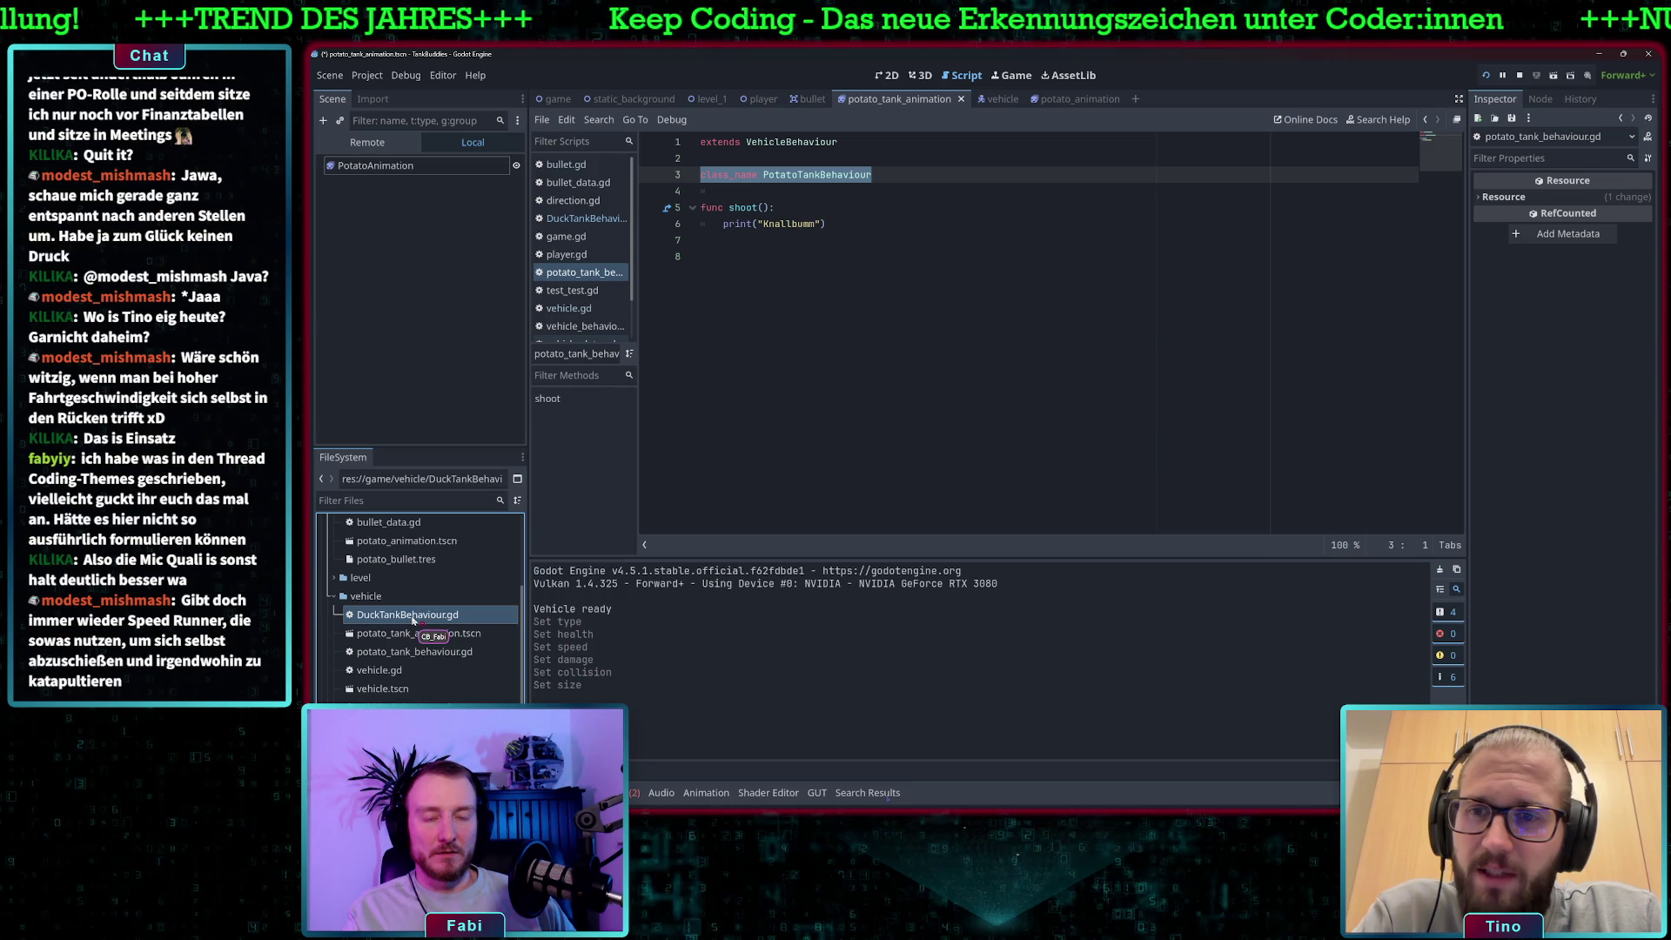
right_click(413, 615)
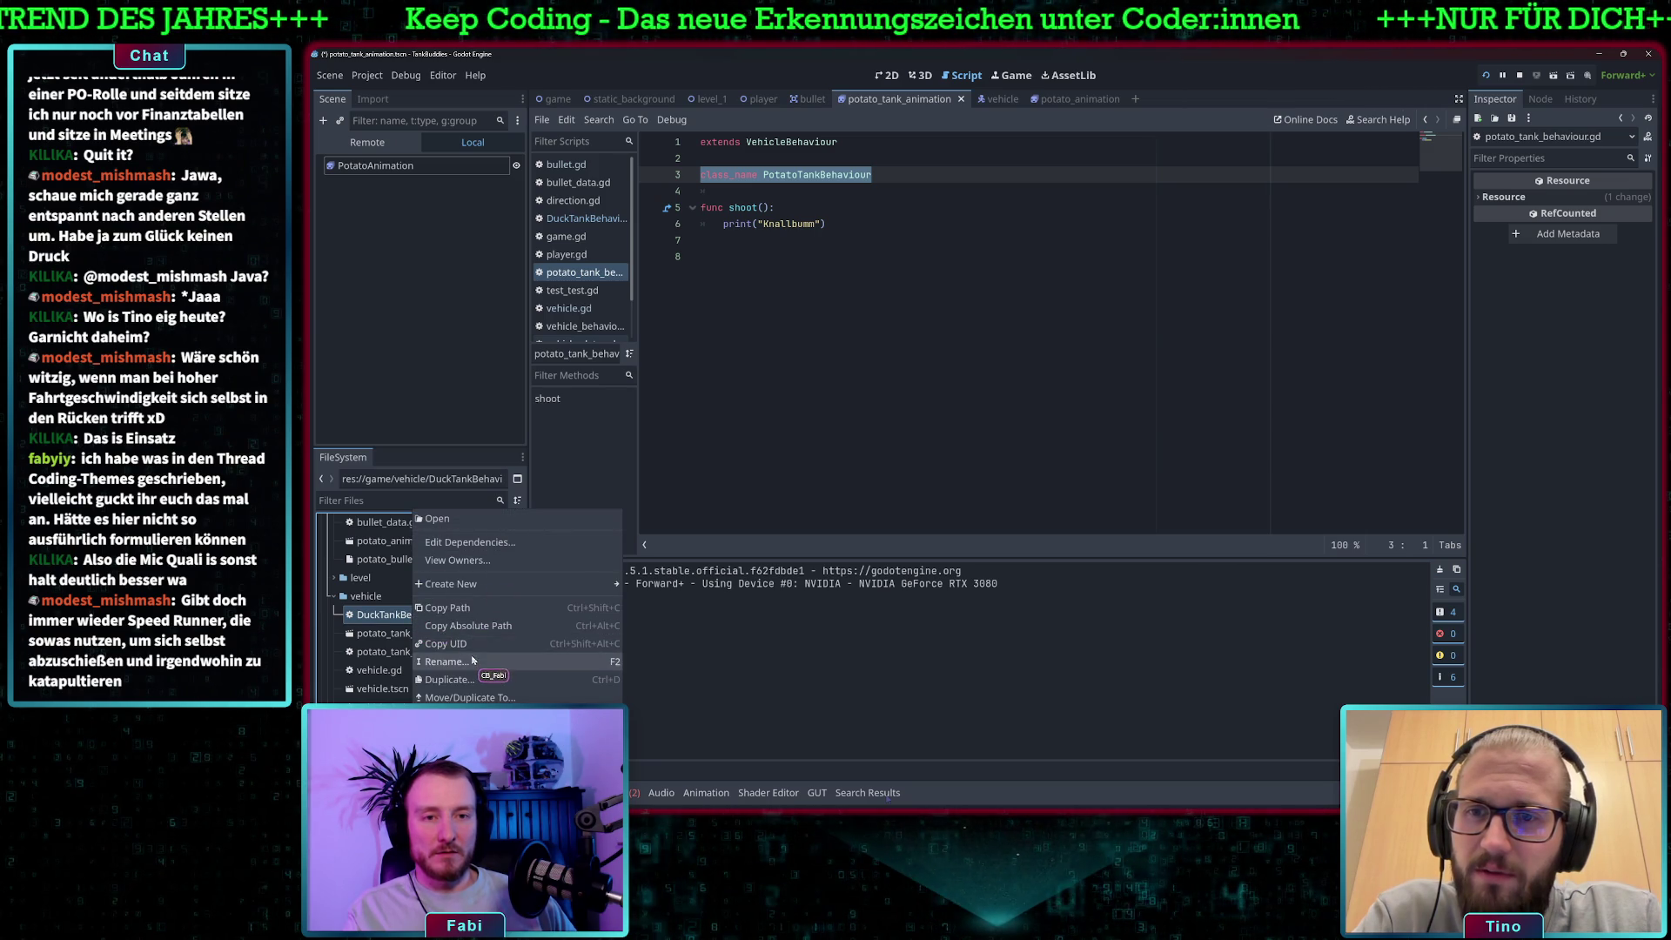
left_click(549, 662)
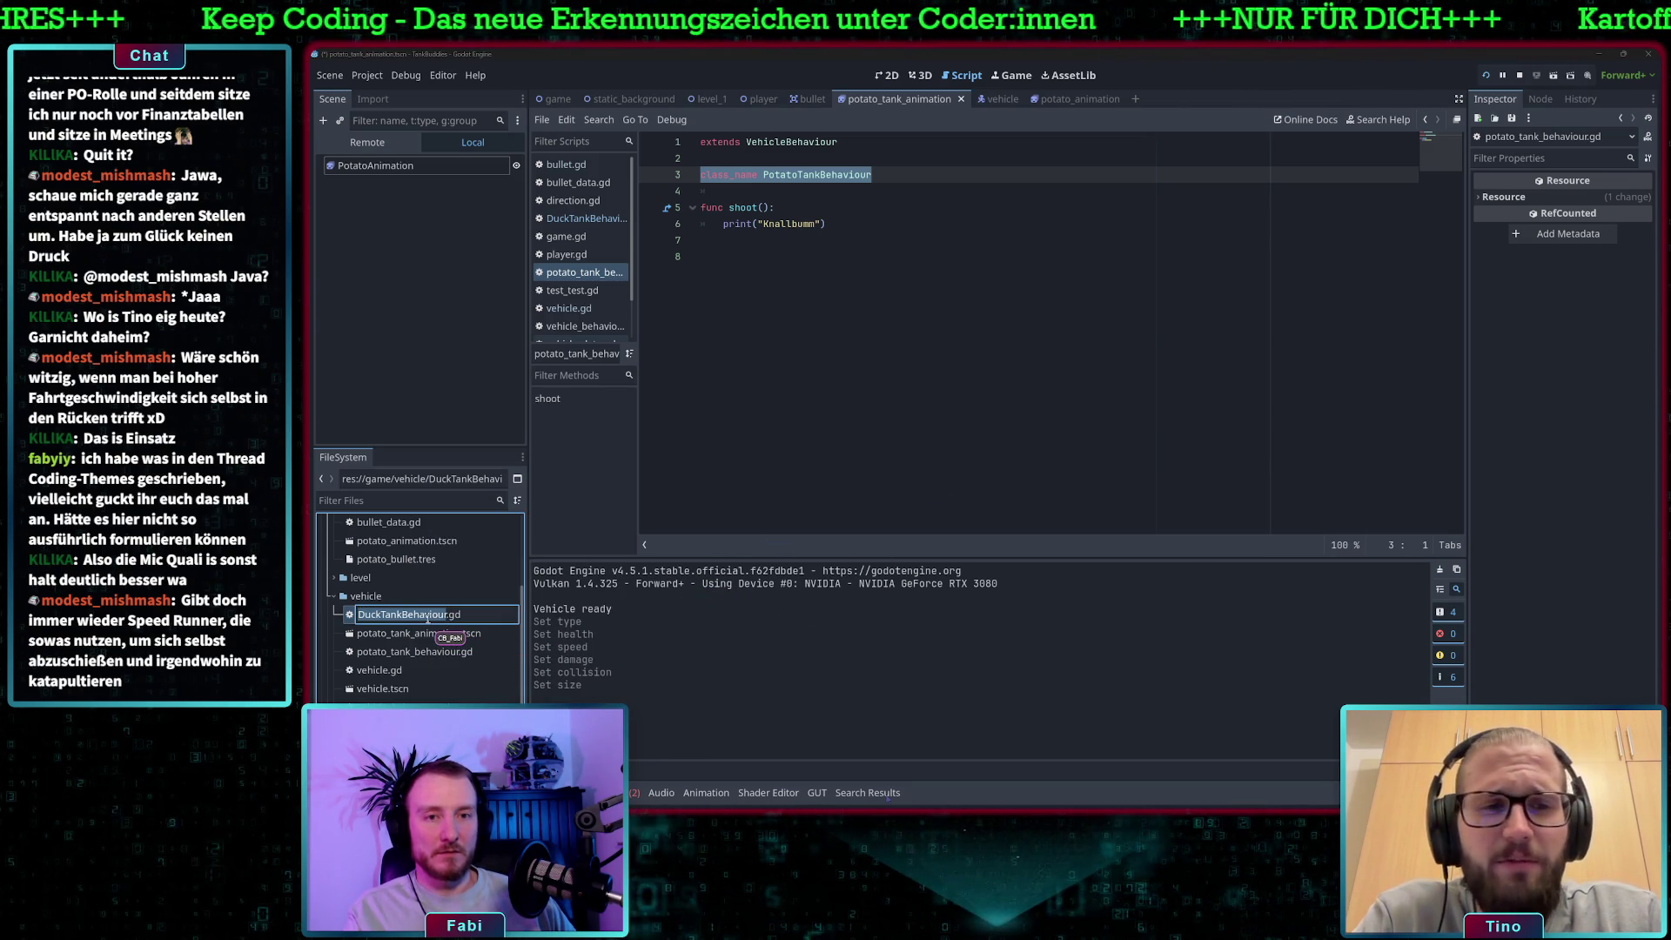
key("Home")
key("Delete")
type("d")
key("Right")
key("Right")
key("Right")
type("_")
key("Delete")
type("tank_")
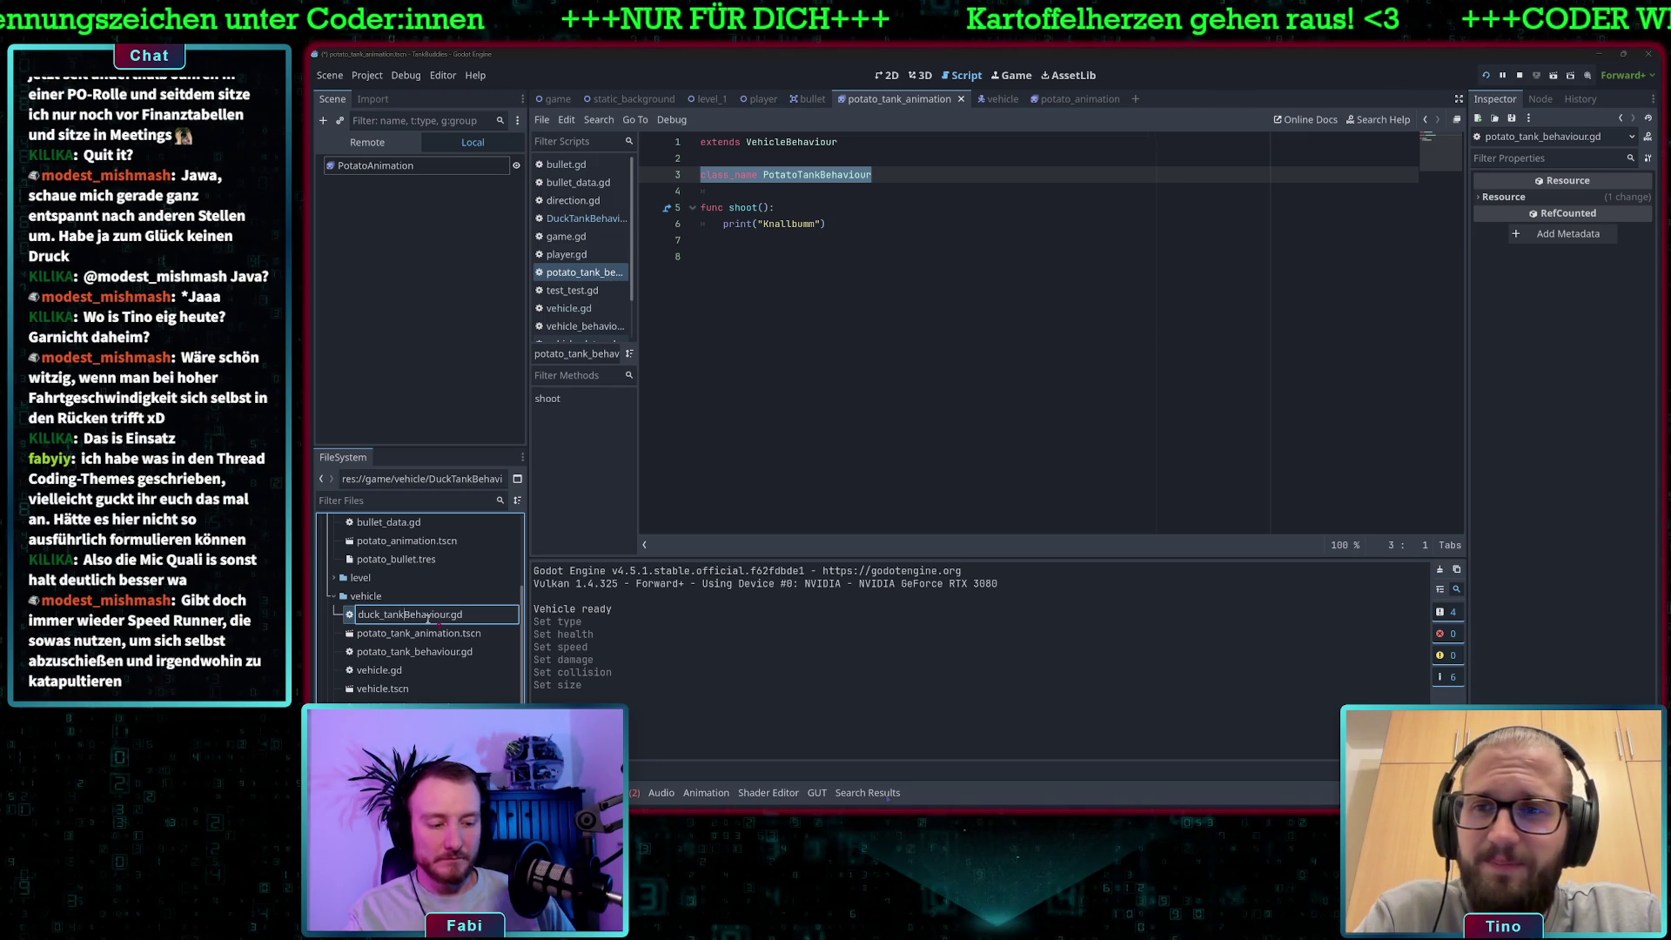
type("b")
key("Return")
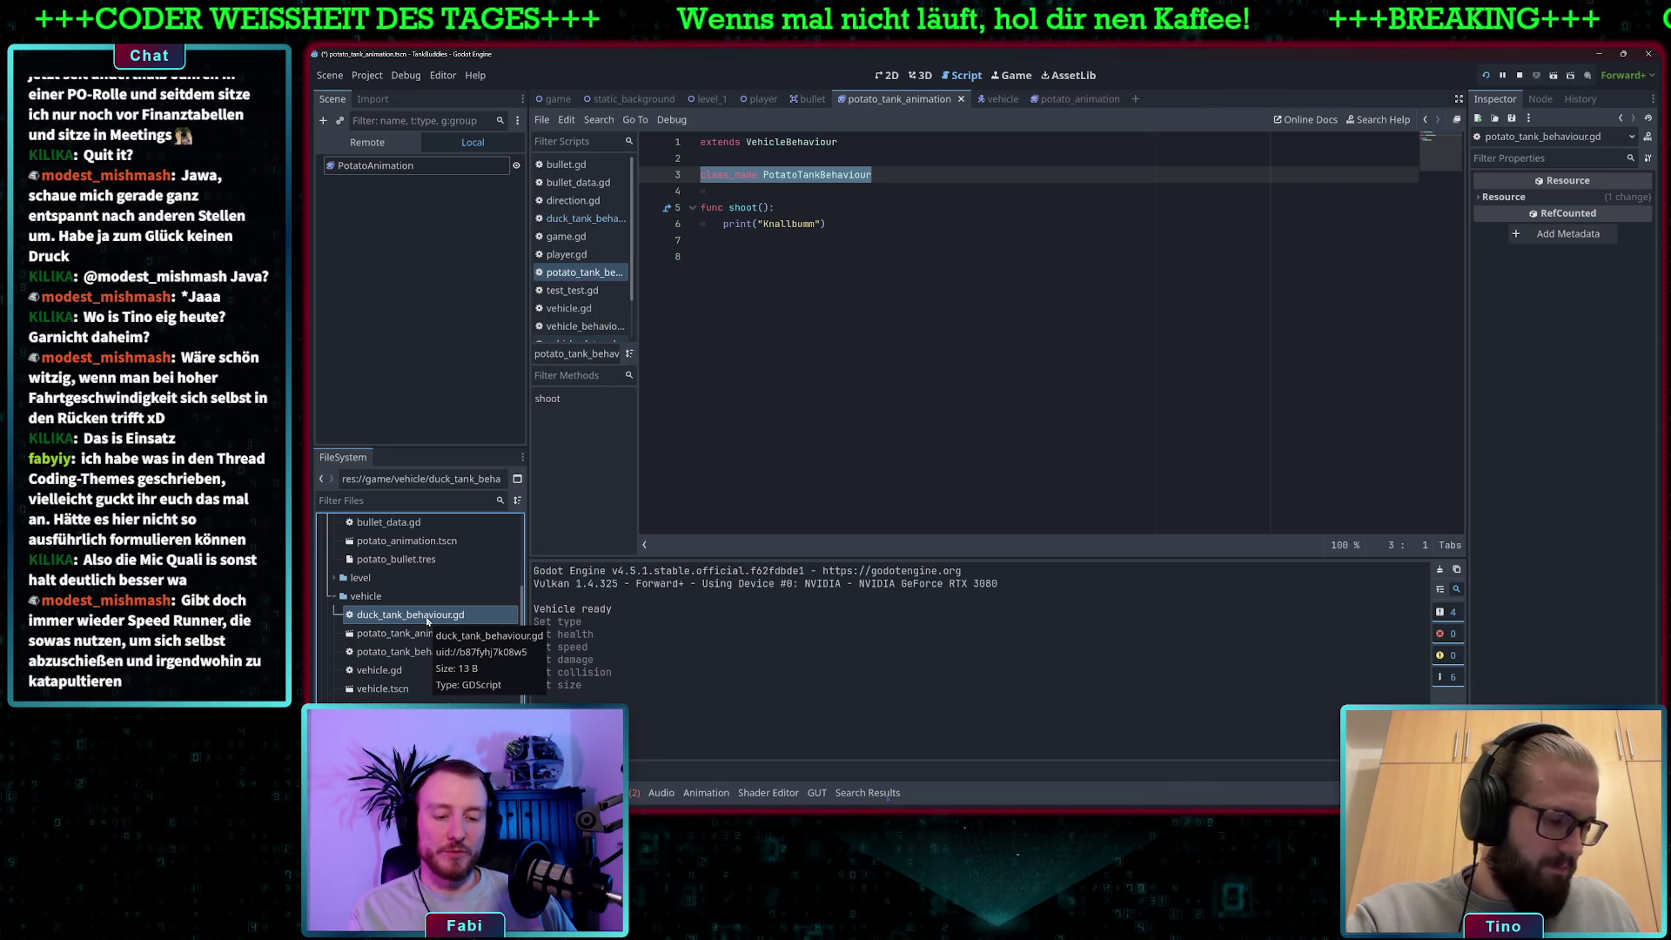
double_click(427, 618)
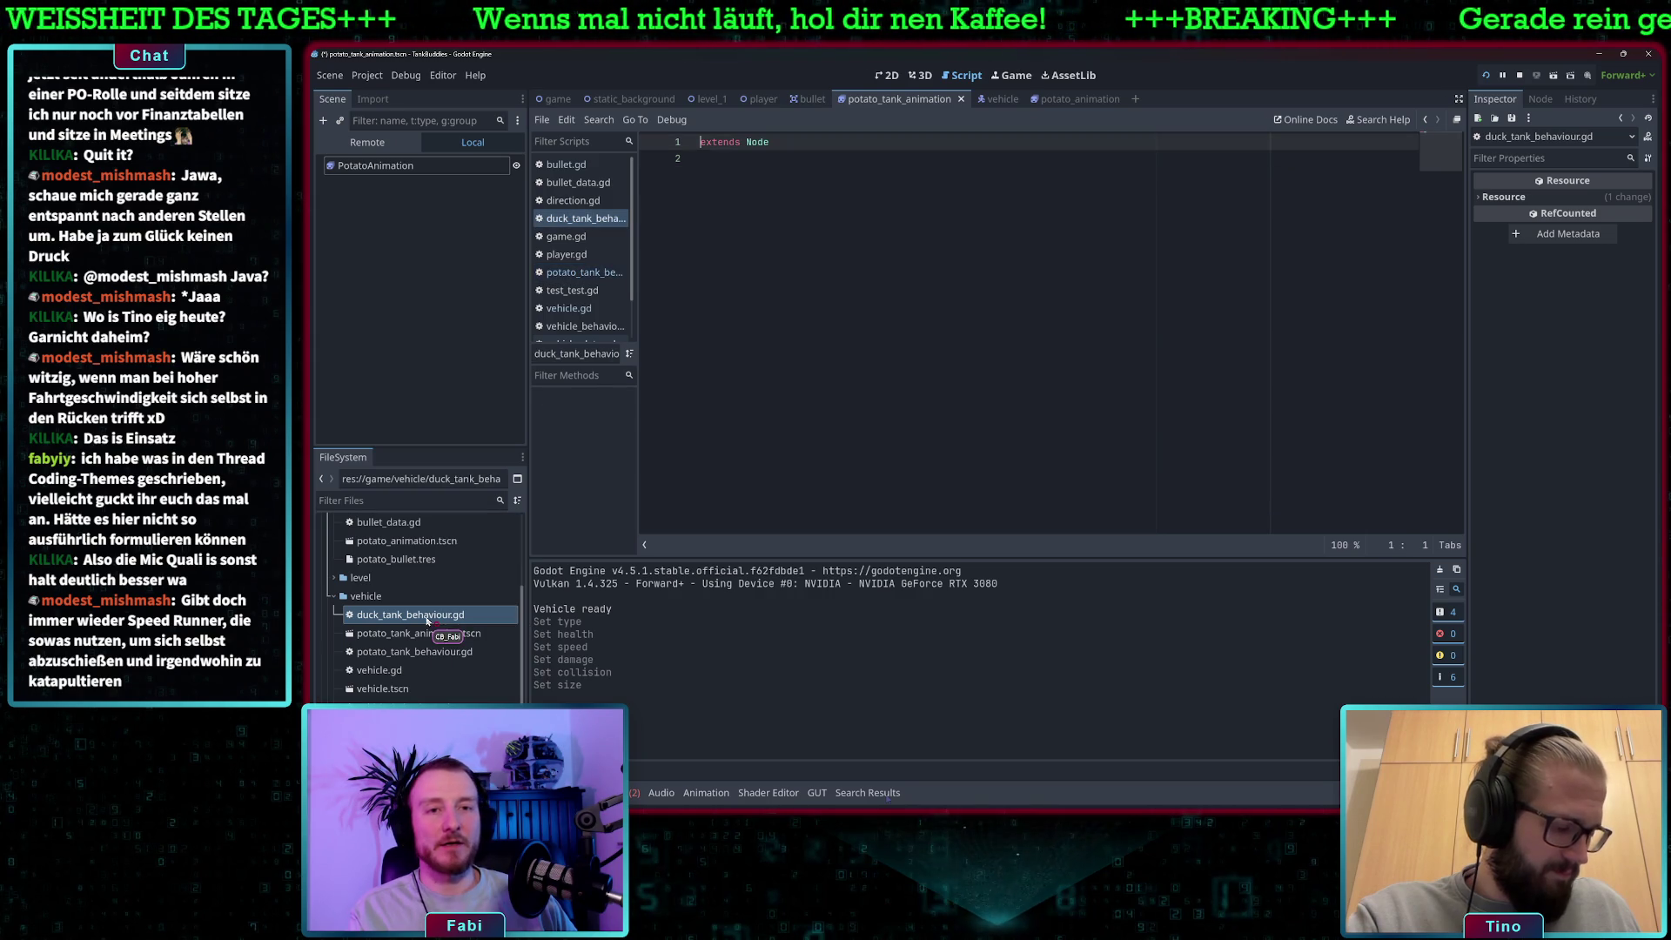
Copy the class_name and shoot() lines from potato_tank_behaviour.gd.
left_click(433, 635)
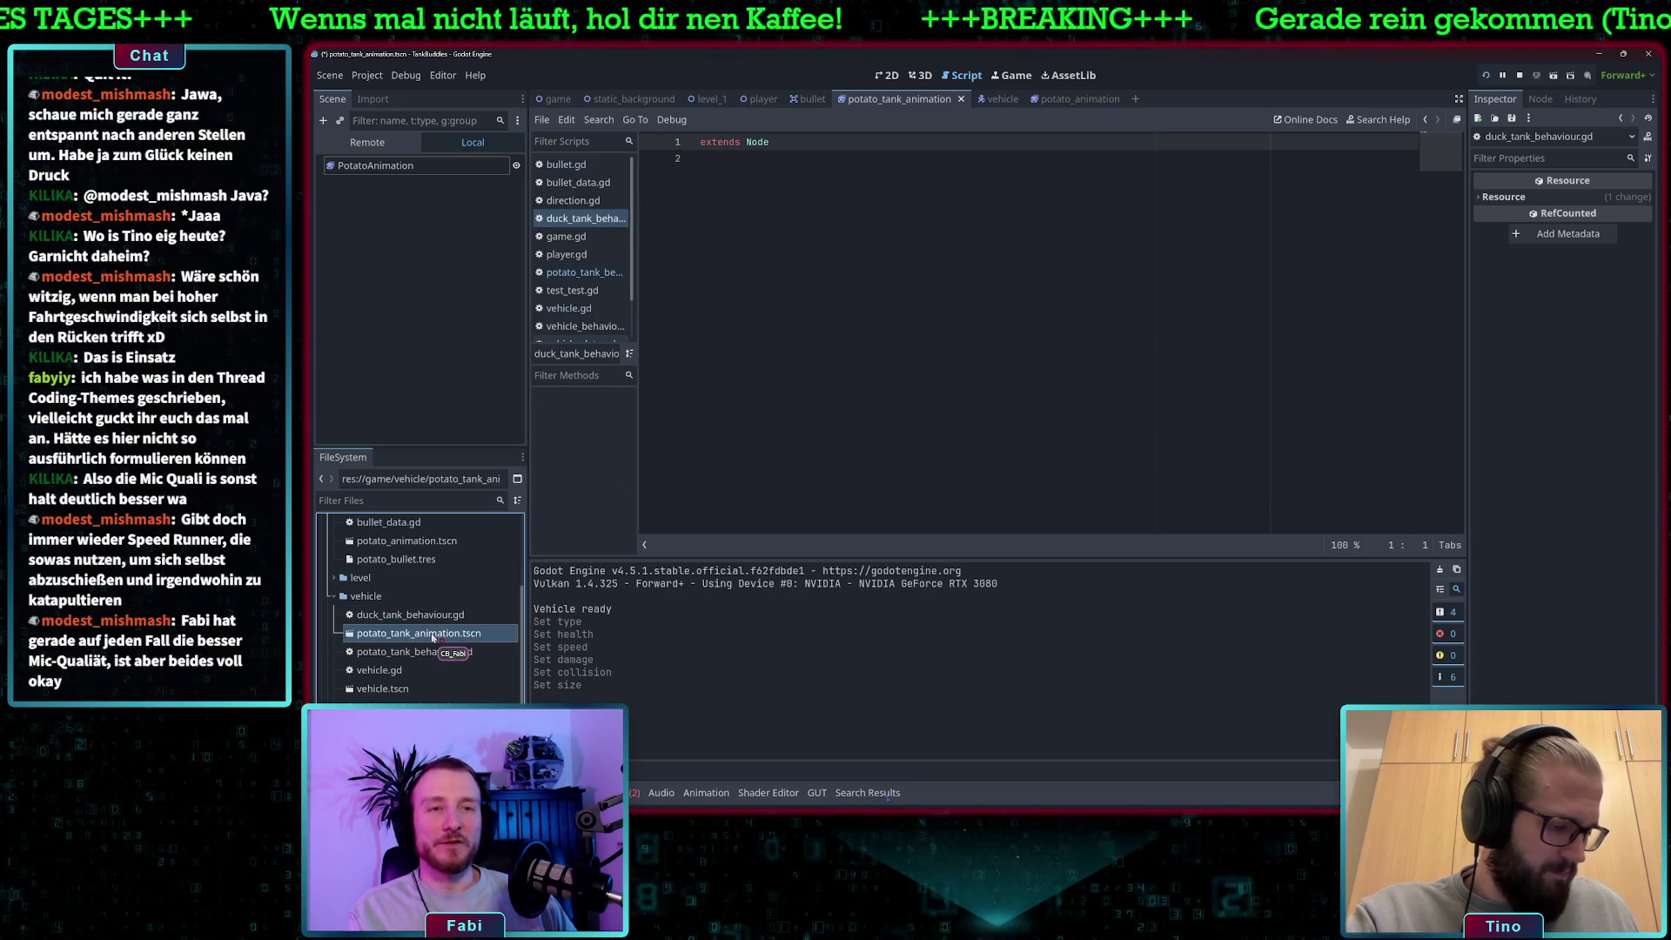
double_click(414, 651)
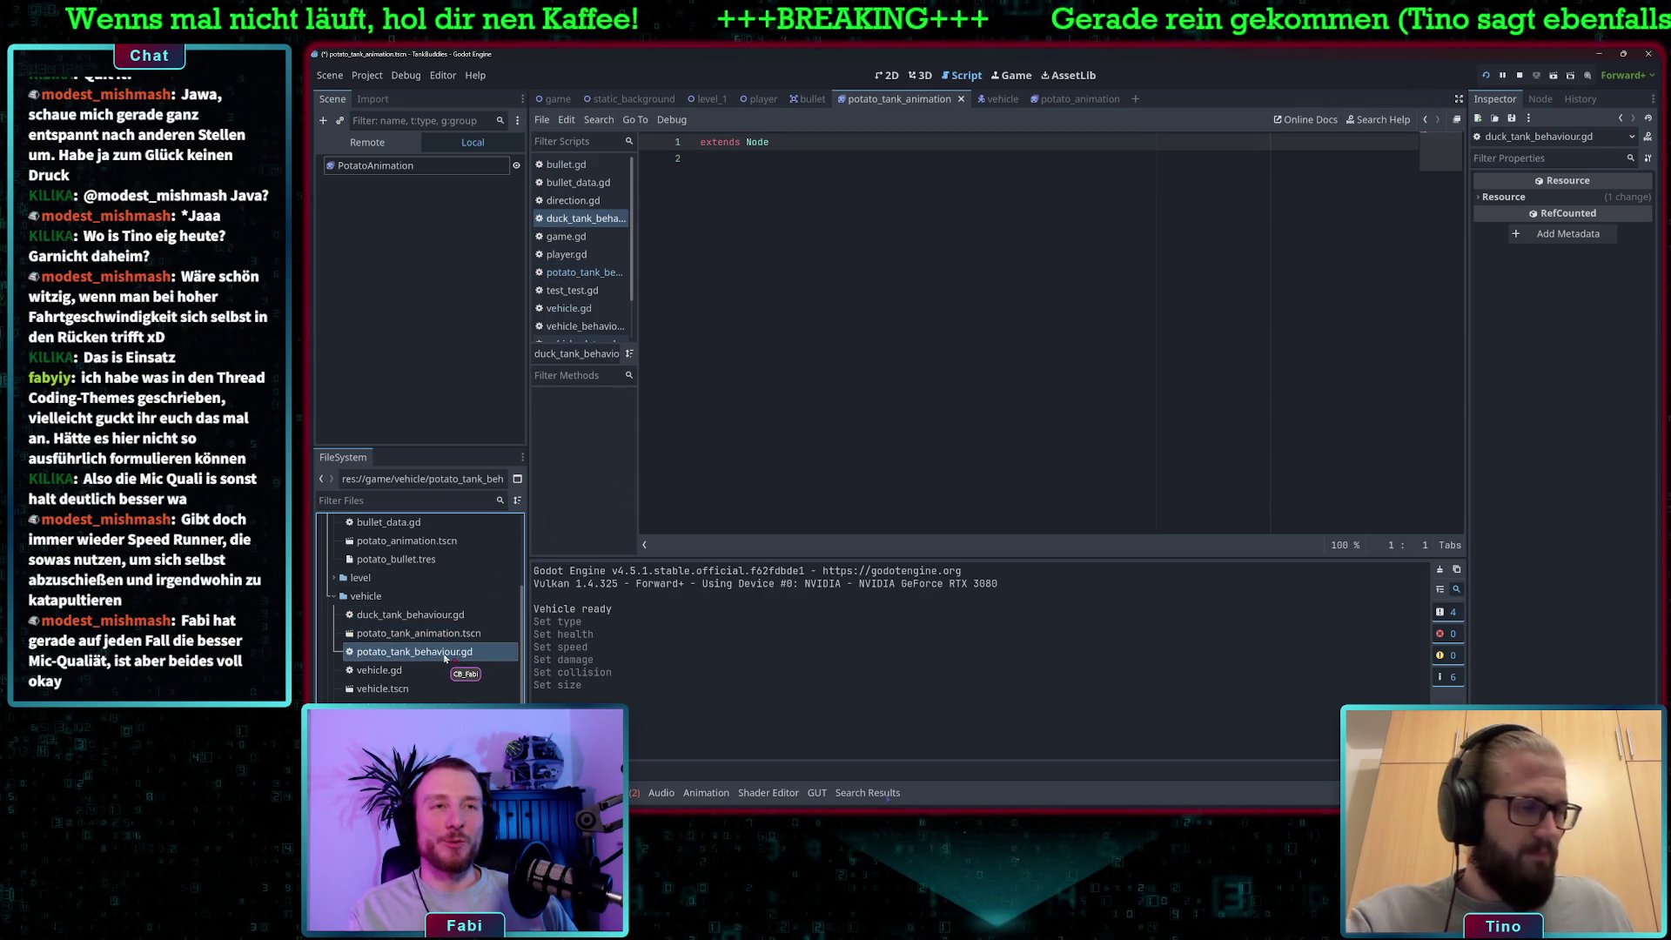
left_click(881, 176)
mouse_move(827, 225)
left_mouse_down()
mouse_move(701, 209)
mouse_move(693, 175)
left_mouse_up()
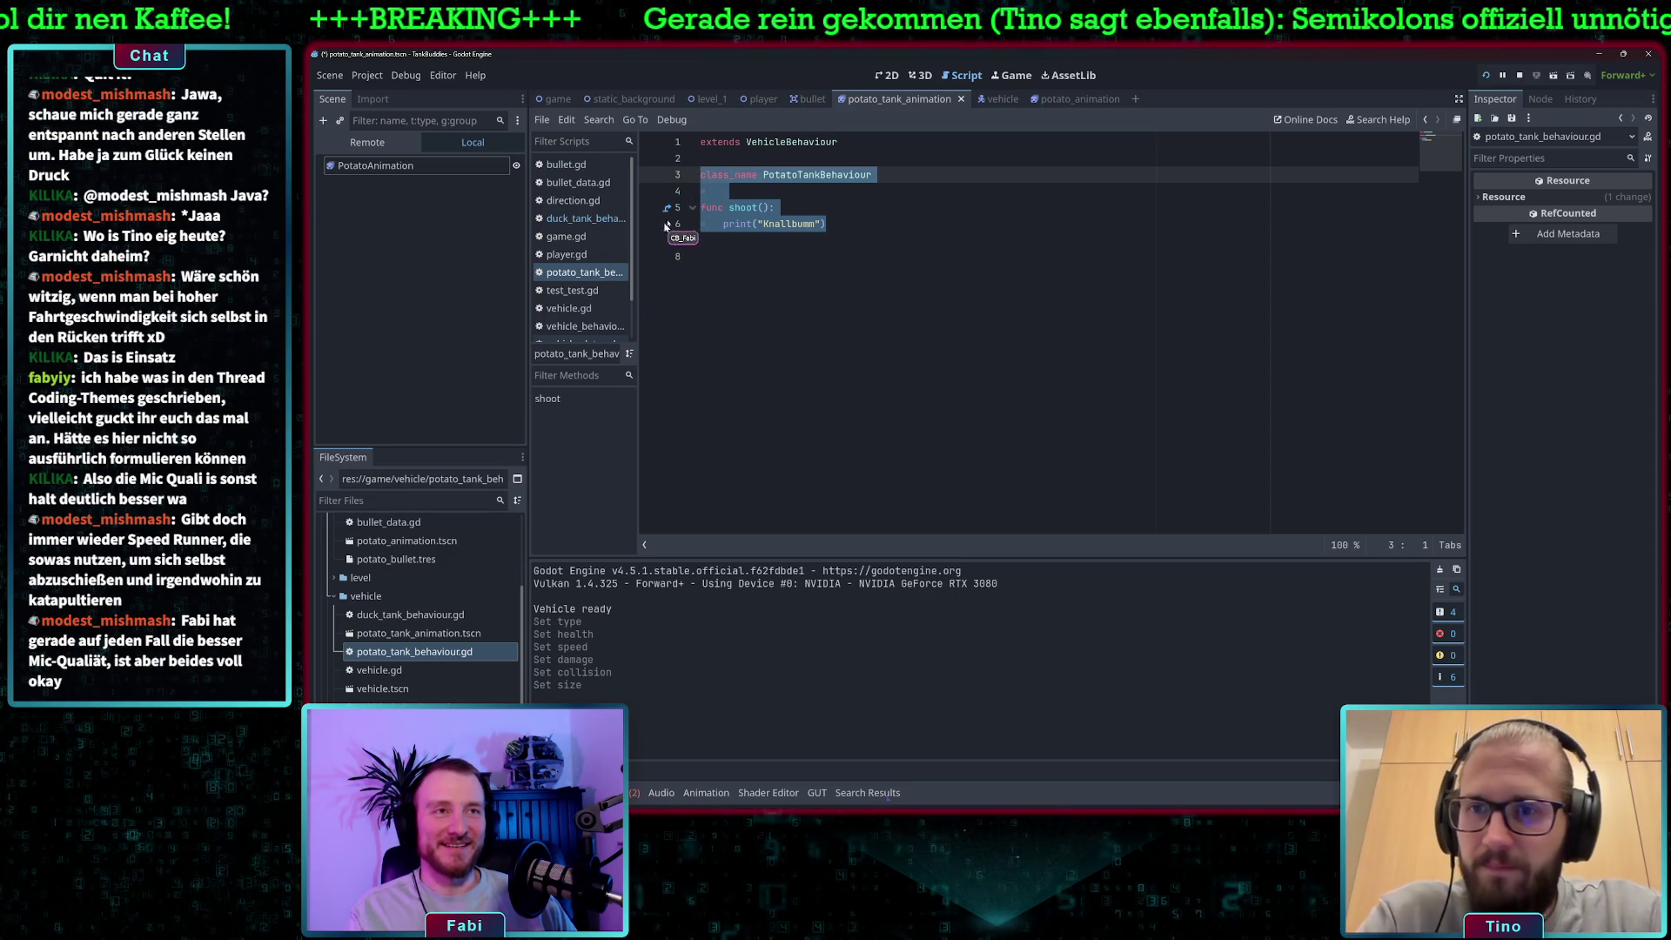
Make duck_tank_behaviour.gd extend VehicleBehaviour and paste in the copied code.
double_click(409, 615)
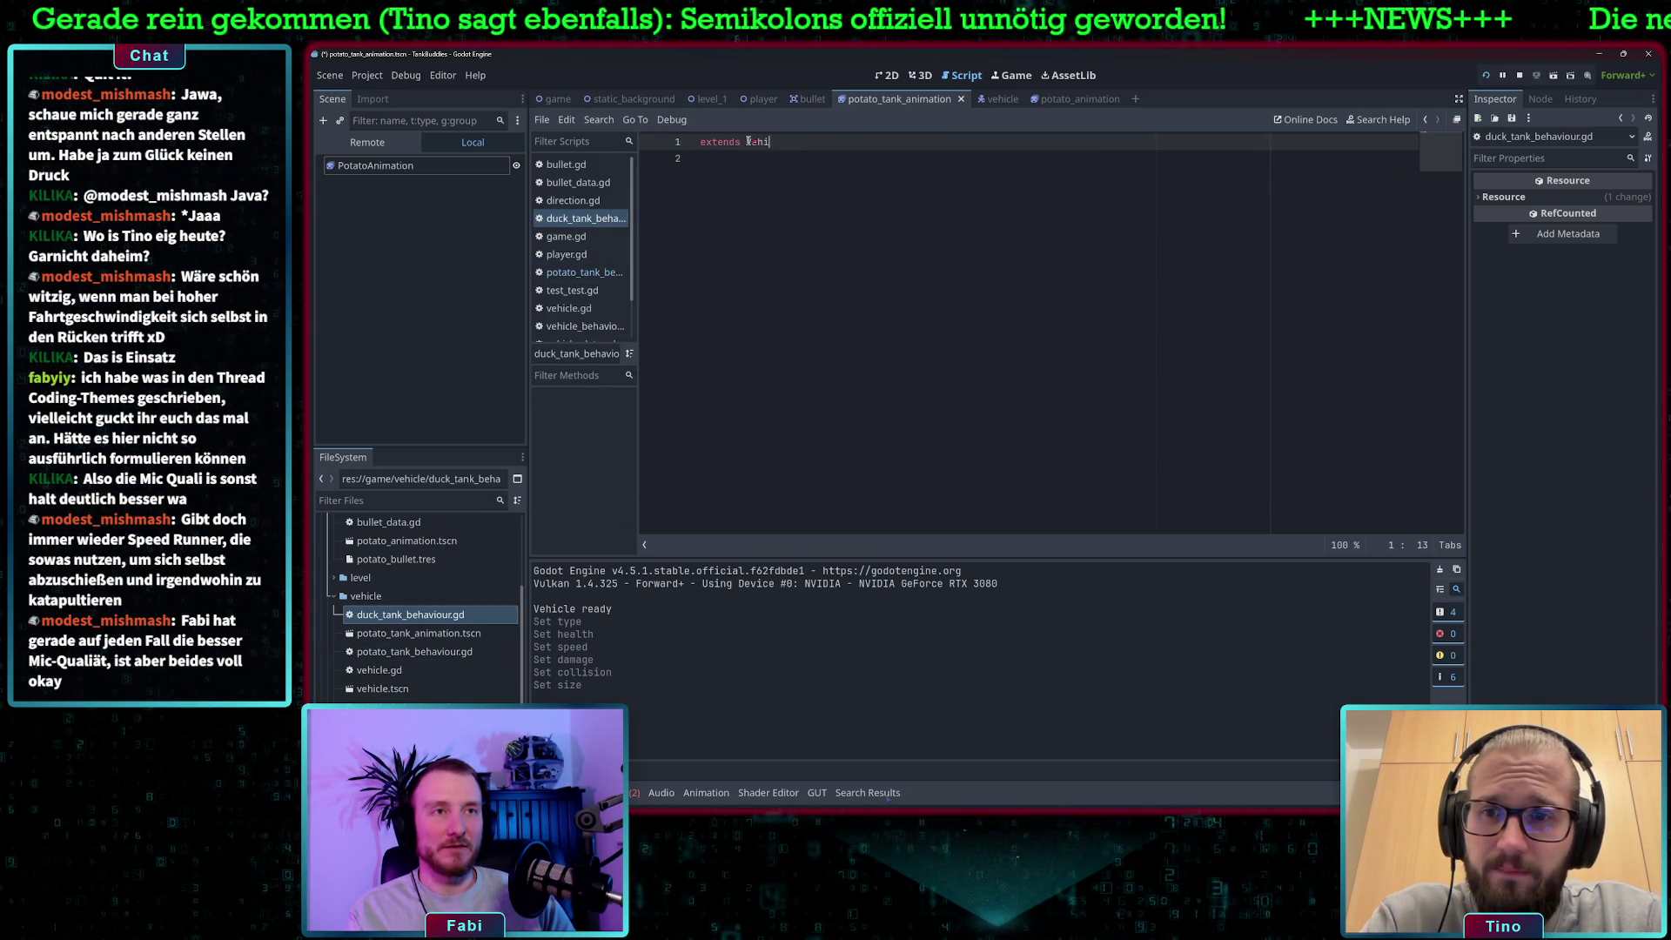
type("cle")
key("Down")
key("Return")
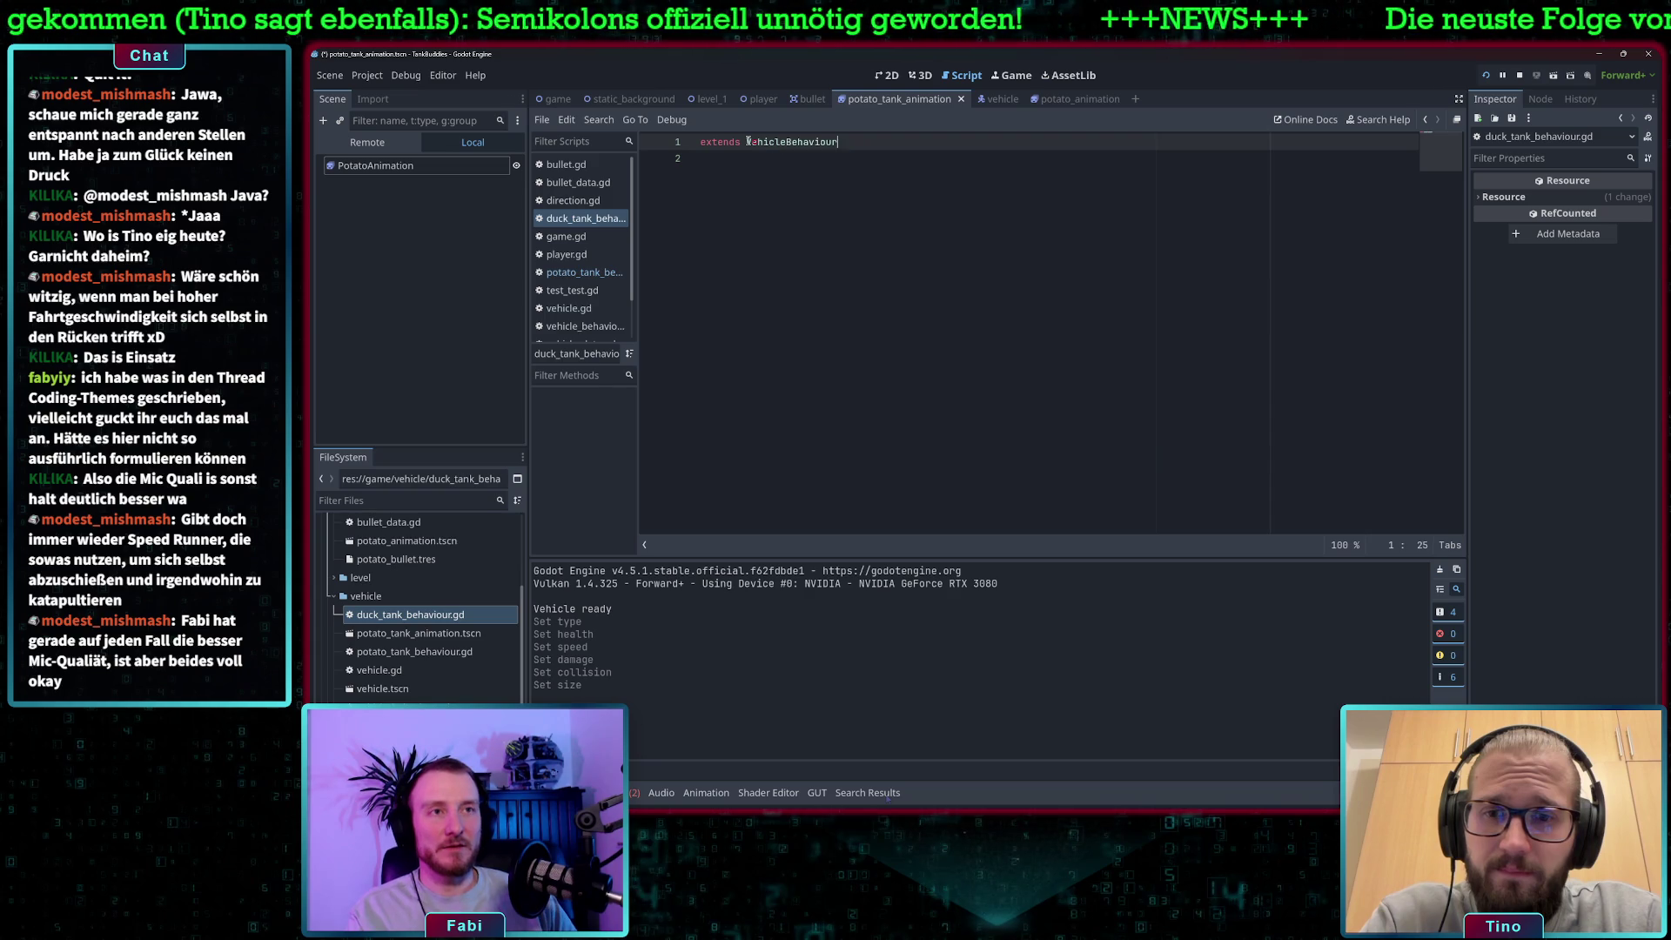
key("ctrl+v")
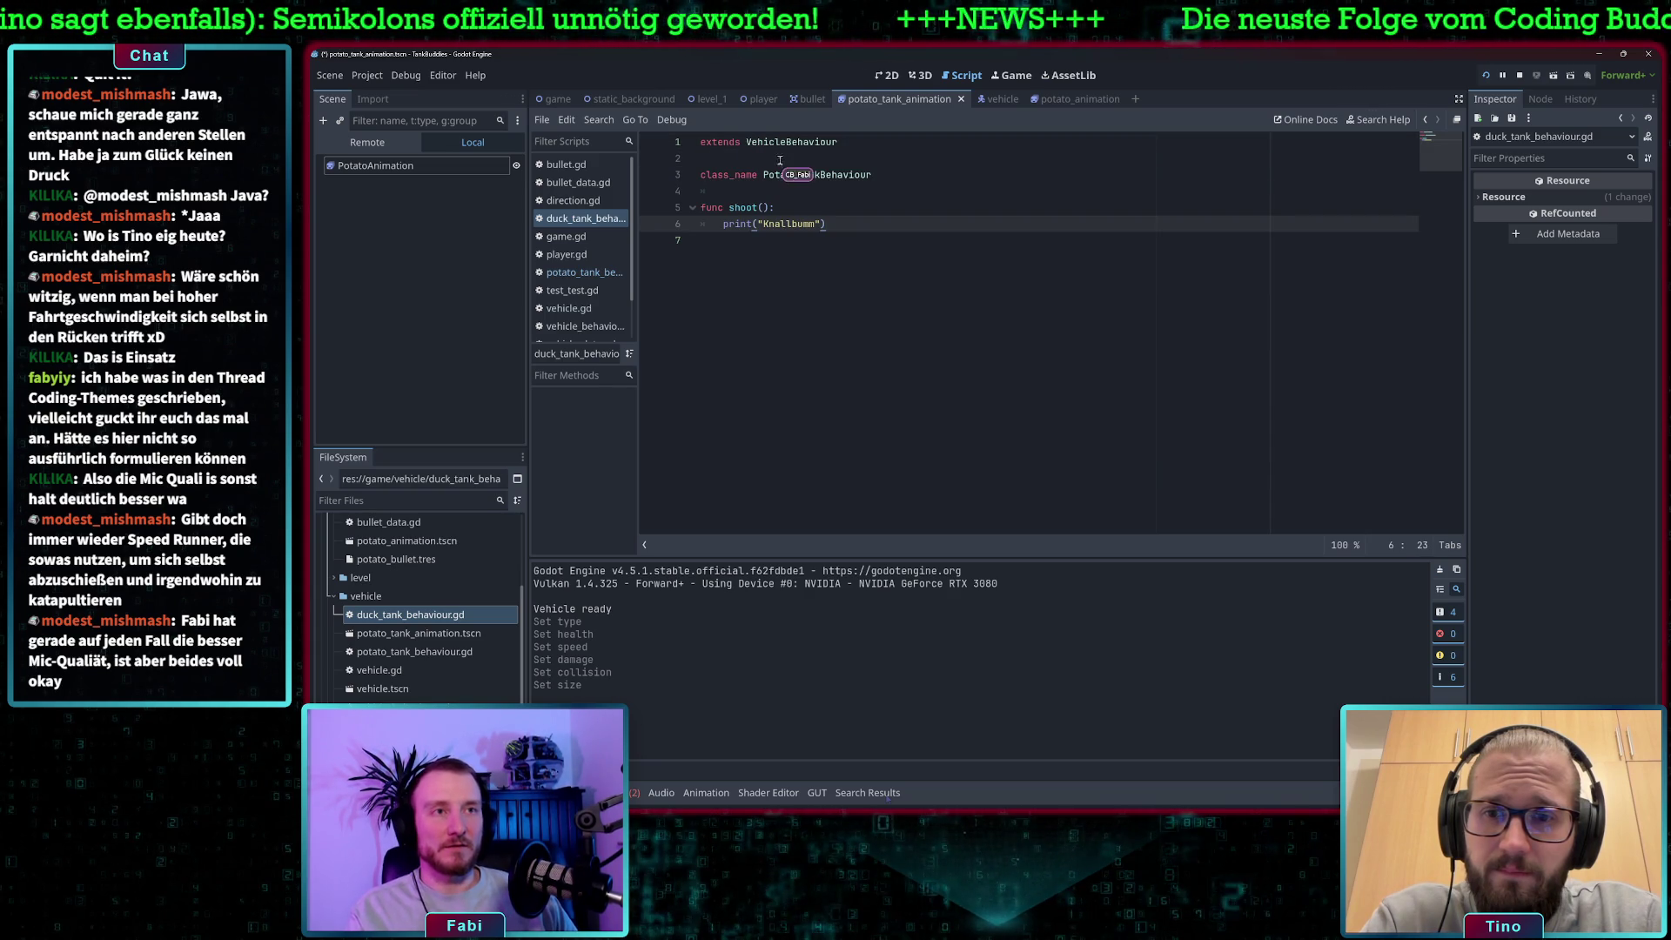
Rename the class to DuckTankBehaviour and make shoot() print "Ballschuss los!".
left_click(802, 176)
key("BackSpace")
key("BackSpace")
key("BackSpace")
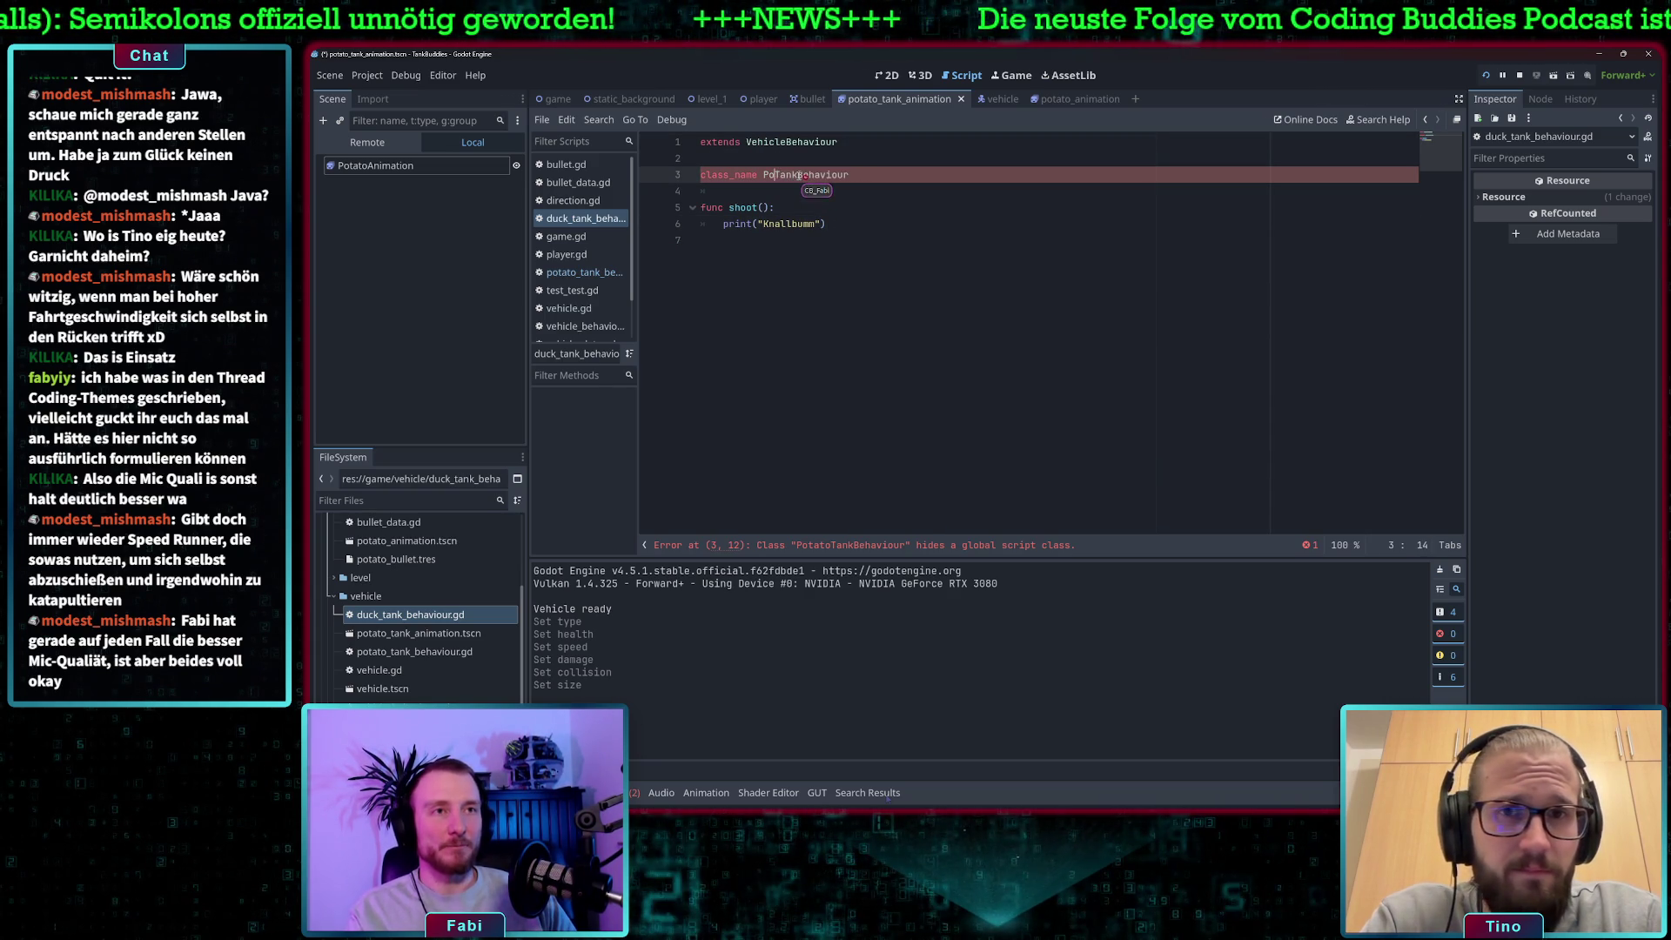
type("Duck")
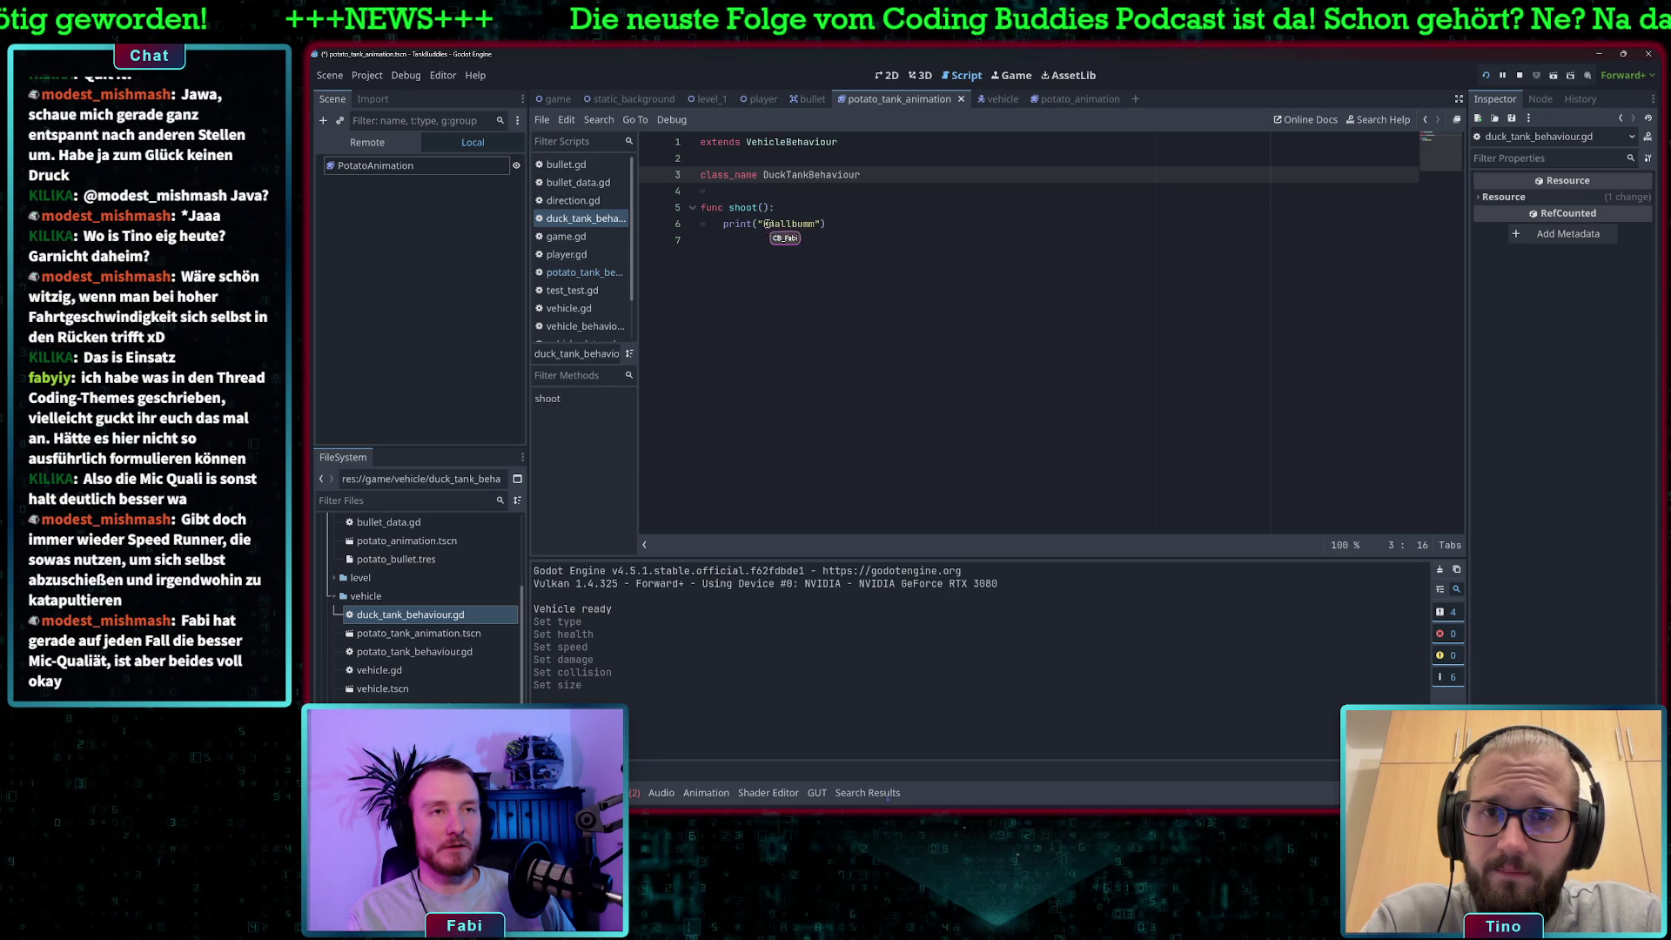
double_click(802, 224)
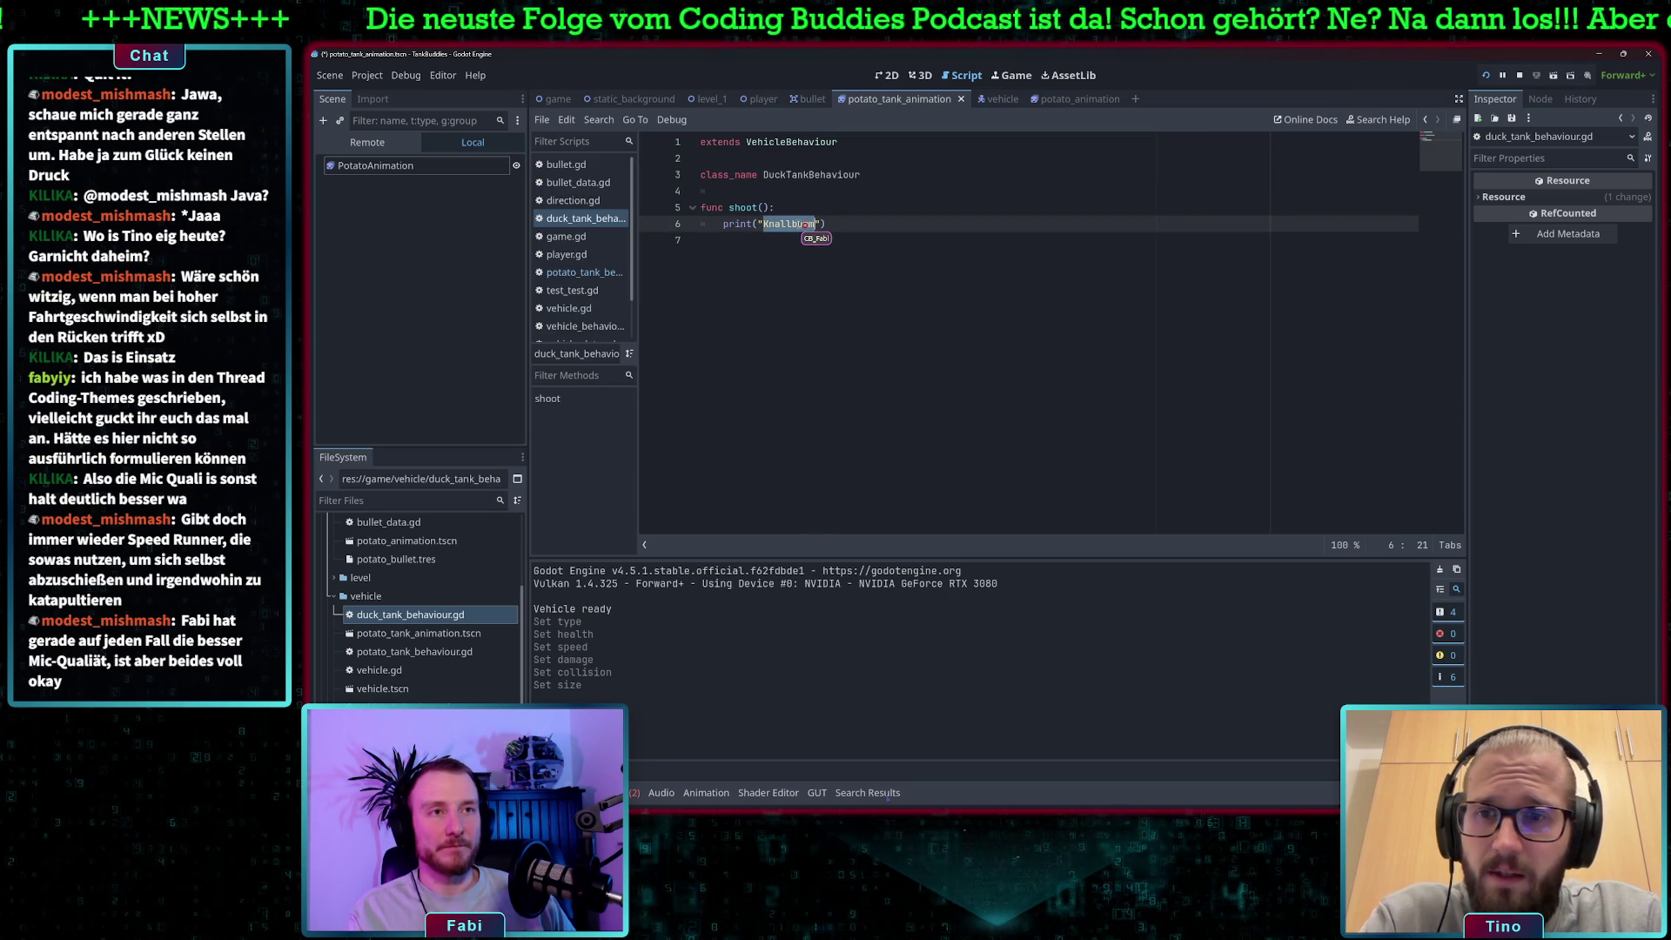
type("Ballsc")
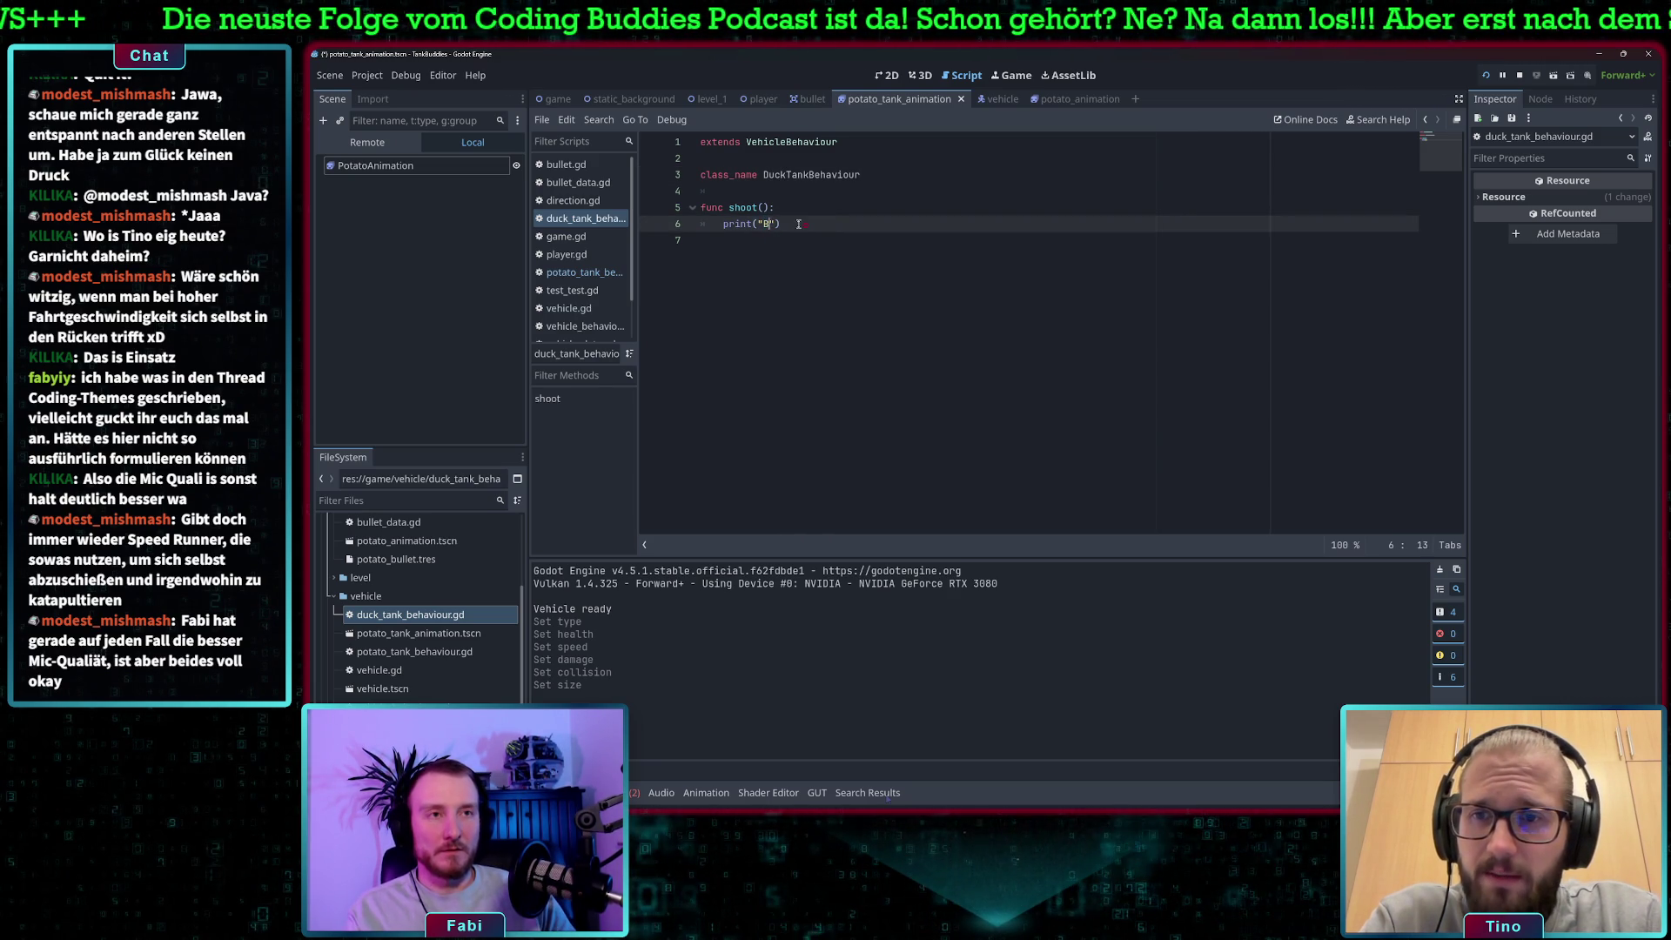
type("huss")
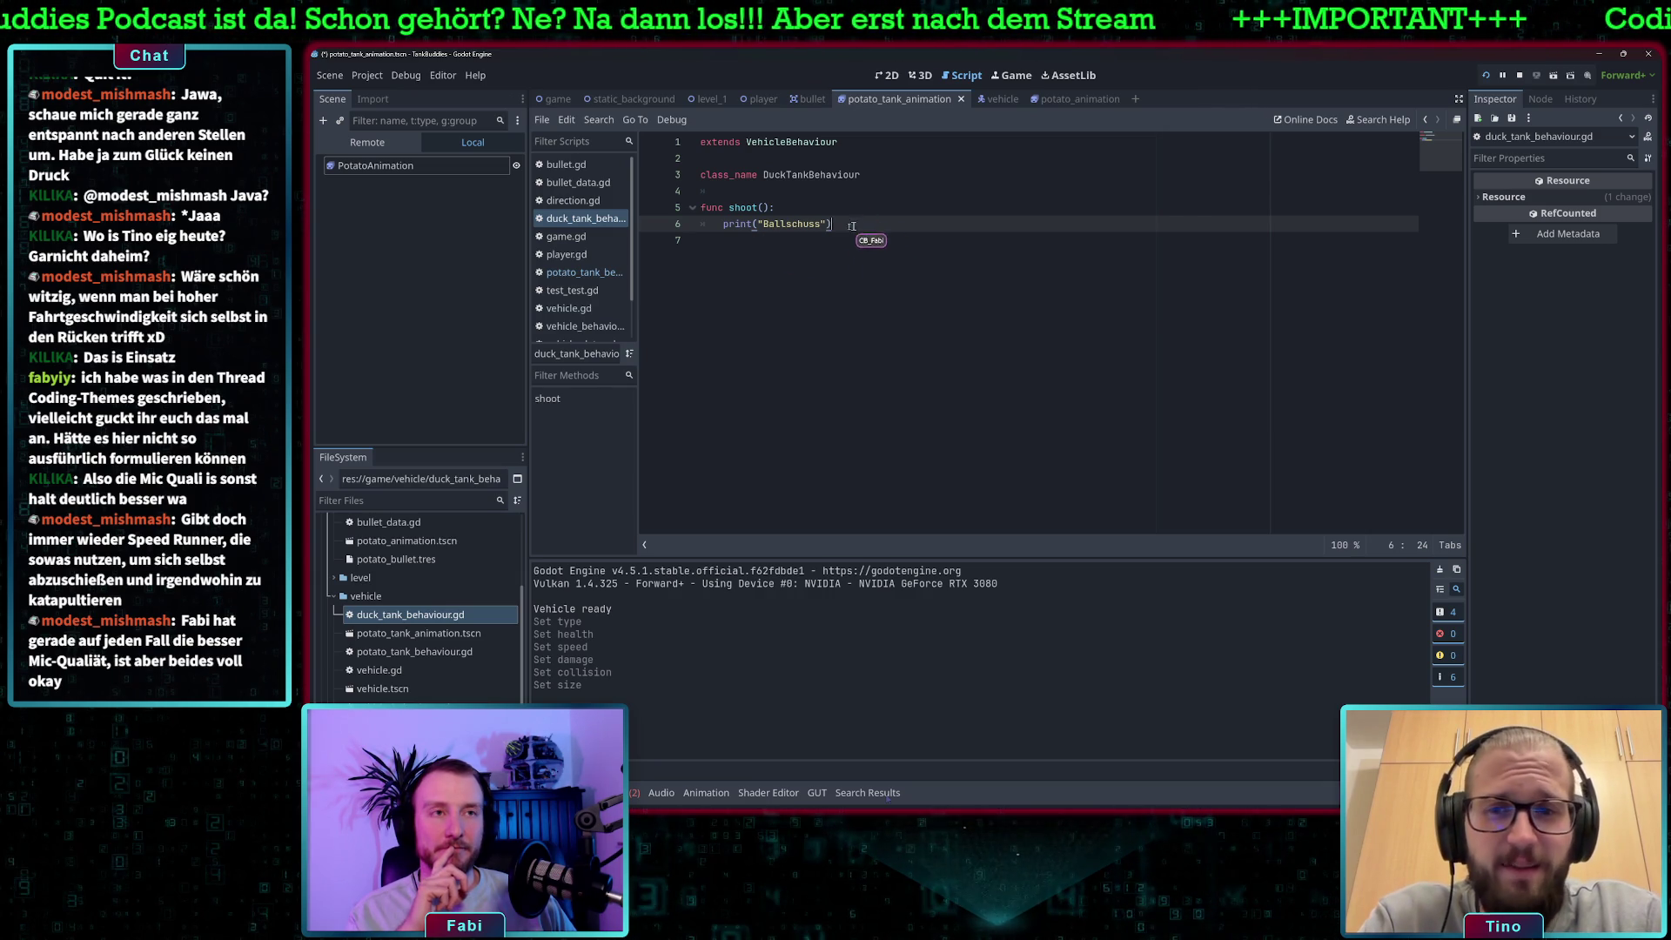
type("los")
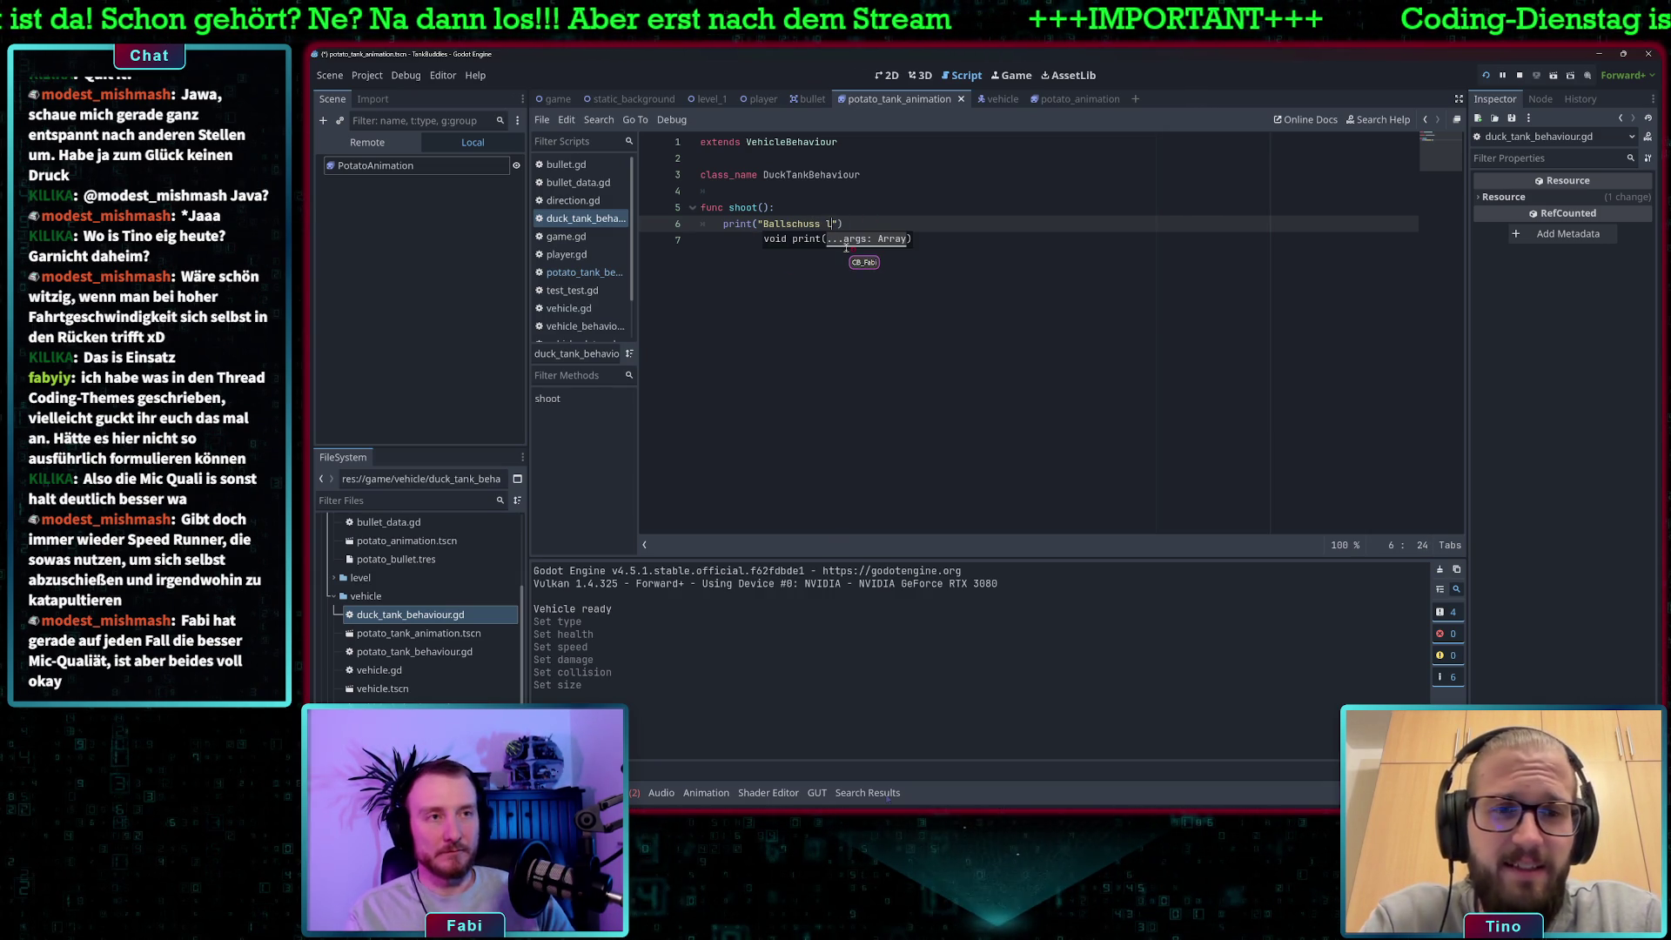
type("!\")")
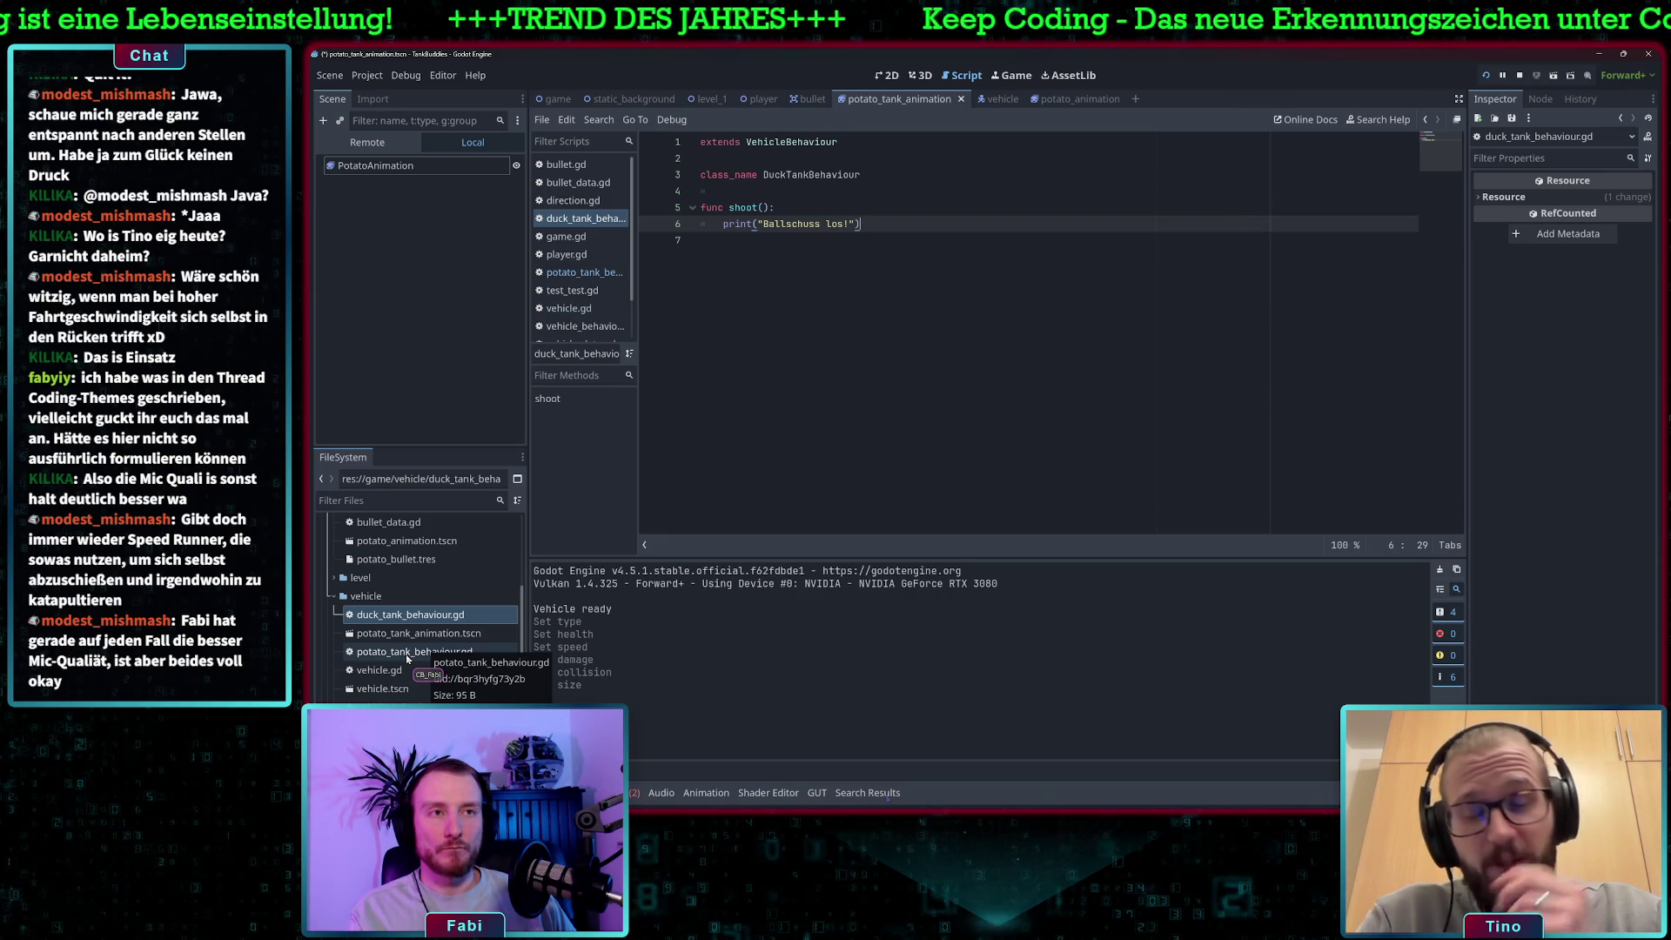
double_click(407, 653)
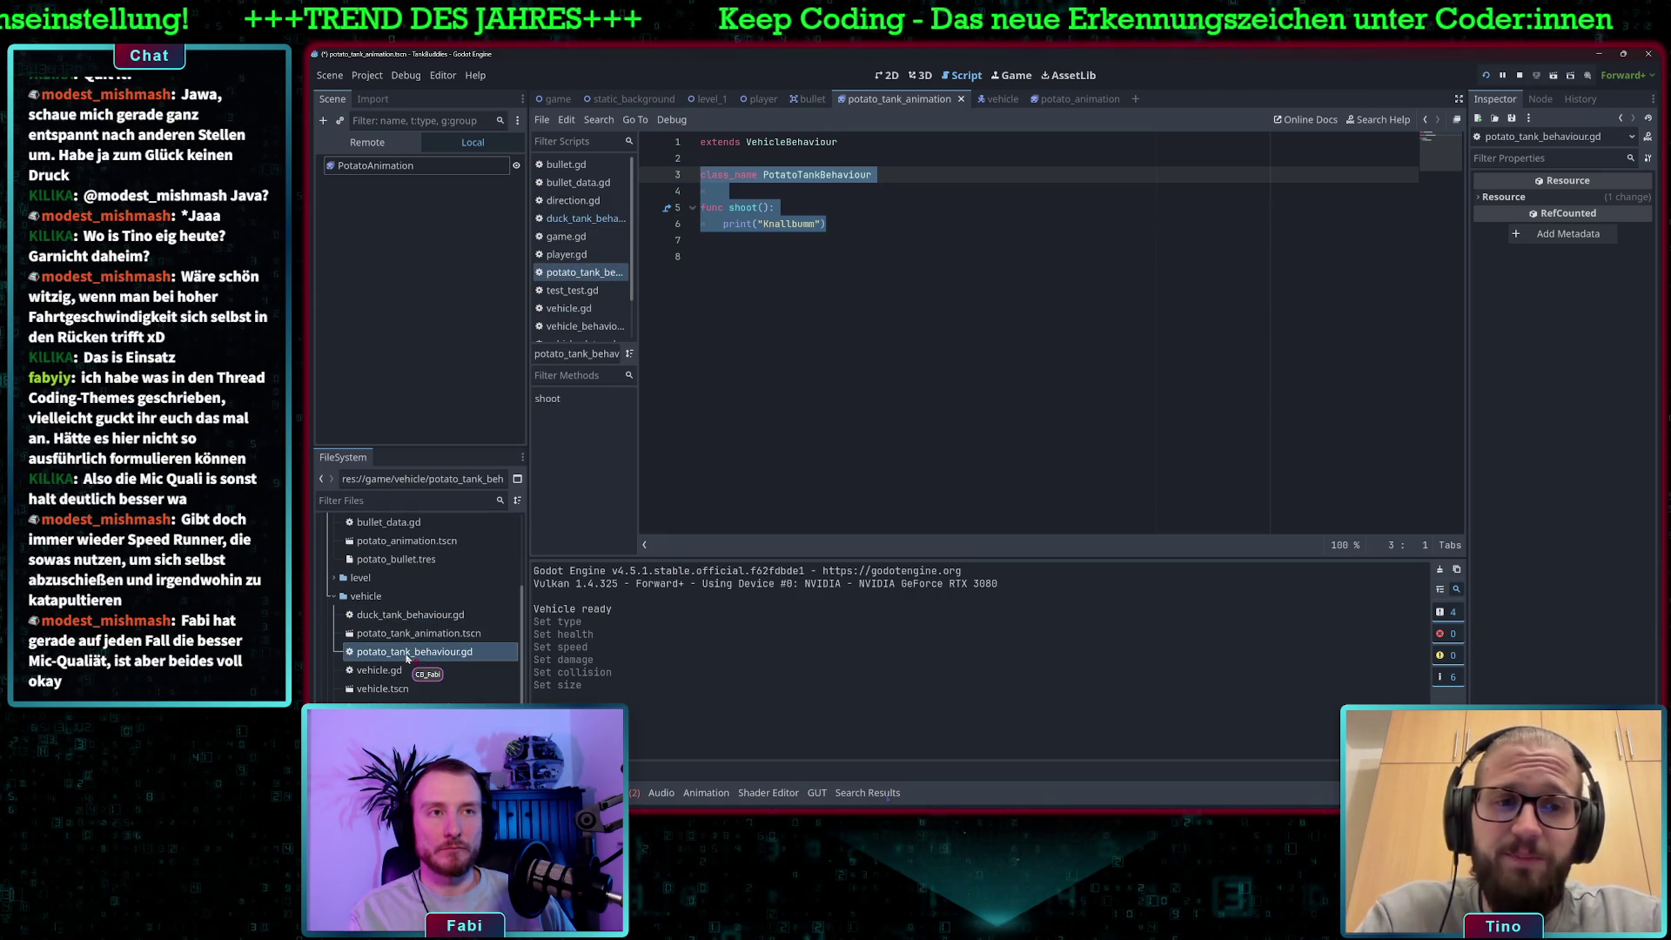
left_click(904, 380)
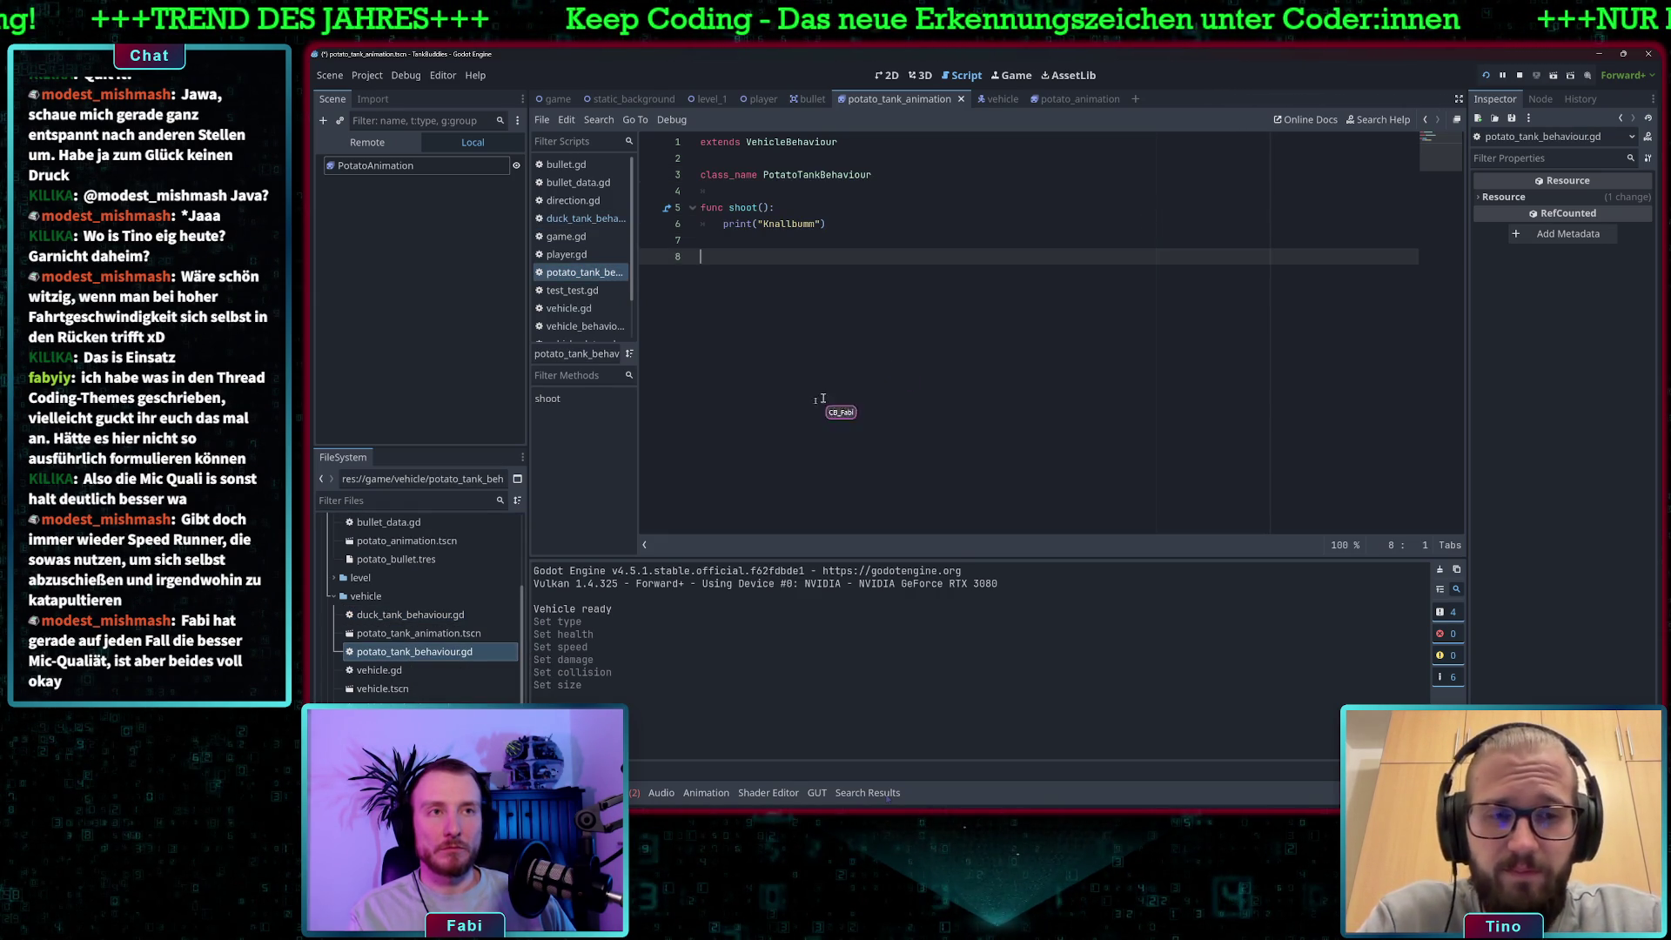
left_click(390, 672)
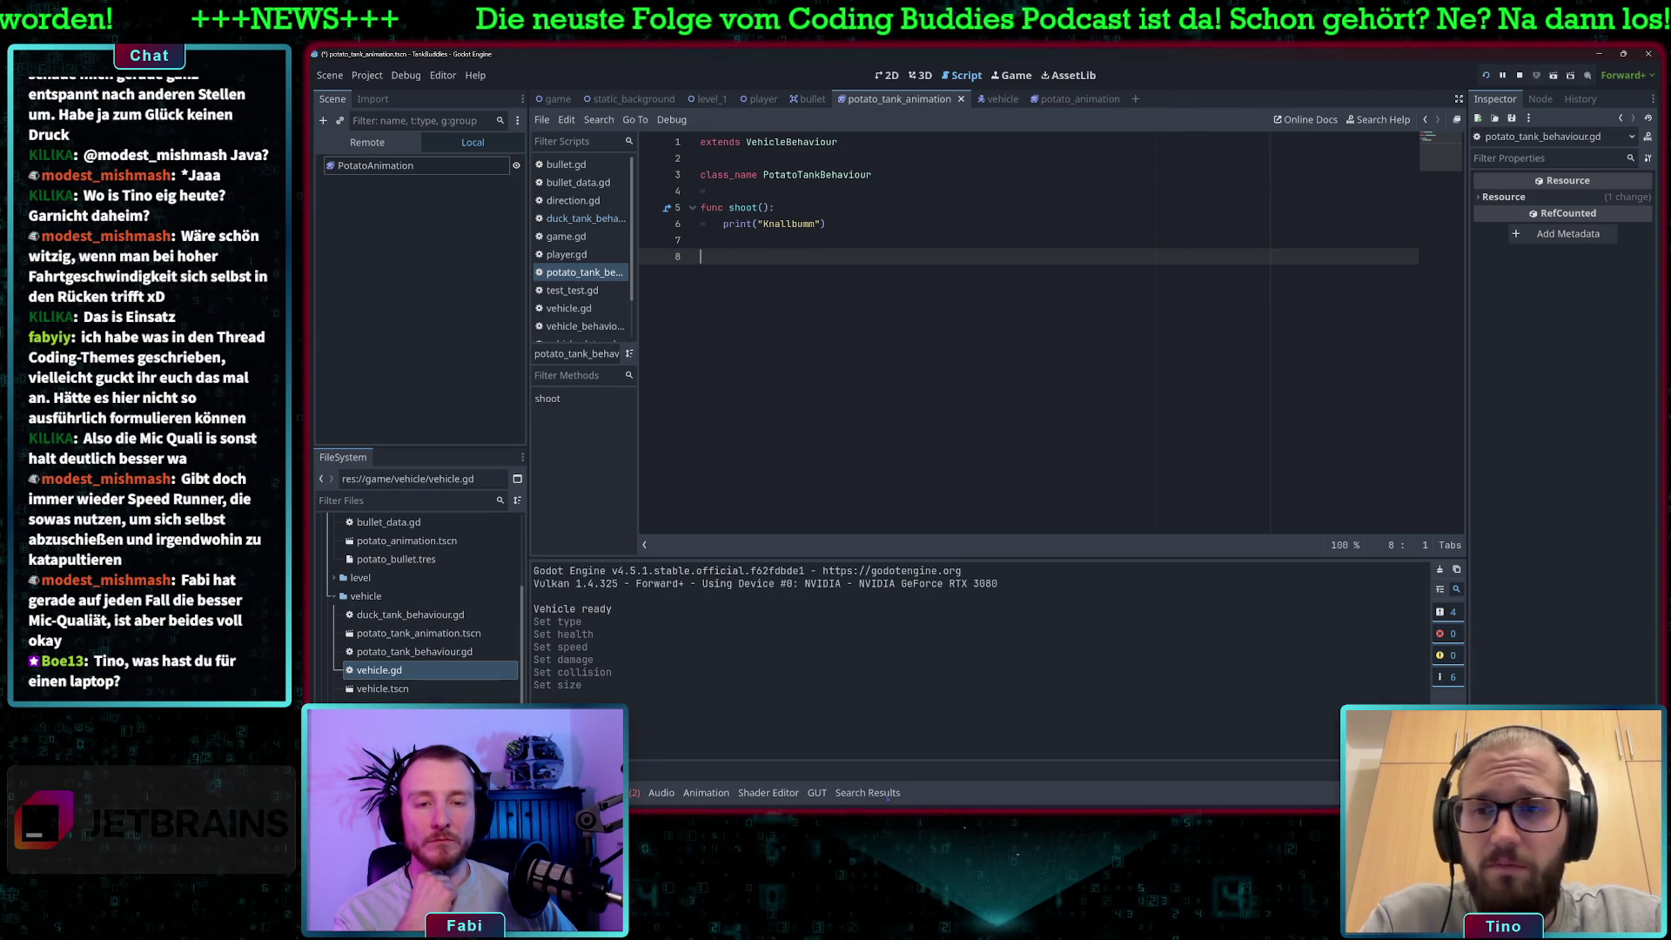
Drag duck_tank_behaviour.gd onto vehicle_duck_tank.tres's Behaviour field and save.
left_click(409, 706)
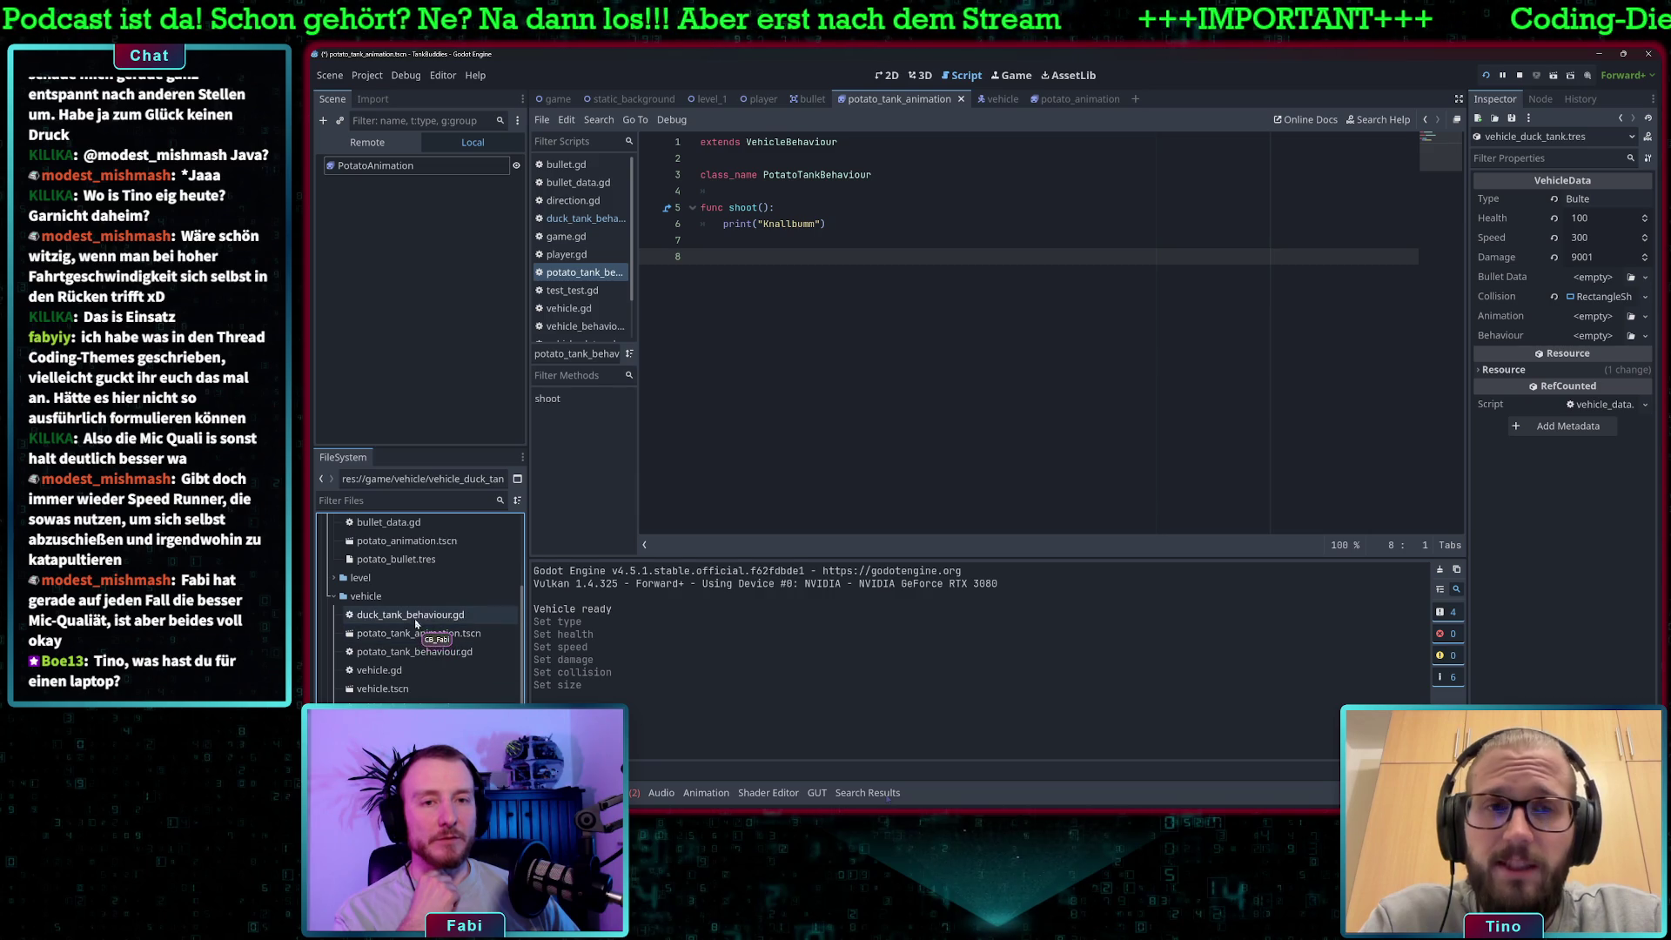
mouse_move(398, 616)
left_mouse_down()
mouse_move(783, 619)
mouse_move(1532, 391)
mouse_move(1586, 336)
mouse_move(1642, 339)
left_mouse_up()
left_click(1644, 336)
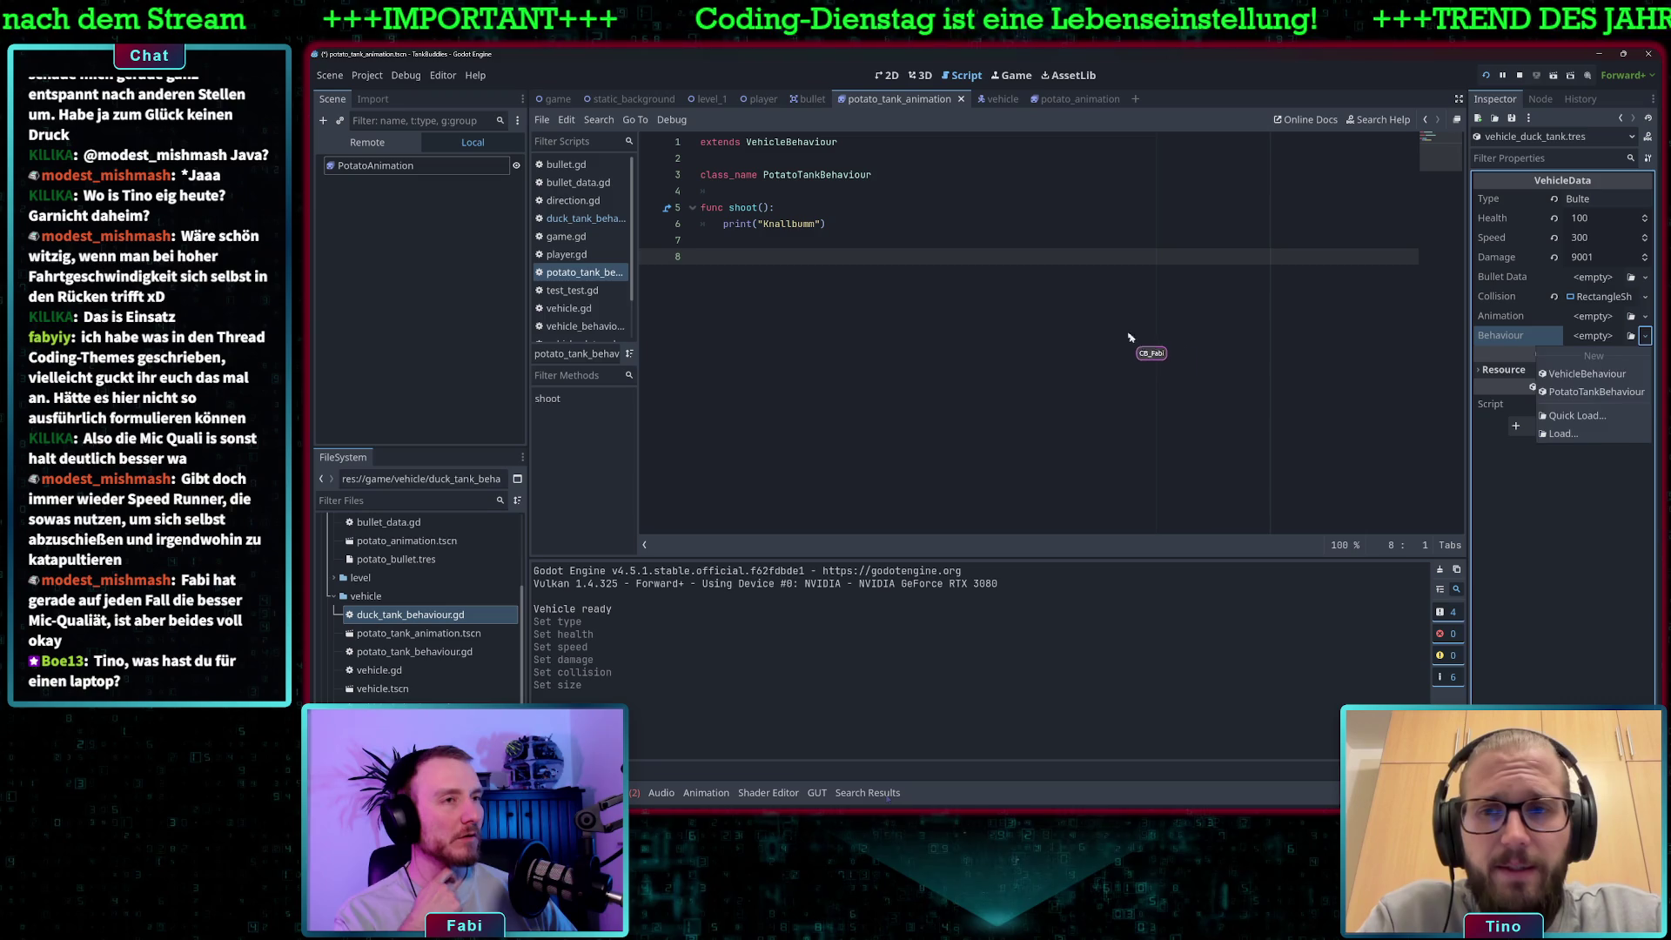
left_click(1149, 354)
key("ctrl+s")
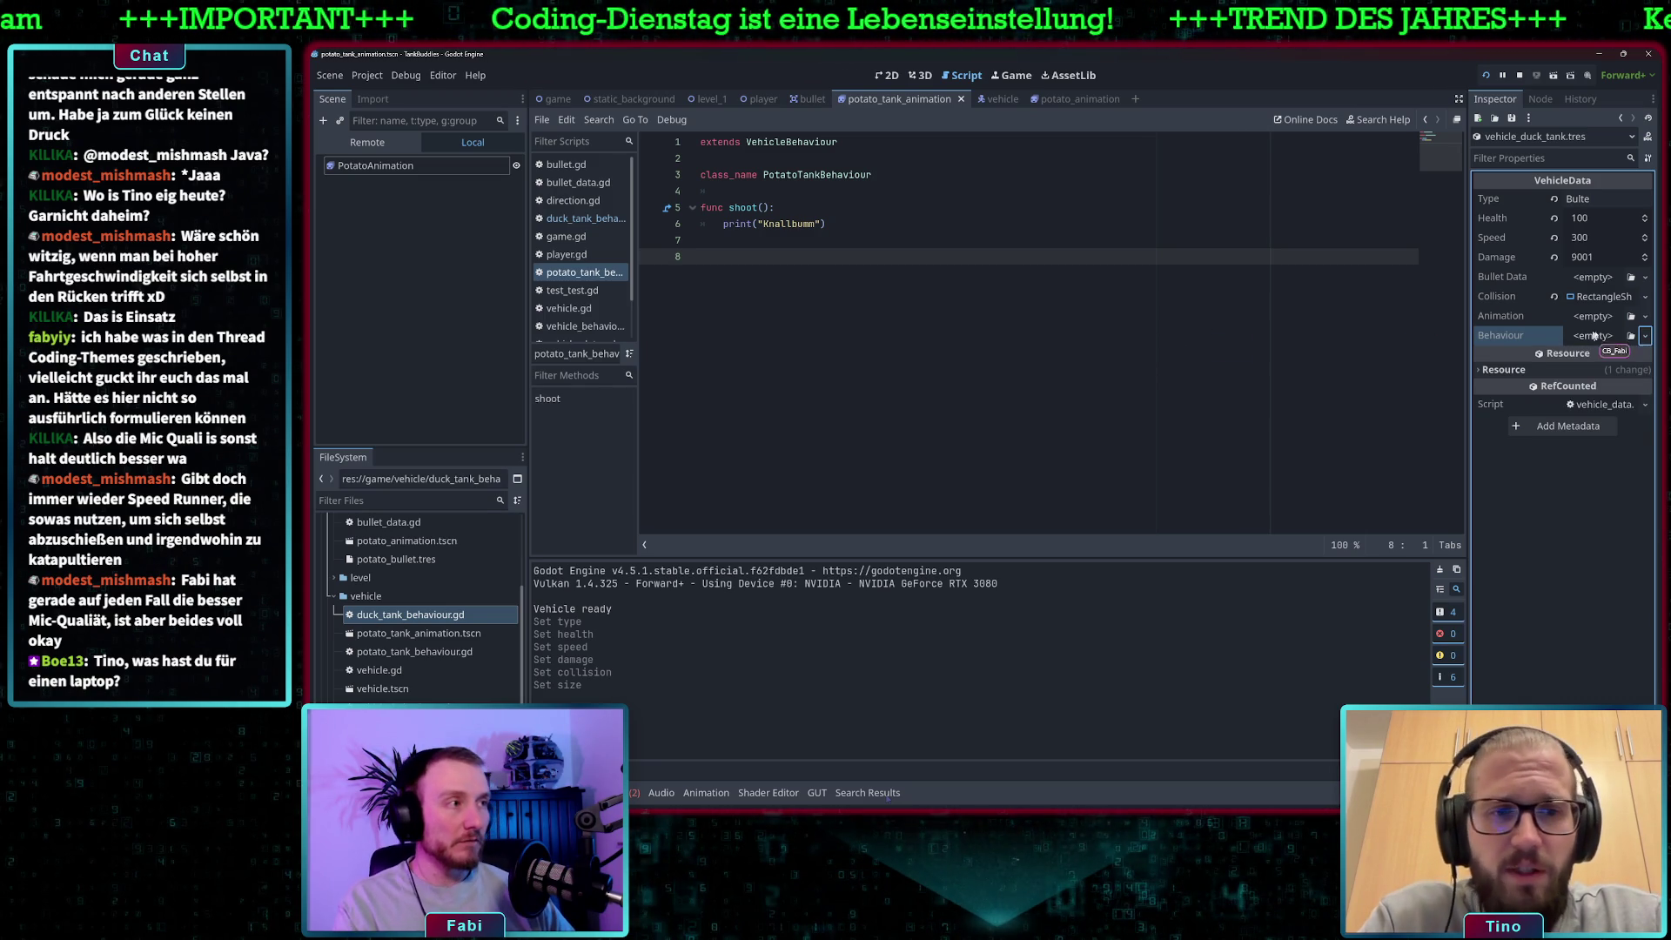
Save again and reopen the Behaviour dropdown to review its choices.
left_click(1645, 336)
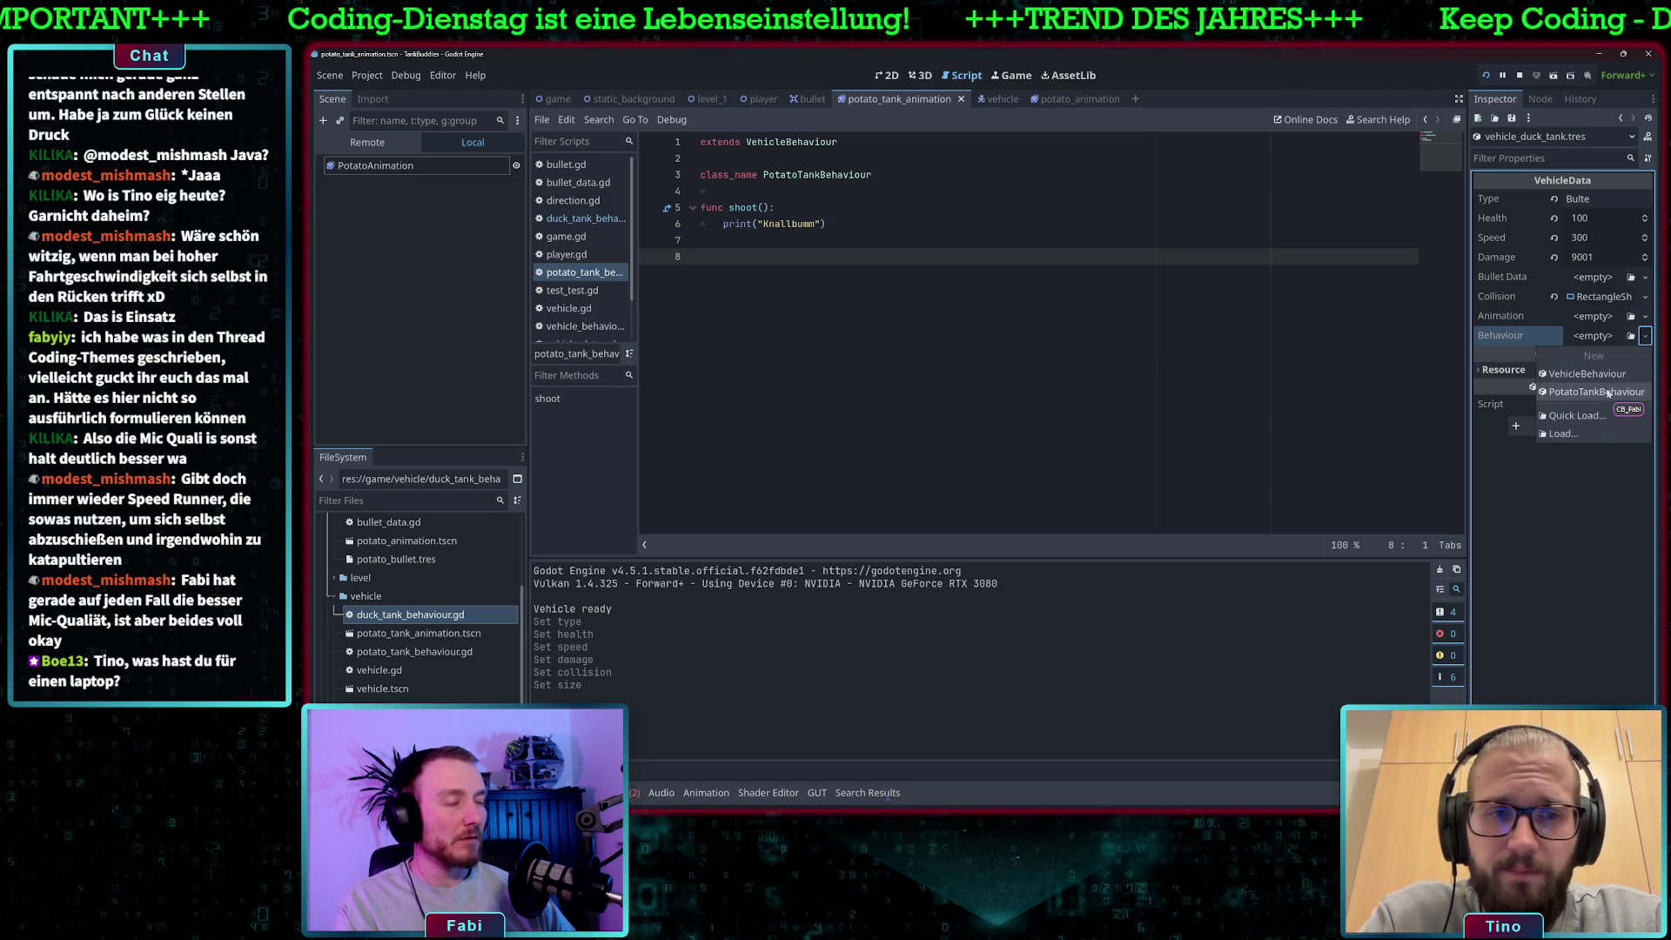
left_click(1118, 379)
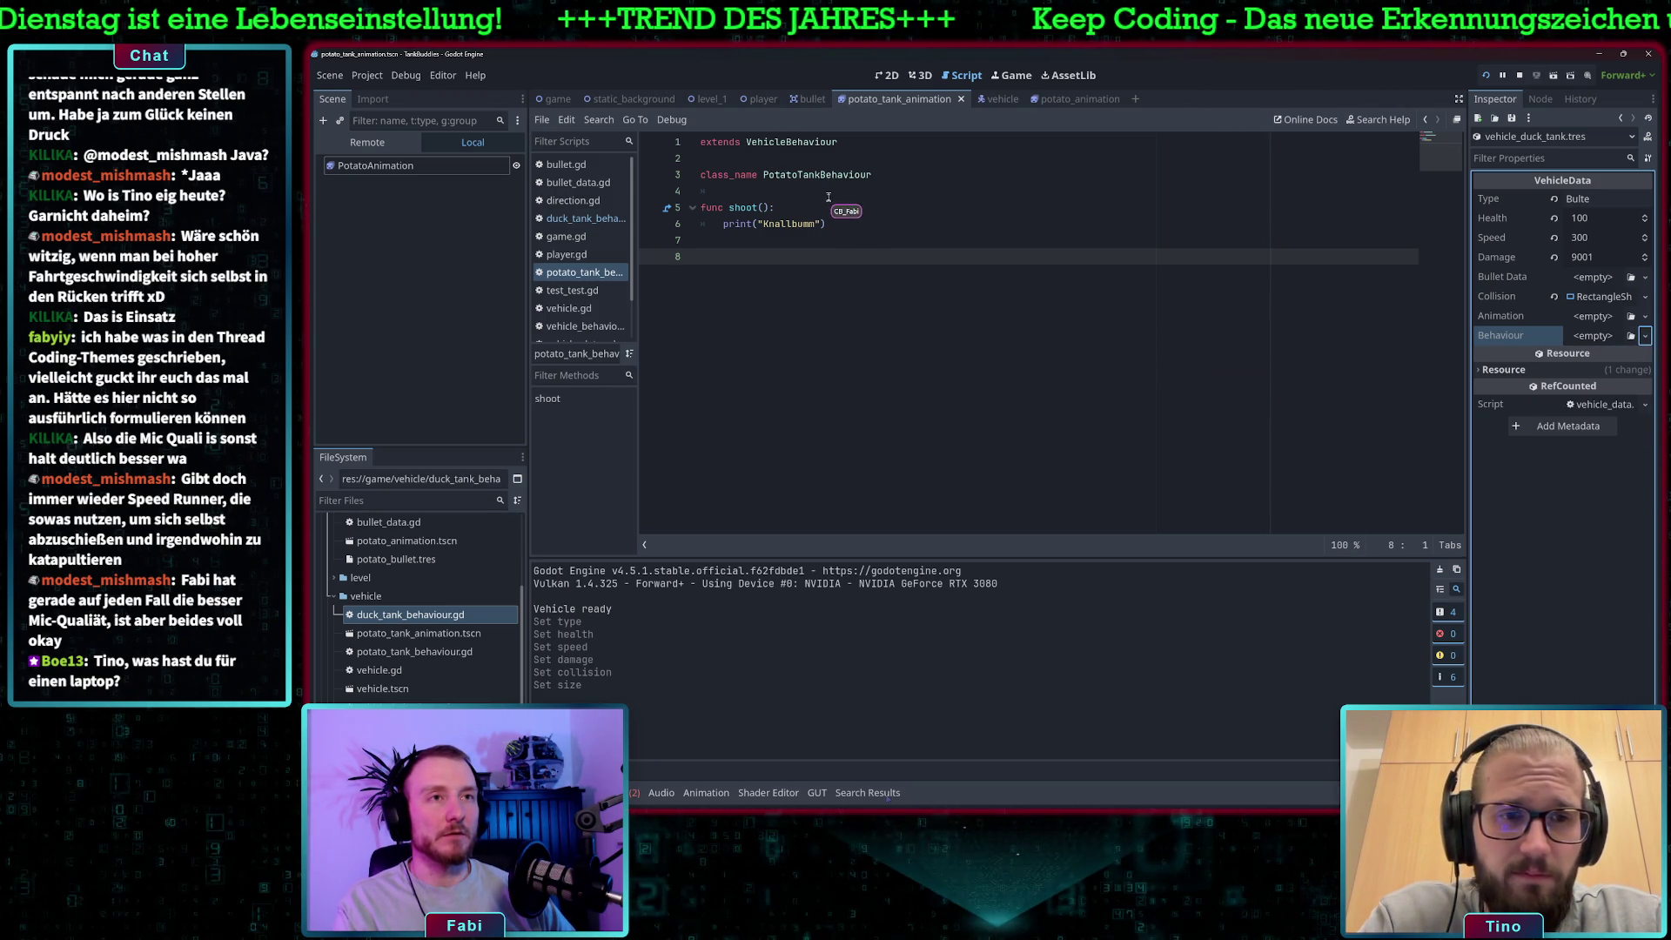
left_click(850, 286)
key("ctrl+s")
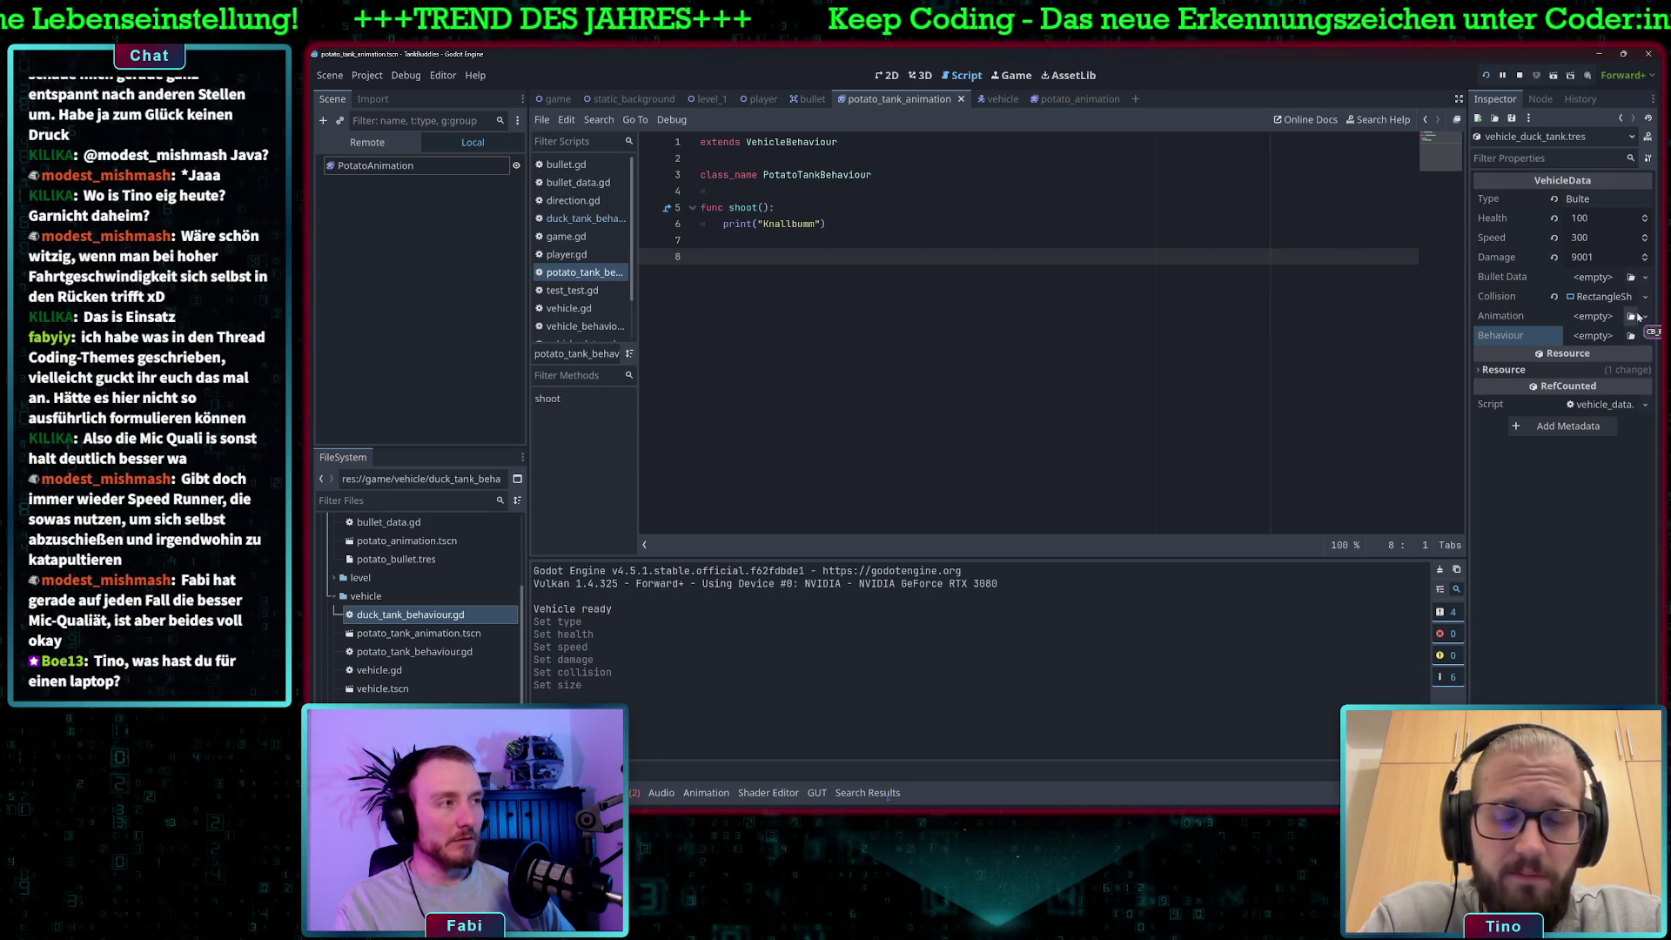
left_click(1644, 337)
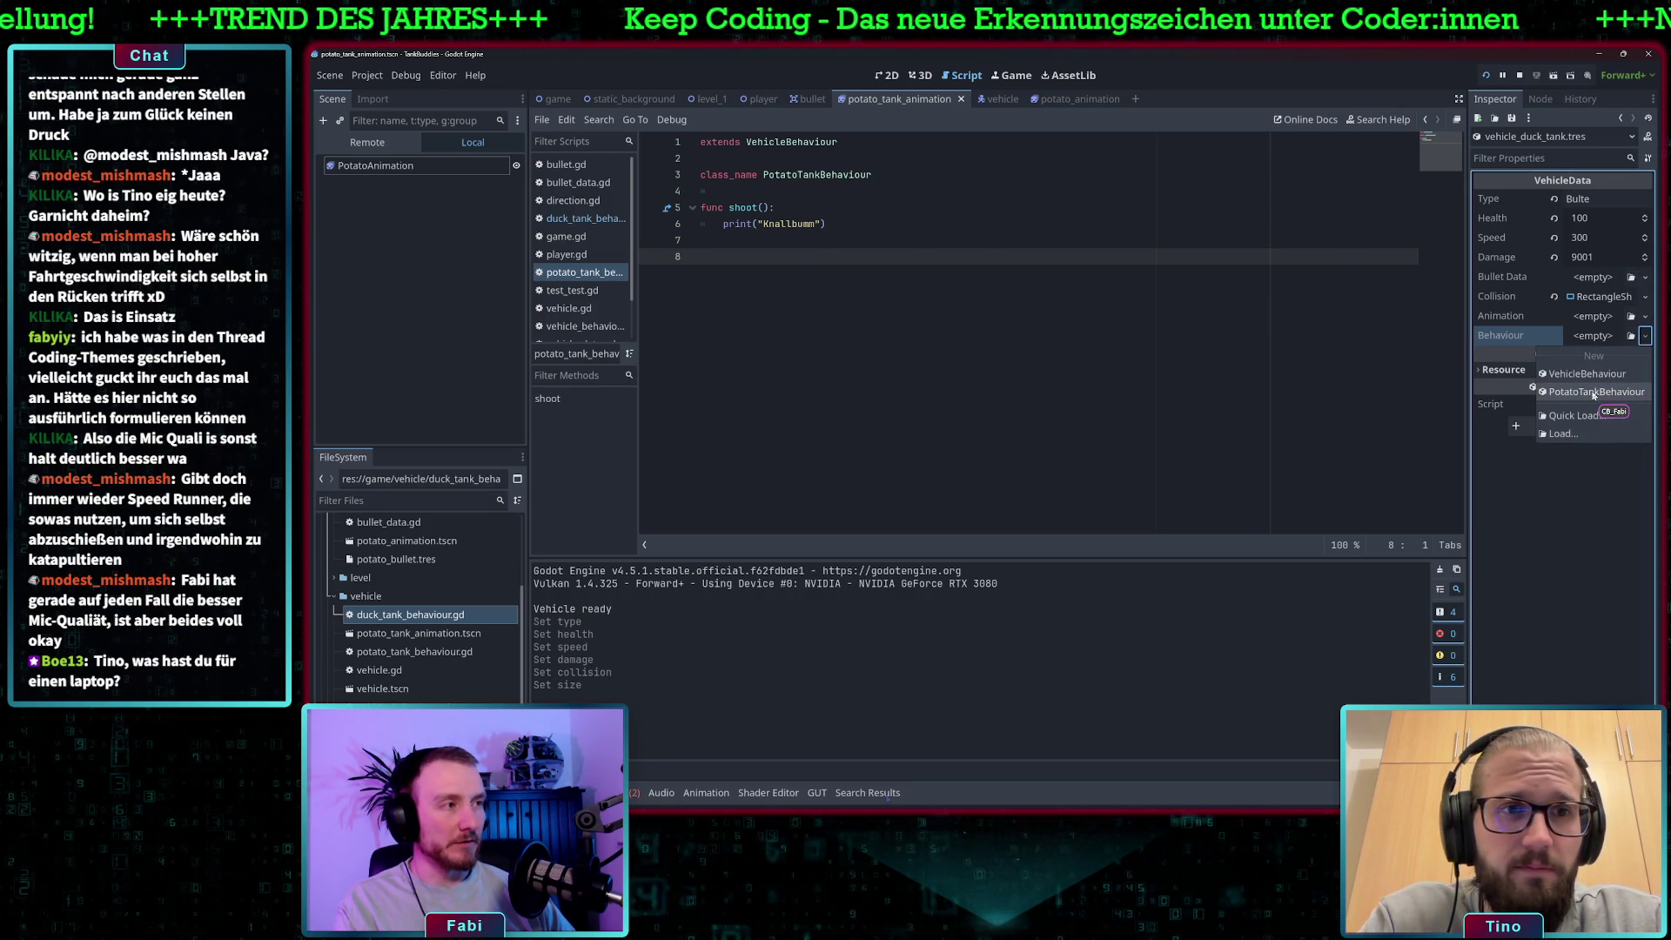